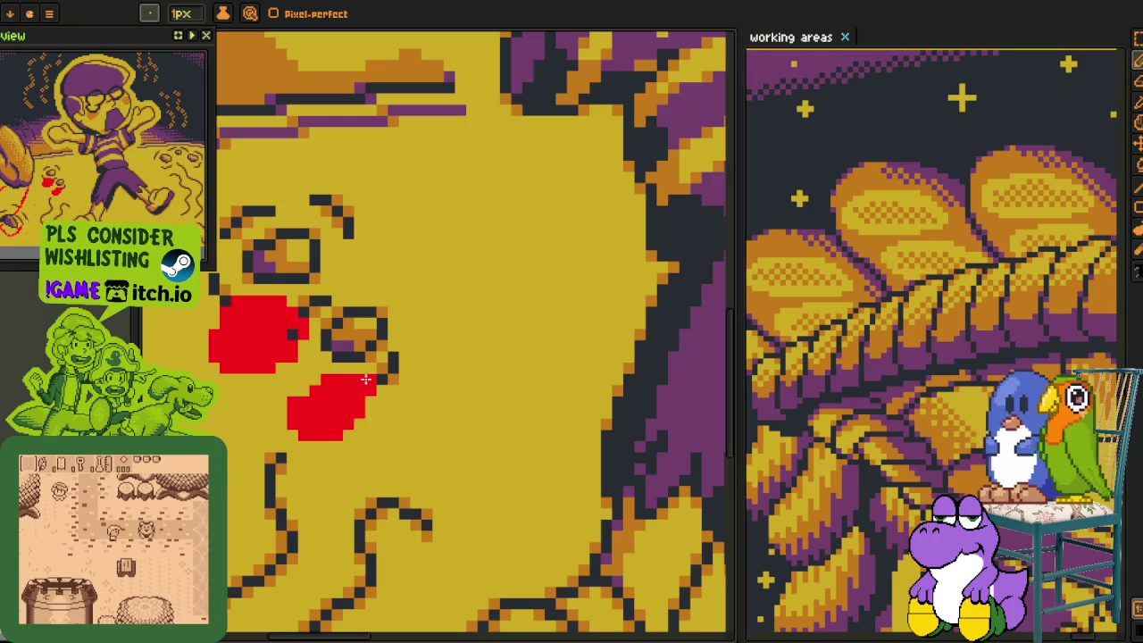
# Zoom in on the ground face and try a red stroke under its eye, then undo it.
pyautogui.scroll(-2, 366, 379)
pyautogui.scroll(-2, 420, 364)
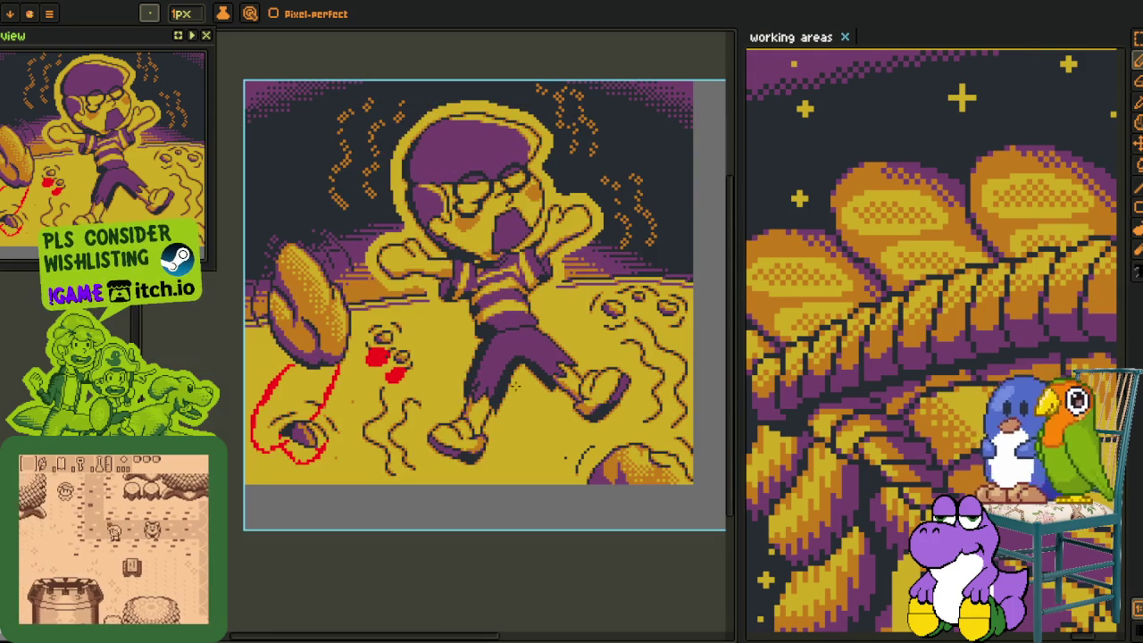
pyautogui.scroll(2, 516, 386)
pyautogui.scroll(1, 516, 387)
pyautogui.scroll(2, 429, 299)
pyautogui.moveTo(301, 247)
pyautogui.mouseDown()
pyautogui.moveTo(332, 292)
pyautogui.moveTo(357, 294)
pyautogui.mouseUp()
pyautogui.scroll(1, 431, 383)
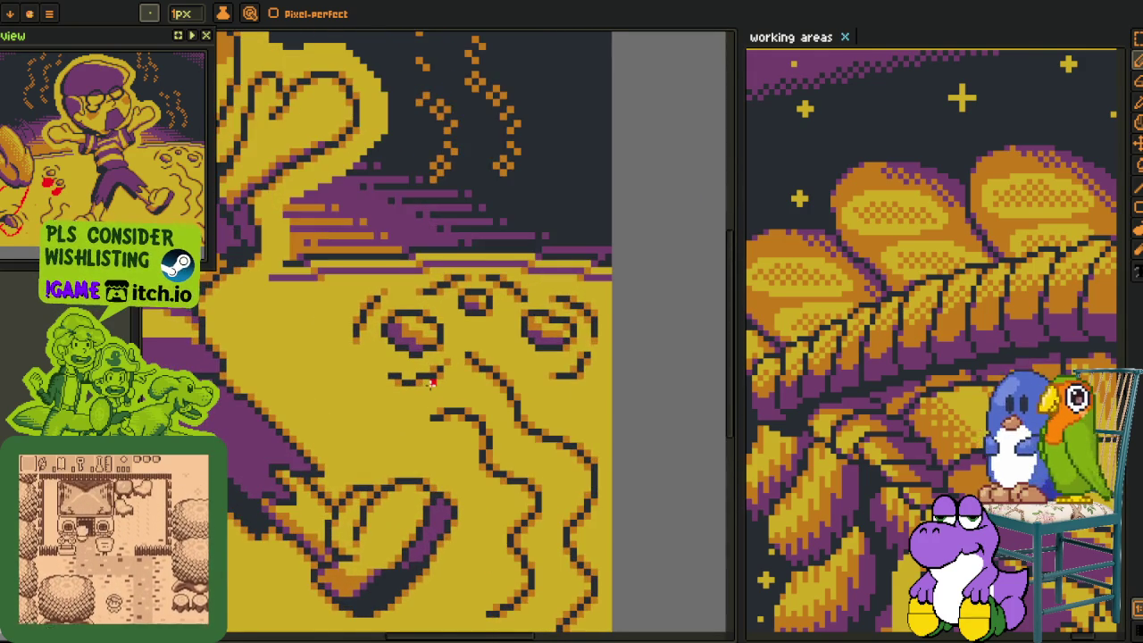
pyautogui.scroll(1, 432, 382)
pyautogui.scroll(1, 408, 372)
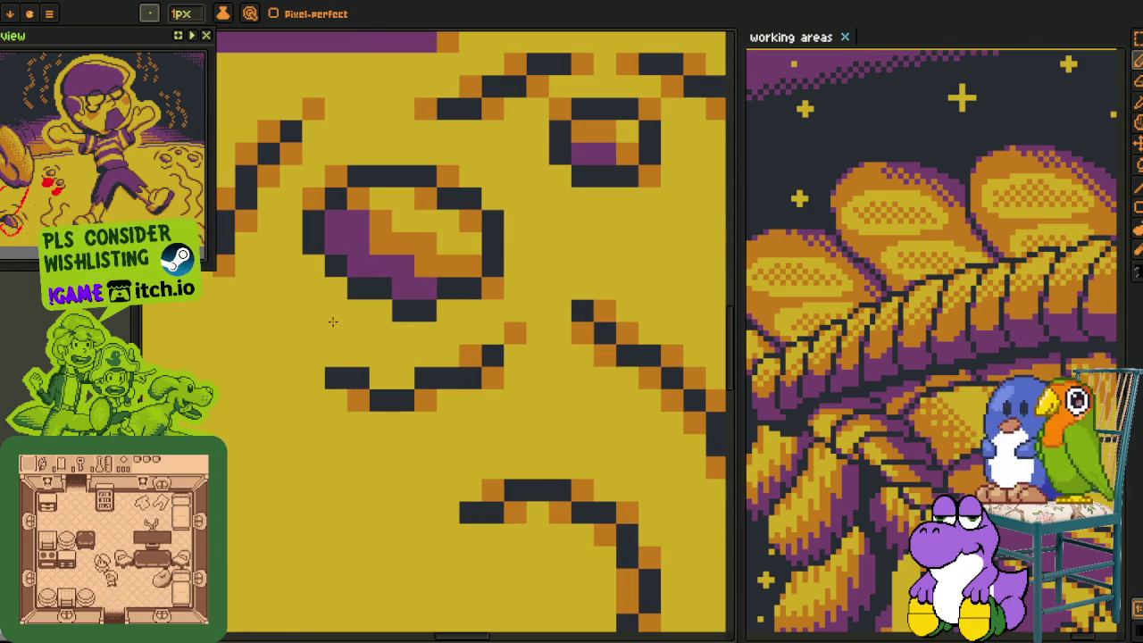
pyautogui.moveTo(334, 310); pyautogui.dragTo(451, 424)
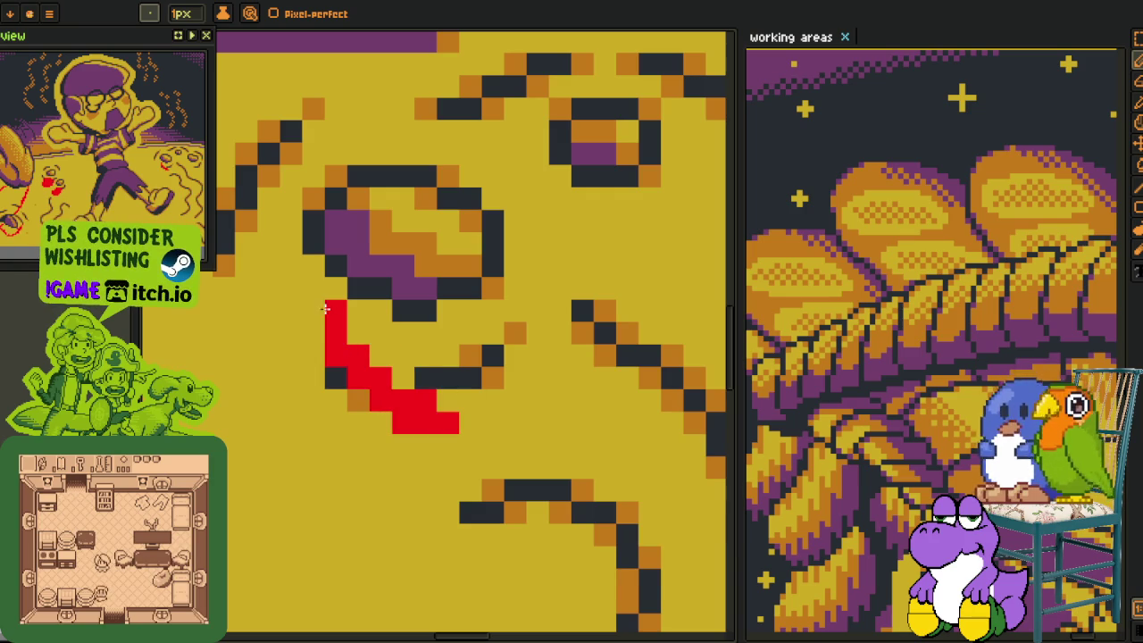
pyautogui.hotkey('ctrl', 'z')
pyautogui.hotkey('ctrl', 'z')
pyautogui.hotkey('ctrl', 'z')
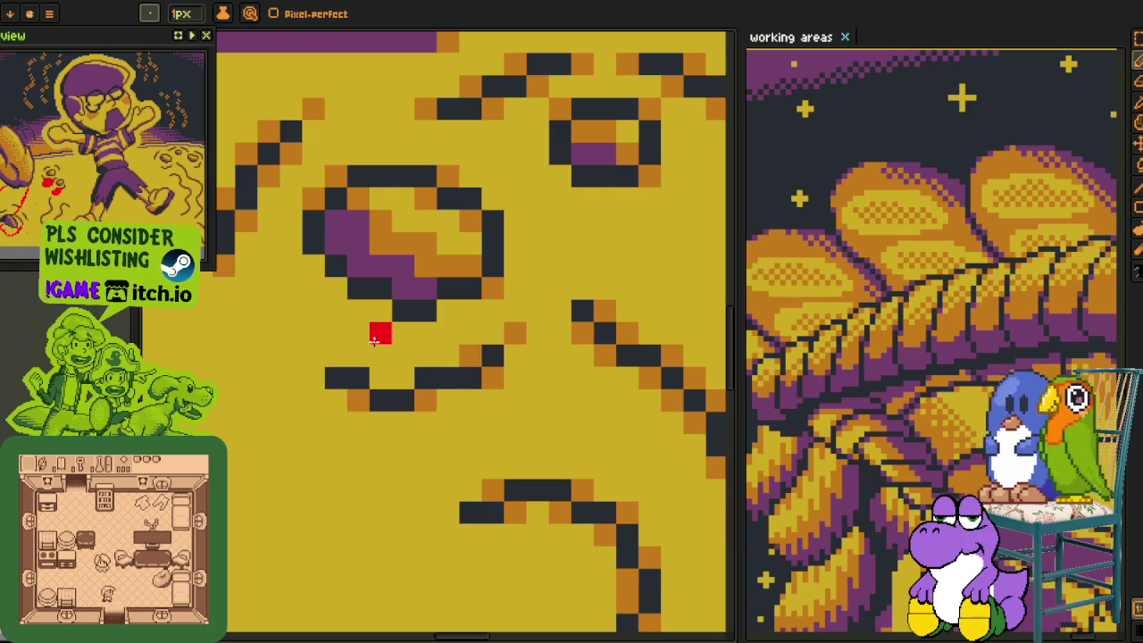
# Draw the red blob's outline and right edge under the face's eye.
pyautogui.moveTo(358, 329); pyautogui.dragTo(493, 467)
pyautogui.moveTo(498, 302)
pyautogui.mouseDown()
pyautogui.moveTo(548, 421)
pyautogui.moveTo(506, 460)
pyautogui.moveTo(455, 438)
pyautogui.moveTo(510, 401)
pyautogui.moveTo(485, 398)
pyautogui.moveTo(485, 311)
pyautogui.moveTo(434, 370)
pyautogui.moveTo(386, 339)
pyautogui.mouseUp()
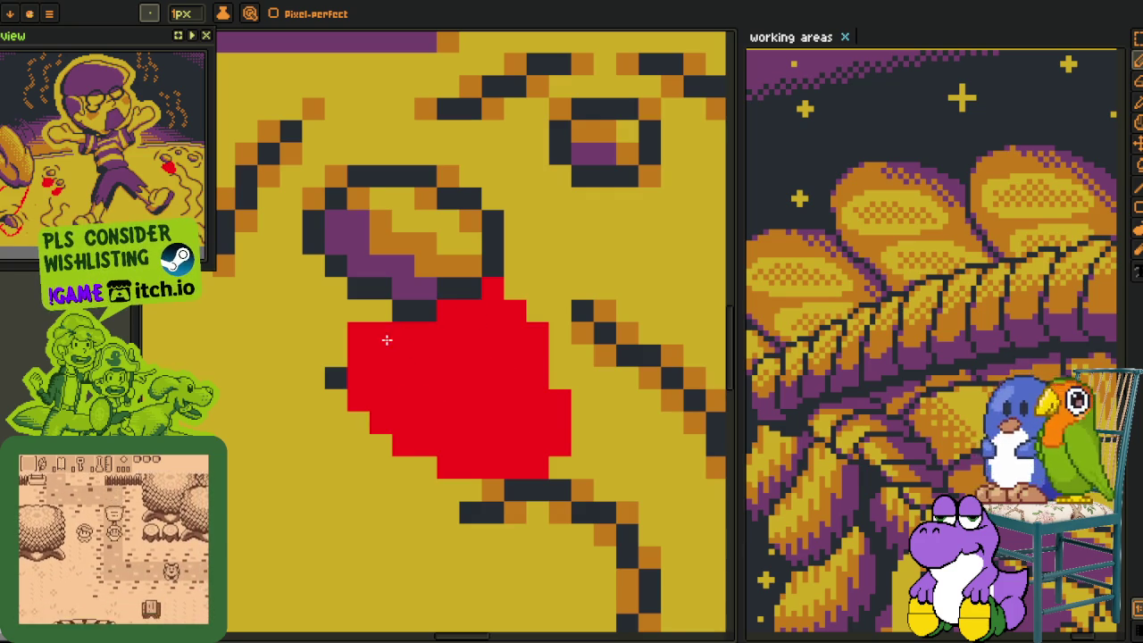
pyautogui.scroll(-3, 387, 339)
pyautogui.scroll(-3, 420, 388)
pyautogui.moveTo(420, 389); pyautogui.dragTo(607, 348)
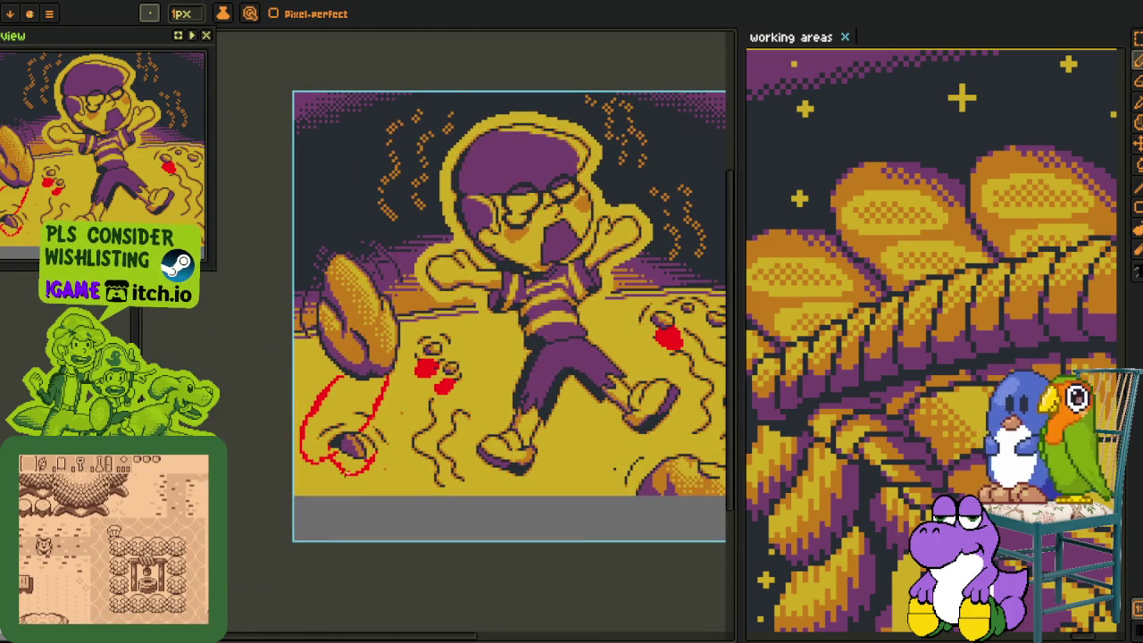
pyautogui.moveTo(658, 420); pyautogui.dragTo(496, 393)
# Redraw and enlarge a red blob beside the face's middle eye, filling its yellow gaps.
pyautogui.scroll(3, 415, 357)
pyautogui.scroll(1, 411, 344)
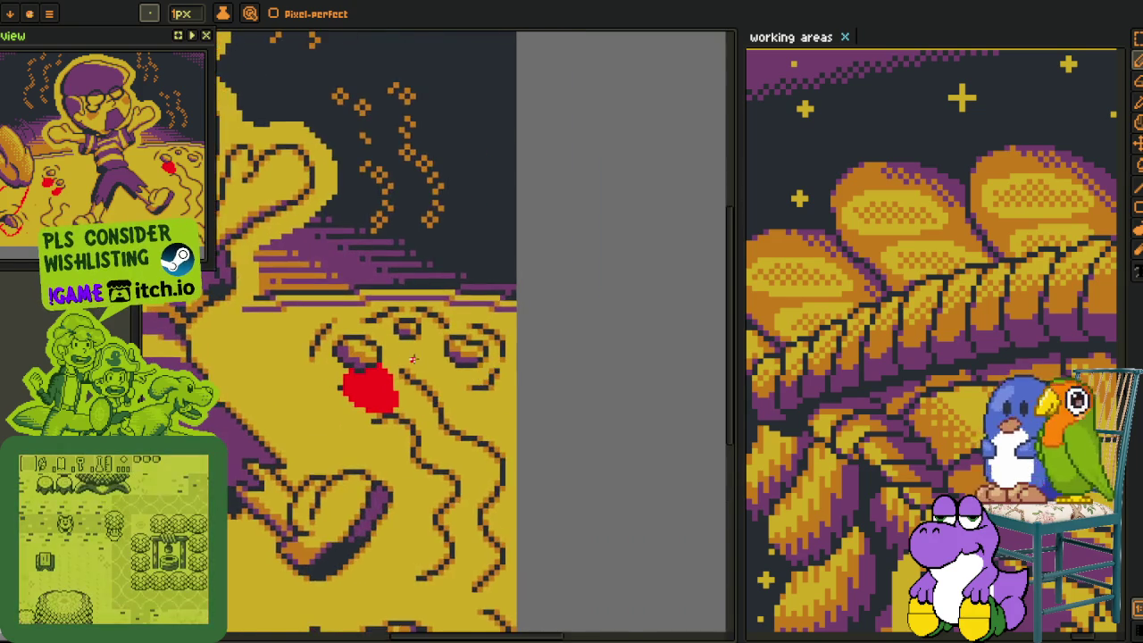
pyautogui.scroll(2, 410, 334)
pyautogui.scroll(1, 401, 334)
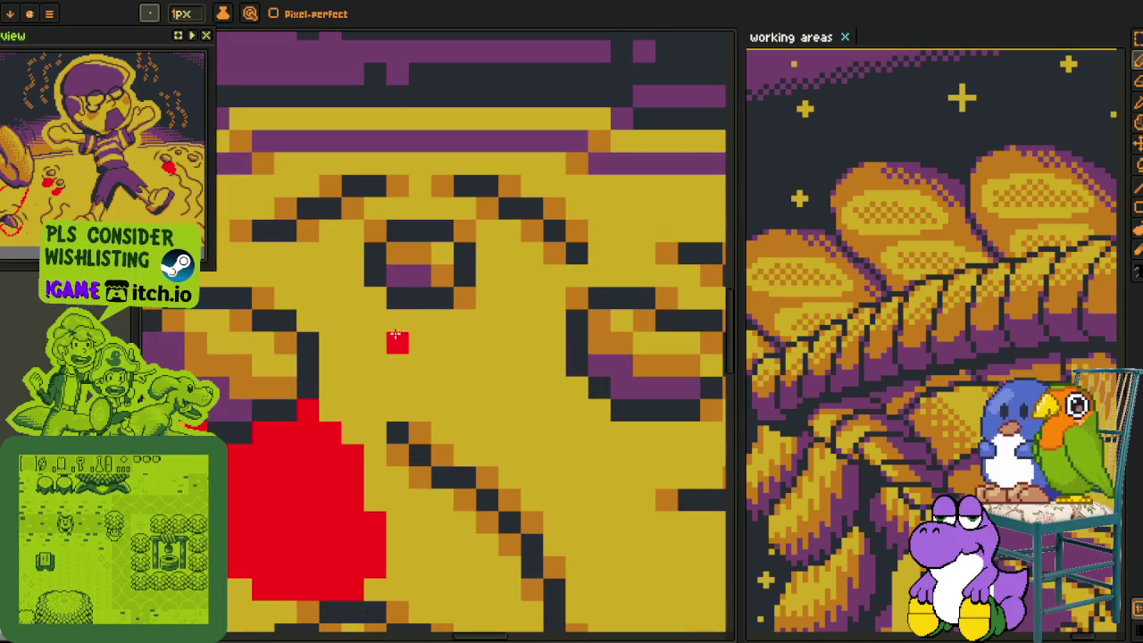
pyautogui.moveTo(488, 297)
pyautogui.mouseDown()
pyautogui.moveTo(510, 299)
pyautogui.moveTo(509, 357)
pyautogui.moveTo(465, 411)
pyautogui.mouseUp()
pyautogui.hotkey('ctrl', 'z')
pyautogui.moveTo(486, 327)
pyautogui.mouseDown()
pyautogui.moveTo(446, 388)
pyautogui.moveTo(415, 386)
pyautogui.moveTo(442, 344)
pyautogui.moveTo(420, 375)
pyautogui.mouseUp()
pyautogui.moveTo(438, 327); pyautogui.dragTo(440, 367)
pyautogui.click(420, 320)
pyautogui.click(375, 299)
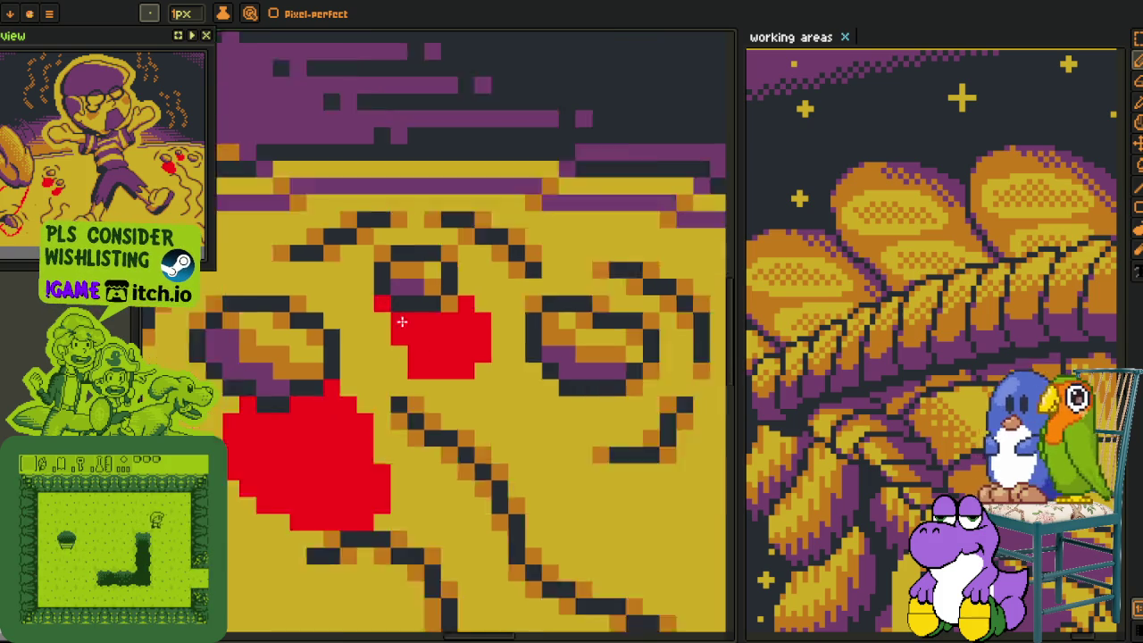
# Sample red from the canvas and paint the blob's left column red.
pyautogui.scroll(-2, 379, 312)
pyautogui.scroll(2, 386, 323)
pyautogui.click(317, 210)
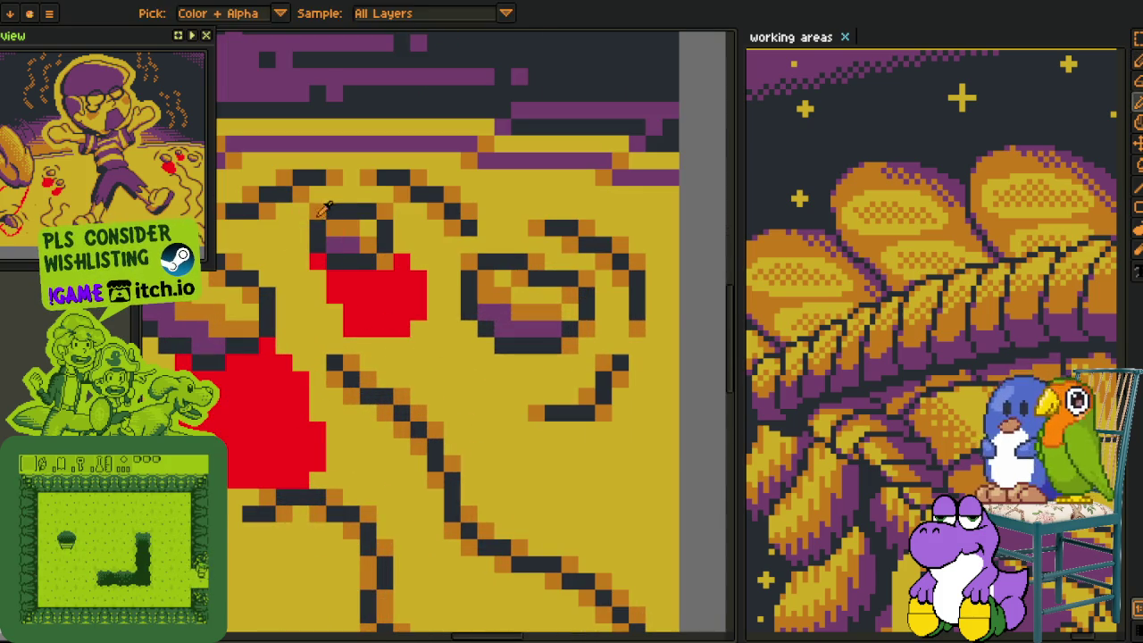
pyautogui.press('i')
pyautogui.press('b')
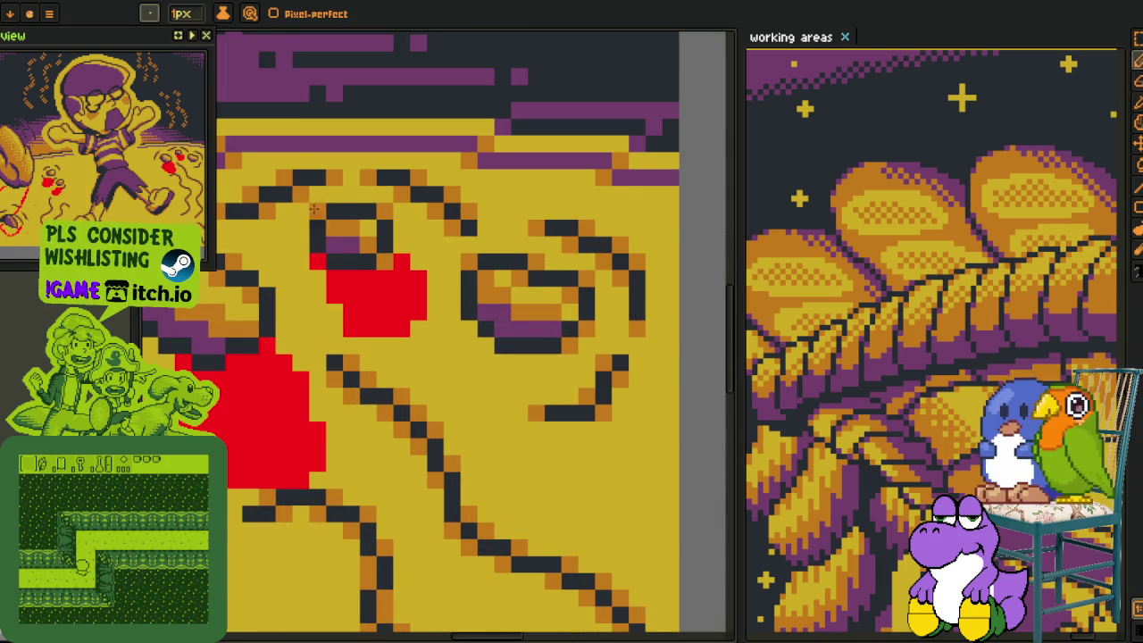
pyautogui.press('i')
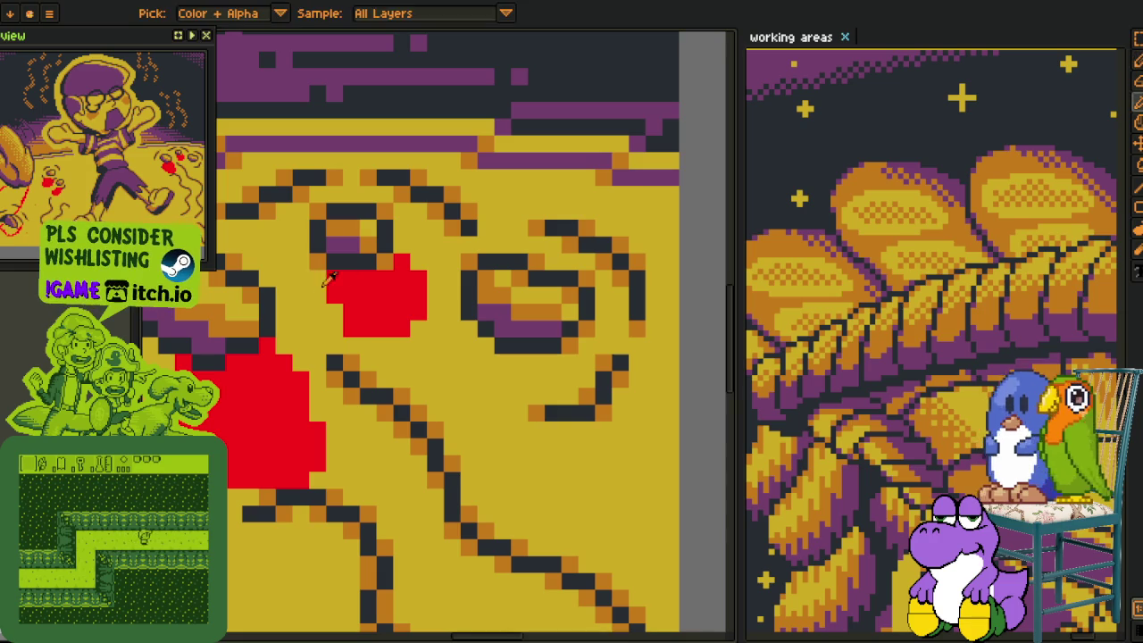
pyautogui.press('b')
pyautogui.moveTo(318, 277); pyautogui.dragTo(318, 309)
# Outline the face's mouth in red and erase a stray red pixel below it.
pyautogui.scroll(-2, 336, 341)
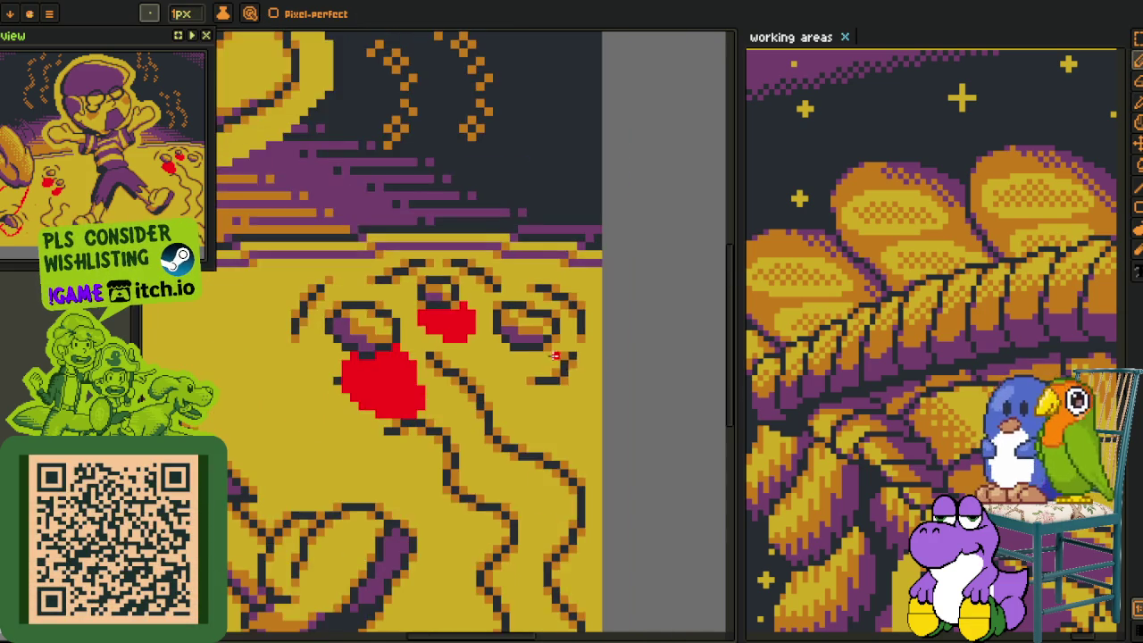
pyautogui.scroll(3, 345, 329)
pyautogui.click(345, 329)
pyautogui.moveTo(345, 329)
pyautogui.mouseDown()
pyautogui.moveTo(383, 370)
pyautogui.moveTo(456, 308)
pyautogui.moveTo(478, 375)
pyautogui.moveTo(458, 353)
pyautogui.moveTo(457, 395)
pyautogui.moveTo(436, 360)
pyautogui.moveTo(378, 381)
pyautogui.moveTo(398, 346)
pyautogui.moveTo(441, 330)
pyautogui.moveTo(368, 331)
pyautogui.mouseUp()
pyautogui.moveTo(365, 396); pyautogui.dragTo(460, 422)
pyautogui.rightClick(434, 432)
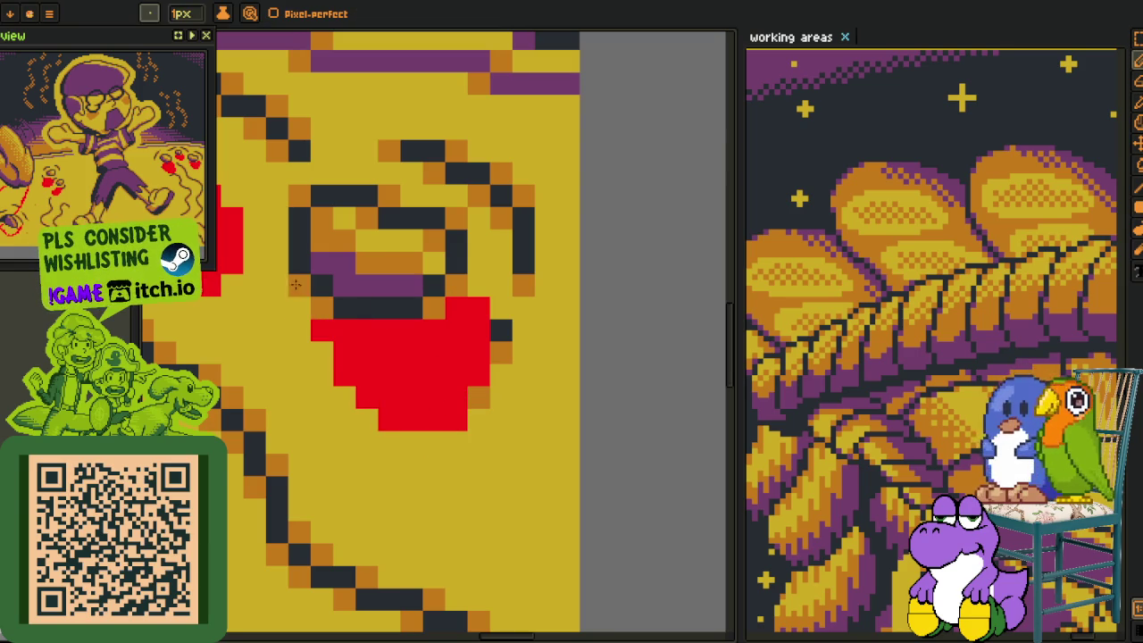
# Draw a short red drip on the ground near the bottom rock.
pyautogui.scroll(-3, 296, 284)
pyautogui.scroll(-2, 303, 295)
pyautogui.scroll(2, 339, 348)
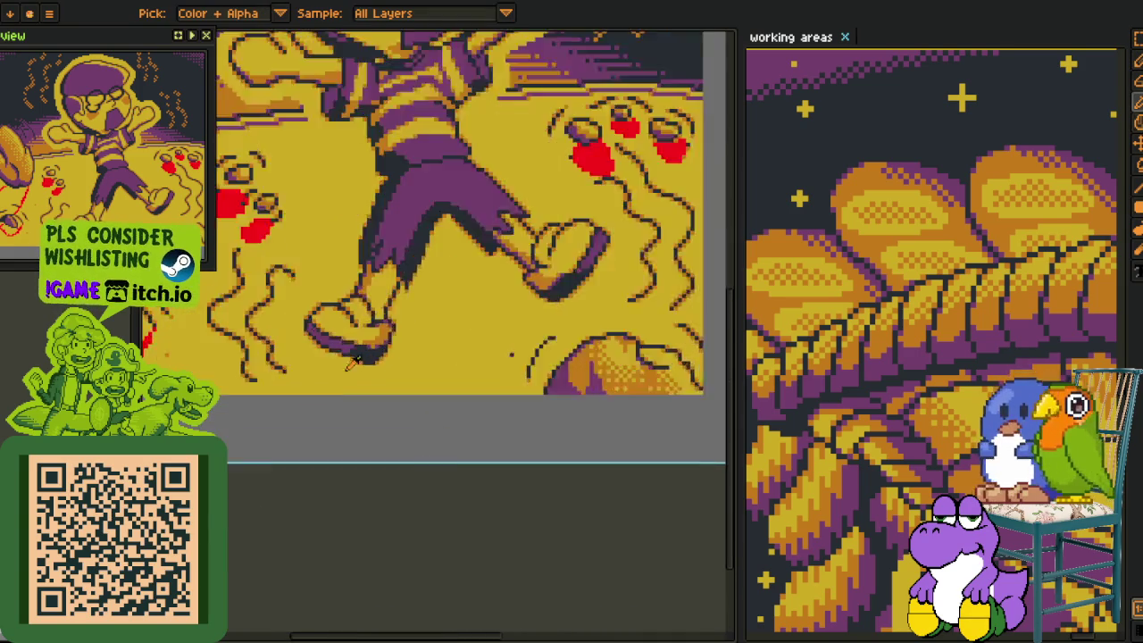
pyautogui.scroll(-1, 313, 304)
pyautogui.scroll(-1, 257, 209)
pyautogui.scroll(1, 268, 268)
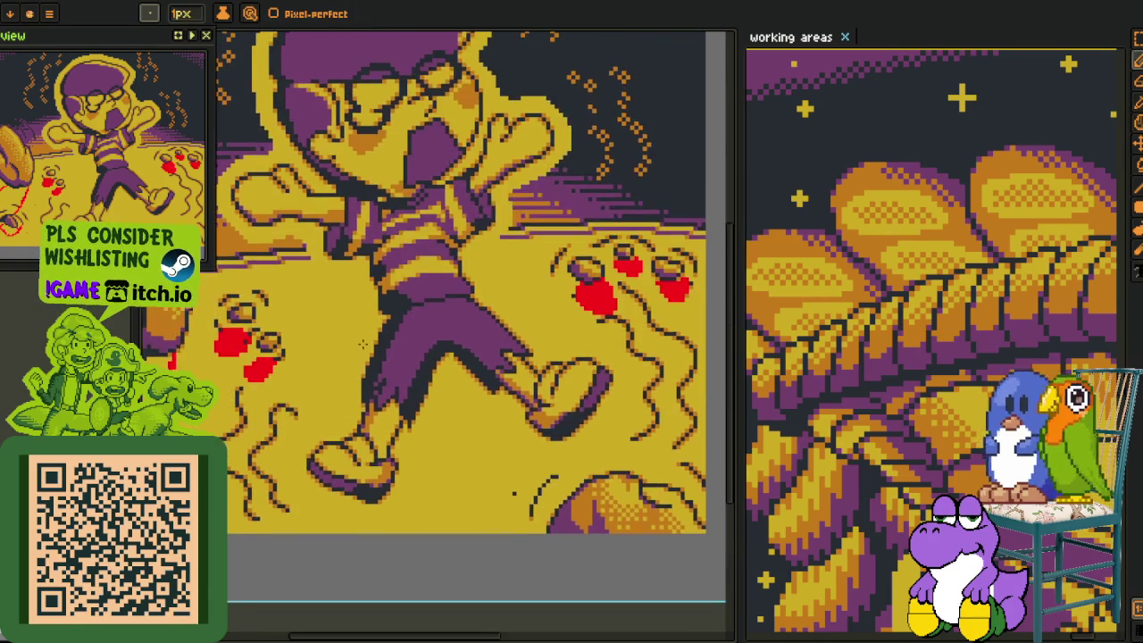
pyautogui.scroll(1, 277, 357)
pyautogui.scroll(2, 288, 435)
pyautogui.moveTo(293, 443); pyautogui.dragTo(294, 503)
# Try flood-filling the lower yellow ground red, undo it, and show the timeline.
pyautogui.scroll(-3, 319, 481)
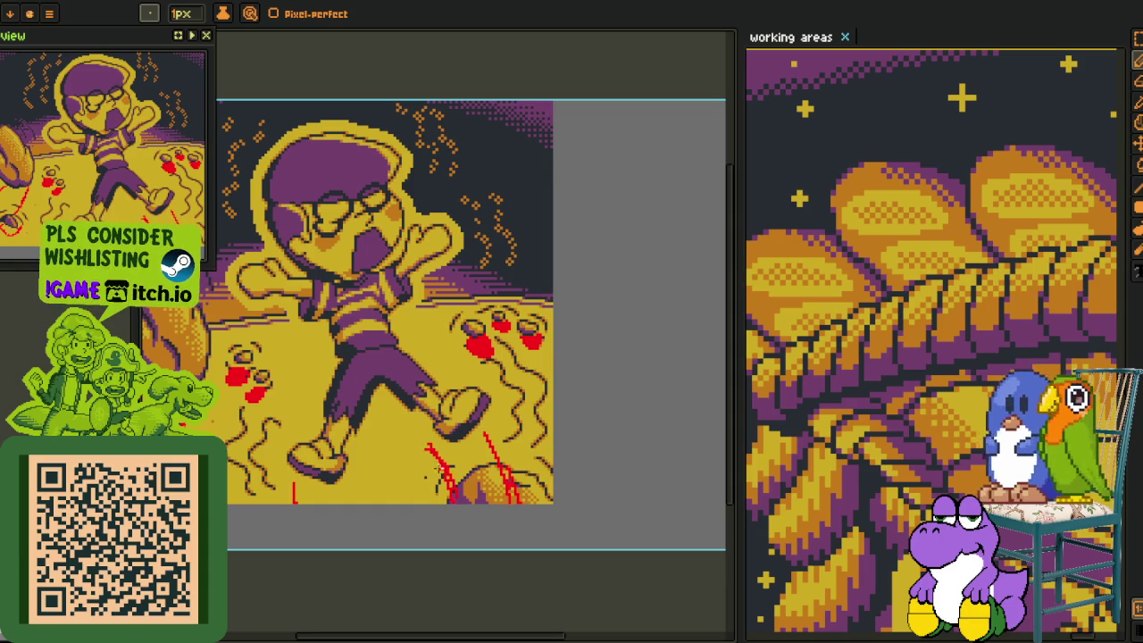
pyautogui.scroll(2, 353, 483)
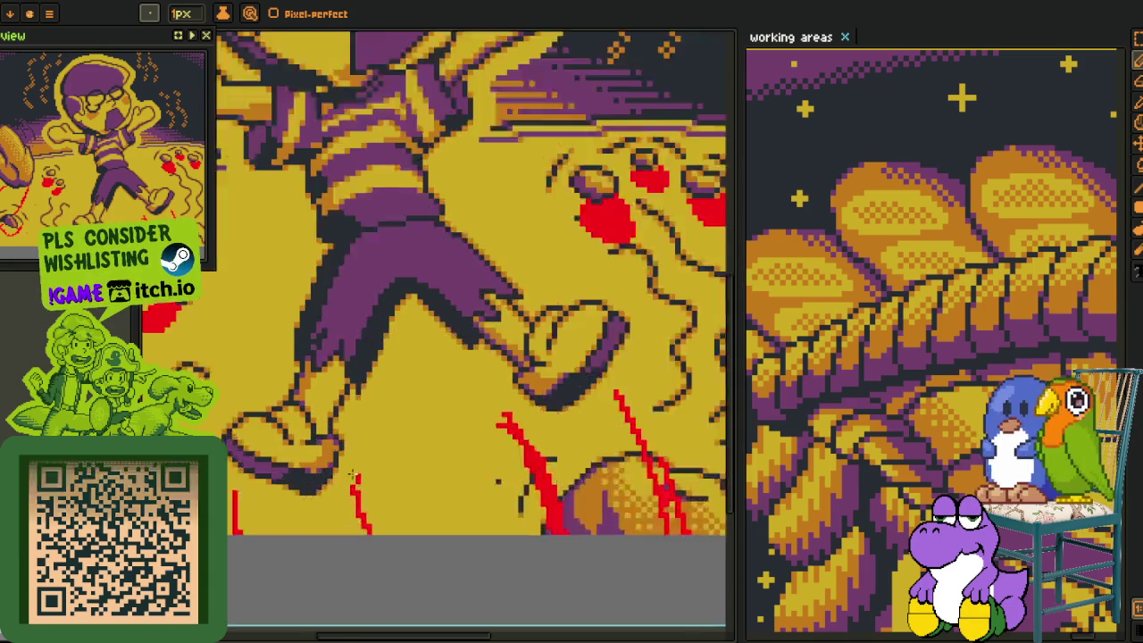
pyautogui.scroll(1, 353, 482)
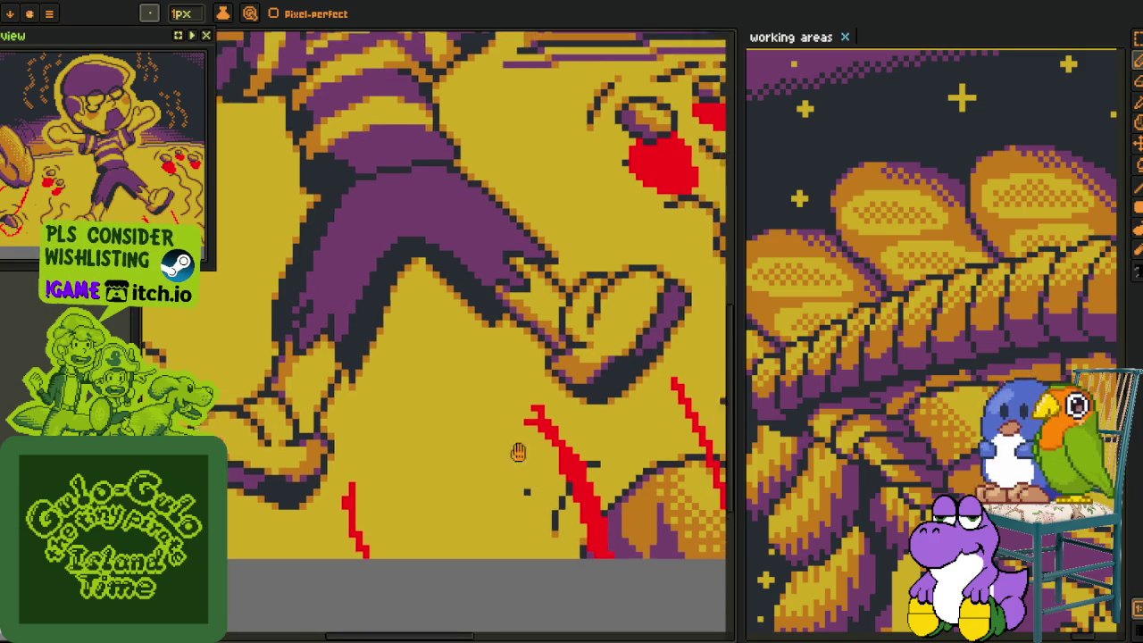
pyautogui.moveTo(539, 402); pyautogui.dragTo(464, 465)
pyautogui.scroll(-3, 509, 444)
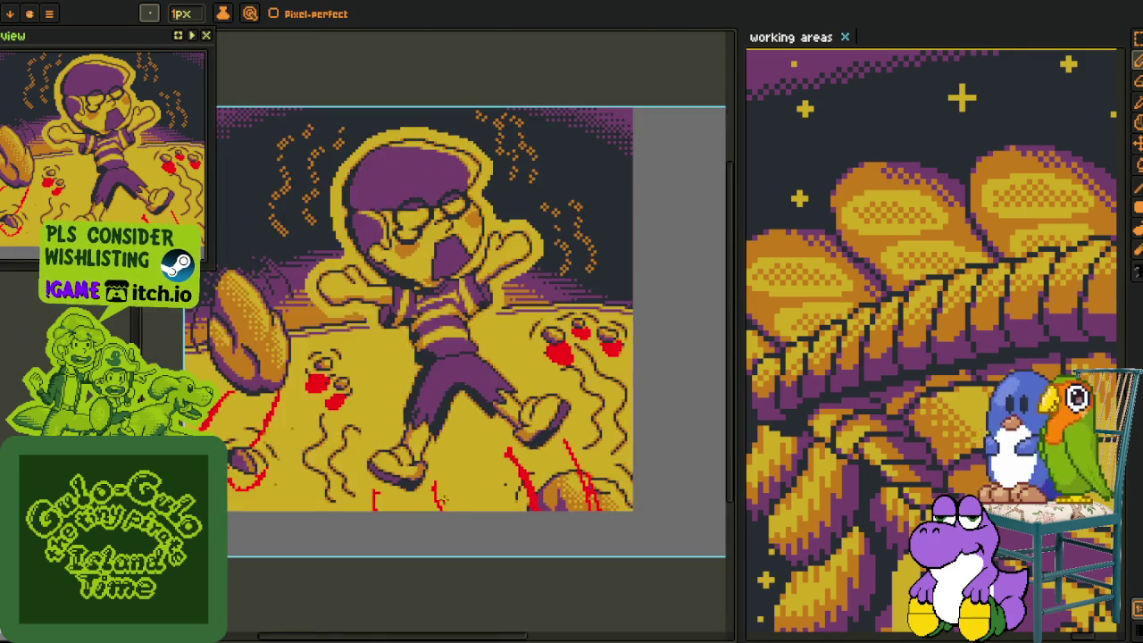
pyautogui.scroll(3, 386, 514)
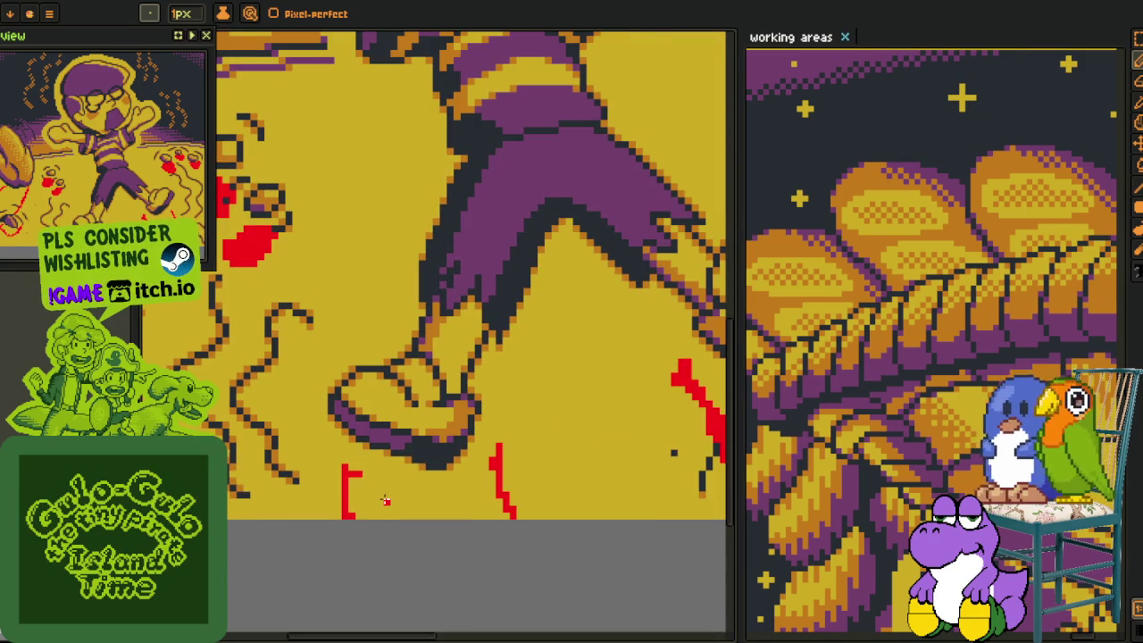
pyautogui.press('g')
pyautogui.click(421, 504)
pyautogui.hotkey('ctrl', 'z')
pyautogui.press('Tab')
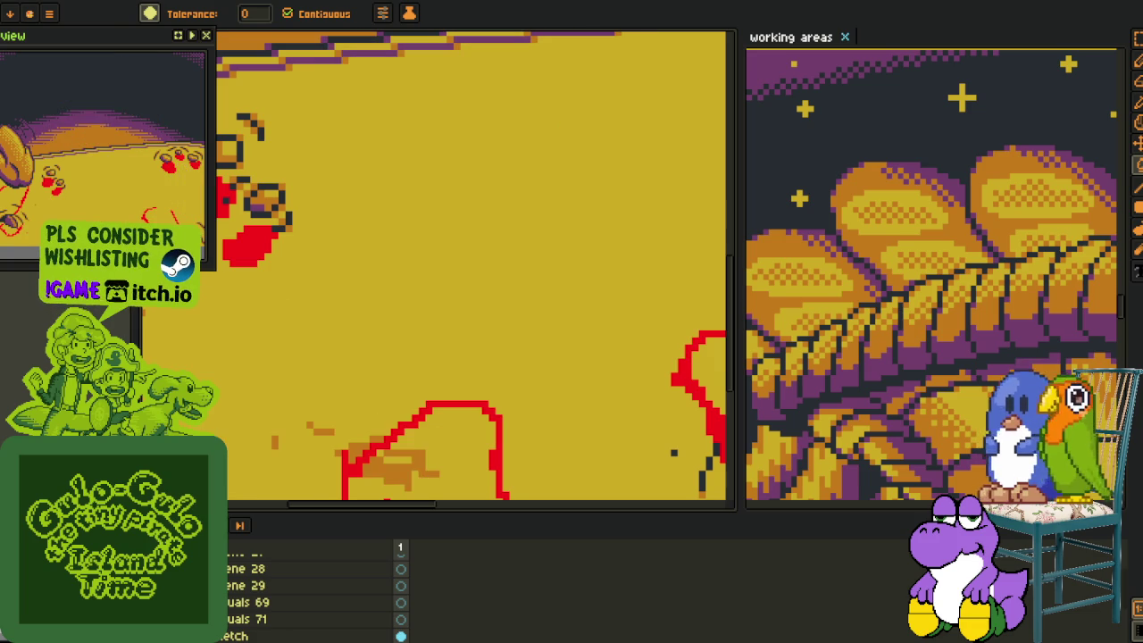
# Fill the brown patch with sampled yellow and the red outline's interior with red.
pyautogui.press('Tab')
pyautogui.press('i')
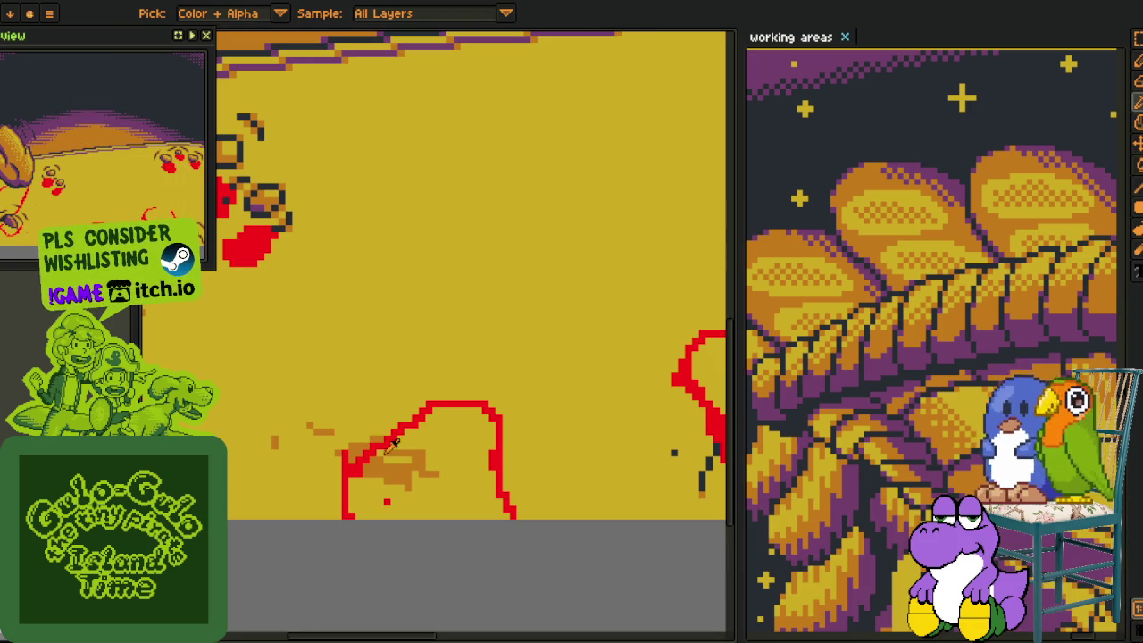
pyautogui.press('g')
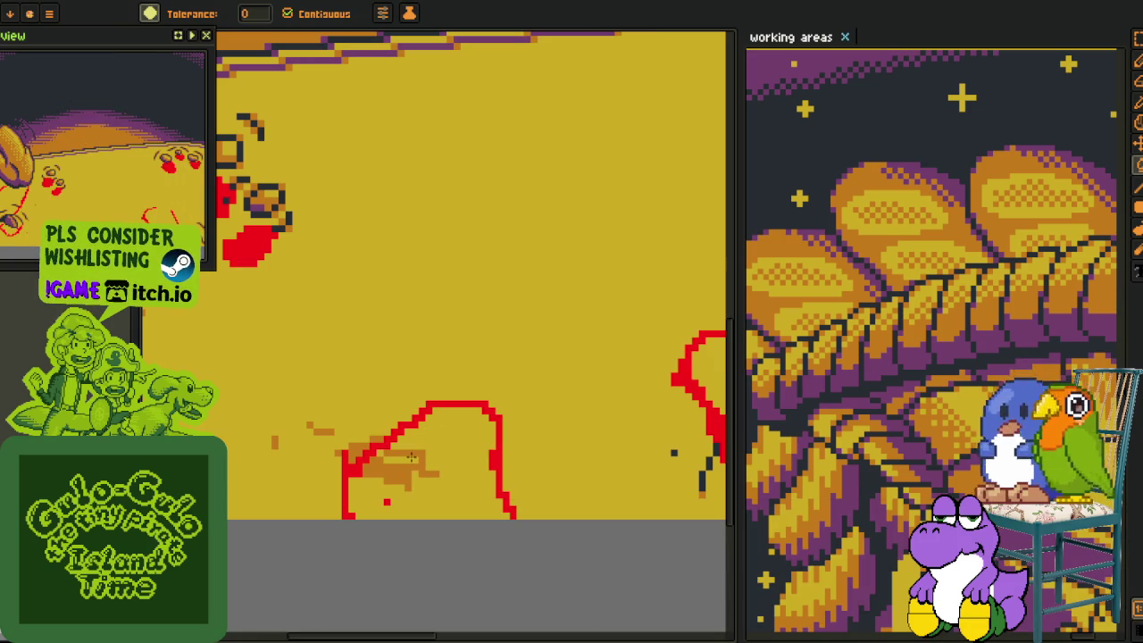
pyautogui.press('i')
pyautogui.press('g')
pyautogui.click(407, 466)
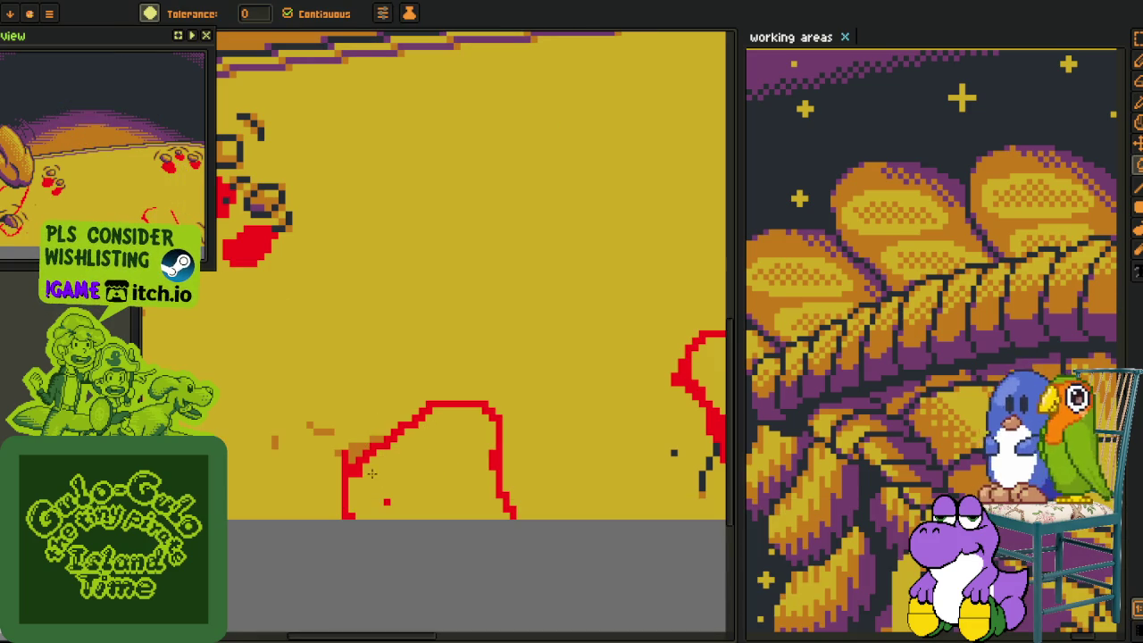
pyautogui.press('i')
pyautogui.press('g')
pyautogui.click(393, 487)
# Turn the remaining brown edge pixels and small brown patch yellow, undoing a wrong fill.
pyautogui.press('i')
pyautogui.scroll(2, 362, 420)
pyautogui.click(362, 411)
pyautogui.press('g')
pyautogui.click(352, 451)
pyautogui.click(382, 451)
pyautogui.hotkey('ctrl', 'z')
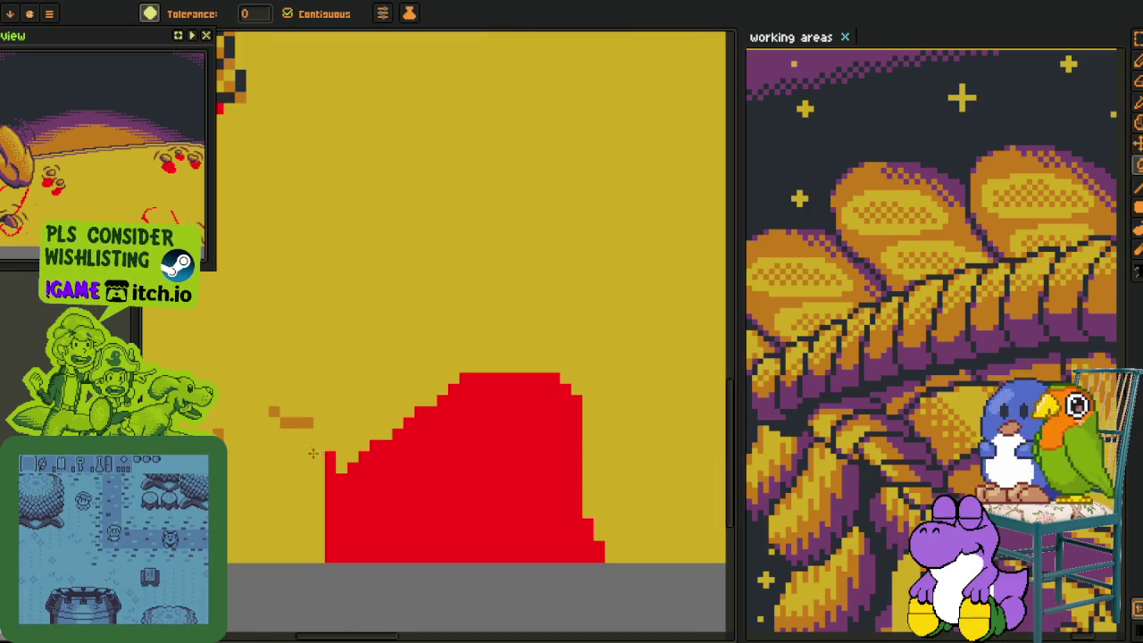
pyautogui.click(295, 422)
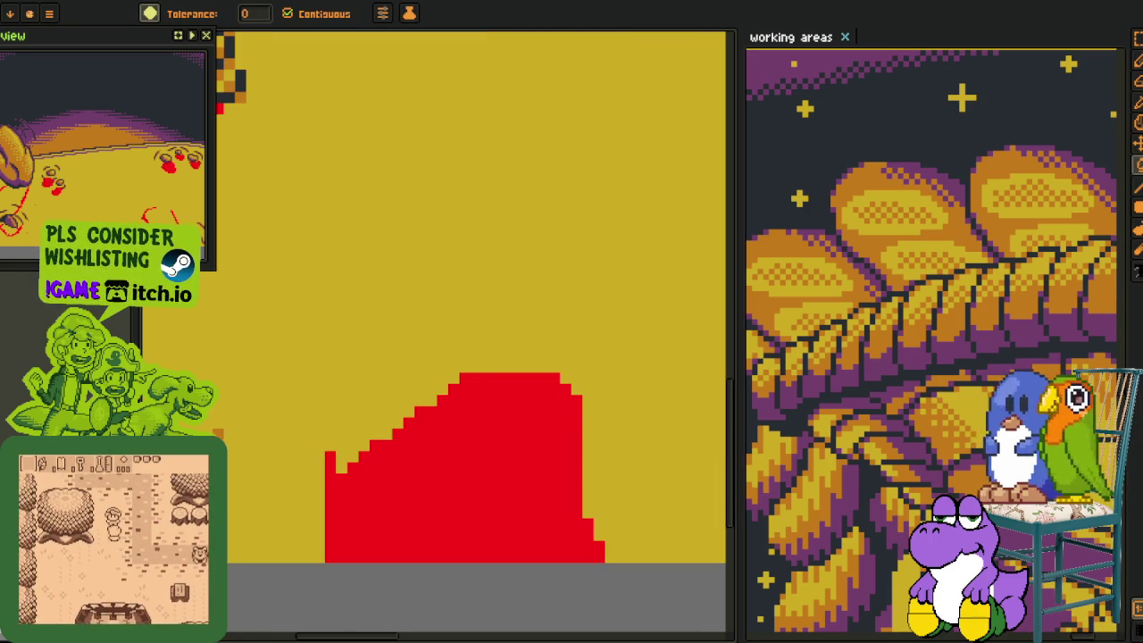
pyautogui.scroll(-3, 380, 449)
pyautogui.moveTo(455, 446); pyautogui.dragTo(380, 449)
pyautogui.scroll(2, 379, 449)
# Bring the red drips into view and show the layers and frames timeline.
pyautogui.press('i')
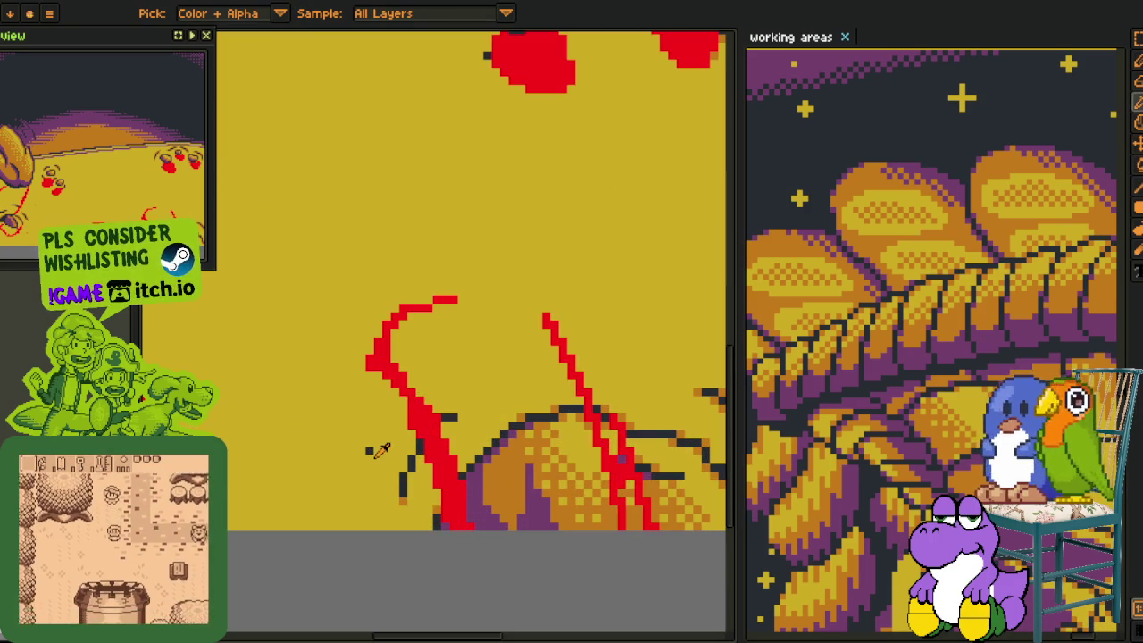
pyautogui.scroll(-1, 380, 449)
pyautogui.scroll(-2, 402, 455)
pyautogui.scroll(2, 426, 464)
pyautogui.scroll(-2, 426, 464)
pyautogui.scroll(-2, 429, 482)
pyautogui.press('Tab')
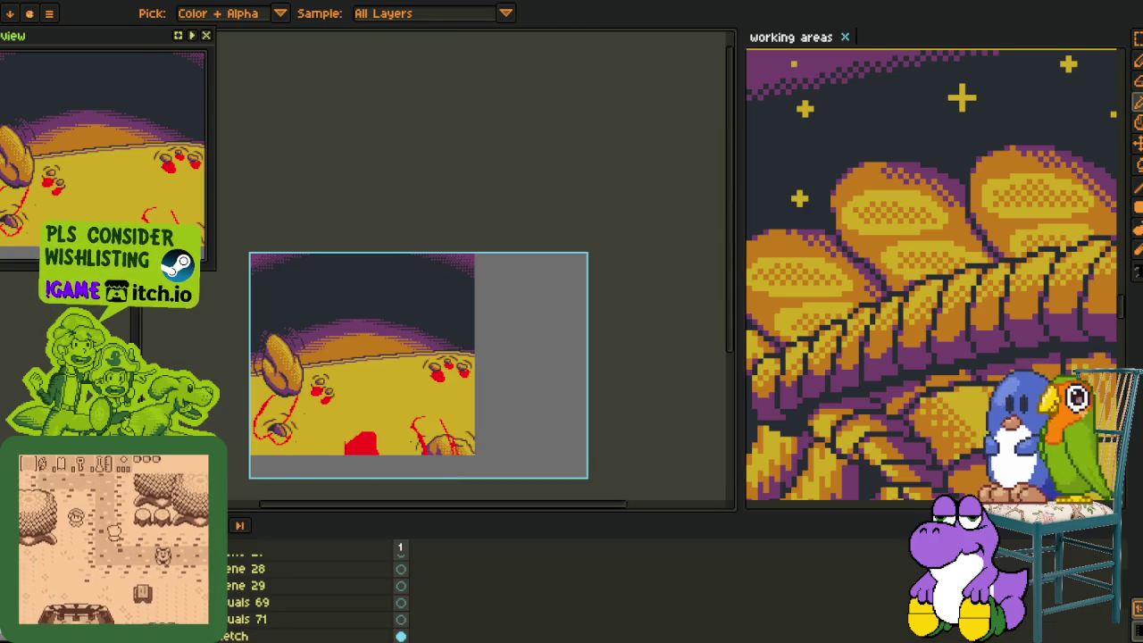
pyautogui.scroll(2, 454, 467)
pyautogui.scroll(1, 454, 404)
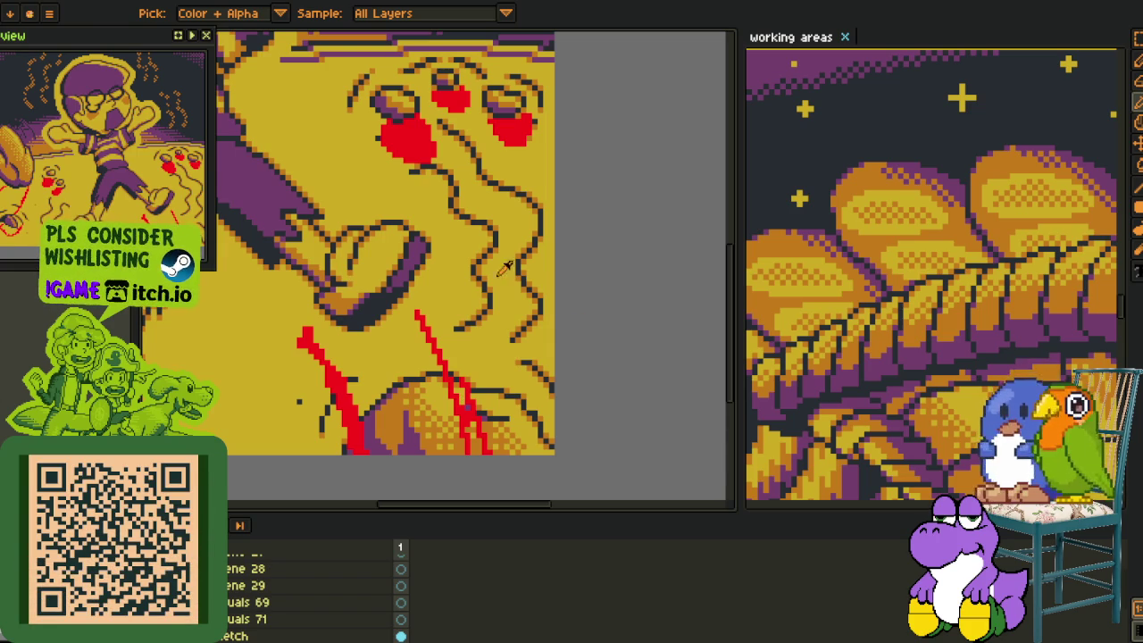
pyautogui.scroll(-2, 505, 268)
pyautogui.moveTo(504, 268)
pyautogui.mouseDown()
pyautogui.moveTo(500, 312)
pyautogui.moveTo(441, 344)
pyautogui.moveTo(361, 210)
pyautogui.moveTo(400, 241)
pyautogui.mouseUp()
pyautogui.scroll(3, 495, 317)
pyautogui.press('q')
pyautogui.moveTo(511, 224)
pyautogui.mouseDown()
pyautogui.moveTo(610, 490)
pyautogui.moveTo(527, 496)
pyautogui.mouseUp()
pyautogui.moveTo(523, 263)
pyautogui.mouseDown()
pyautogui.moveTo(474, 274)
pyautogui.moveTo(487, 266)
pyautogui.mouseUp()
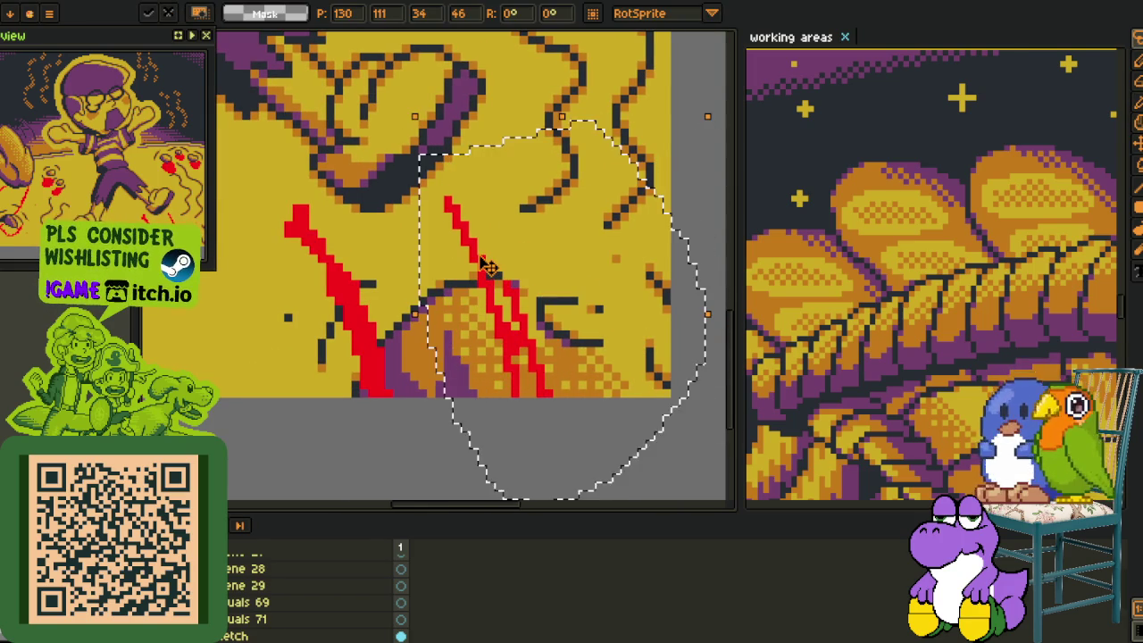
pyautogui.press('Return')
pyautogui.hotkey('ctrl', 'z')
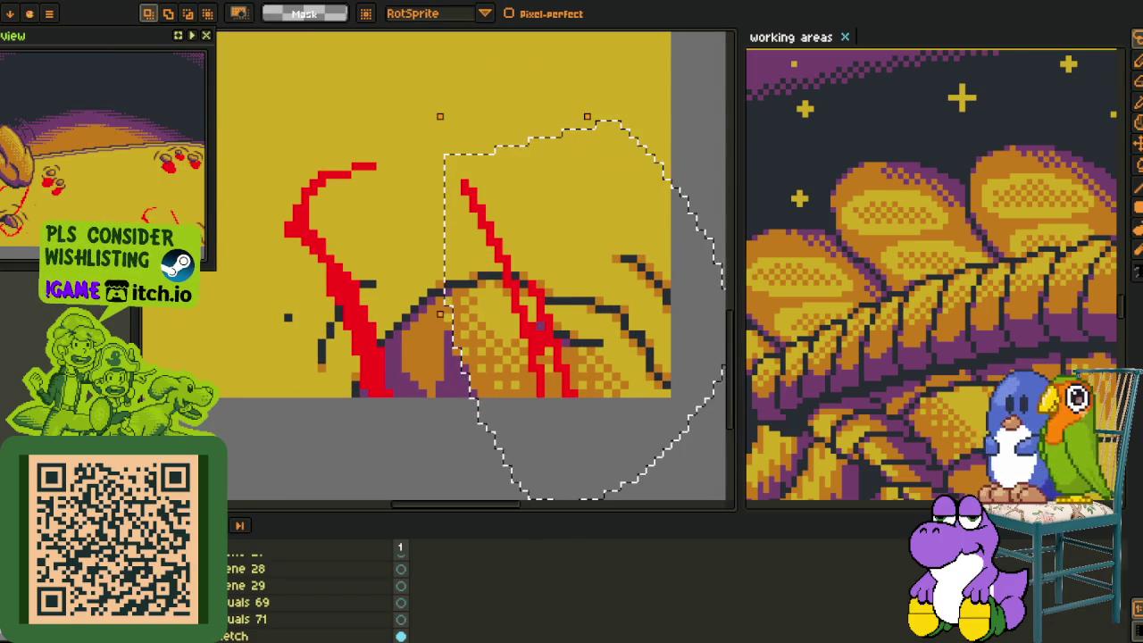
pyautogui.scroll(-2, 313, 589)
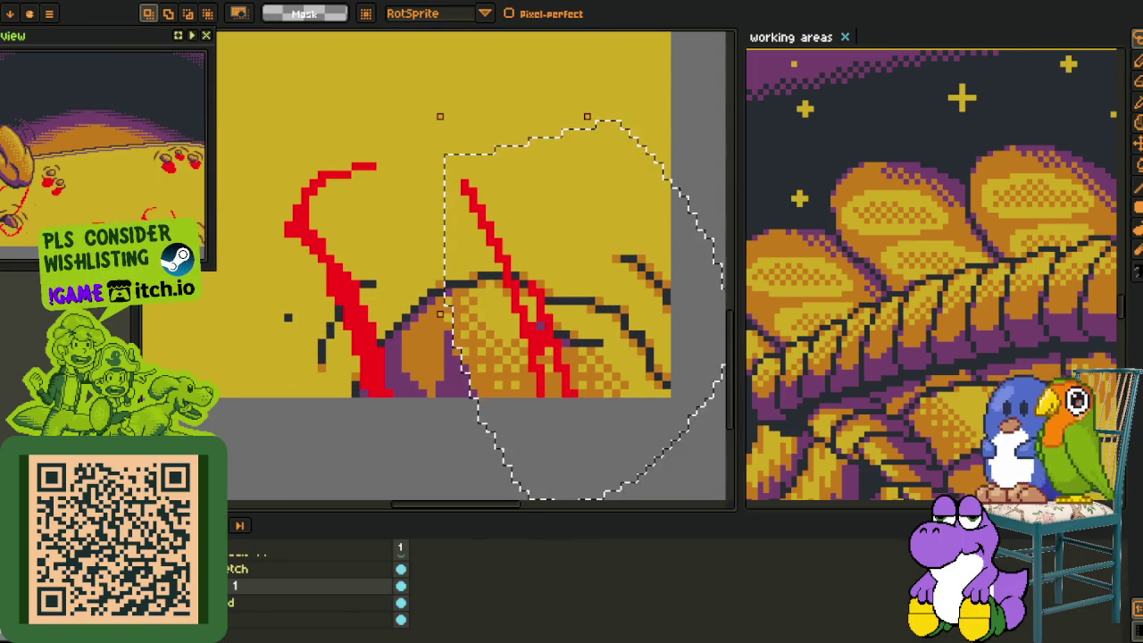
pyautogui.hotkey('ctrl', 'z')
pyautogui.hotkey('ctrl', 'z')
pyautogui.scroll(-3, 387, 348)
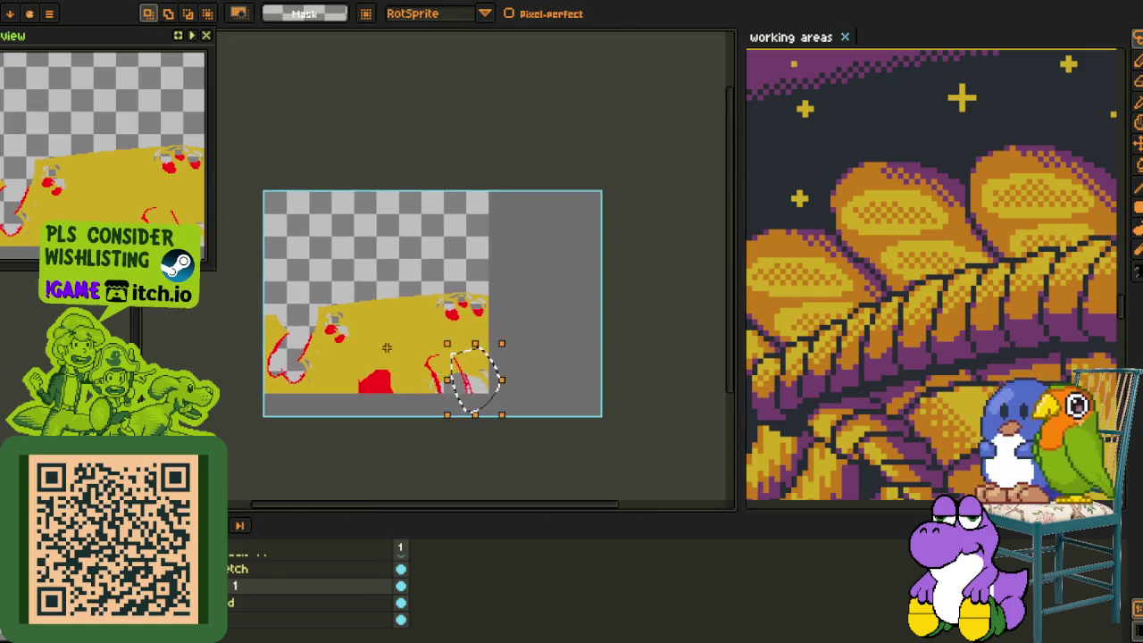
pyautogui.scroll(3, 386, 347)
pyautogui.press('i')
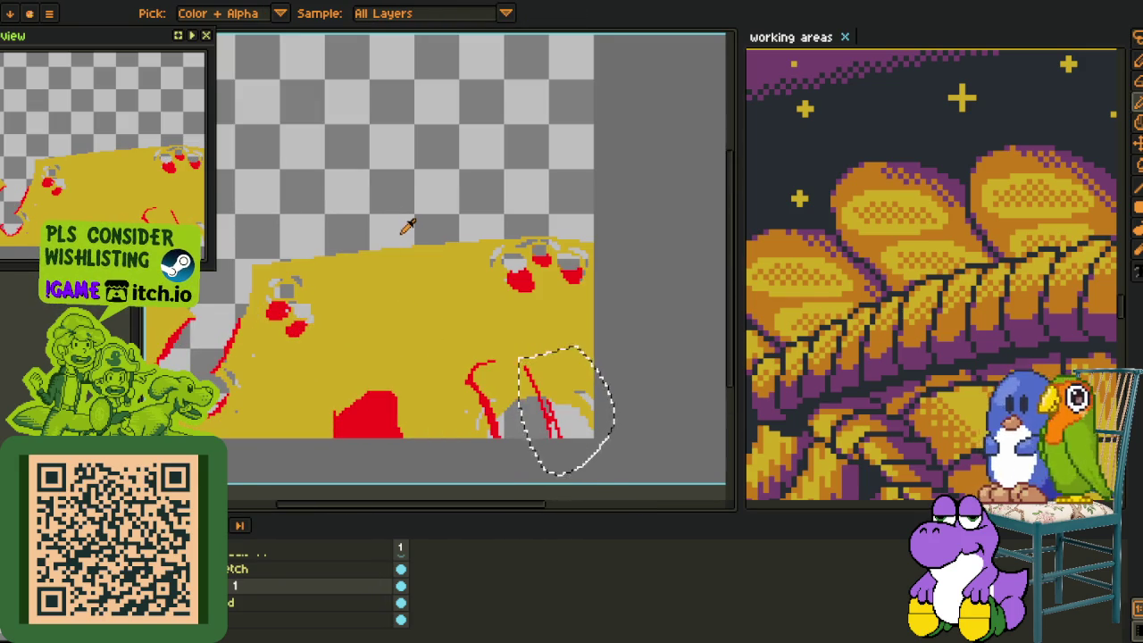
pyautogui.hotkey('ctrl', 'd')
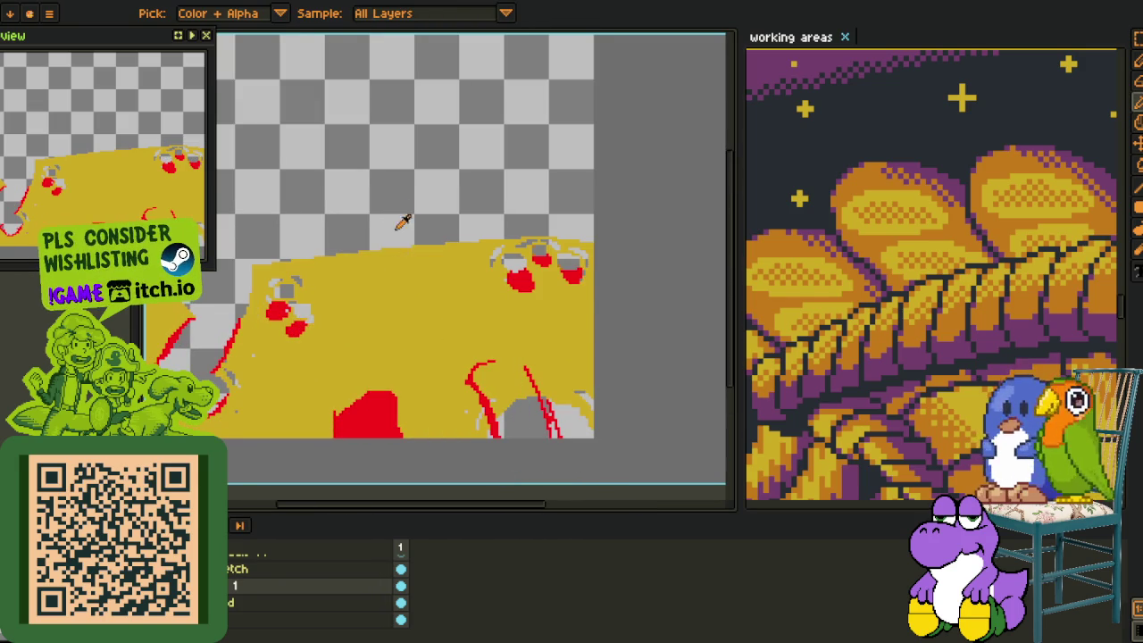
pyautogui.click(416, 345)
pyautogui.hotkey('shift', 'r')
pyautogui.click(441, 503)
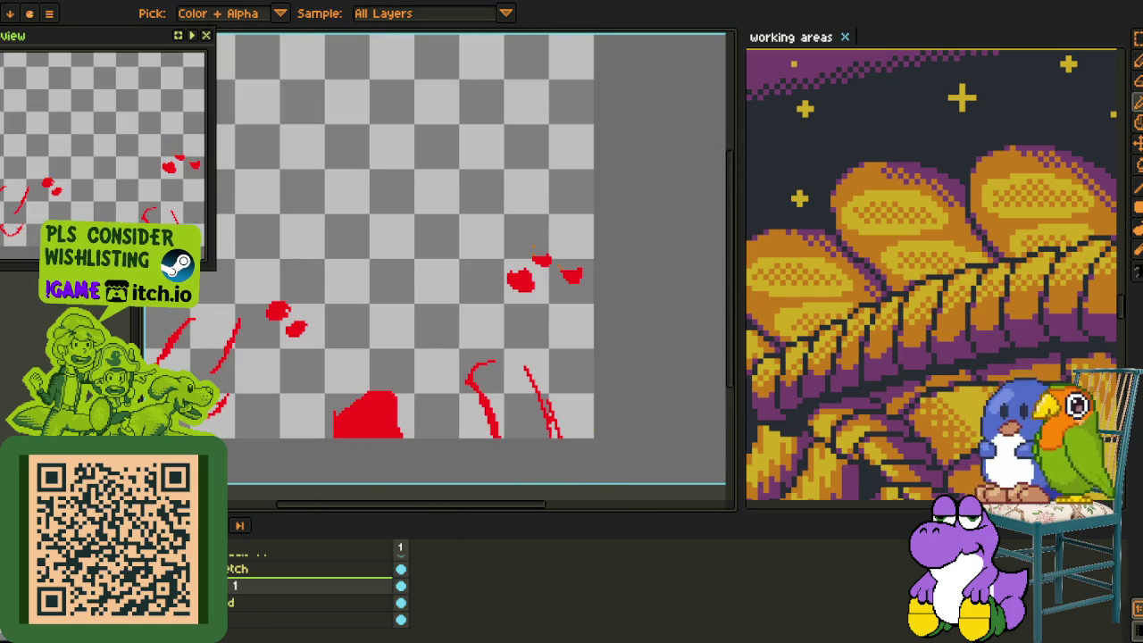
pyautogui.hotkey('ctrl', 'z')
pyautogui.hotkey('ctrl', 'z')
pyautogui.moveTo(332, 363); pyautogui.dragTo(351, 367)
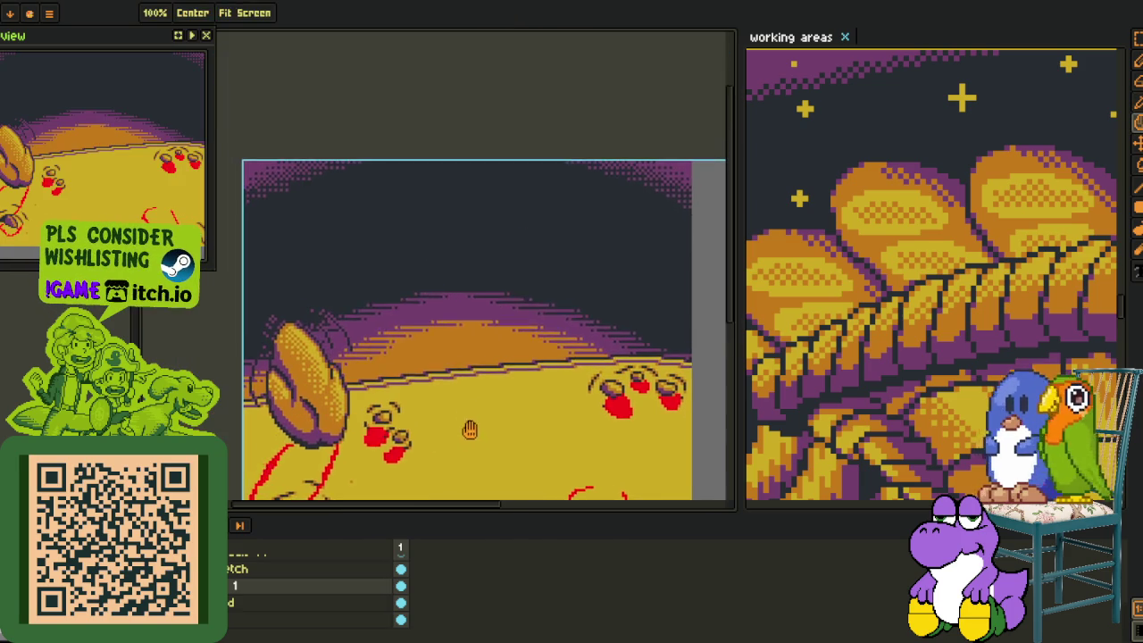
pyautogui.press('i')
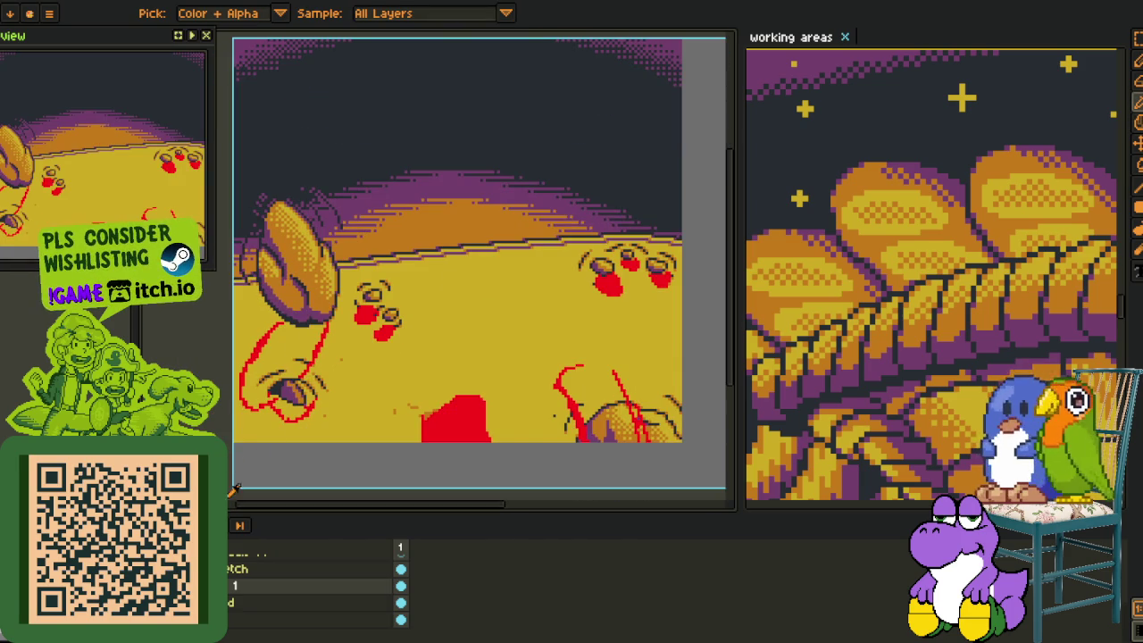
pyautogui.scroll(2, 614, 220)
pyautogui.scroll(-2, 384, 268)
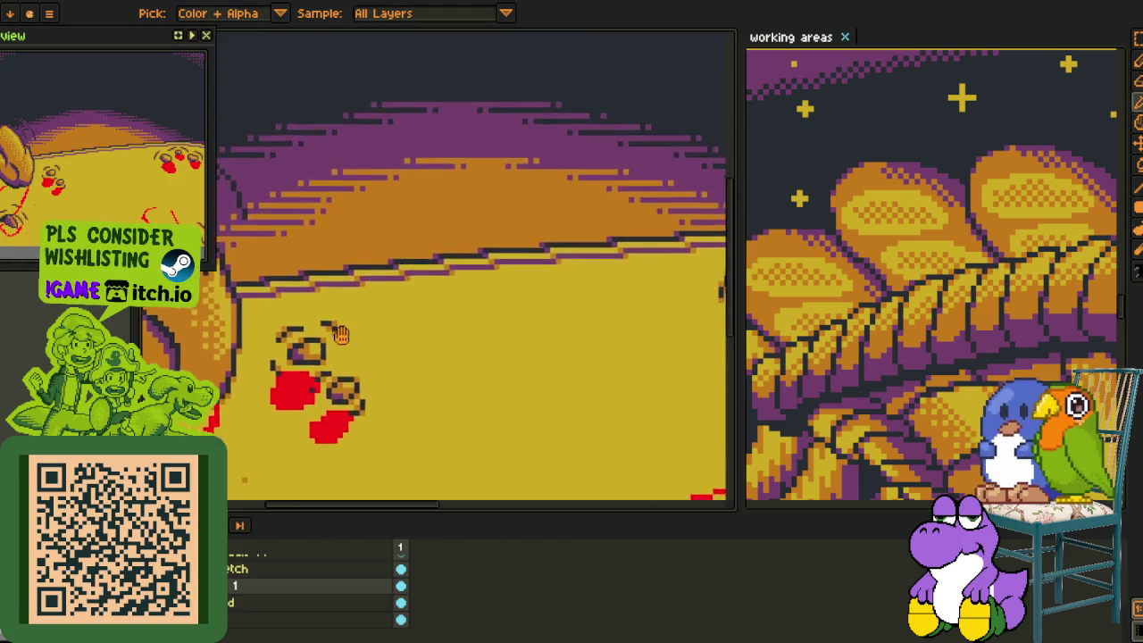
pyautogui.scroll(-2, 393, 303)
pyautogui.moveTo(411, 373); pyautogui.dragTo(402, 404)
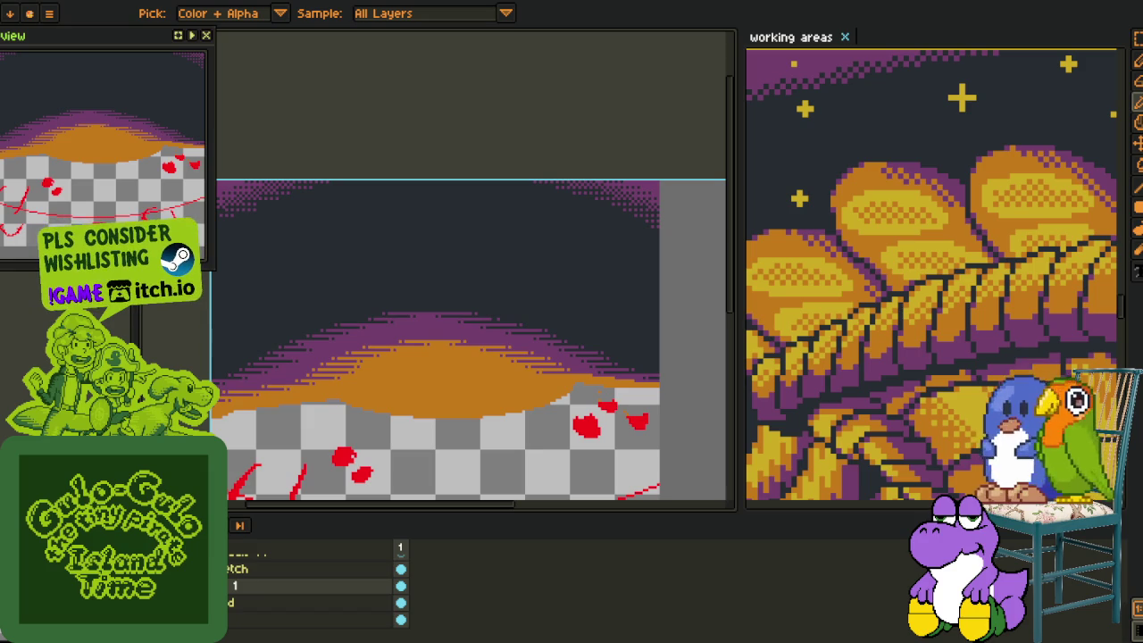
pyautogui.hotkey('ctrl', 'z')
pyautogui.moveTo(513, 411)
pyautogui.mouseDown()
pyautogui.moveTo(500, 319)
pyautogui.moveTo(519, 304)
pyautogui.moveTo(483, 294)
pyautogui.mouseUp()
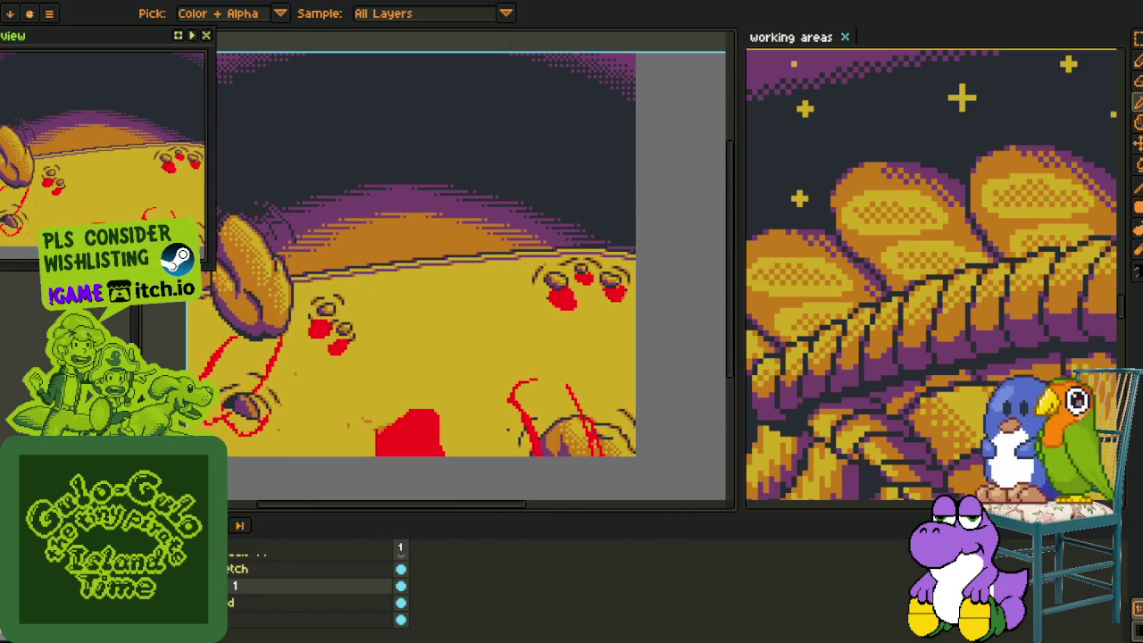
pyautogui.scroll(-5, 438, 300)
pyautogui.scroll(2, 465, 304)
pyautogui.scroll(2, 406, 312)
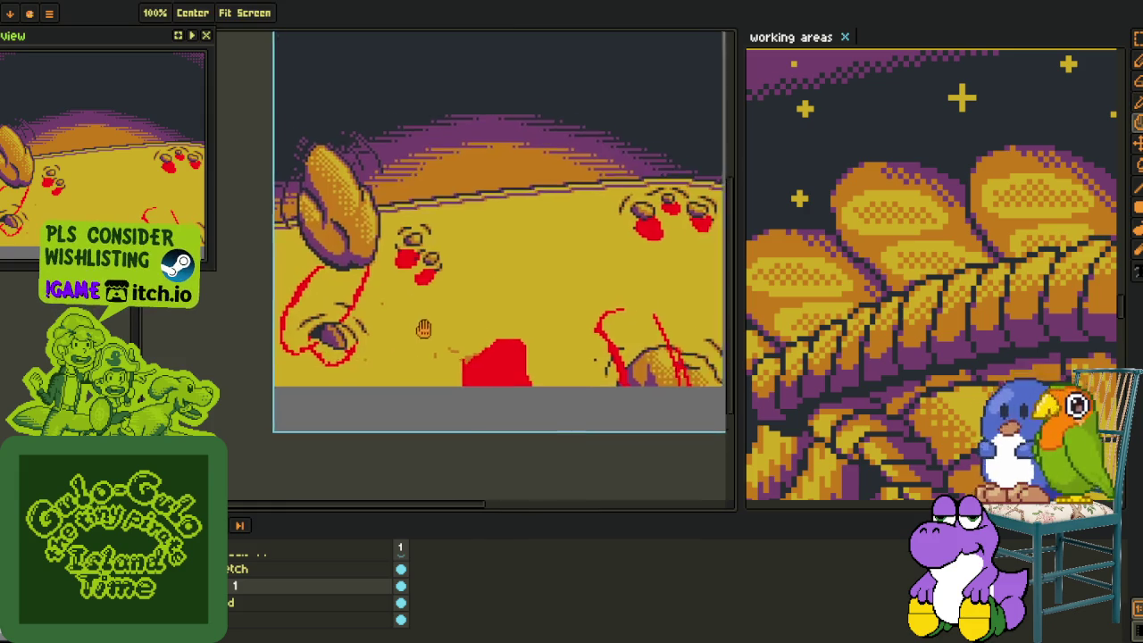
pyautogui.scroll(1, 310, 369)
pyautogui.moveTo(310, 369); pyautogui.dragTo(209, 309)
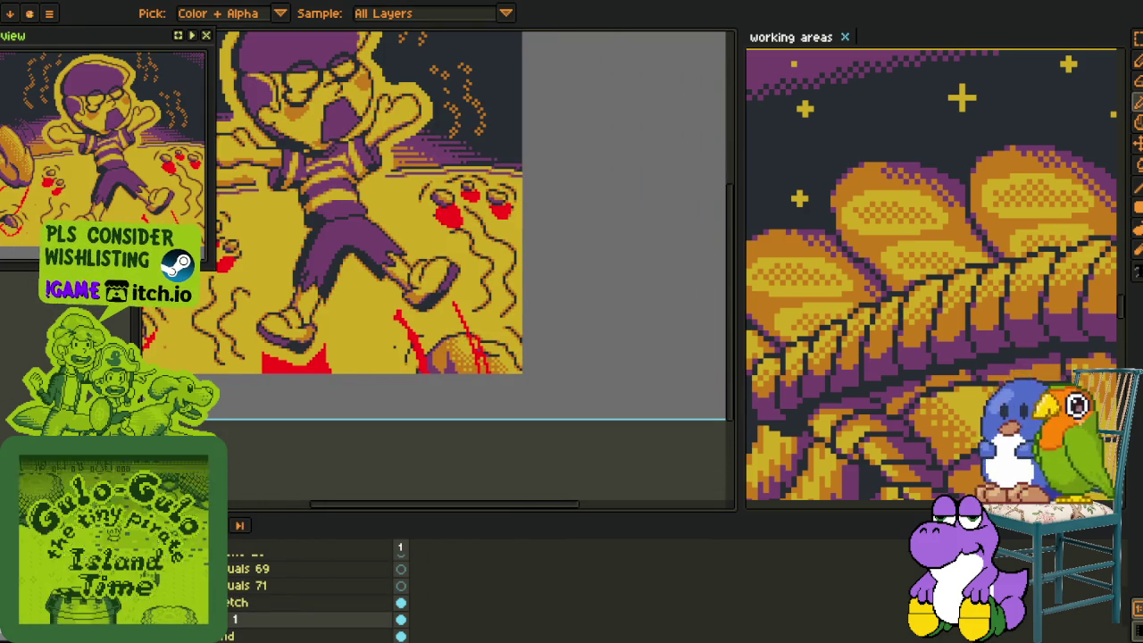
pyautogui.scroll(-3, 430, 291)
pyautogui.scroll(3, 447, 299)
pyautogui.scroll(1, 460, 305)
pyautogui.press('space')
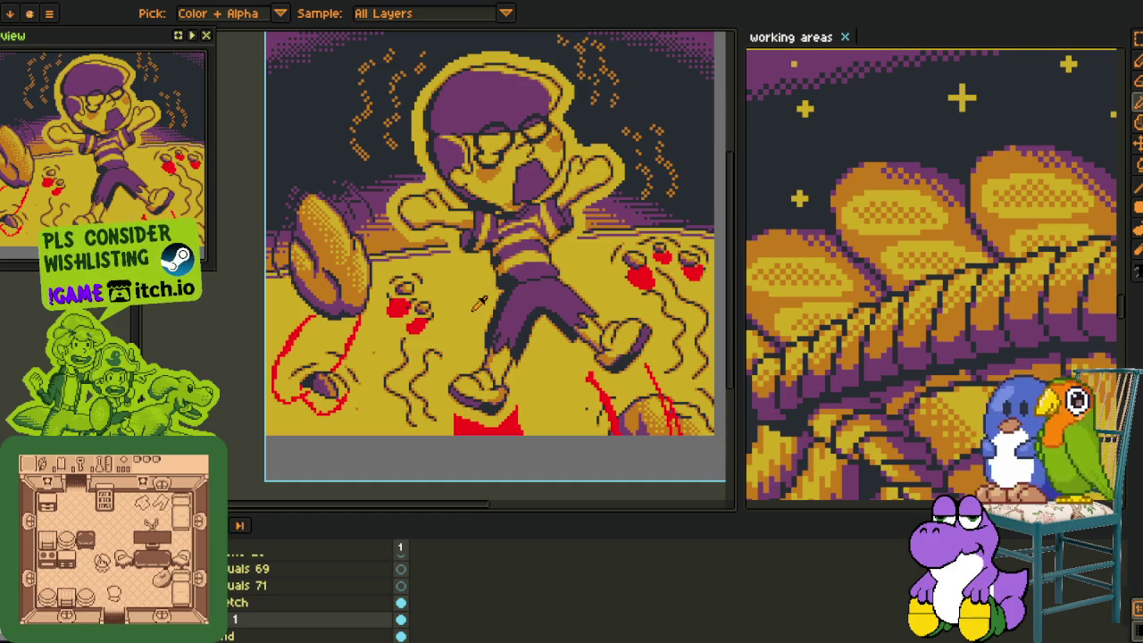
pyautogui.scroll(2, 481, 304)
pyautogui.press('m')
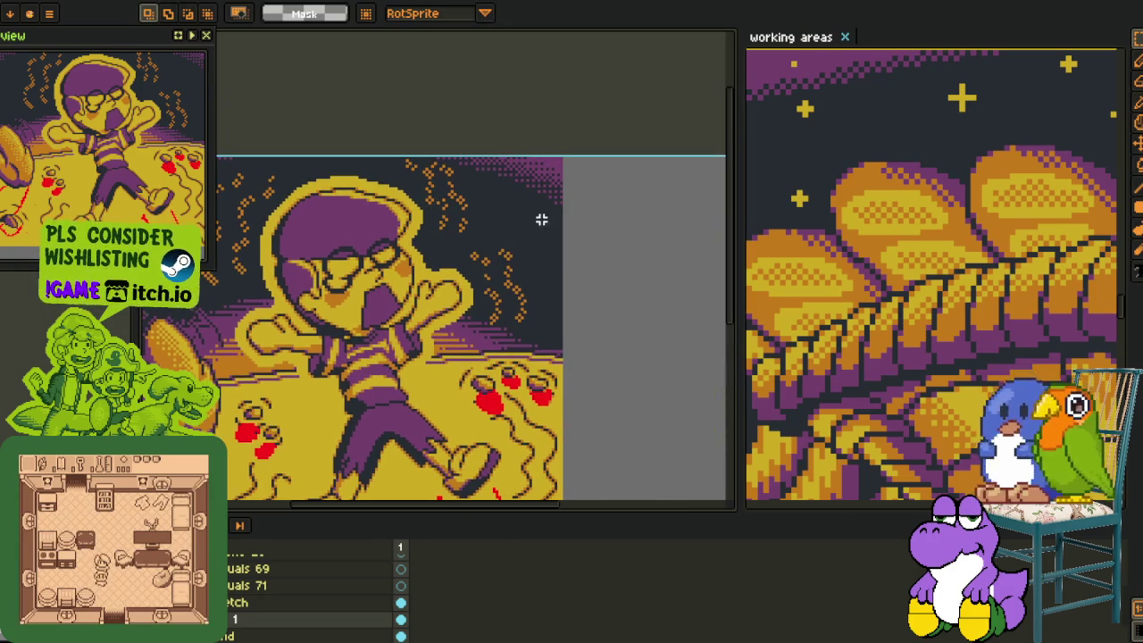
# Select a rectangle around the lower-right berries and recentre the drawing.
pyautogui.moveTo(482, 156); pyautogui.dragTo(645, 304)
pyautogui.moveTo(471, 314); pyautogui.dragTo(358, 124)
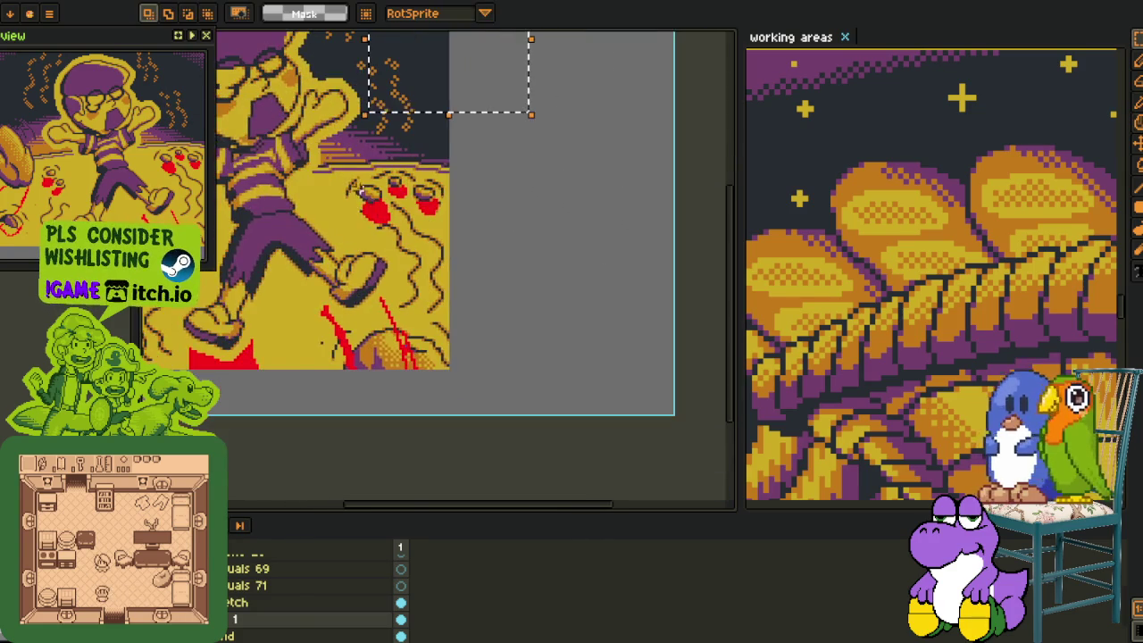
pyautogui.moveTo(215, 389); pyautogui.dragTo(530, 186)
pyautogui.moveTo(349, 174); pyautogui.dragTo(572, 286)
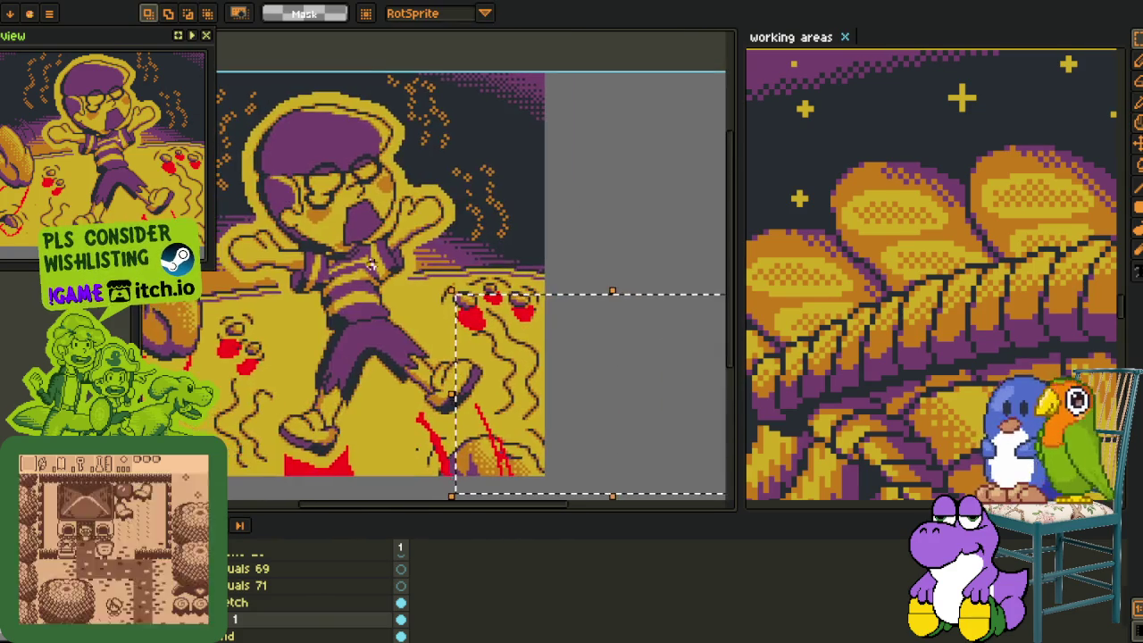
pyautogui.scroll(-3, 344, 291)
pyautogui.scroll(1, 344, 290)
pyautogui.scroll(2, 344, 290)
pyautogui.scroll(-1, 344, 290)
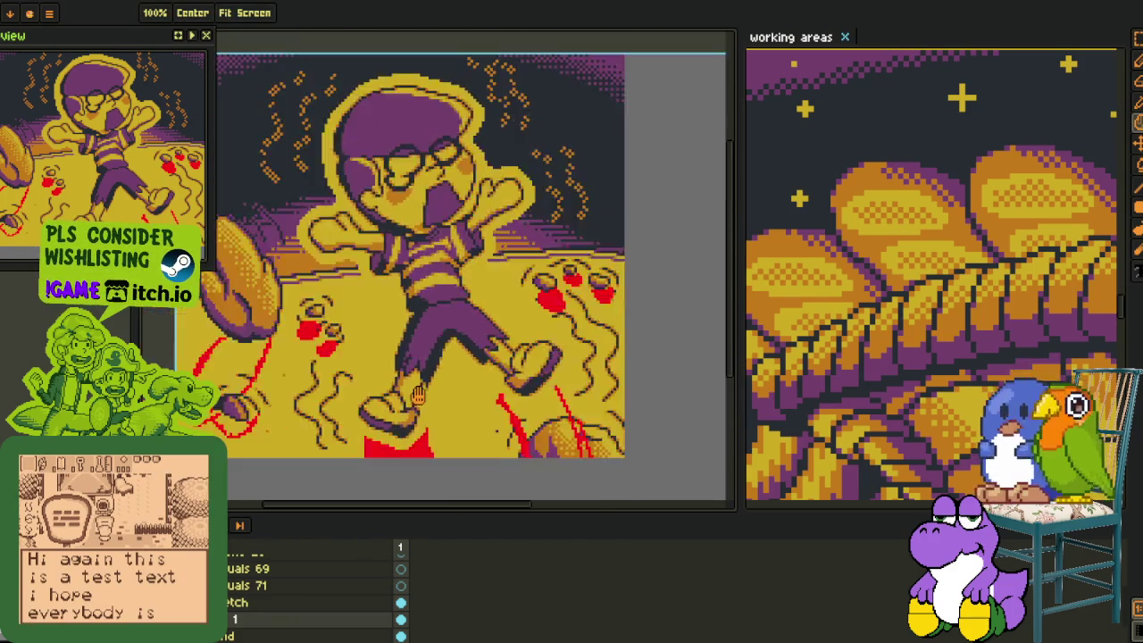
pyautogui.scroll(-1, 344, 290)
pyautogui.moveTo(597, 266); pyautogui.dragTo(601, 257)
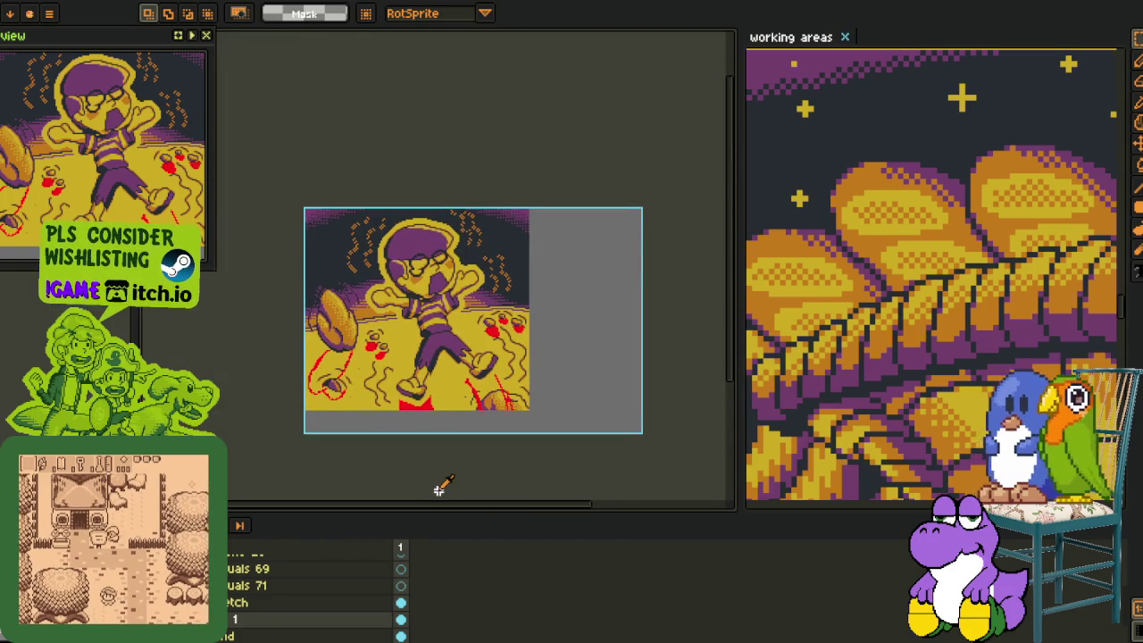
pyautogui.scroll(2, 480, 434)
pyautogui.scroll(2, 483, 434)
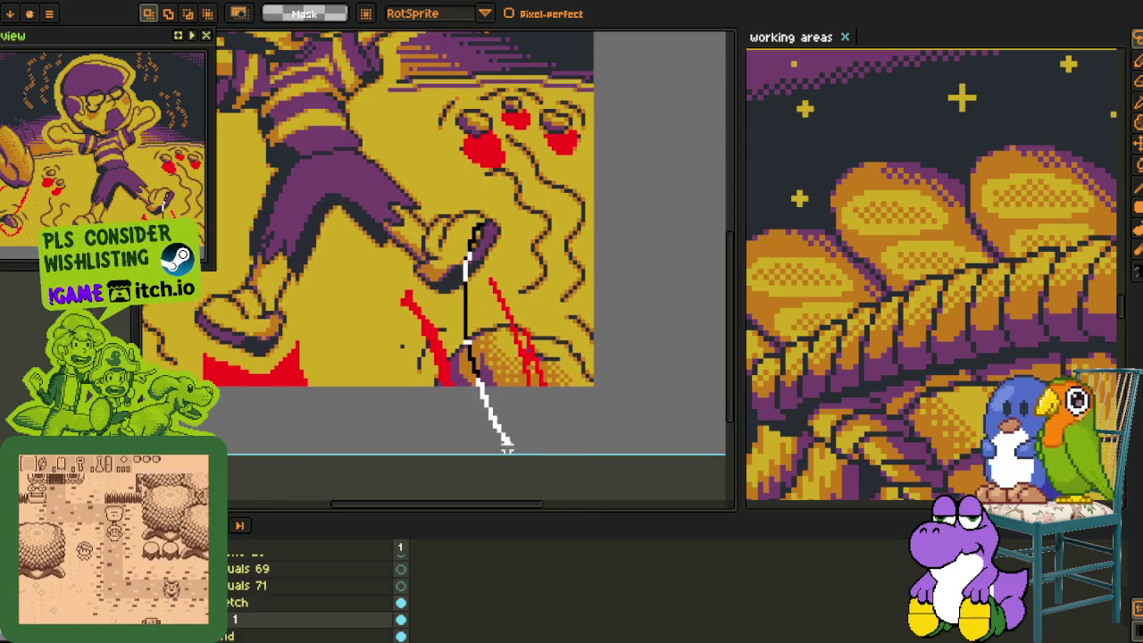
# Lasso the boy's front shoe and lower foot, transform them and commit.
pyautogui.moveTo(505, 444); pyautogui.dragTo(657, 268)
pyautogui.click(509, 331)
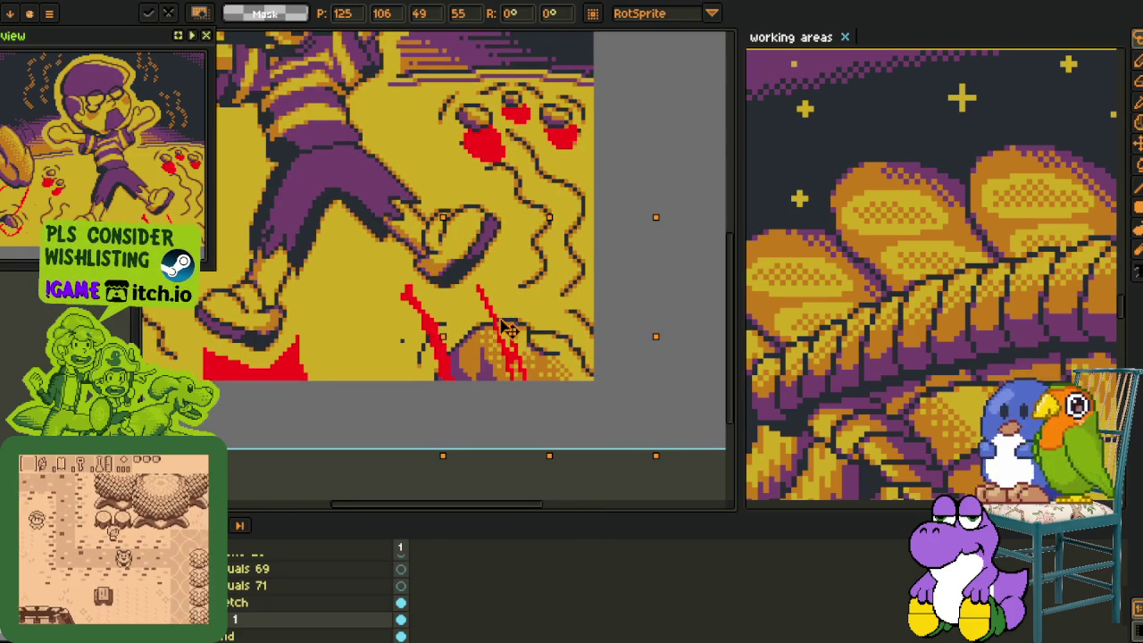
pyautogui.moveTo(509, 330); pyautogui.dragTo(609, 372)
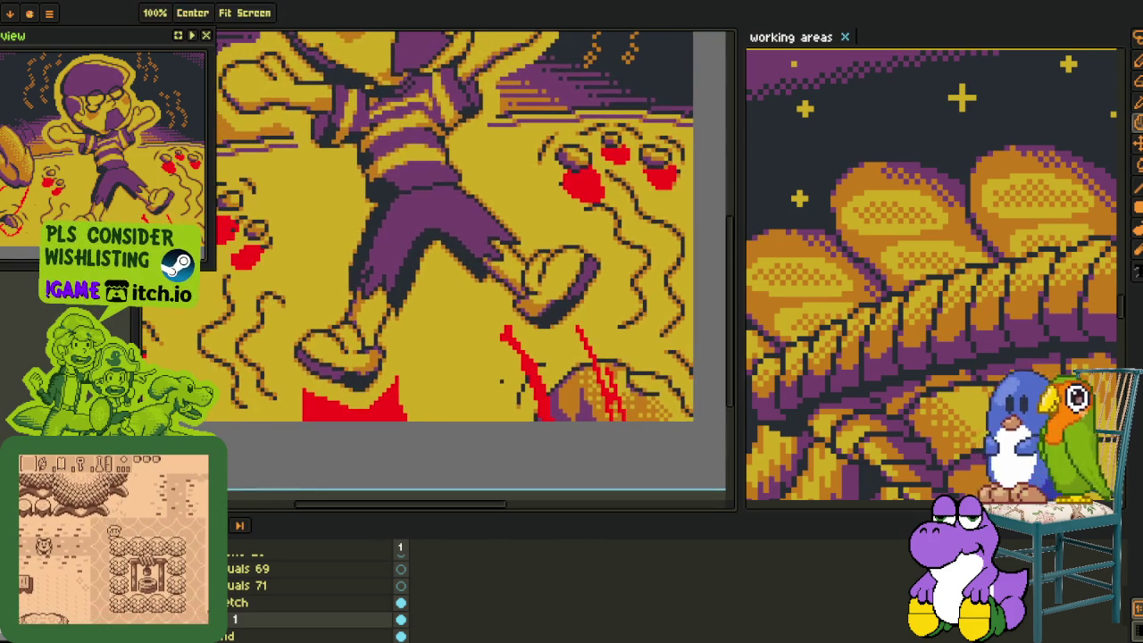
pyautogui.moveTo(301, 344); pyautogui.dragTo(301, 304)
pyautogui.moveTo(332, 393); pyautogui.dragTo(361, 399)
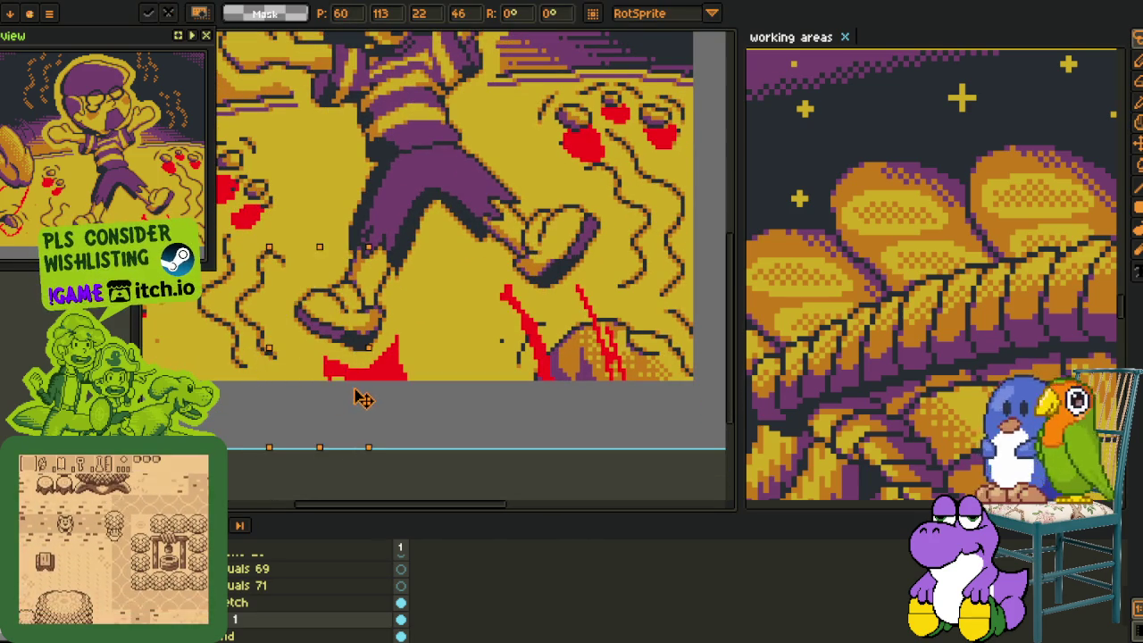
pyautogui.press('Return')
# Remove the yellow ground, berries and leaves from view.
pyautogui.scroll(-5, 477, 344)
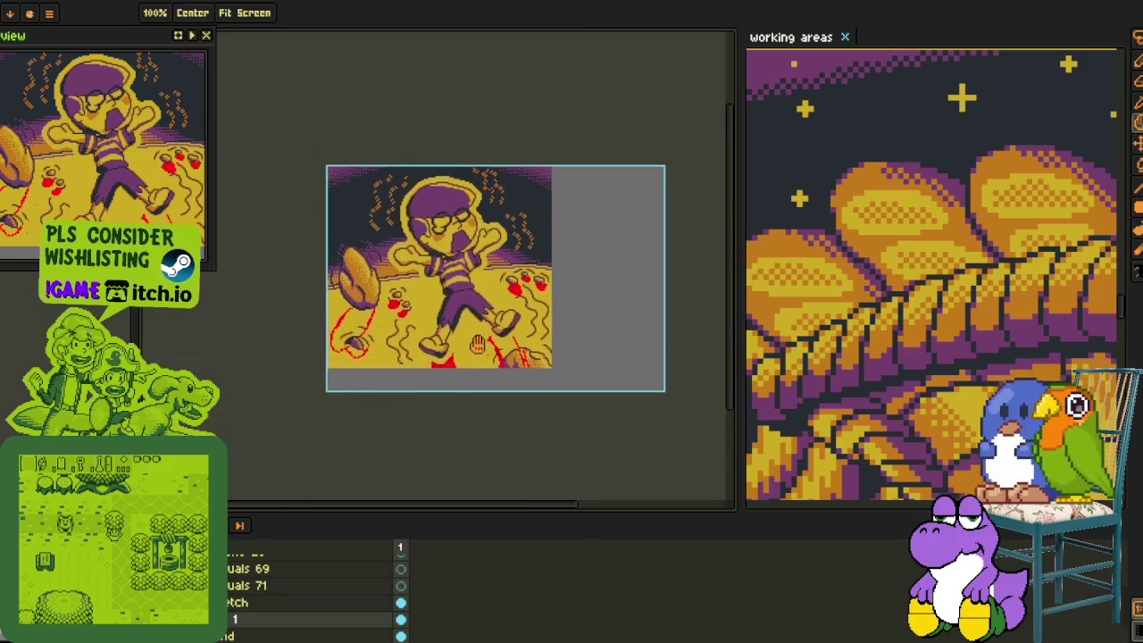
pyautogui.moveTo(477, 344); pyautogui.dragTo(453, 364)
pyautogui.scroll(3, 447, 366)
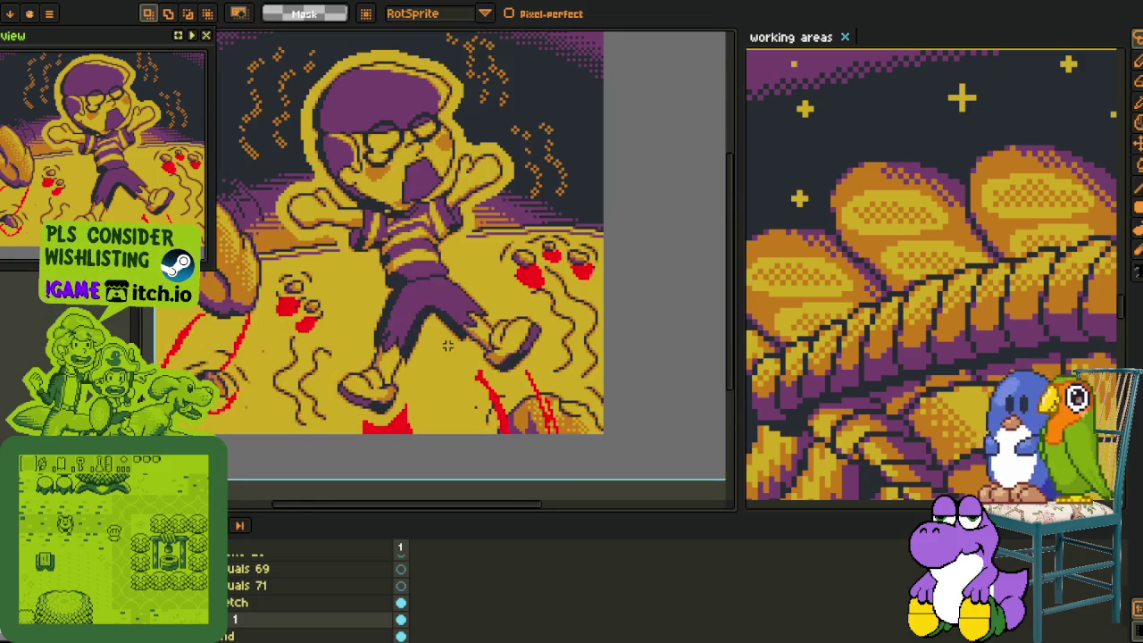
pyautogui.scroll(-1, 446, 366)
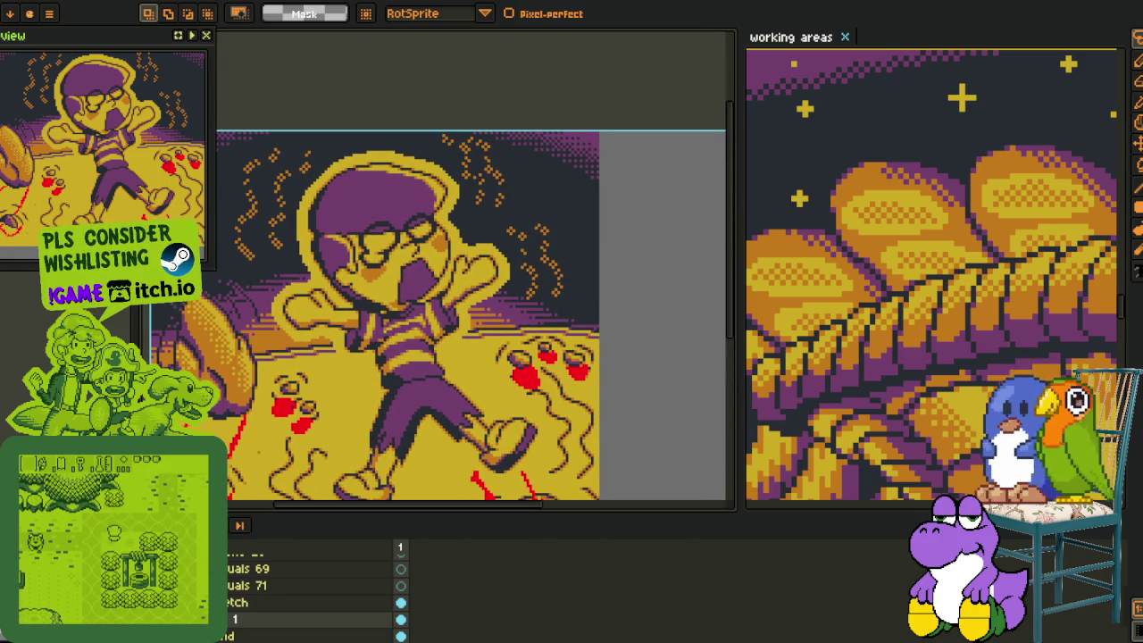
pyautogui.press('Delete')
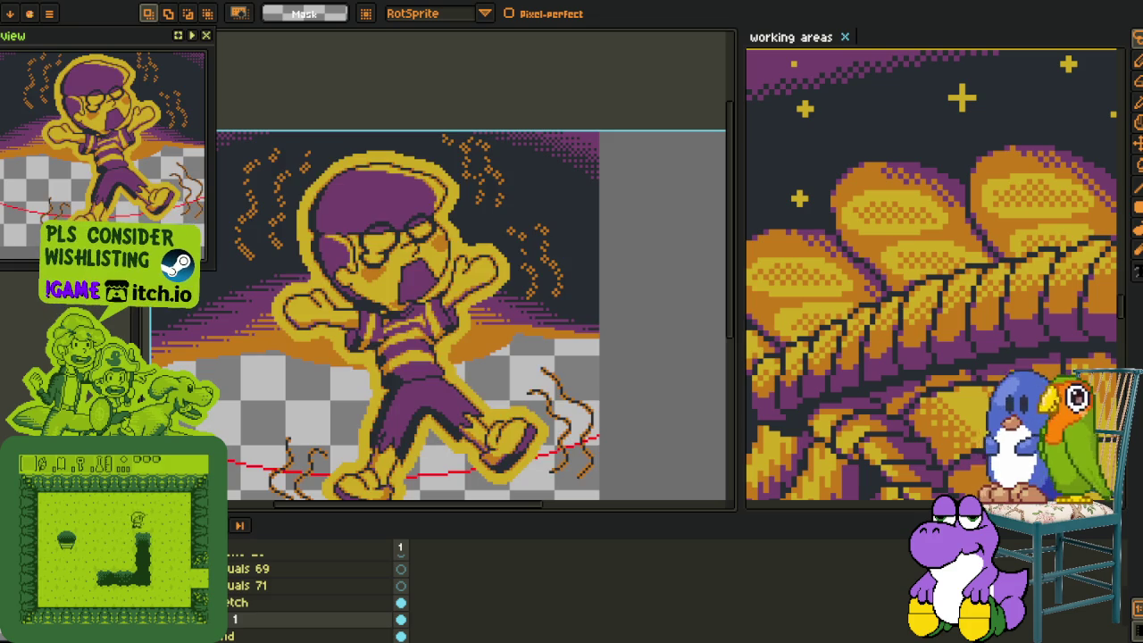
# Hide the dark background artwork and collapse the timeline.
pyautogui.scroll(2, 312, 589)
pyautogui.scroll(-2, 313, 589)
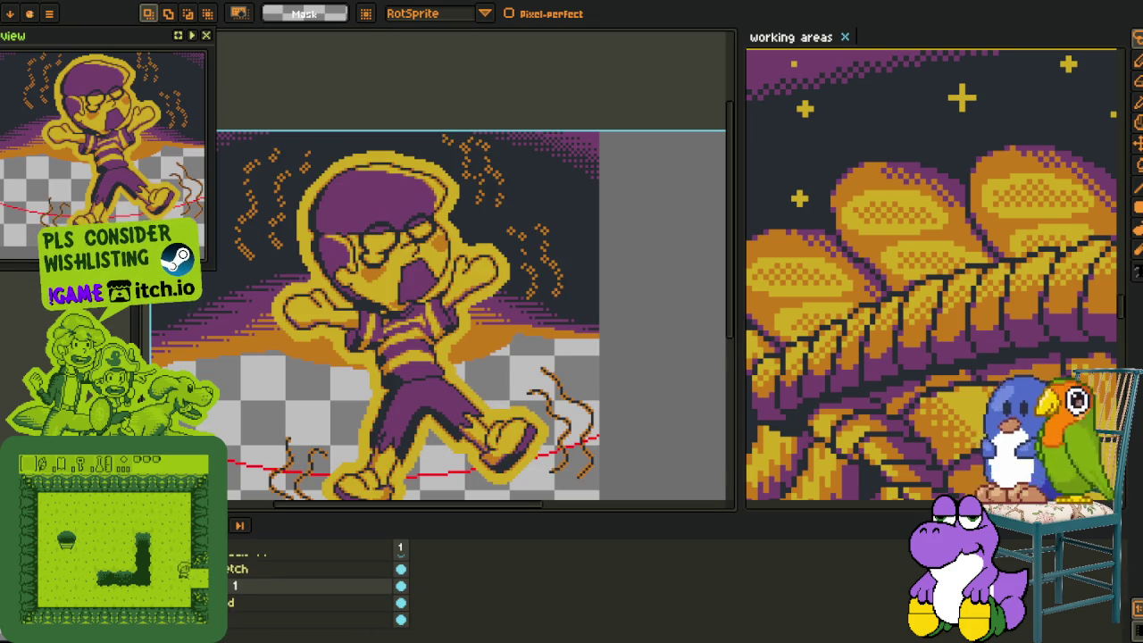
pyautogui.click(196, 572)
pyautogui.press('Tab')
pyautogui.scroll(2, 342, 252)
pyautogui.scroll(-1, 408, 243)
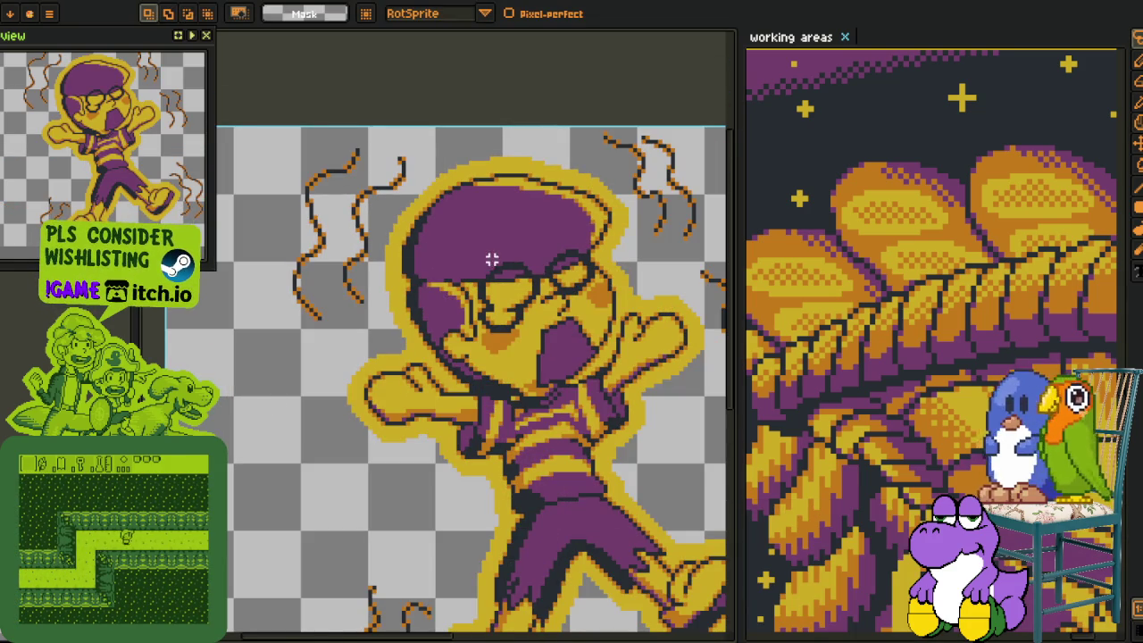
pyautogui.scroll(-2, 492, 259)
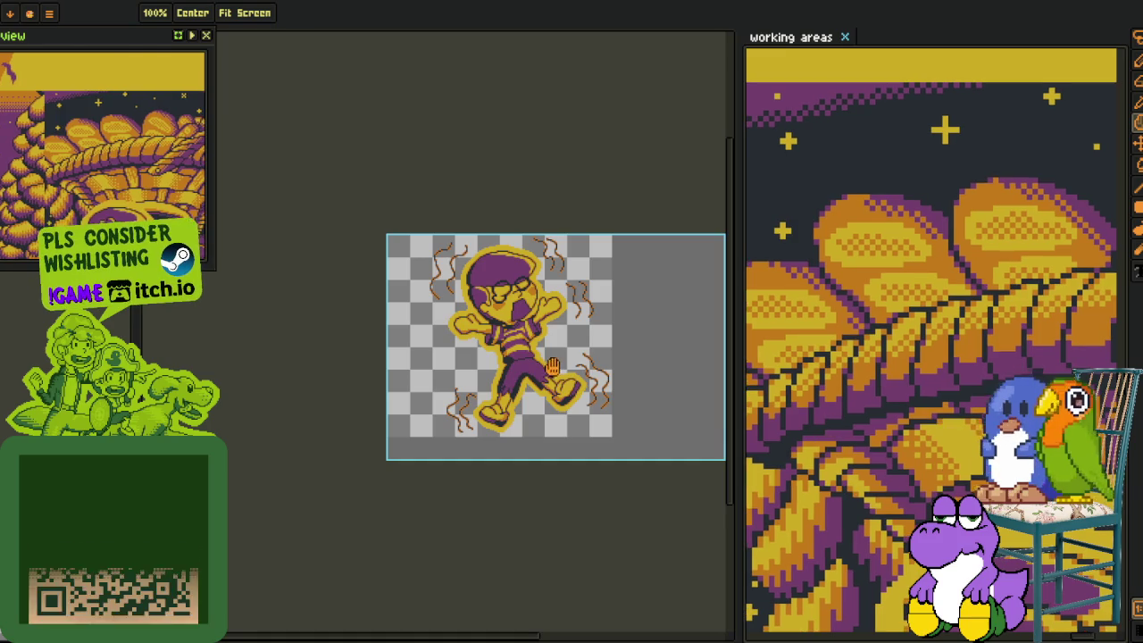
pyautogui.moveTo(553, 366); pyautogui.dragTo(535, 342)
# Bring back the timeline and briefly show the dark and orange background layer.
pyautogui.press('Tab')
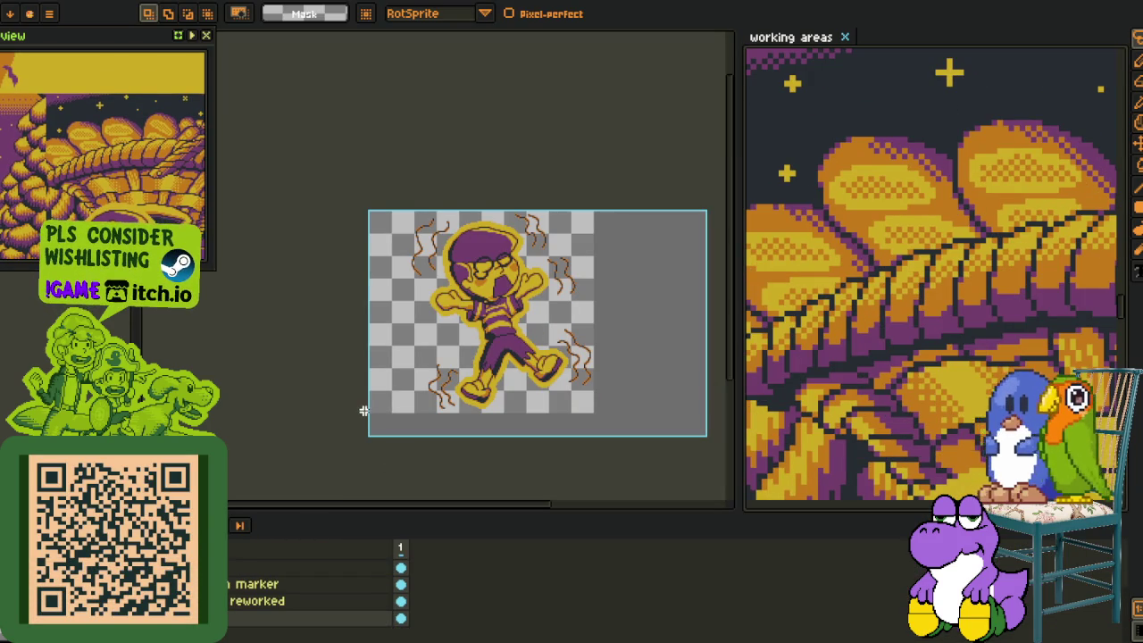
pyautogui.hotkey('ctrl', 'z')
pyautogui.scroll(3, 477, 341)
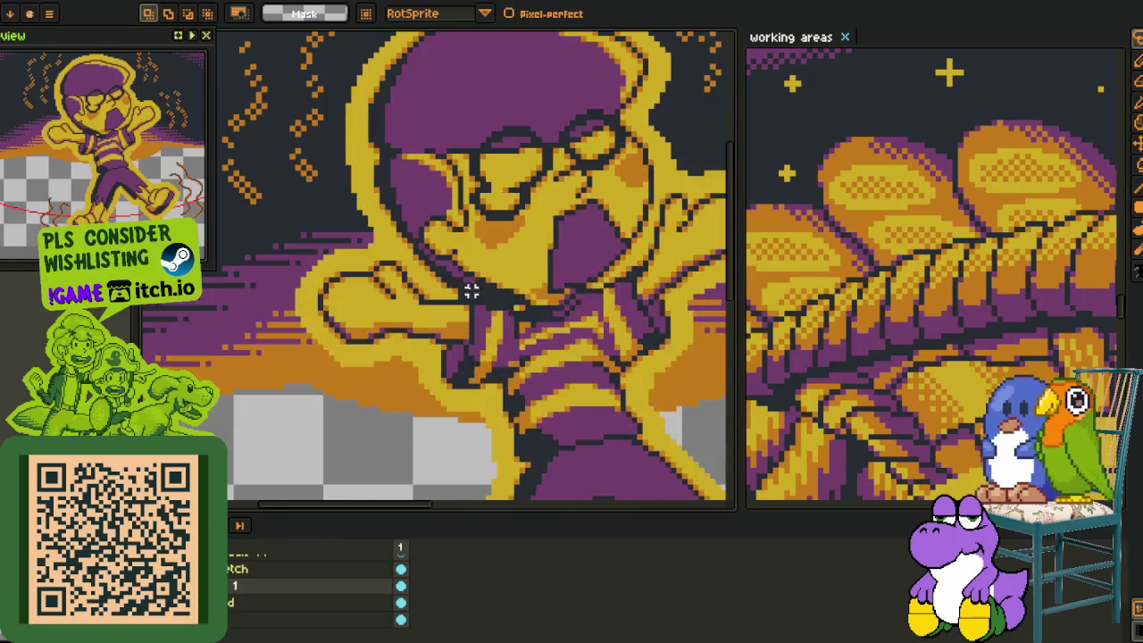
pyautogui.scroll(-3, 332, 412)
pyautogui.moveTo(333, 412); pyautogui.dragTo(325, 306)
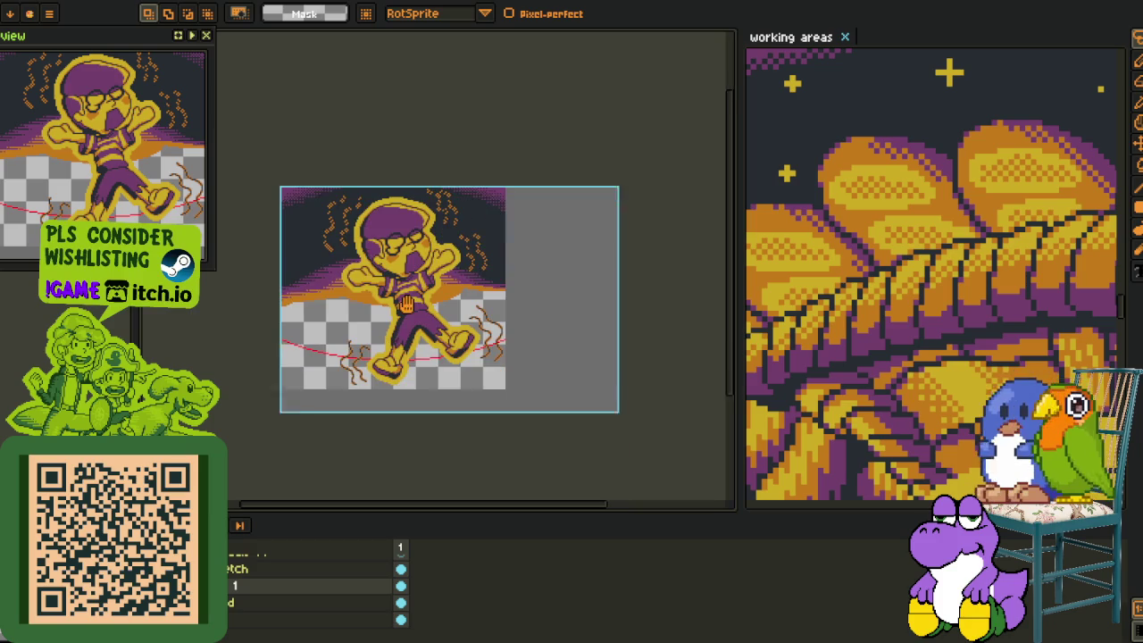
# Hide the background again and redisplay the yellow ground and red splash layers.
pyautogui.hotkey('ctrl', 'y')
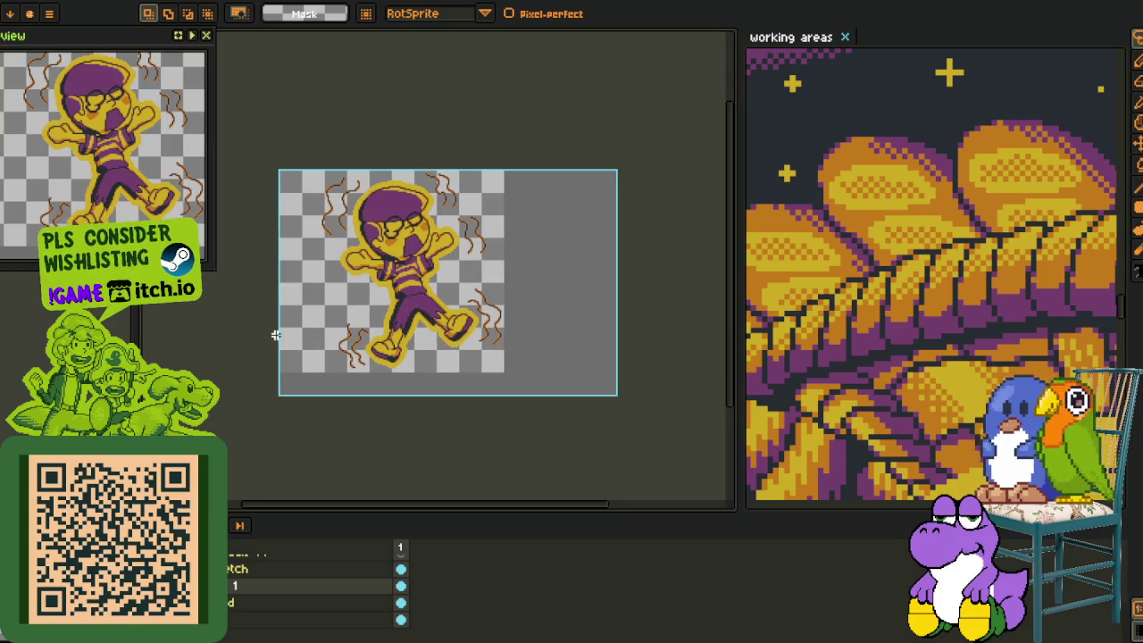
pyautogui.hotkey('ctrl', 'y')
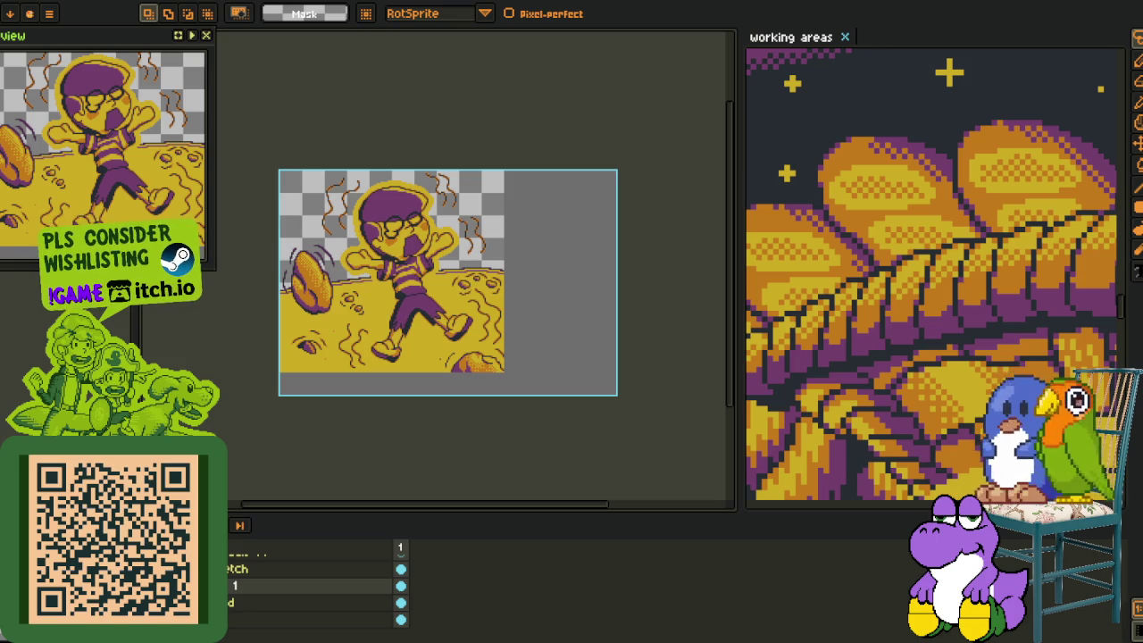
pyautogui.hotkey('ctrl', 'y')
pyautogui.scroll(2, 353, 330)
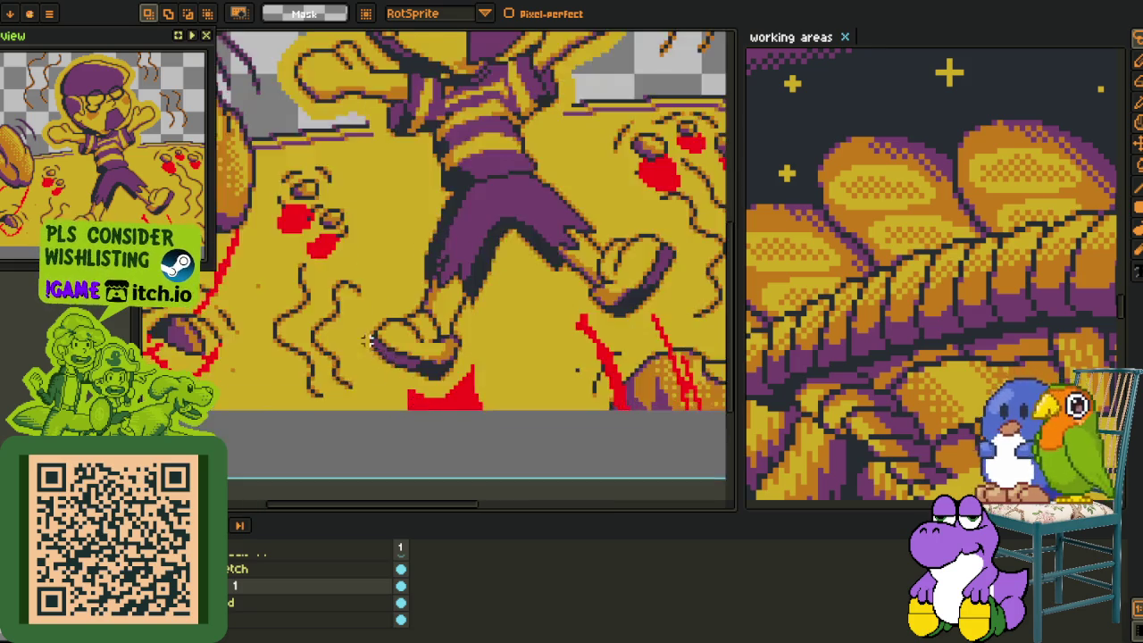
# Flood-fill the inside of the red outline with red, then bring the sprite's right side into view.
pyautogui.scroll(1, 353, 330)
pyautogui.scroll(1, 352, 330)
pyautogui.scroll(2, 353, 330)
pyautogui.press('g')
pyautogui.click(312, 325)
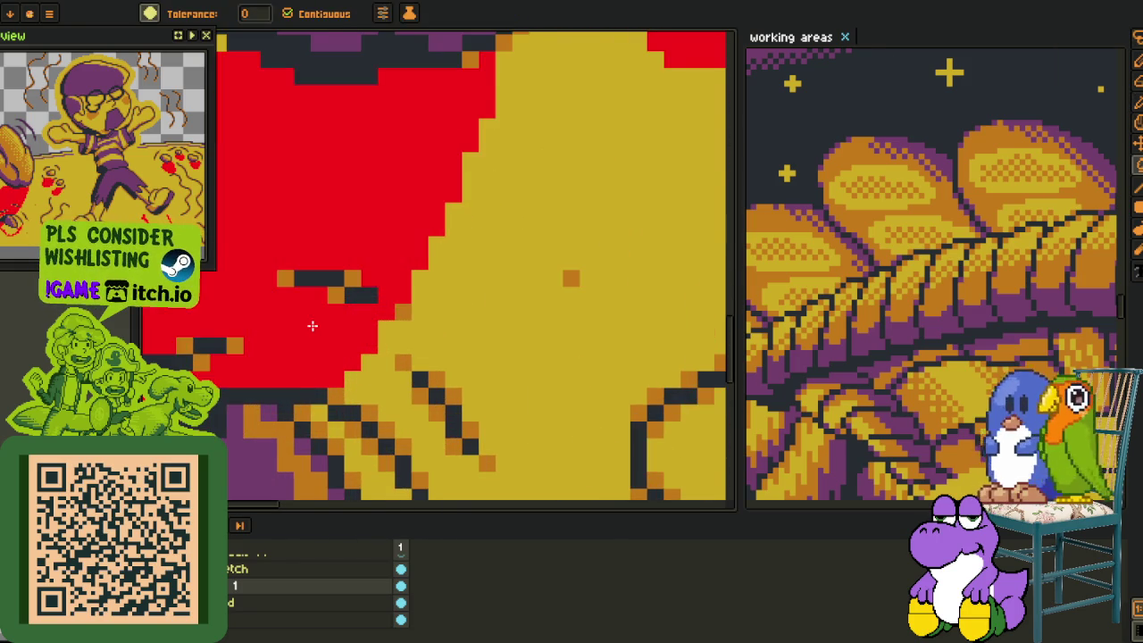
pyautogui.scroll(-2, 312, 324)
pyautogui.scroll(2, 286, 399)
pyautogui.scroll(-2, 285, 399)
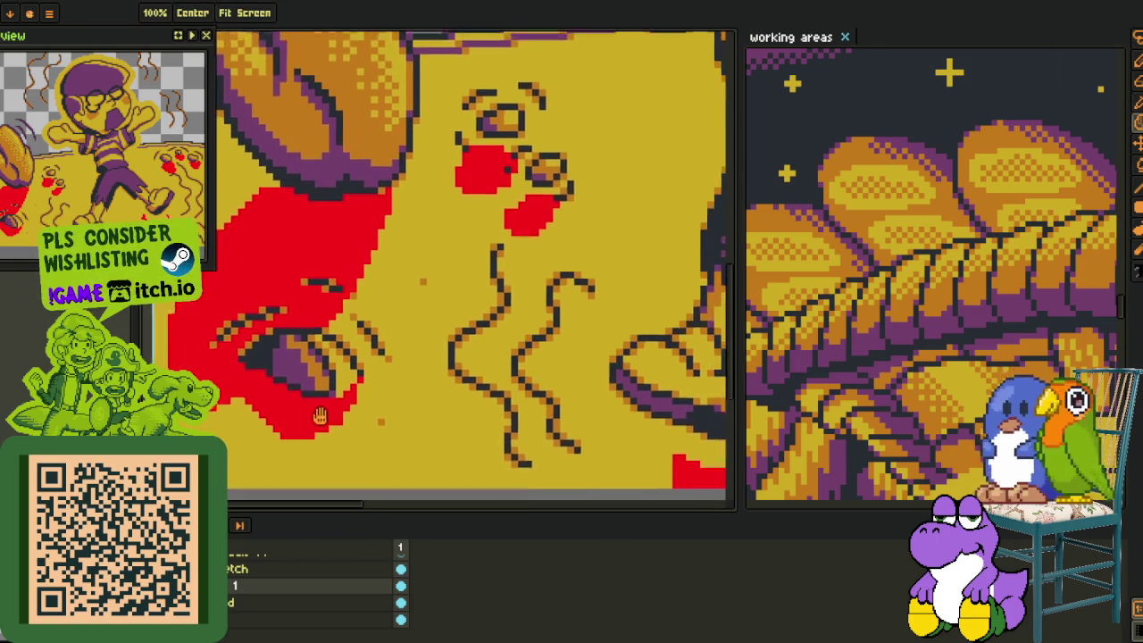
pyautogui.scroll(-1, 304, 406)
pyautogui.scroll(-2, 323, 410)
pyautogui.moveTo(324, 409)
pyautogui.mouseDown()
pyautogui.moveTo(279, 499)
pyautogui.moveTo(74, 356)
pyautogui.mouseUp()
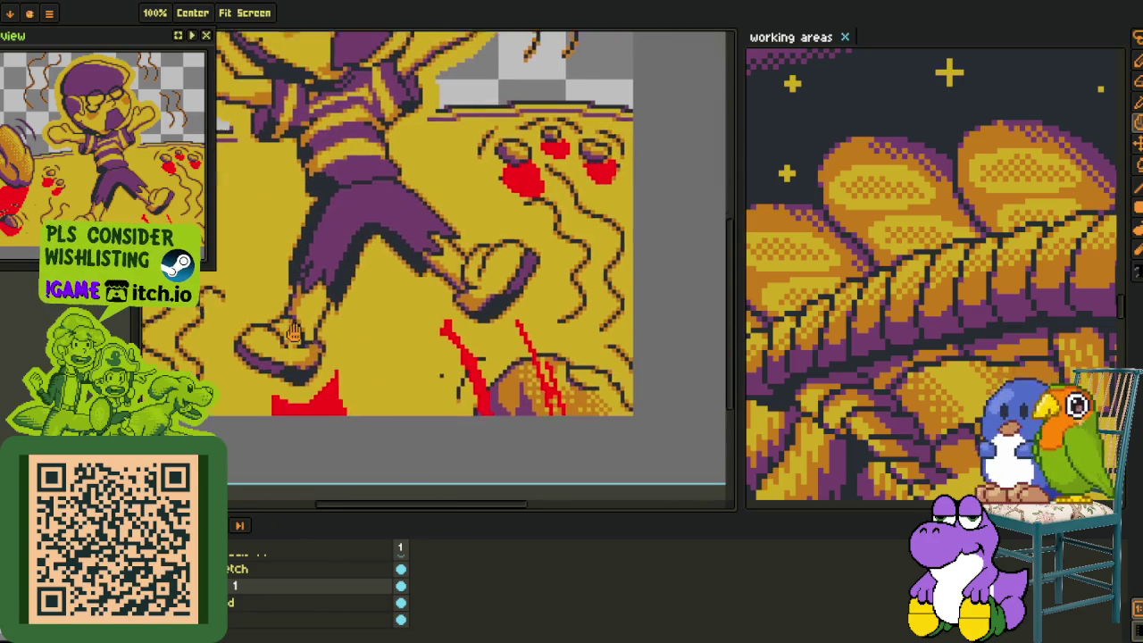
pyautogui.scroll(1, 413, 380)
pyautogui.scroll(1, 413, 379)
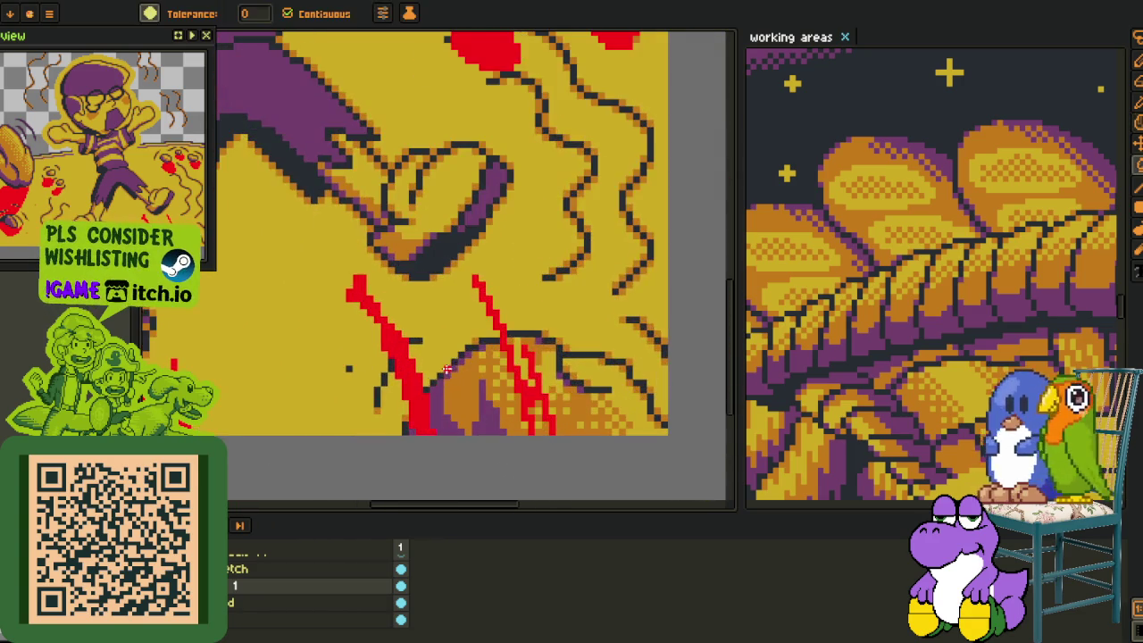
# Hide the layers above to isolate the red strokes and fill the outline's interior red.
pyautogui.press('i')
pyautogui.scroll(1, 411, 379)
pyautogui.press('g')
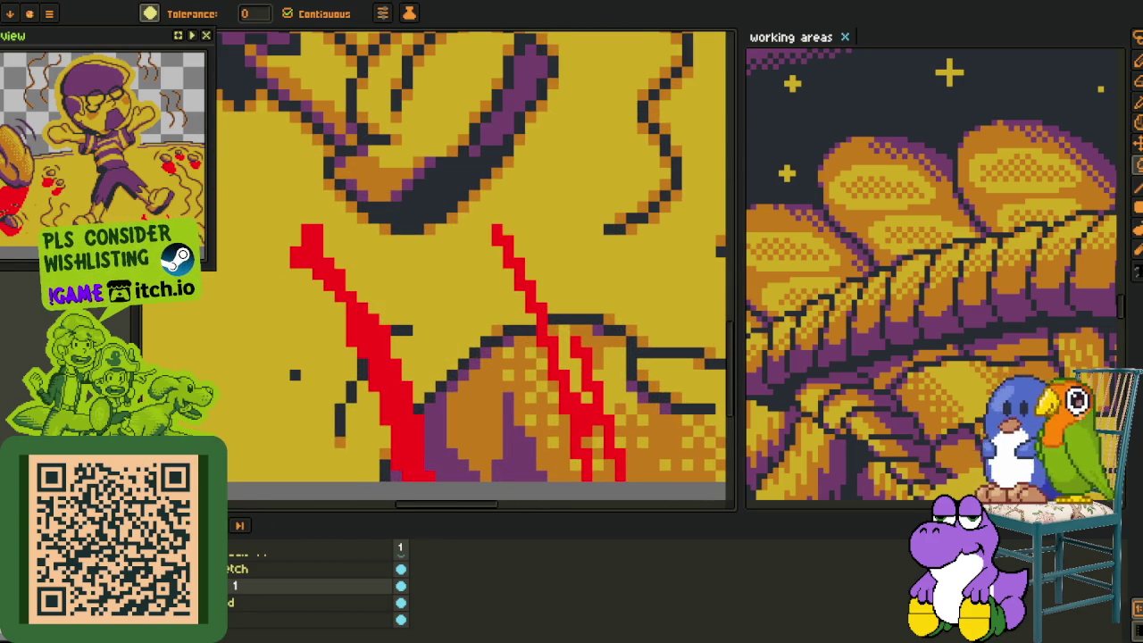
pyautogui.press('Right')
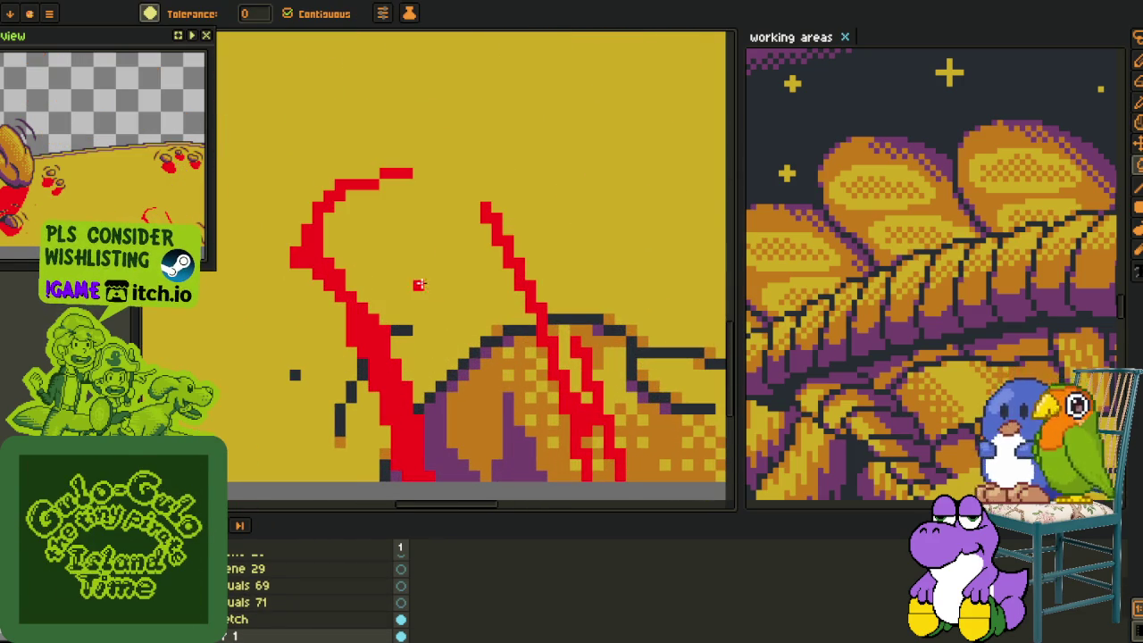
pyautogui.press('b')
pyautogui.press('g')
pyautogui.click(406, 239)
pyautogui.scroll(-1, 409, 282)
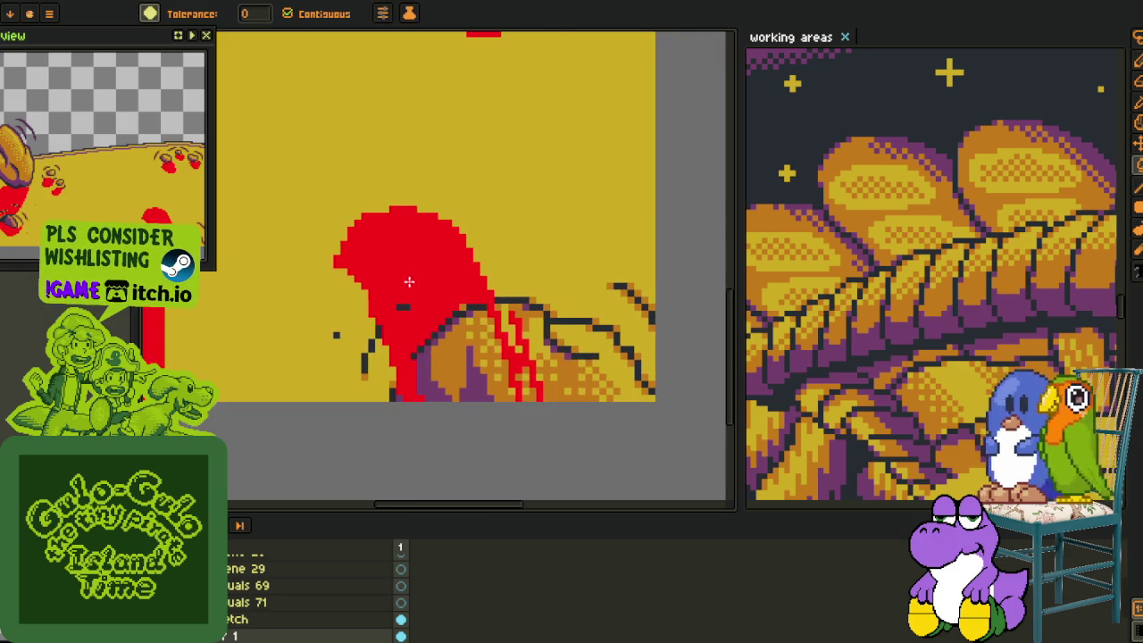
# Show the dark sky background layer and fit the whole picture in the view.
pyautogui.press('i')
pyautogui.scroll(1, 414, 363)
pyautogui.scroll(-1, 402, 429)
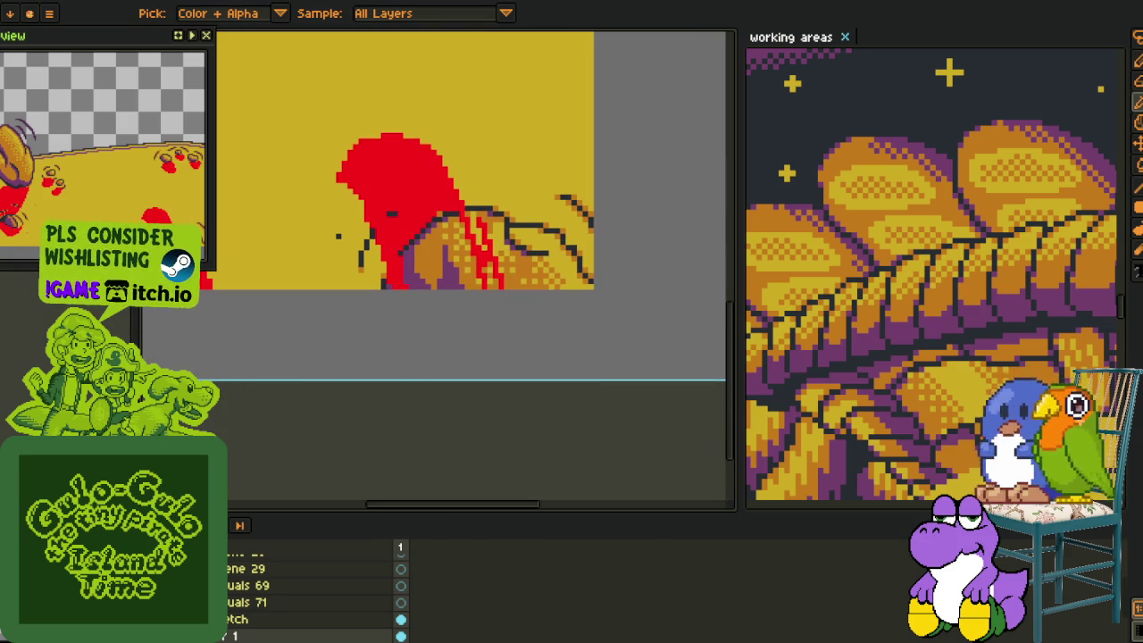
pyautogui.scroll(1, 342, 377)
pyautogui.scroll(-1, 414, 261)
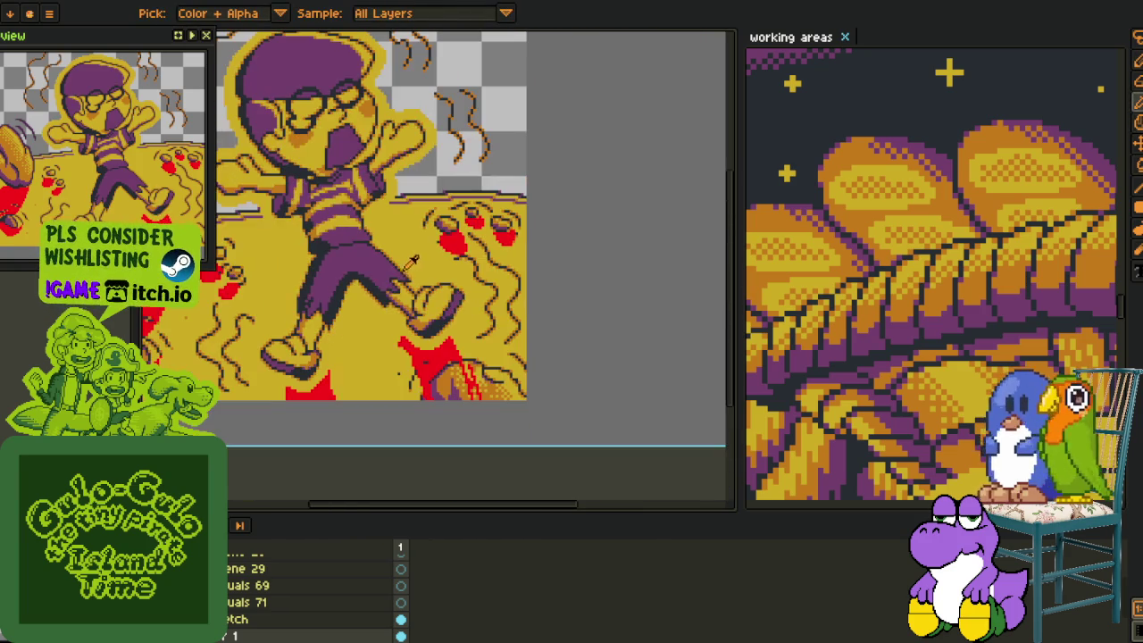
pyautogui.scroll(-2, 312, 589)
pyautogui.click(401, 601)
pyautogui.press('z')
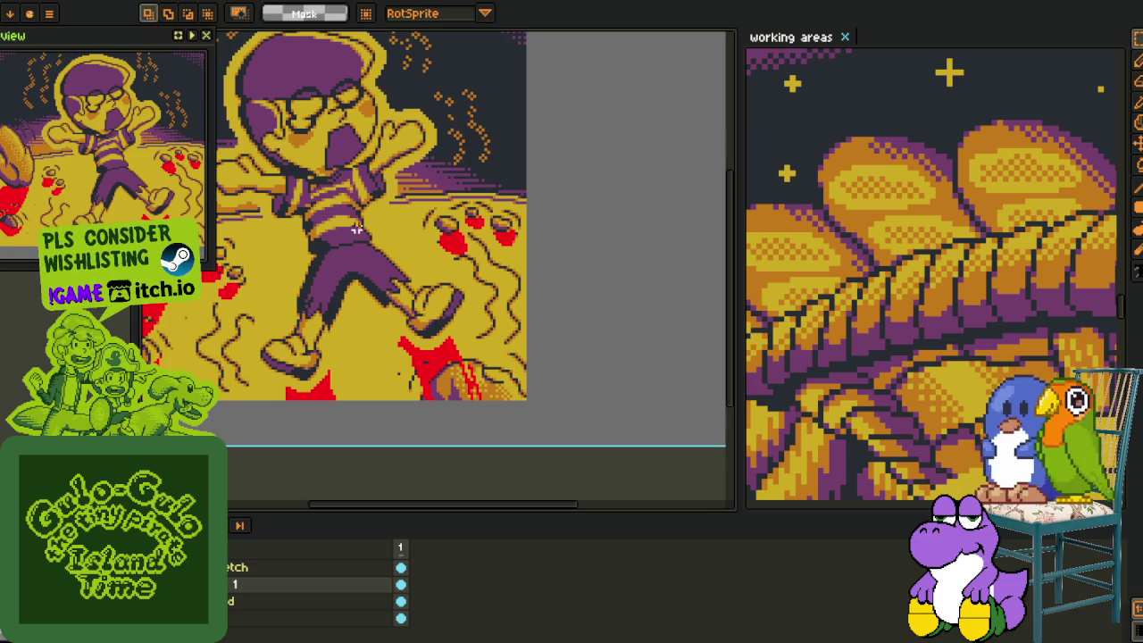
pyautogui.click(243, 13)
# Undo the red streaks painted over the orange mound.
pyautogui.press('m')
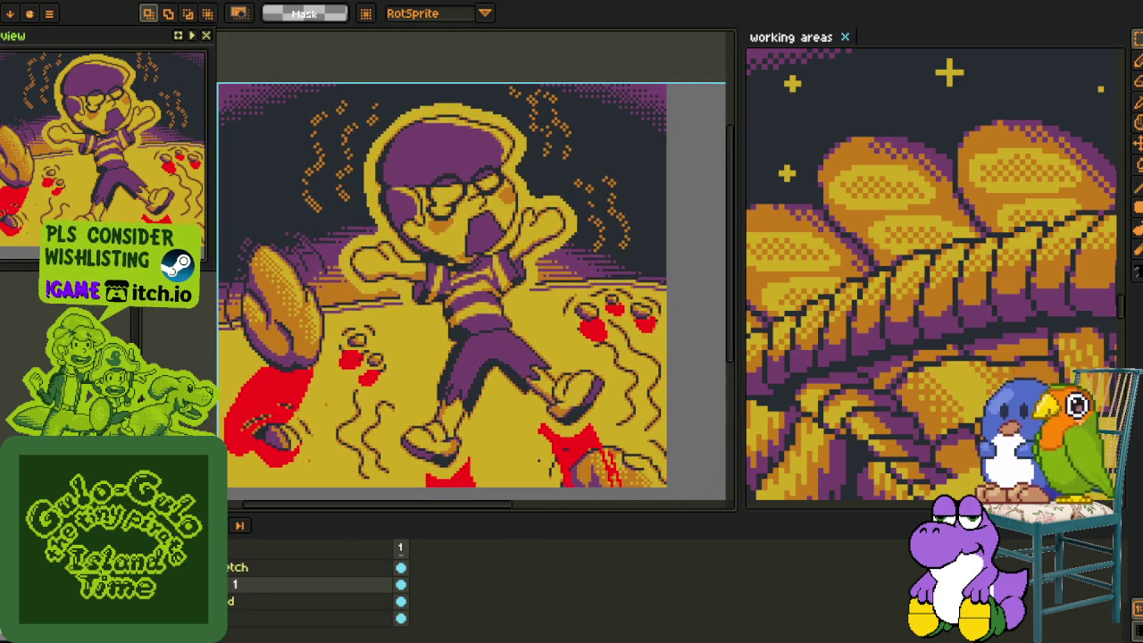
pyautogui.scroll(1, 465, 362)
pyautogui.scroll(1, 451, 337)
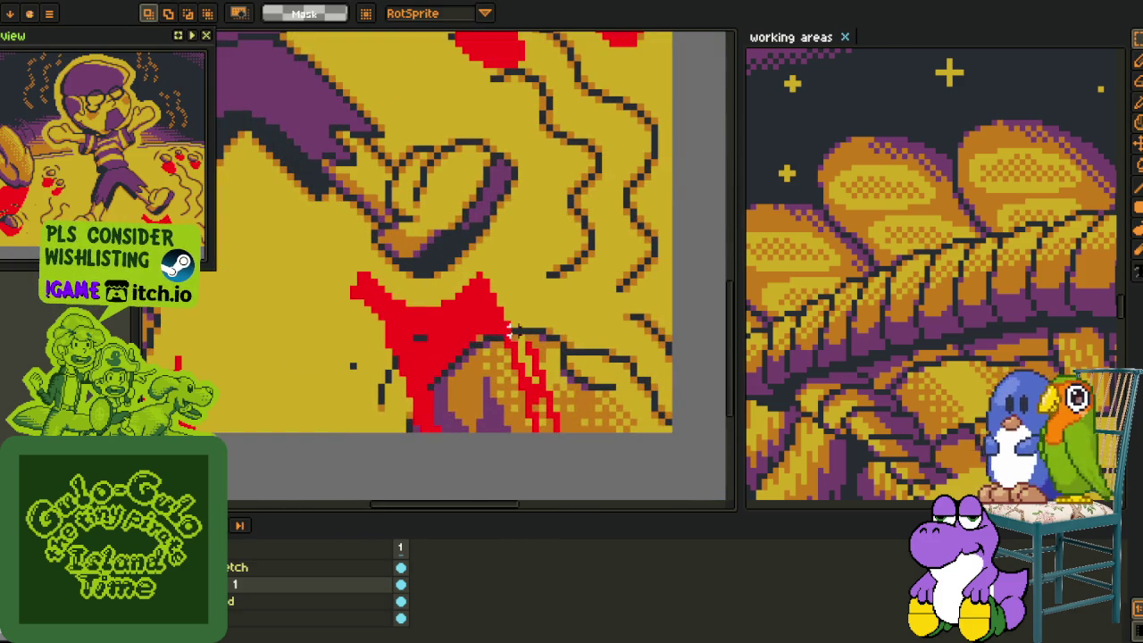
pyautogui.scroll(-1, 511, 350)
pyautogui.scroll(-1, 511, 350)
pyautogui.scroll(1, 534, 273)
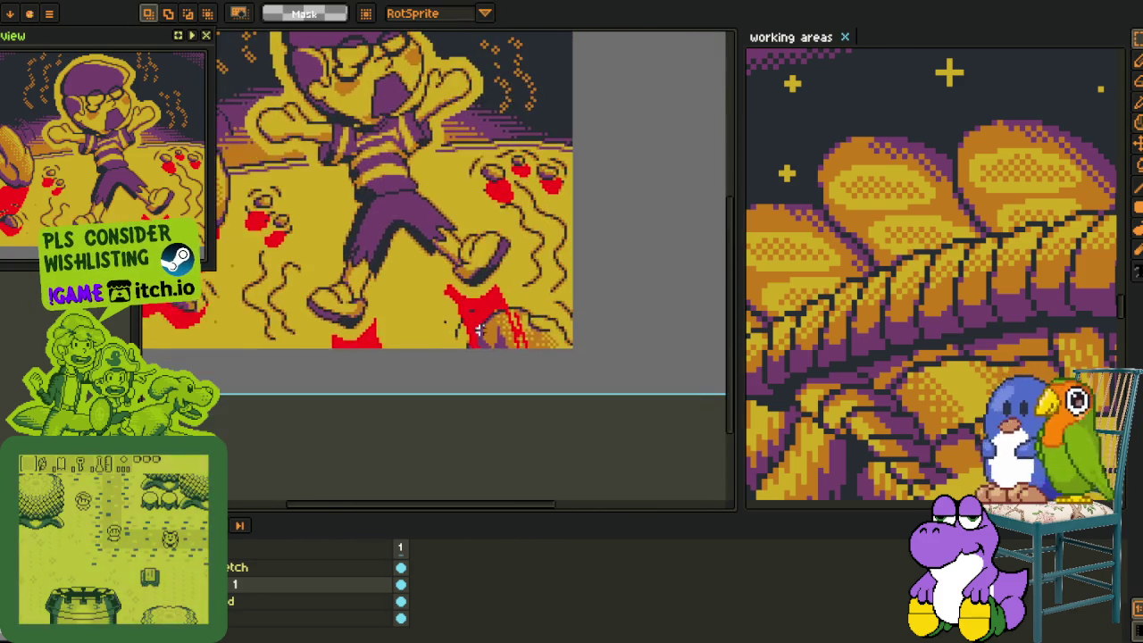
pyautogui.scroll(1, 533, 272)
pyautogui.scroll(1, 533, 272)
pyautogui.press('b')
pyautogui.hotkey('ctrl', 'z')
pyautogui.hotkey('ctrl', 'z')
pyautogui.hotkey('ctrl', 'z')
pyautogui.hotkey('ctrl', 'z')
pyautogui.hotkey('ctrl', 'z')
pyautogui.hotkey('ctrl', 'z')
# Lasso-select and delete the stray red pixels left on the orange mound.
pyautogui.press('q')
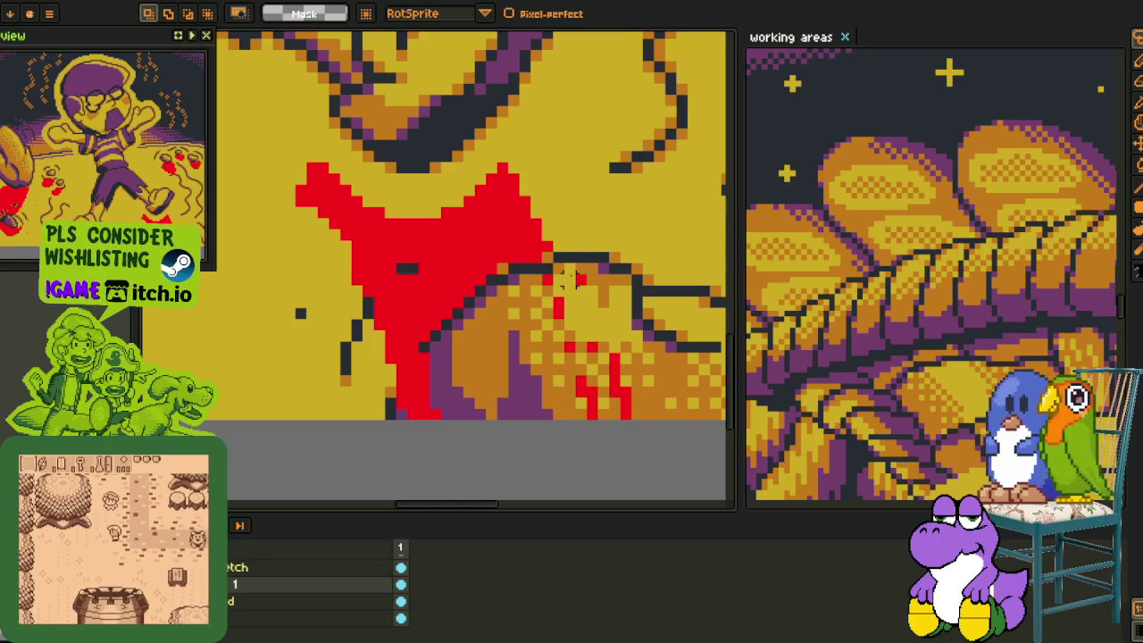
pyautogui.moveTo(536, 268); pyautogui.dragTo(429, 393)
pyautogui.press('Delete')
pyautogui.scroll(1, 427, 337)
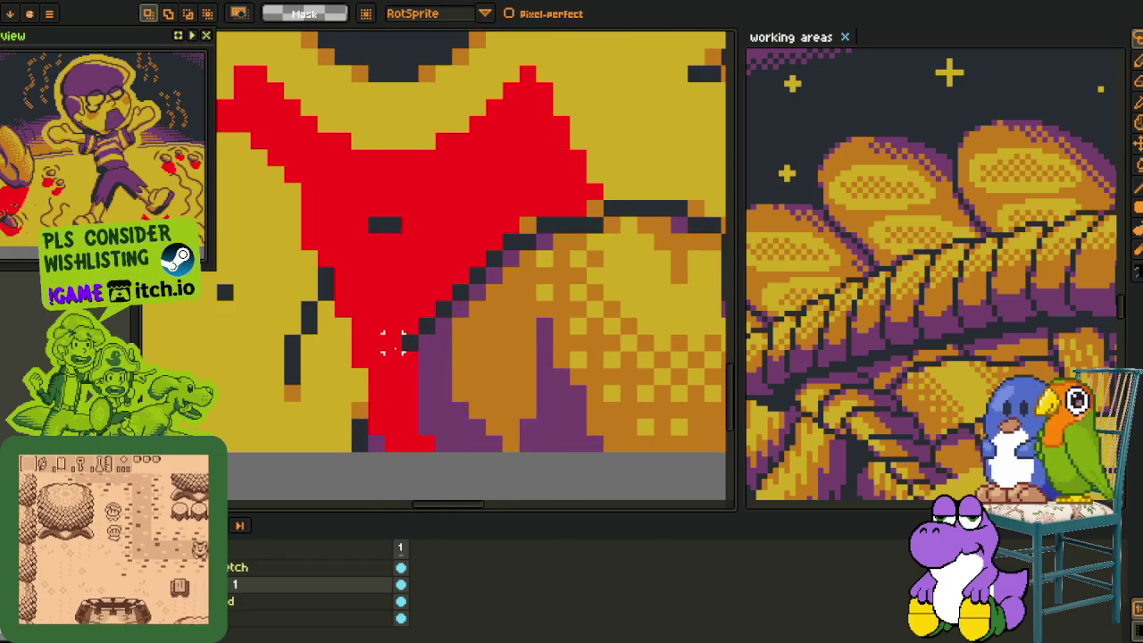
pyautogui.press('b')
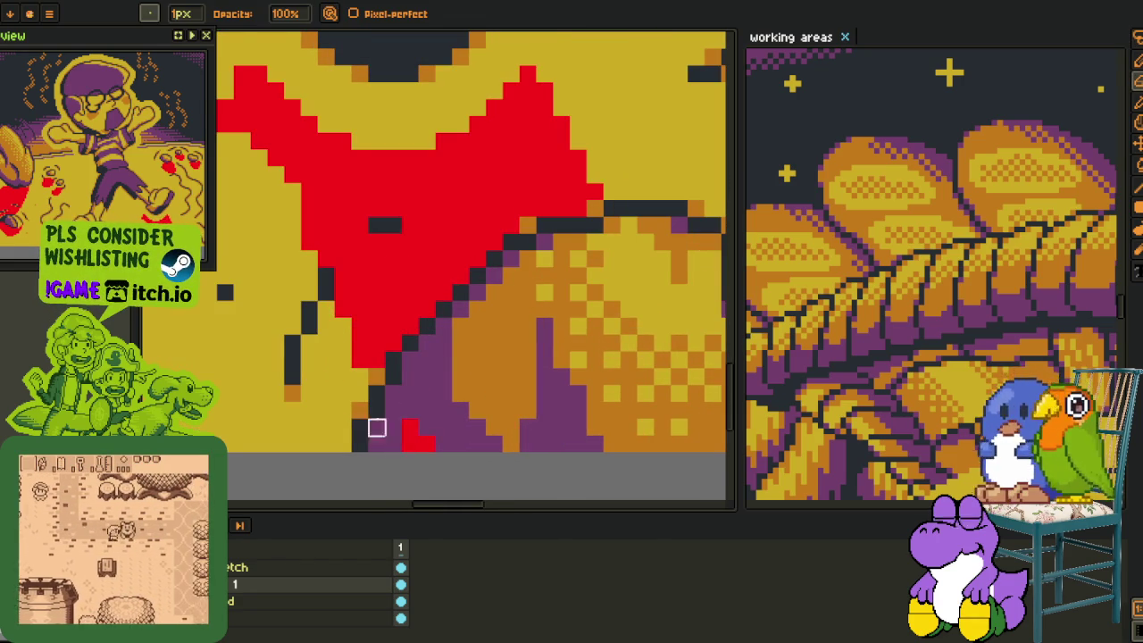
# Fill the yellow gap beside the red blob with the dark colour.
pyautogui.scroll(-4, 429, 397)
pyautogui.scroll(-2, 436, 411)
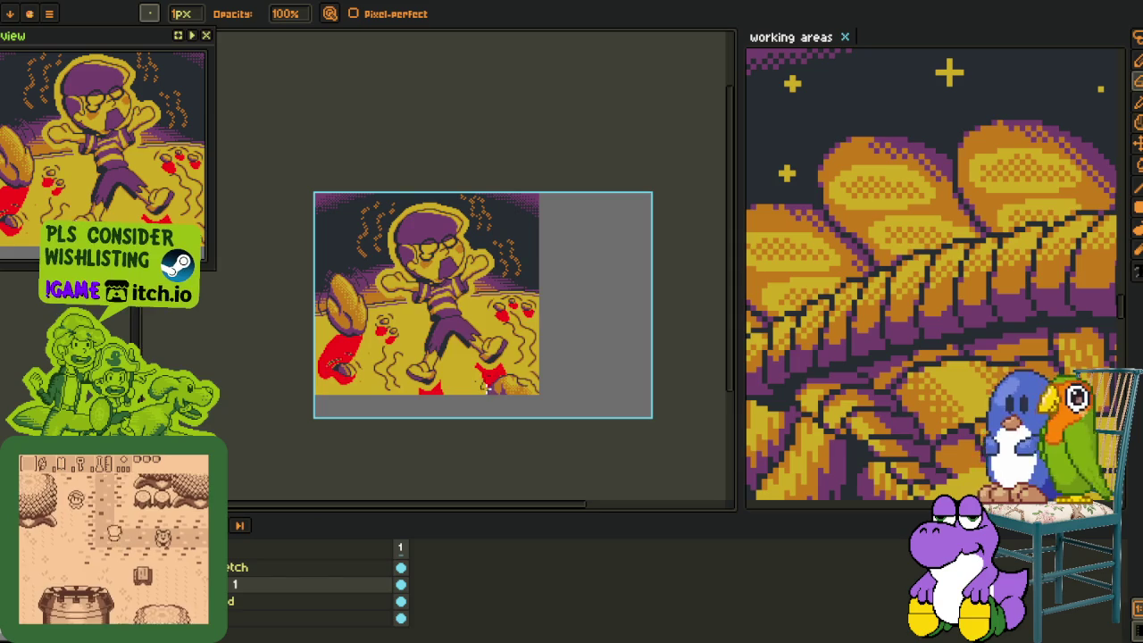
pyautogui.scroll(1, 465, 390)
pyautogui.scroll(1, 465, 391)
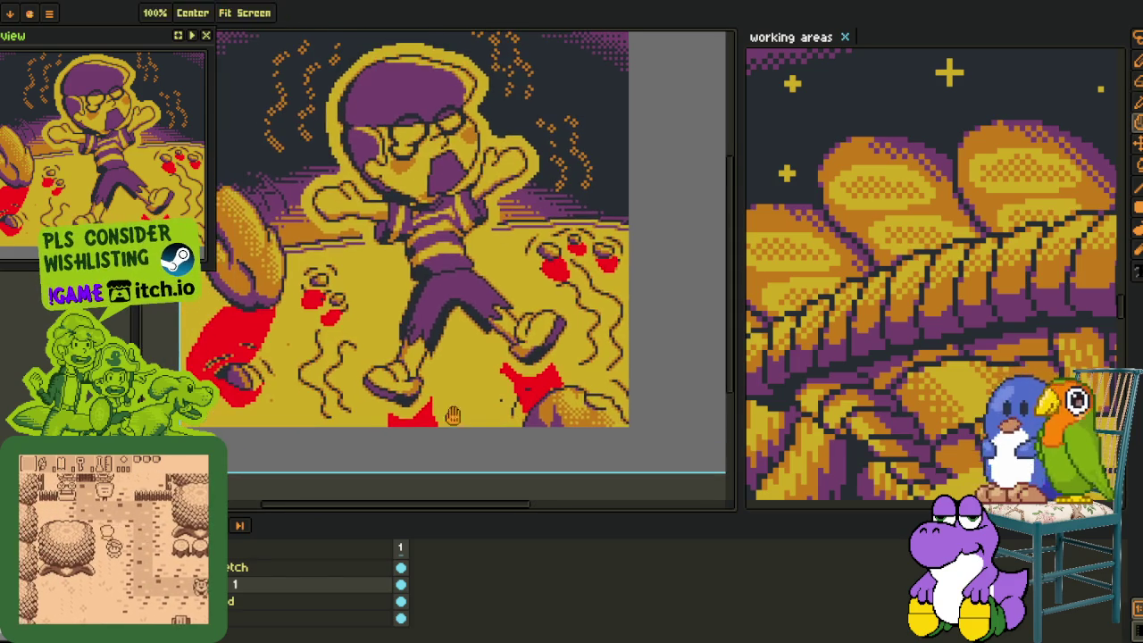
pyautogui.scroll(2, 408, 428)
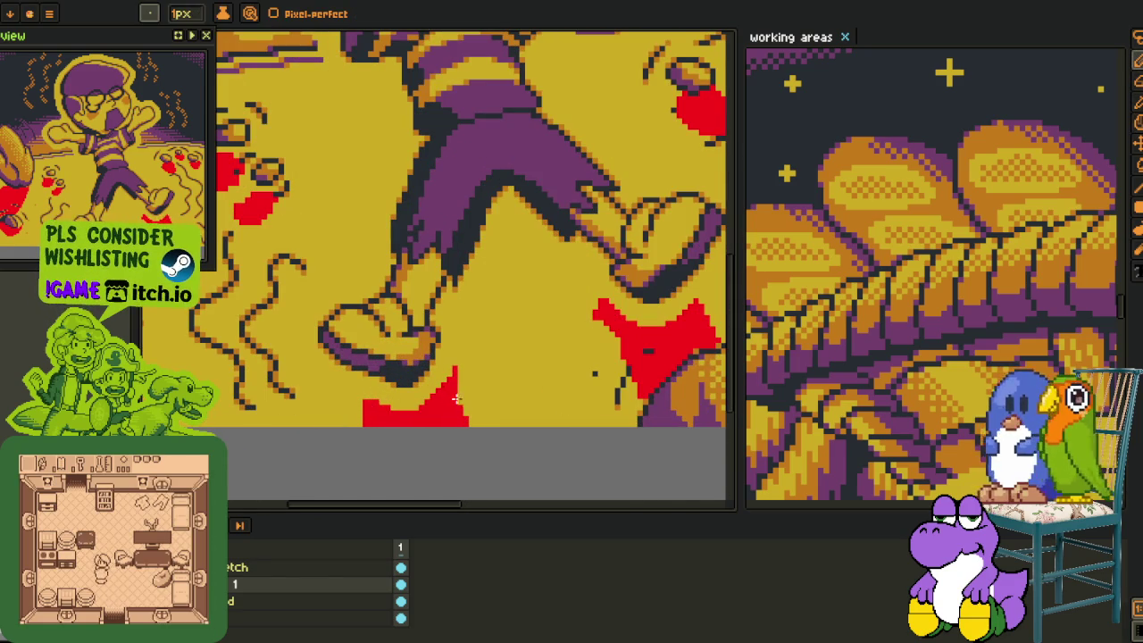
pyautogui.hscroll(2, 521, 366)
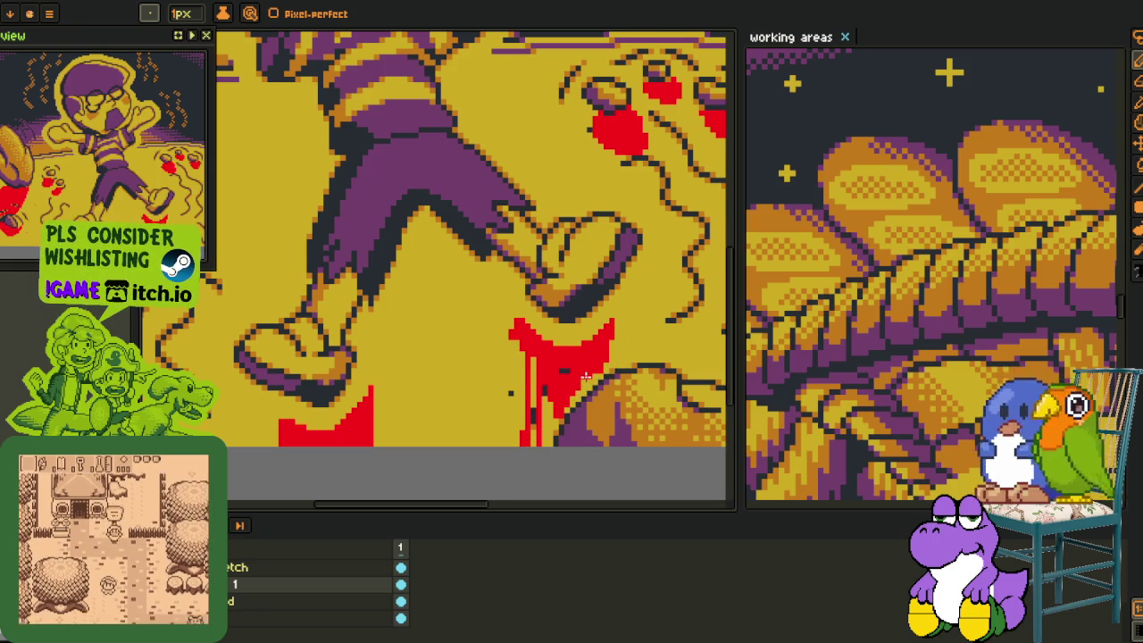
pyautogui.scroll(2, 570, 394)
pyautogui.scroll(1, 569, 394)
pyautogui.press('g')
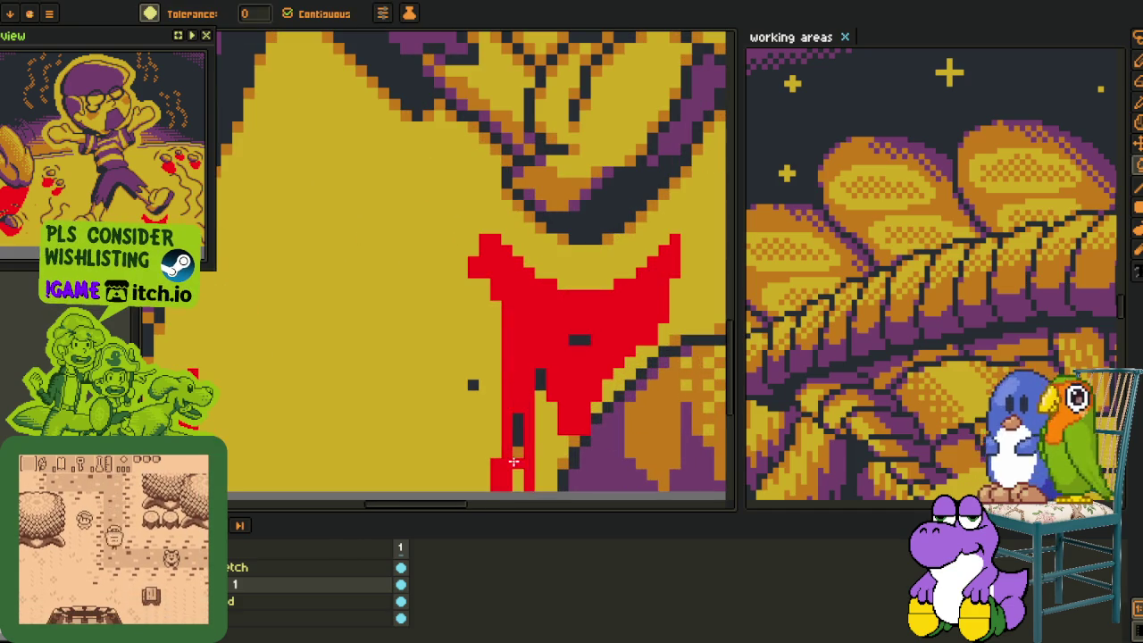
pyautogui.click(540, 409)
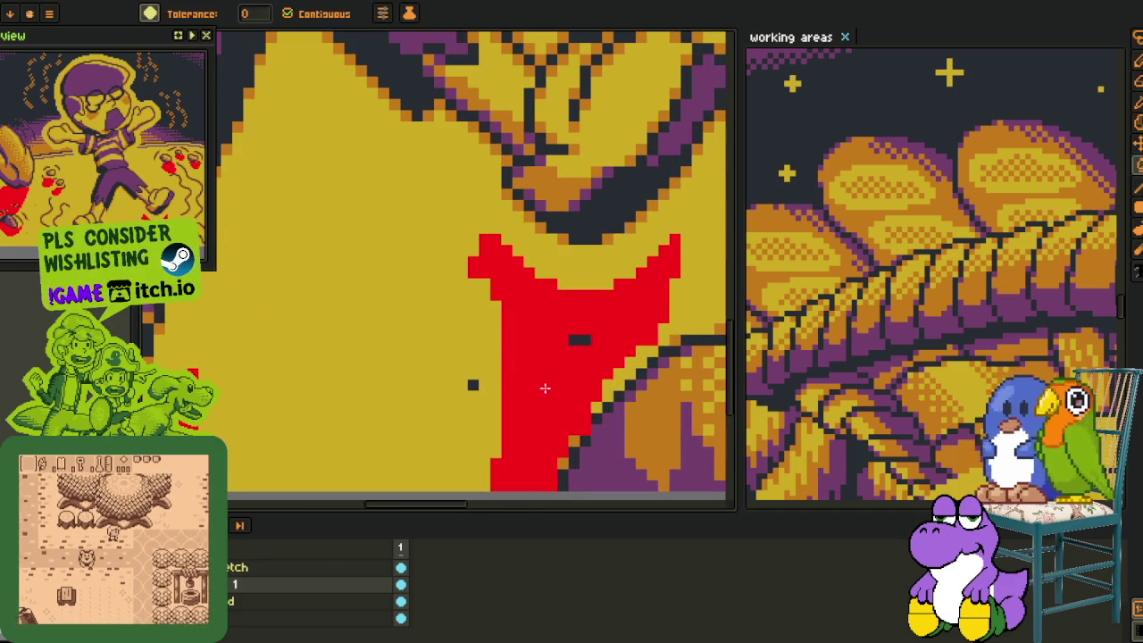
# Extend the red blob along its right edge and fill the adjacent purple patch red.
pyautogui.scroll(-5, 549, 402)
pyautogui.moveTo(555, 397); pyautogui.dragTo(520, 399)
pyautogui.scroll(5, 522, 398)
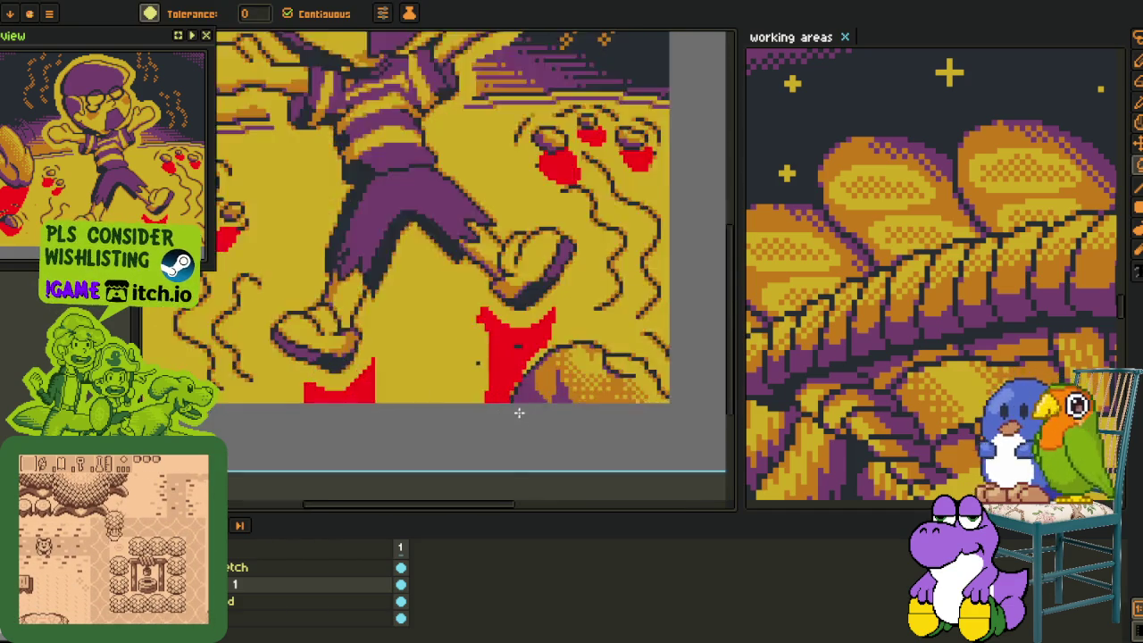
pyautogui.press('b')
pyautogui.moveTo(570, 320); pyautogui.dragTo(591, 380)
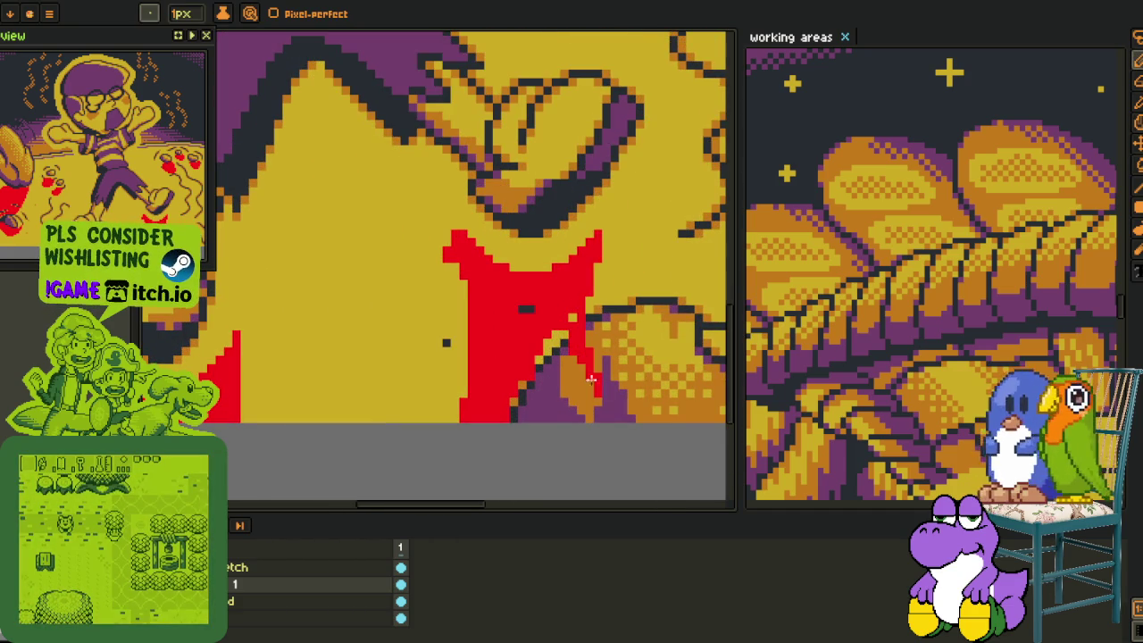
pyautogui.press('g')
pyautogui.click(581, 384)
pyautogui.scroll(2, 540, 372)
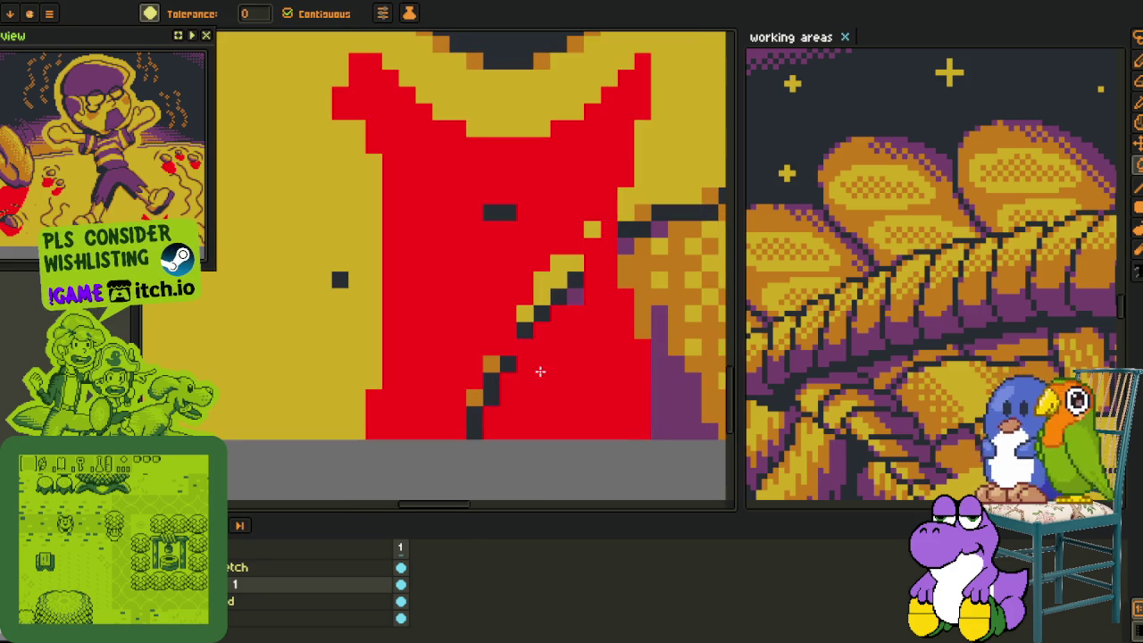
# Fill the remaining stray orange and dark pixels inside the splash with red.
pyautogui.click(491, 363)
pyautogui.click(507, 364)
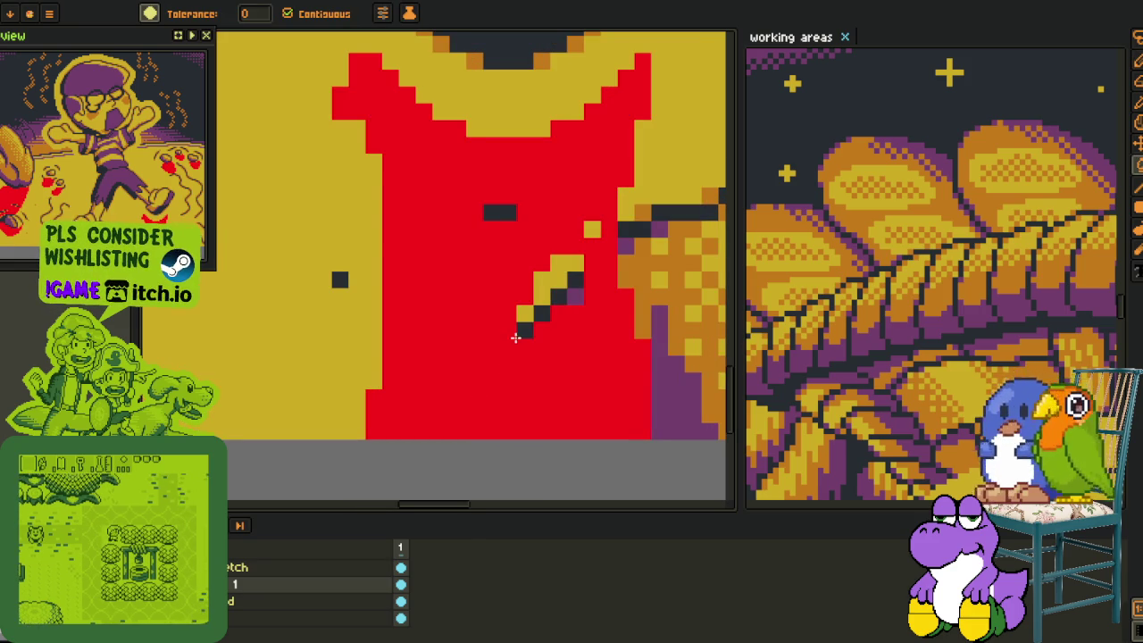
pyautogui.click(550, 284)
pyautogui.click(558, 295)
pyautogui.click(574, 281)
pyautogui.click(543, 313)
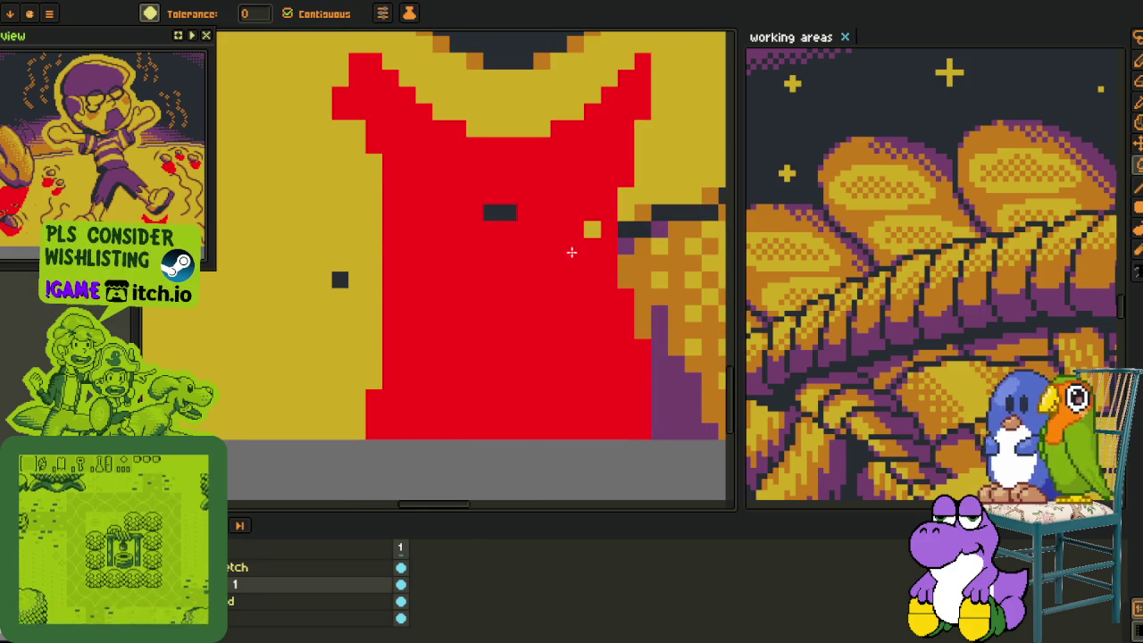
pyautogui.click(593, 230)
pyautogui.click(514, 211)
pyautogui.scroll(-2, 500, 219)
pyautogui.scroll(-3, 487, 226)
pyautogui.scroll(-2, 429, 294)
pyautogui.press('i')
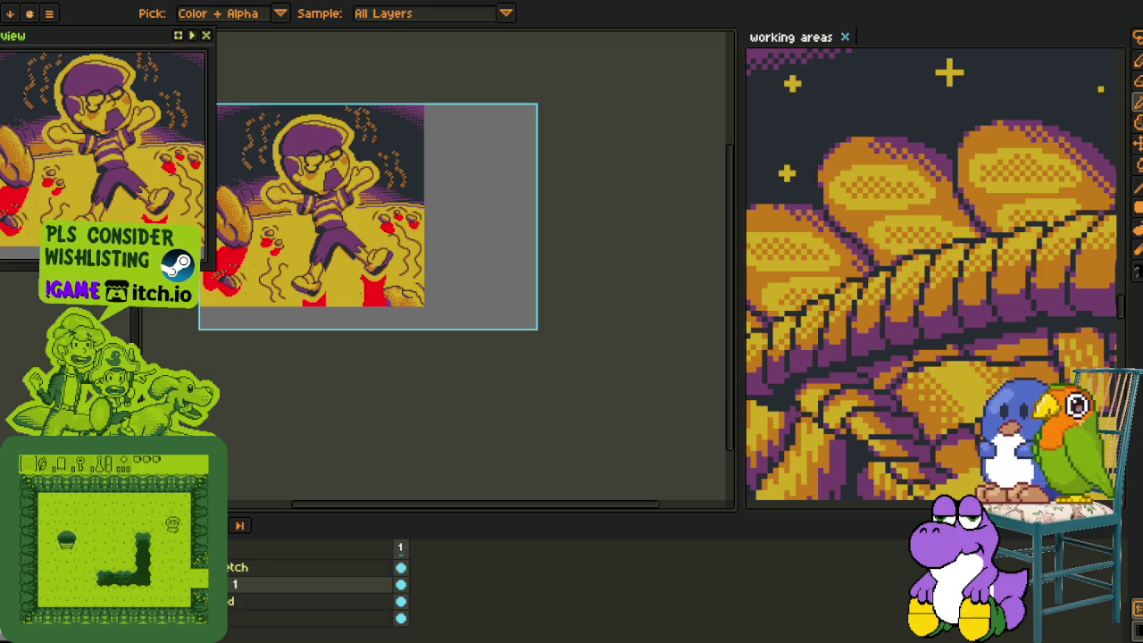
# Inspect the art with rectangular selections over the upper right, bread loaf and boy's face.
pyautogui.scroll(4, 464, 250)
pyautogui.scroll(-2, 464, 268)
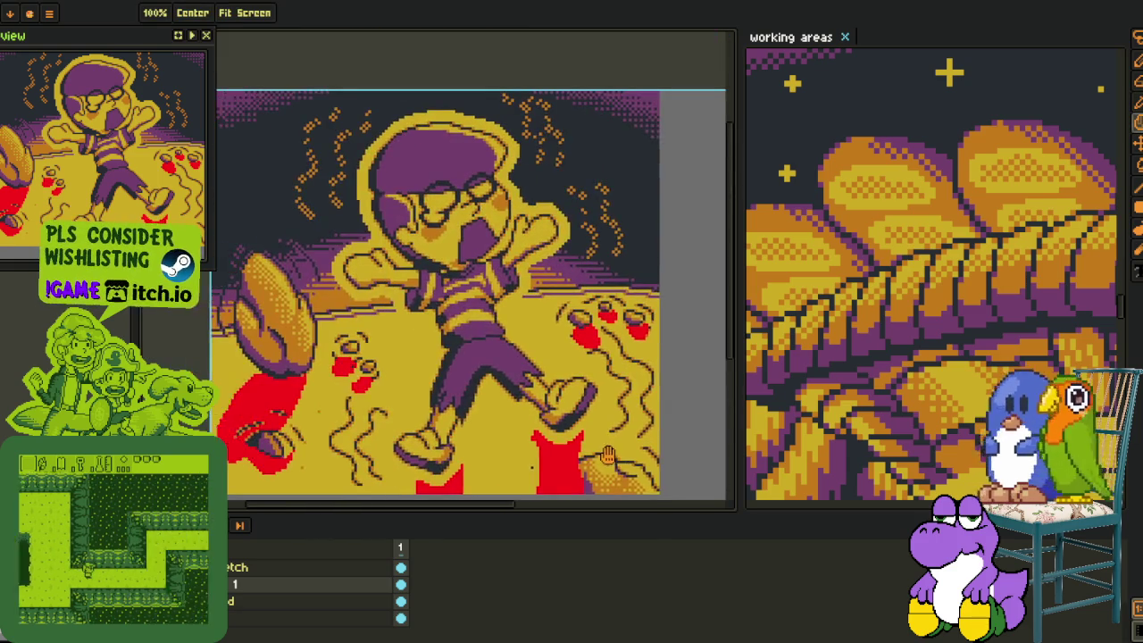
pyautogui.press('m')
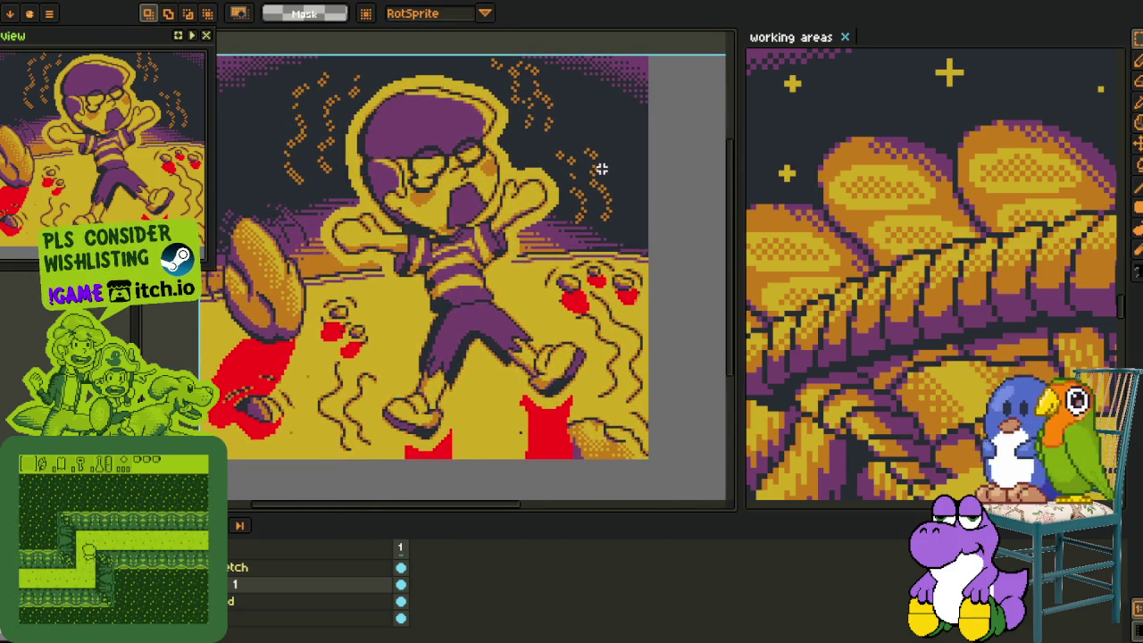
pyautogui.scroll(1, 624, 110)
pyautogui.moveTo(548, 140); pyautogui.dragTo(678, 332)
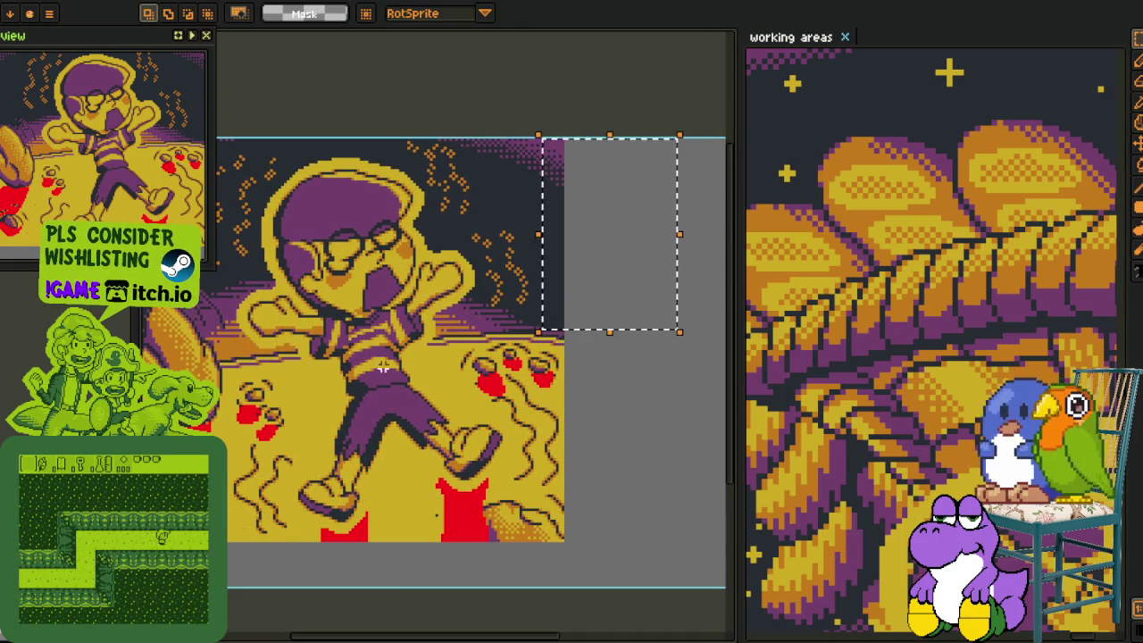
pyautogui.scroll(-1, 473, 373)
pyautogui.moveTo(473, 373); pyautogui.dragTo(512, 385)
pyautogui.scroll(3, 290, 362)
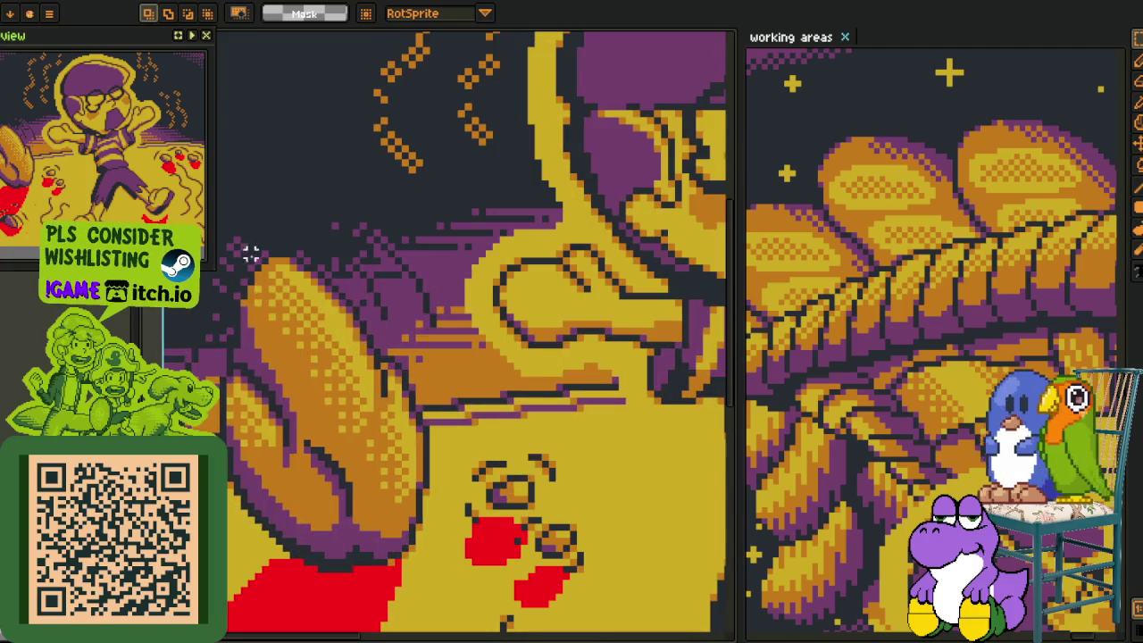
pyautogui.moveTo(243, 247); pyautogui.dragTo(419, 463)
pyautogui.scroll(-1, 422, 455)
pyautogui.moveTo(500, 294)
pyautogui.mouseDown()
pyautogui.moveTo(295, 223)
pyautogui.moveTo(345, 289)
pyautogui.moveTo(585, 457)
pyautogui.mouseUp()
pyautogui.scroll(-2, 348, 298)
pyautogui.scroll(1, 381, 250)
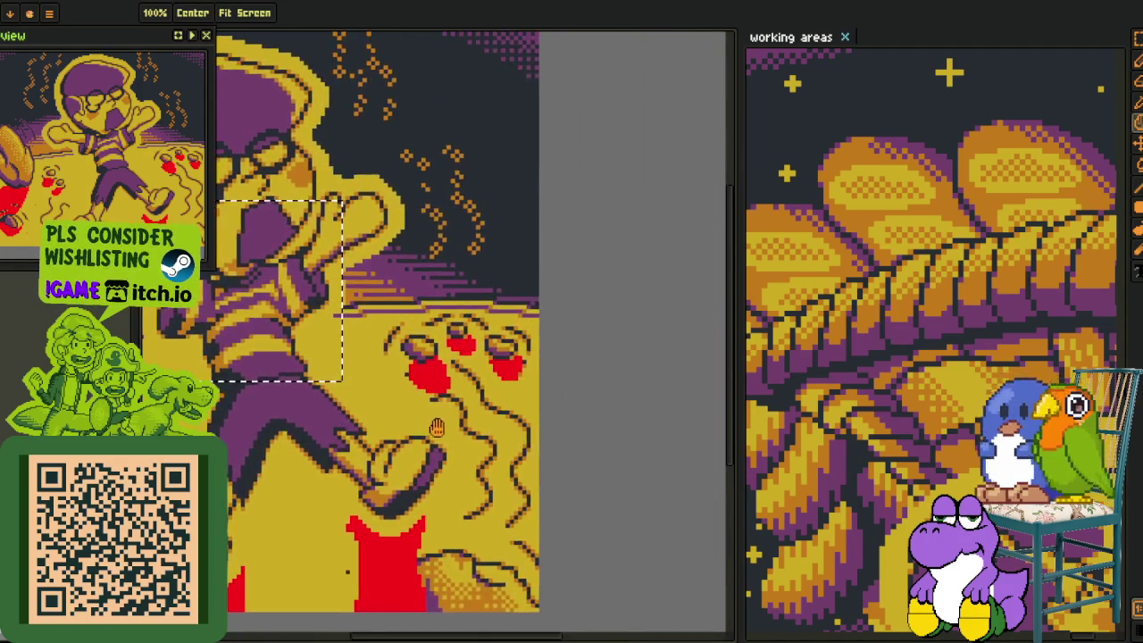
pyautogui.scroll(1, 381, 250)
pyautogui.scroll(-2, 382, 252)
pyautogui.moveTo(421, 191); pyautogui.dragTo(646, 575)
# Clear the selection and hide the red marker layer in the timeline.
pyautogui.hotkey('ctrl', 'd')
pyautogui.press('Tab')
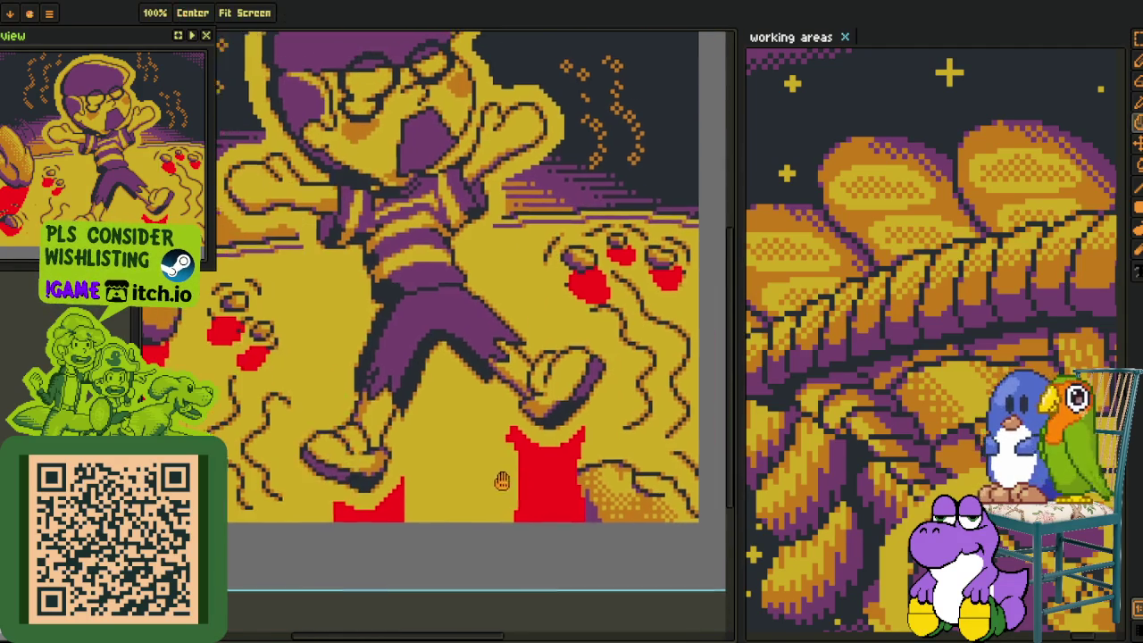
pyautogui.press('Delete')
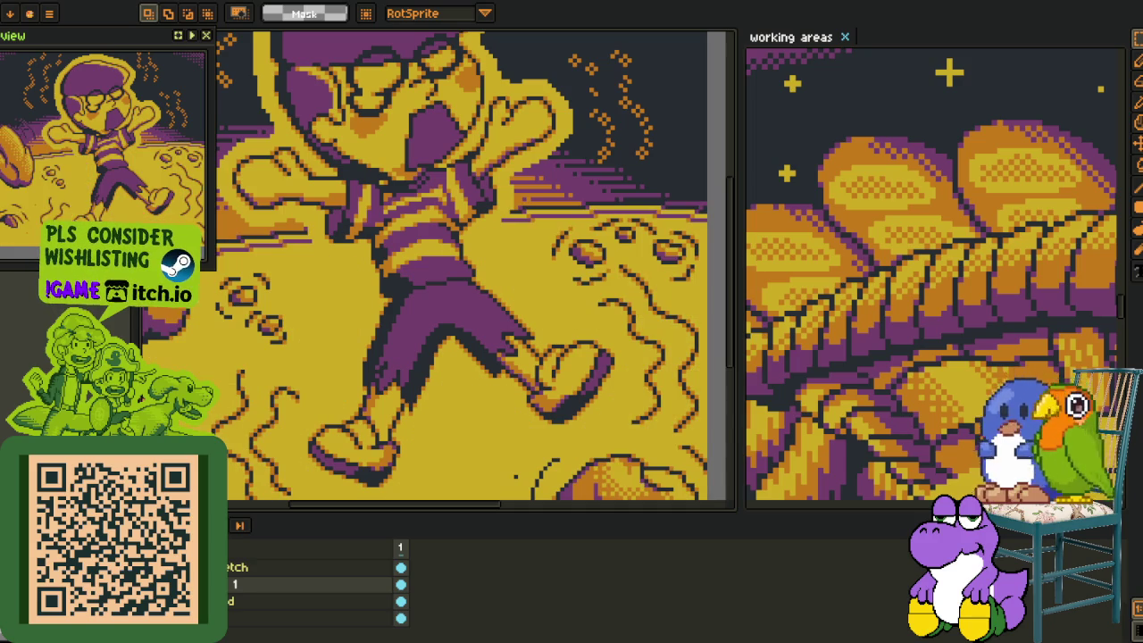
pyautogui.rightClick(230, 608)
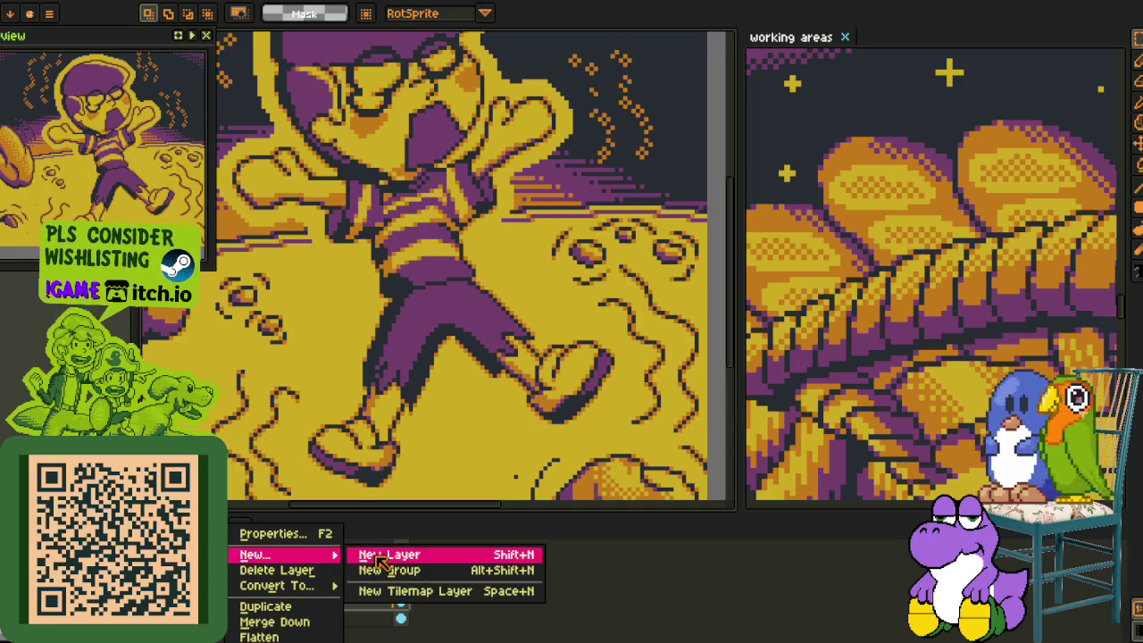
# Add a new empty layer and bring the ground holes into view.
pyautogui.click(389, 551)
pyautogui.moveTo(537, 364); pyautogui.dragTo(463, 295)
pyautogui.press('r')
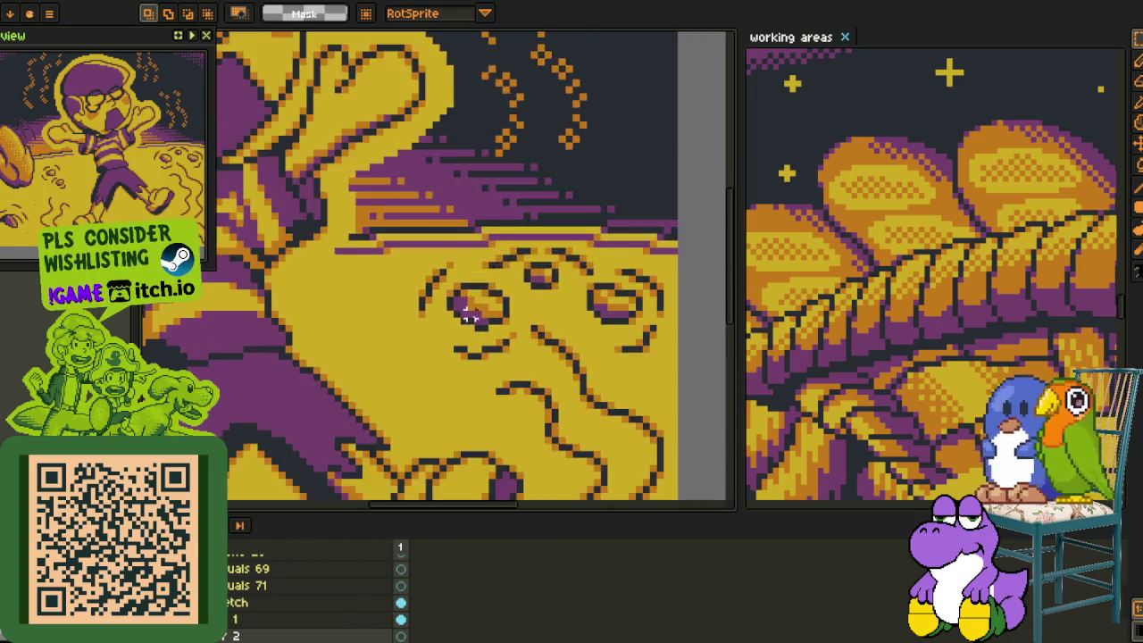
pyautogui.scroll(5, 462, 295)
pyautogui.scroll(-3, 480, 253)
pyautogui.press('o')
pyautogui.press('z')
pyautogui.moveTo(480, 253); pyautogui.dragTo(418, 296)
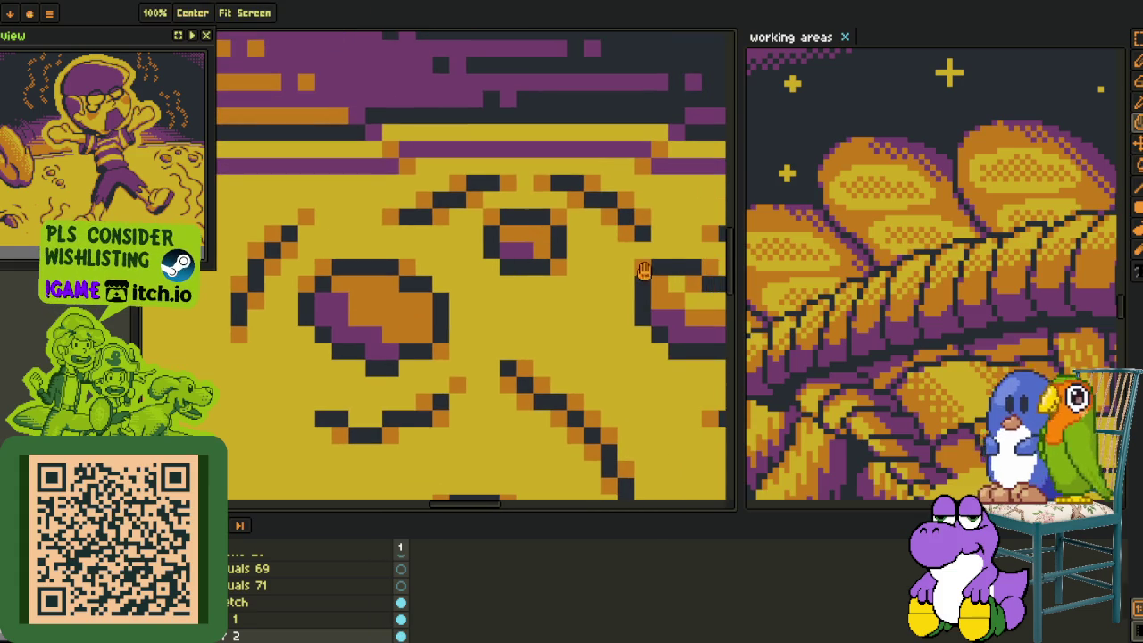
pyautogui.moveTo(720, 305); pyautogui.dragTo(555, 297)
# Bucket-fill the left, right and small middle ground holes with purple.
pyautogui.press('b')
pyautogui.scroll(-3, 572, 300)
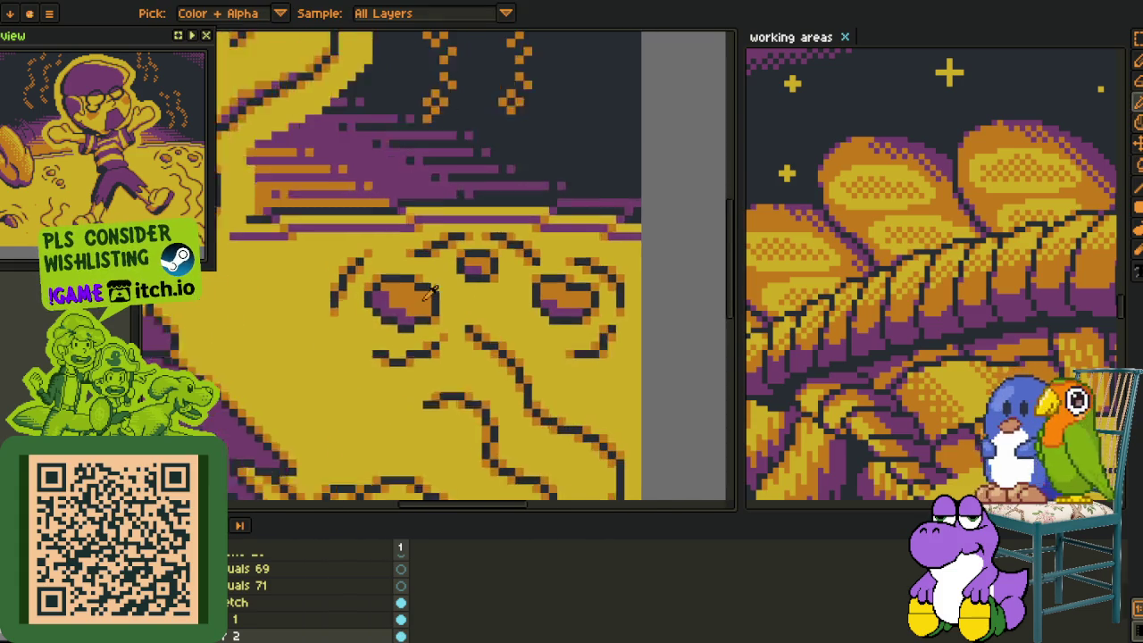
pyautogui.click(400, 304)
pyautogui.click(616, 301)
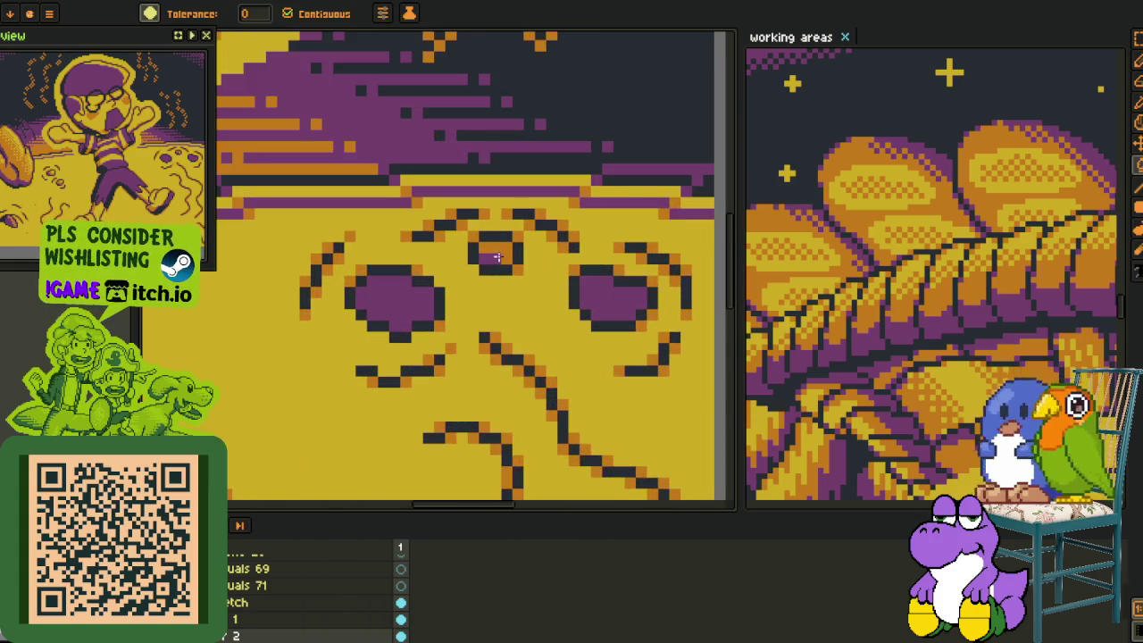
pyautogui.click(497, 257)
pyautogui.scroll(-3, 497, 257)
pyautogui.scroll(-2, 527, 384)
# Sample orange and draw an orange highlight stroke inside the left hole.
pyautogui.press('o')
pyautogui.scroll(1, 515, 406)
pyautogui.scroll(1, 465, 339)
pyautogui.scroll(1, 403, 281)
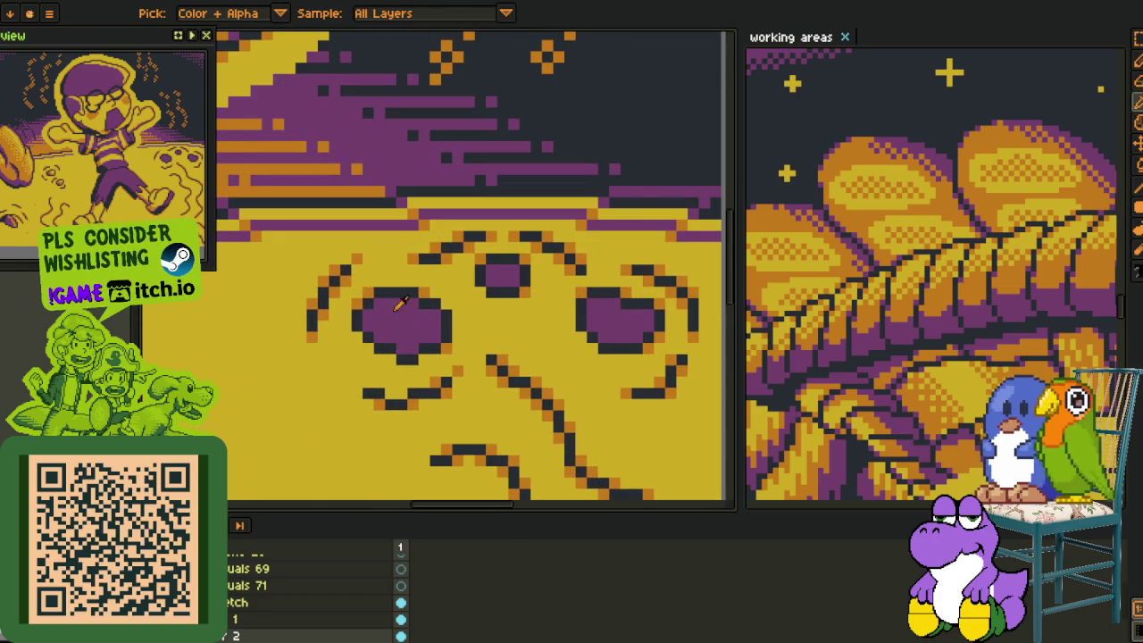
pyautogui.scroll(1, 395, 309)
pyautogui.press('p')
pyautogui.moveTo(420, 286); pyautogui.dragTo(405, 334)
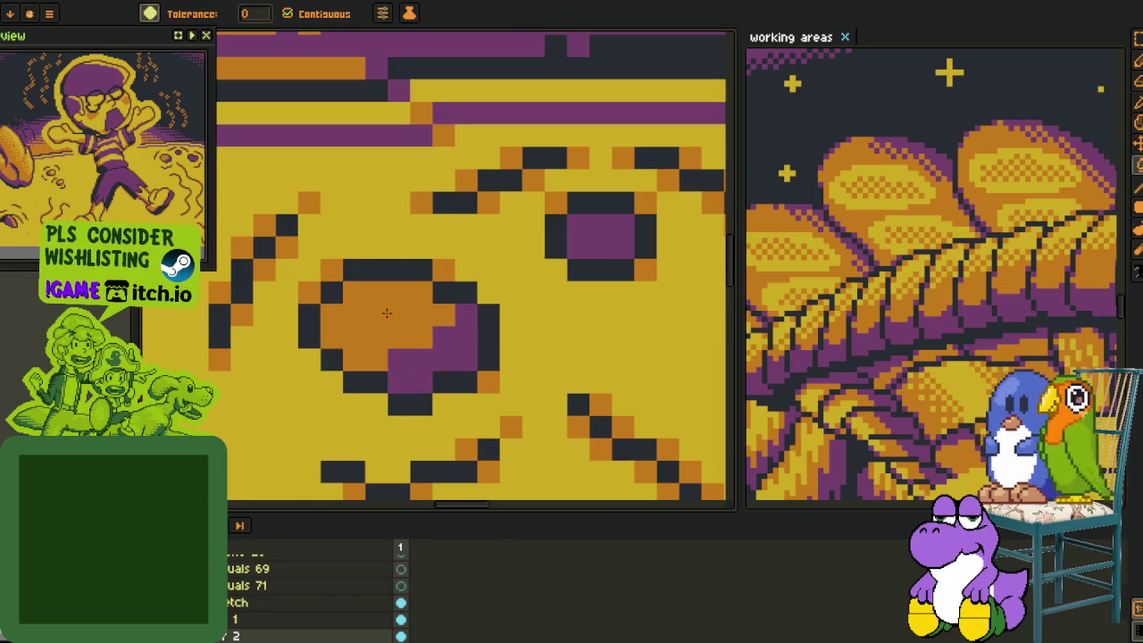
# Place an orange highlight pixel in the middle hole.
pyautogui.scroll(-3, 439, 318)
pyautogui.press('o')
pyautogui.scroll(3, 414, 291)
pyautogui.press('p')
pyautogui.click(414, 288)
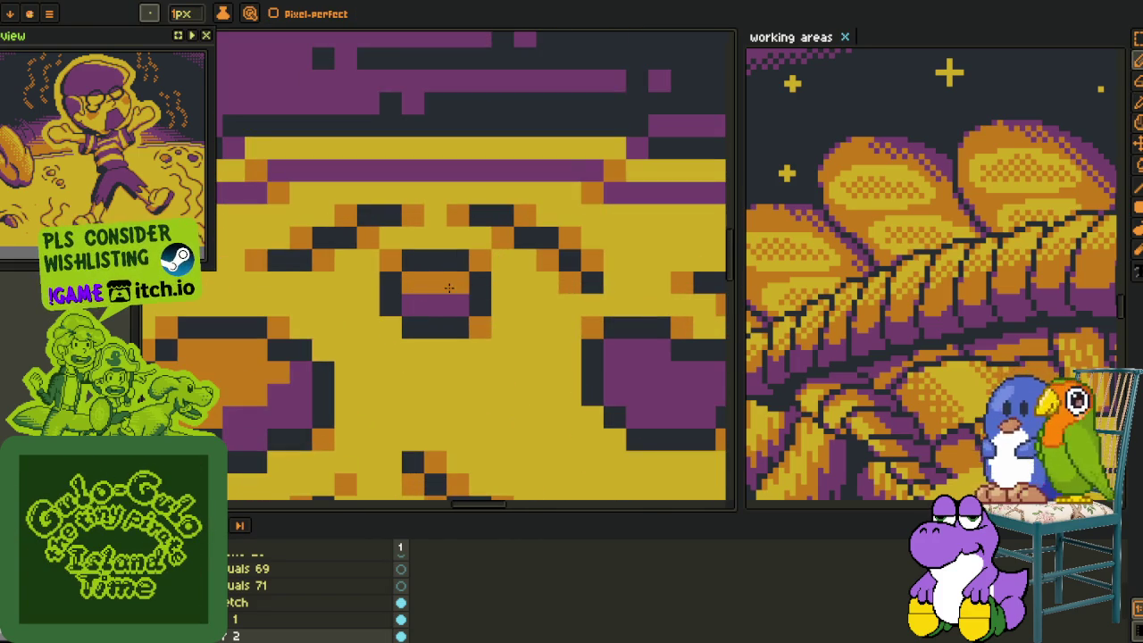
pyautogui.press('o')
pyautogui.press('p')
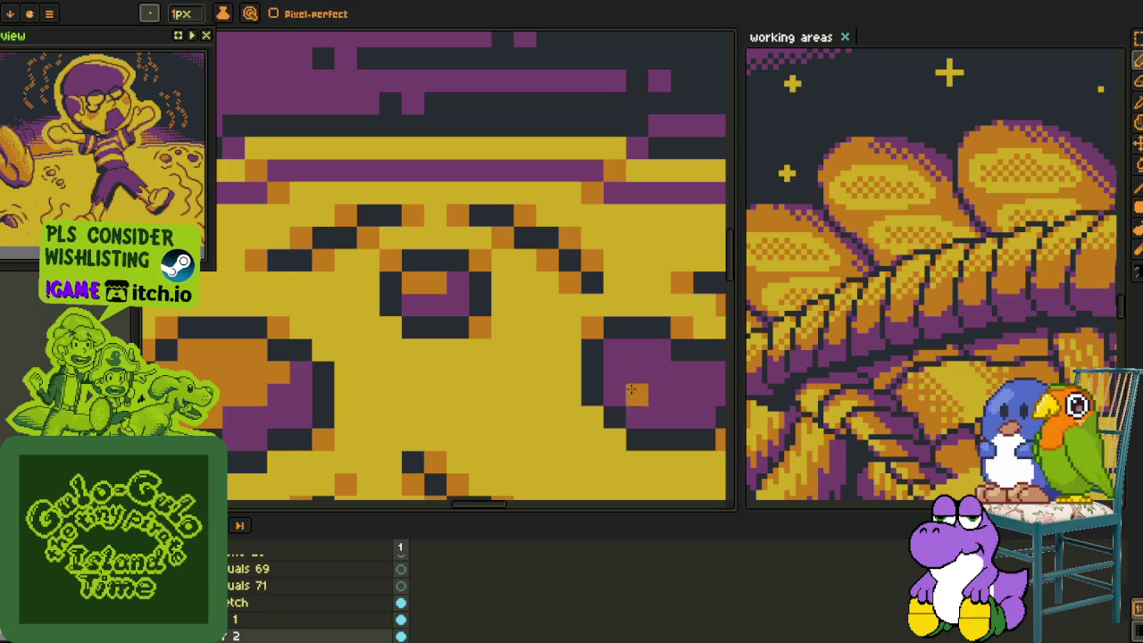
# Repaint the crater's orange pixels yellow, then add two orange pixels inside it.
pyautogui.press('o')
pyautogui.scroll(-3, 339, 386)
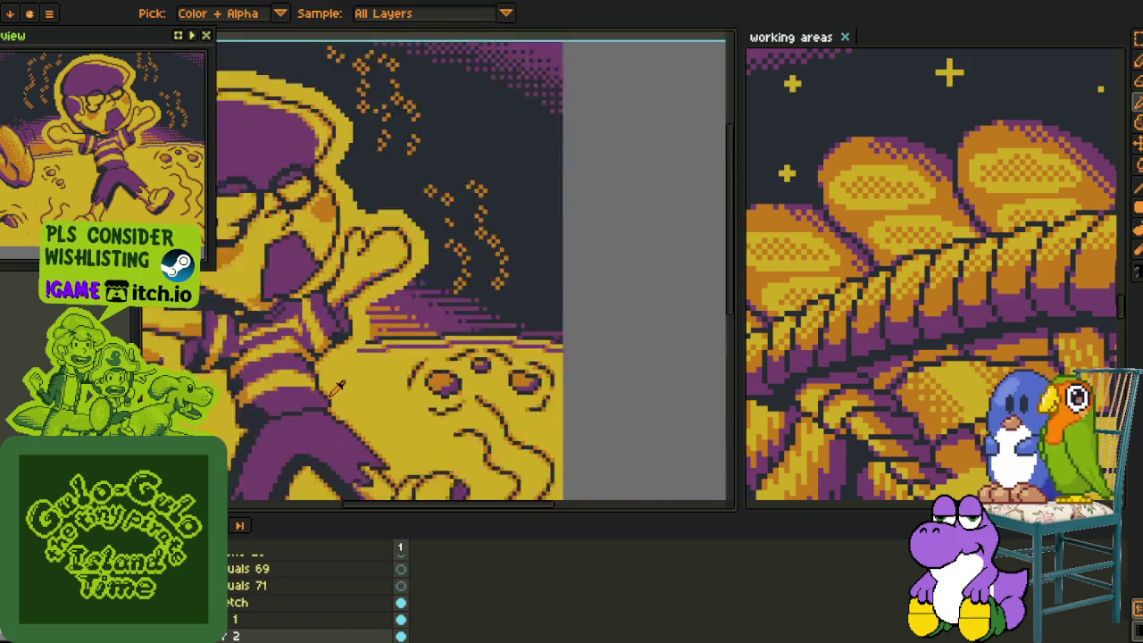
pyautogui.scroll(-2, 339, 386)
pyautogui.moveTo(366, 500); pyautogui.dragTo(453, 434)
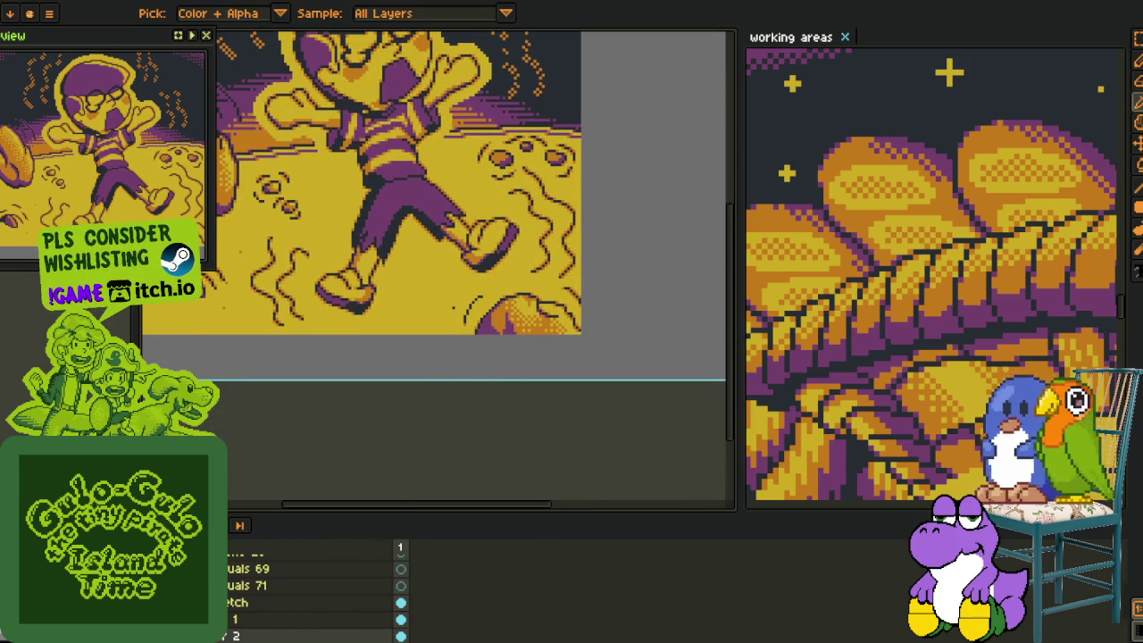
pyautogui.moveTo(559, 304); pyautogui.dragTo(536, 393)
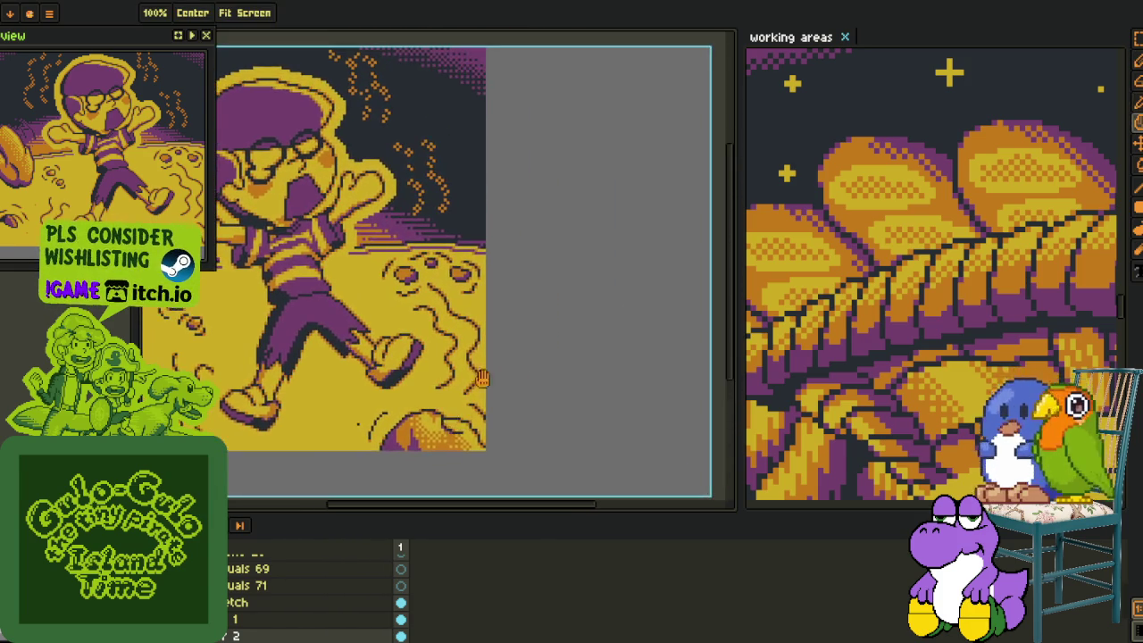
pyautogui.scroll(2, 386, 348)
pyautogui.press('b')
pyautogui.scroll(3, 357, 353)
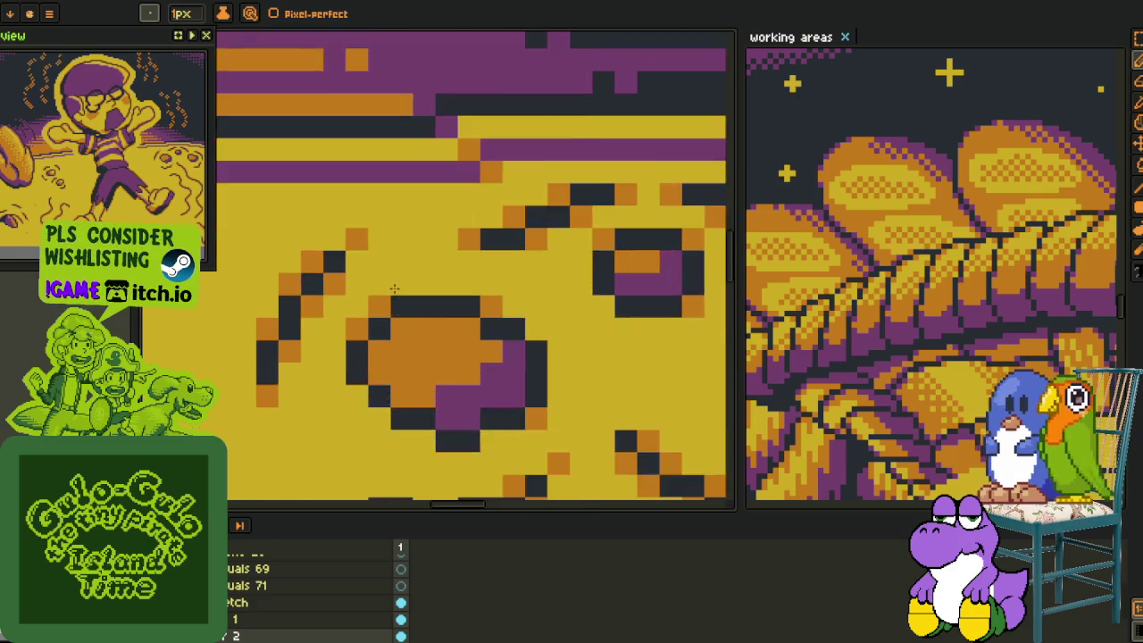
pyautogui.scroll(2, 373, 376)
pyautogui.moveTo(375, 375)
pyautogui.mouseDown()
pyautogui.moveTo(472, 355)
pyautogui.moveTo(438, 322)
pyautogui.moveTo(503, 349)
pyautogui.mouseUp()
pyautogui.keyDown('alt'); pyautogui.click(536, 357); pyautogui.keyUp('alt')
pyautogui.click(472, 355)
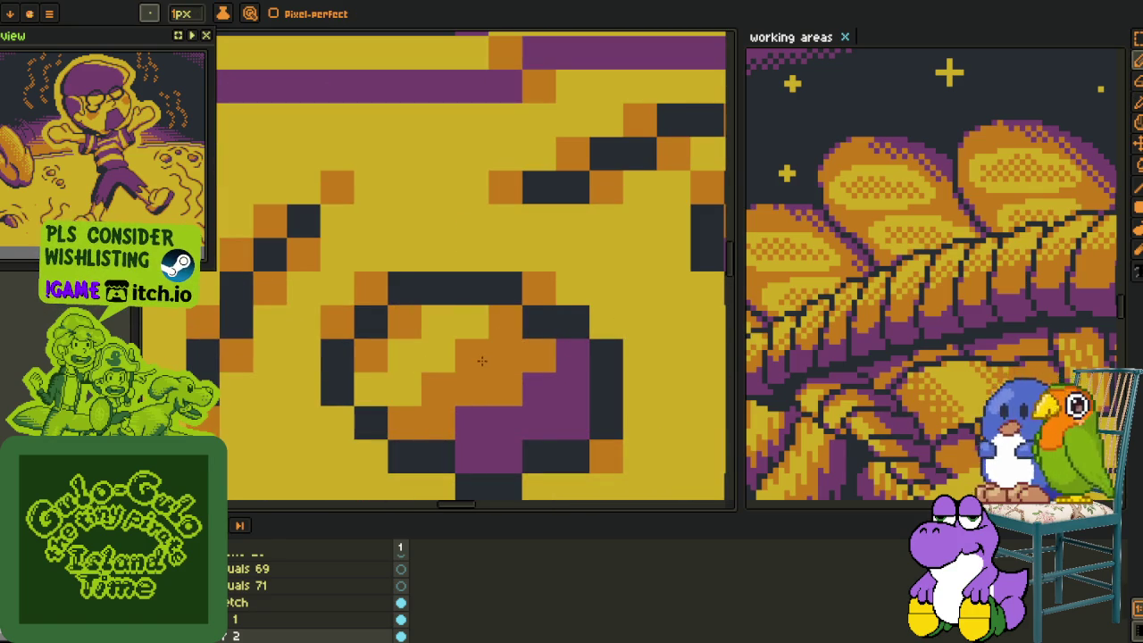
pyautogui.click(505, 322)
# Turn one purple pixel in the hole orange.
pyautogui.scroll(-2, 514, 319)
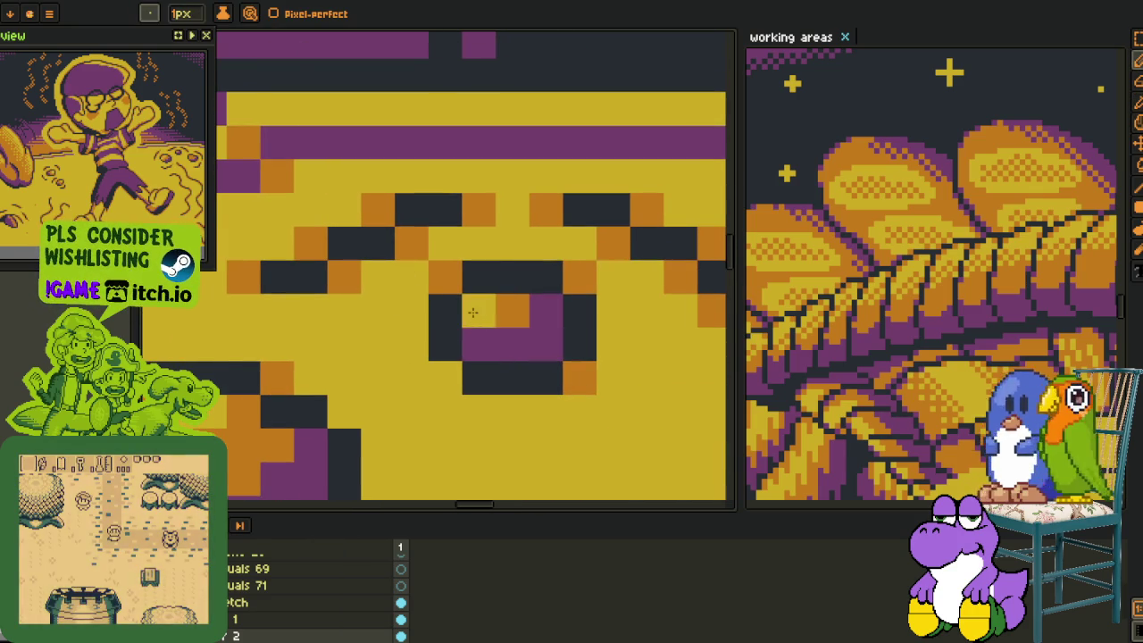
pyautogui.scroll(-3, 471, 306)
pyautogui.scroll(3, 354, 277)
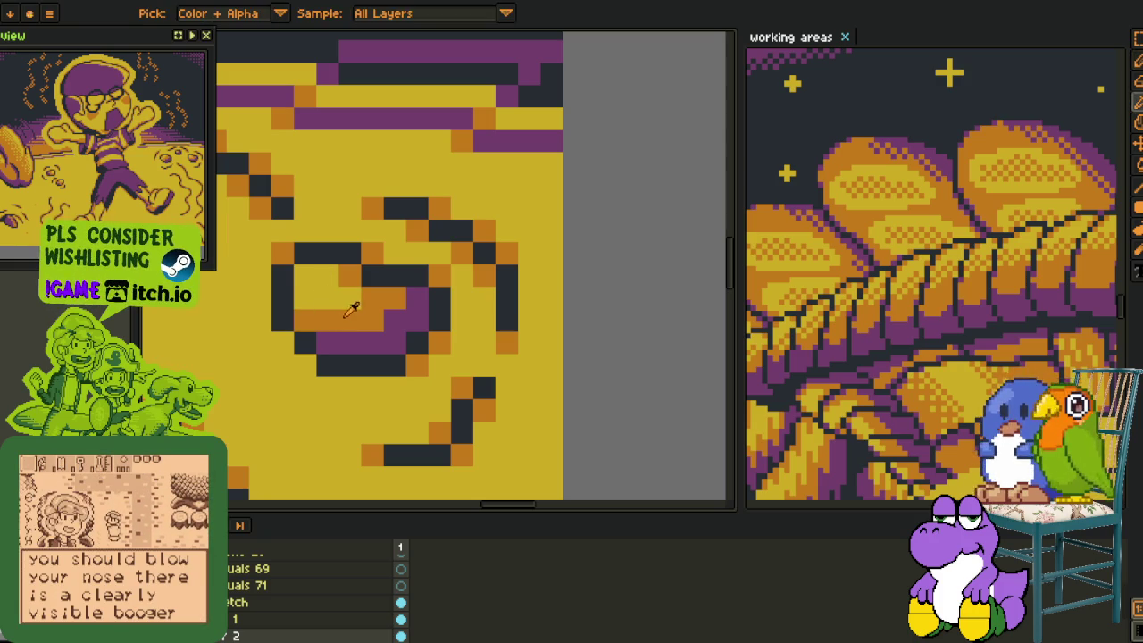
pyautogui.scroll(-2, 311, 310)
pyautogui.scroll(3, 409, 272)
pyautogui.scroll(1, 409, 272)
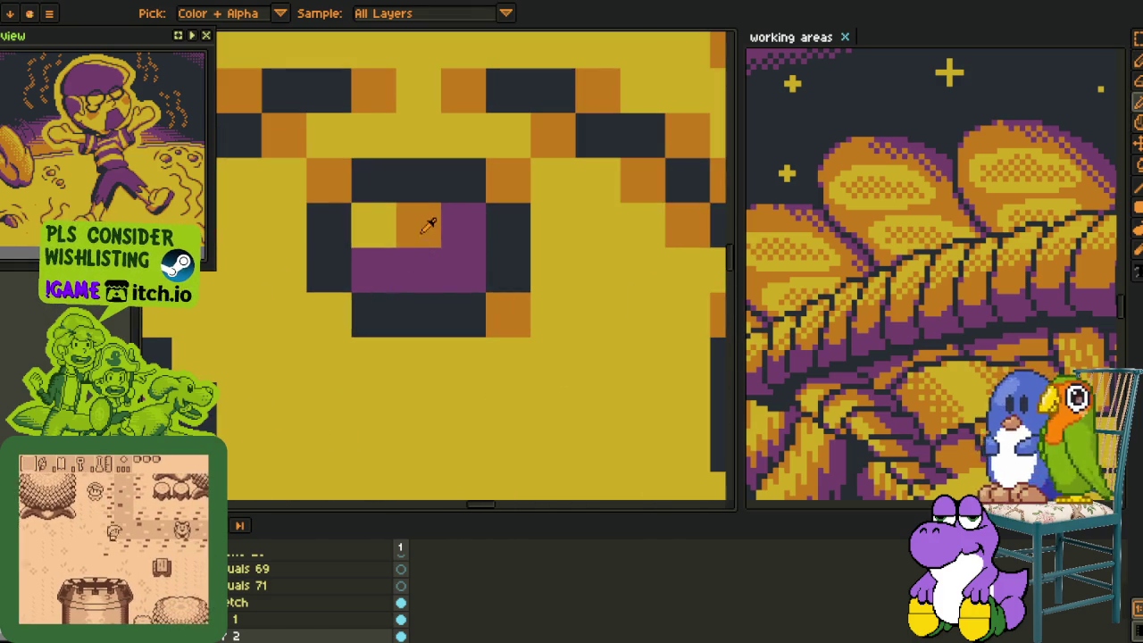
pyautogui.click(375, 270)
pyautogui.scroll(-4, 426, 272)
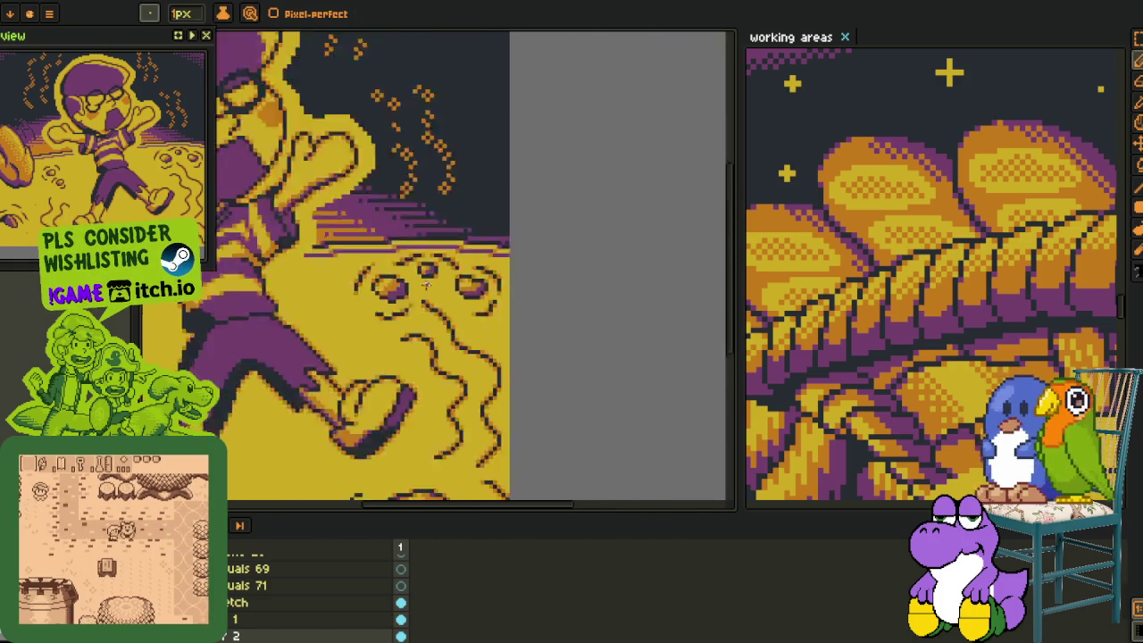
pyautogui.scroll(-1, 438, 357)
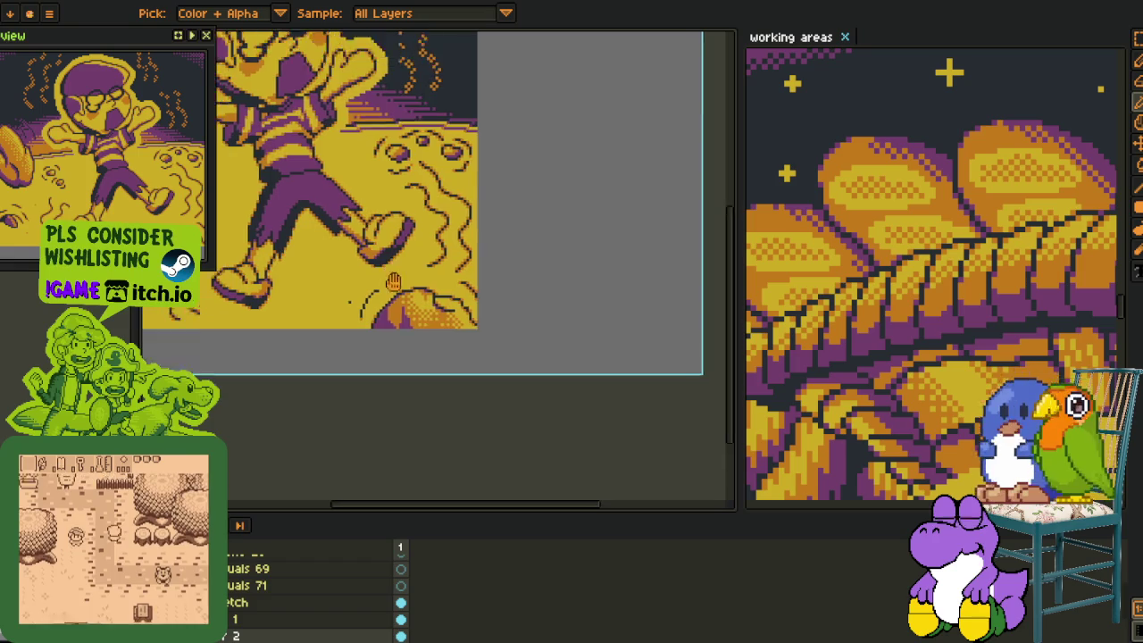
pyautogui.scroll(-2, 386, 254)
pyautogui.scroll(2, 380, 257)
# Select a rectangle over the boy and switch to the eyedropper.
pyautogui.press('m')
pyautogui.moveTo(278, 204); pyautogui.dragTo(514, 384)
pyautogui.scroll(-2, 531, 375)
pyautogui.scroll(3, 531, 365)
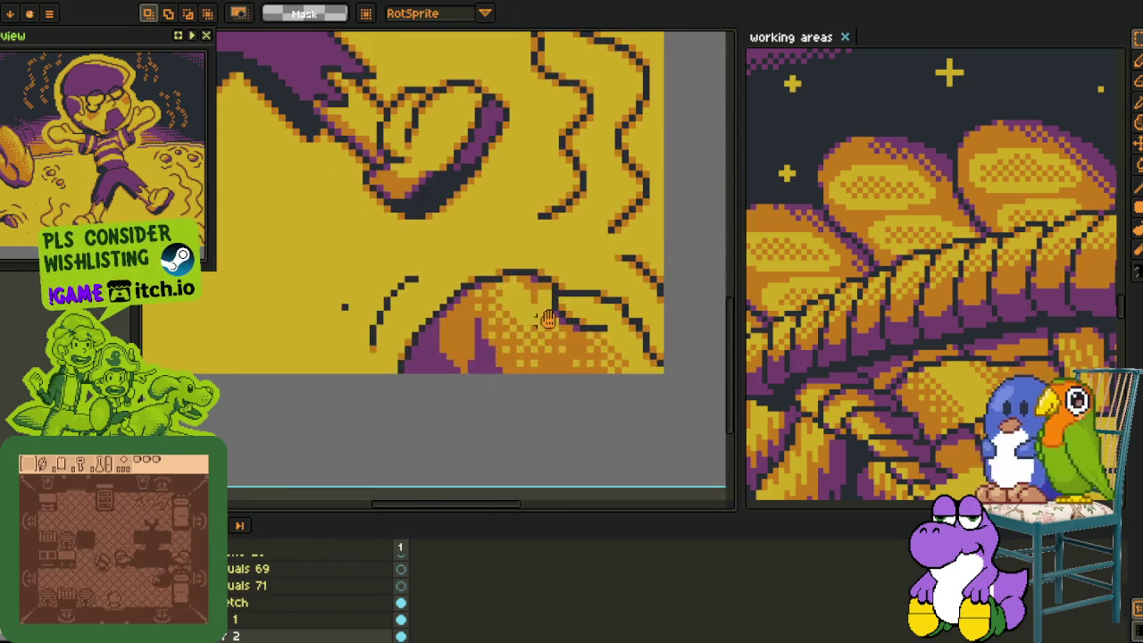
pyautogui.press('i')
pyautogui.scroll(1, 399, 332)
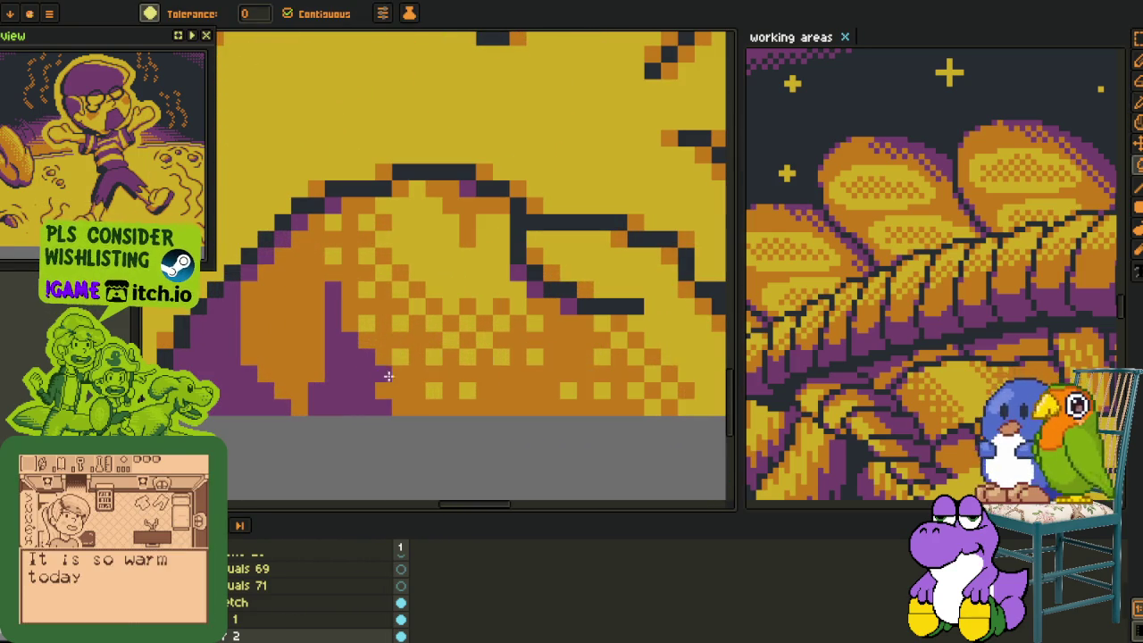
# Undo the dithered fill and try orange, yellow and purple fills under the mound outline.
pyautogui.hotkey('ctrl', 'z')
pyautogui.hotkey('ctrl', 'z')
pyautogui.click(463, 315)
pyautogui.keyDown('alt'); pyautogui.click(467, 318); pyautogui.keyUp('alt')
pyautogui.click(482, 317)
pyautogui.click(501, 315)
pyautogui.keyDown('alt'); pyautogui.click(585, 290); pyautogui.keyUp('alt')
pyautogui.click(572, 345)
pyautogui.scroll(-2, 545, 259)
pyautogui.press('i')
pyautogui.hotkey('ctrl', 'z')
# Flood-fill the area under the bottom outline with solid orange.
pyautogui.scroll(-3, 545, 259)
pyautogui.scroll(-1, 548, 383)
pyautogui.scroll(1, 544, 367)
pyautogui.scroll(2, 512, 401)
pyautogui.scroll(2, 512, 401)
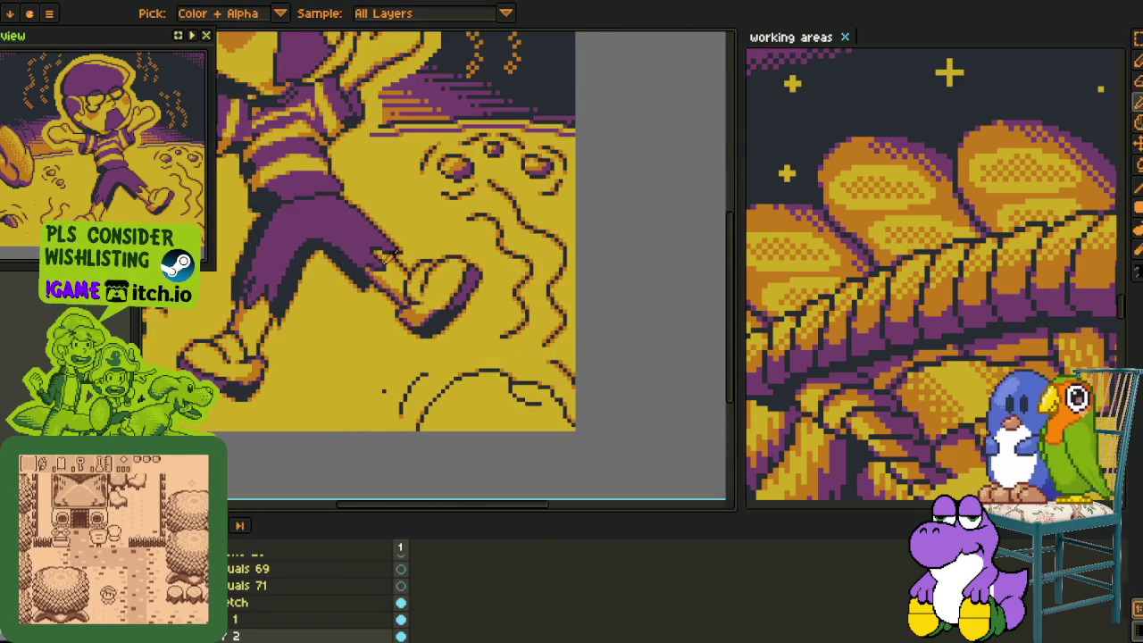
pyautogui.scroll(1, 354, 231)
pyautogui.scroll(-1, 420, 326)
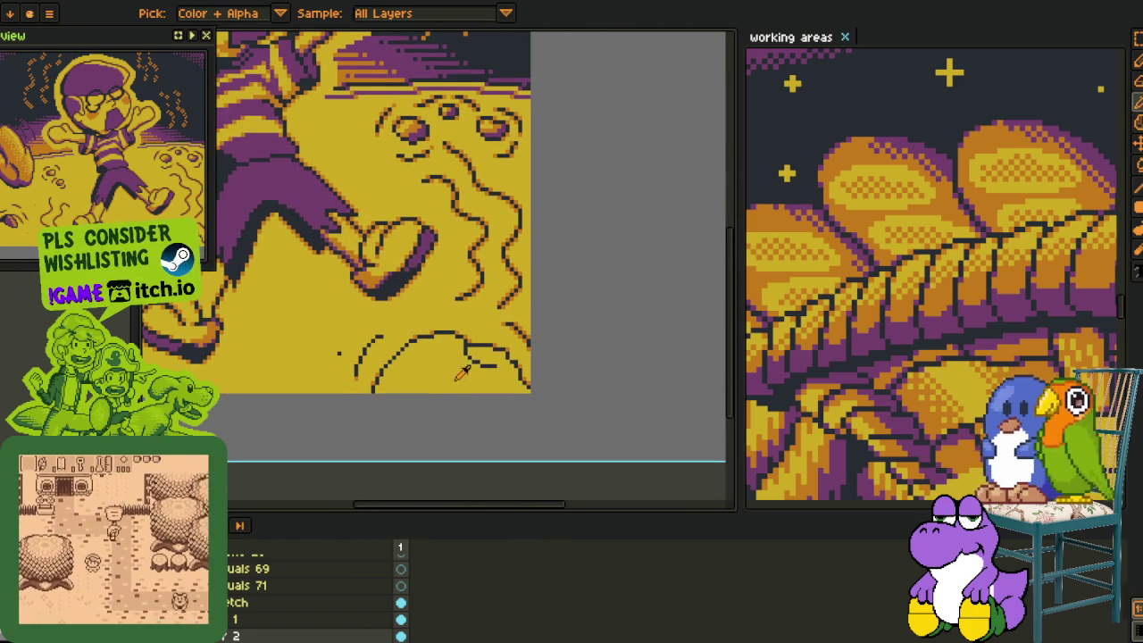
pyautogui.scroll(1, 462, 373)
pyautogui.scroll(1, 460, 393)
pyautogui.press('g')
pyautogui.click(459, 401)
pyautogui.scroll(-3, 465, 423)
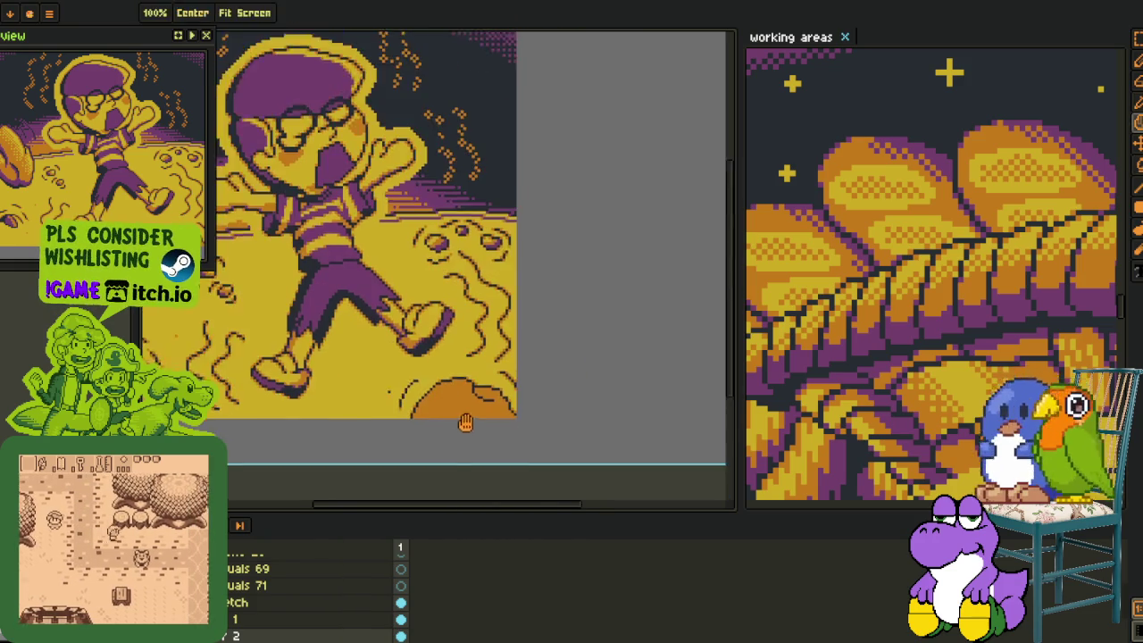
pyautogui.moveTo(465, 423); pyautogui.dragTo(434, 383)
pyautogui.scroll(1, 411, 357)
pyautogui.scroll(1, 392, 332)
# Draw yellow diagonal strokes across the mound's upper part, undoing a misplaced one.
pyautogui.press('b')
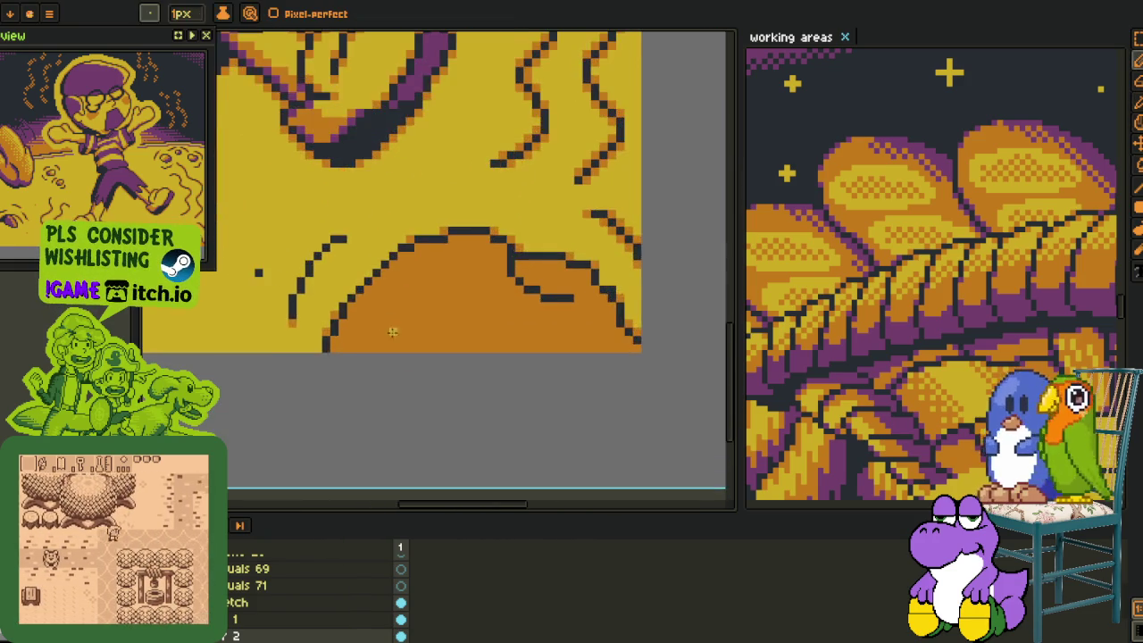
pyautogui.scroll(1, 344, 360)
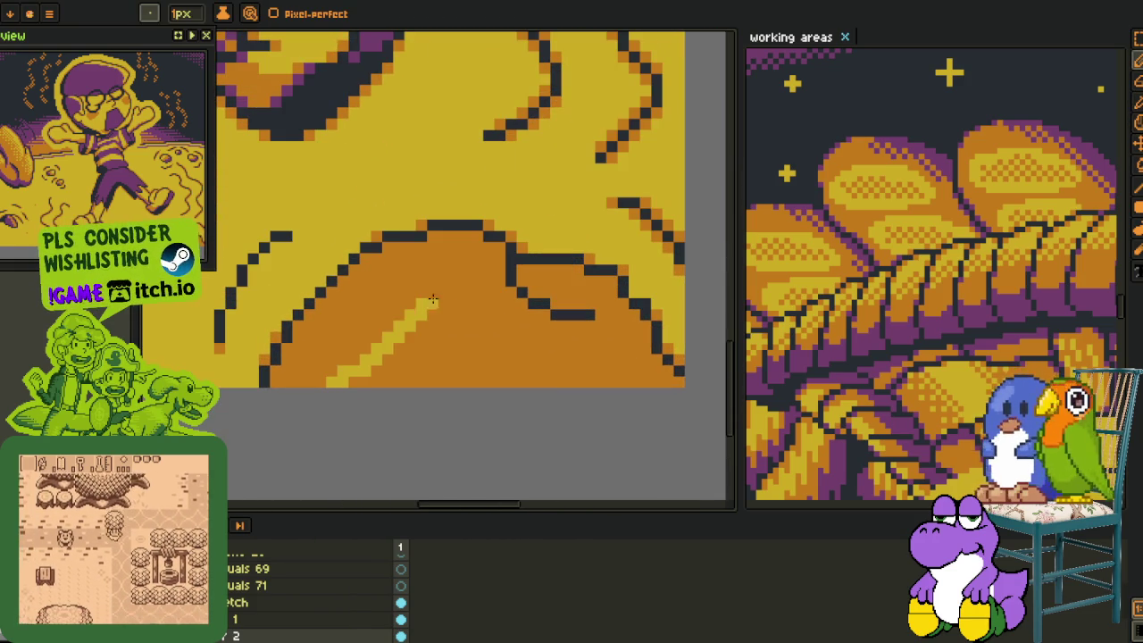
pyautogui.moveTo(330, 383); pyautogui.dragTo(425, 302)
pyautogui.hotkey('ctrl', 'z')
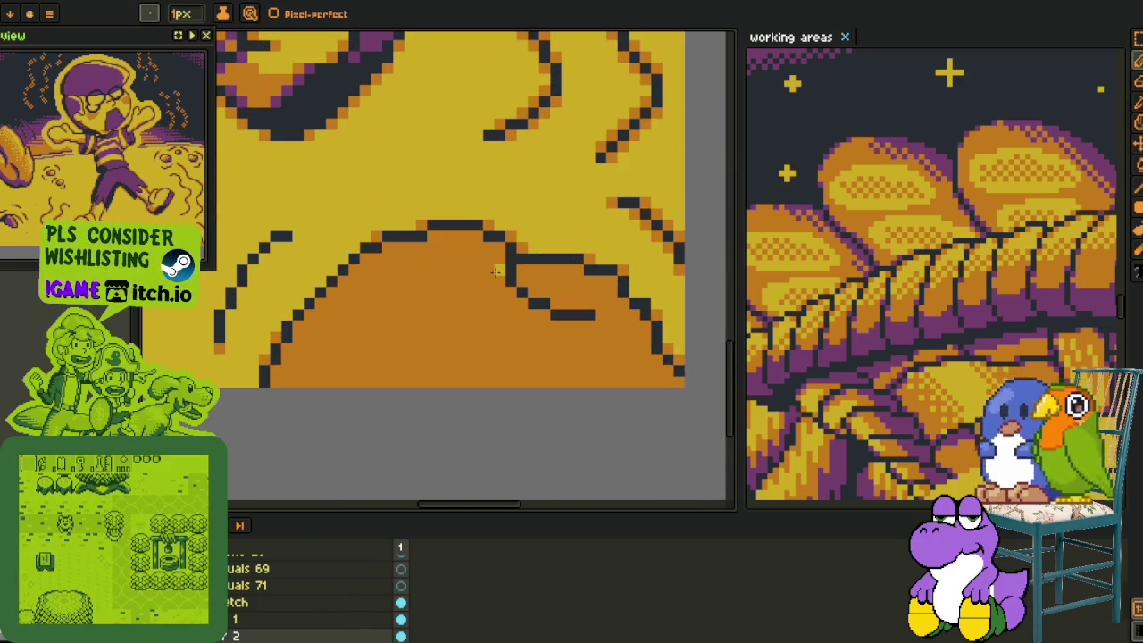
pyautogui.moveTo(379, 315); pyautogui.dragTo(312, 376)
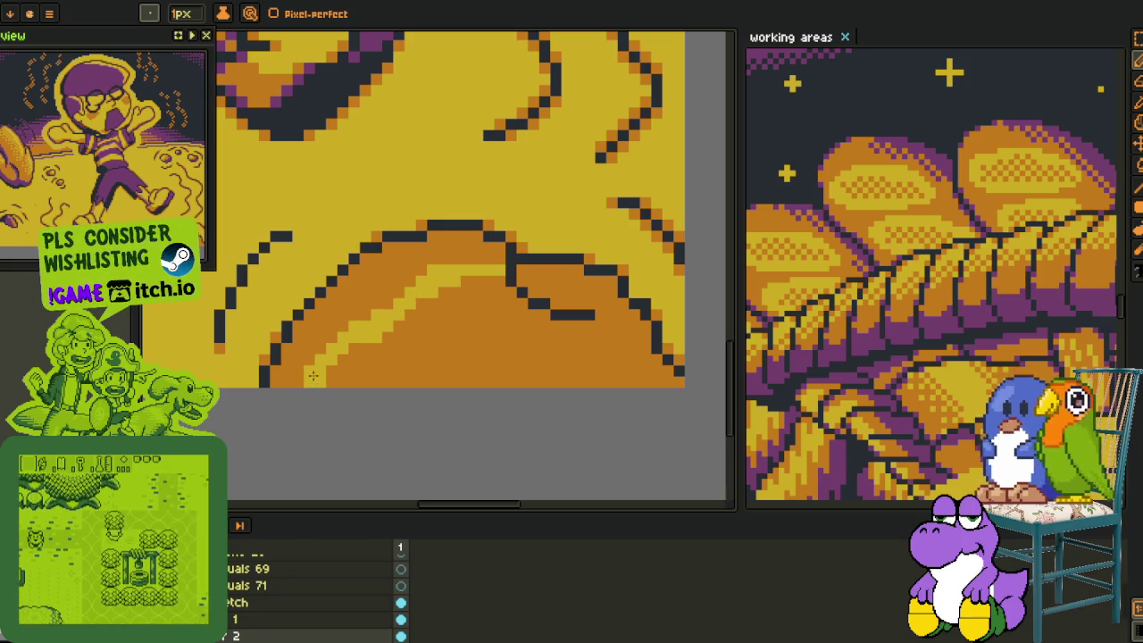
pyautogui.moveTo(389, 342); pyautogui.dragTo(384, 371)
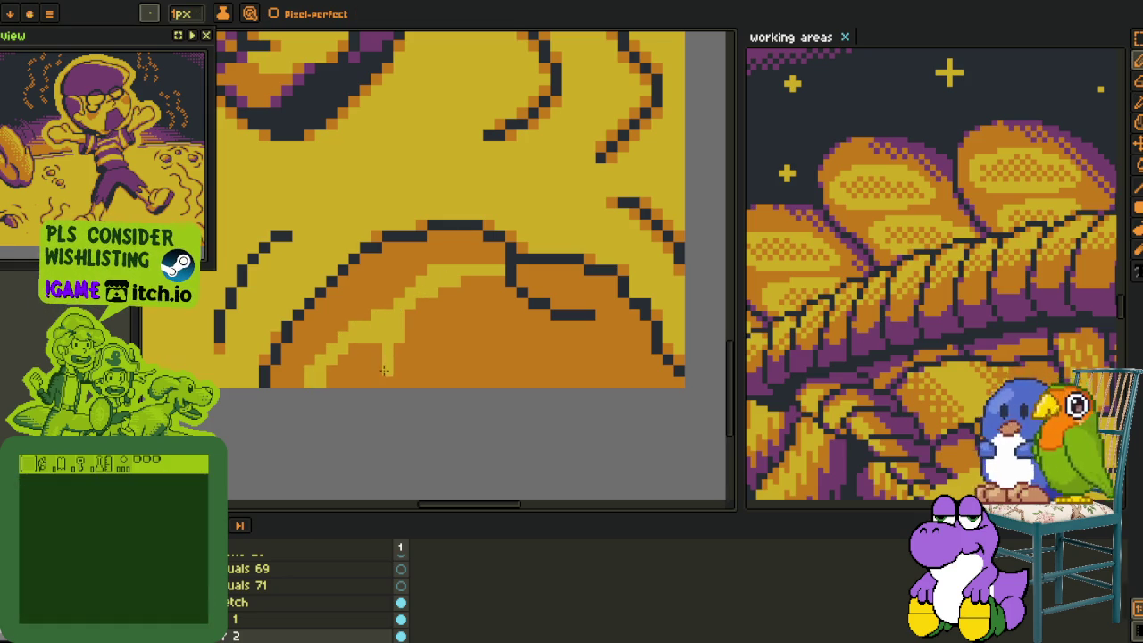
pyautogui.hotkey('ctrl', 'z')
pyautogui.hotkey('ctrl', 'z')
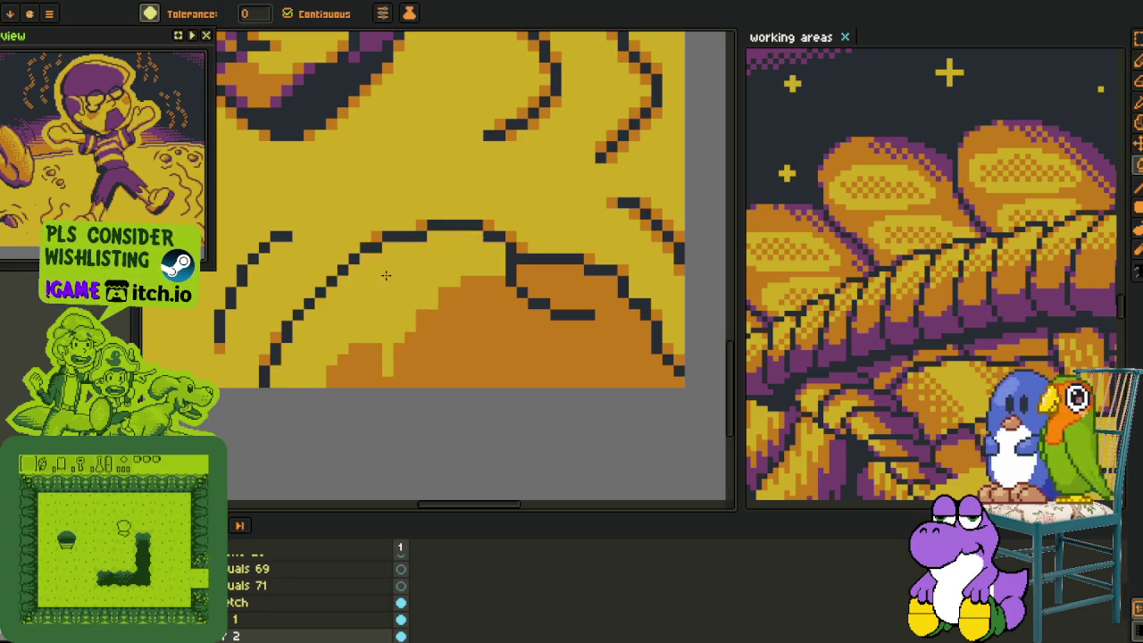
# Add a yellow pixel to the notch and extend the orange staircase by one pixel.
pyautogui.scroll(-2, 415, 295)
pyautogui.scroll(1, 346, 364)
pyautogui.scroll(1, 346, 364)
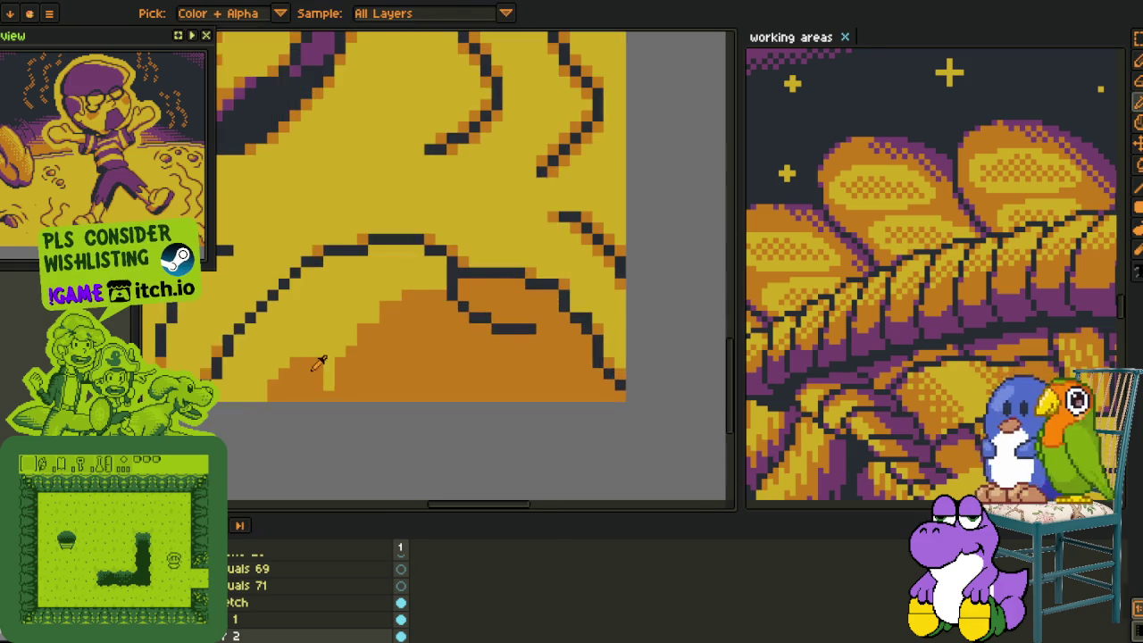
pyautogui.scroll(1, 352, 353)
pyautogui.click(341, 371)
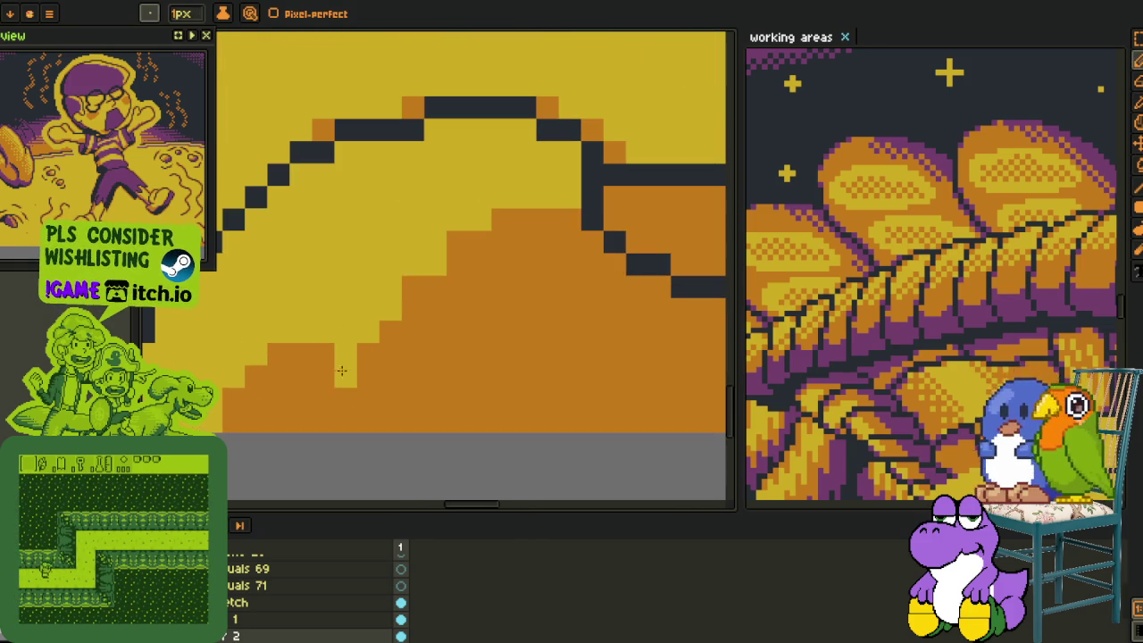
pyautogui.keyDown('alt'); pyautogui.click(473, 247); pyautogui.keyUp('alt')
pyautogui.click(442, 266)
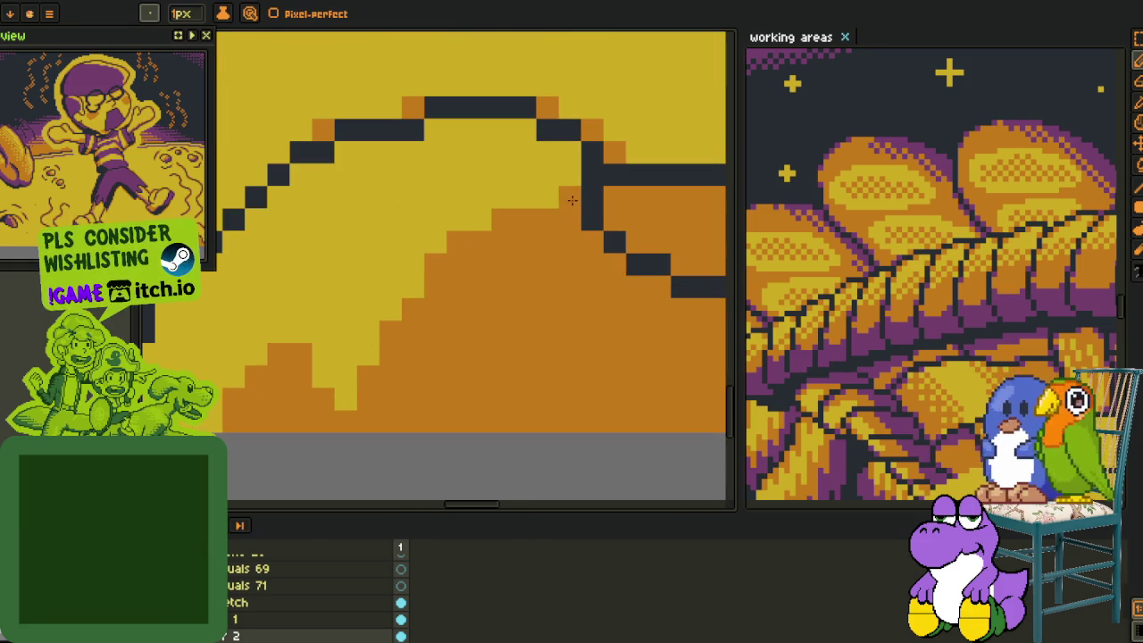
# Paint a horizontal yellow row over the orange and widen the yellow band pixel by pixel.
pyautogui.scroll(-2, 587, 206)
pyautogui.scroll(4, 586, 207)
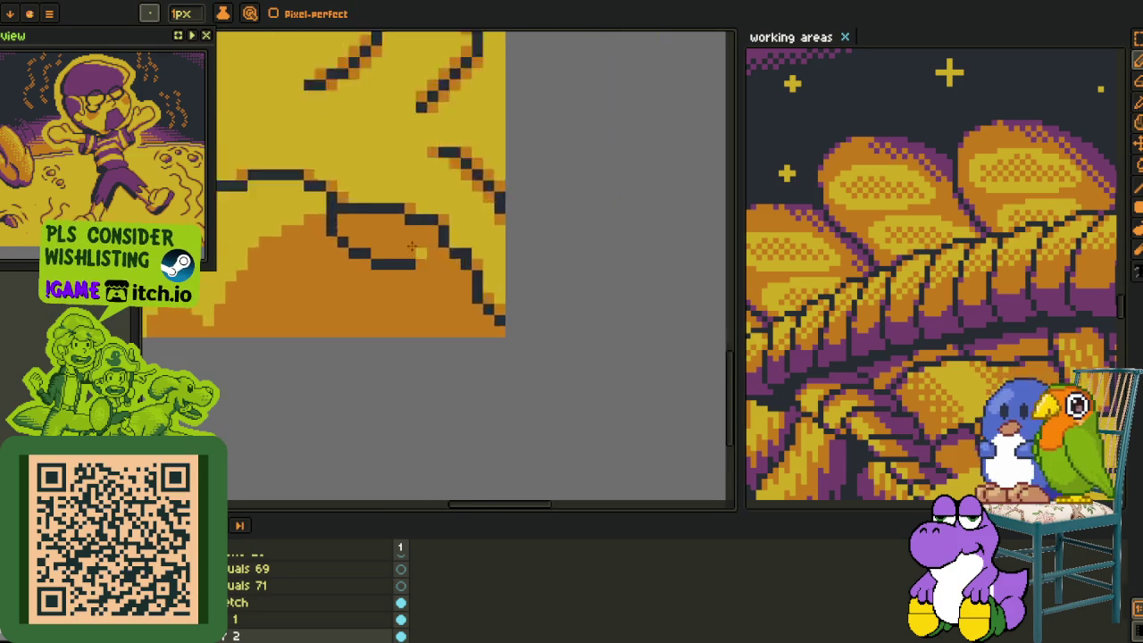
pyautogui.moveTo(349, 223); pyautogui.dragTo(505, 222)
pyautogui.moveTo(482, 268); pyautogui.dragTo(527, 268)
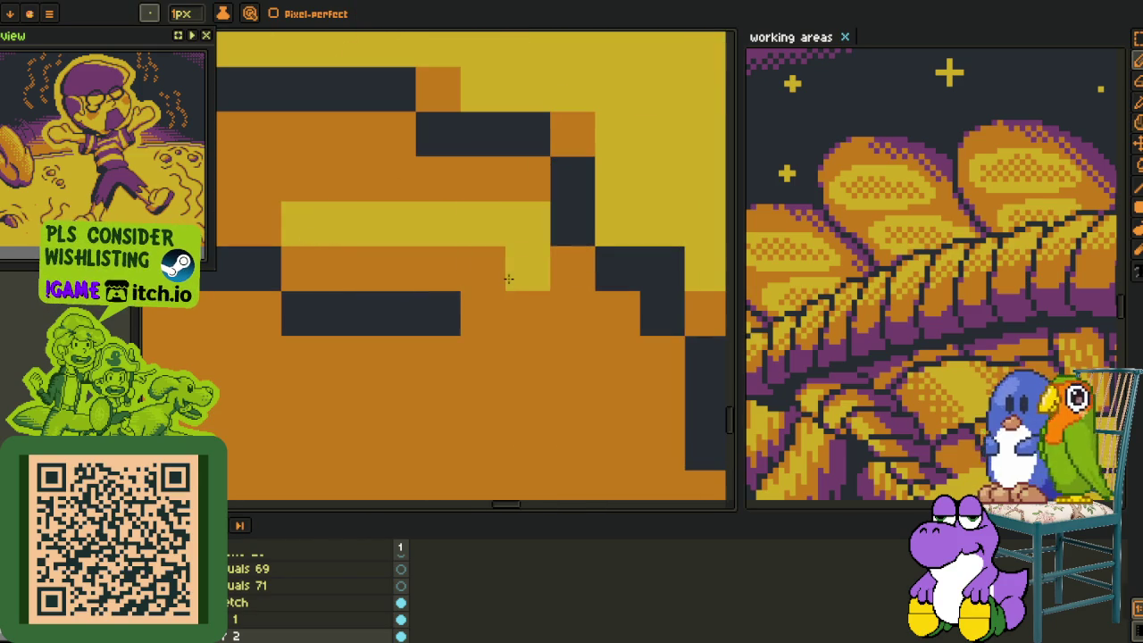
pyautogui.click(571, 268)
pyautogui.click(616, 313)
pyautogui.click(576, 308)
pyautogui.click(438, 179)
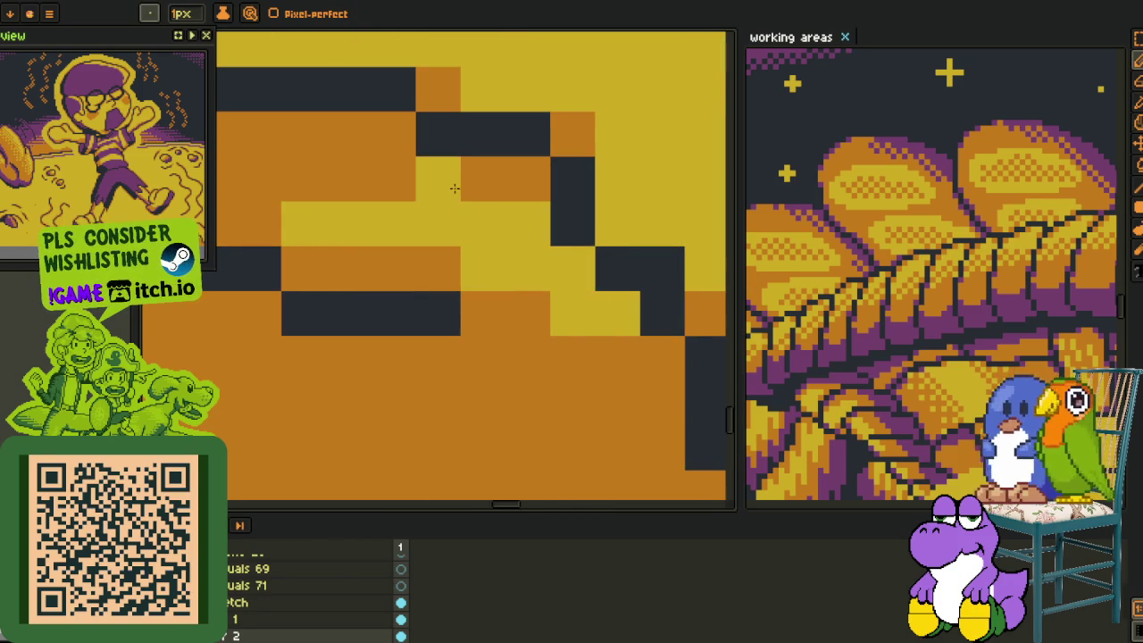
pyautogui.scroll(-3, 438, 183)
pyautogui.press('g')
pyautogui.scroll(-2, 458, 204)
pyautogui.press('i')
pyautogui.scroll(-3, 455, 232)
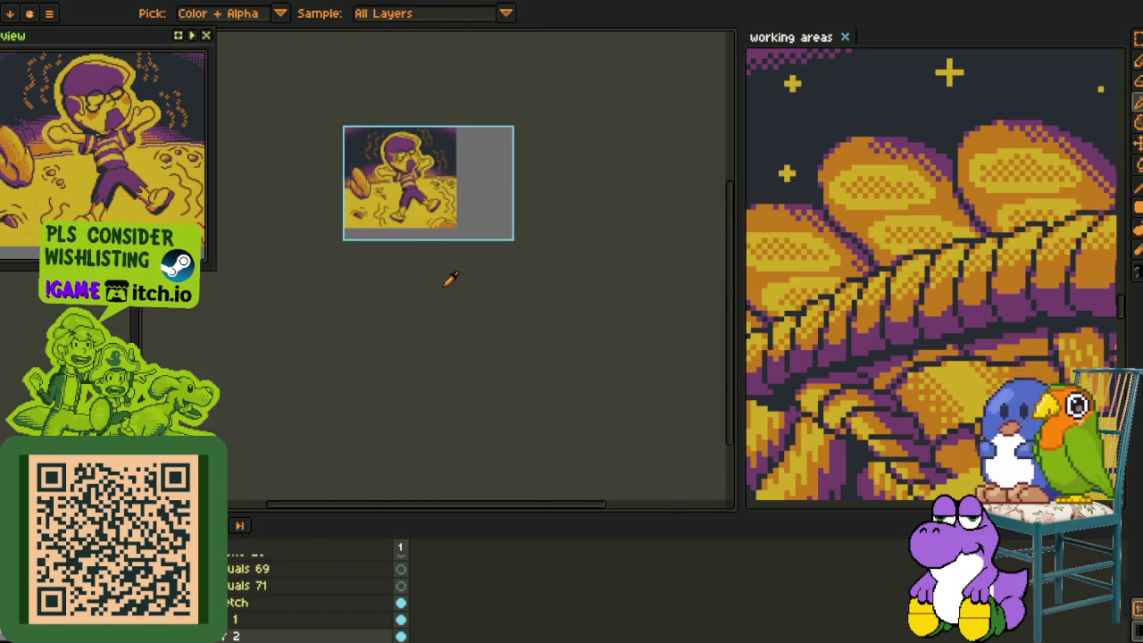
pyautogui.scroll(3, 446, 250)
pyautogui.scroll(2, 453, 235)
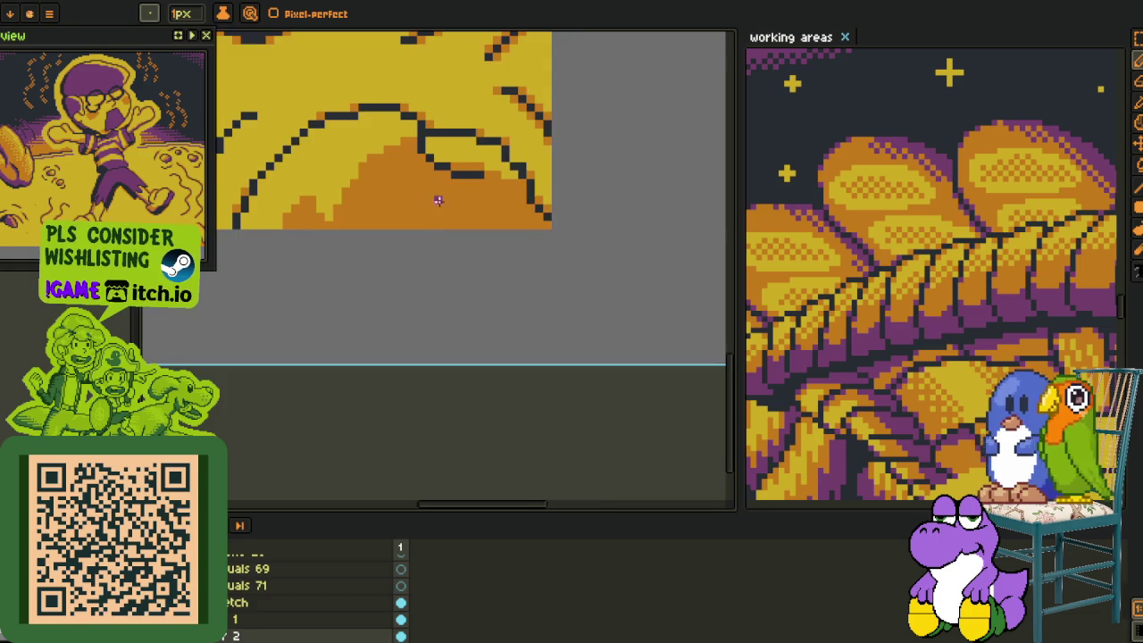
# Pan over the boy's legs and fit the whole image in view.
pyautogui.scroll(1, 434, 196)
pyautogui.press('b')
pyautogui.scroll(1, 500, 220)
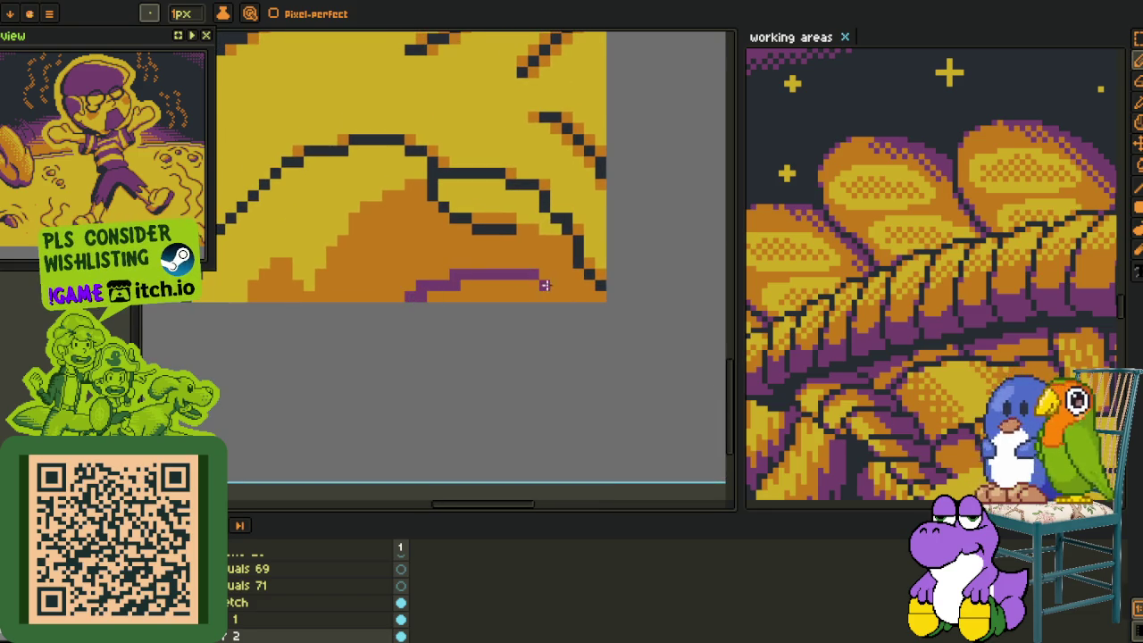
pyautogui.scroll(-3, 536, 304)
pyautogui.scroll(-2, 540, 313)
pyautogui.press('i')
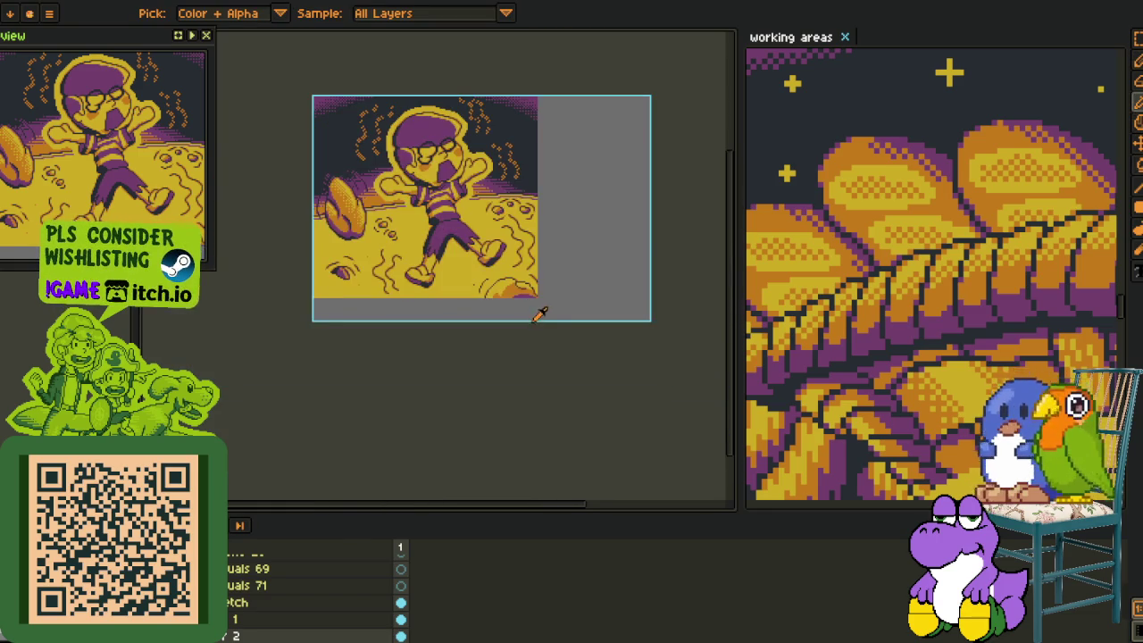
pyautogui.scroll(2, 487, 355)
pyautogui.scroll(1, 428, 358)
pyautogui.scroll(-1, 370, 357)
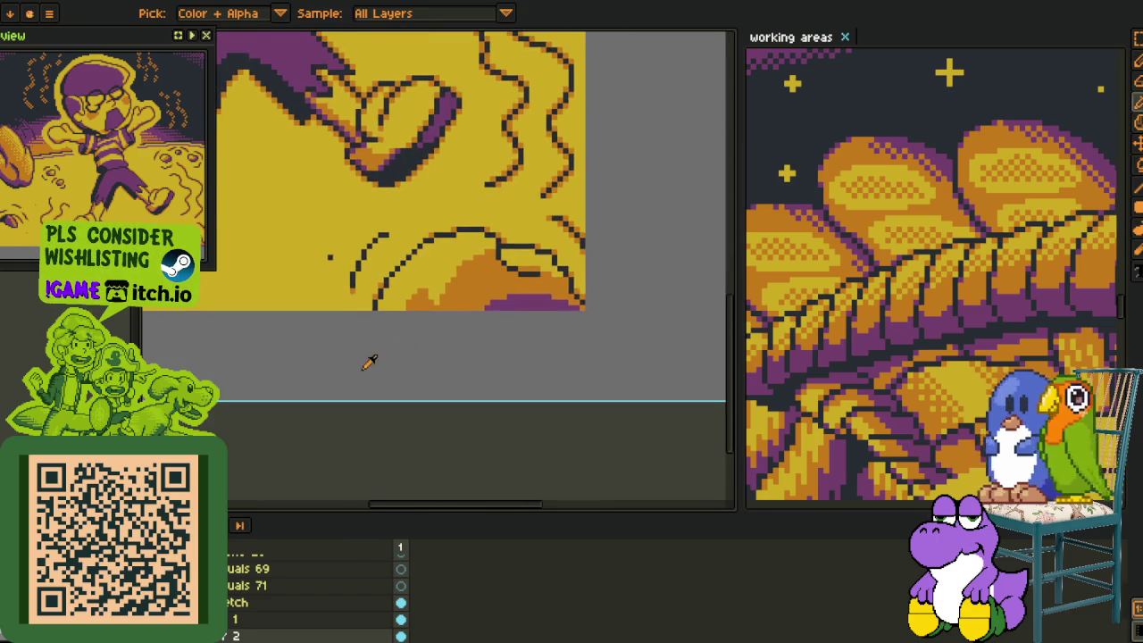
pyautogui.scroll(-1, 357, 366)
pyautogui.moveTo(322, 387); pyautogui.dragTo(382, 388)
pyautogui.hotkey('ctrl', '0')
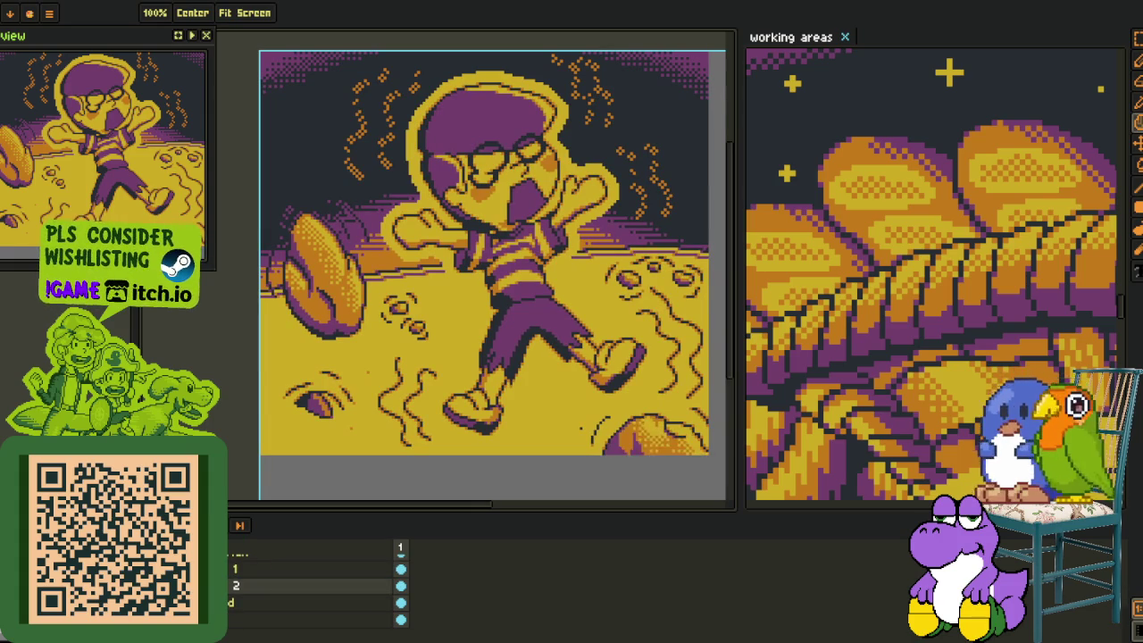
# Open and dismiss the layer context menu, then hide the timeline with Tab.
pyautogui.rightClick(227, 585)
pyautogui.press('Escape')
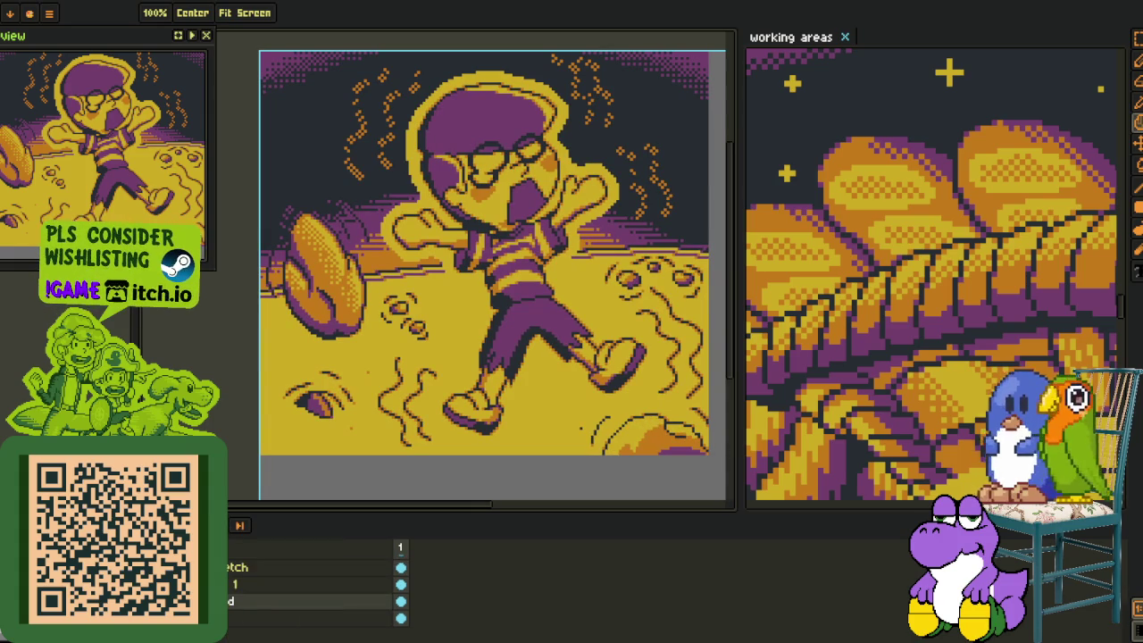
pyautogui.scroll(1, 284, 291)
pyautogui.scroll(2, 284, 291)
pyautogui.scroll(1, 284, 291)
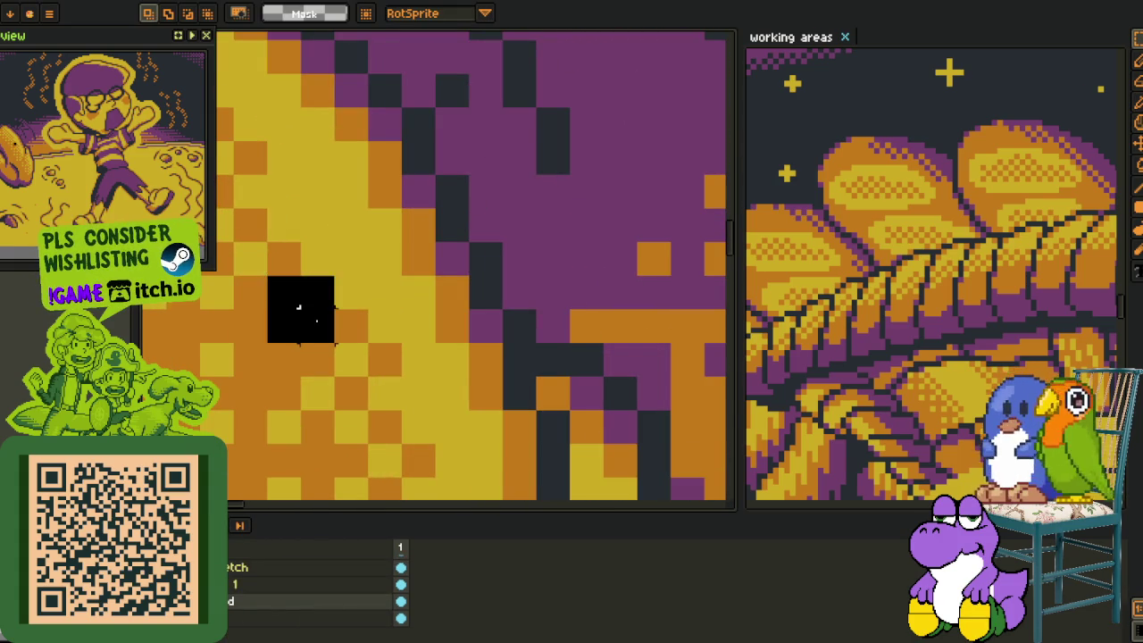
pyautogui.press('b')
pyautogui.scroll(-4, 658, 364)
pyautogui.scroll(2, 536, 357)
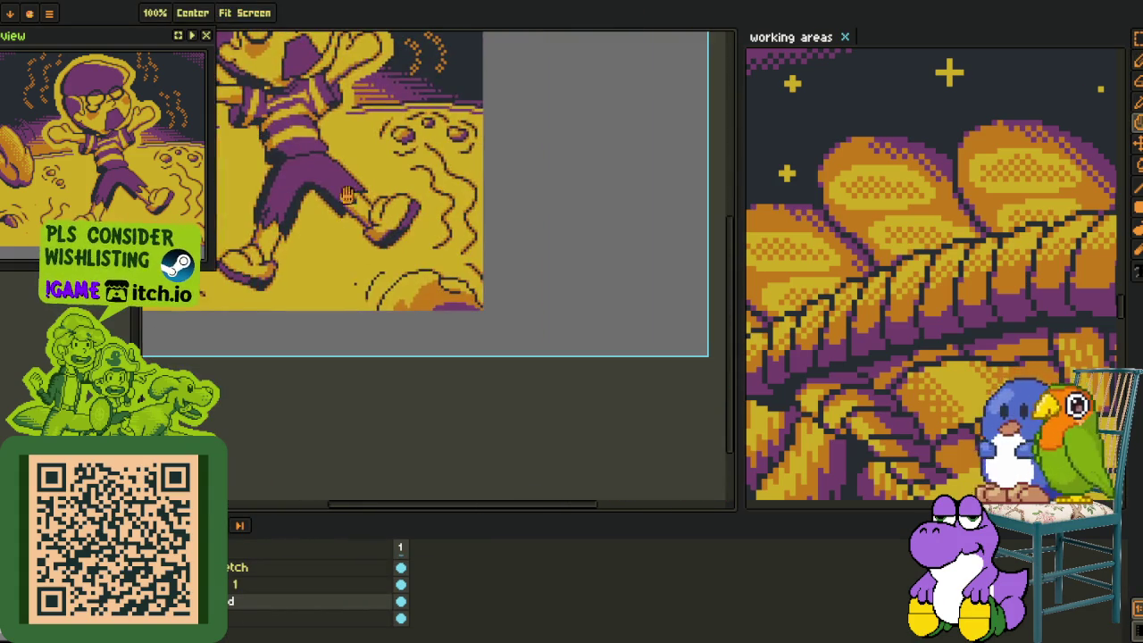
pyautogui.scroll(2, 401, 321)
pyautogui.scroll(2, 393, 317)
pyautogui.press('Tab')
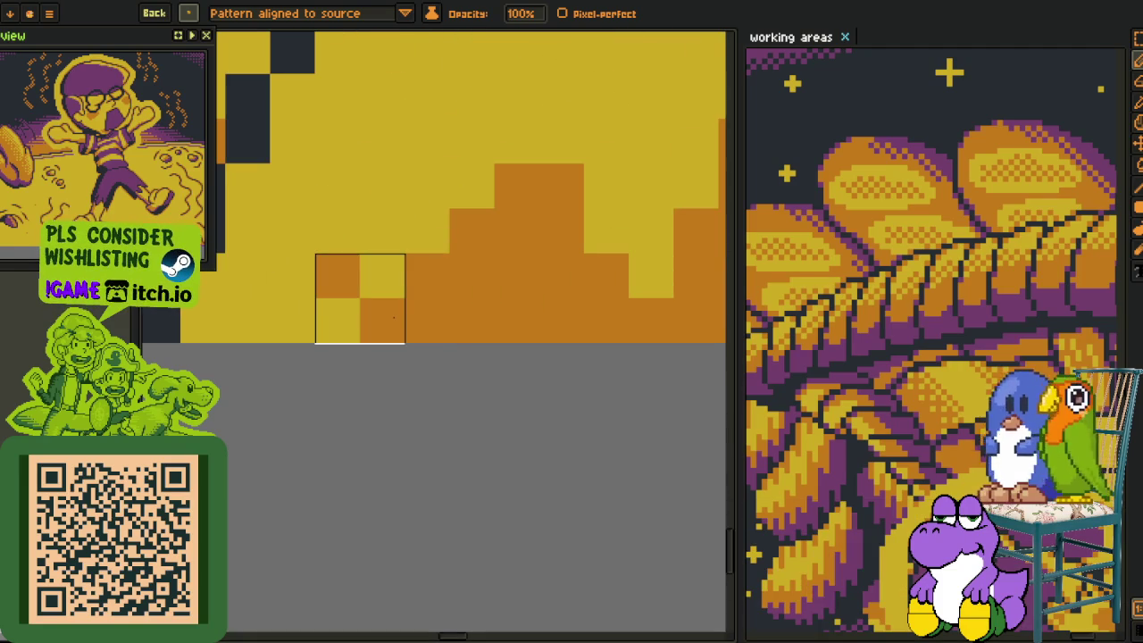
# Paint a diagonal orange-and-yellow checker dither on the mound near its top edge.
pyautogui.scroll(-2, 393, 317)
pyautogui.moveTo(390, 331); pyautogui.dragTo(345, 403)
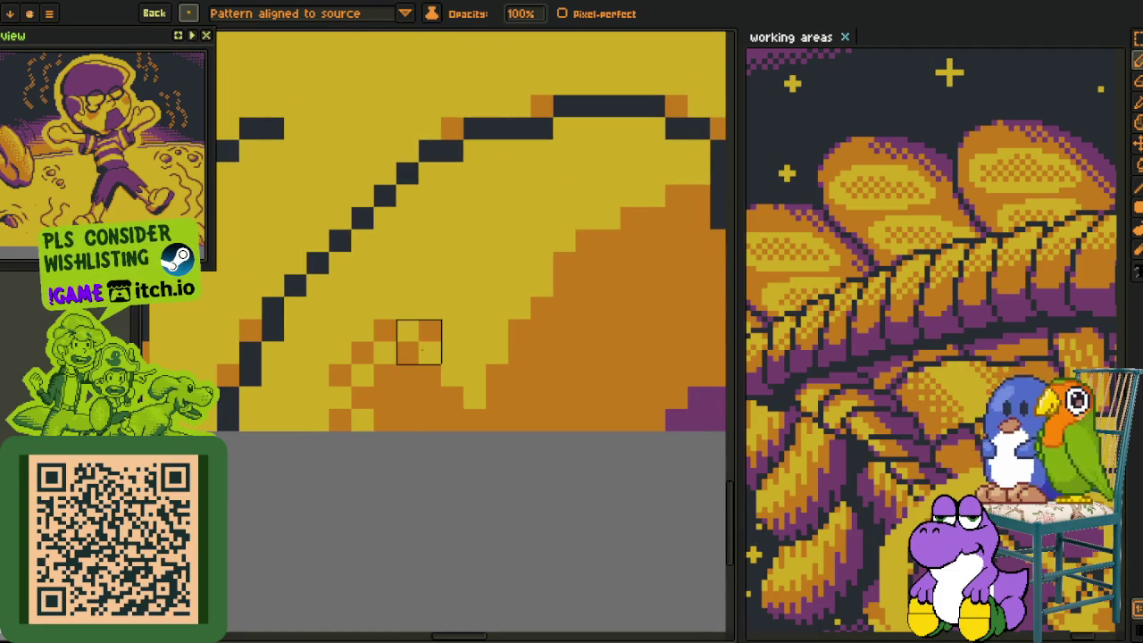
pyautogui.moveTo(441, 364); pyautogui.dragTo(386, 404)
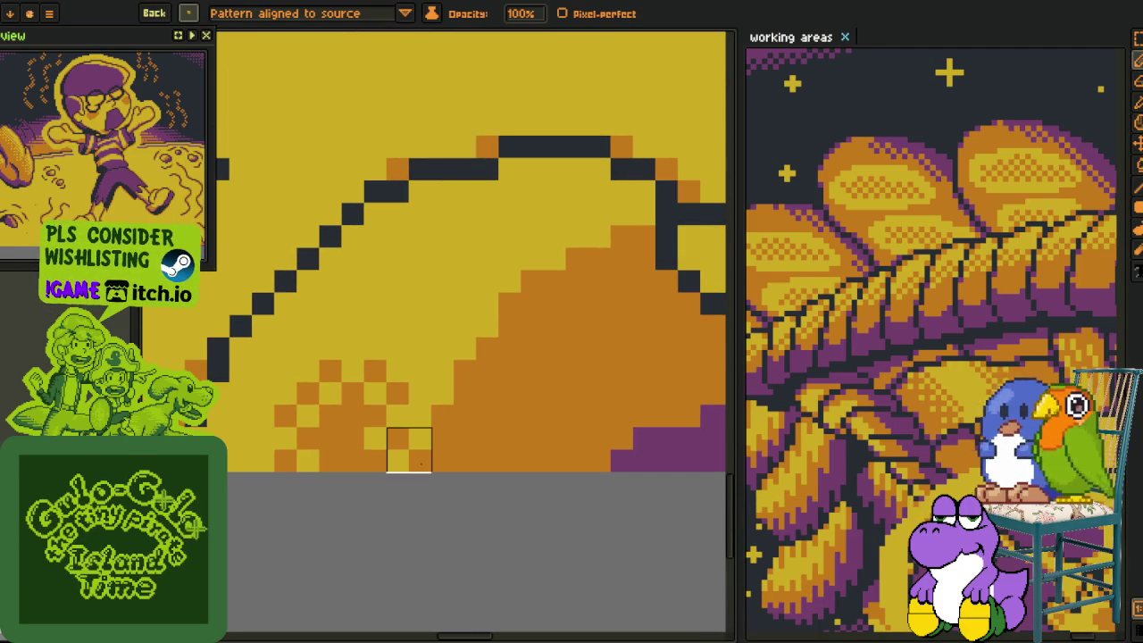
pyautogui.moveTo(453, 382)
pyautogui.mouseDown()
pyautogui.moveTo(567, 247)
pyautogui.moveTo(239, 213)
pyautogui.mouseUp()
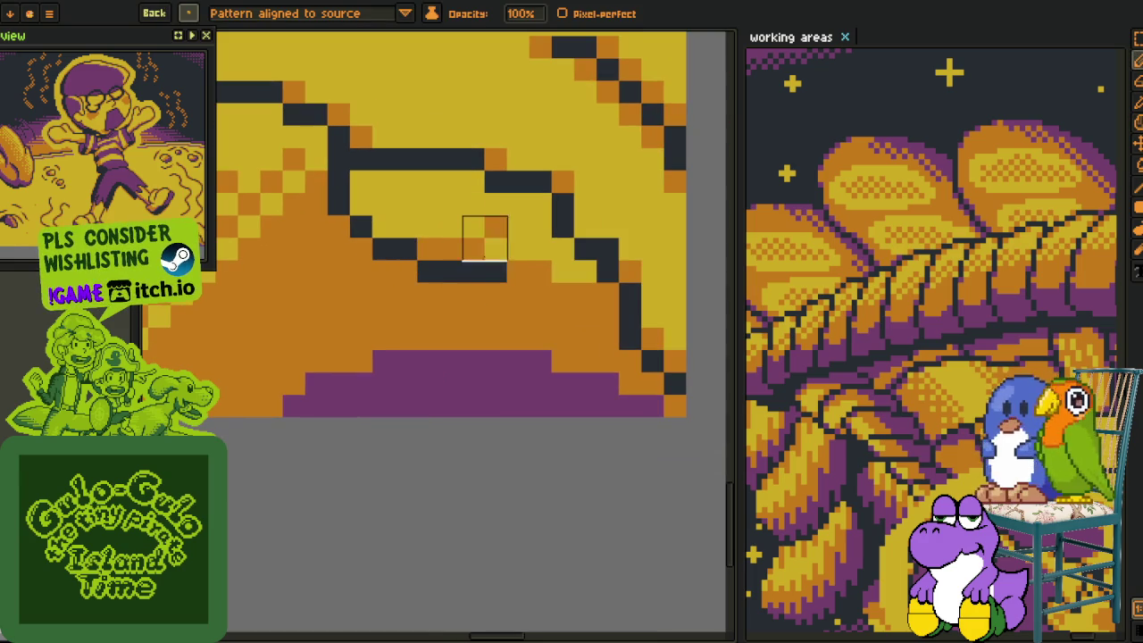
pyautogui.moveTo(485, 239)
pyautogui.mouseDown()
pyautogui.moveTo(418, 216)
pyautogui.moveTo(530, 284)
pyautogui.mouseUp()
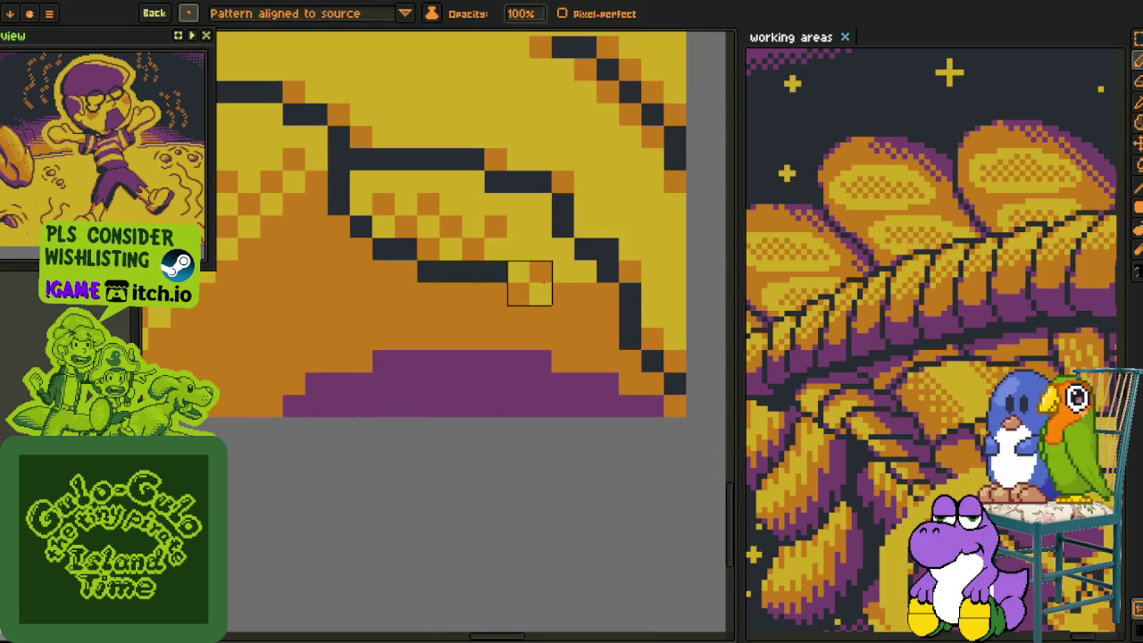
# Select a 2x2 tile of the checker pattern and make it a custom brush with Ctrl+B.
pyautogui.click(161, 14)
pyautogui.press('Escape')
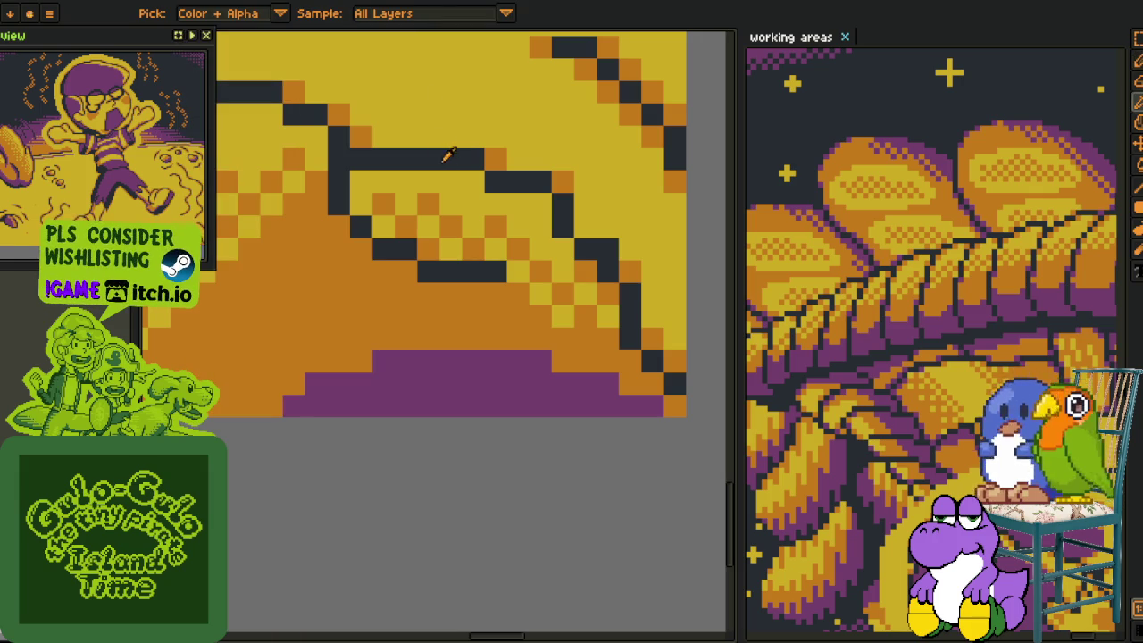
pyautogui.scroll(-2, 492, 213)
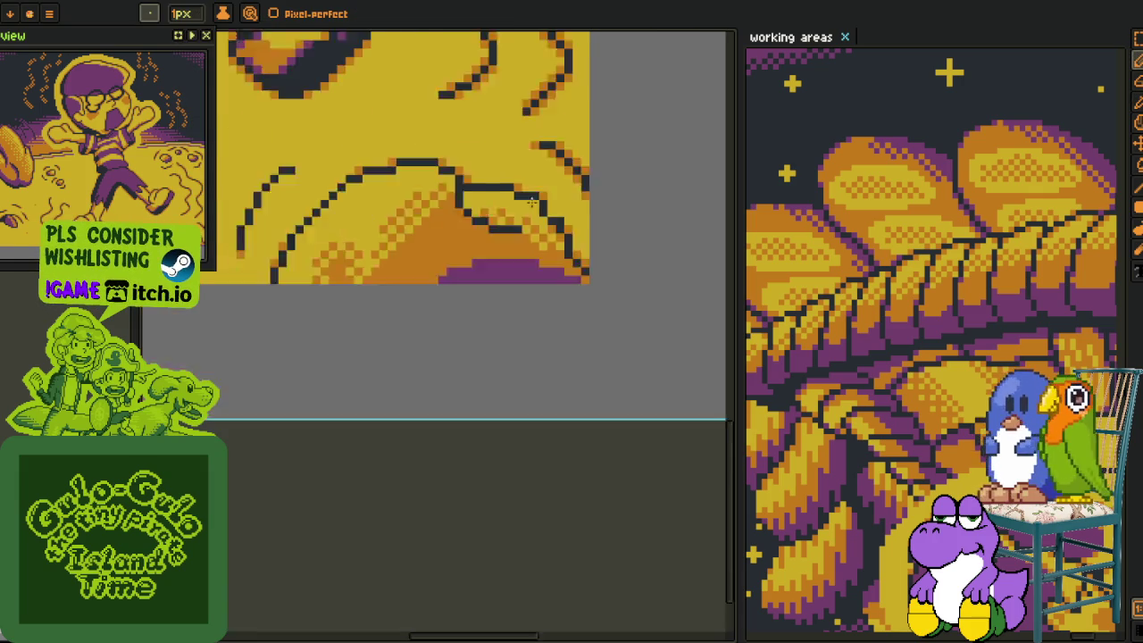
pyautogui.scroll(3, 341, 292)
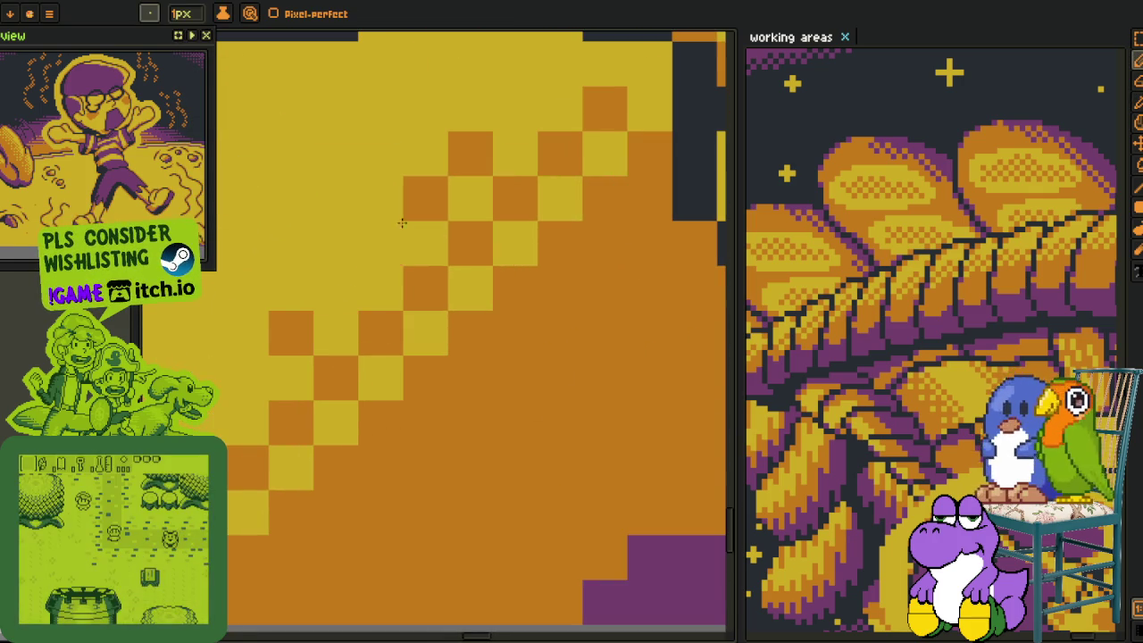
pyautogui.scroll(-3, 362, 231)
pyautogui.scroll(-1, 362, 230)
pyautogui.scroll(-2, 340, 354)
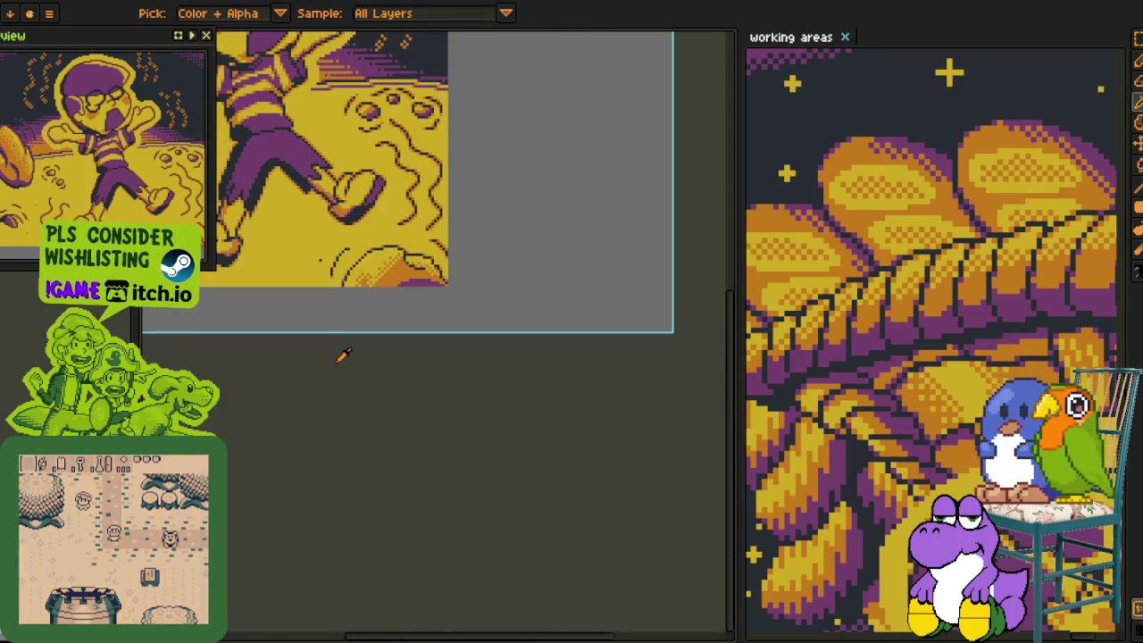
pyautogui.scroll(1, 383, 309)
pyautogui.scroll(1, 348, 165)
pyautogui.press('m')
pyautogui.scroll(3, 348, 166)
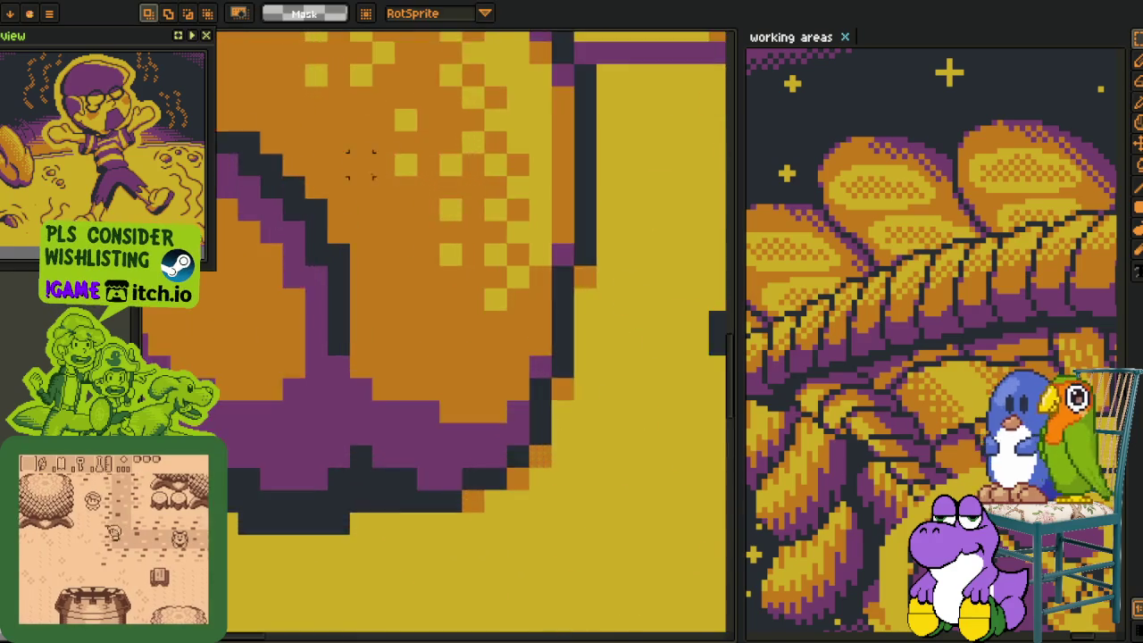
pyautogui.scroll(1, 348, 166)
pyautogui.moveTo(395, 100); pyautogui.dragTo(484, 234)
pyautogui.click(417, 167)
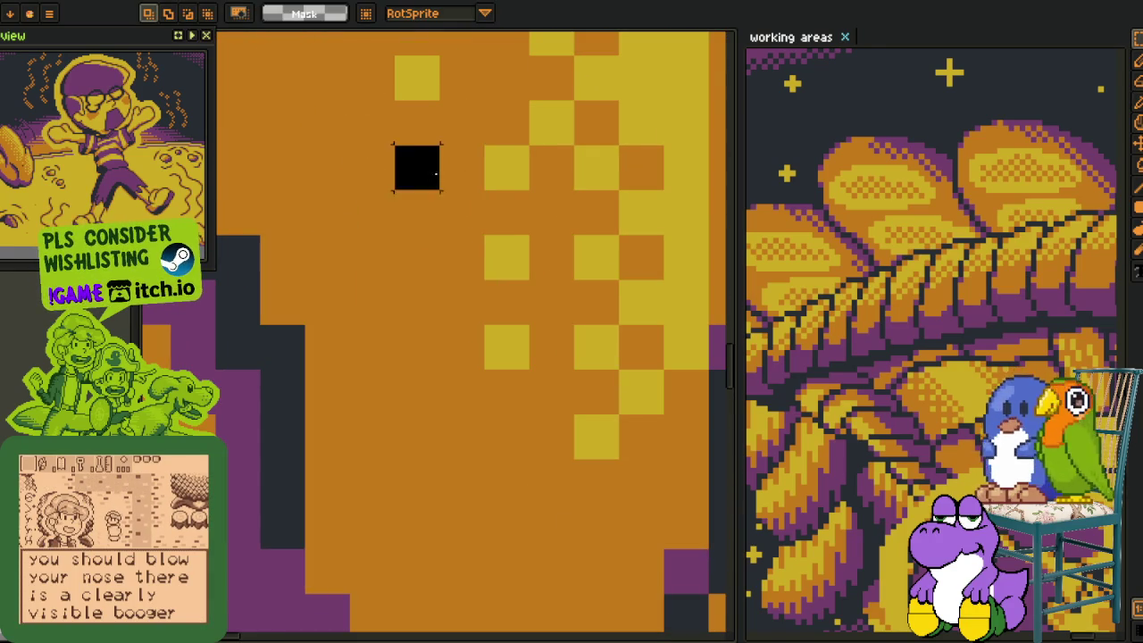
pyautogui.moveTo(417, 167); pyautogui.dragTo(477, 205)
pyautogui.hotkey('ctrl', 'b')
# Paint more checker dithering with the custom brush, running up and to the right.
pyautogui.scroll(-4, 577, 249)
pyautogui.scroll(-3, 577, 249)
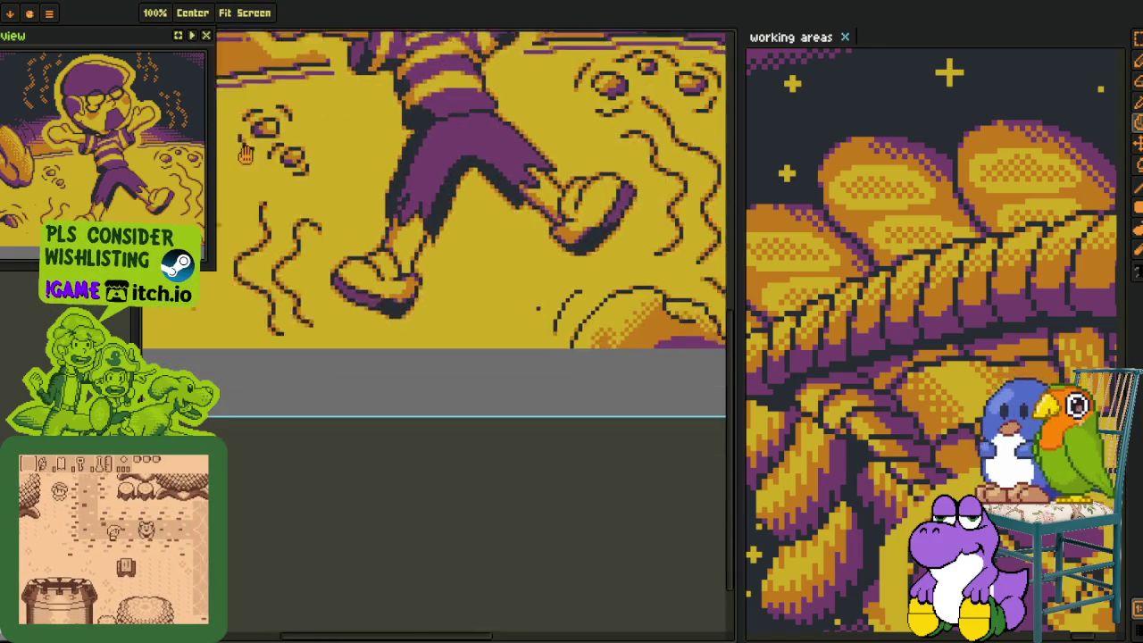
pyautogui.scroll(2, 390, 288)
pyautogui.scroll(2, 342, 329)
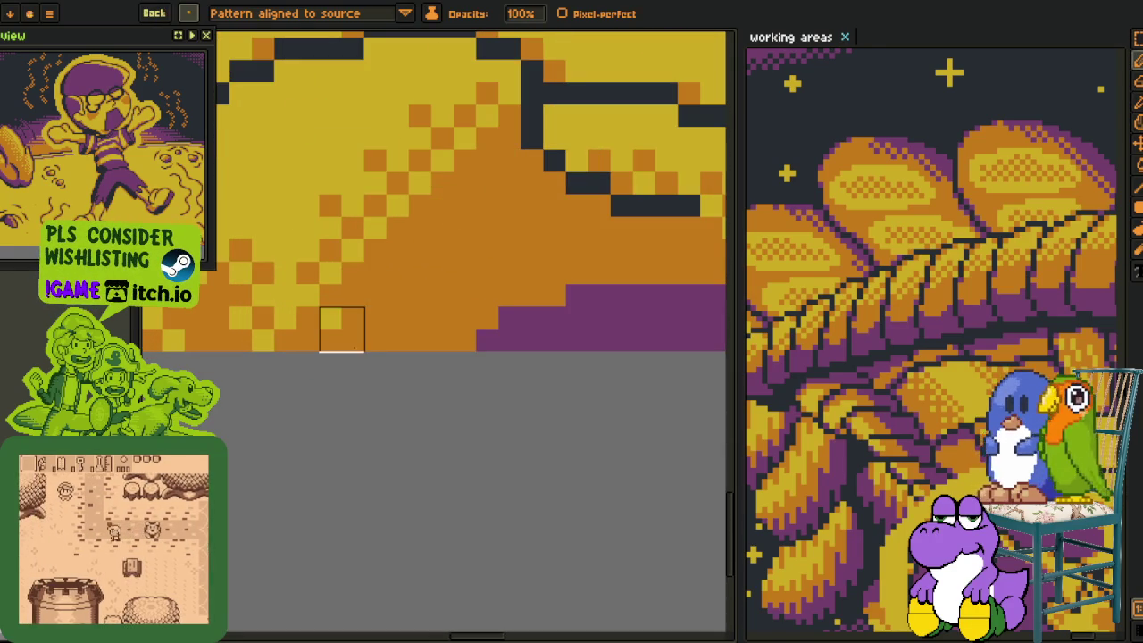
pyautogui.moveTo(342, 329); pyautogui.dragTo(499, 195)
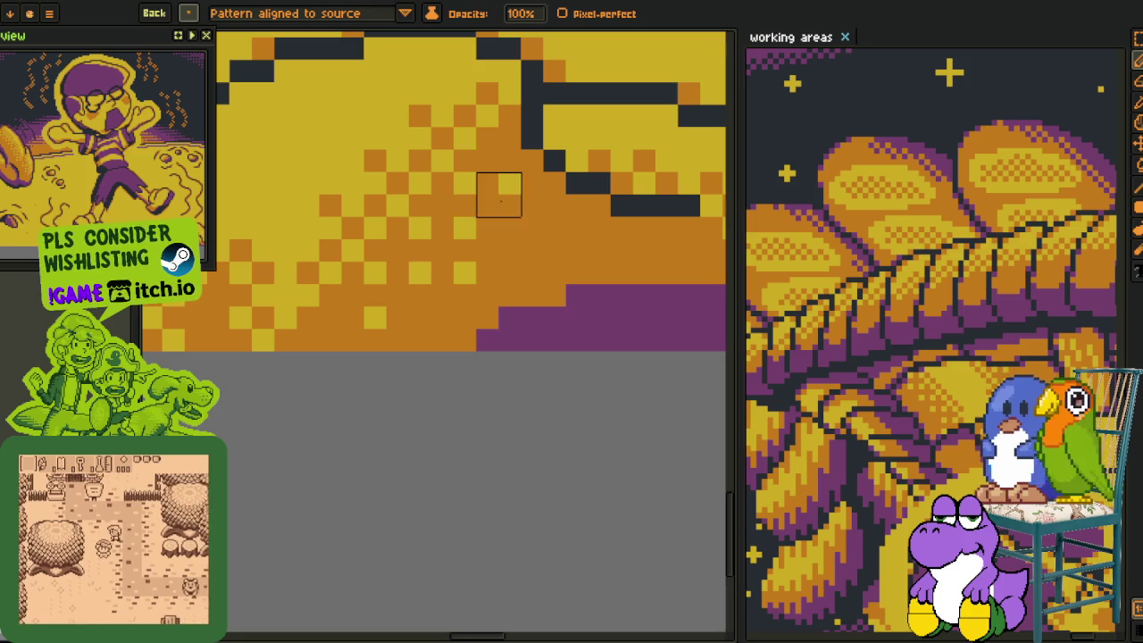
pyautogui.hscroll(-3, 355, 299)
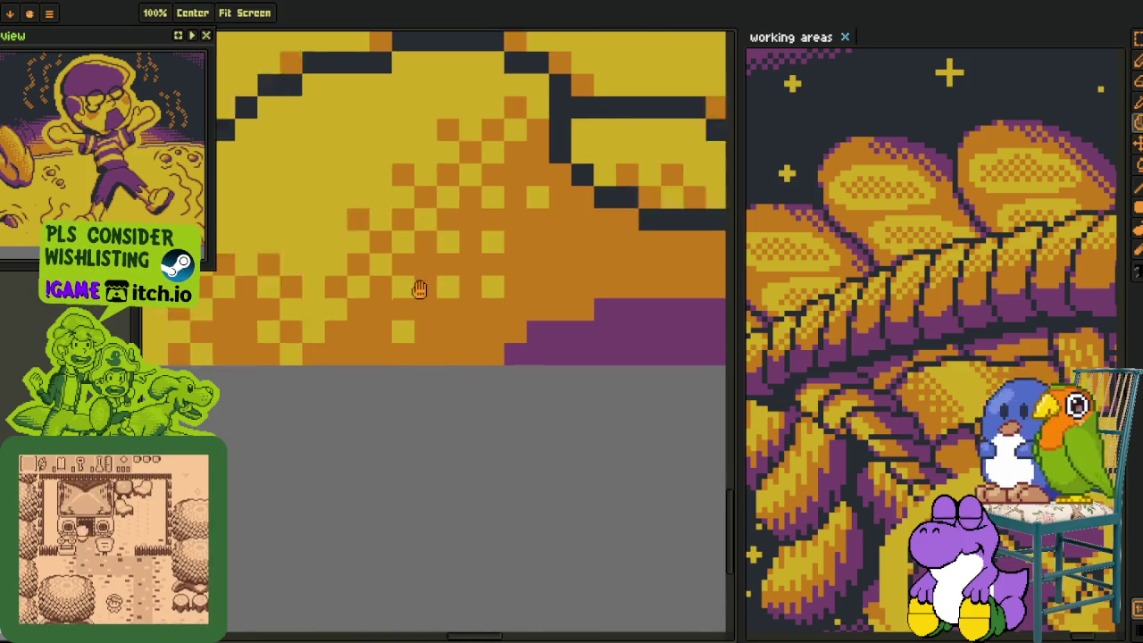
pyautogui.moveTo(311, 322); pyautogui.dragTo(389, 230)
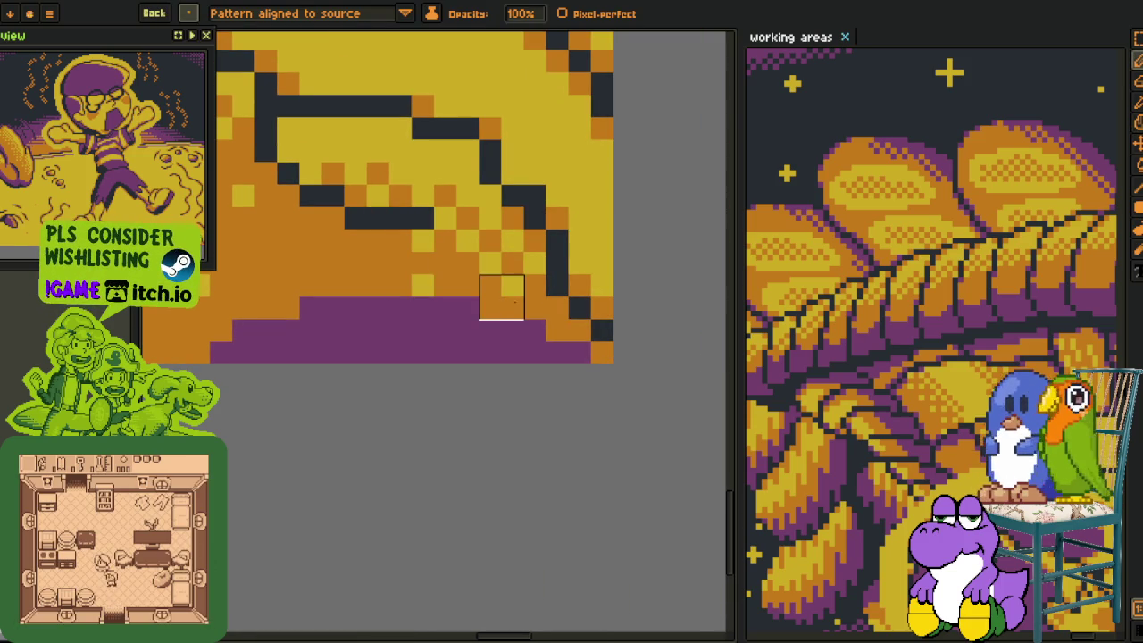
# Draw an orange line along the dark curved outline with the 1px pencil.
pyautogui.scroll(-3, 384, 217)
pyautogui.press('Tab')
pyautogui.click(192, 13)
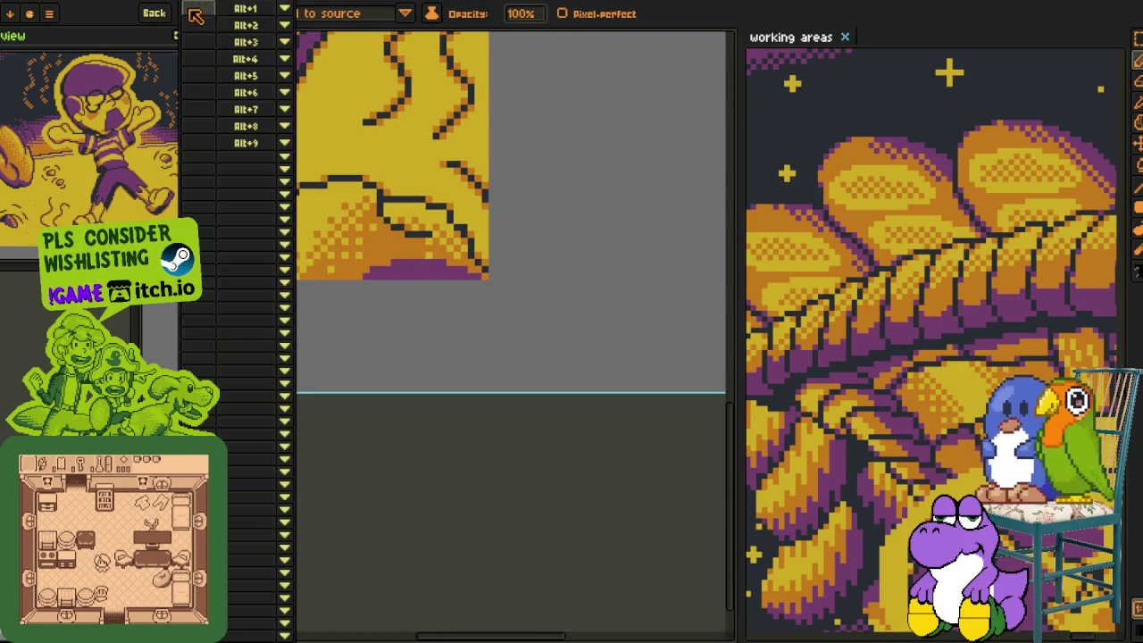
pyautogui.press('i')
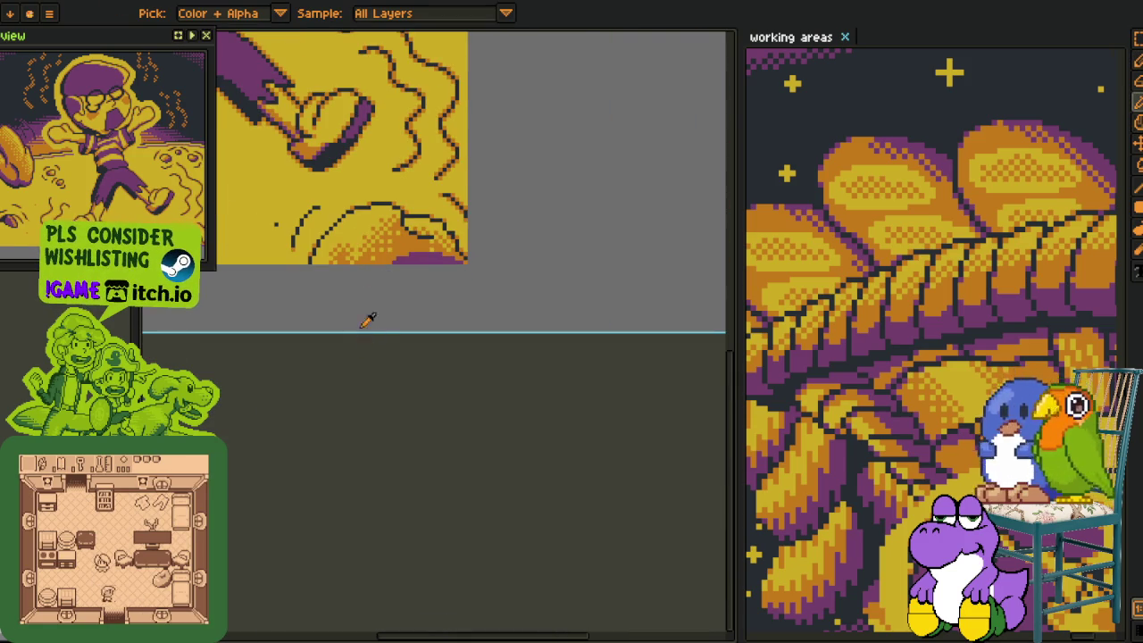
pyautogui.press('Tab')
pyautogui.scroll(2, 368, 320)
pyautogui.scroll(2, 357, 331)
pyautogui.scroll(2, 339, 349)
pyautogui.press('h')
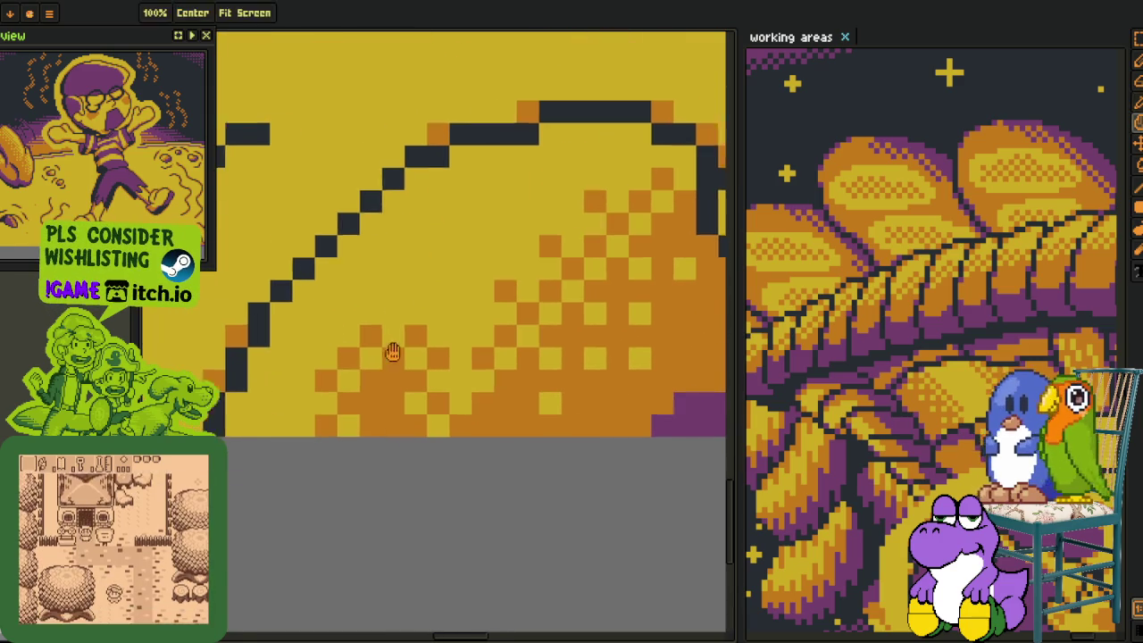
pyautogui.moveTo(393, 353); pyautogui.dragTo(414, 350)
pyautogui.press('b')
pyautogui.moveTo(278, 356); pyautogui.dragTo(354, 268)
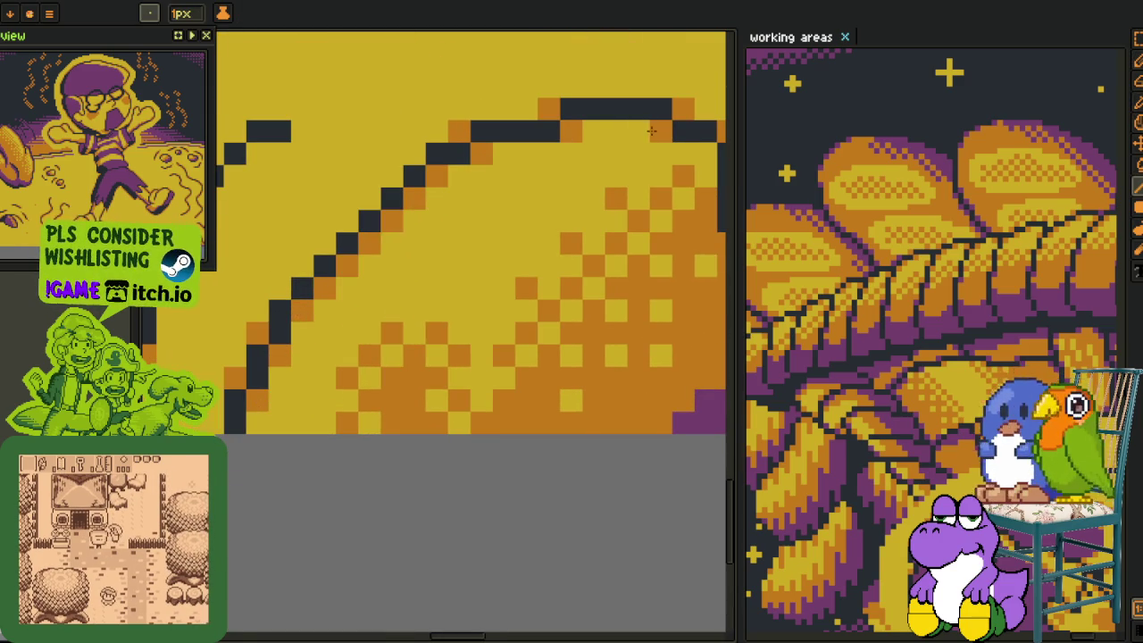
# Add orange pixels beside the dark diagonal outline near the canvas's bottom-right edge.
pyautogui.moveTo(620, 149)
pyautogui.mouseDown()
pyautogui.moveTo(262, 170)
pyautogui.moveTo(527, 284)
pyautogui.mouseUp()
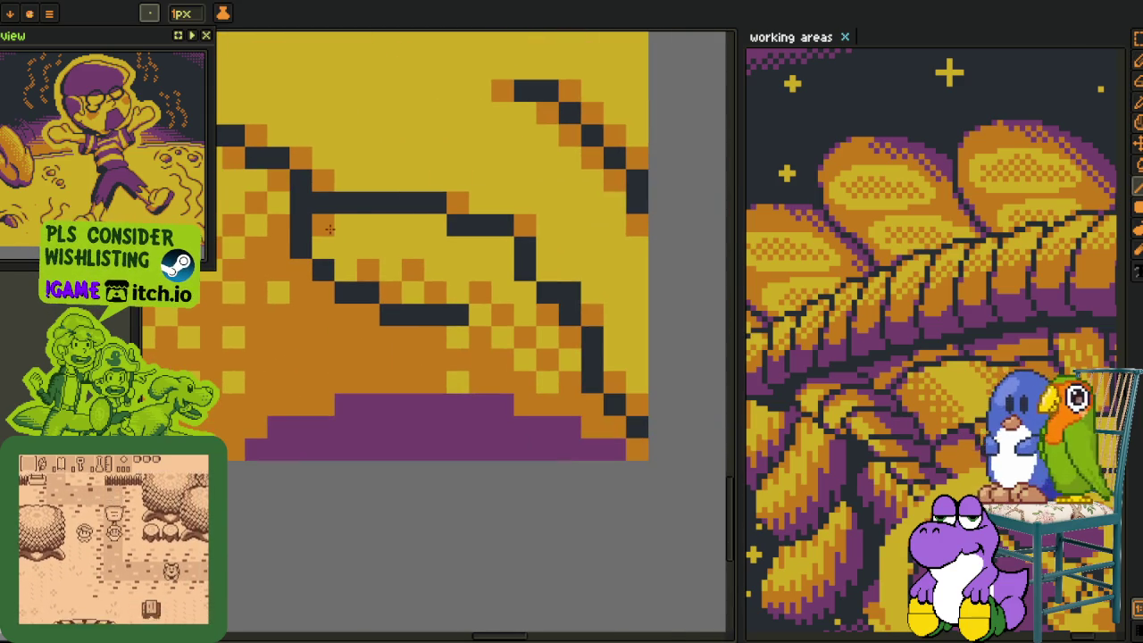
pyautogui.scroll(-3, 527, 284)
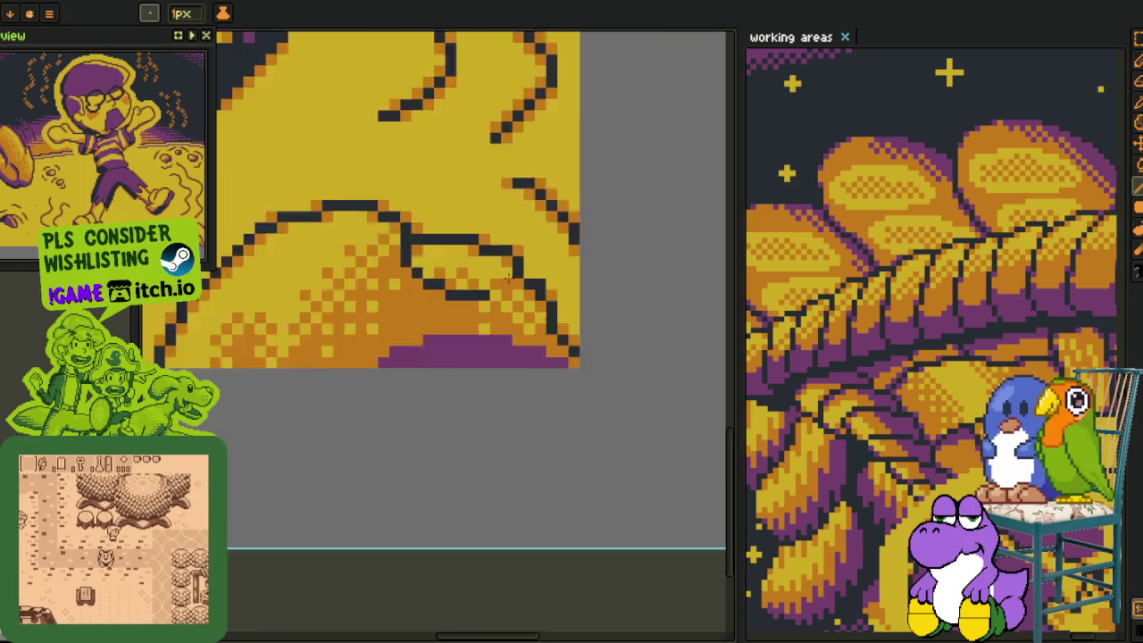
pyautogui.scroll(3, 554, 253)
pyautogui.scroll(-3, 554, 253)
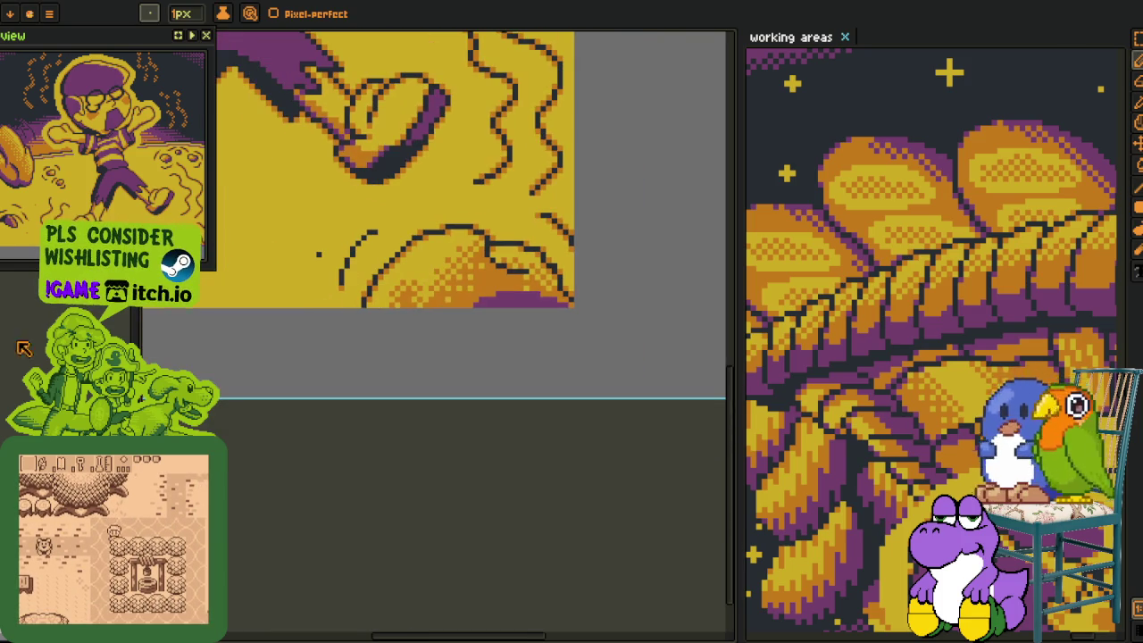
pyautogui.scroll(2, 471, 214)
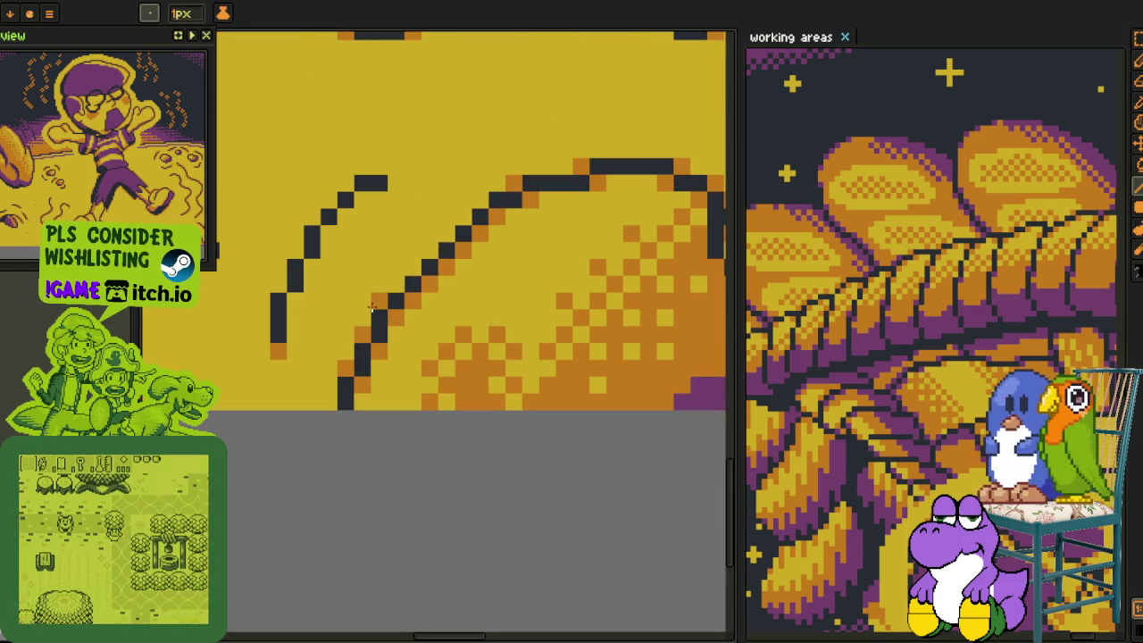
pyautogui.scroll(-2, 452, 217)
pyautogui.scroll(2, 410, 344)
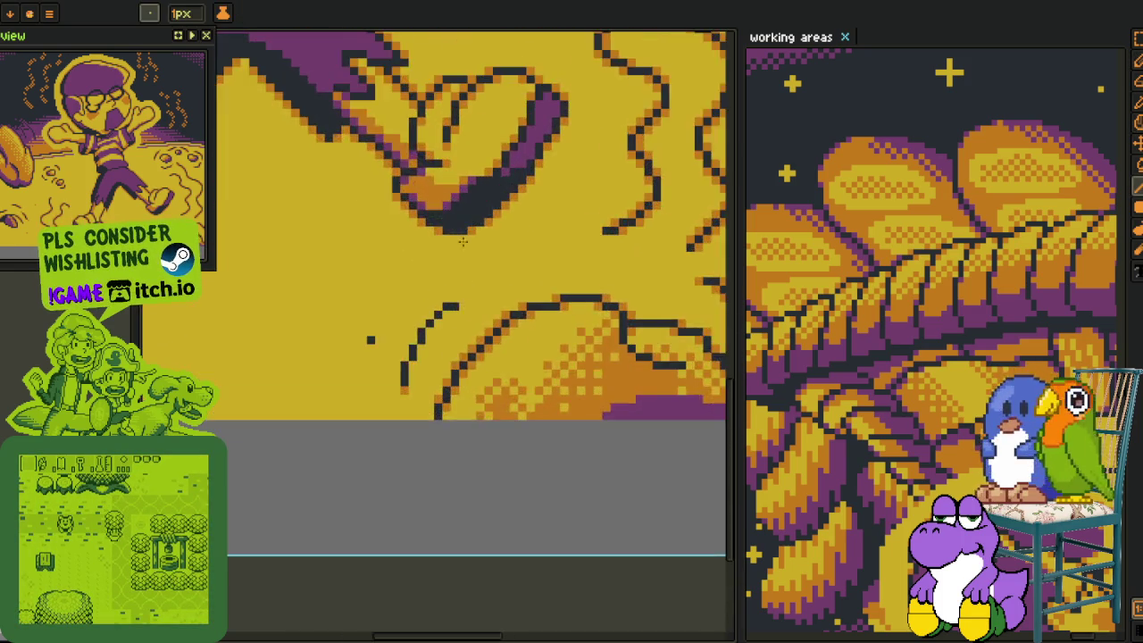
pyautogui.scroll(1, 410, 344)
pyautogui.moveTo(409, 343)
pyautogui.mouseDown()
pyautogui.moveTo(506, 226)
pyautogui.moveTo(451, 215)
pyautogui.mouseUp()
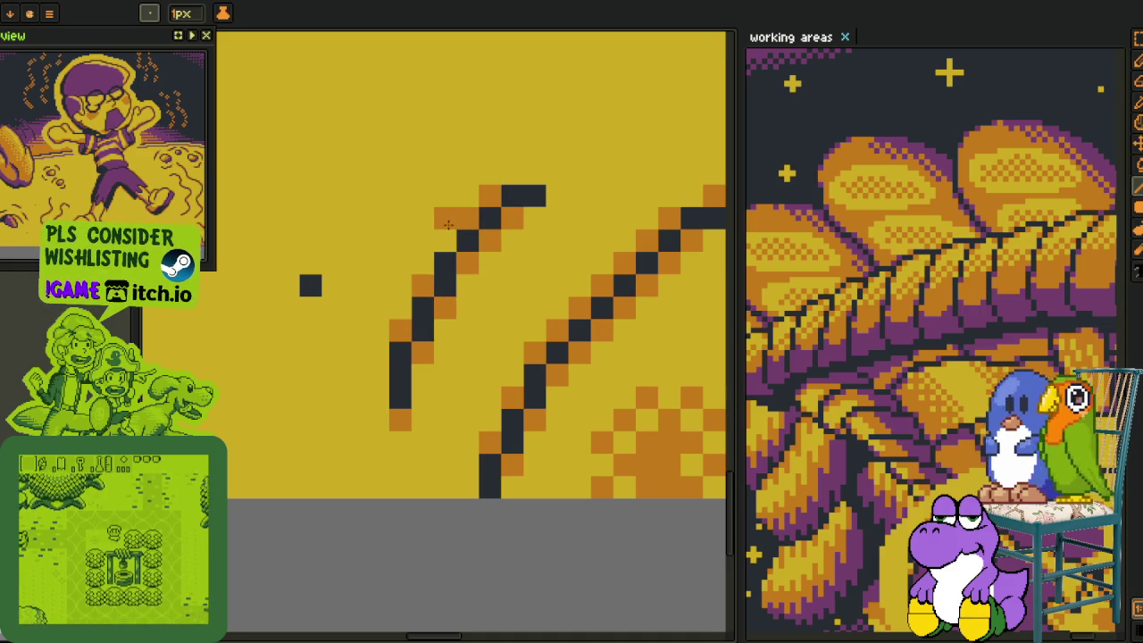
# Zoom out to view the whole sprite and sample colours from the canvas.
pyautogui.press('i')
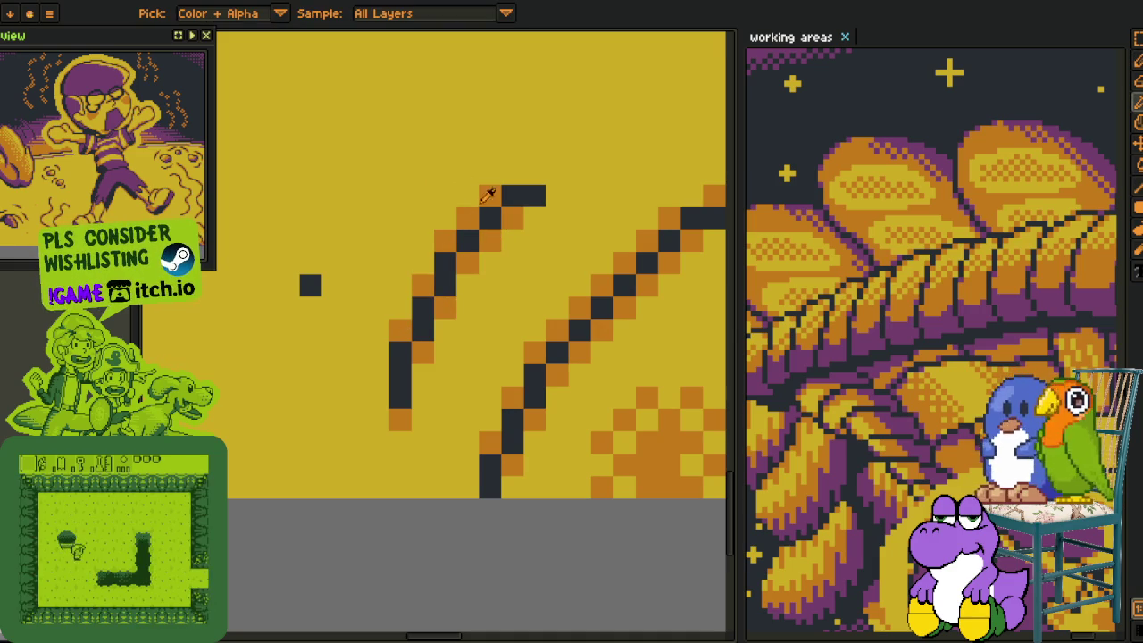
pyautogui.press('z')
pyautogui.scroll(-2, 568, 193)
pyautogui.scroll(-2, 568, 193)
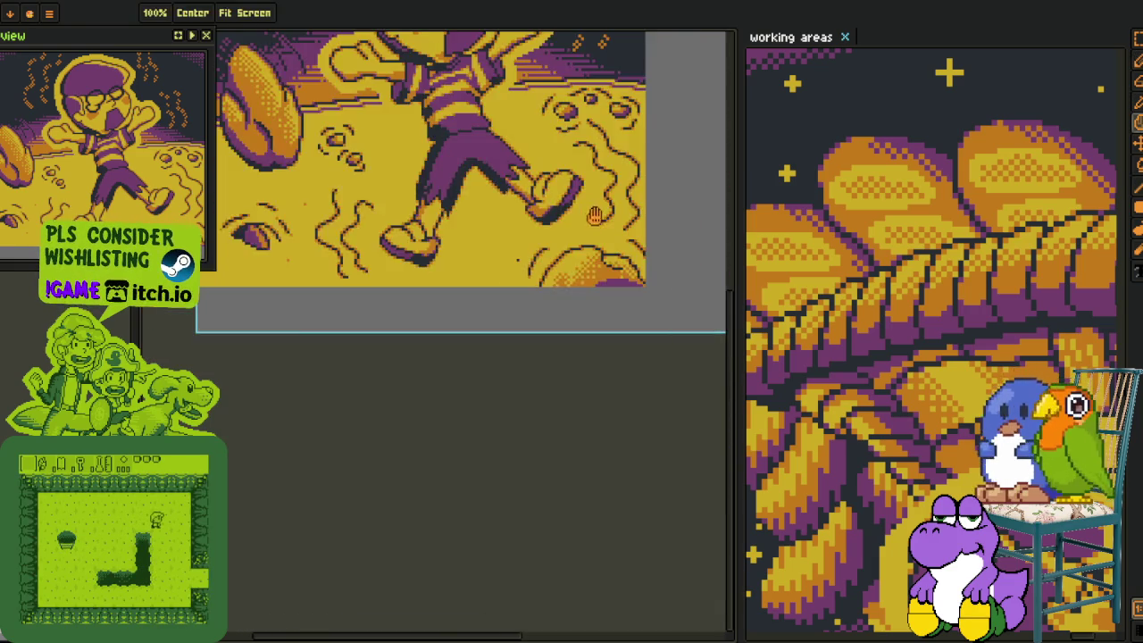
pyautogui.scroll(-2, 568, 193)
pyautogui.press('i')
pyautogui.scroll(3, 393, 357)
pyautogui.press('b')
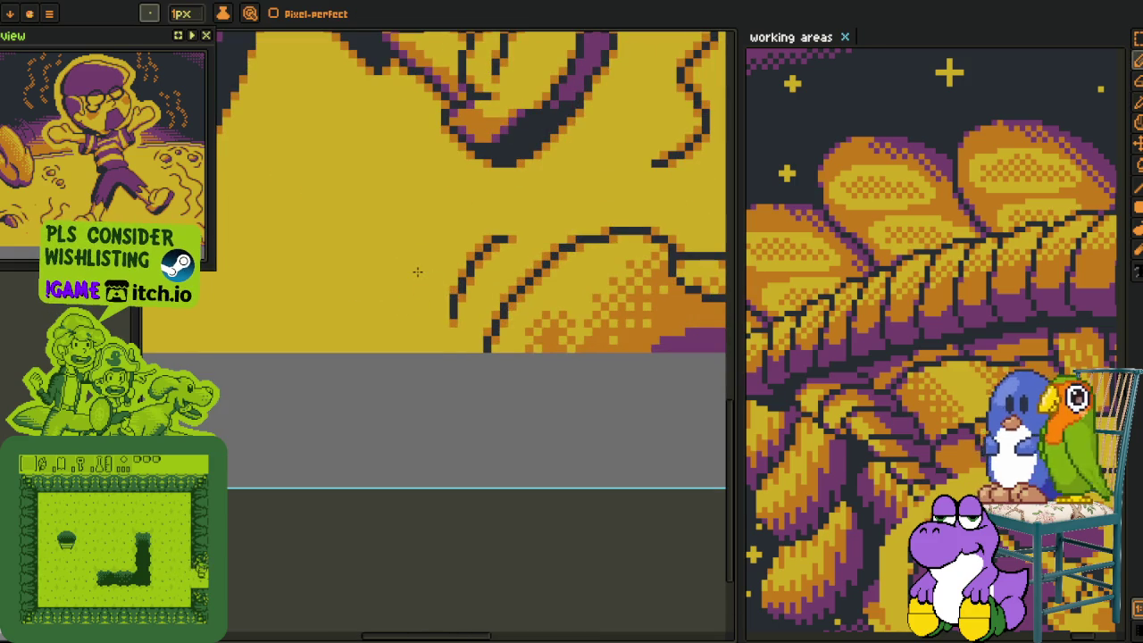
pyautogui.scroll(-2, 401, 295)
pyautogui.press('i')
pyautogui.scroll(-2, 379, 421)
pyautogui.scroll(3, 481, 325)
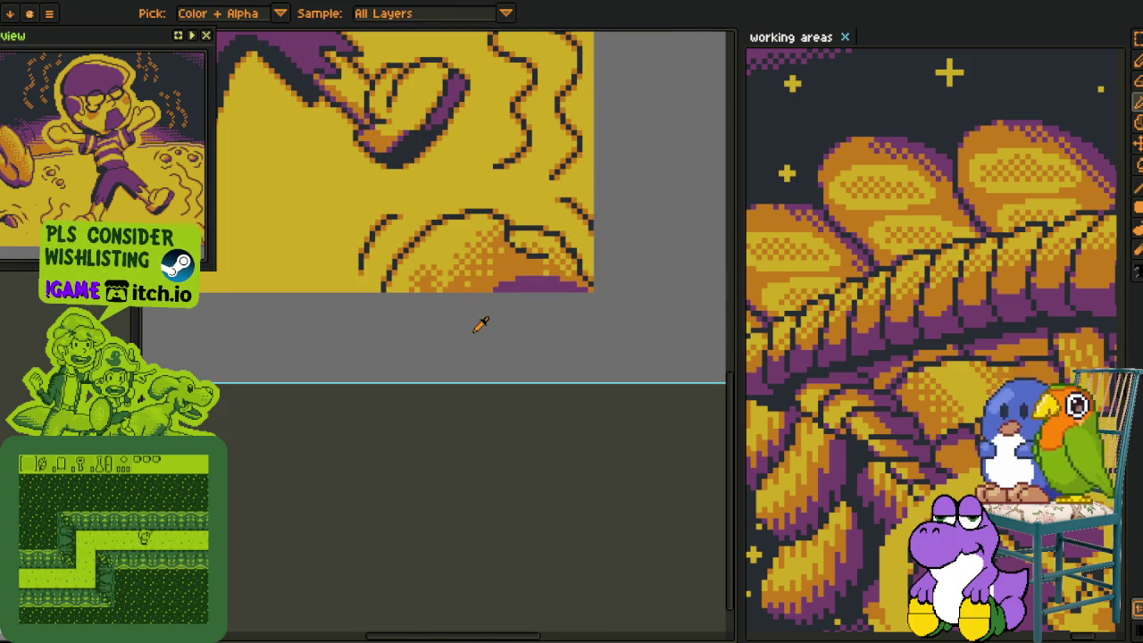
pyautogui.scroll(1, 536, 295)
pyautogui.scroll(2, 566, 211)
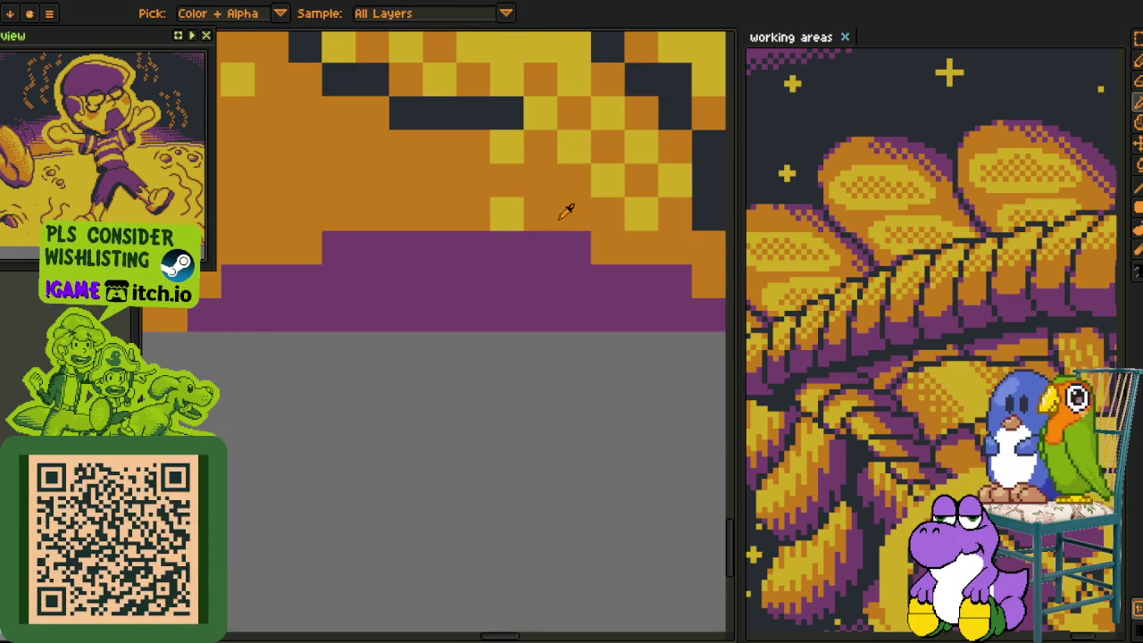
# Undo a stray yellow pixel painted on the purple area by the shoe.
pyautogui.moveTo(548, 242); pyautogui.dragTo(594, 344)
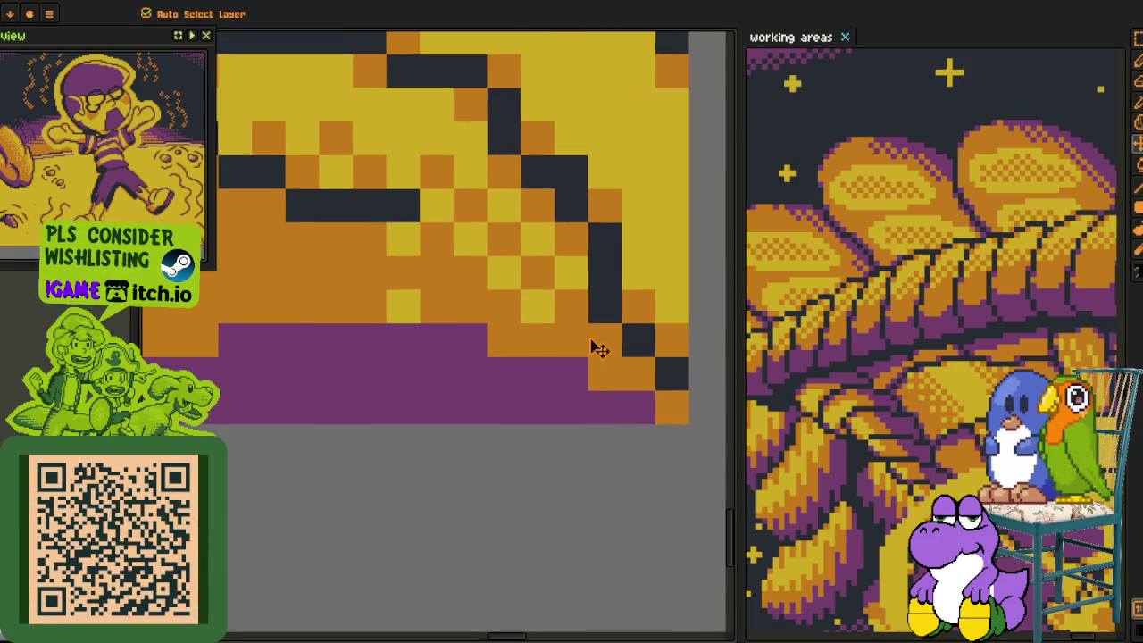
pyautogui.click(538, 367)
pyautogui.hotkey('ctrl', 'z')
pyautogui.press('i')
pyautogui.scroll(-3, 571, 330)
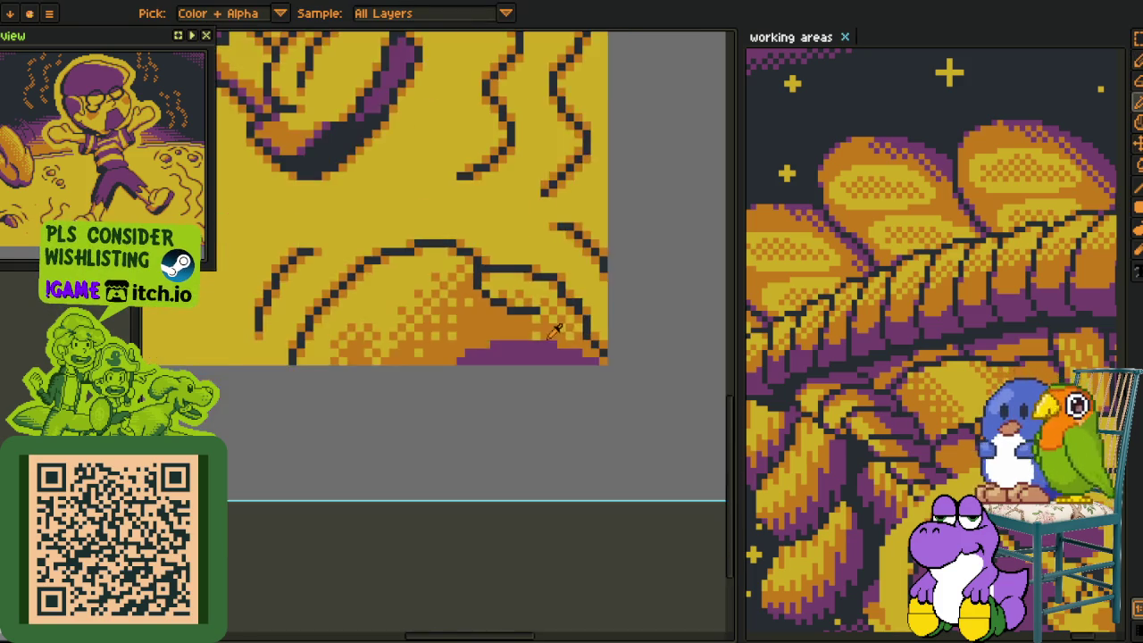
pyautogui.scroll(2, 580, 326)
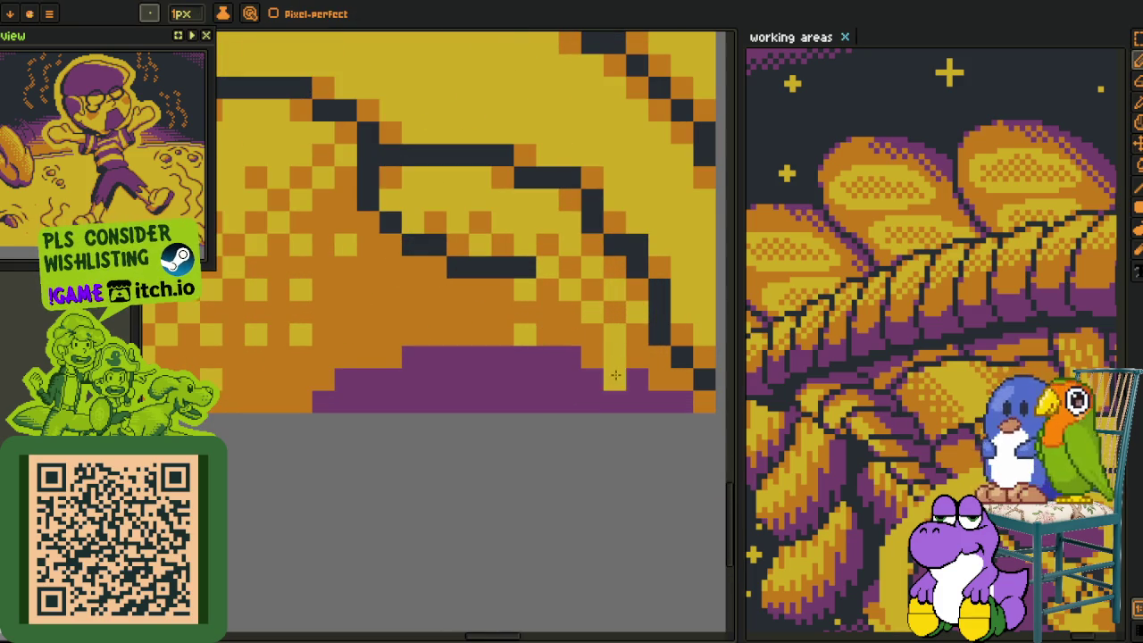
pyautogui.press('b')
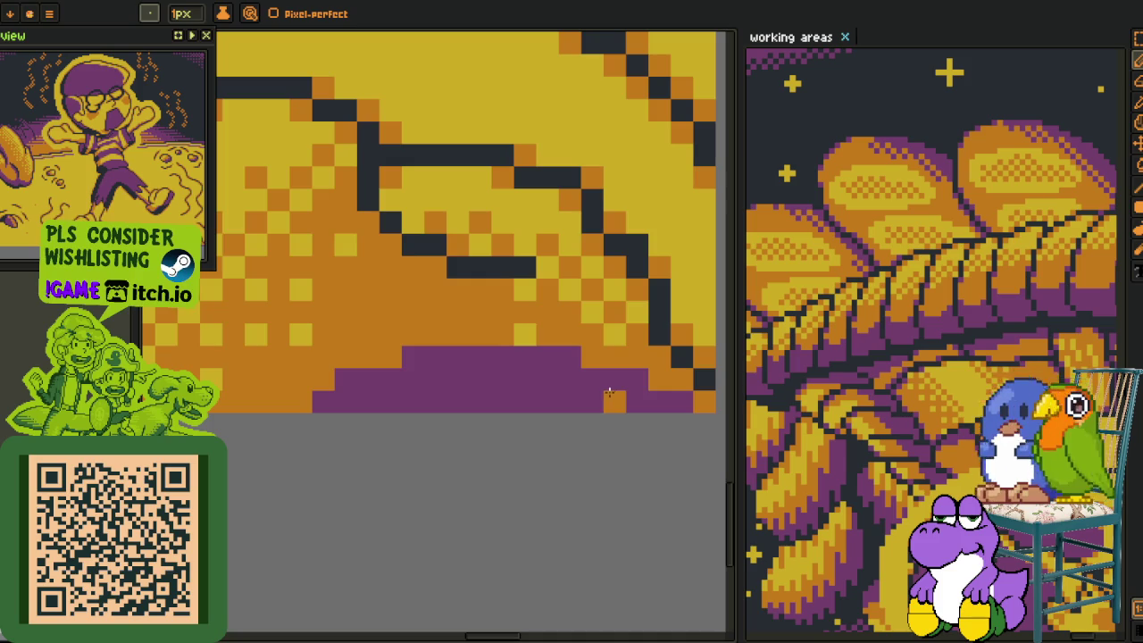
pyautogui.scroll(-2, 609, 393)
pyautogui.press('i')
pyautogui.scroll(-1, 625, 449)
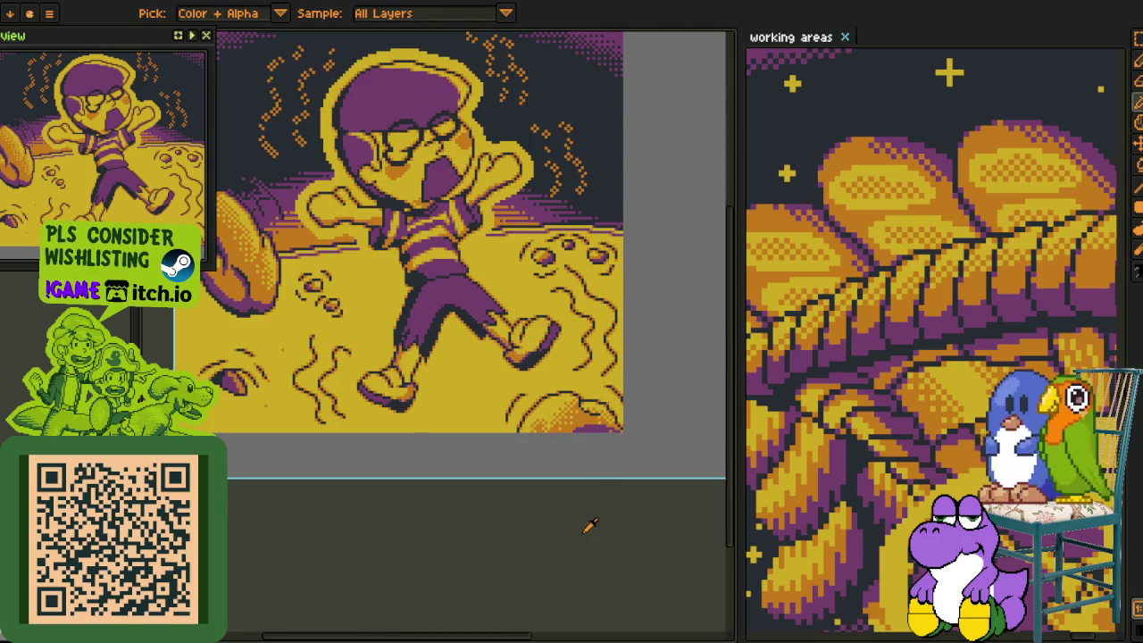
pyautogui.scroll(1, 507, 509)
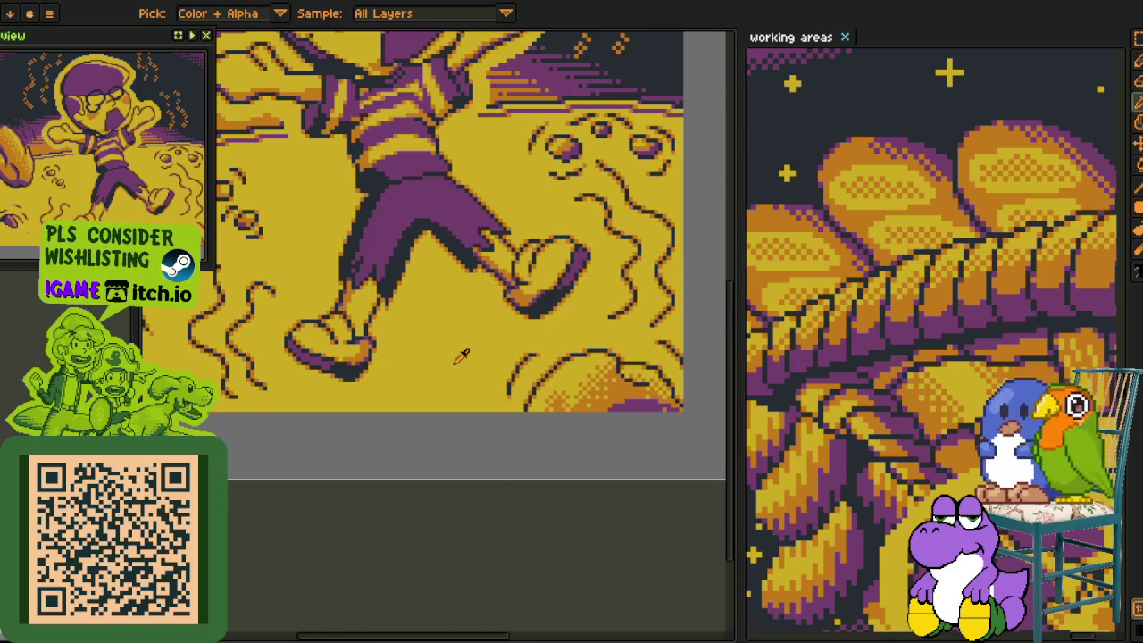
pyautogui.scroll(-2, 475, 408)
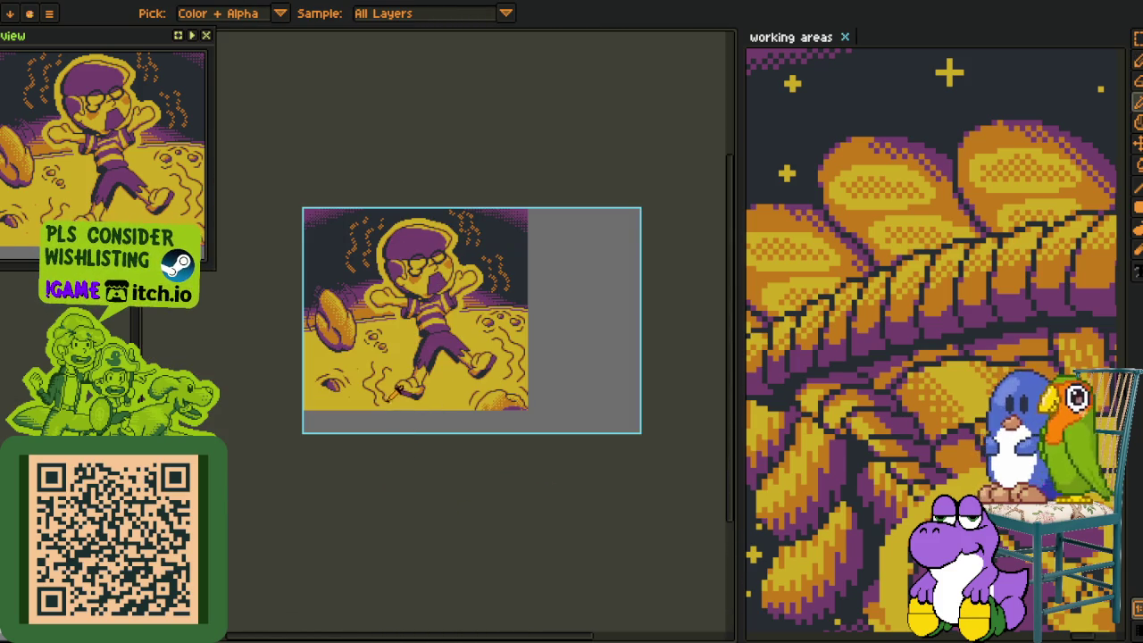
# Make the red splash layer visible again and zoom in on the shoe.
pyautogui.moveTo(399, 396); pyautogui.dragTo(471, 361)
pyautogui.press('Tab')
pyautogui.hotkey('ctrl', 'z')
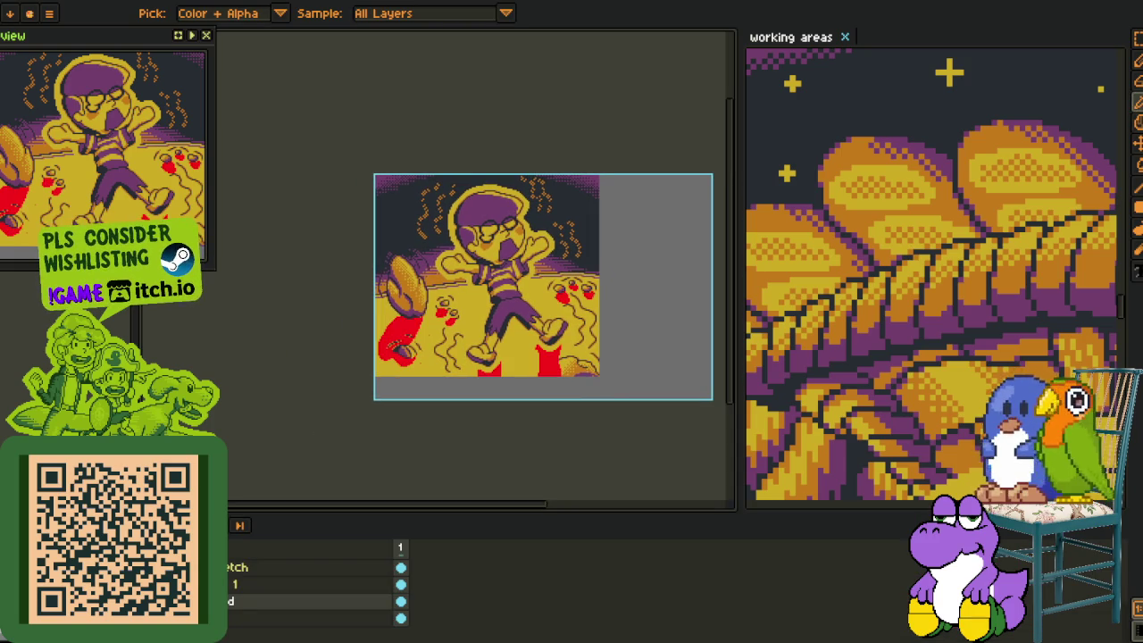
pyautogui.scroll(-2, 479, 421)
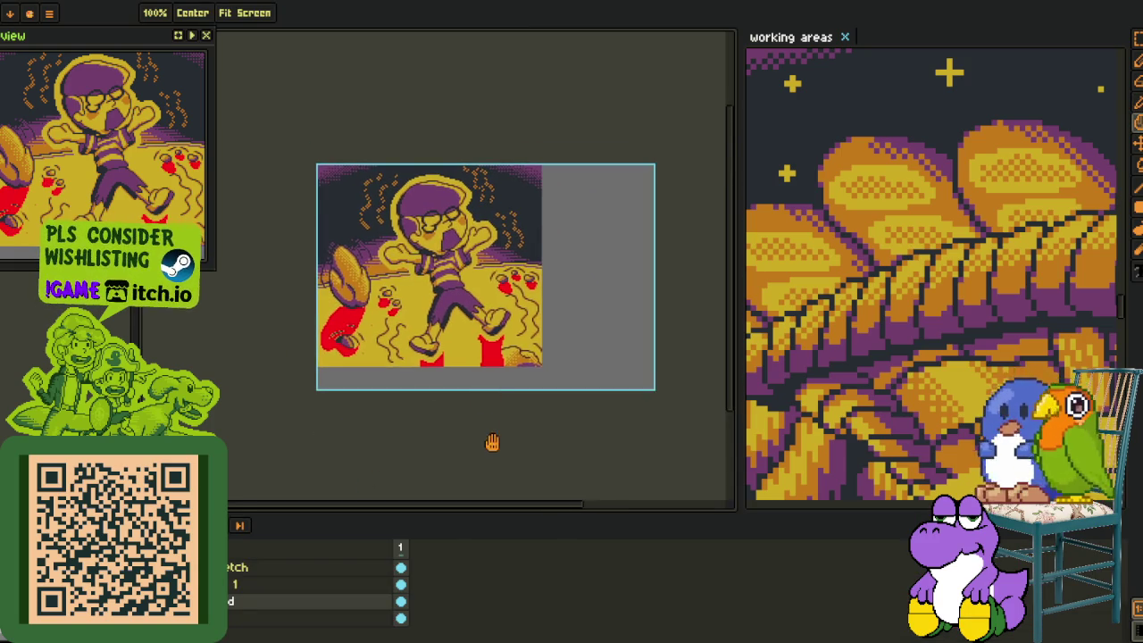
pyautogui.hscroll(3, 493, 441)
pyautogui.scroll(2, 435, 323)
pyautogui.scroll(2, 434, 312)
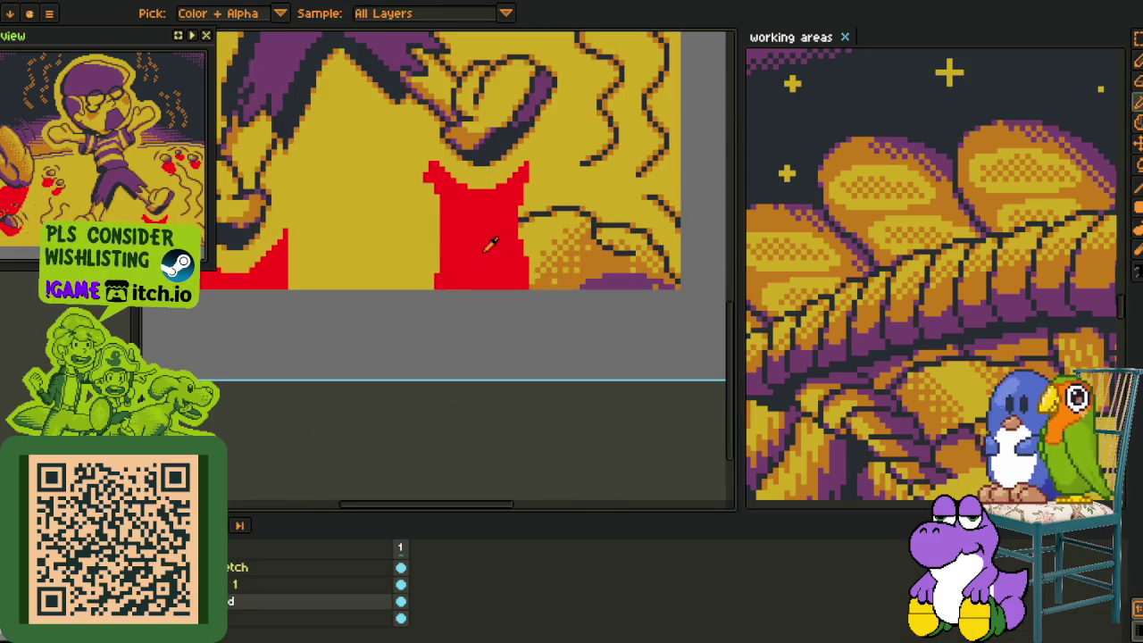
pyautogui.scroll(2, 466, 331)
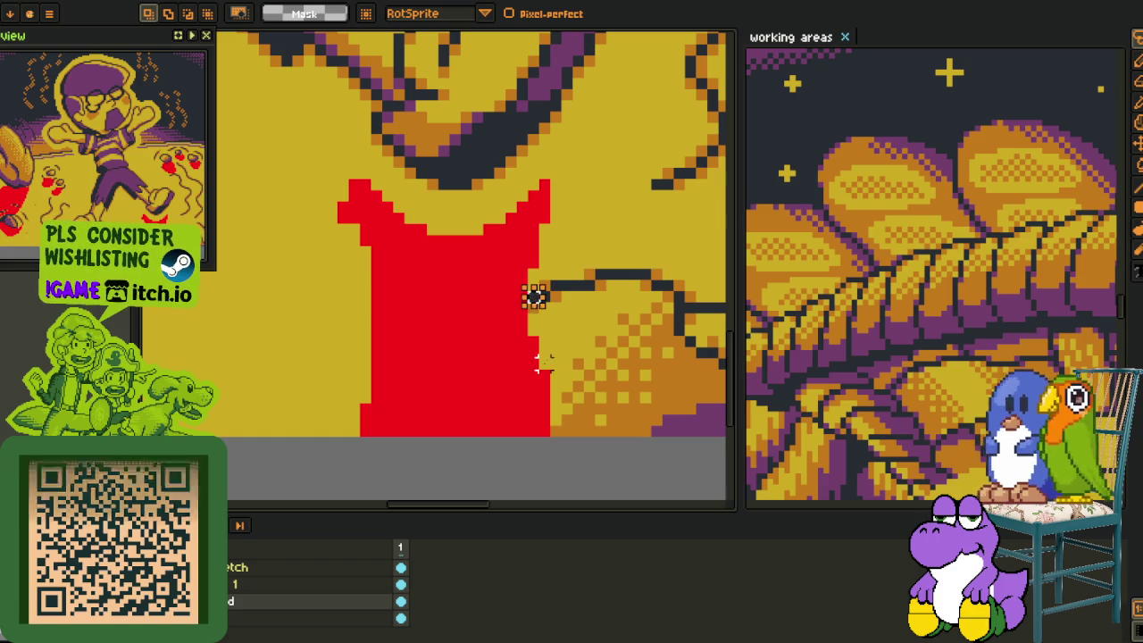
# With layer 1 active, start Replace Color from #FF0000.
pyautogui.press('i')
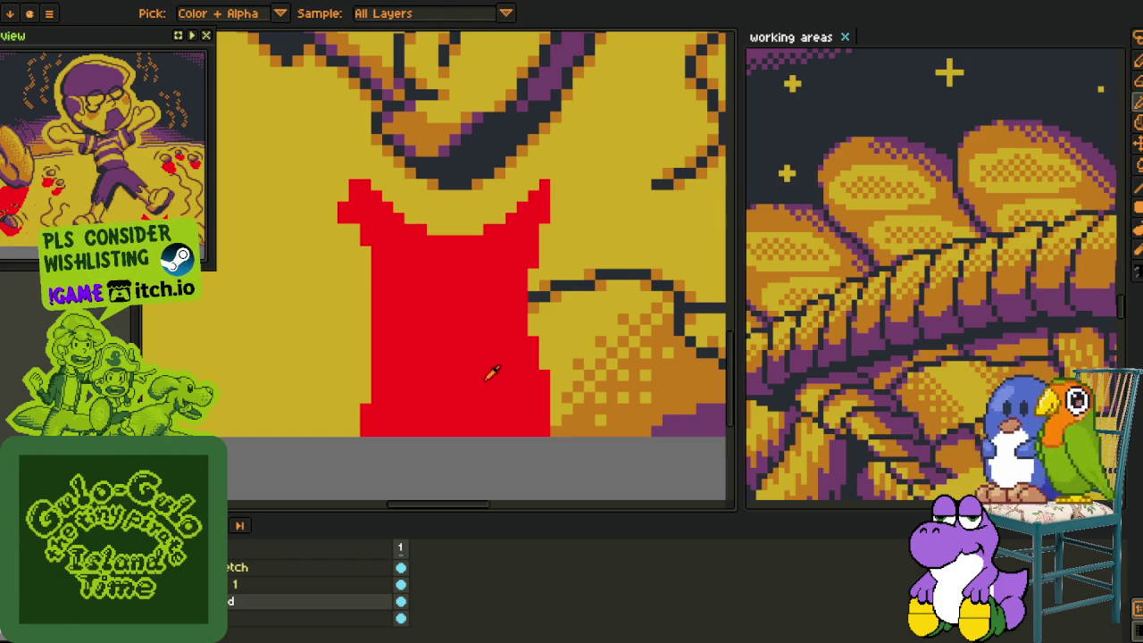
pyautogui.click(257, 586)
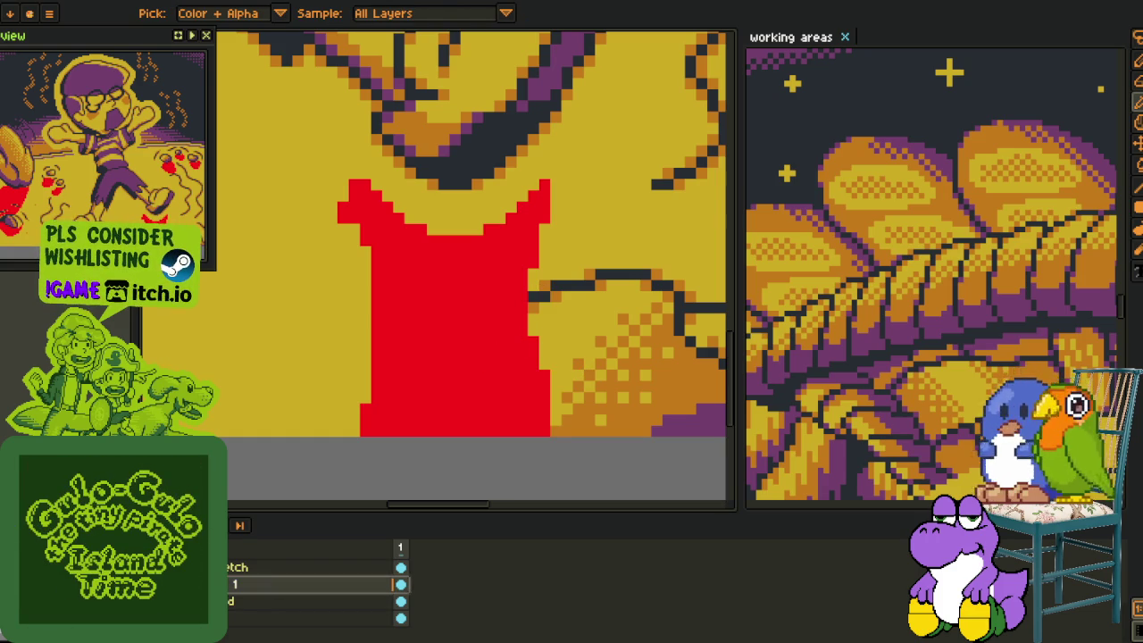
pyautogui.hotkey('shift', 'r')
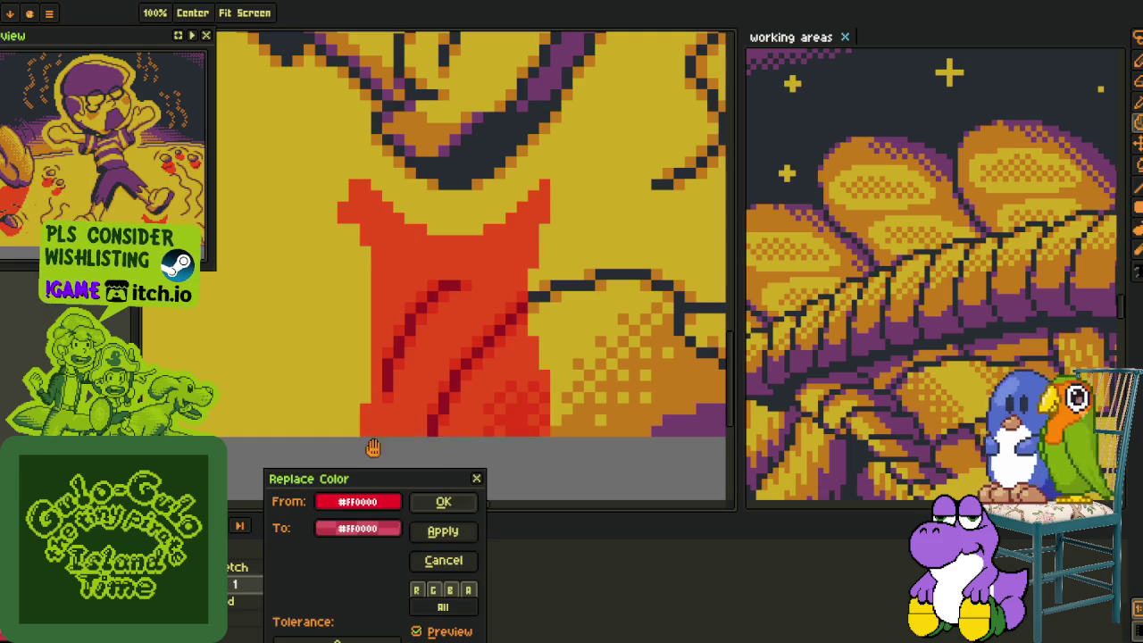
# Apply the replacement so the shoe splash turns orange-red with darker streaks.
pyautogui.click(444, 501)
pyautogui.scroll(-4, 409, 331)
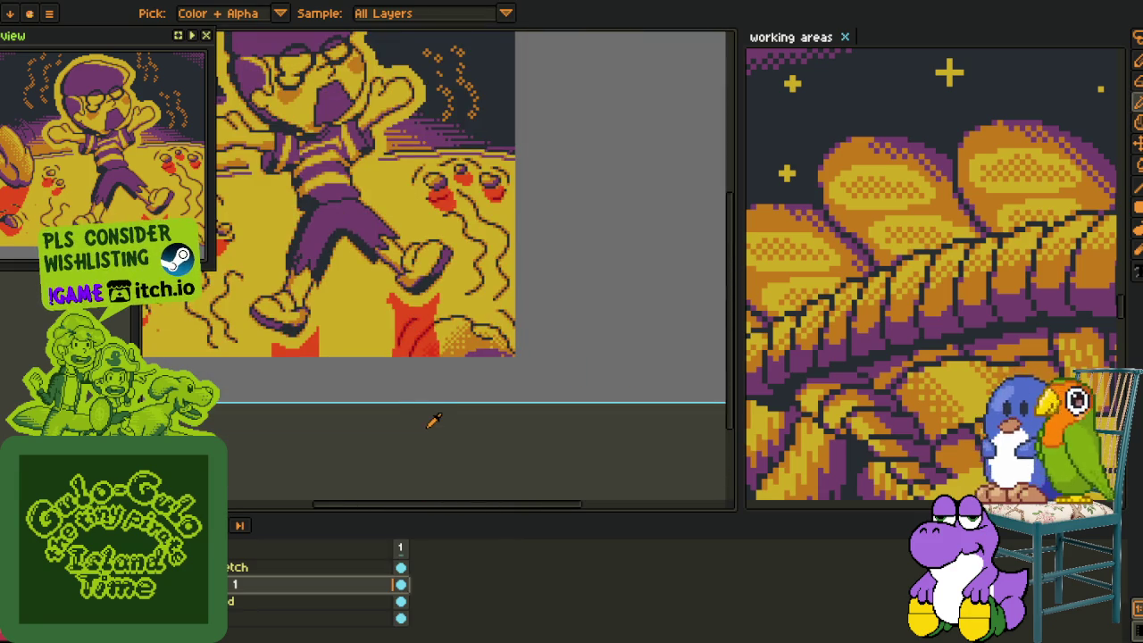
pyautogui.press('Tab')
pyautogui.scroll(2, 425, 333)
pyautogui.scroll(1, 480, 285)
# Erase the stray strip of red pixels at the splash's edge.
pyautogui.press('b')
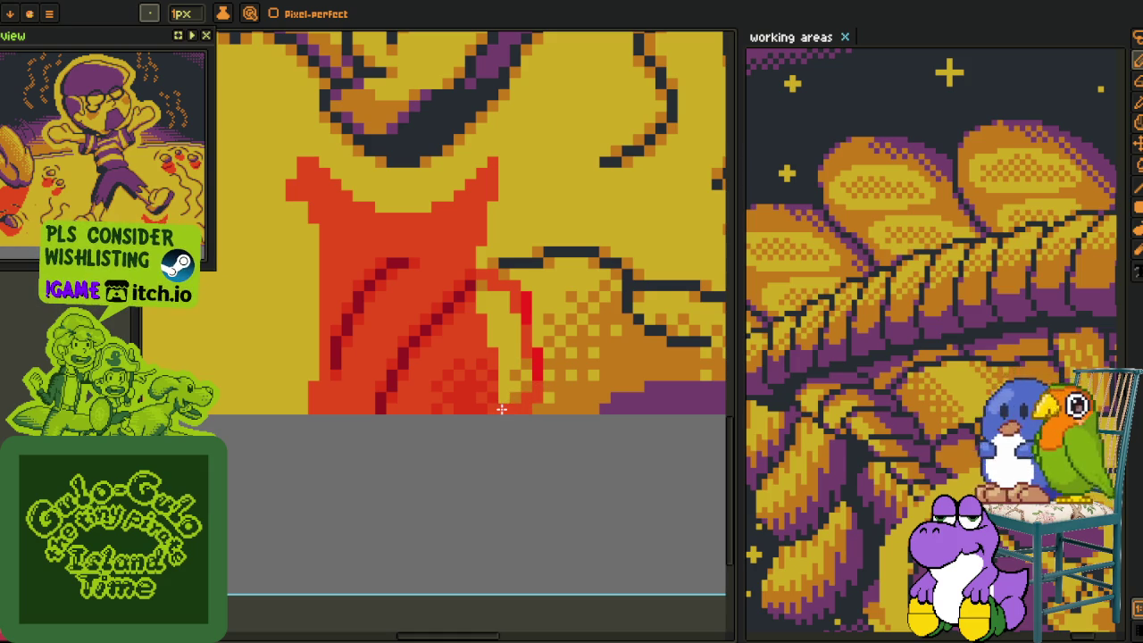
pyautogui.press('e')
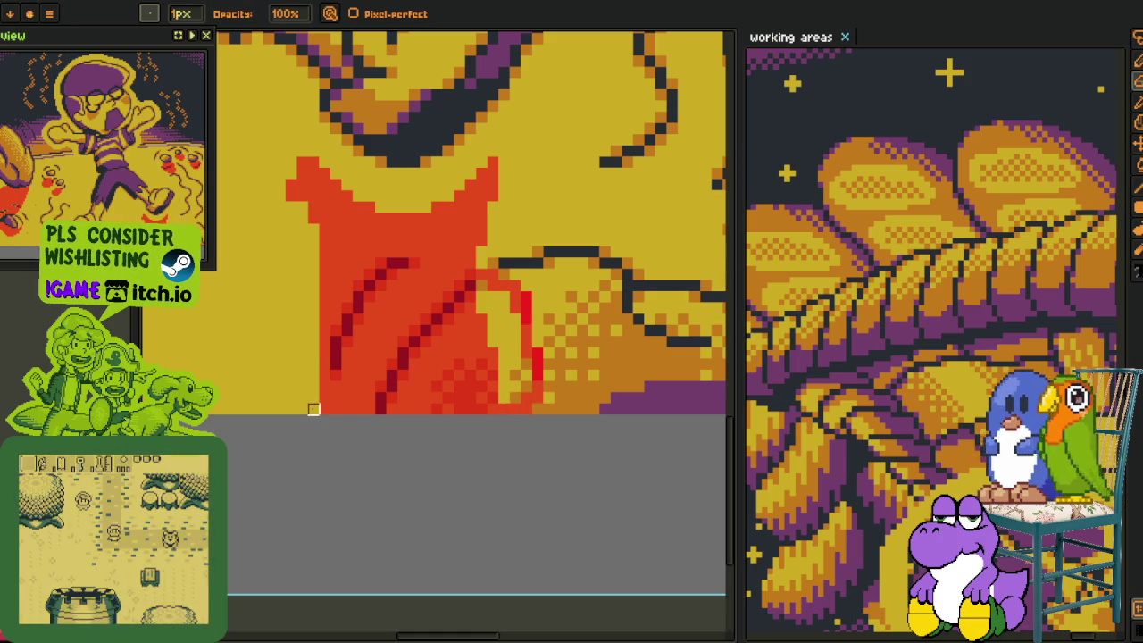
pyautogui.moveTo(348, 411); pyautogui.dragTo(348, 337)
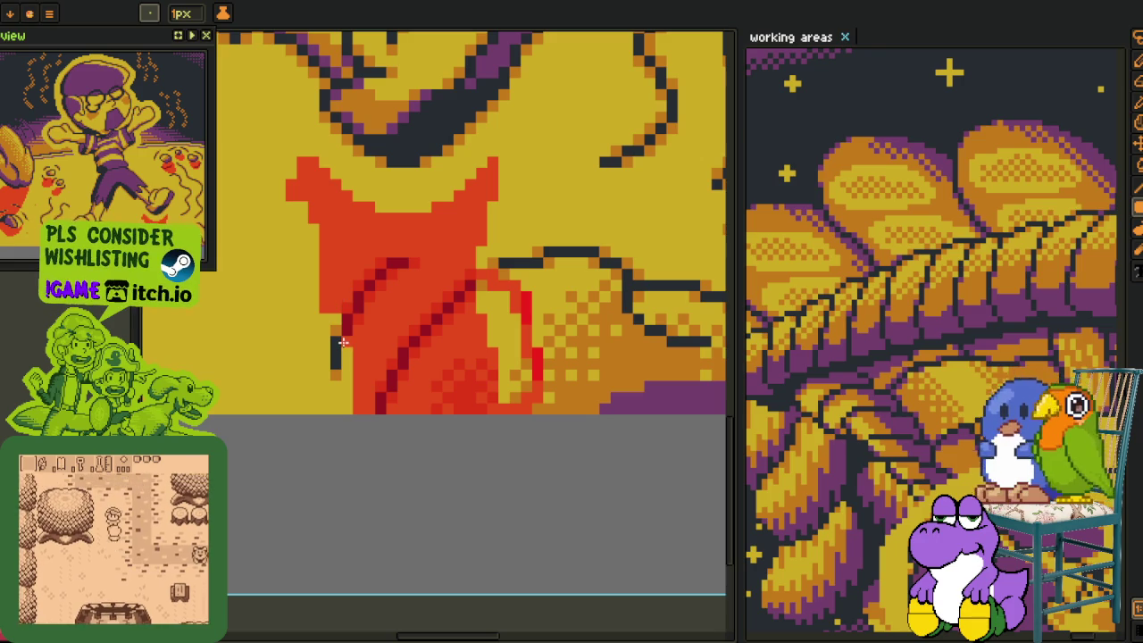
pyautogui.scroll(2, 402, 343)
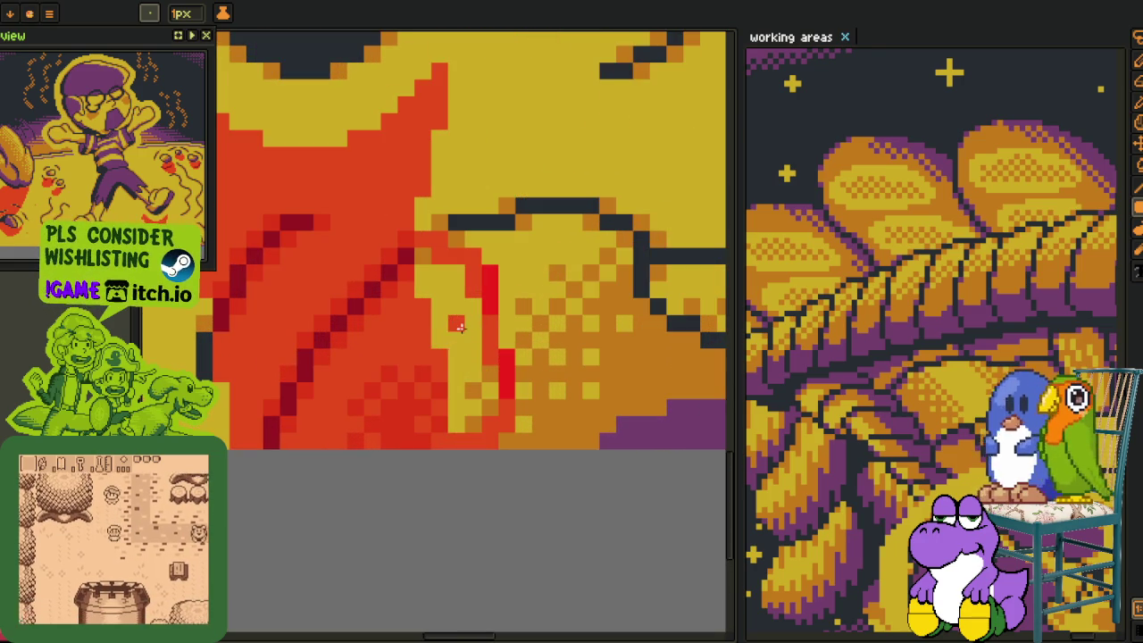
pyautogui.press('Tab')
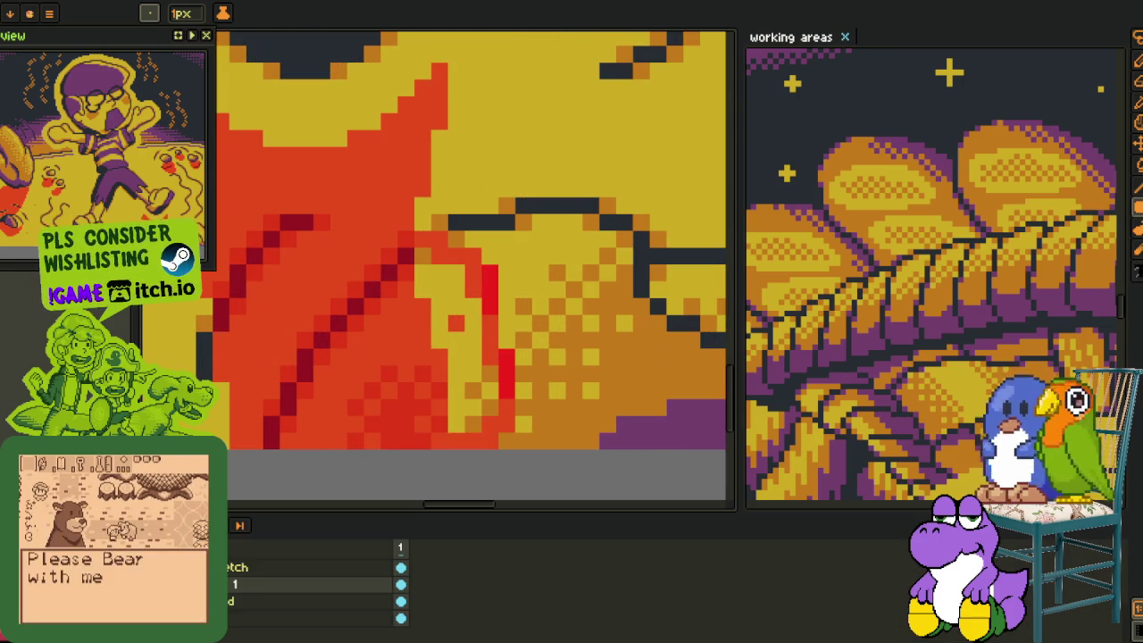
# Hide the background layers and replace the orange and bright-red edge pixels with the splash colour.
pyautogui.click(401, 601)
pyautogui.press('Tab')
pyautogui.press('i')
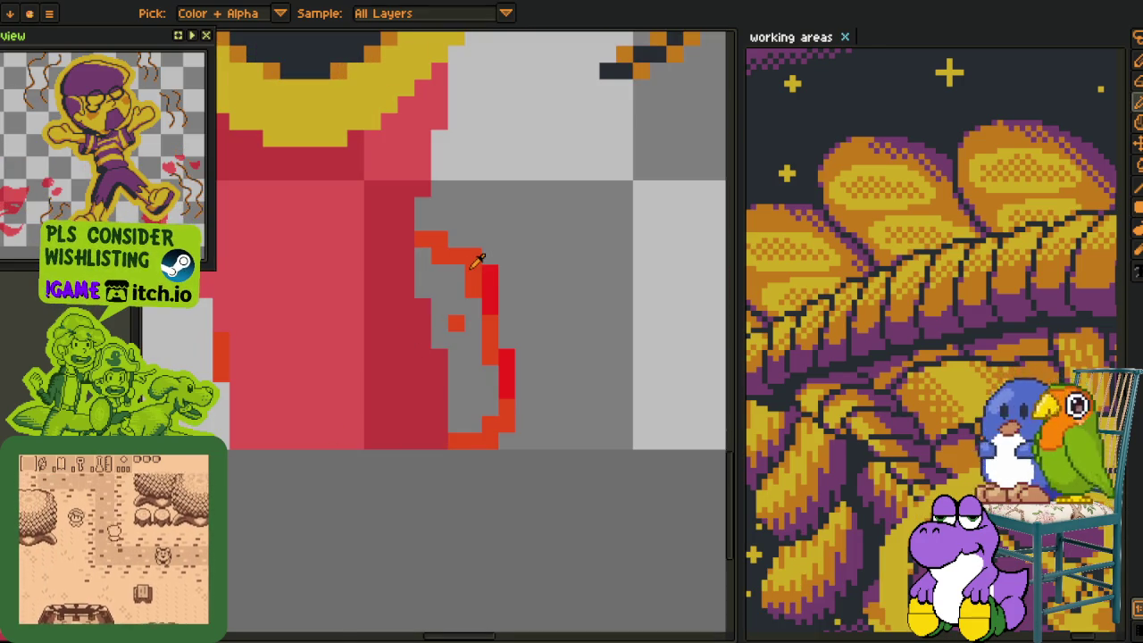
pyautogui.click(478, 258)
pyautogui.hotkey('shift', 'r')
pyautogui.click(444, 502)
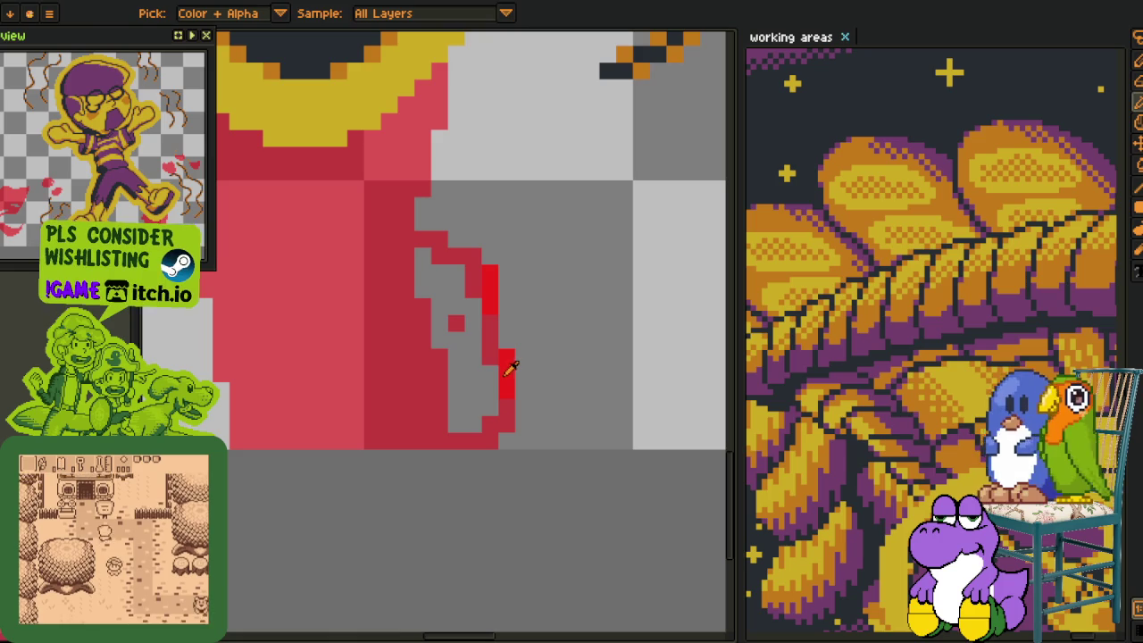
pyautogui.click(504, 372)
pyautogui.hotkey('shift', 'r')
pyautogui.click(456, 506)
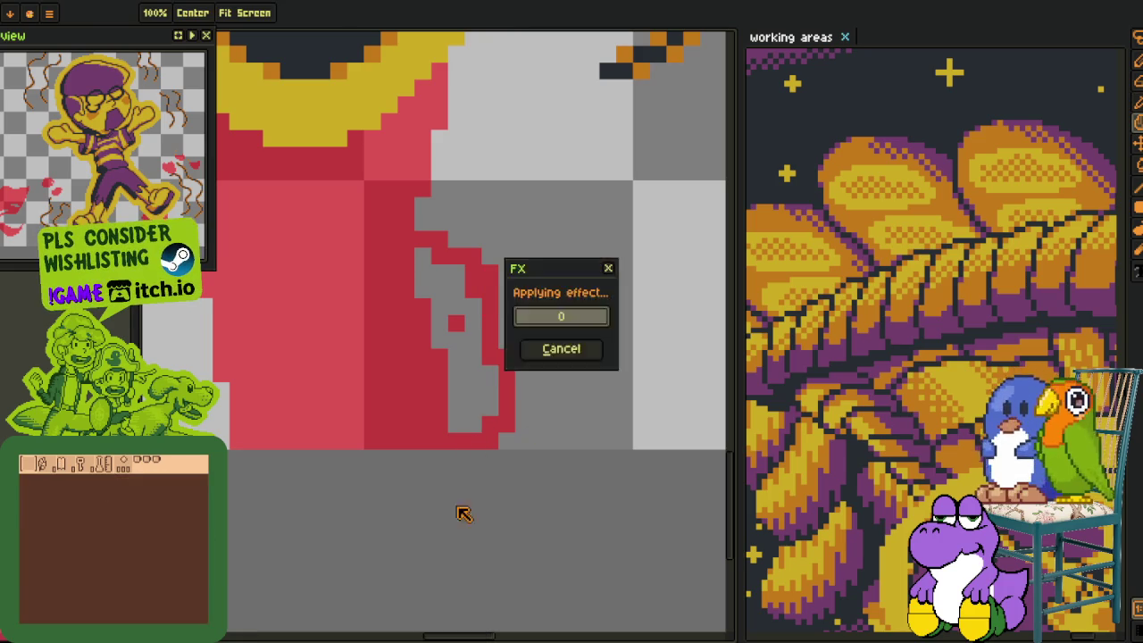
# Fill the empty pocket inside the splash and recenter the whole image.
pyautogui.press('g')
pyautogui.click(471, 391)
pyautogui.scroll(-3, 391, 443)
pyautogui.press('o')
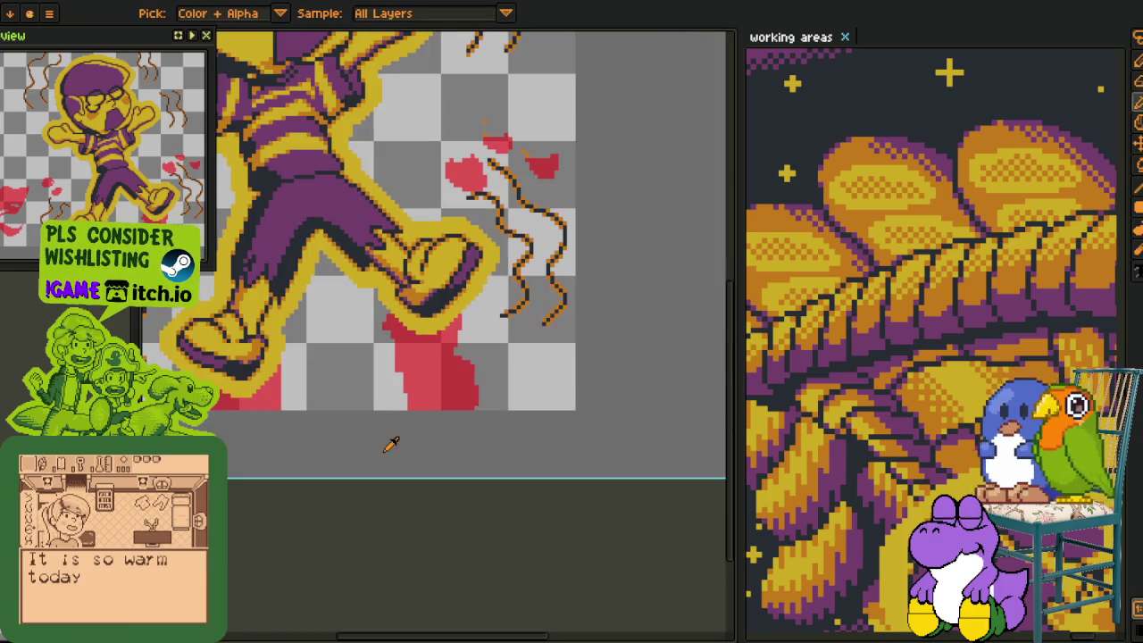
pyautogui.press('Tab')
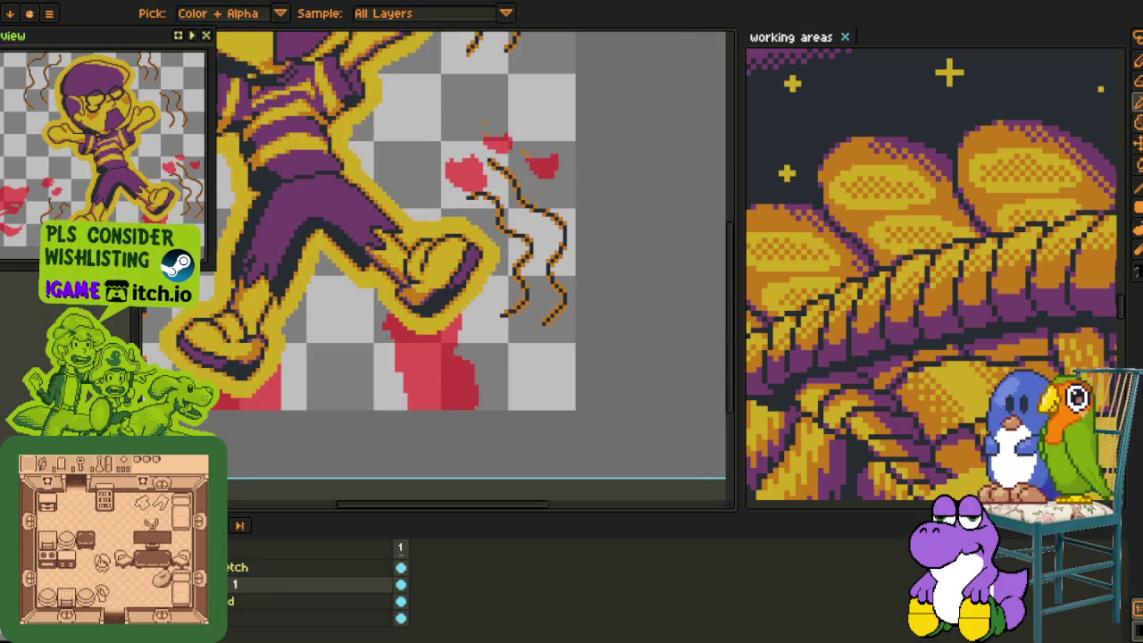
pyautogui.scroll(-1, 393, 402)
pyautogui.scroll(-2, 393, 402)
pyautogui.moveTo(243, 442); pyautogui.dragTo(434, 408)
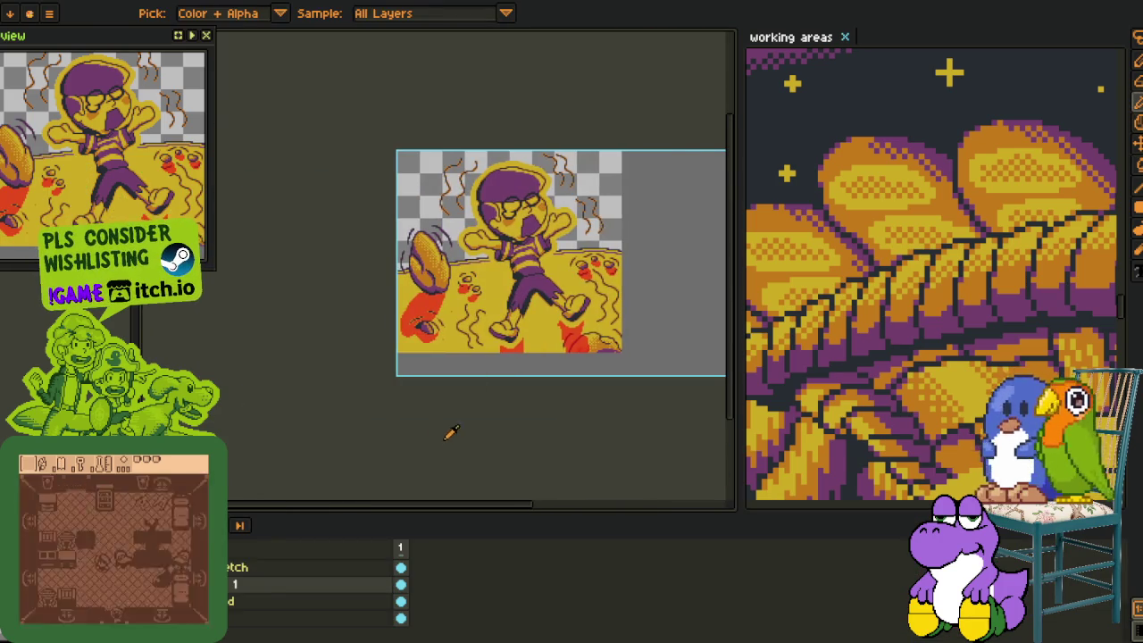
# Hide the layer timeline and bucket-fill the red shadow beside the rock with purple.
pyautogui.scroll(2, 451, 432)
pyautogui.scroll(-1, 361, 399)
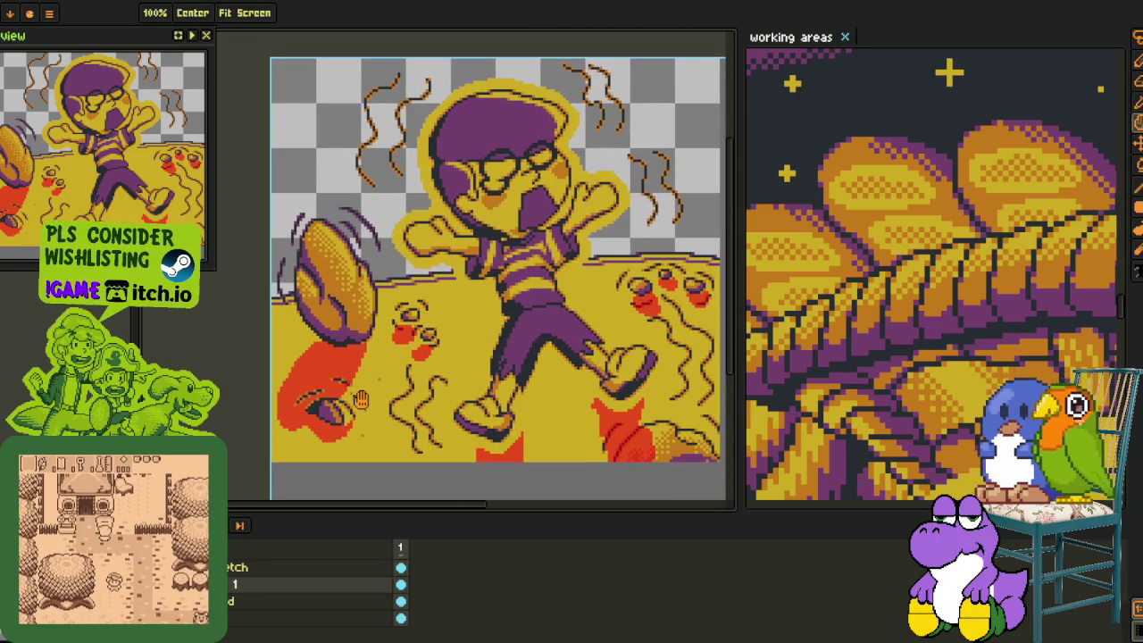
pyautogui.press('i')
pyautogui.scroll(1, 344, 353)
pyautogui.scroll(1, 342, 351)
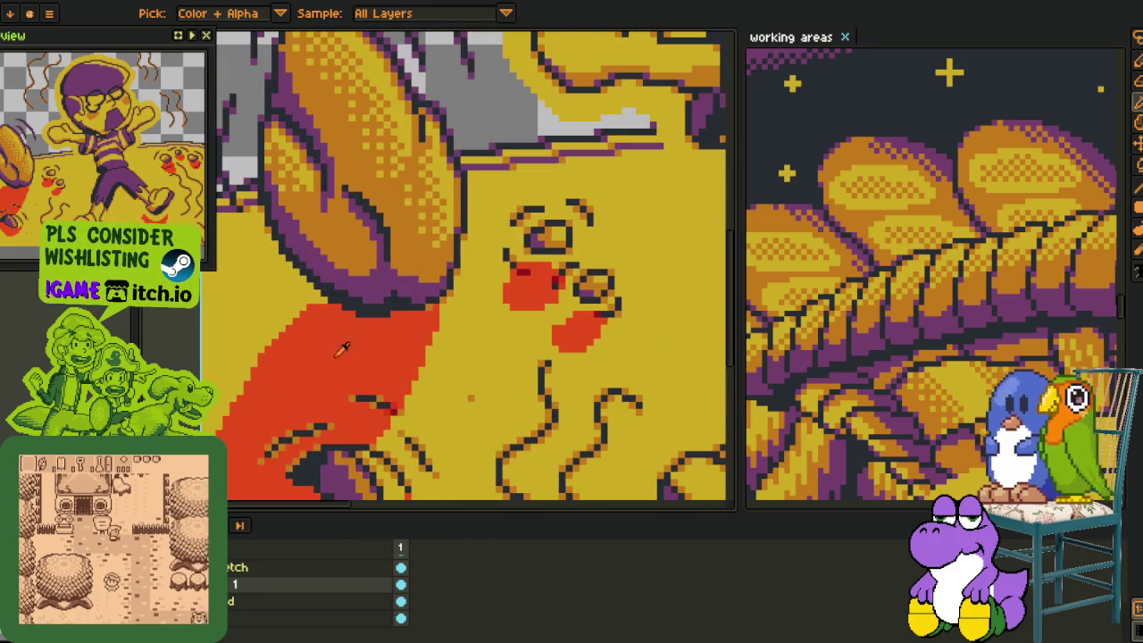
pyautogui.press('Tab')
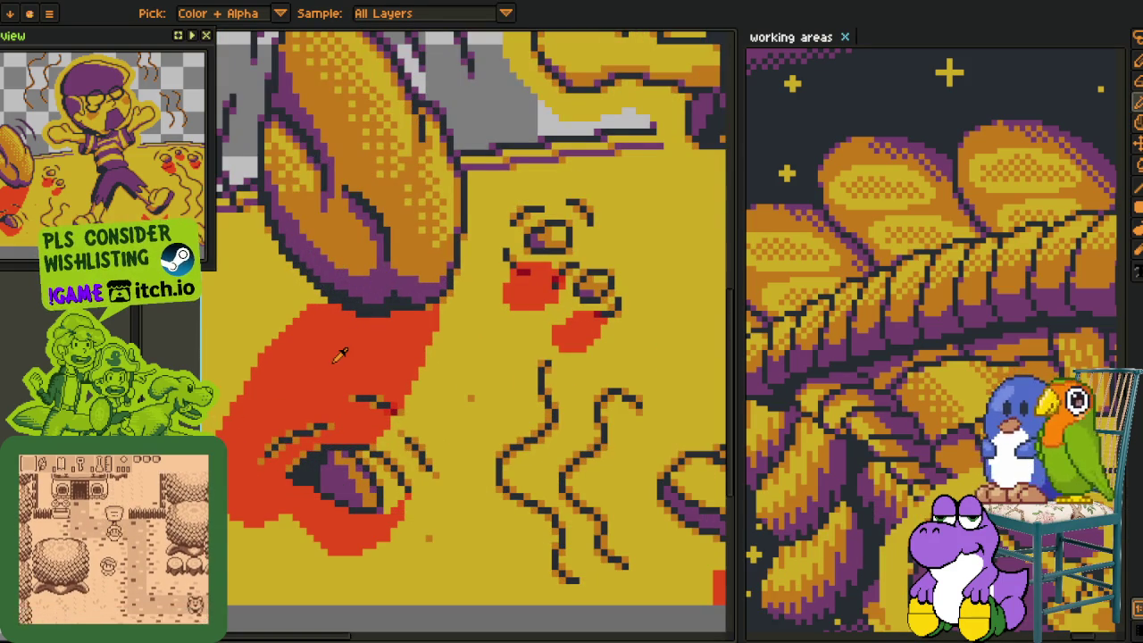
pyautogui.press('g')
pyautogui.click(331, 362)
pyautogui.scroll(-4, 335, 375)
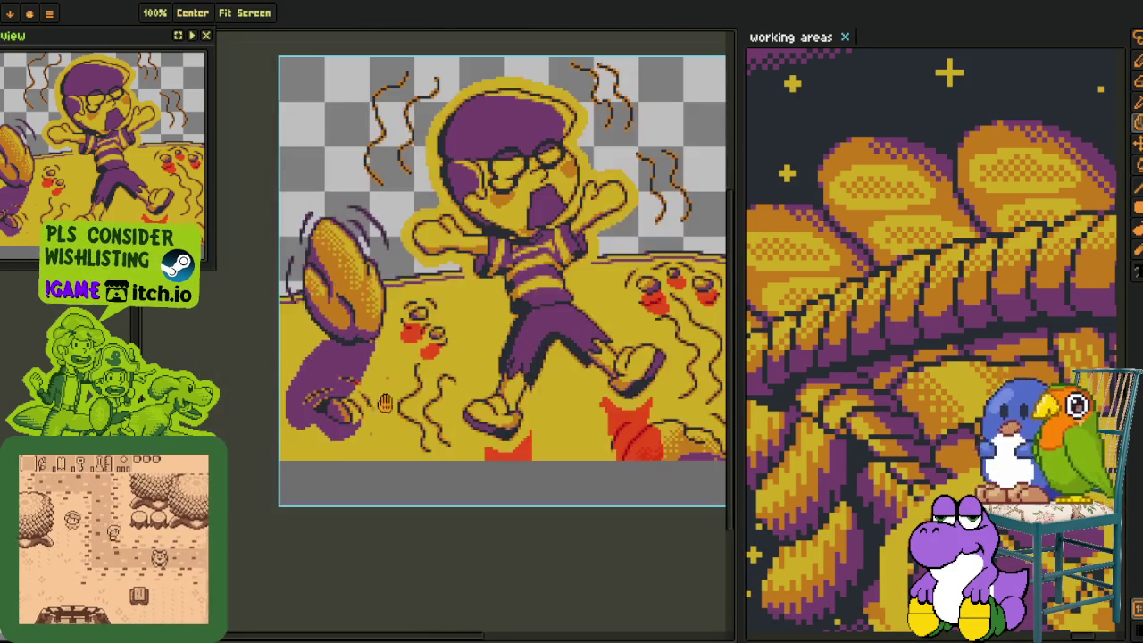
pyautogui.scroll(5, 354, 427)
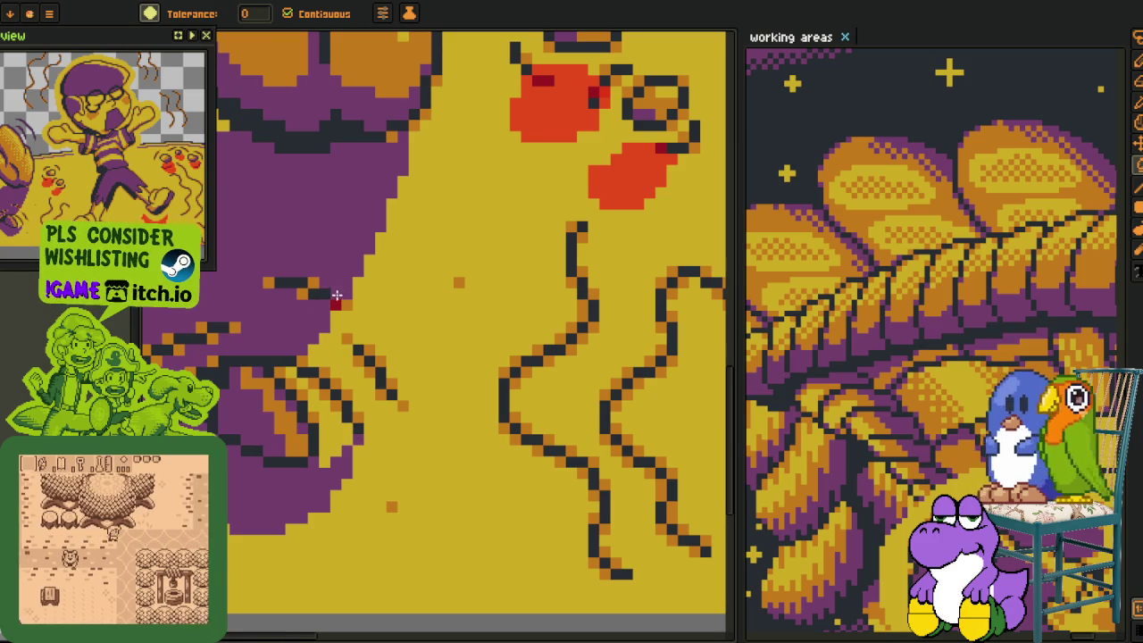
pyautogui.scroll(2, 334, 301)
# Paint the stray red pixel and the blob's top edge pixels dark navy.
pyautogui.press('b')
pyautogui.click(335, 316)
pyautogui.scroll(-3, 335, 316)
pyautogui.scroll(2, 377, 289)
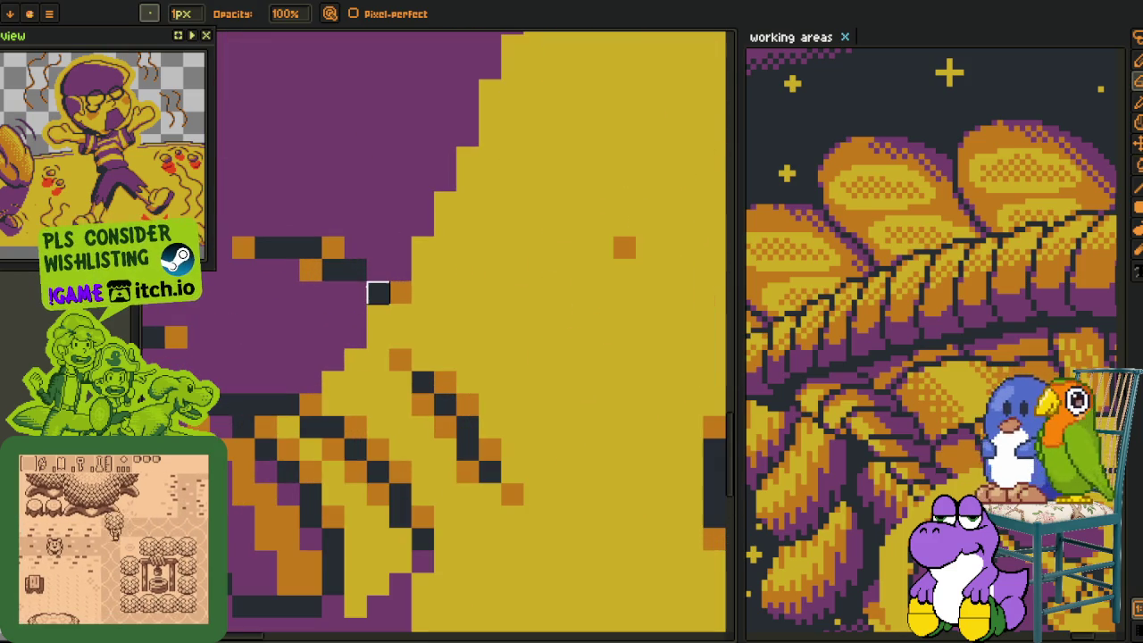
pyautogui.press('i')
pyautogui.scroll(-2, 392, 282)
pyautogui.scroll(-1, 375, 295)
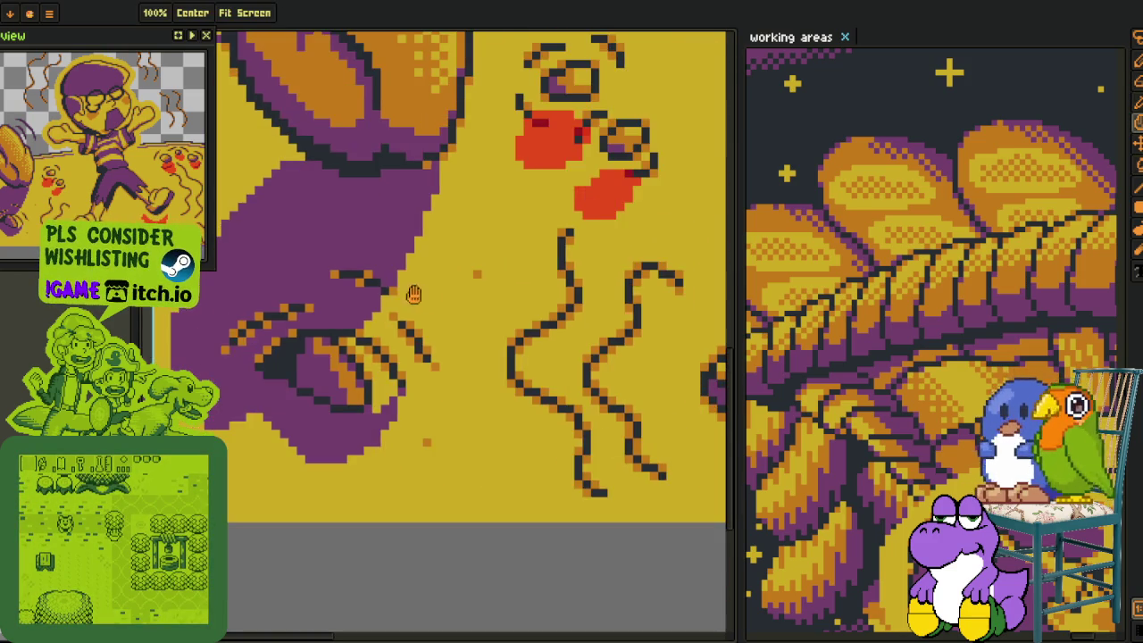
pyautogui.scroll(2, 439, 262)
pyautogui.press('b')
pyautogui.moveTo(424, 238); pyautogui.dragTo(388, 238)
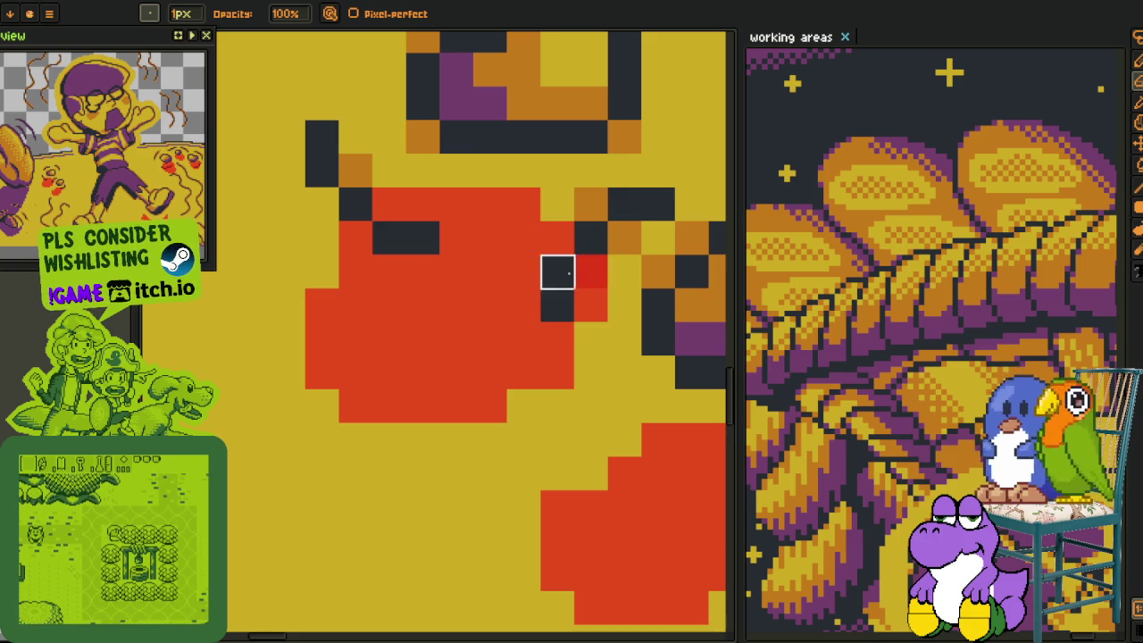
# Fill both red splash blobs and their small neighbouring red pixels with purple.
pyautogui.press('g')
pyautogui.click(485, 270)
pyautogui.click(587, 270)
pyautogui.click(586, 301)
pyautogui.scroll(-2, 586, 300)
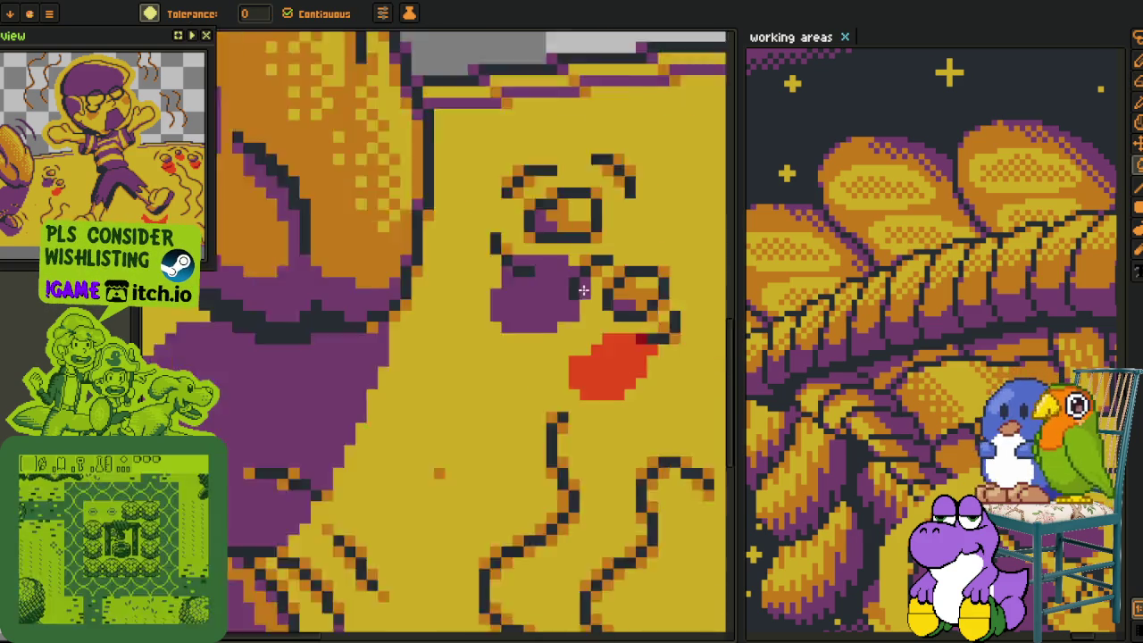
pyautogui.scroll(1, 467, 301)
pyautogui.click(508, 273)
# Pan the view down to bring the shoes and the splash into view.
pyautogui.press('b')
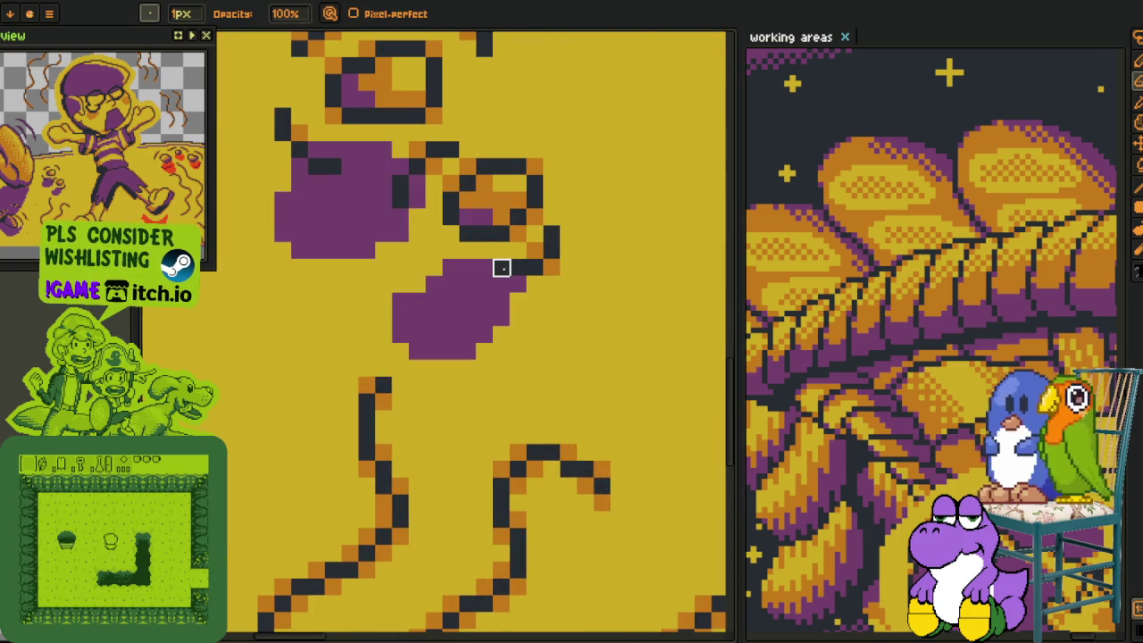
pyautogui.scroll(-2, 501, 267)
pyautogui.press('i')
pyautogui.scroll(2, 482, 273)
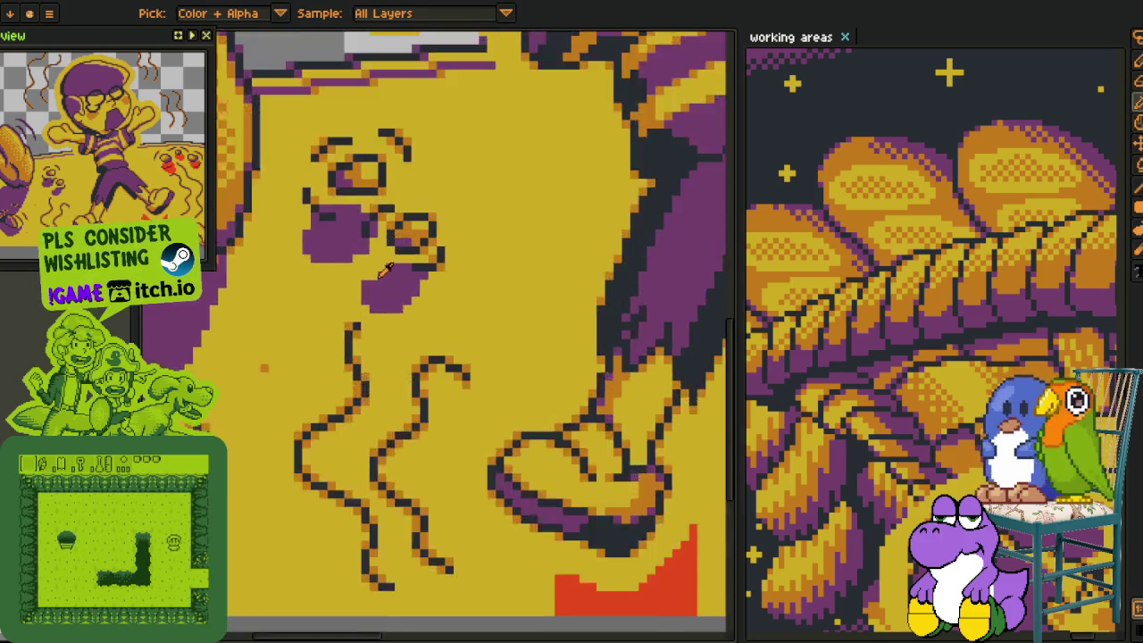
pyautogui.scroll(1, 388, 268)
pyautogui.press('b')
pyautogui.scroll(-2, 373, 273)
pyautogui.moveTo(384, 501)
pyautogui.mouseDown()
pyautogui.moveTo(398, 360)
pyautogui.moveTo(318, 329)
pyautogui.mouseUp()
pyautogui.scroll(1, 399, 360)
# Fill the splash's upper red patch with purple.
pyautogui.press('g')
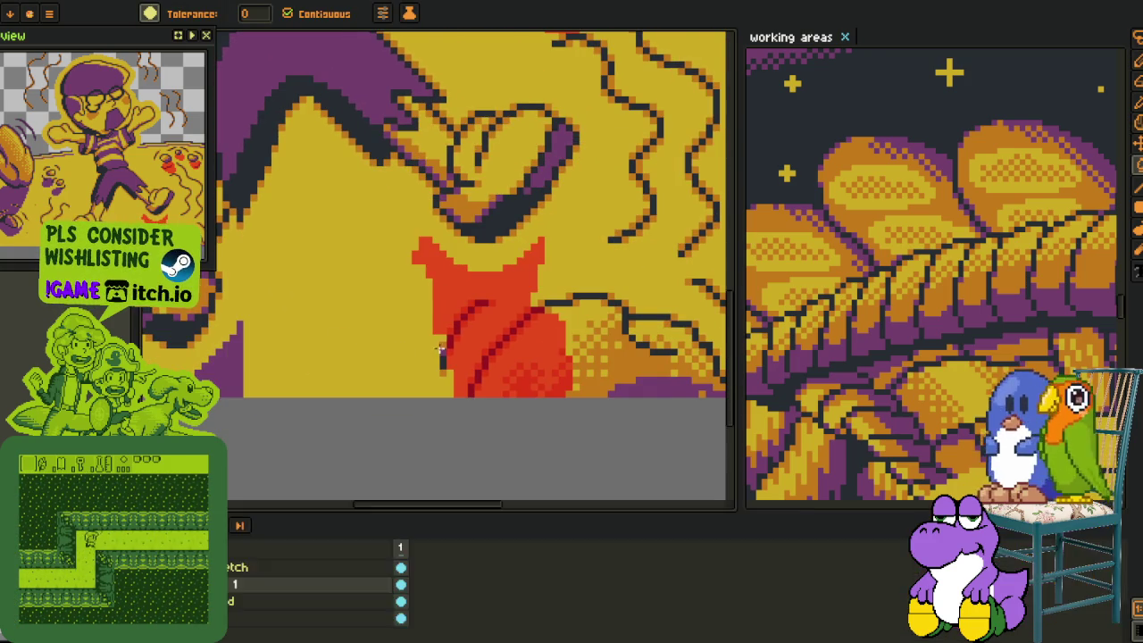
pyautogui.scroll(2, 481, 343)
pyautogui.click(478, 340)
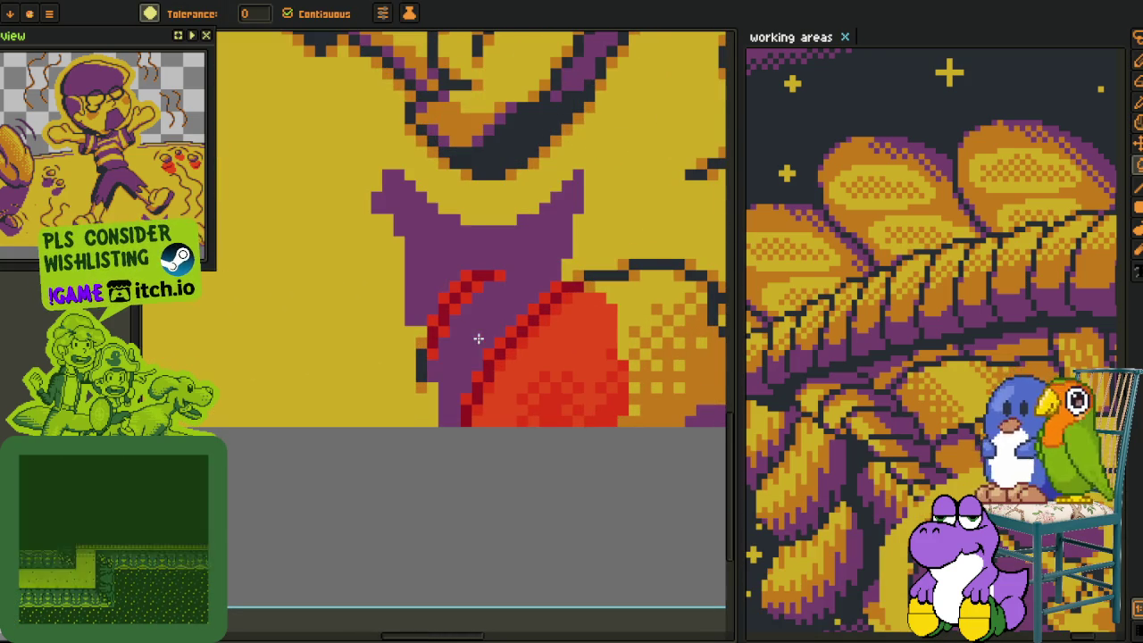
pyautogui.scroll(1, 471, 319)
pyautogui.moveTo(446, 375); pyautogui.dragTo(376, 413)
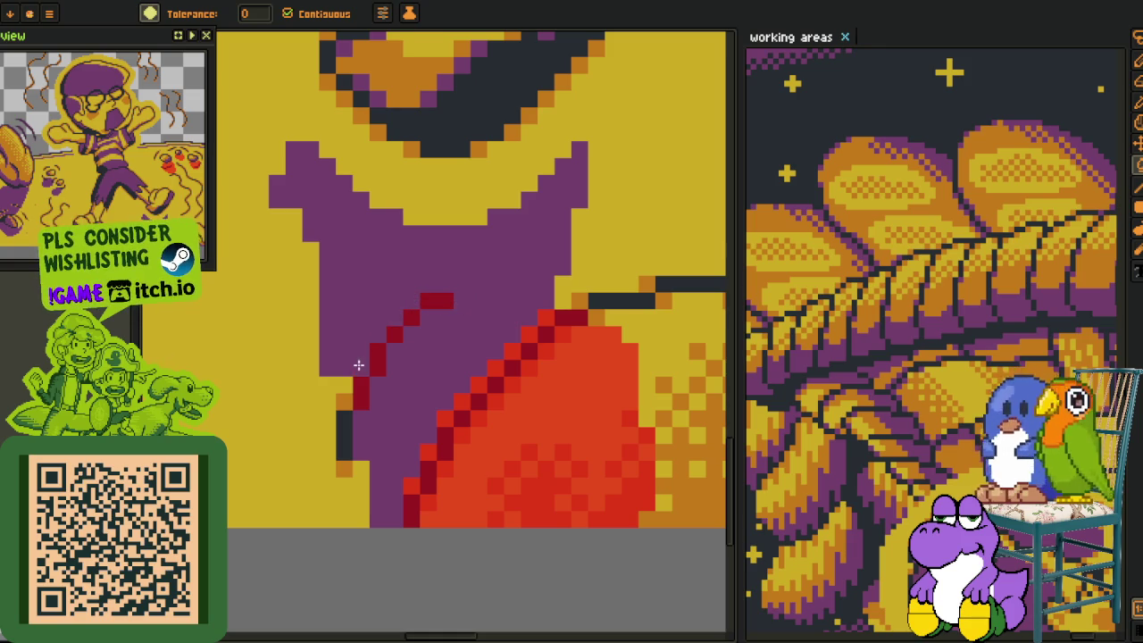
# Draw a dark diagonal outline along the splash's upper-left edge.
pyautogui.press('b')
pyautogui.scroll(1, 358, 364)
pyautogui.moveTo(373, 370)
pyautogui.mouseDown()
pyautogui.moveTo(372, 403)
pyautogui.moveTo(406, 306)
pyautogui.moveTo(508, 204)
pyautogui.mouseUp()
pyautogui.scroll(-2, 542, 205)
pyautogui.moveTo(536, 275); pyautogui.dragTo(347, 382)
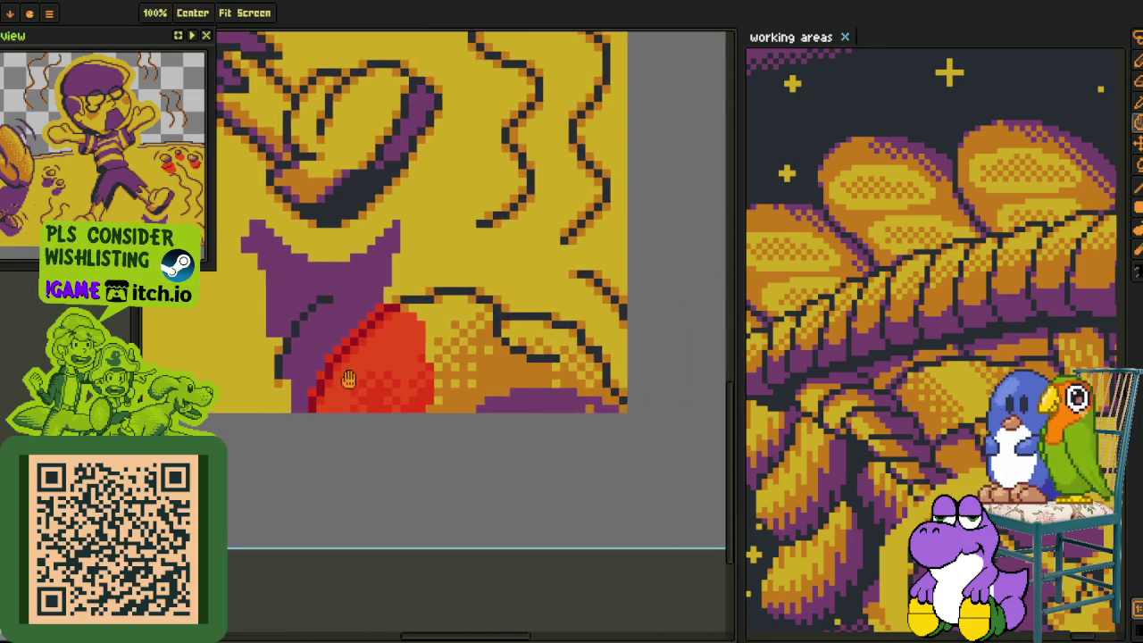
pyautogui.scroll(1, 344, 380)
# Add purple dither pixels across the red splash area and on a red edge pixel.
pyautogui.press('alt')
pyautogui.scroll(-1, 349, 331)
pyautogui.moveTo(349, 331)
pyautogui.mouseDown()
pyautogui.moveTo(388, 439)
pyautogui.moveTo(454, 438)
pyautogui.moveTo(498, 411)
pyautogui.mouseUp()
pyautogui.scroll(1, 366, 391)
pyautogui.scroll(1, 512, 366)
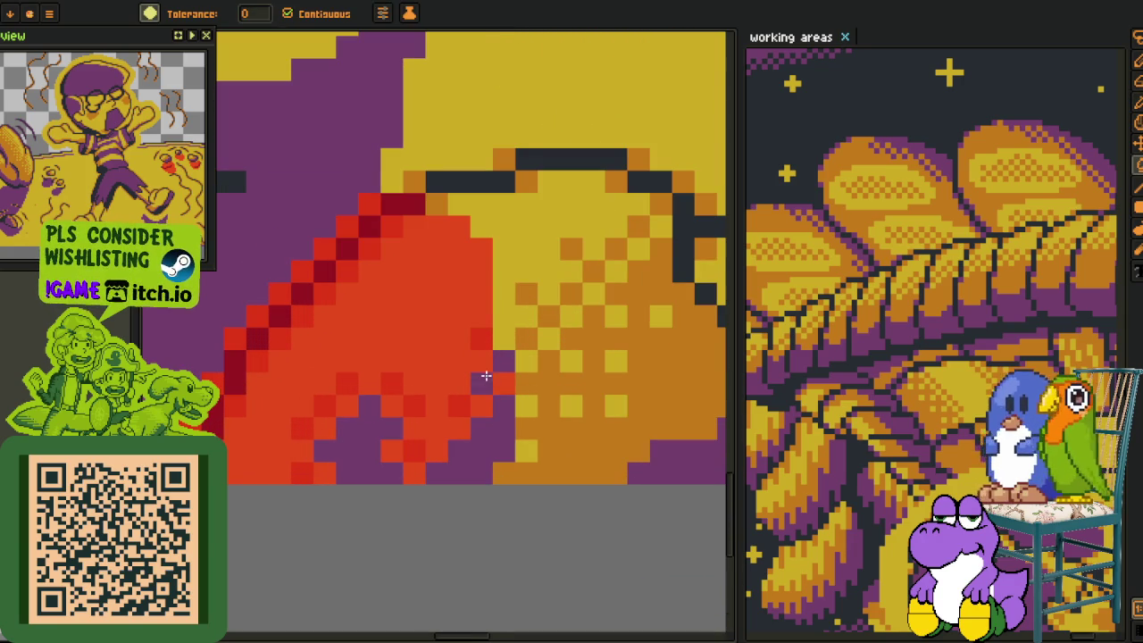
pyautogui.click(480, 341)
pyautogui.click(434, 408)
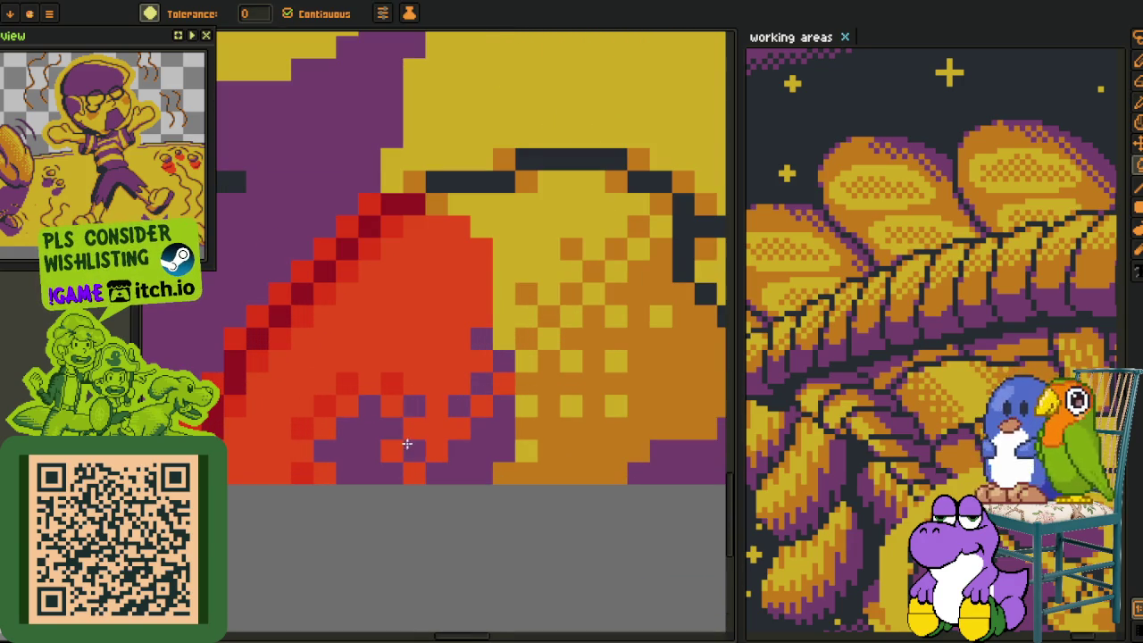
pyautogui.click(389, 381)
pyautogui.click(340, 390)
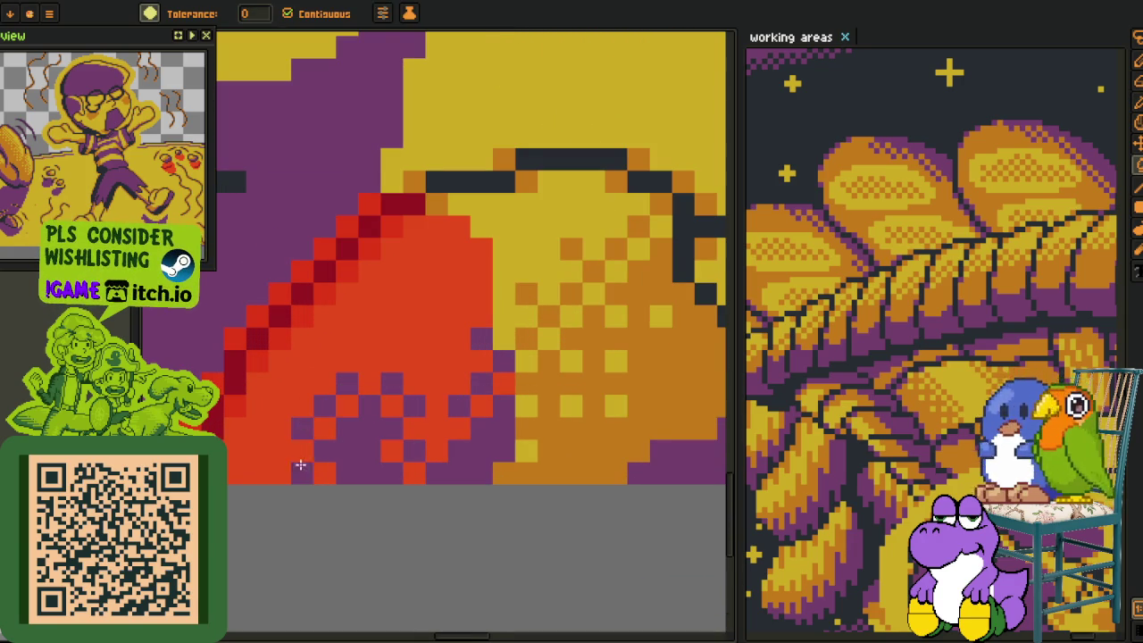
pyautogui.scroll(-2, 300, 465)
pyautogui.scroll(1, 388, 358)
pyautogui.scroll(1, 384, 384)
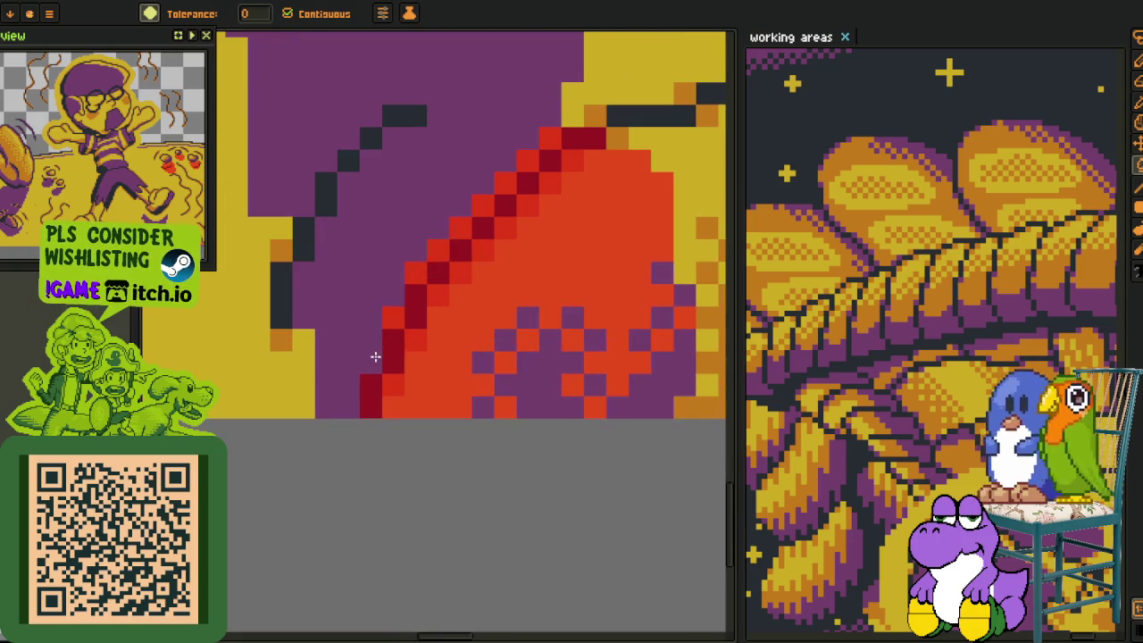
pyautogui.click(417, 274)
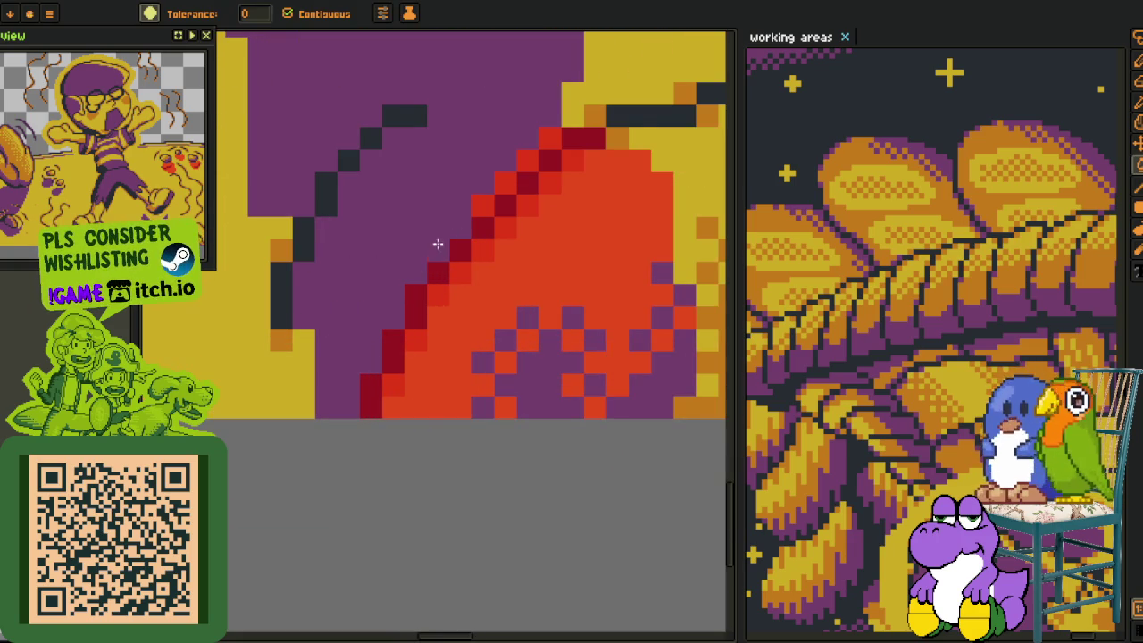
# Draw a short vertical run of dark outline pixels along the splash edge.
pyautogui.press('b')
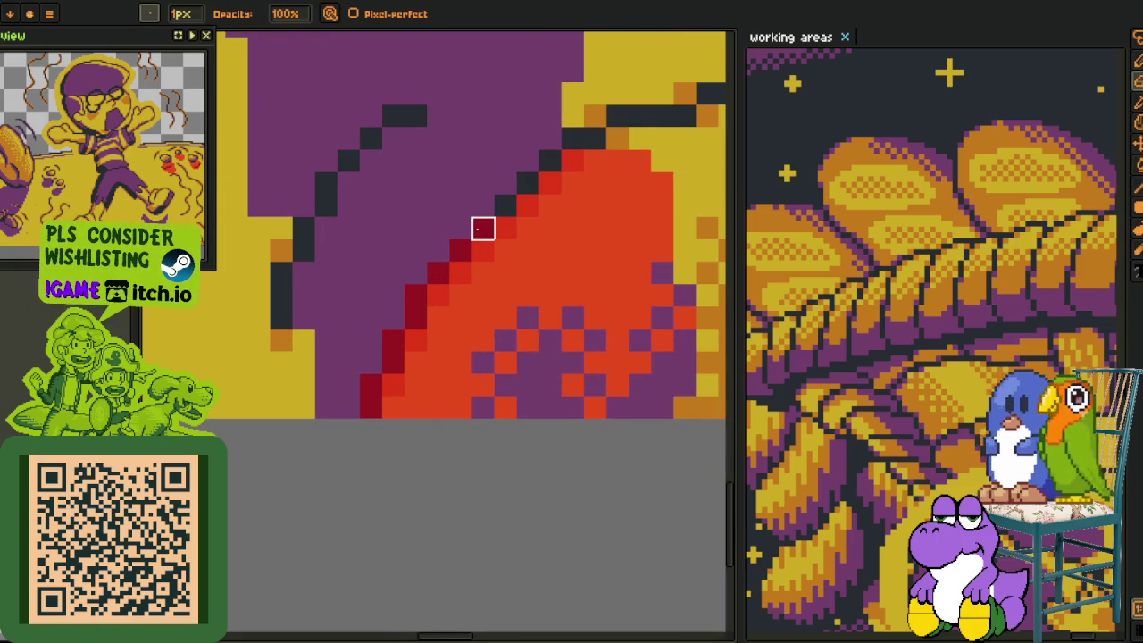
pyautogui.moveTo(416, 296); pyautogui.dragTo(415, 318)
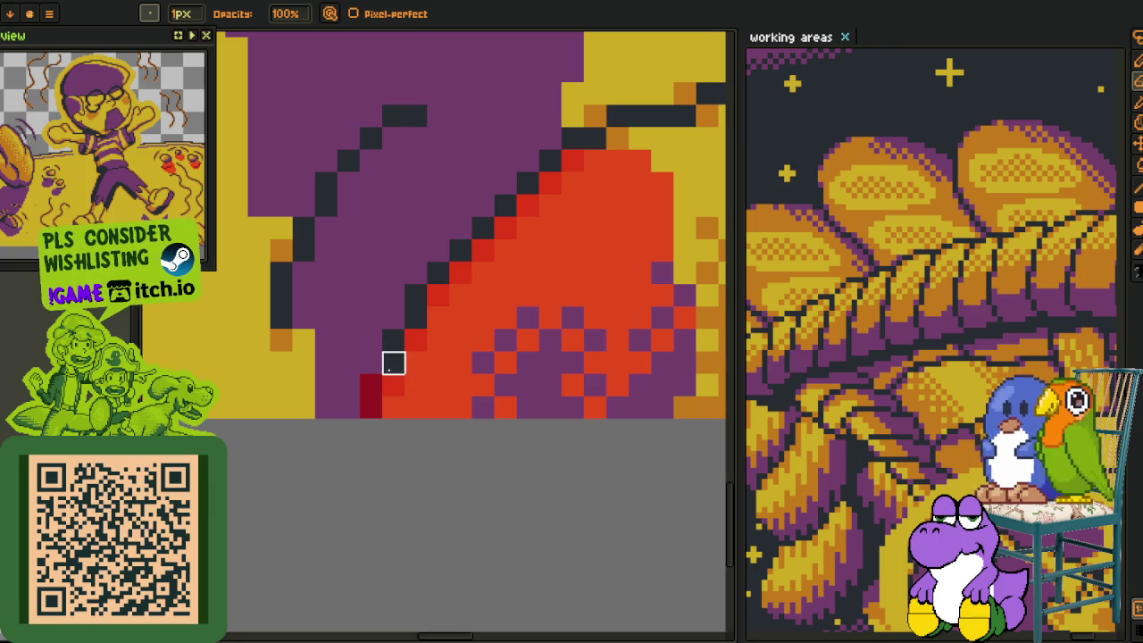
pyautogui.scroll(-2, 370, 408)
pyautogui.press('i')
pyautogui.scroll(2, 391, 483)
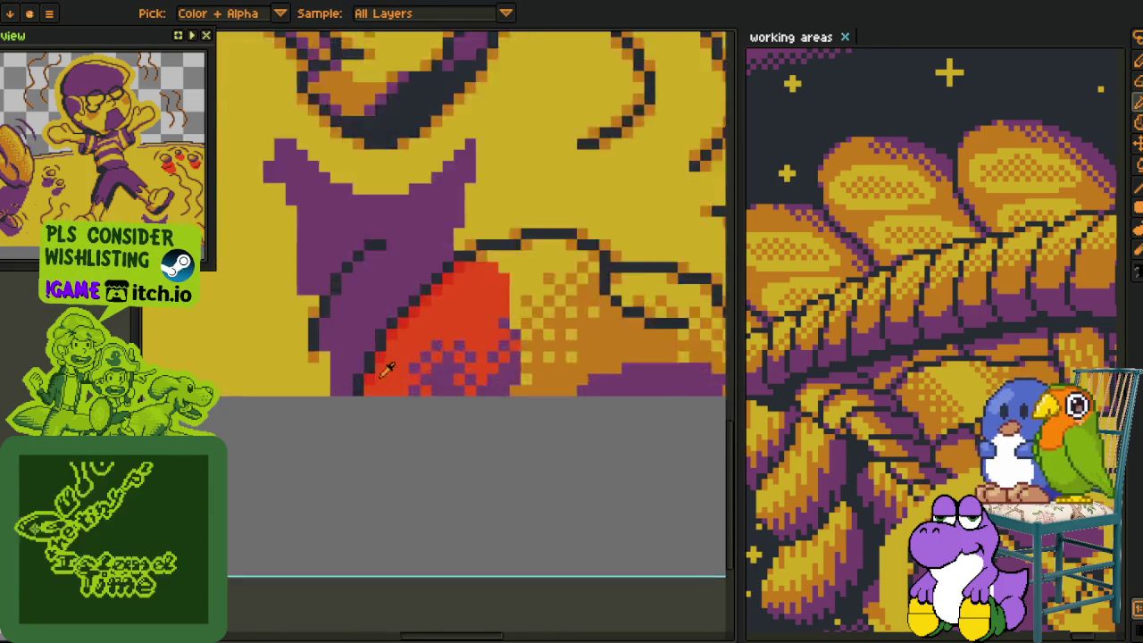
pyautogui.scroll(1, 277, 346)
pyautogui.scroll(-1, 268, 347)
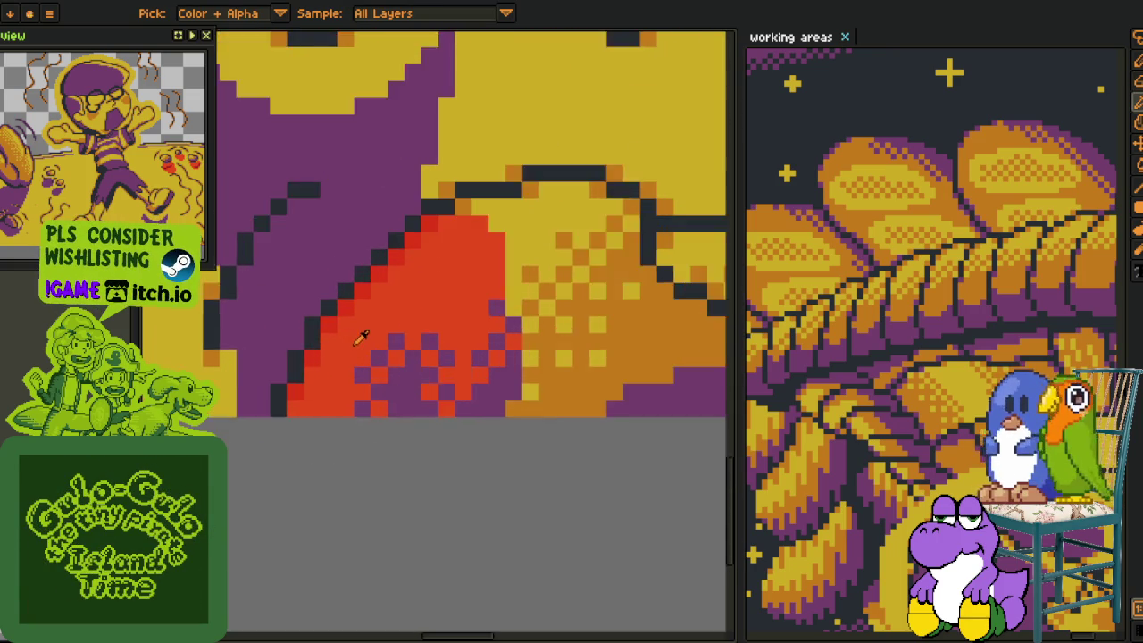
# Fill the remaining red splash orange and repaint leftover red edge pixels, leaving no red.
pyautogui.press('g')
pyautogui.click(331, 365)
pyautogui.click(391, 427)
pyautogui.click(384, 386)
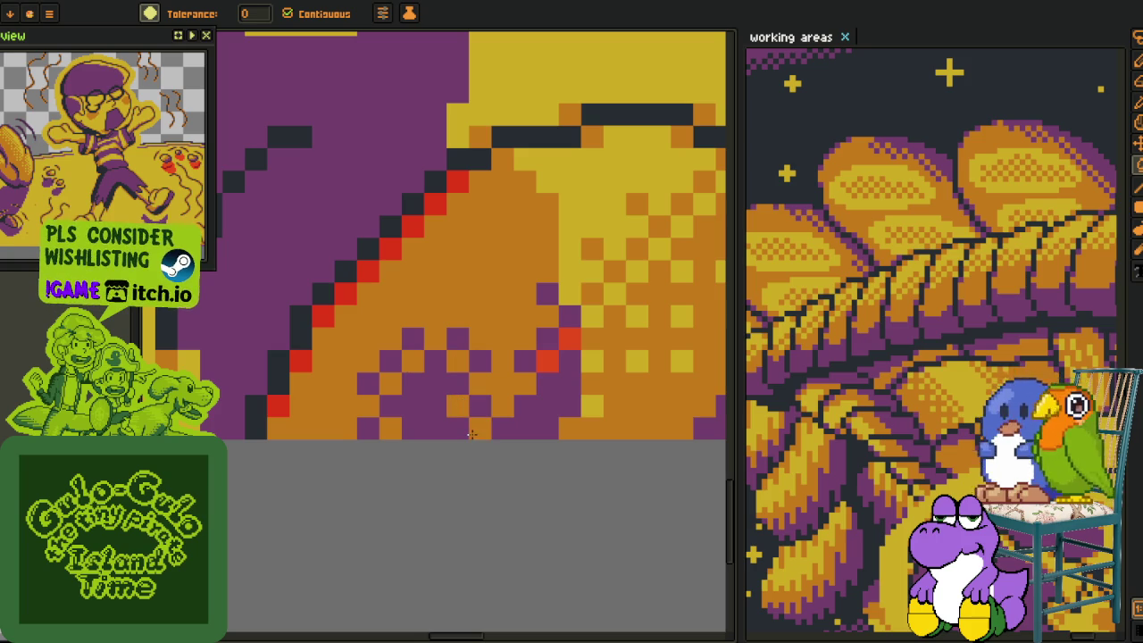
pyautogui.press('b')
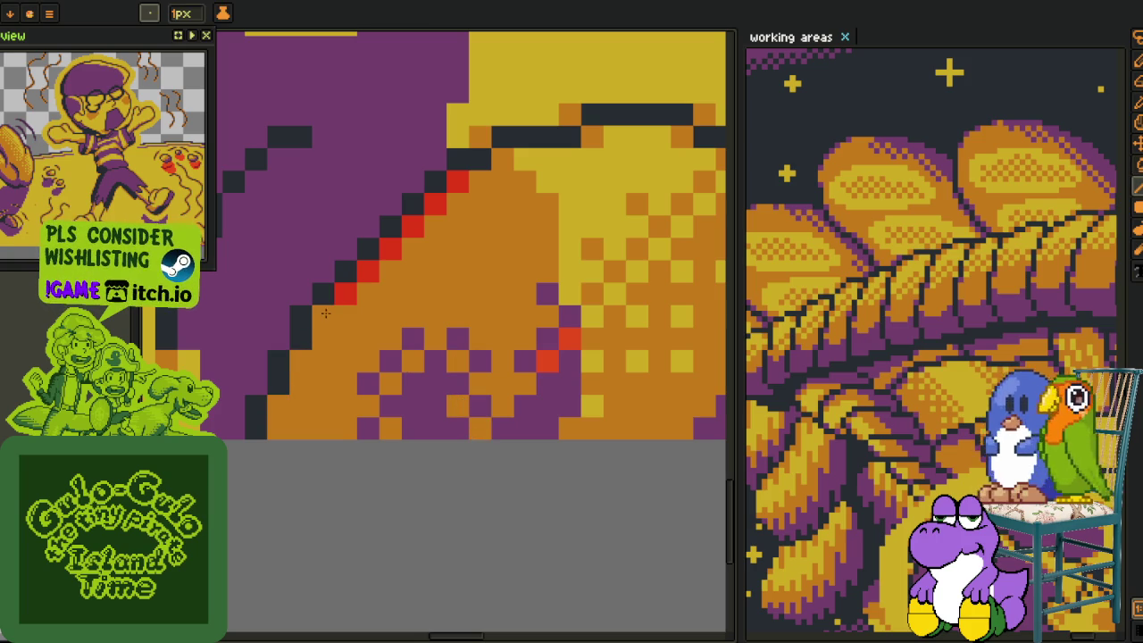
pyautogui.moveTo(346, 295); pyautogui.dragTo(458, 183)
pyautogui.click(548, 362)
pyautogui.press('g')
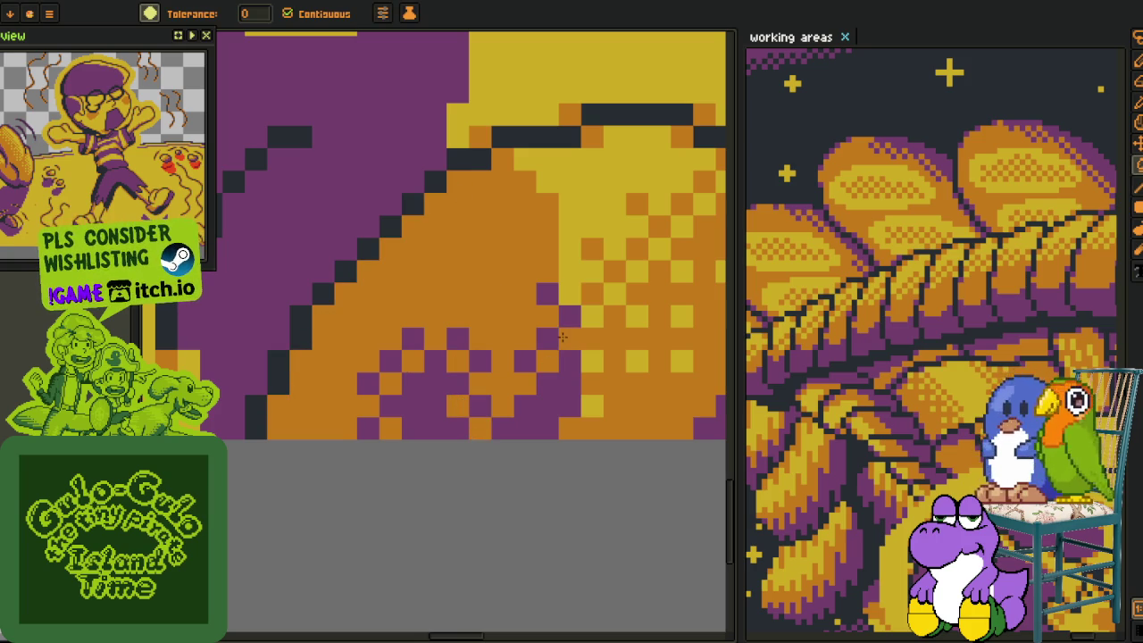
pyautogui.scroll(-5, 590, 357)
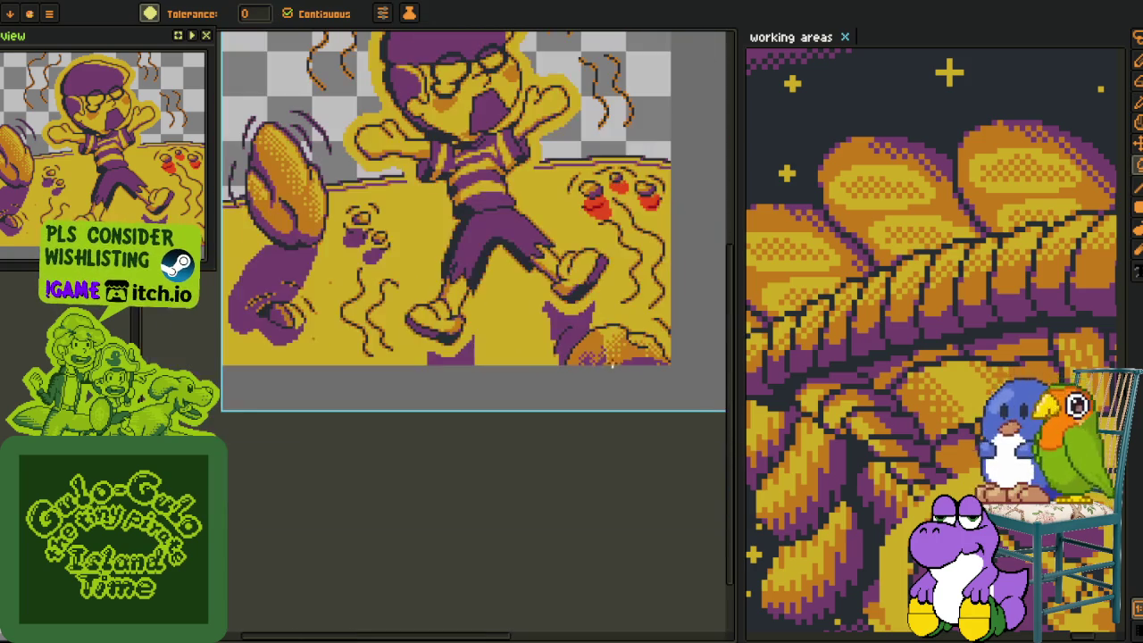
# Zoom into the right-side red dots and paint the blob's red pixels dark navy.
pyautogui.scroll(-2, 536, 357)
pyautogui.scroll(-1, 477, 324)
pyautogui.press('i')
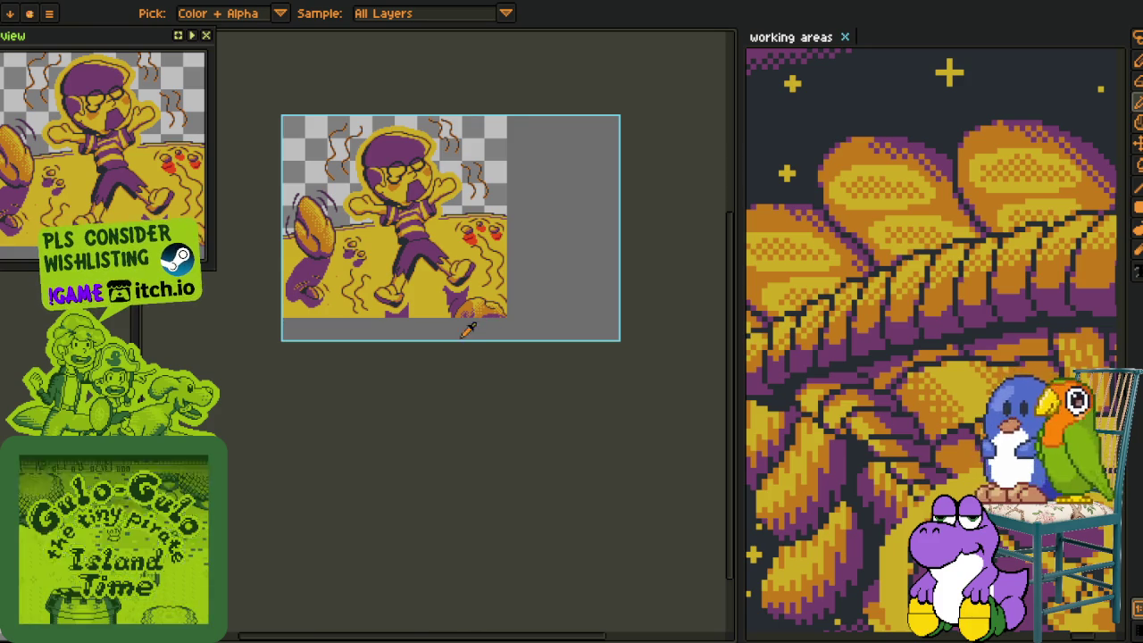
pyautogui.scroll(4, 469, 322)
pyautogui.scroll(2, 418, 295)
pyautogui.scroll(1, 416, 297)
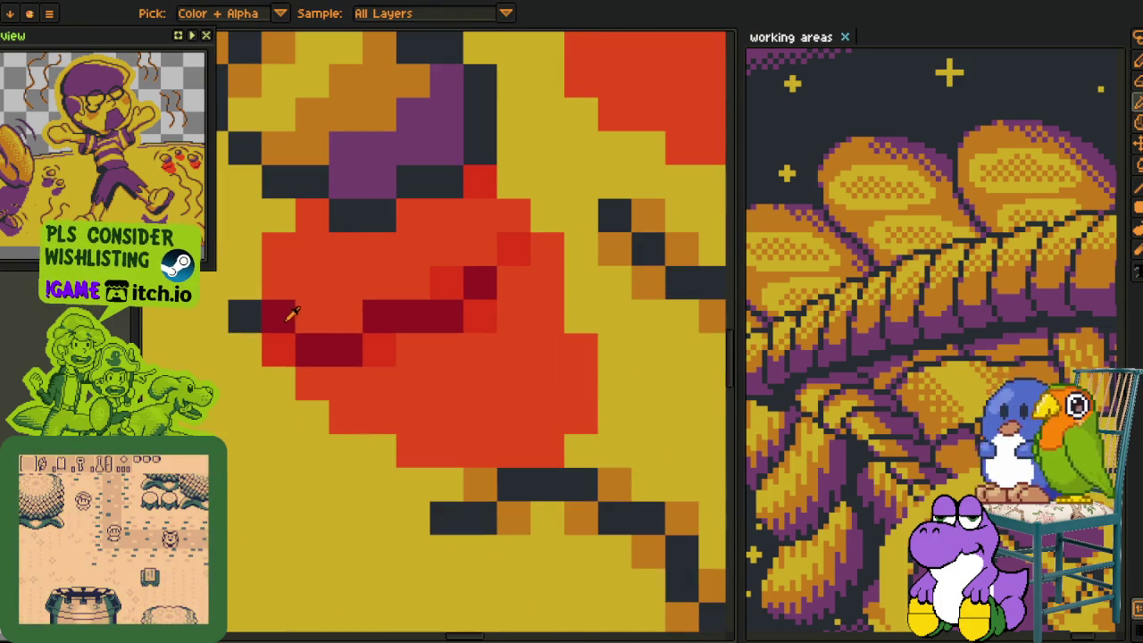
pyautogui.press('b')
pyautogui.moveTo(278, 315); pyautogui.dragTo(312, 349)
pyautogui.click(344, 349)
pyautogui.click(379, 315)
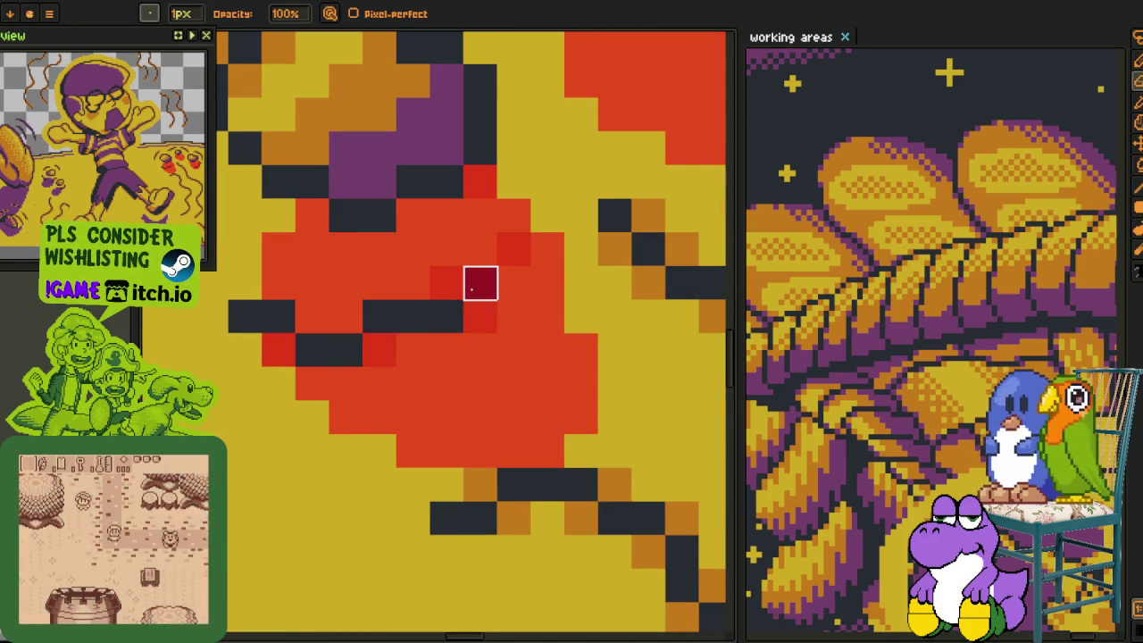
# Turn the remaining crimson pixels on the right dark navy.
pyautogui.scroll(-3, 480, 280)
pyautogui.scroll(2, 459, 274)
pyautogui.scroll(2, 461, 372)
pyautogui.moveTo(461, 372); pyautogui.dragTo(494, 372)
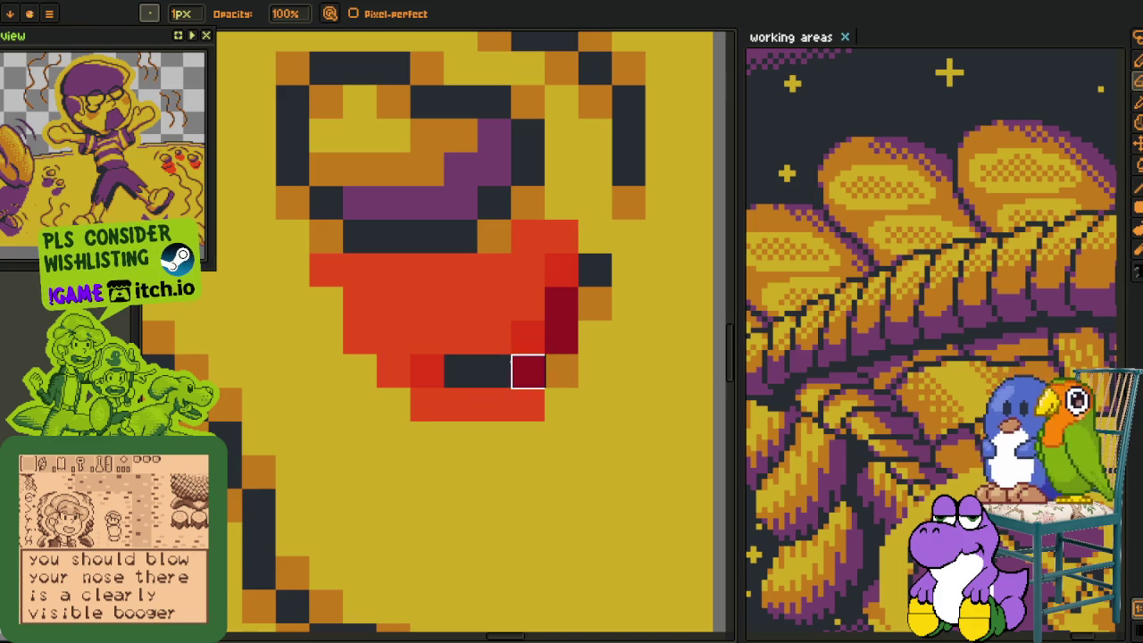
pyautogui.moveTo(560, 338); pyautogui.dragTo(561, 301)
# Sample the purple from the artwork and fill the red blob and its leftovers purple.
pyautogui.press('i')
pyautogui.click(464, 196)
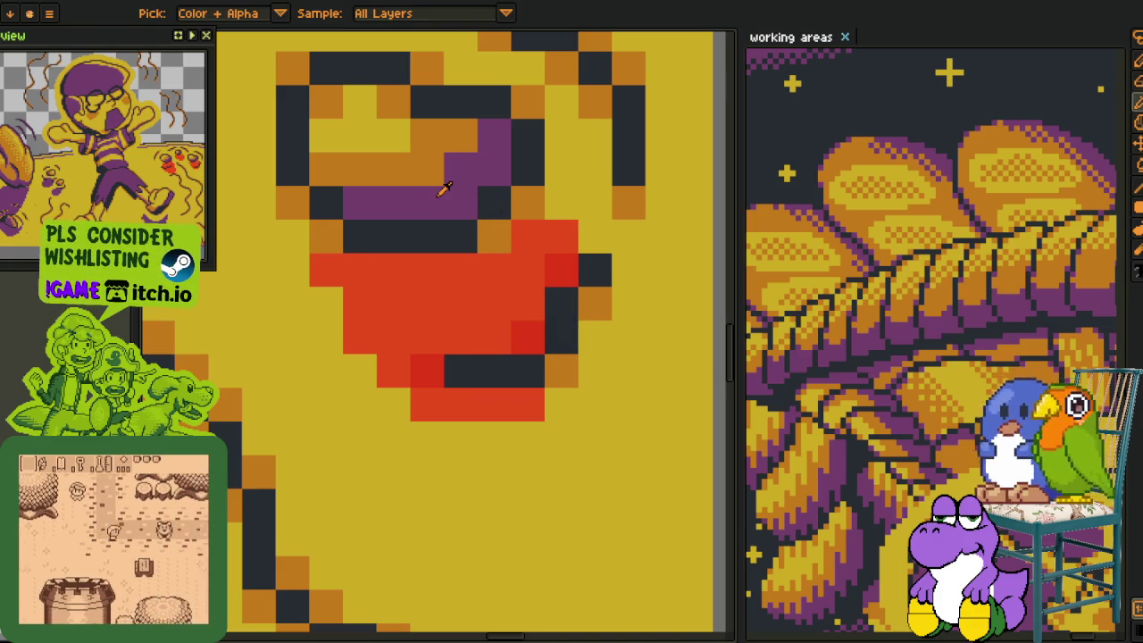
pyautogui.press('g')
pyautogui.click(505, 303)
pyautogui.click(427, 371)
pyautogui.click(467, 401)
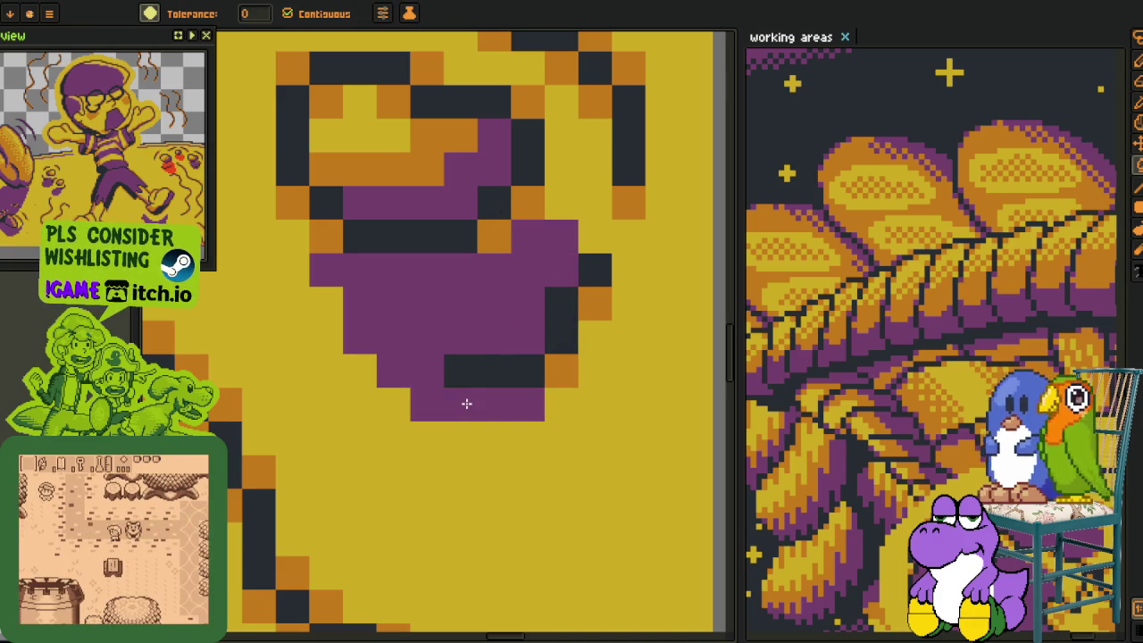
pyautogui.scroll(-3, 394, 371)
pyautogui.scroll(4, 394, 370)
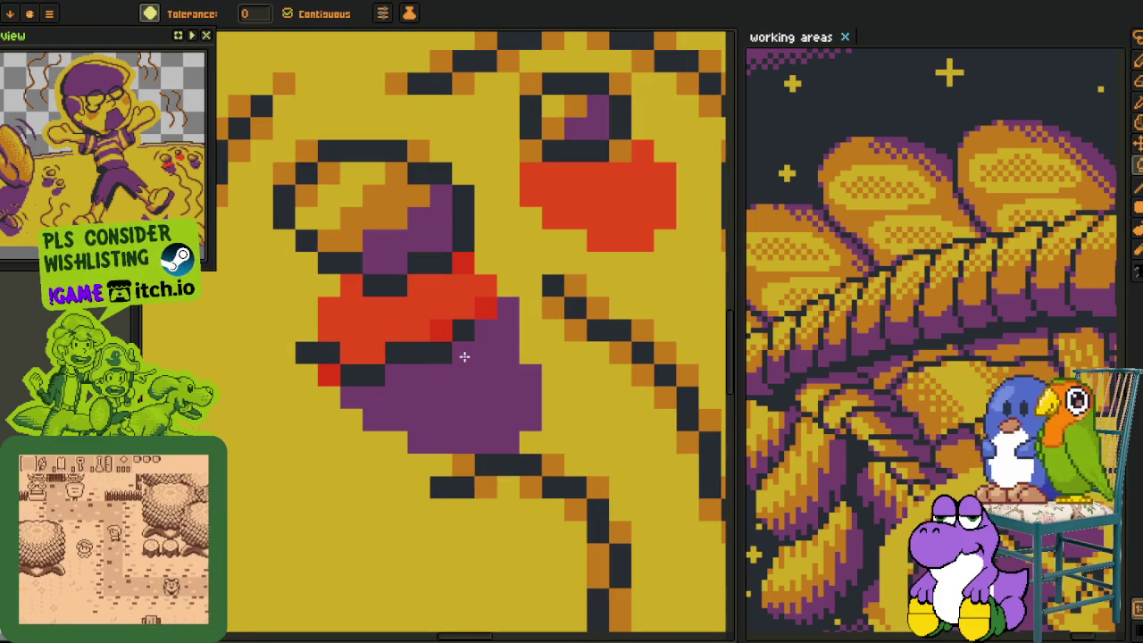
# Fill the last red blob and lone red pixels purple, then show the layer timeline.
pyautogui.click(462, 275)
pyautogui.click(325, 368)
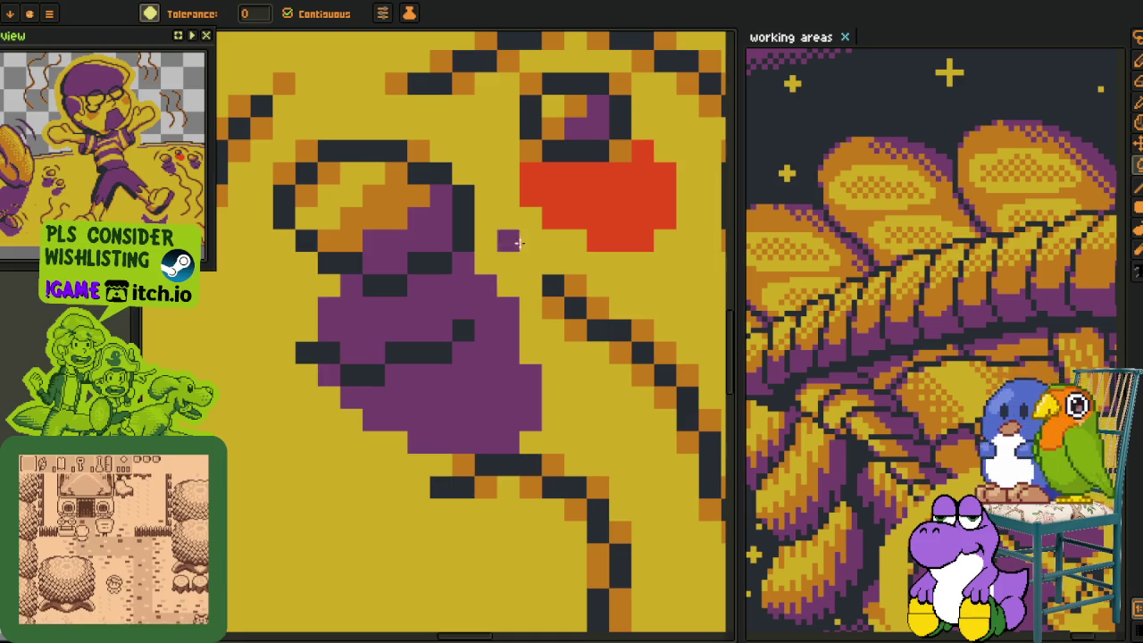
pyautogui.click(553, 218)
pyautogui.scroll(-3, 571, 223)
pyautogui.scroll(-2, 535, 313)
pyautogui.press('i')
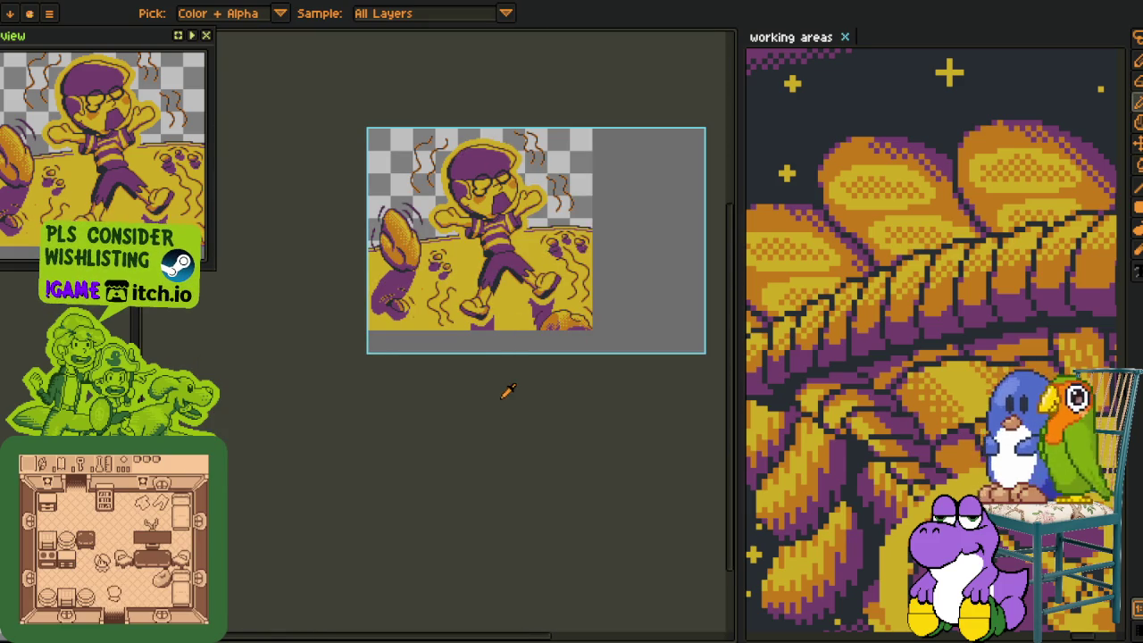
pyautogui.press('Tab')
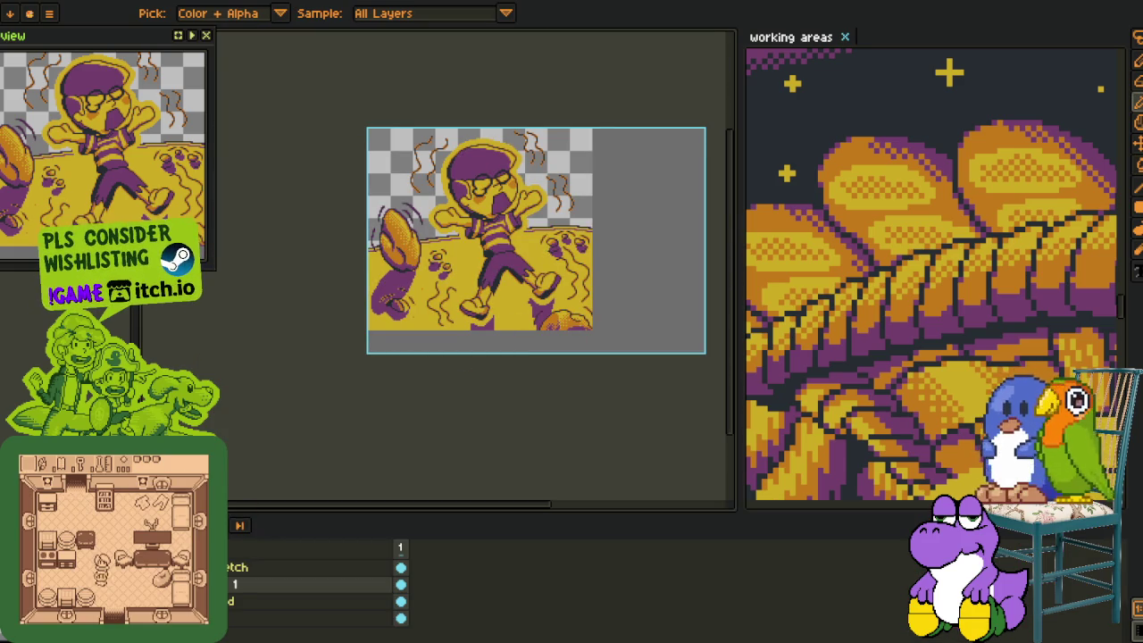
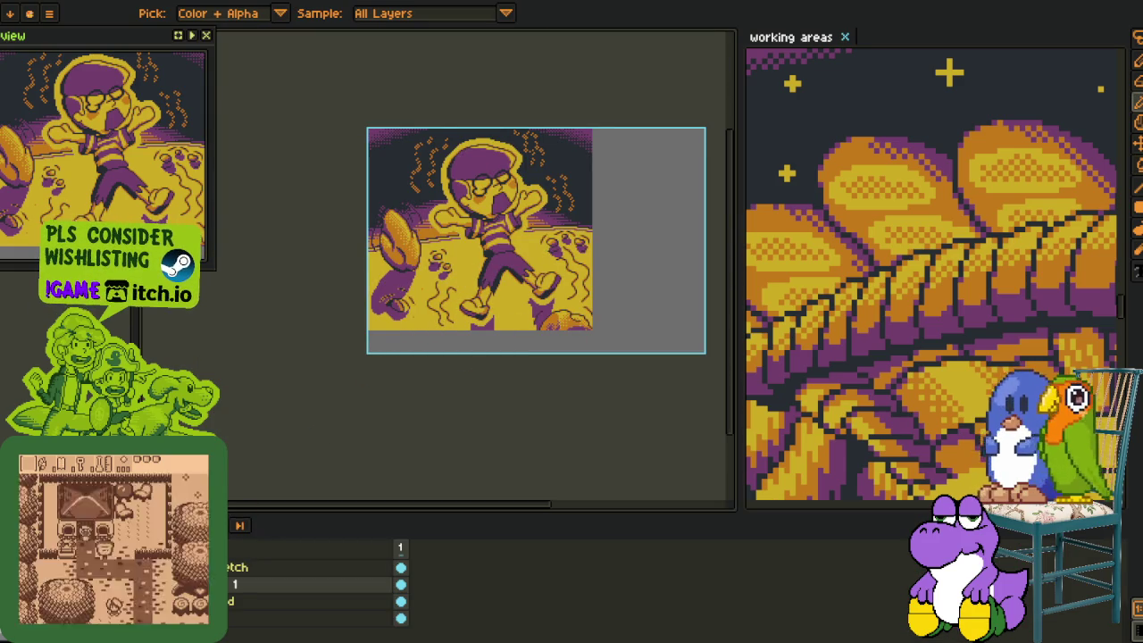
# Move layer 1 up in the stack and merge it into the layer below.
pyautogui.moveTo(230, 630); pyautogui.dragTo(247, 593)
pyautogui.rightClick(248, 589)
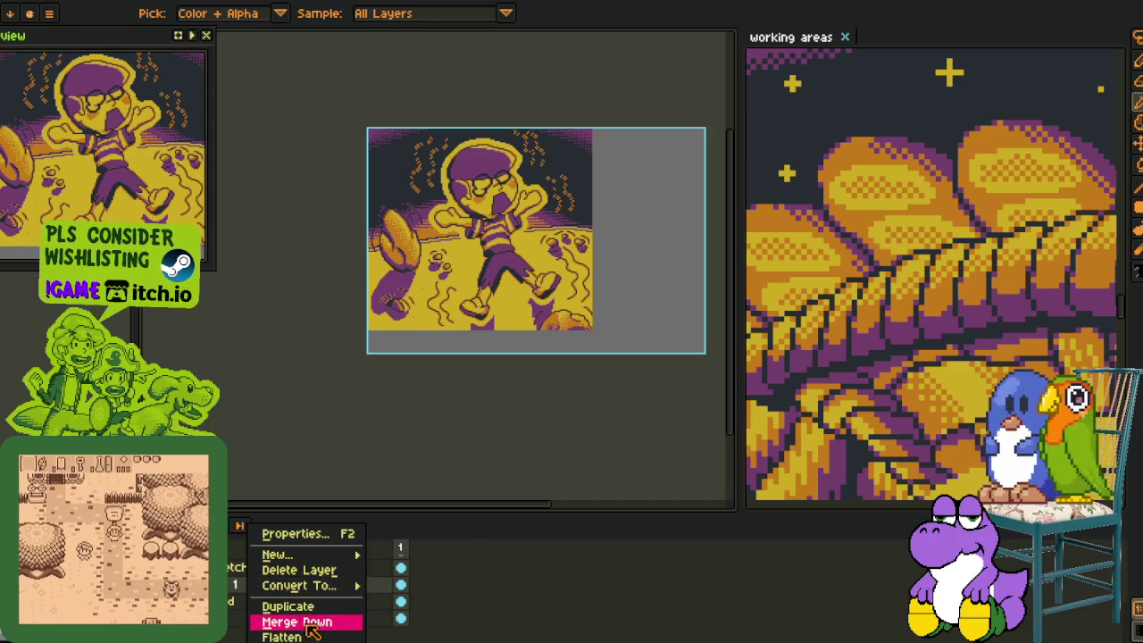
pyautogui.click(319, 618)
# Pick the hand's purple and bucket-fill the stray orange pixels along the hand purple.
pyautogui.scroll(3, 373, 336)
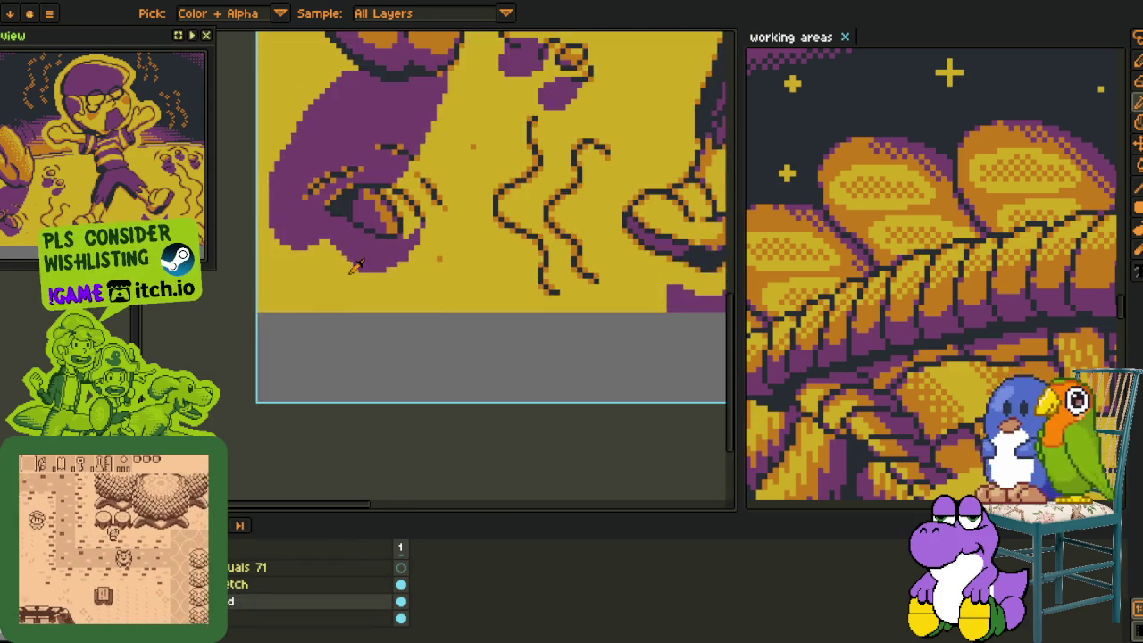
pyautogui.scroll(1, 374, 337)
pyautogui.scroll(2, 374, 337)
pyautogui.scroll(2, 373, 337)
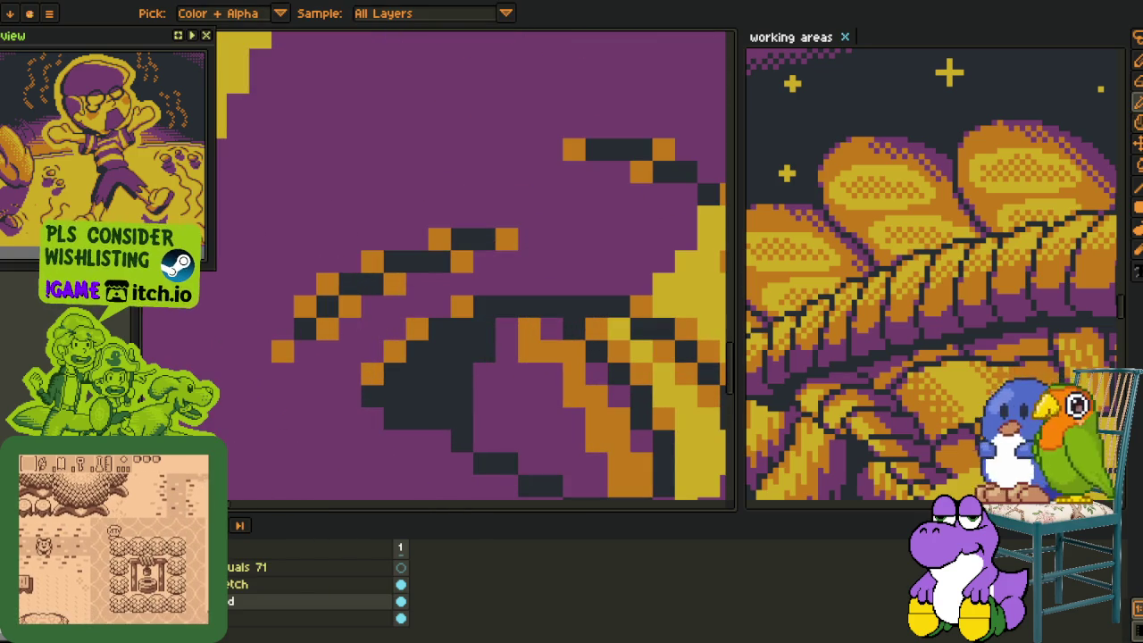
pyautogui.press('g')
pyautogui.click(283, 351)
pyautogui.click(328, 328)
pyautogui.click(350, 306)
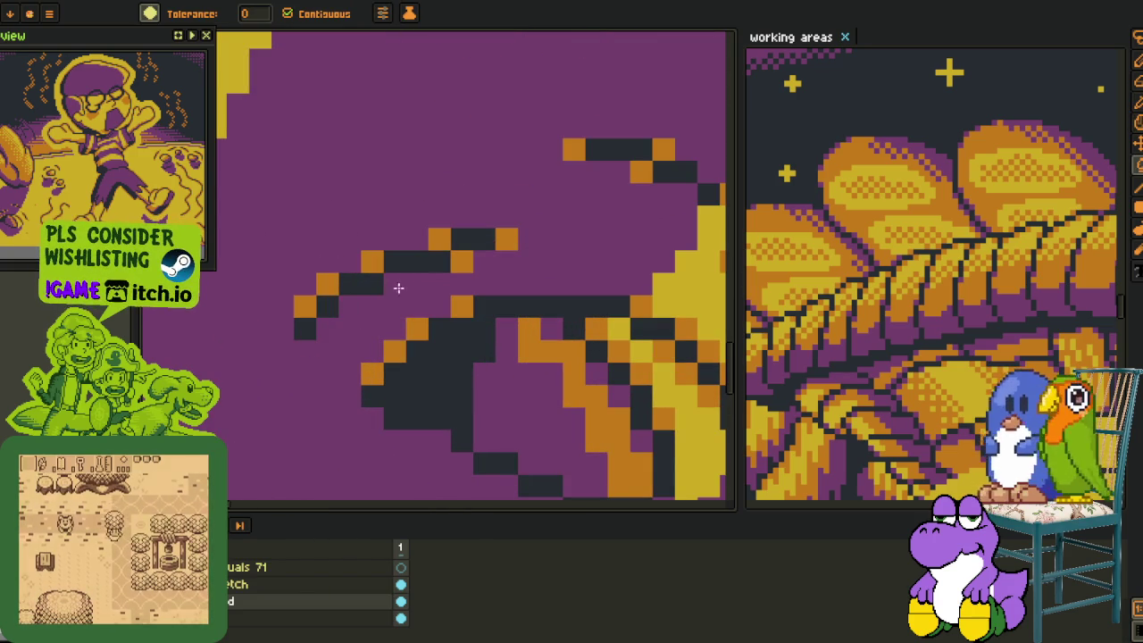
pyautogui.click(395, 283)
pyautogui.click(373, 261)
pyautogui.click(305, 306)
pyautogui.click(456, 264)
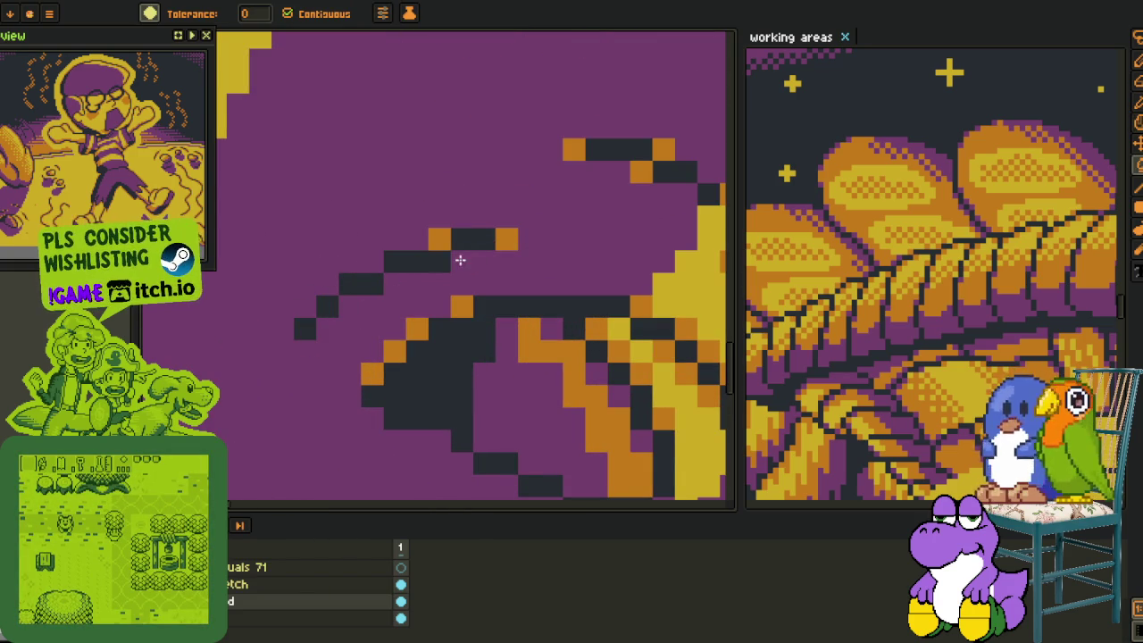
# Fill the orange edge pixels beside the dark strokes purple, undoing one accidental line fill.
pyautogui.click(417, 328)
pyautogui.click(421, 344)
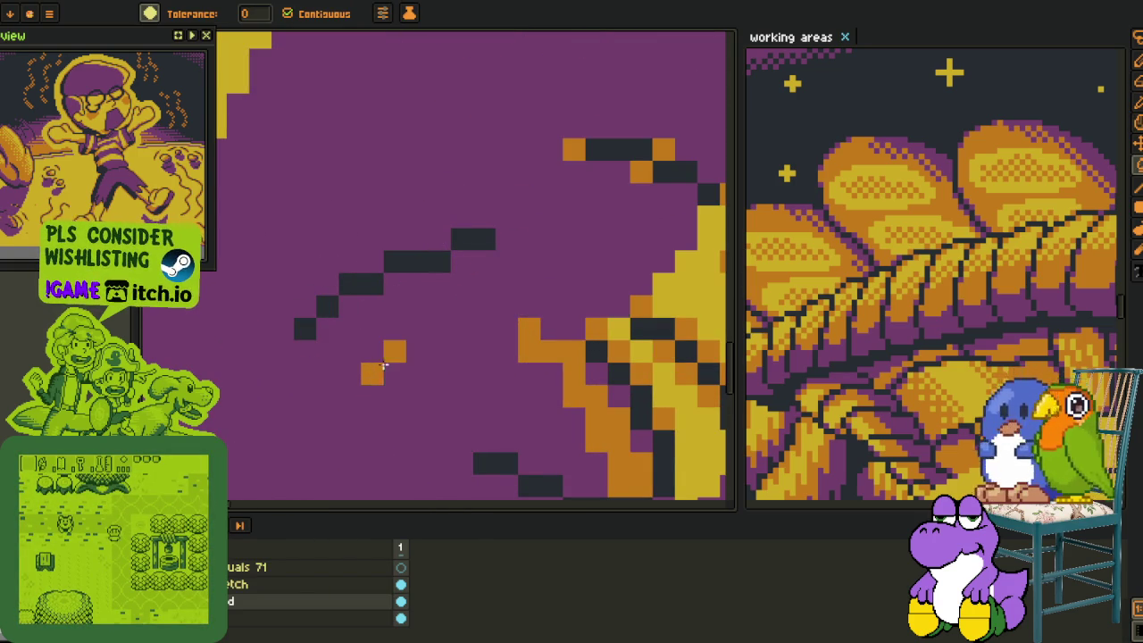
pyautogui.hotkey('ctrl', 'z')
pyautogui.click(373, 373)
pyautogui.click(394, 347)
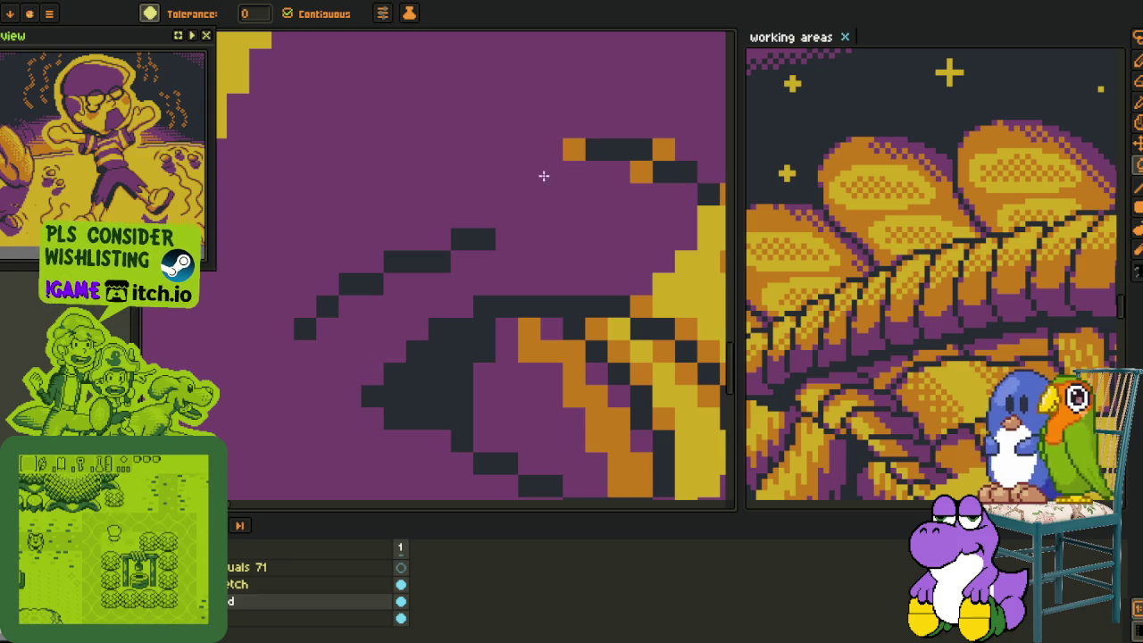
pyautogui.click(573, 149)
pyautogui.click(636, 172)
pyautogui.click(662, 150)
pyautogui.scroll(-2, 581, 268)
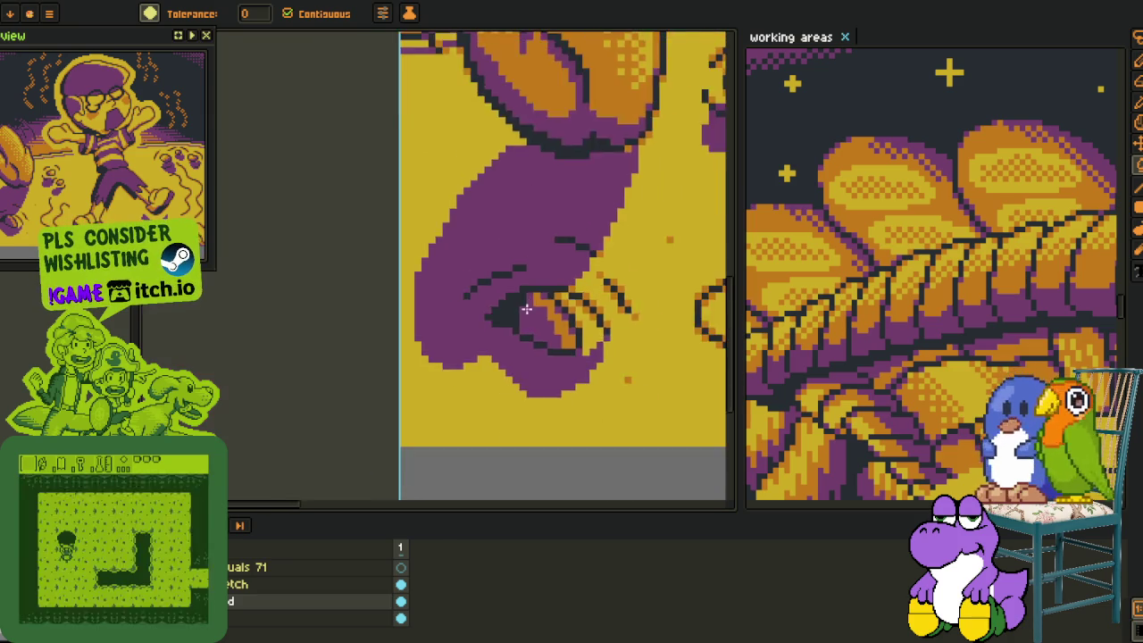
pyautogui.scroll(-2, 509, 375)
pyautogui.scroll(-2, 503, 384)
pyautogui.scroll(-1, 503, 384)
pyautogui.scroll(3, 503, 384)
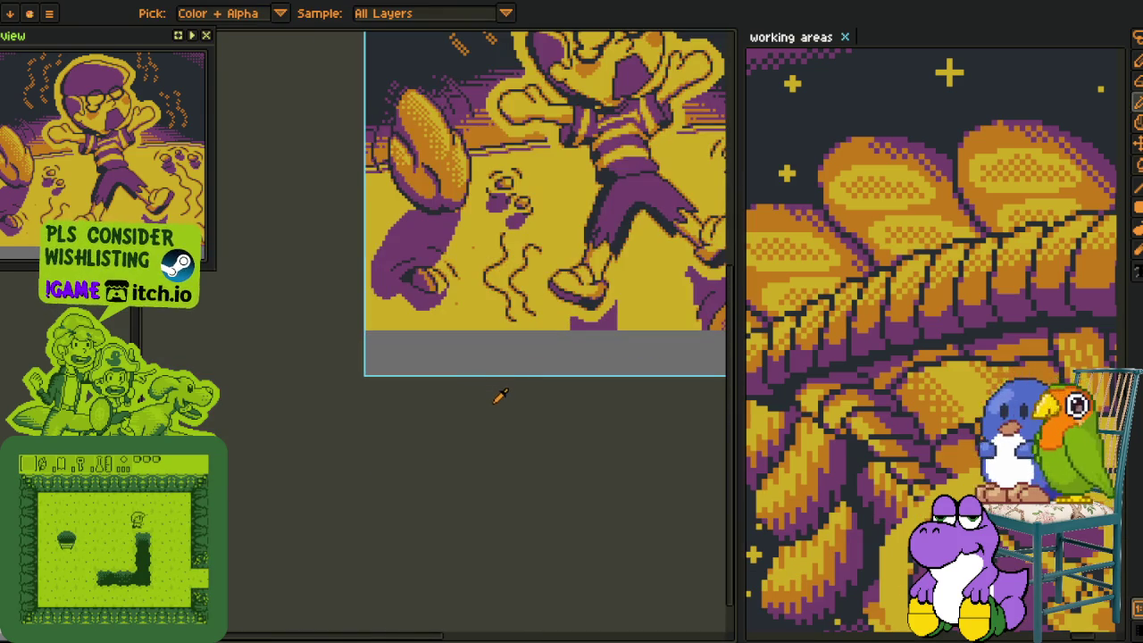
# Pan and zoom around the artwork, fitting the whole illustration in view.
pyautogui.scroll(-1, 498, 395)
pyautogui.moveTo(474, 470)
pyautogui.mouseDown()
pyautogui.moveTo(436, 476)
pyautogui.moveTo(403, 447)
pyautogui.moveTo(395, 465)
pyautogui.mouseUp()
pyautogui.moveTo(471, 474)
pyautogui.mouseDown()
pyautogui.moveTo(431, 490)
pyautogui.moveTo(441, 479)
pyautogui.mouseUp()
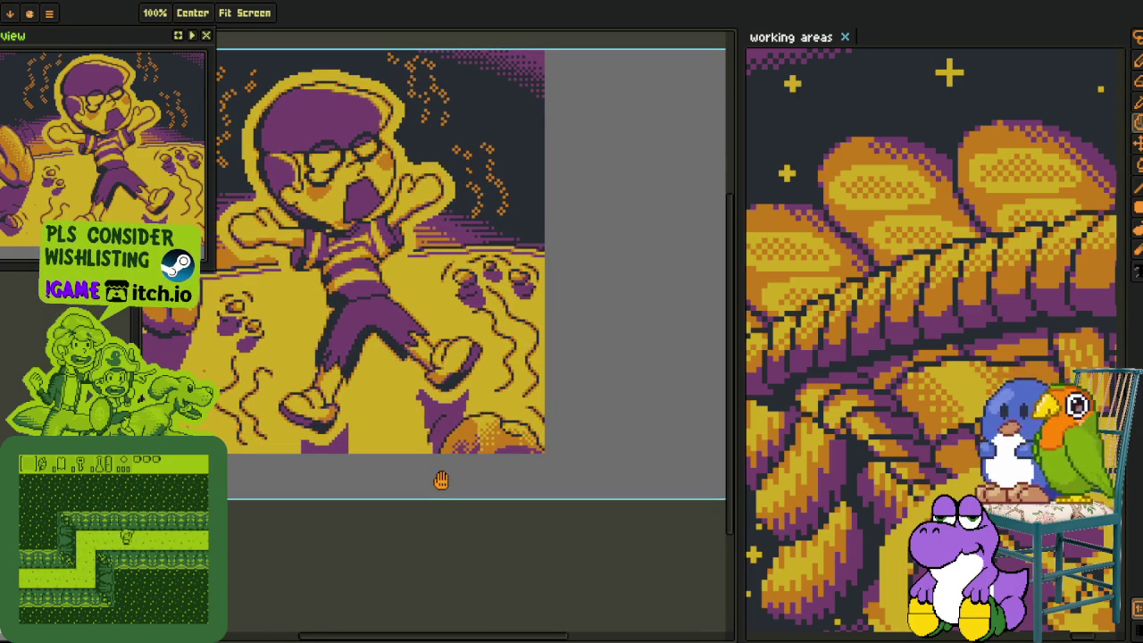
pyautogui.scroll(1, 375, 526)
pyautogui.press('i')
pyautogui.scroll(4, 399, 276)
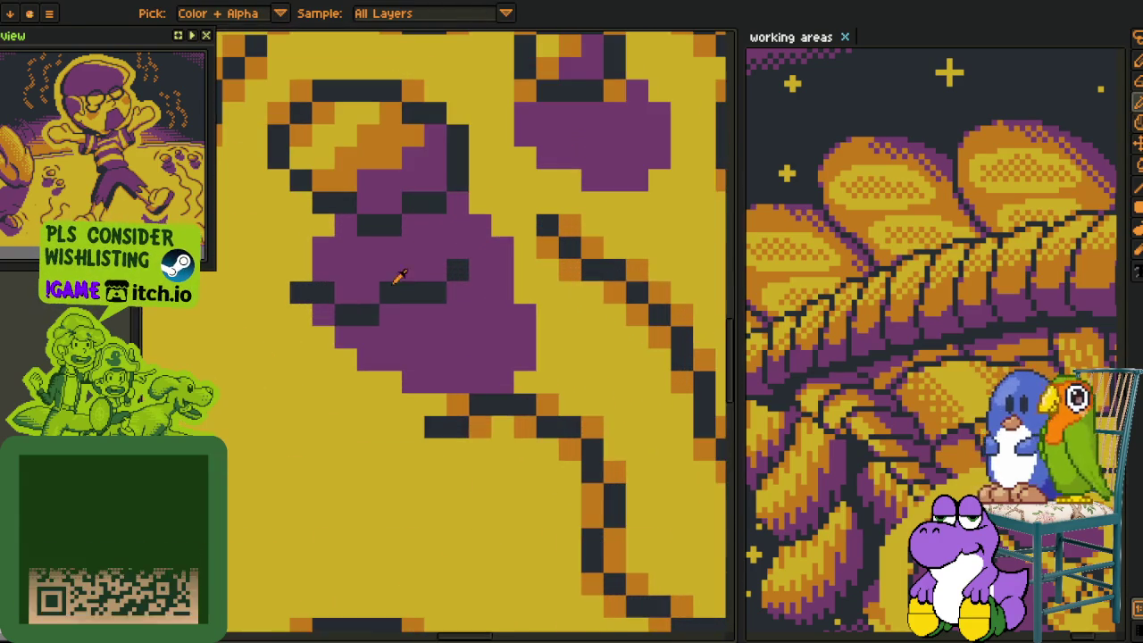
pyautogui.scroll(-4, 419, 472)
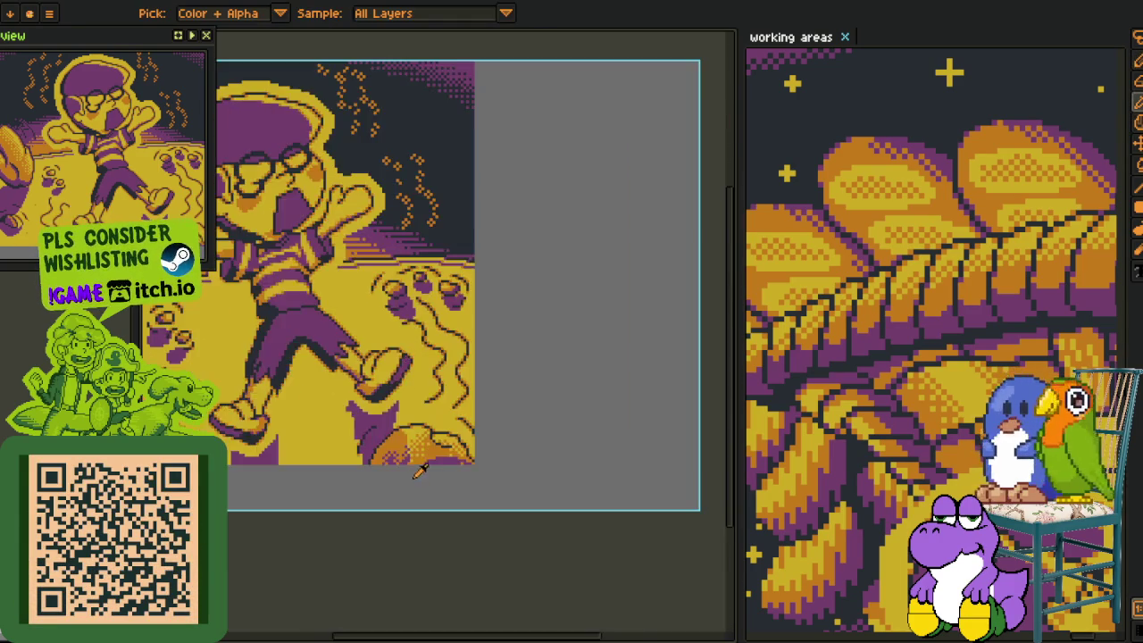
pyautogui.scroll(-2, 420, 471)
pyautogui.hotkey('ctrl', '0')
pyautogui.moveTo(373, 455)
pyautogui.mouseDown()
pyautogui.moveTo(366, 426)
pyautogui.moveTo(417, 478)
pyautogui.mouseUp()
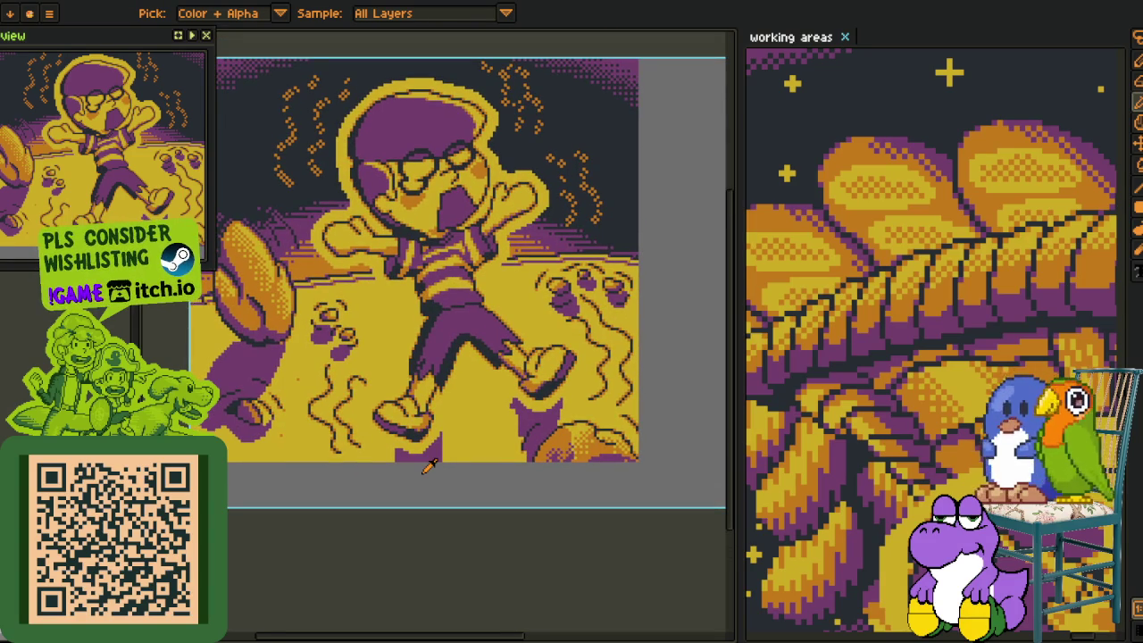
pyautogui.scroll(-2, 429, 467)
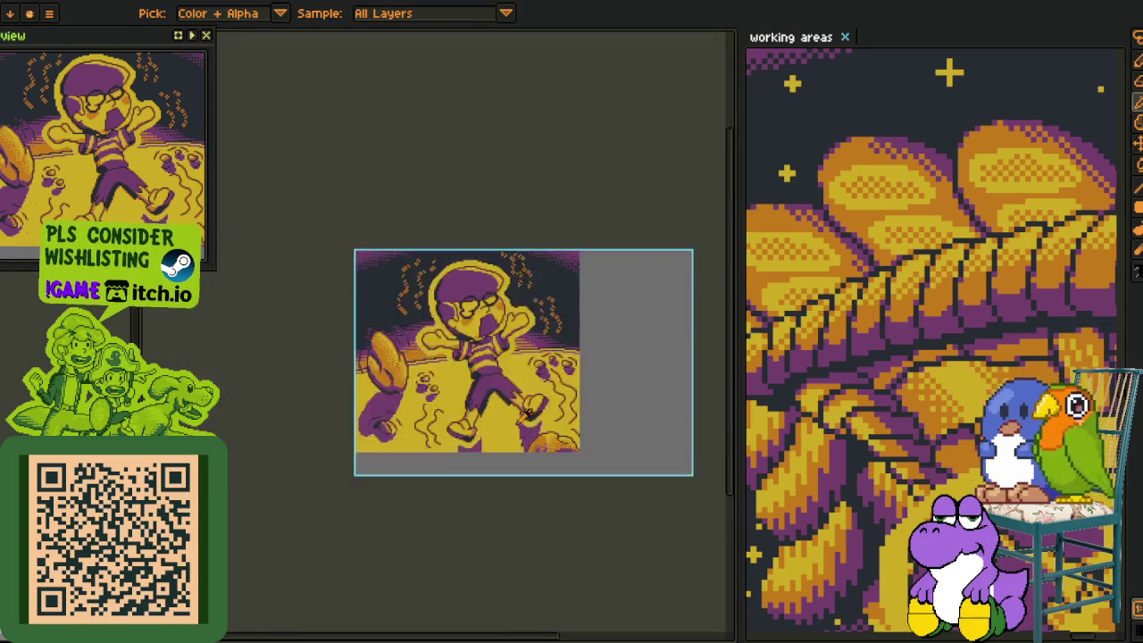
pyautogui.moveTo(535, 419); pyautogui.dragTo(528, 456)
pyautogui.press('space')
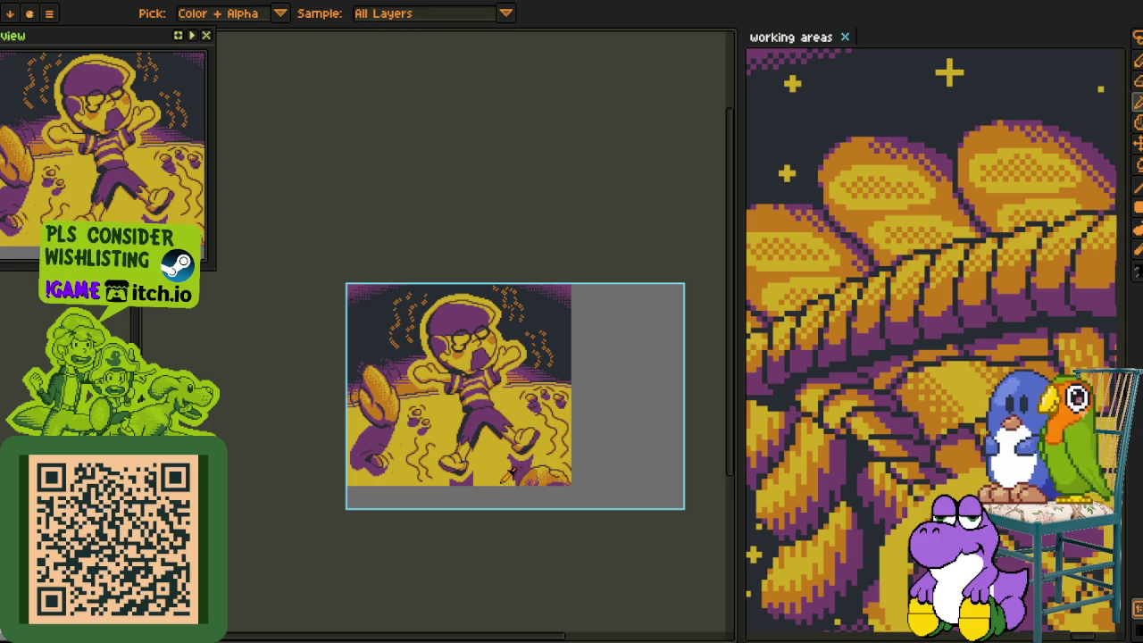
pyautogui.scroll(2, 412, 498)
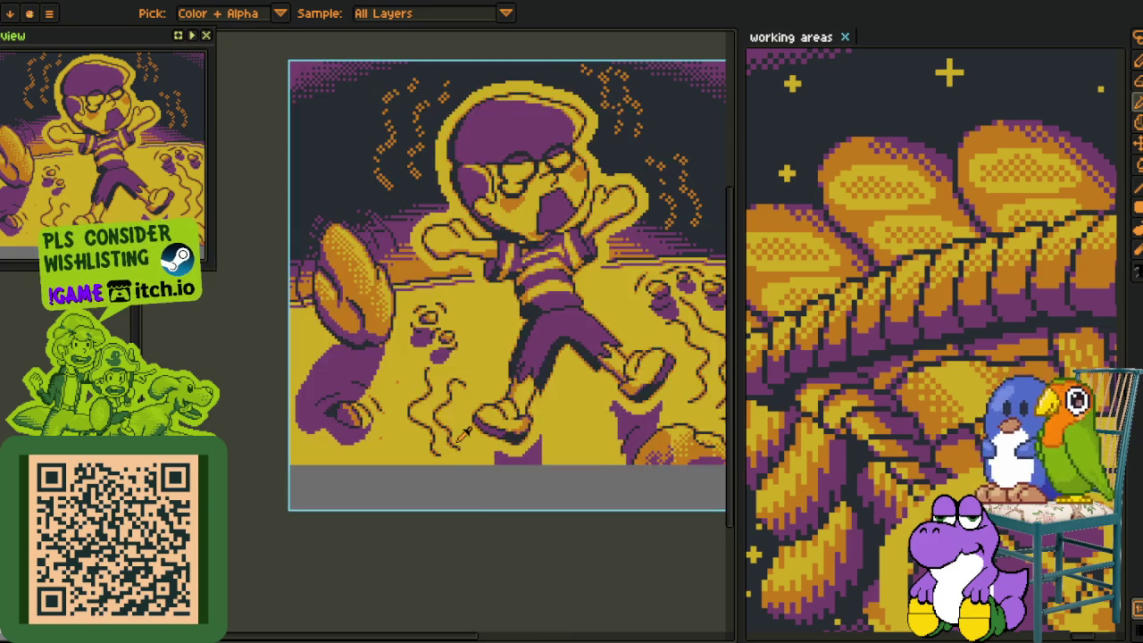
pyautogui.moveTo(455, 446); pyautogui.dragTo(417, 483)
# Show the timeline and expand the group containing lines, version_2 and unused.
pyautogui.press('Tab')
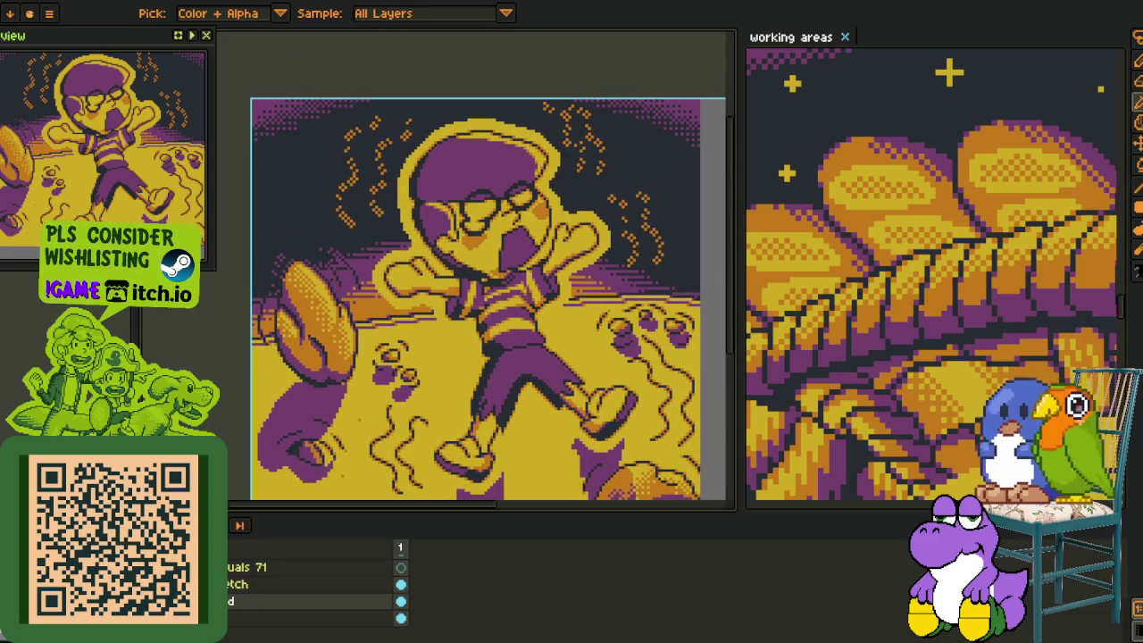
pyautogui.scroll(1, 312, 589)
pyautogui.scroll(1, 313, 589)
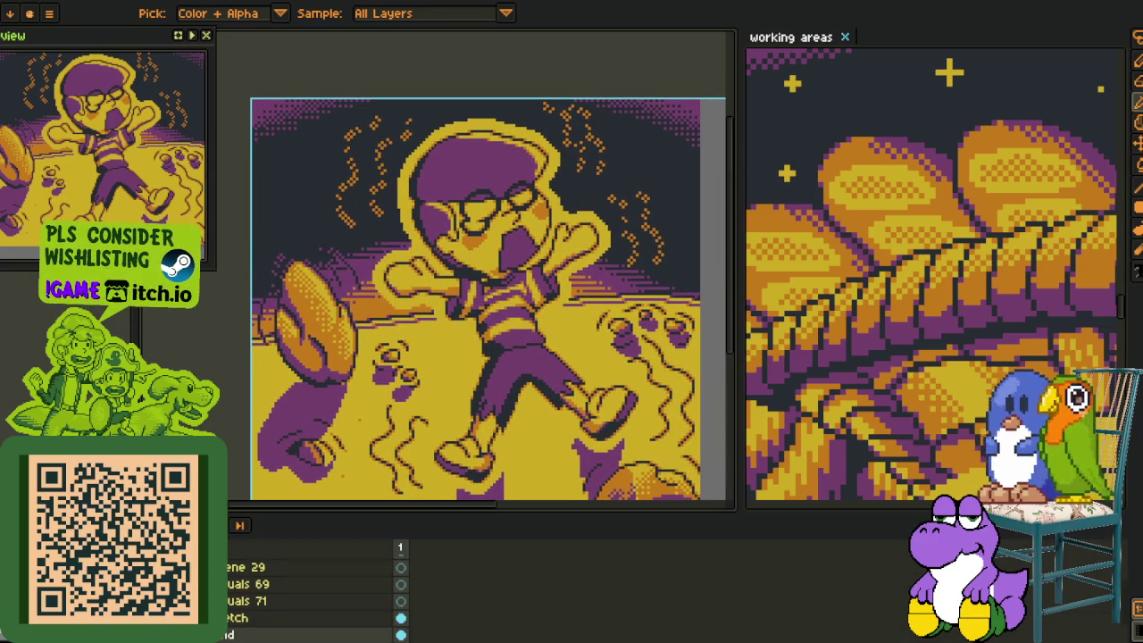
pyautogui.click(214, 584)
pyautogui.scroll(-1, 313, 590)
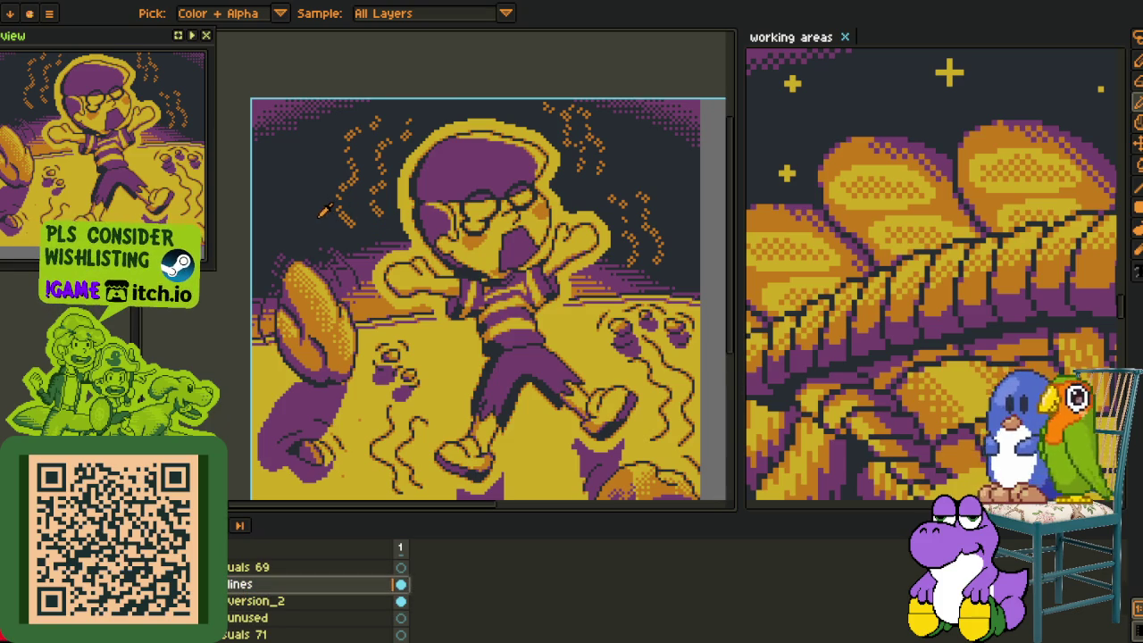
# Cancel a Replace Color preview and marquee-select the area around the boy's head.
pyautogui.hotkey('shift', 'r')
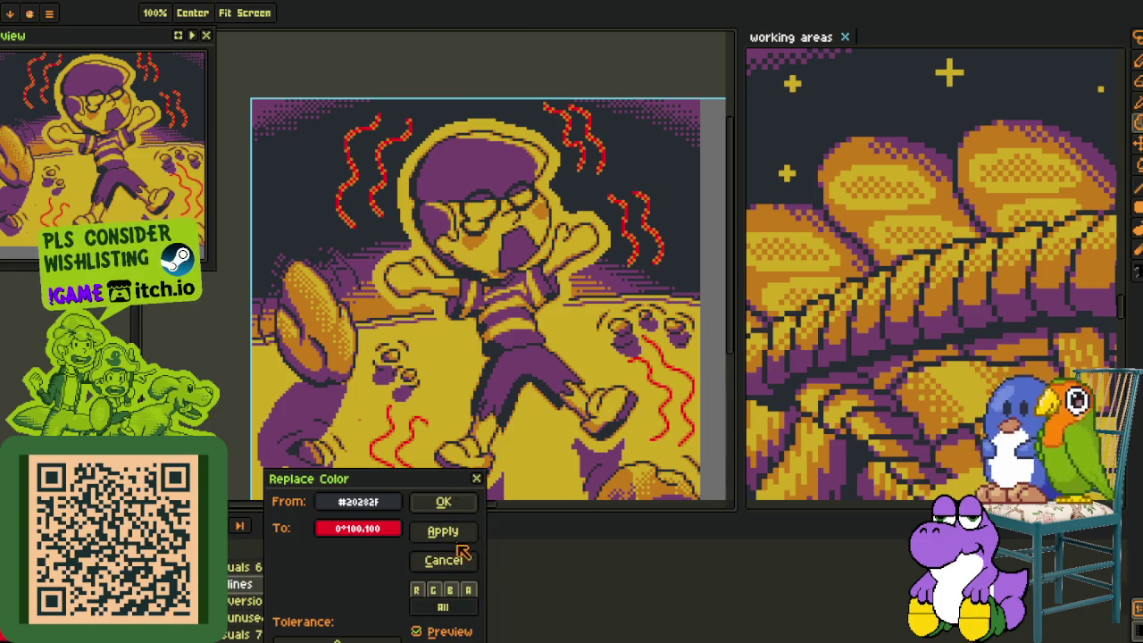
pyautogui.click(451, 561)
pyautogui.press('m')
pyautogui.moveTo(306, 98); pyautogui.dragTo(693, 279)
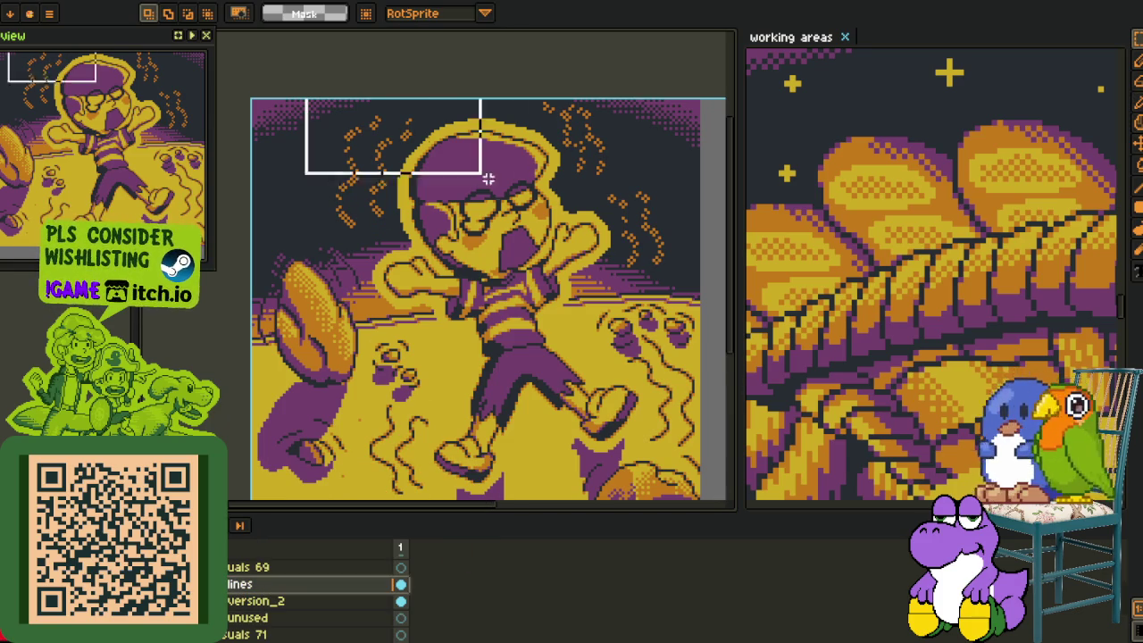
# Pick a layer in the working areas sprite, then return to the boy illustration.
pyautogui.click(787, 316)
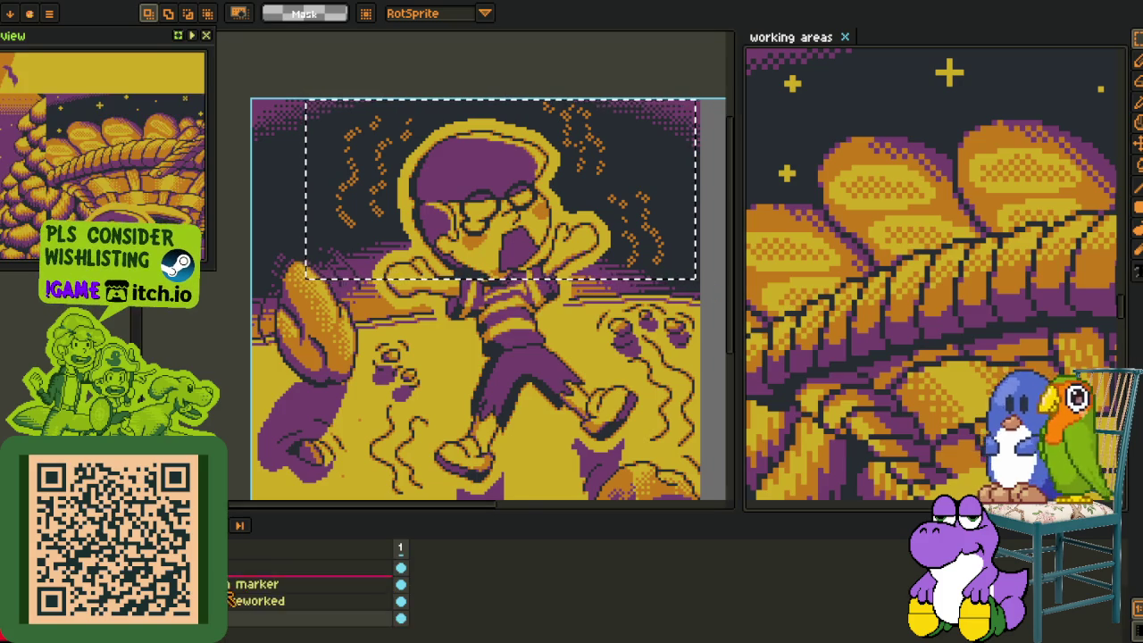
pyautogui.click(267, 597)
pyautogui.scroll(-1, 313, 584)
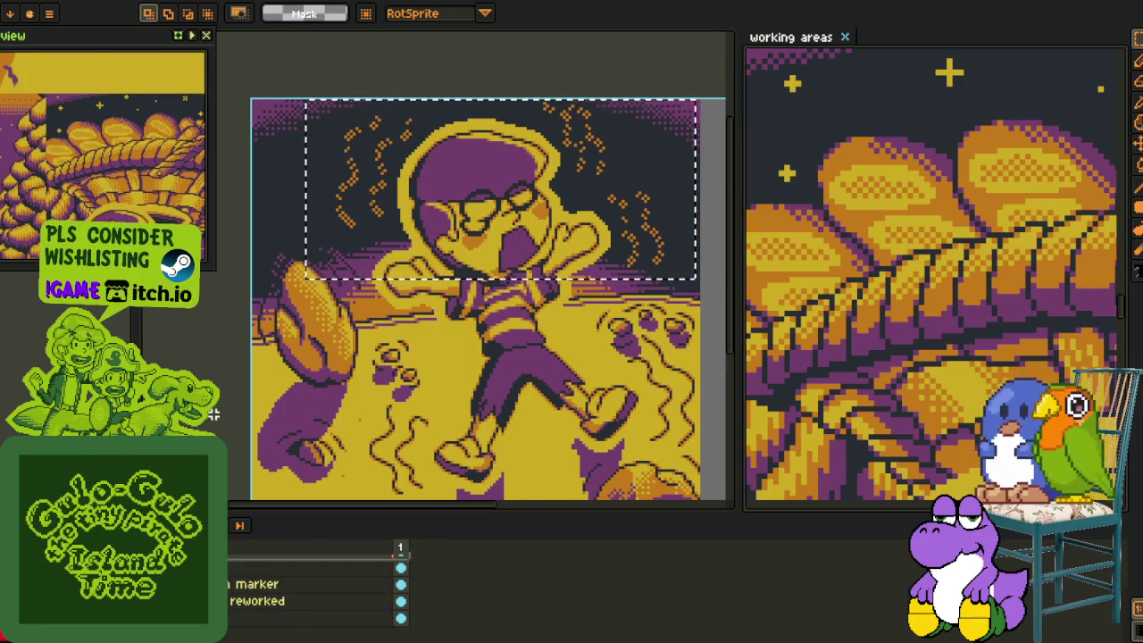
pyautogui.click(482, 375)
pyautogui.scroll(-4, 313, 590)
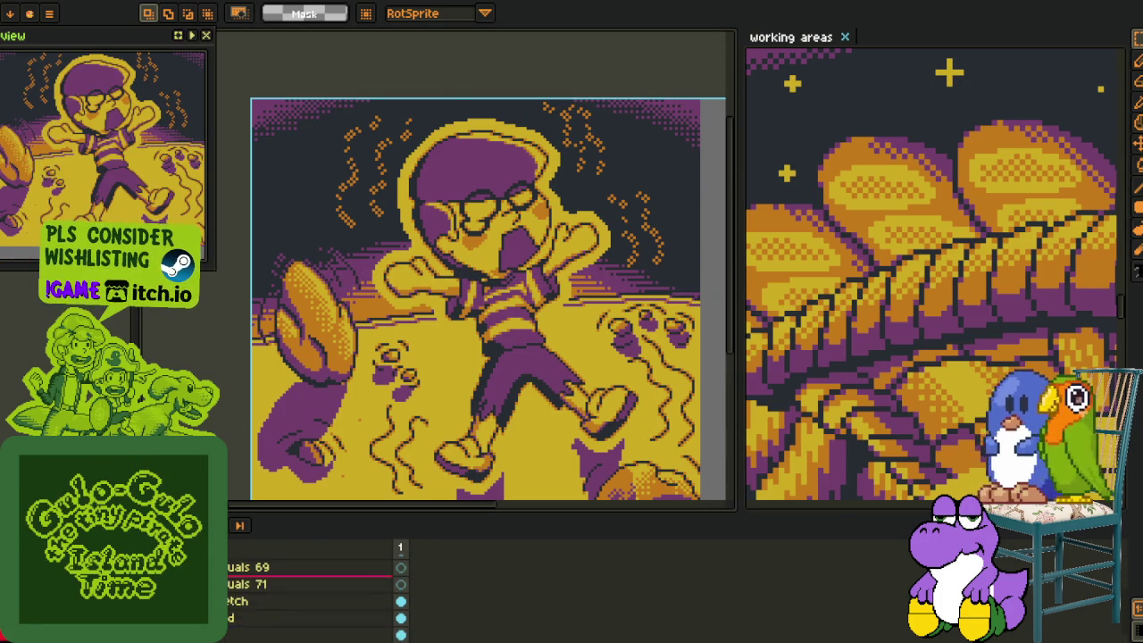
pyautogui.scroll(-3, 345, 286)
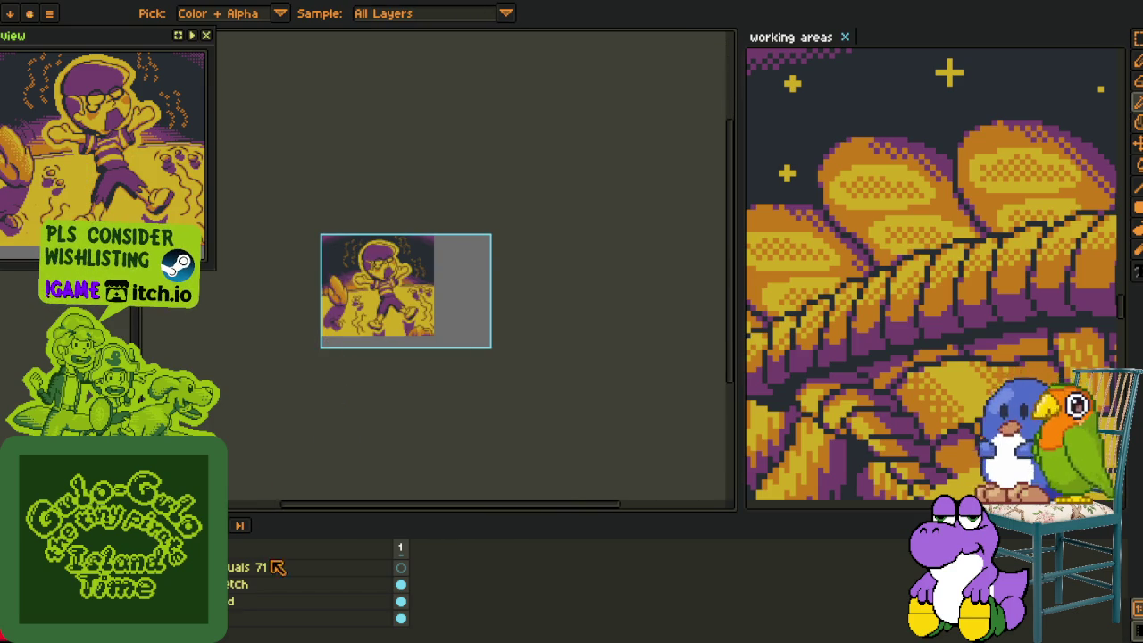
# Delete the layer just below the sketch layer from the timeline.
pyautogui.rightClick(234, 601)
pyautogui.moveTo(261, 554)
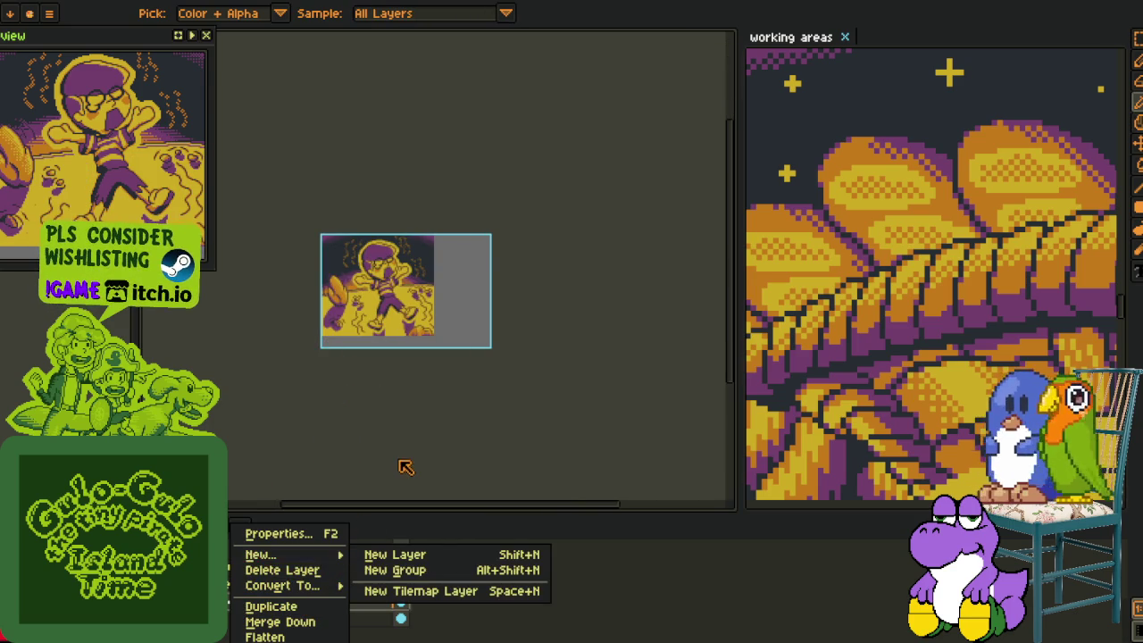
pyautogui.click(426, 544)
pyautogui.rightClick(286, 602)
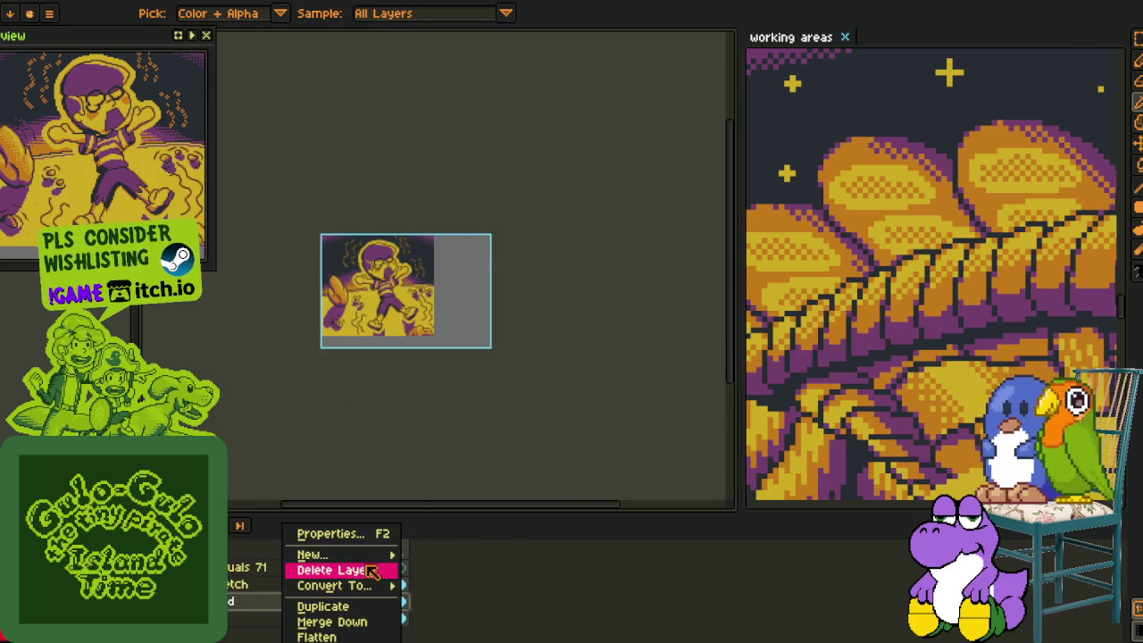
pyautogui.click(447, 555)
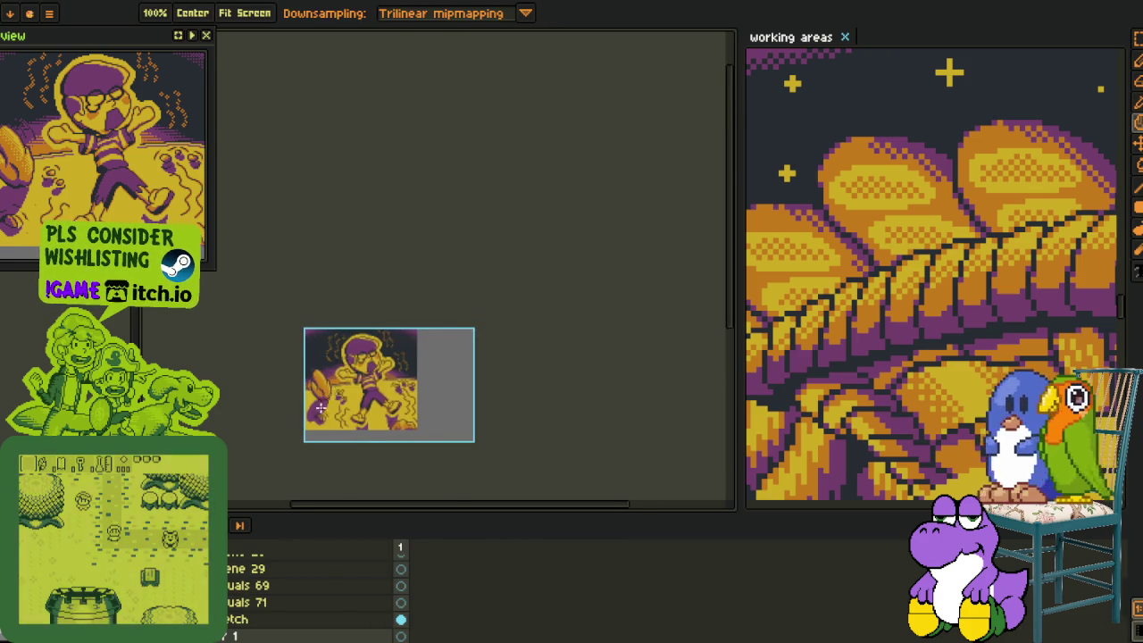
pyautogui.scroll(5, 323, 404)
pyautogui.moveTo(321, 407); pyautogui.dragTo(295, 420)
# Draw a red ellipse guide across the ground around the character.
pyautogui.scroll(-5, 268, 438)
pyautogui.scroll(5, 245, 446)
pyautogui.moveTo(243, 447); pyautogui.dragTo(250, 362)
pyautogui.hotkey('shift', 'e')
pyautogui.moveTo(192, 384); pyautogui.dragTo(696, 552)
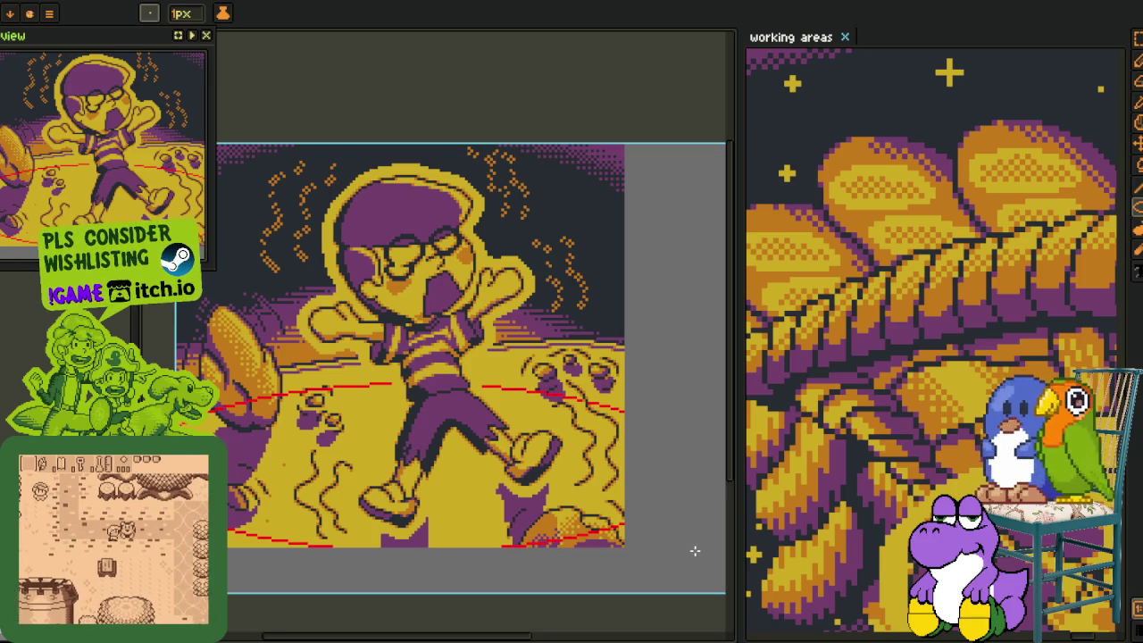
# Bucket-fill the ground area below the red line near the feet.
pyautogui.scroll(-3, 486, 523)
pyautogui.scroll(-1, 480, 500)
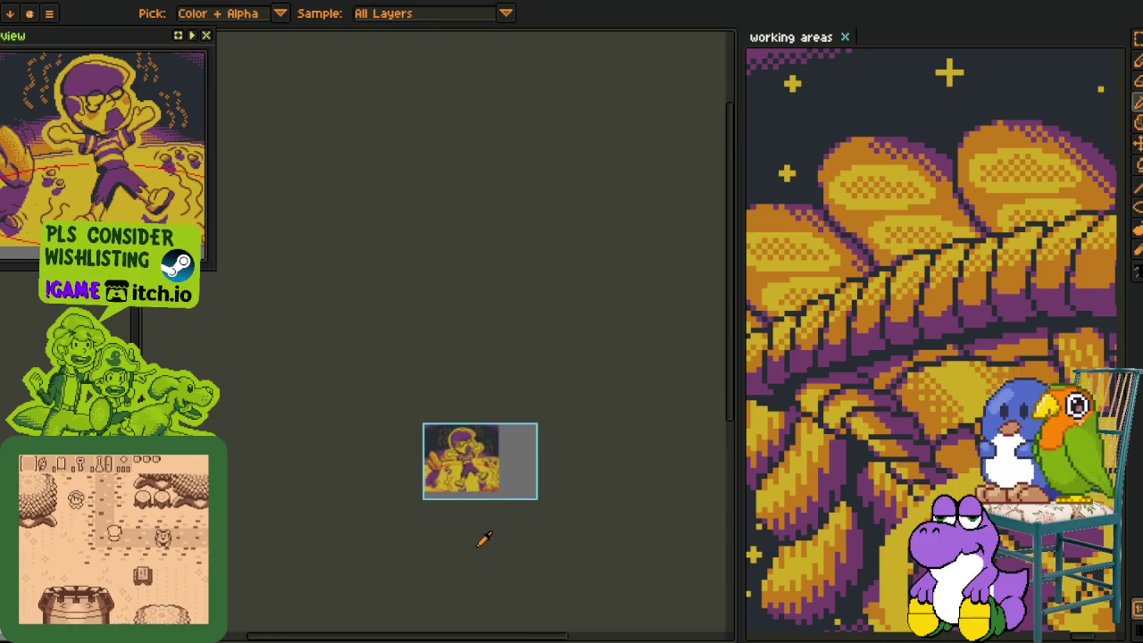
pyautogui.scroll(3, 445, 466)
pyautogui.hscroll(5, 352, 493)
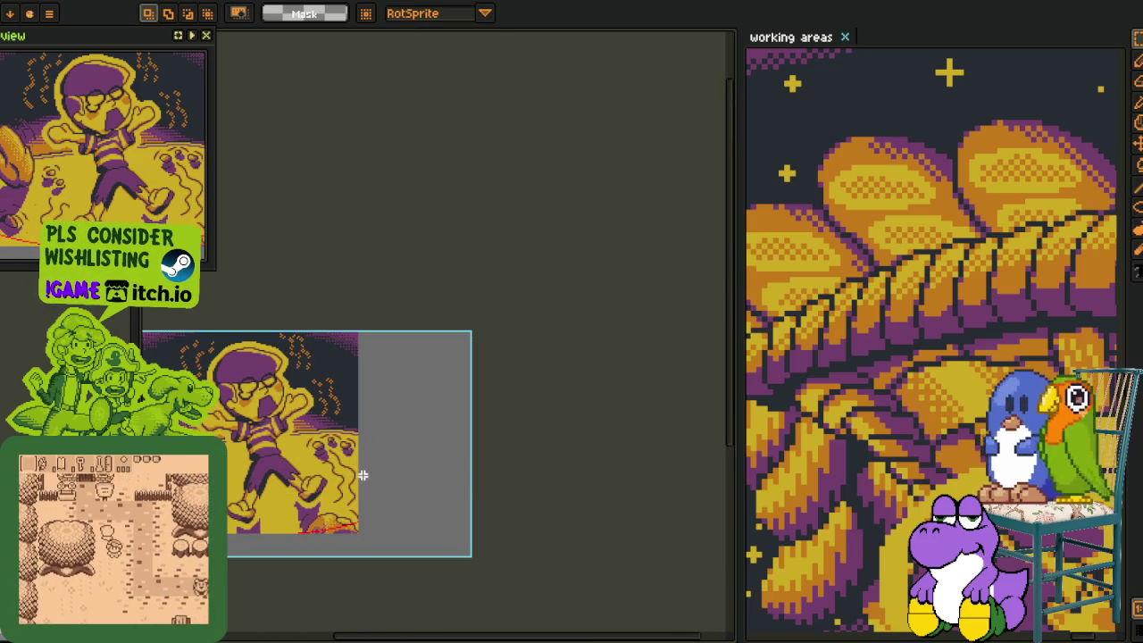
pyautogui.scroll(-5, 359, 366)
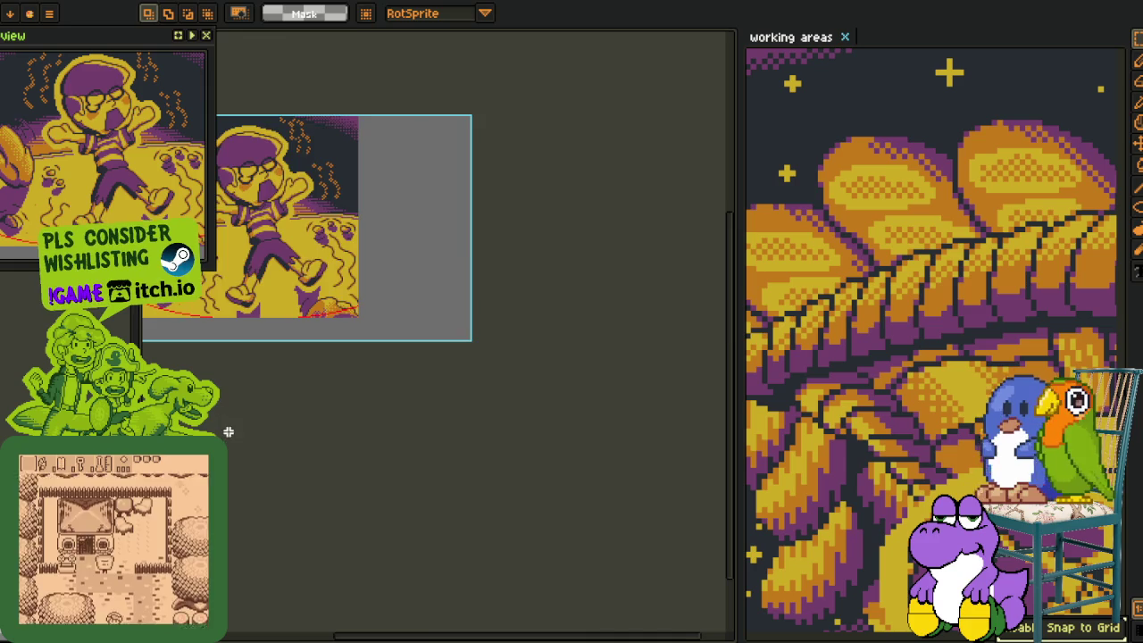
pyautogui.scroll(3, 339, 248)
pyautogui.moveTo(340, 248); pyautogui.dragTo(339, 429)
pyautogui.scroll(2, 339, 438)
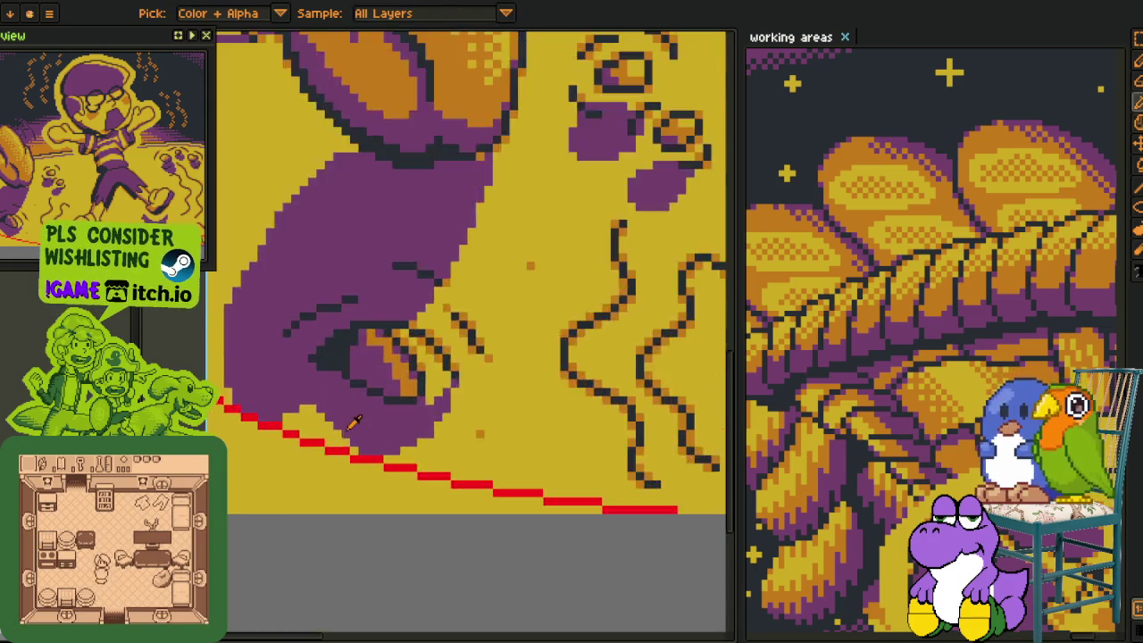
pyautogui.scroll(2, 340, 447)
pyautogui.press('g')
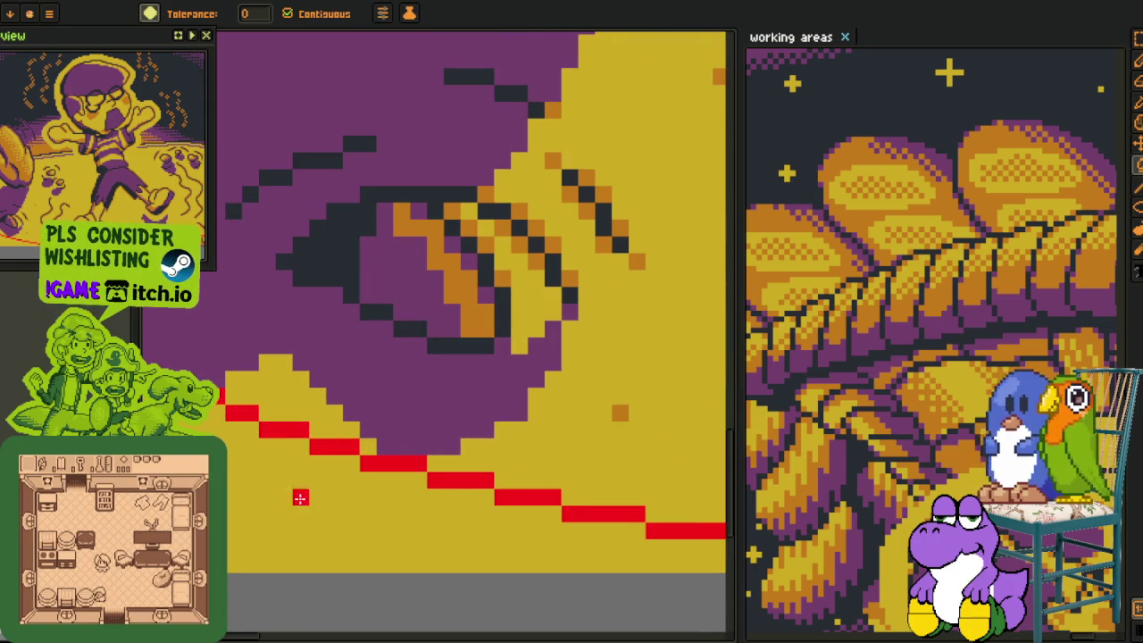
pyautogui.click(298, 498)
# Select a rectangular block of the ground near the bottom edge.
pyautogui.scroll(-3, 539, 472)
pyautogui.scroll(2, 444, 418)
pyautogui.scroll(2, 444, 418)
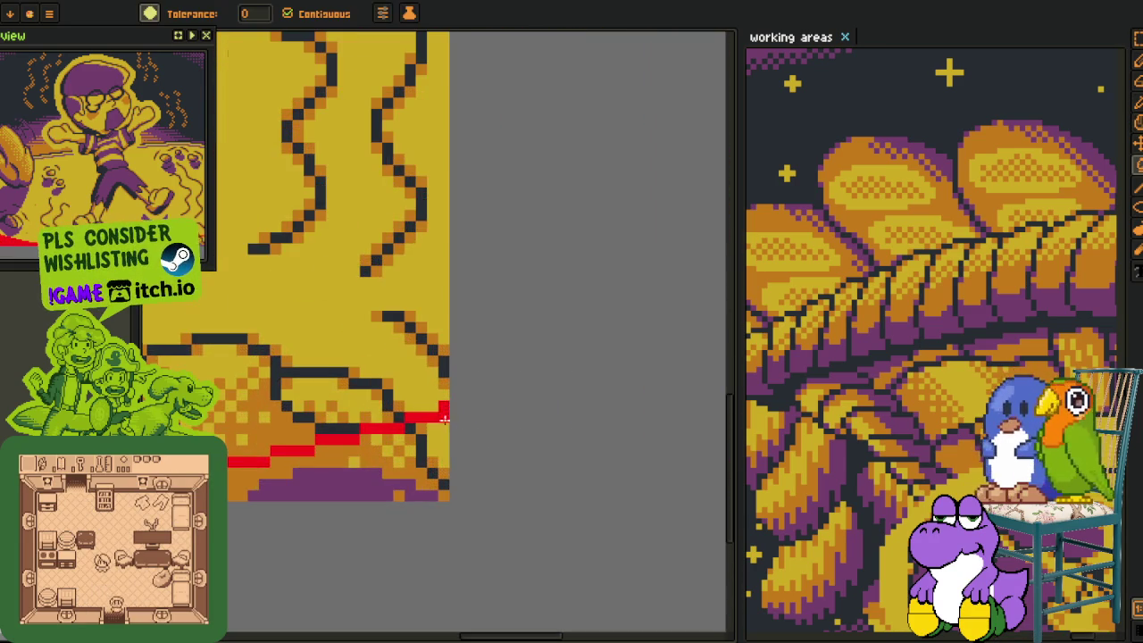
pyautogui.scroll(-2, 436, 436)
pyautogui.press('m')
pyautogui.scroll(1, 442, 437)
pyautogui.scroll(1, 451, 438)
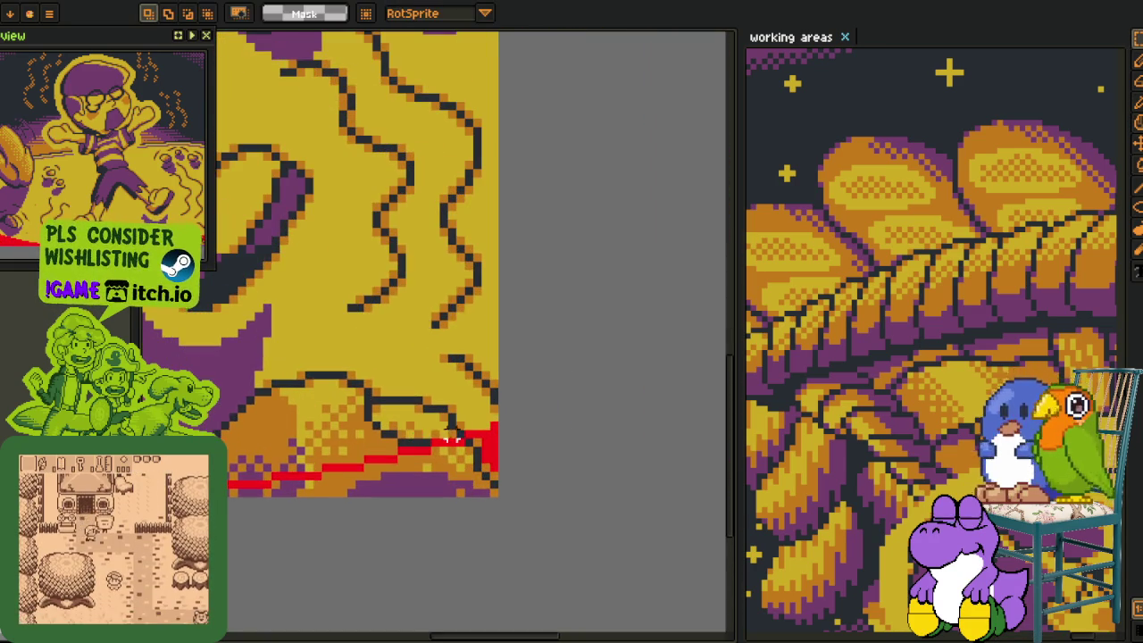
pyautogui.moveTo(451, 438)
pyautogui.mouseDown()
pyautogui.moveTo(425, 585)
pyautogui.moveTo(413, 556)
pyautogui.mouseUp()
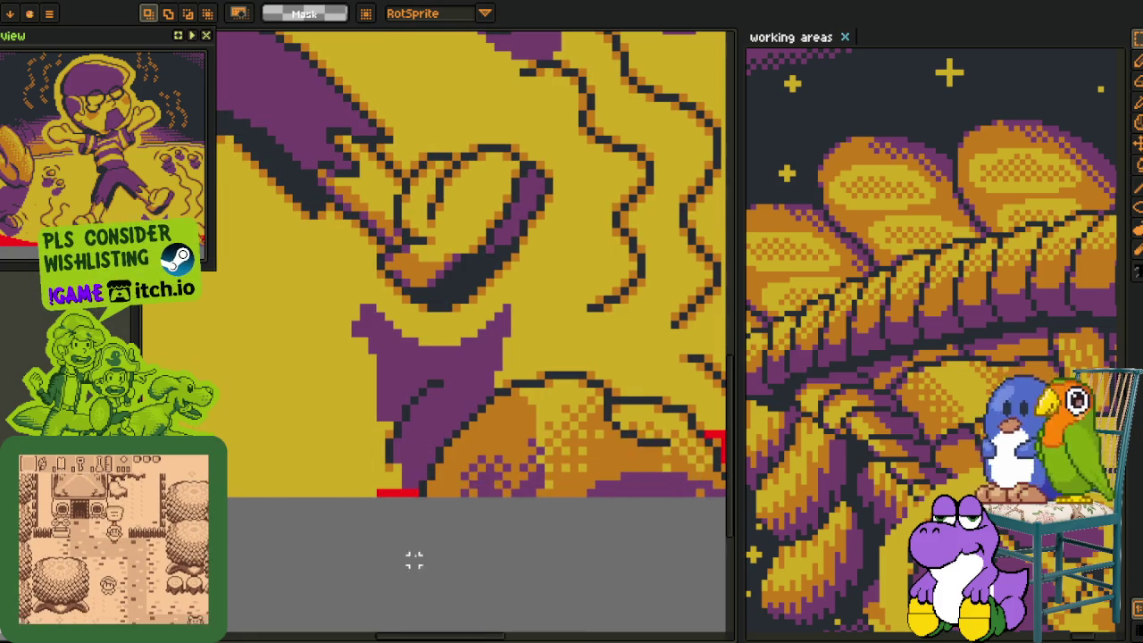
pyautogui.scroll(2, 401, 498)
# Inspect the ground's bottom edge, switching between pencil, pan and fill tools.
pyautogui.press('b')
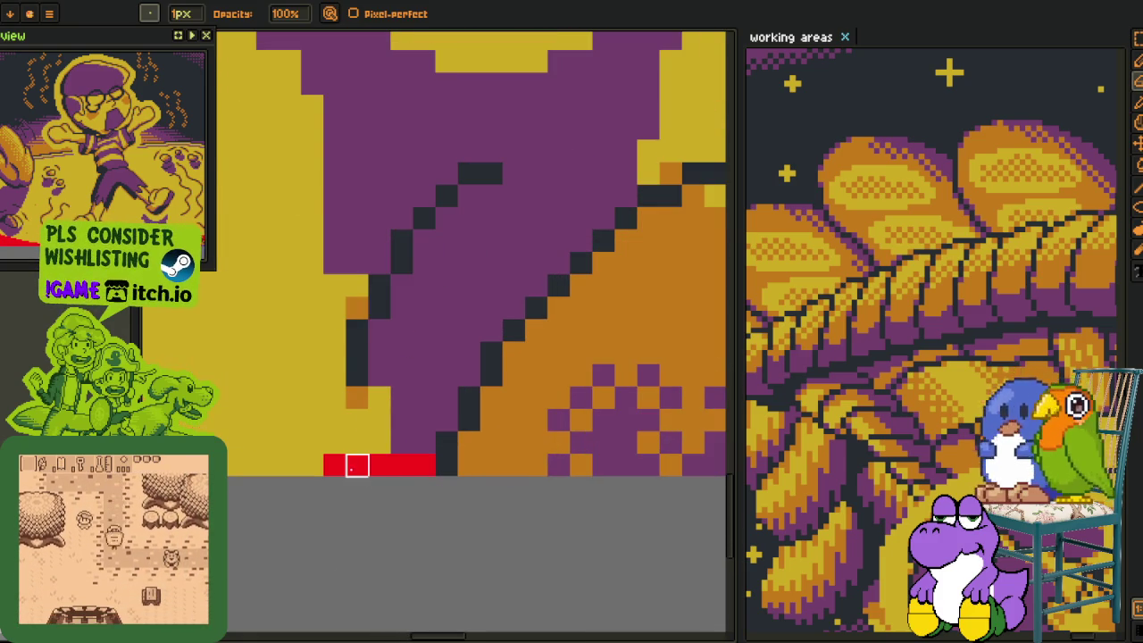
pyautogui.scroll(-2, 362, 466)
pyautogui.scroll(-2, 411, 469)
pyautogui.press('h')
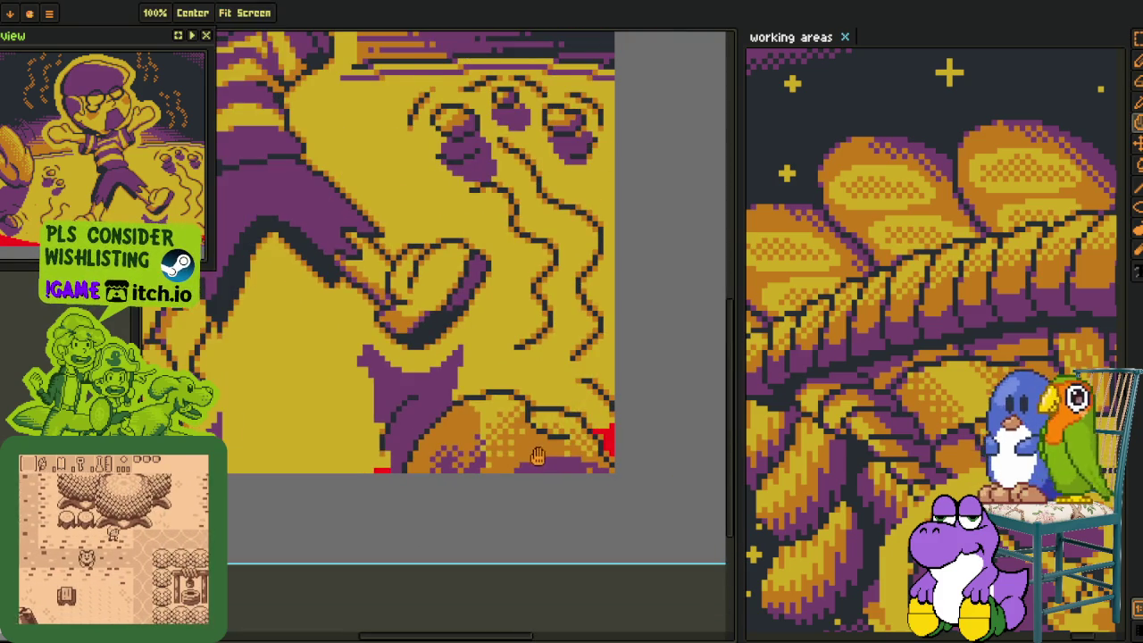
pyautogui.scroll(2, 537, 455)
pyautogui.scroll(2, 527, 429)
pyautogui.scroll(-4, 453, 443)
pyautogui.press('b')
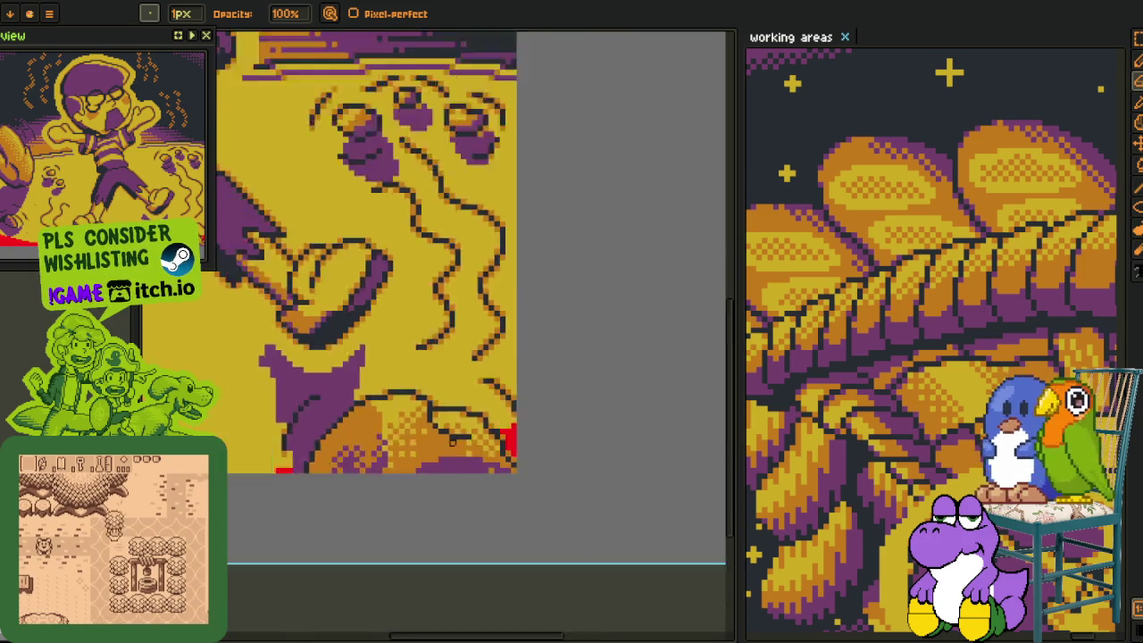
pyautogui.scroll(-2, 452, 442)
pyautogui.press('h')
pyautogui.press('b')
pyautogui.scroll(2, 509, 362)
pyautogui.press('i')
pyautogui.scroll(1, 509, 362)
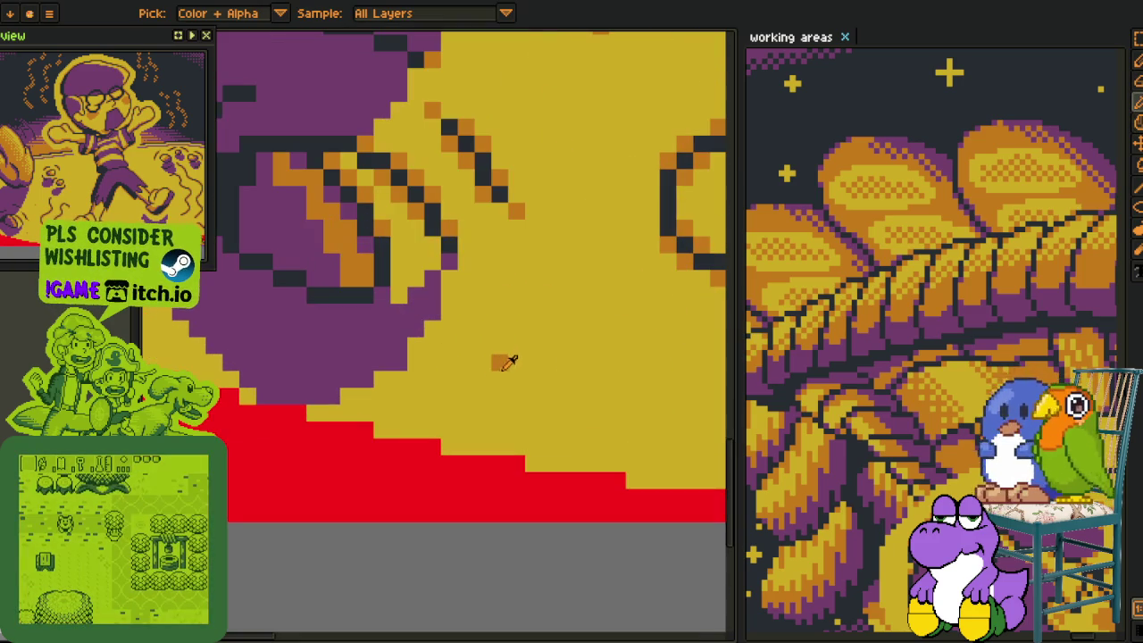
pyautogui.press('g')
pyautogui.scroll(-2, 505, 359)
pyautogui.press('h')
pyautogui.scroll(2, 406, 419)
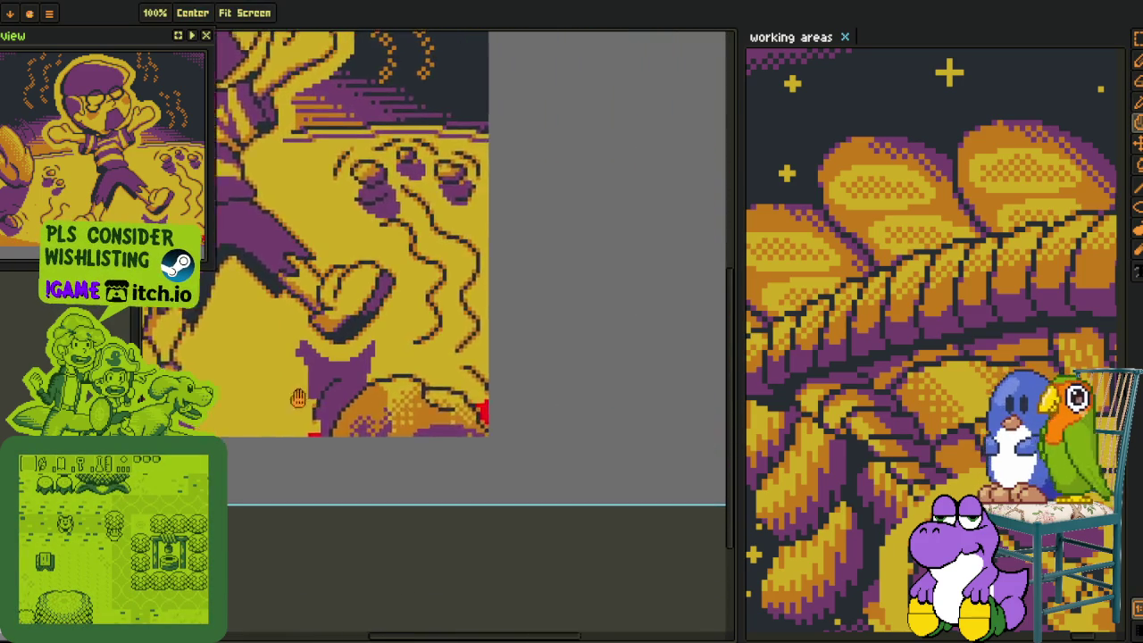
pyautogui.press('g')
pyautogui.scroll(-2, 406, 419)
pyautogui.press('h')
pyautogui.scroll(2, 300, 417)
pyautogui.press('g')
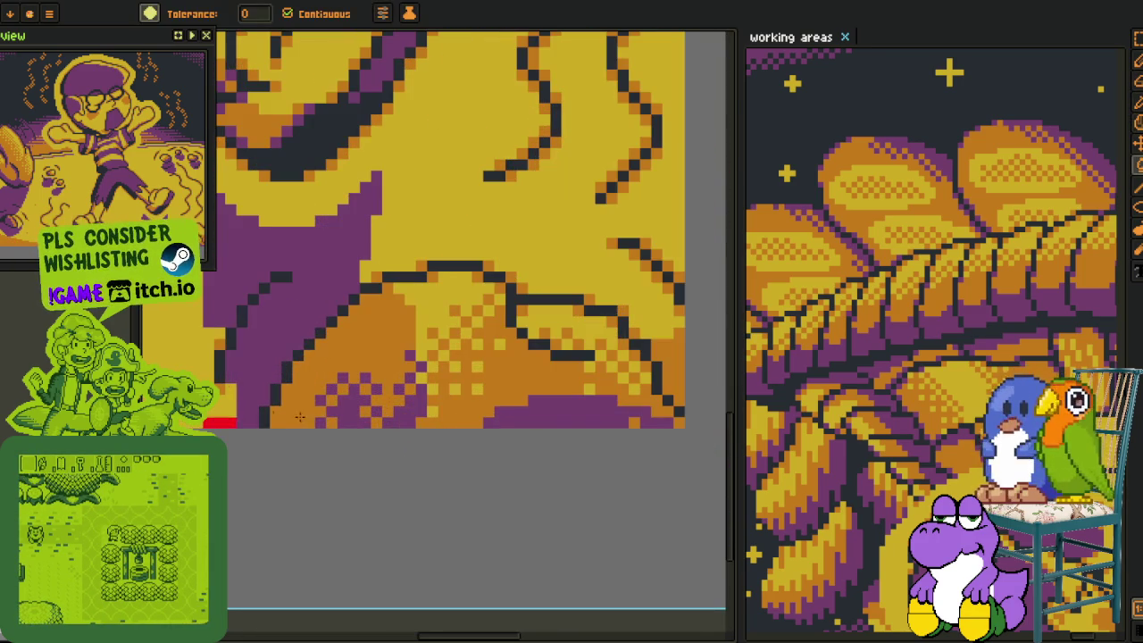
# Paint a purple pixel at the right edge of the orange ground.
pyautogui.press('i')
pyautogui.scroll(2, 602, 354)
pyautogui.press('b')
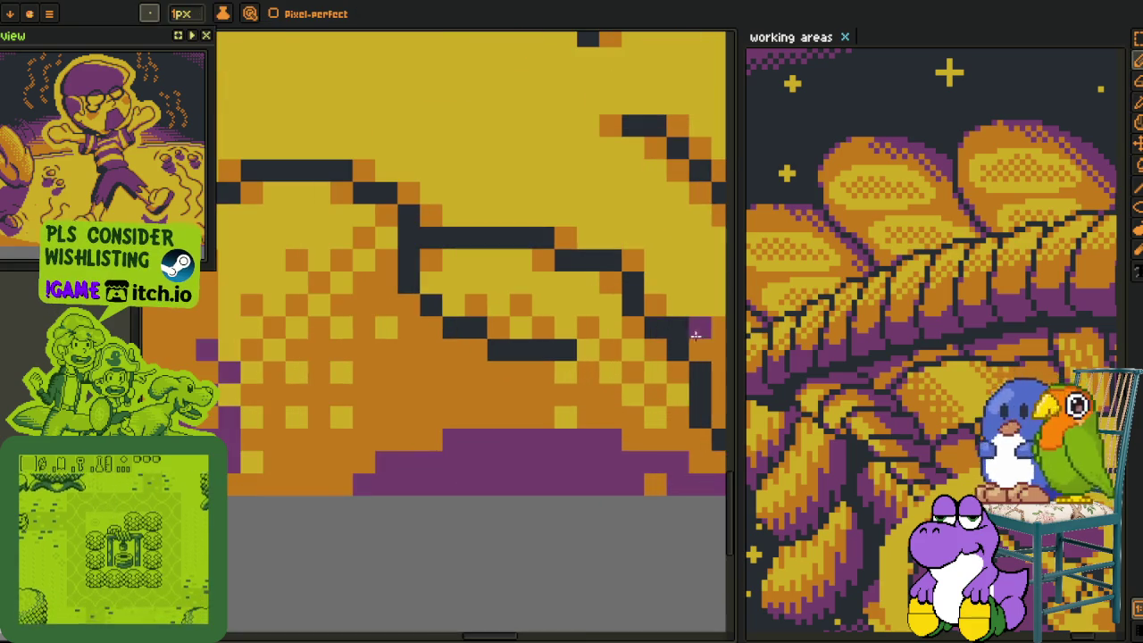
pyautogui.press('h')
pyautogui.moveTo(703, 352); pyautogui.dragTo(330, 359)
pyautogui.press('b')
pyautogui.click(330, 359)
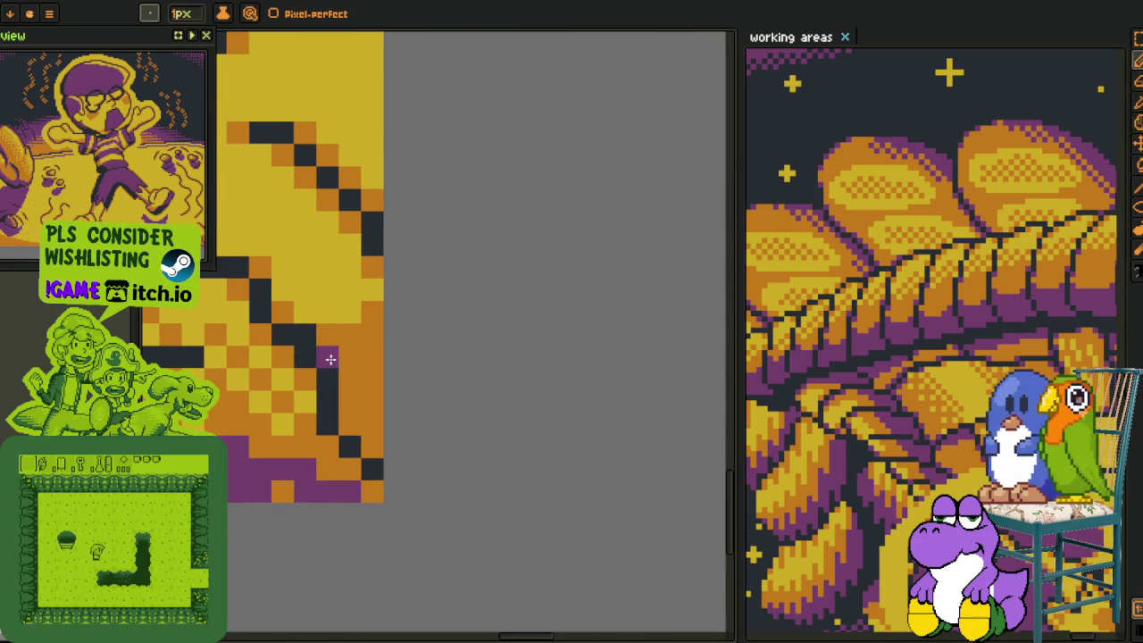
# Bring the whole character and the squiggles beside the feet into view.
pyautogui.scroll(-3, 379, 454)
pyautogui.press('h')
pyautogui.scroll(2, 358, 475)
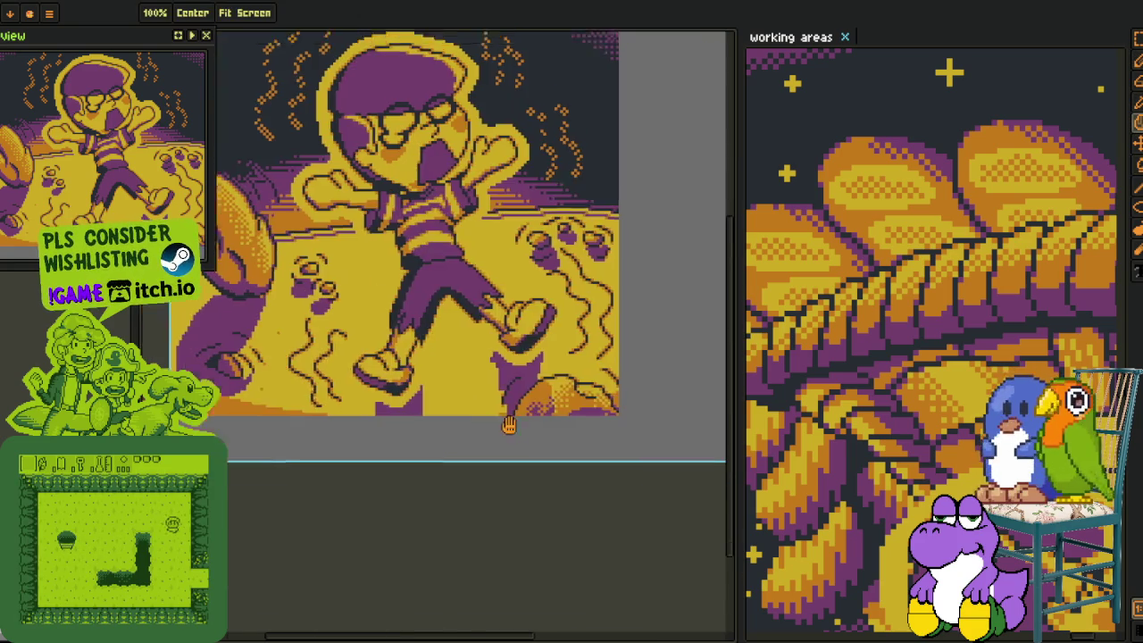
pyautogui.moveTo(265, 441); pyautogui.dragTo(411, 441)
pyautogui.press('i')
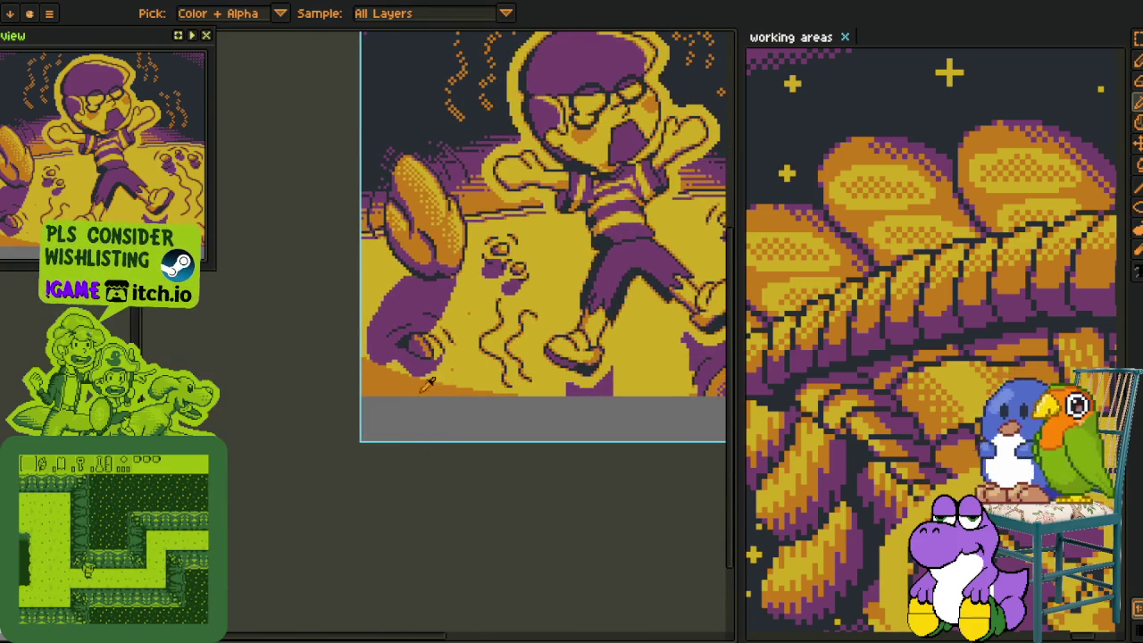
pyautogui.scroll(3, 468, 348)
pyautogui.moveTo(469, 348); pyautogui.dragTo(435, 447)
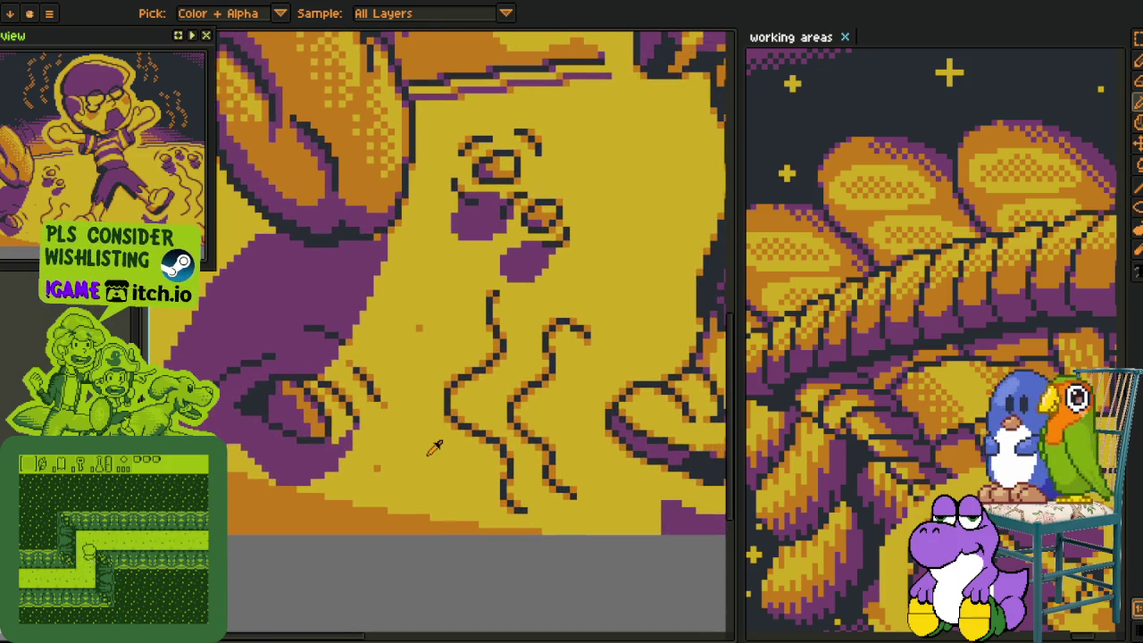
# Show the timeline and add a new empty layer, Layer 2.
pyautogui.press('Tab')
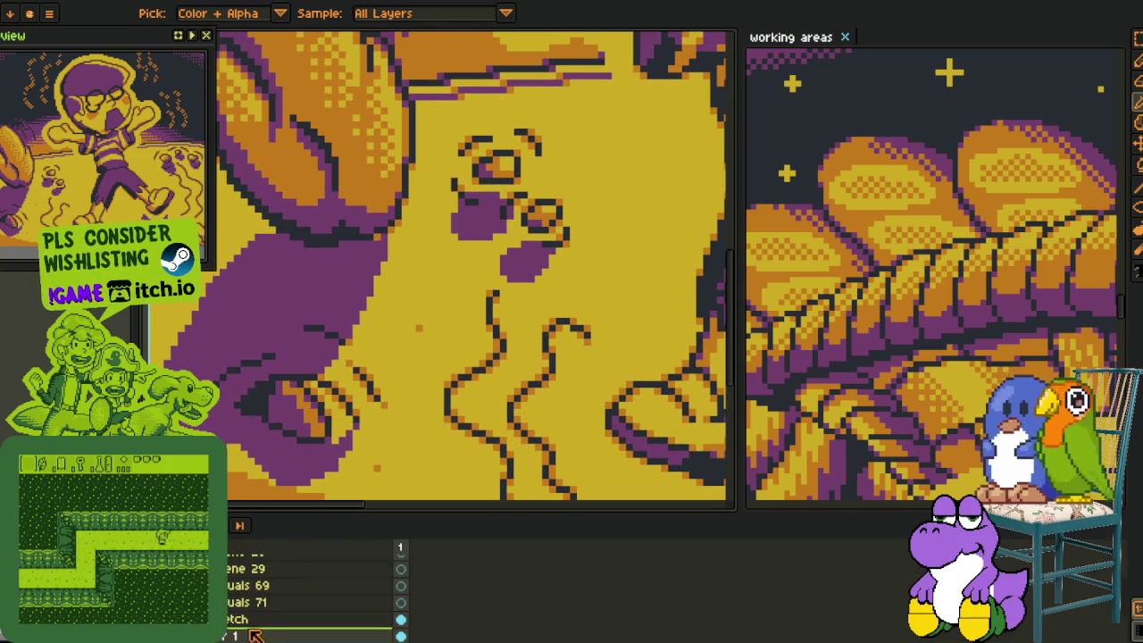
pyautogui.rightClick(255, 635)
pyautogui.click(408, 554)
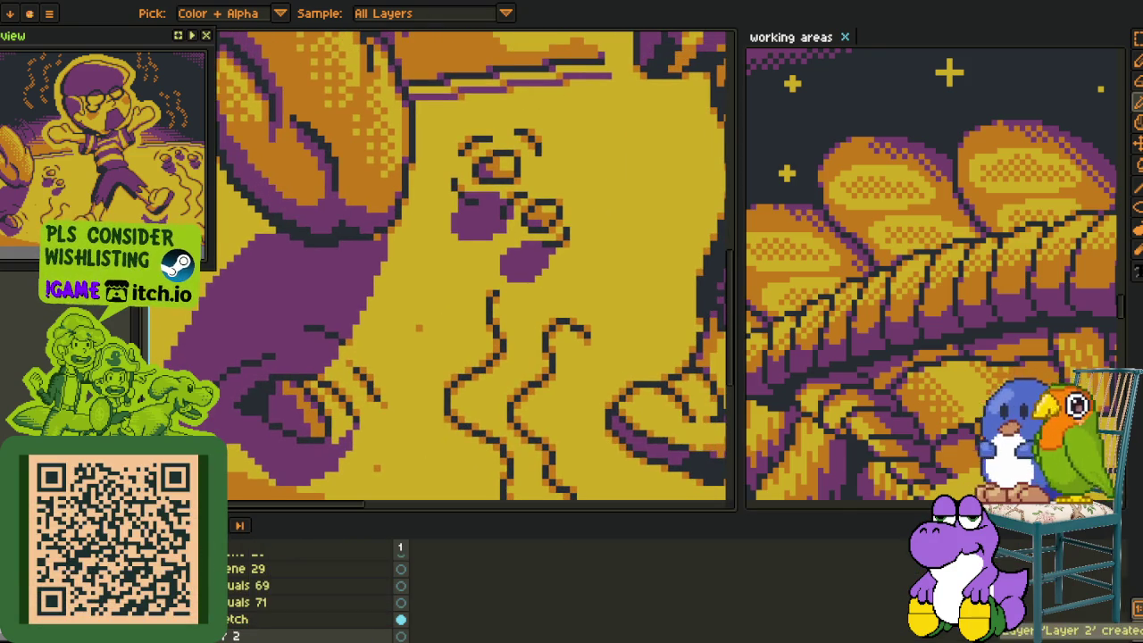
# Paint a red pixel beside the white one and make the red-and-white checker block a custom brush.
pyautogui.press('Tab')
pyautogui.scroll(4, 334, 436)
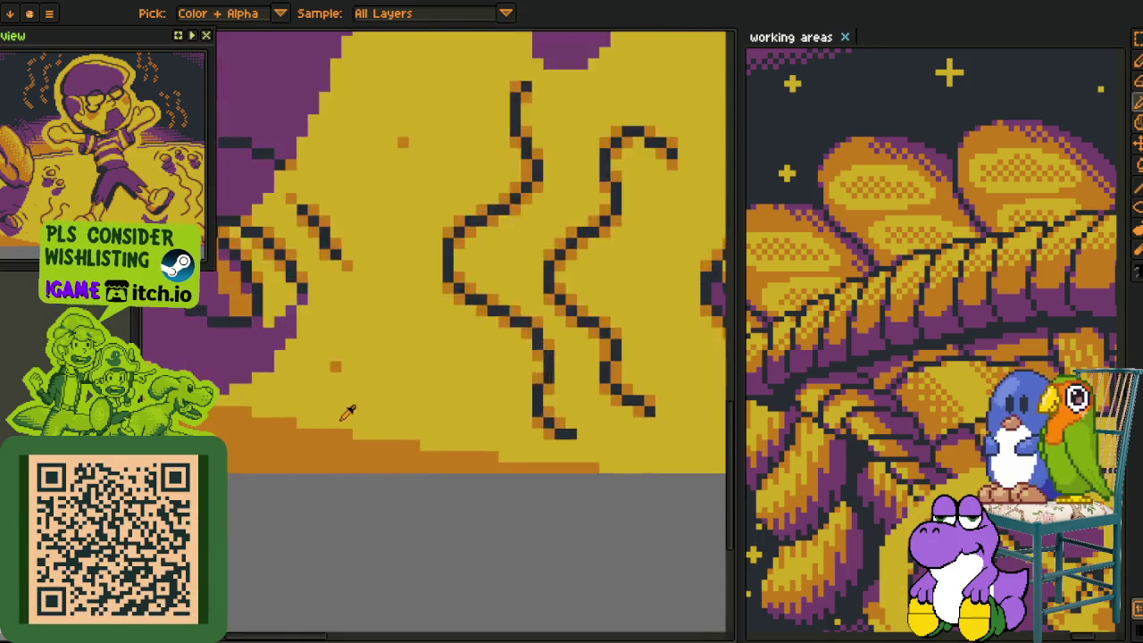
pyautogui.scroll(1, 334, 436)
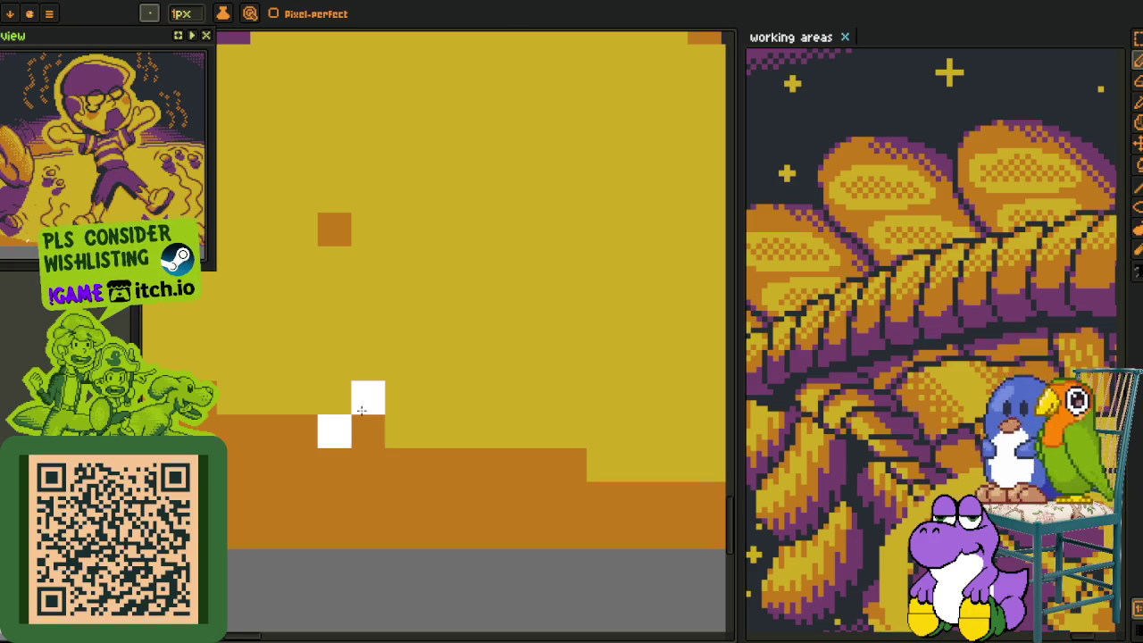
pyautogui.press('i')
pyautogui.press('b')
pyautogui.click(344, 402)
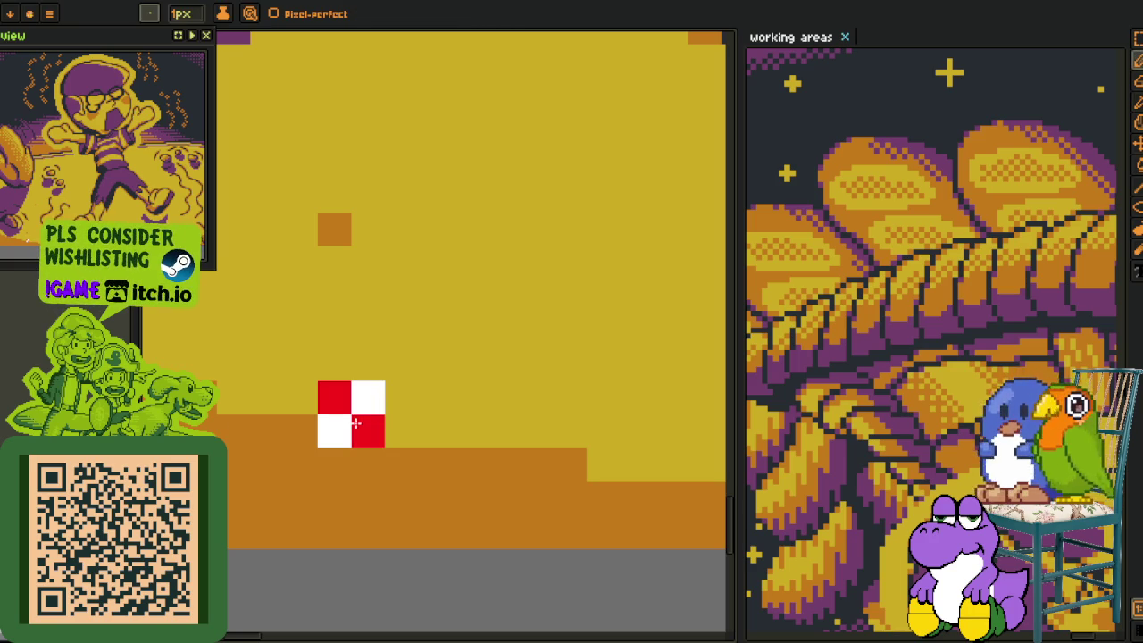
pyautogui.press('i')
pyautogui.press('m')
pyautogui.moveTo(318, 382)
pyautogui.mouseDown()
pyautogui.moveTo(385, 447)
pyautogui.moveTo(558, 466)
pyautogui.mouseUp()
pyautogui.hotkey('ctrl', 'b')
# Paint the red-white checker strip along the curved top edge of the orange ground.
pyautogui.scroll(-1, 558, 466)
pyautogui.hscroll(3, 312, 465)
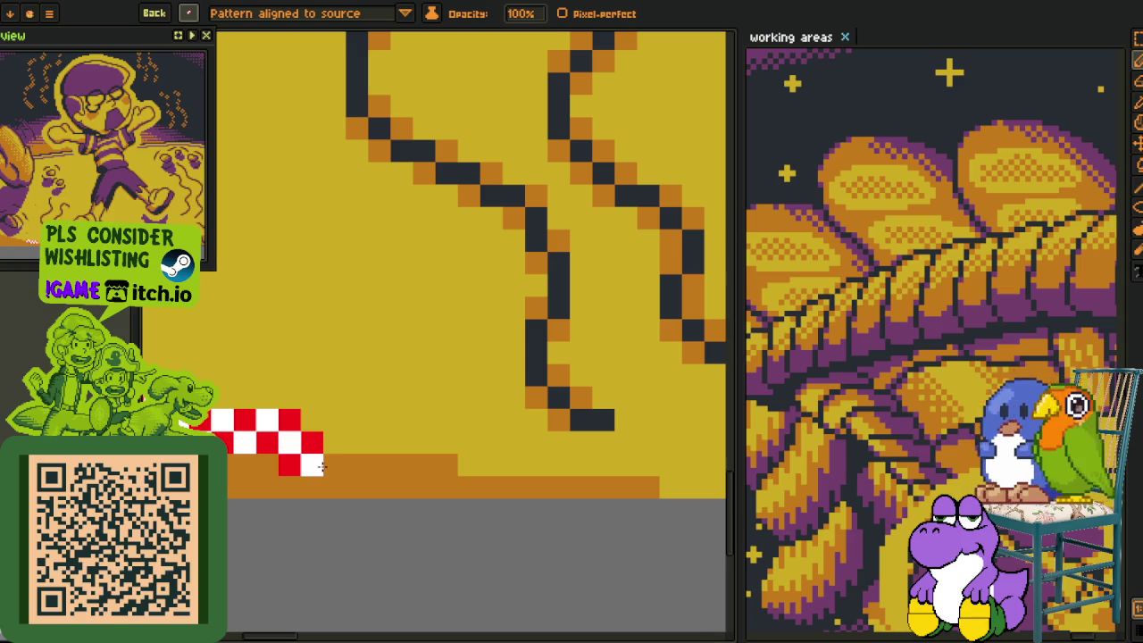
pyautogui.moveTo(328, 466); pyautogui.dragTo(634, 483)
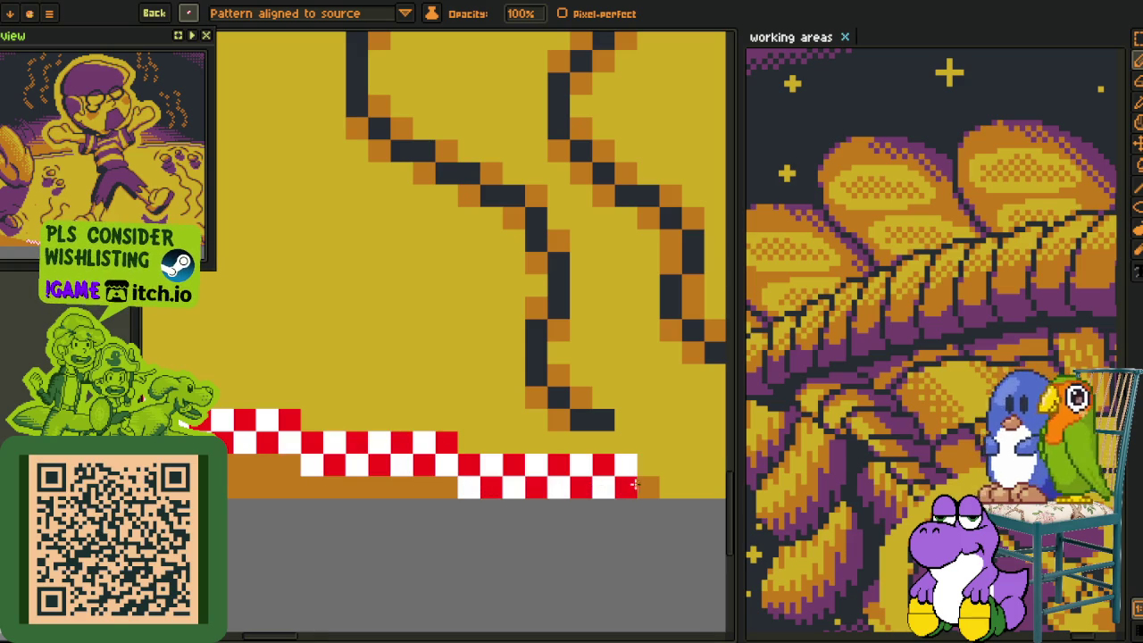
pyautogui.scroll(-2, 644, 483)
pyautogui.scroll(2, 613, 507)
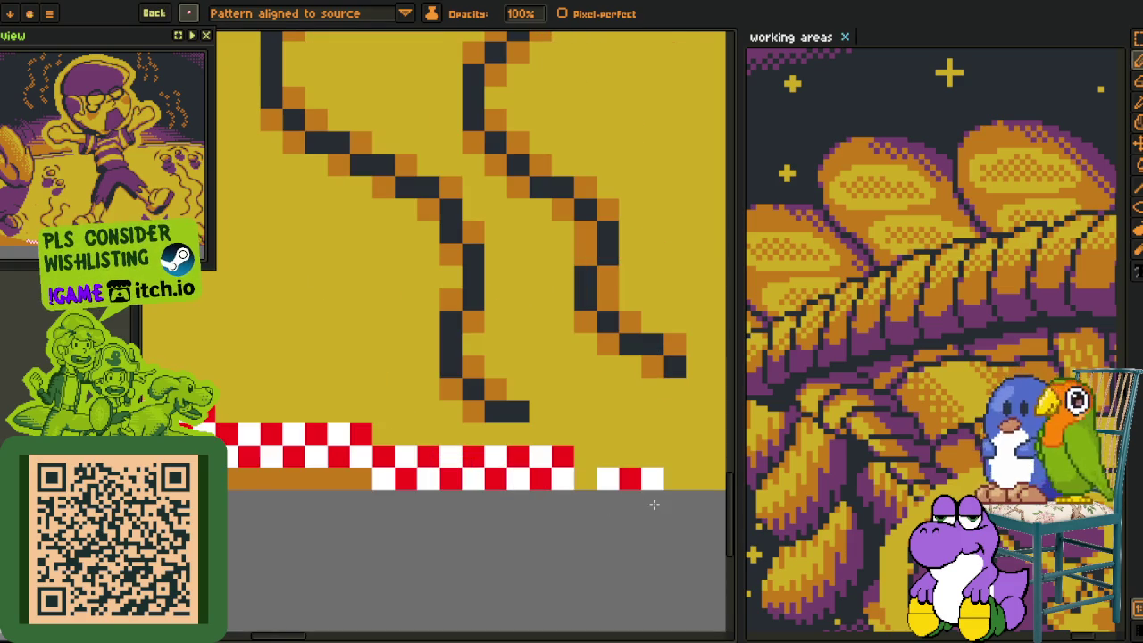
pyautogui.moveTo(671, 504)
pyautogui.mouseDown()
pyautogui.moveTo(500, 472)
pyautogui.moveTo(276, 482)
pyautogui.moveTo(564, 546)
pyautogui.mouseUp()
pyautogui.moveTo(527, 504)
pyautogui.mouseDown()
pyautogui.moveTo(541, 523)
pyautogui.moveTo(418, 500)
pyautogui.moveTo(456, 519)
pyautogui.mouseUp()
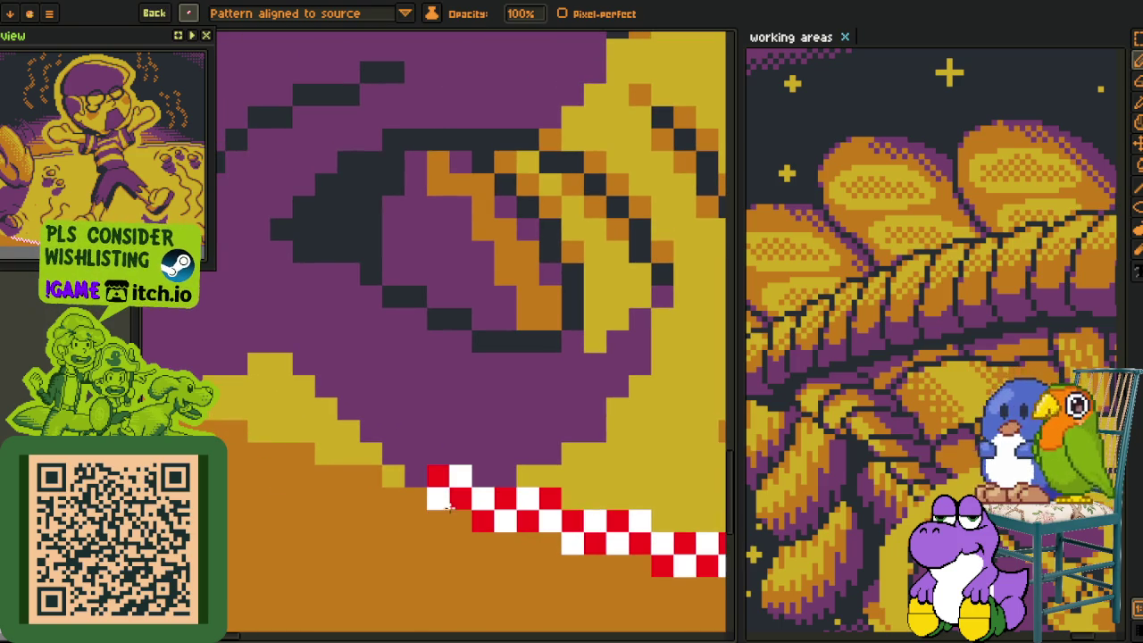
pyautogui.moveTo(342, 474)
pyautogui.mouseDown()
pyautogui.moveTo(298, 453)
pyautogui.moveTo(316, 481)
pyautogui.moveTo(444, 504)
pyautogui.moveTo(397, 473)
pyautogui.moveTo(407, 508)
pyautogui.mouseUp()
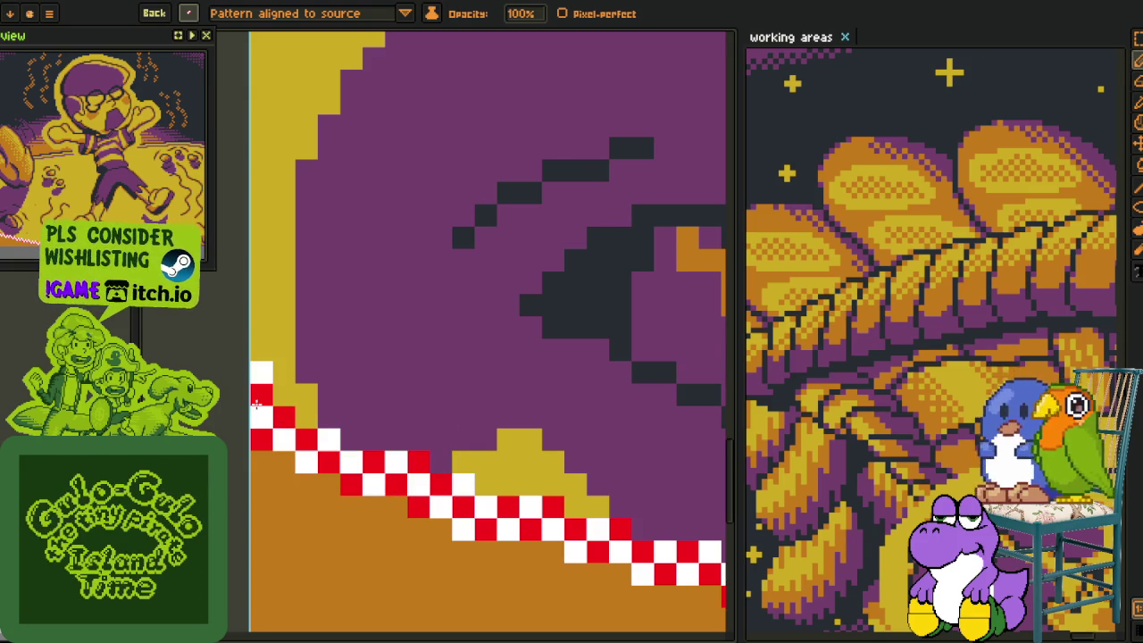
# Inspect the gaps near the feet and return to the pencil's saved brush slots.
pyautogui.scroll(-5, 356, 467)
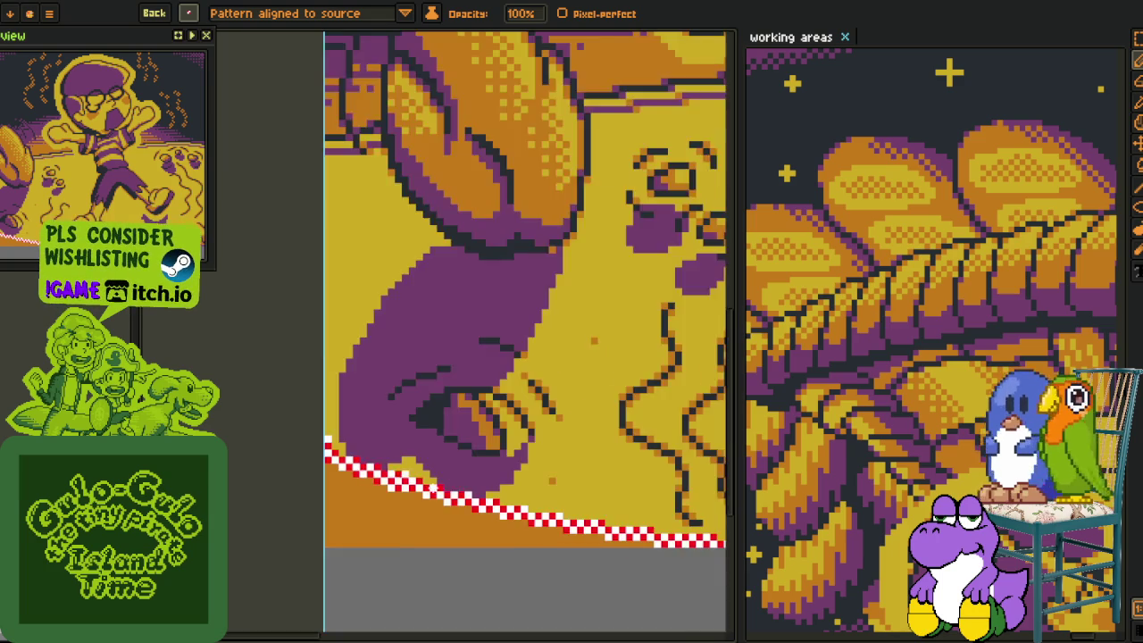
pyautogui.moveTo(375, 357); pyautogui.dragTo(310, 431)
pyautogui.scroll(3, 310, 431)
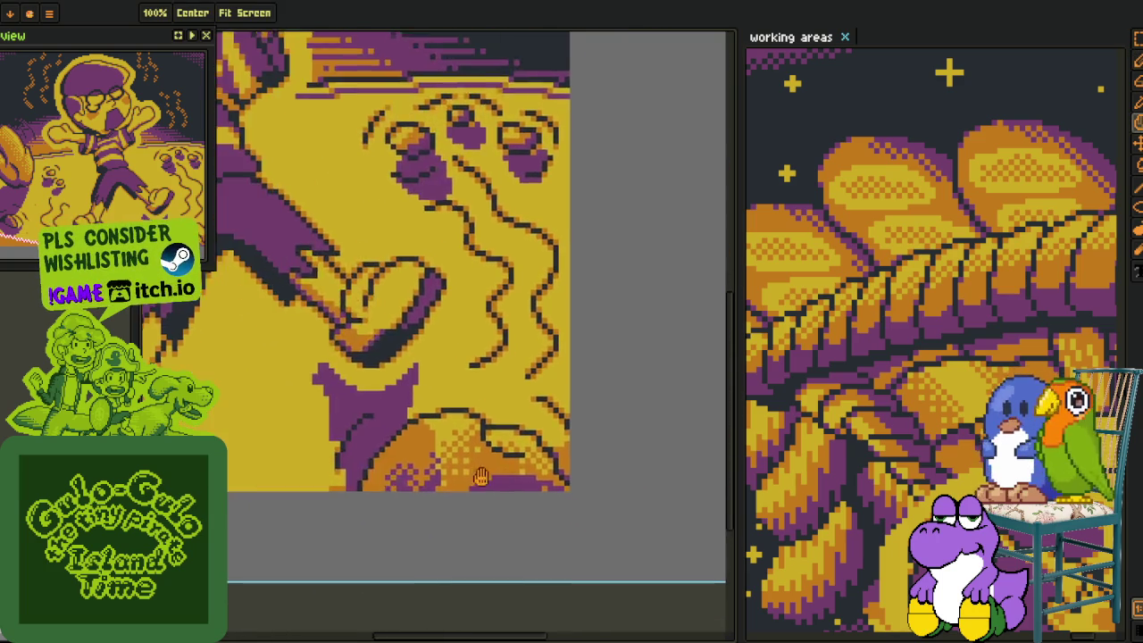
pyautogui.scroll(2, 357, 507)
pyautogui.scroll(-3, 352, 536)
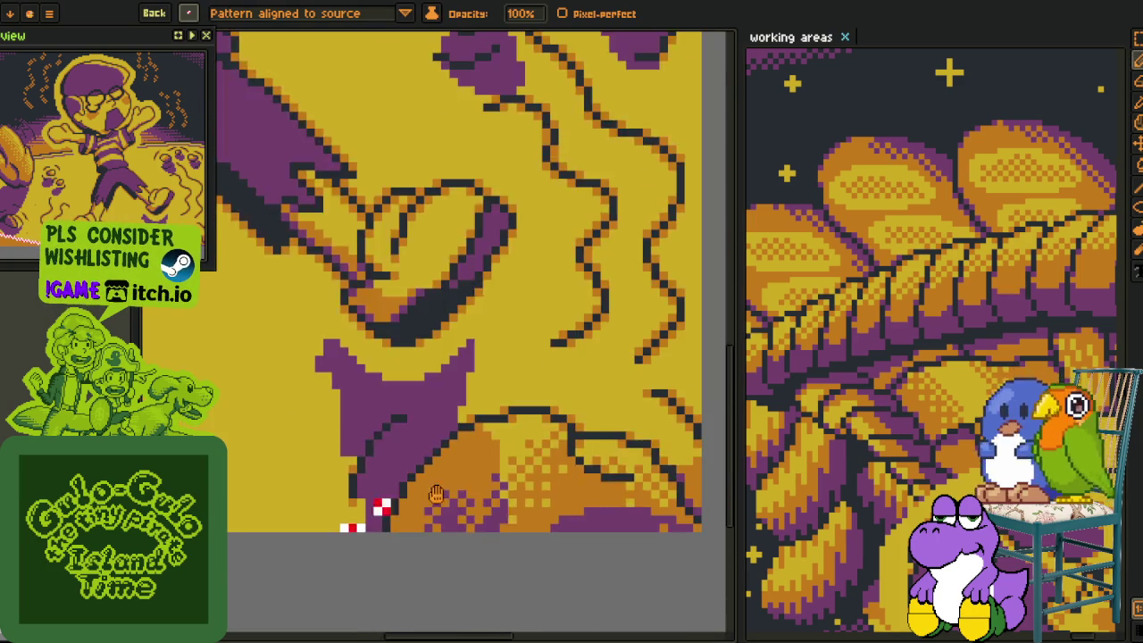
pyautogui.moveTo(357, 509); pyautogui.dragTo(107, 509)
pyautogui.scroll(3, 395, 435)
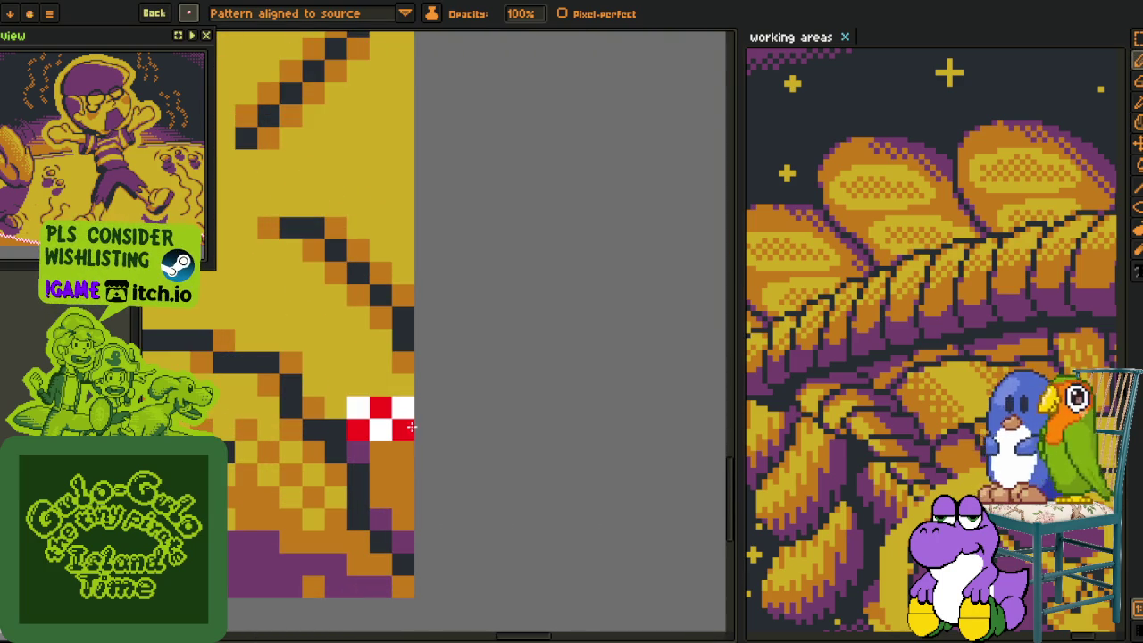
pyautogui.scroll(-2, 427, 412)
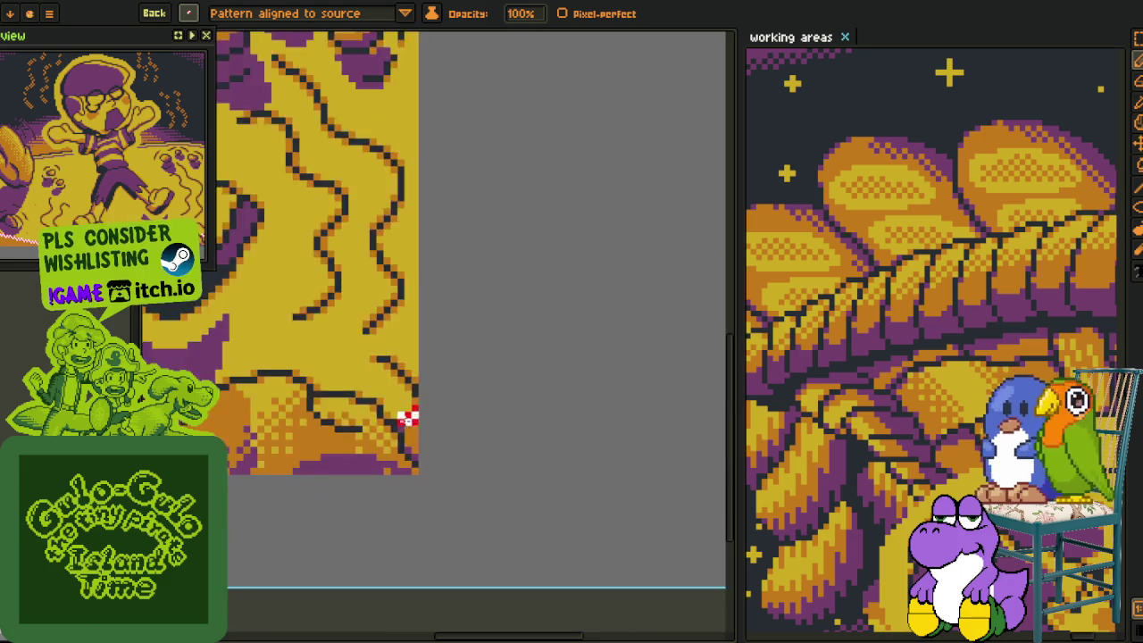
pyautogui.scroll(-2, 408, 414)
pyautogui.scroll(4, 495, 479)
pyautogui.press('b')
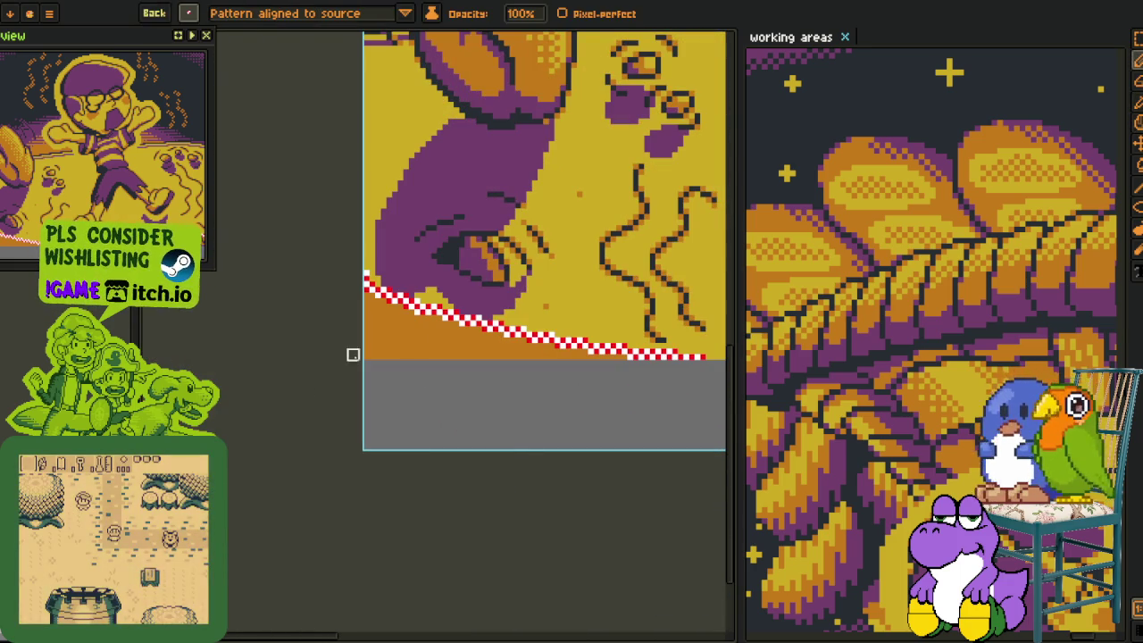
pyautogui.press('alt')
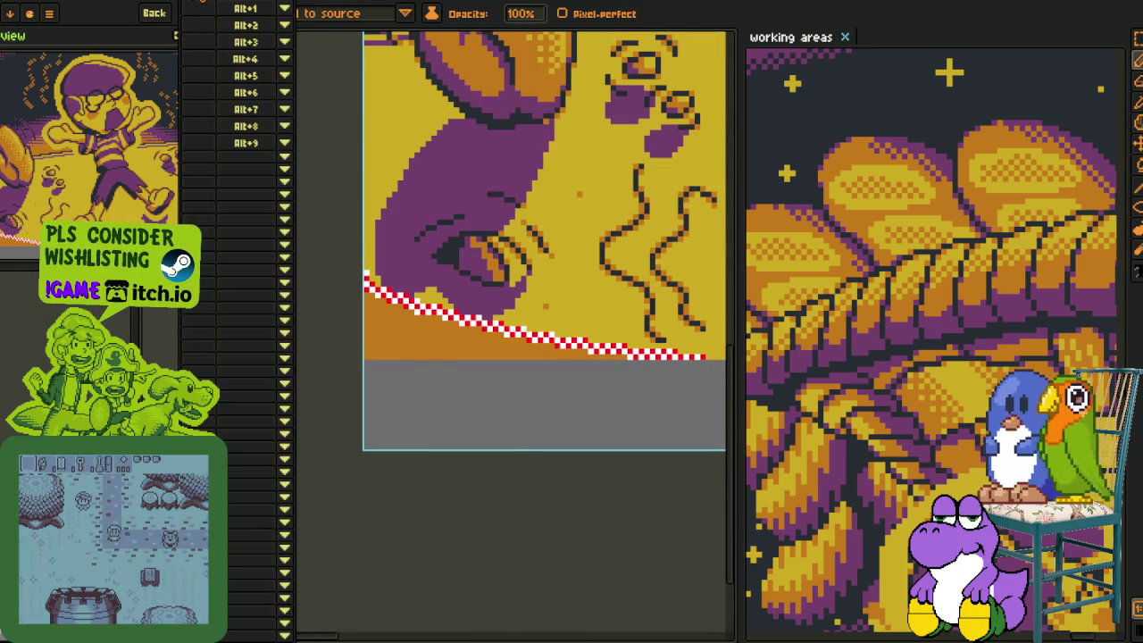
pyautogui.scroll(2, 465, 420)
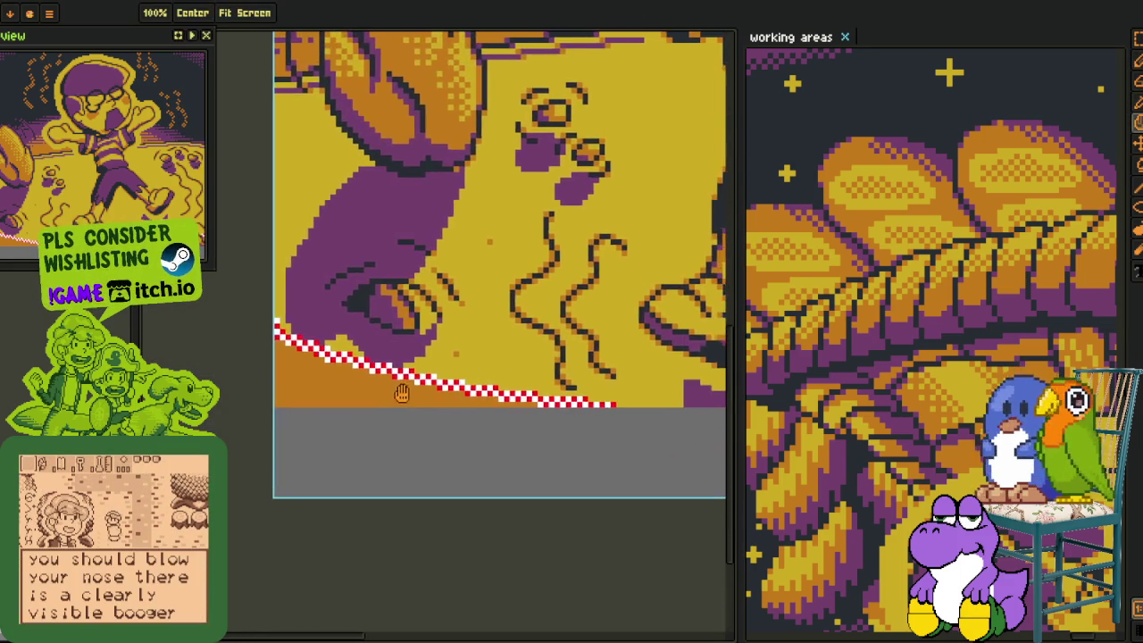
pyautogui.scroll(1, 270, 337)
pyautogui.scroll(1, 270, 337)
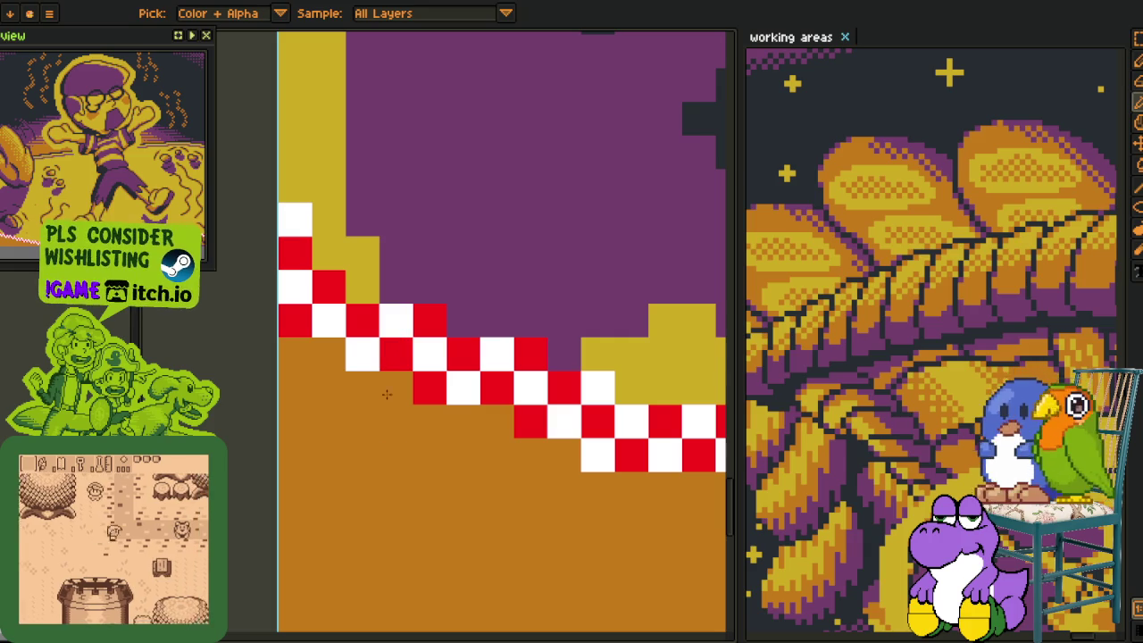
# Paint a red pixel and turn a 2x2 block around it into a pattern brush.
pyautogui.click(388, 425)
pyautogui.press('m')
pyautogui.moveTo(388, 424); pyautogui.dragTo(396, 455)
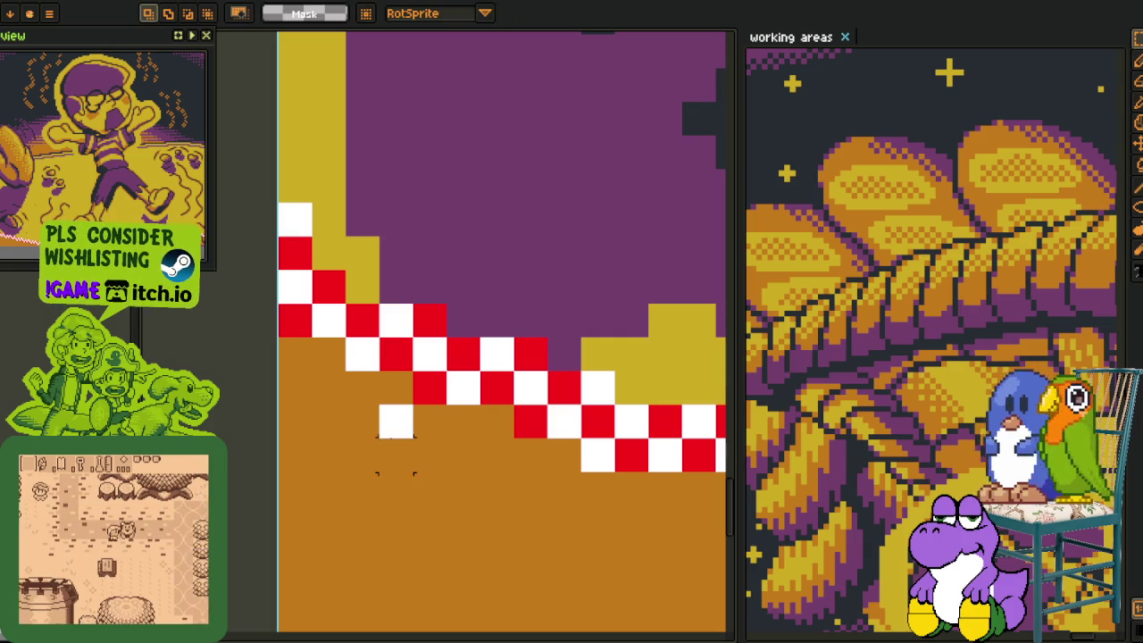
pyautogui.moveTo(348, 406); pyautogui.dragTo(383, 449)
pyautogui.press('b')
# Stamp spaced red pixels in rows along the ground below the checker line.
pyautogui.click(331, 426)
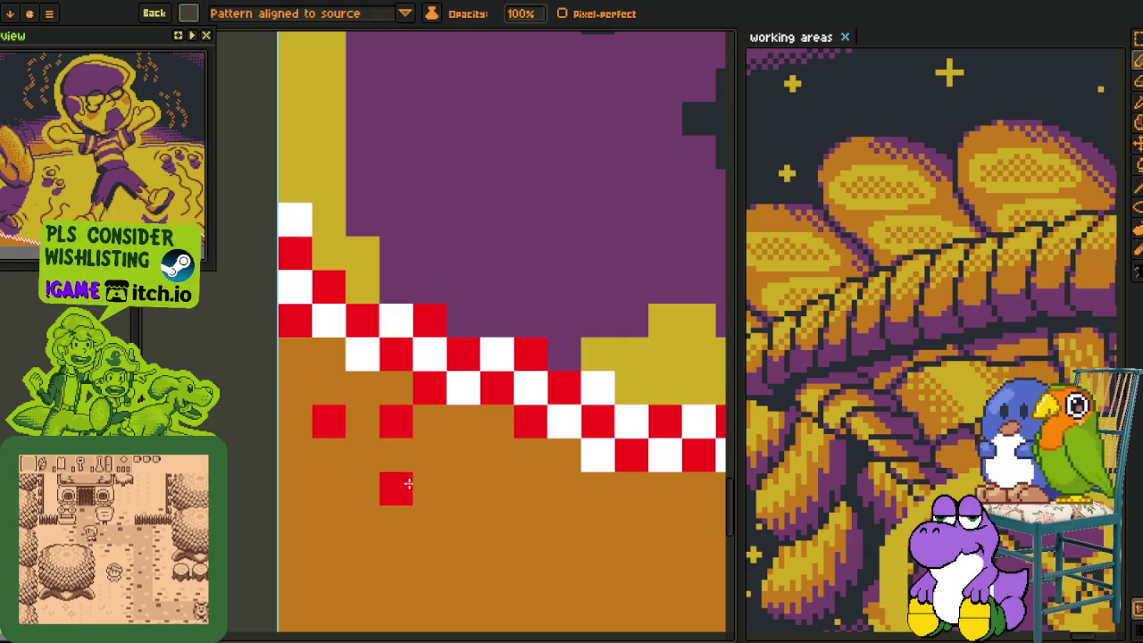
pyautogui.click(530, 489)
pyautogui.click(530, 555)
pyautogui.moveTo(625, 520); pyautogui.dragTo(336, 415)
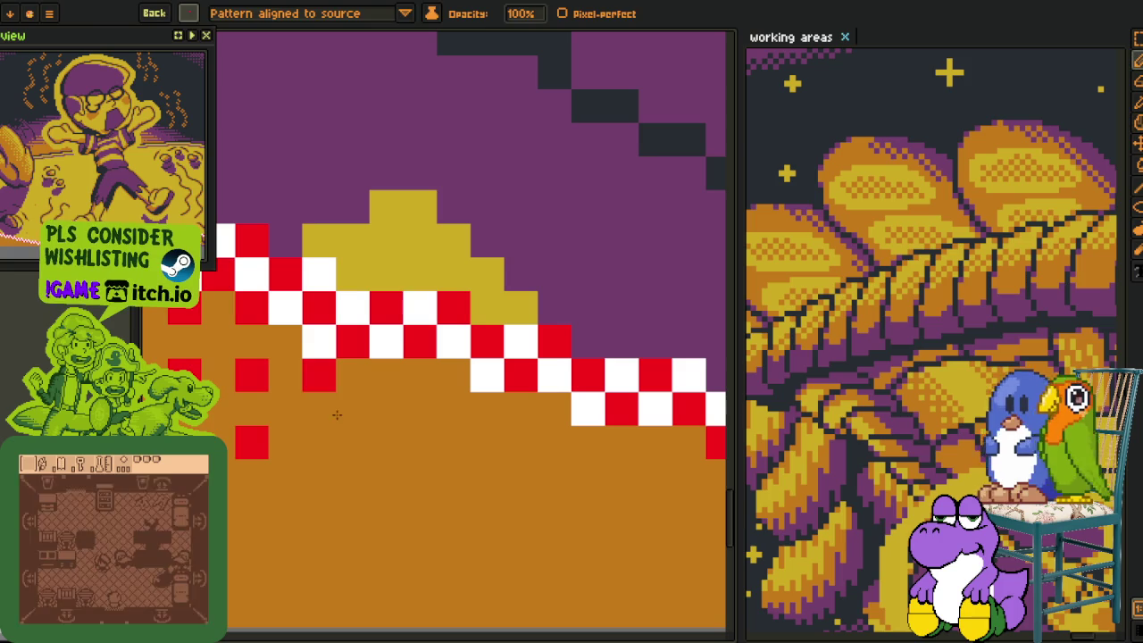
pyautogui.click(521, 509)
pyautogui.click(588, 509)
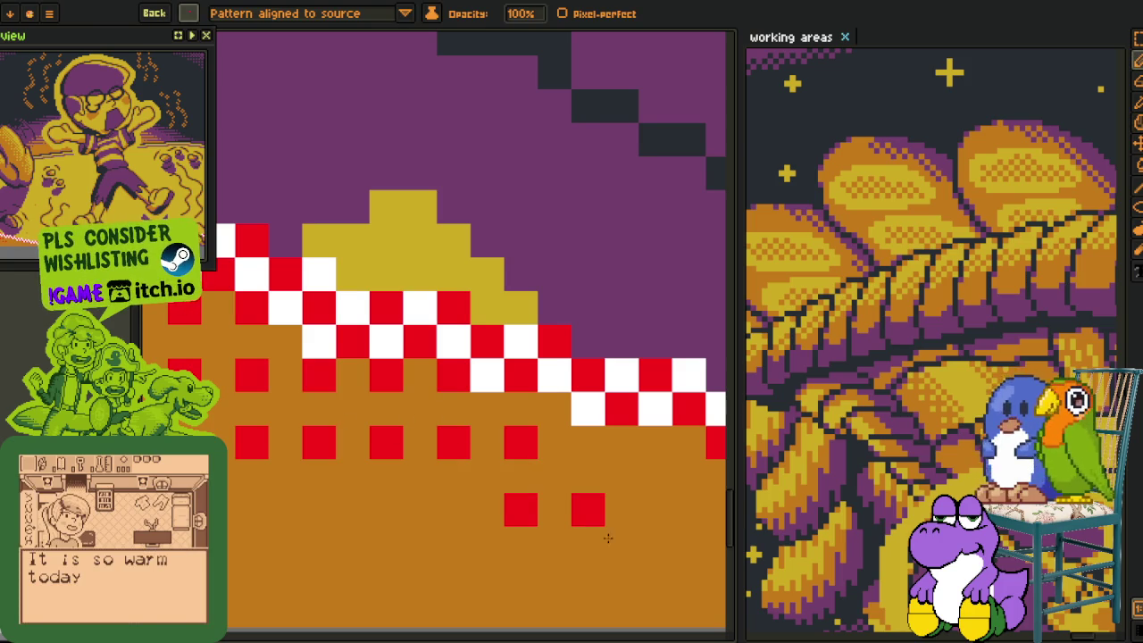
pyautogui.moveTo(677, 498)
pyautogui.mouseDown()
pyautogui.moveTo(318, 378)
pyautogui.moveTo(488, 444)
pyautogui.mouseUp()
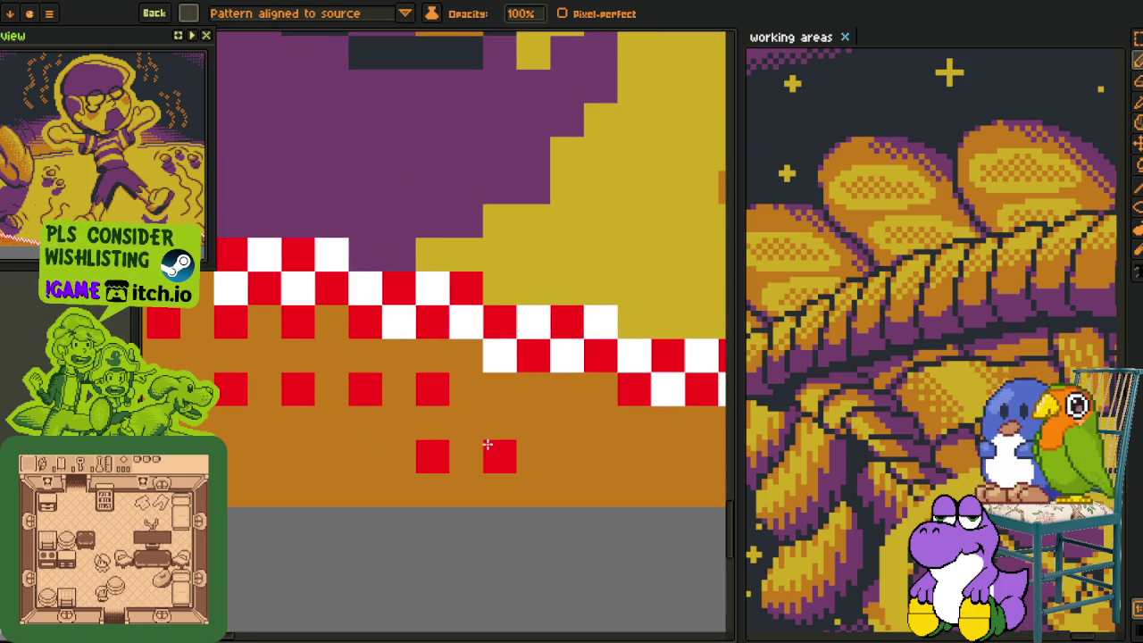
pyautogui.moveTo(562, 422); pyautogui.dragTo(220, 364)
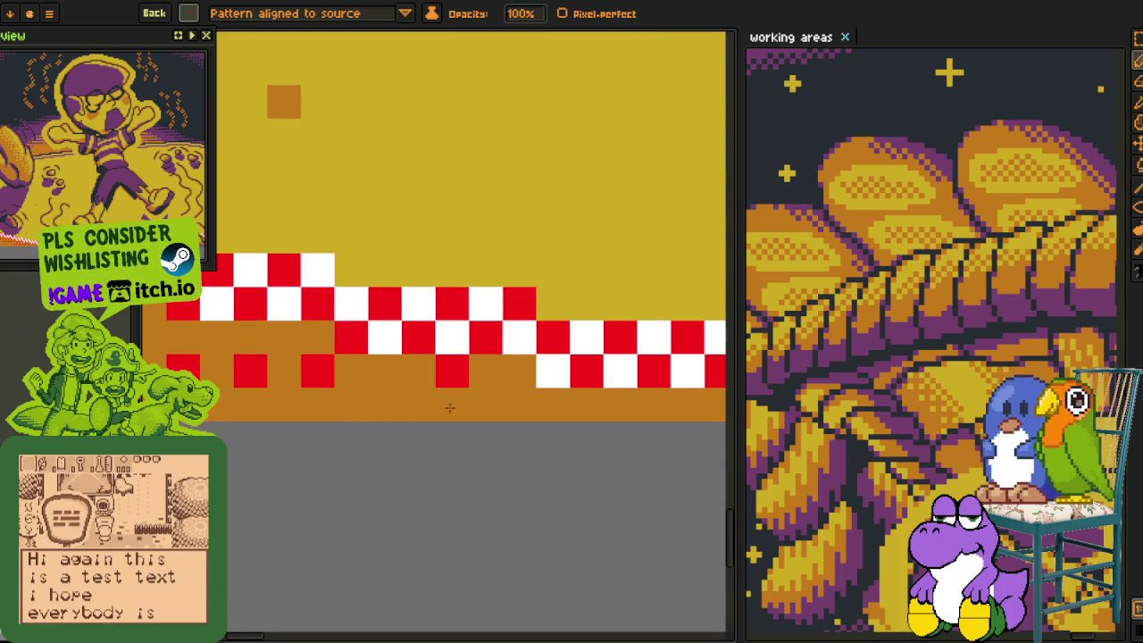
# Bring the boy and lower scene into view and return to the pencil's brush slots.
pyautogui.scroll(-2, 645, 446)
pyautogui.scroll(-2, 304, 408)
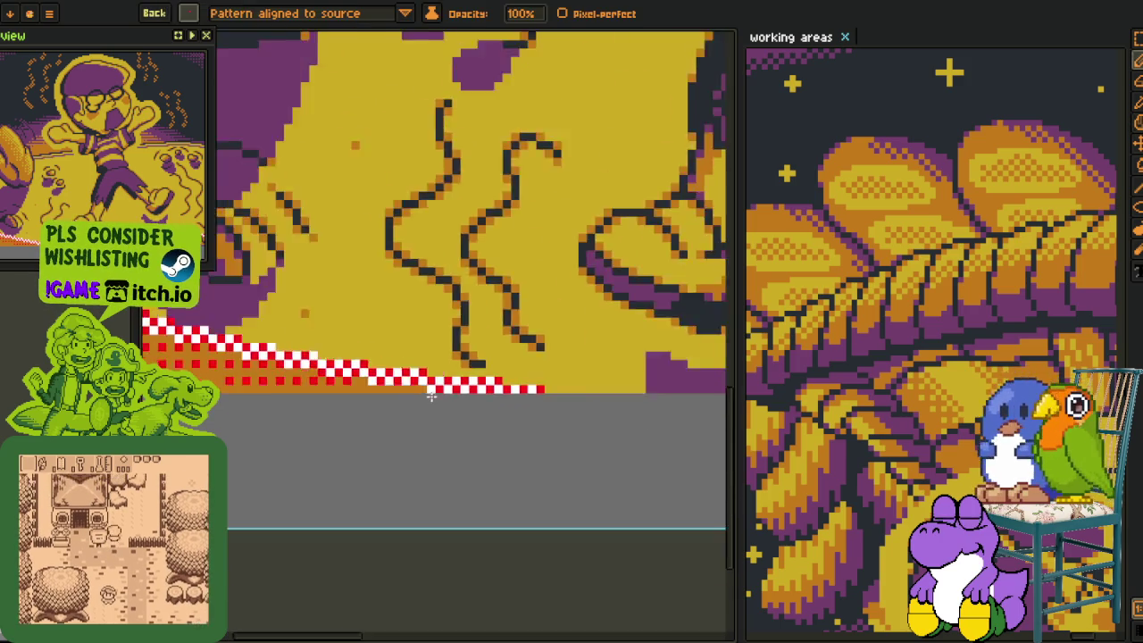
pyautogui.scroll(-1, 293, 367)
pyautogui.press('b')
pyautogui.scroll(3, 327, 366)
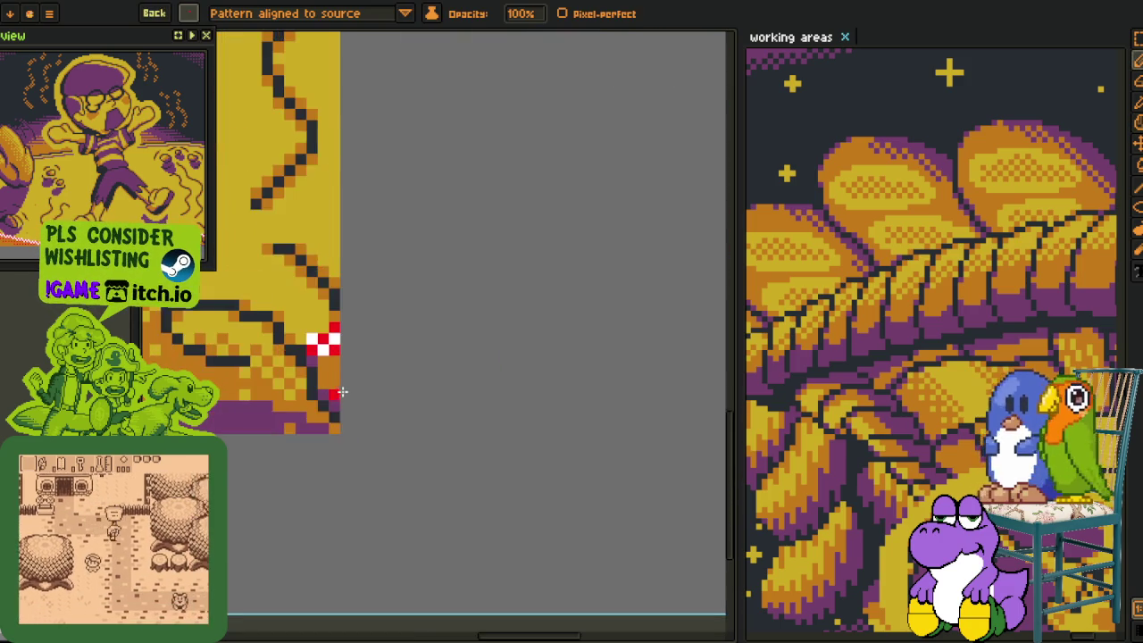
pyautogui.press('h')
pyautogui.scroll(-4, 337, 375)
pyautogui.scroll(3, 337, 375)
pyautogui.moveTo(402, 223); pyautogui.dragTo(554, 295)
pyautogui.press('b')
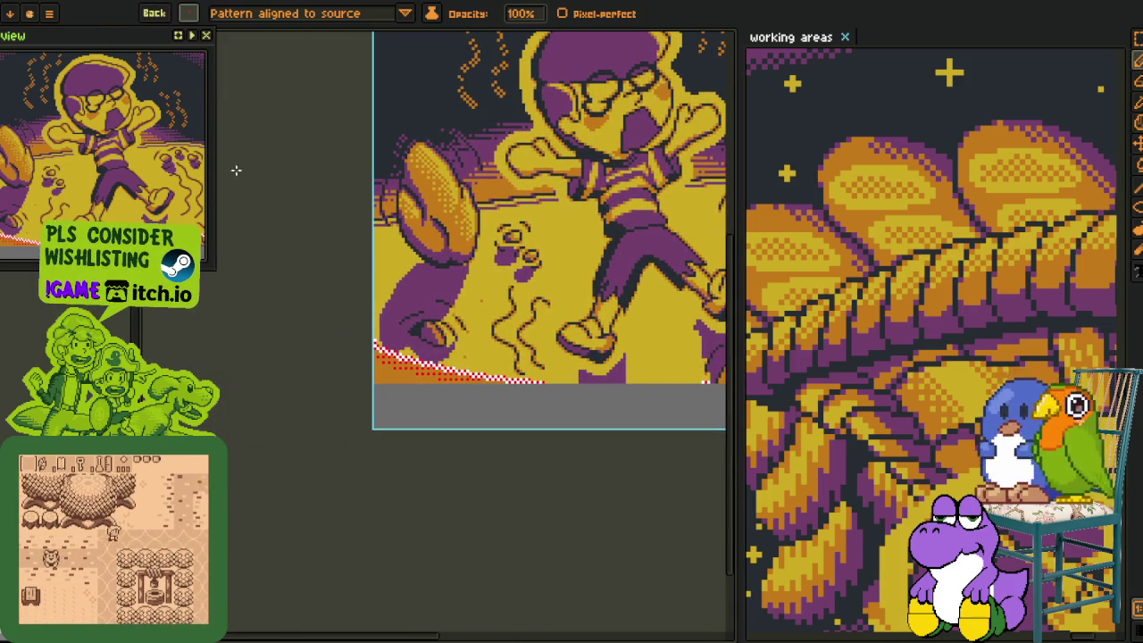
pyautogui.click(188, 13)
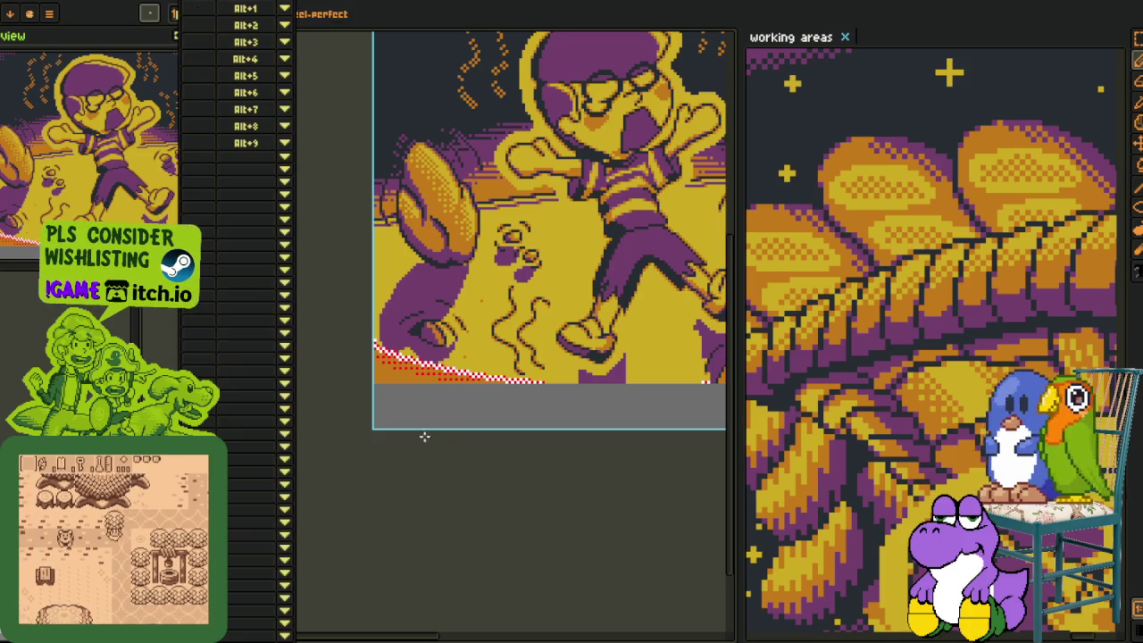
# Pick white from the checker line, place a white pixel, and make it a spaced pattern brush.
pyautogui.press('i')
pyautogui.scroll(1, 491, 324)
pyautogui.scroll(3, 391, 415)
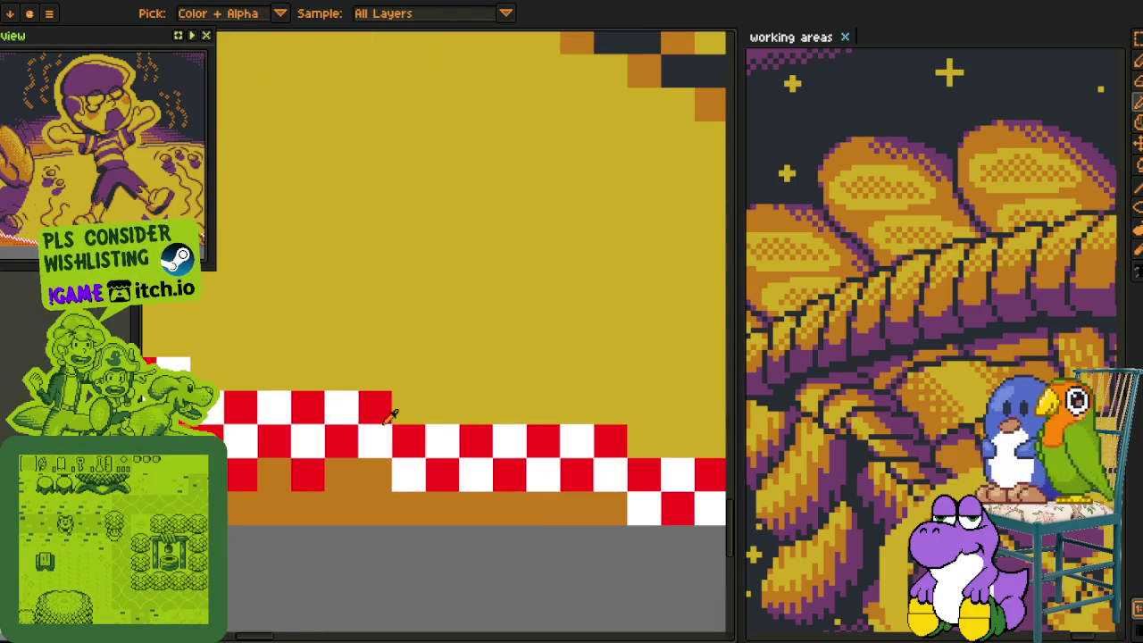
pyautogui.scroll(-1, 399, 472)
pyautogui.scroll(-2, 413, 455)
pyautogui.scroll(3, 402, 447)
pyautogui.click(414, 459)
pyautogui.press('b')
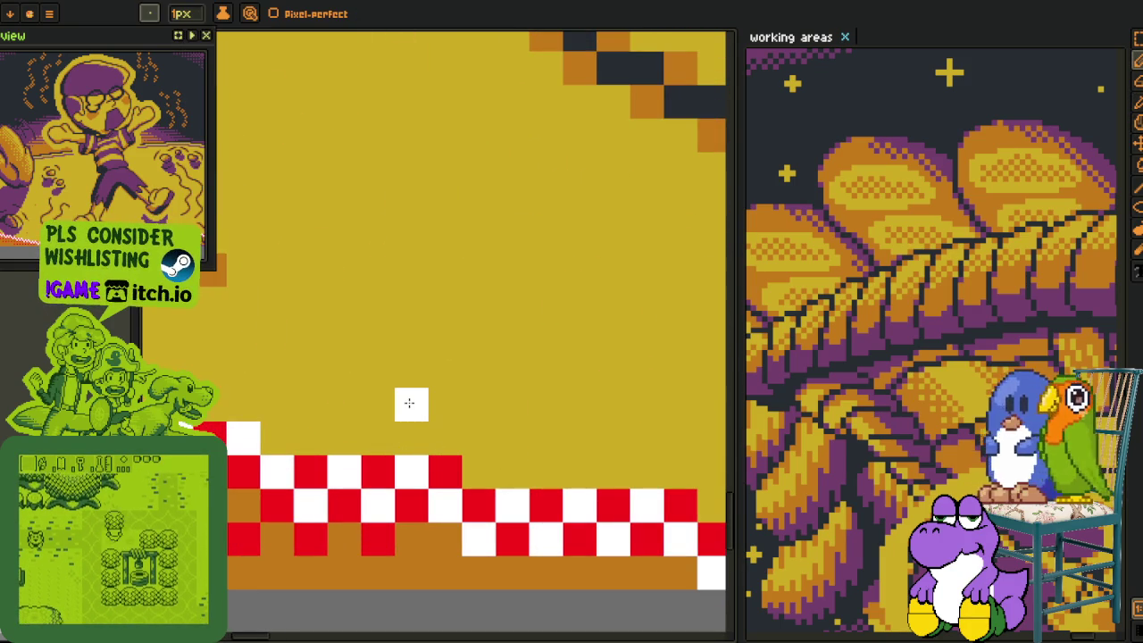
pyautogui.click(406, 406)
pyautogui.press('m')
pyautogui.moveTo(358, 384); pyautogui.dragTo(433, 459)
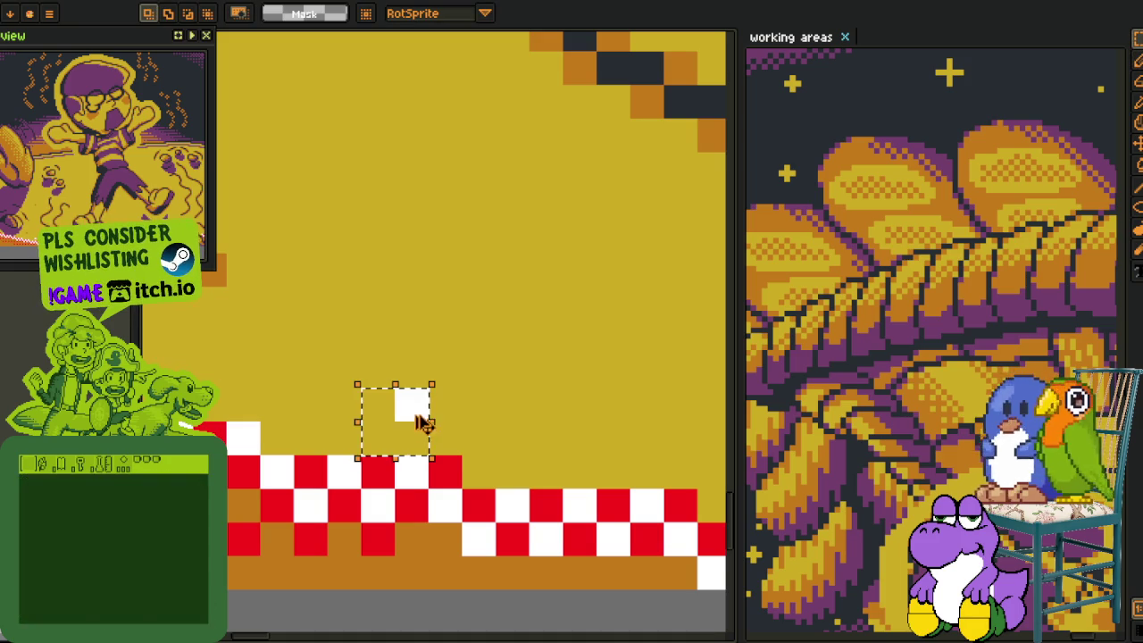
pyautogui.hotkey('ctrl', 'b')
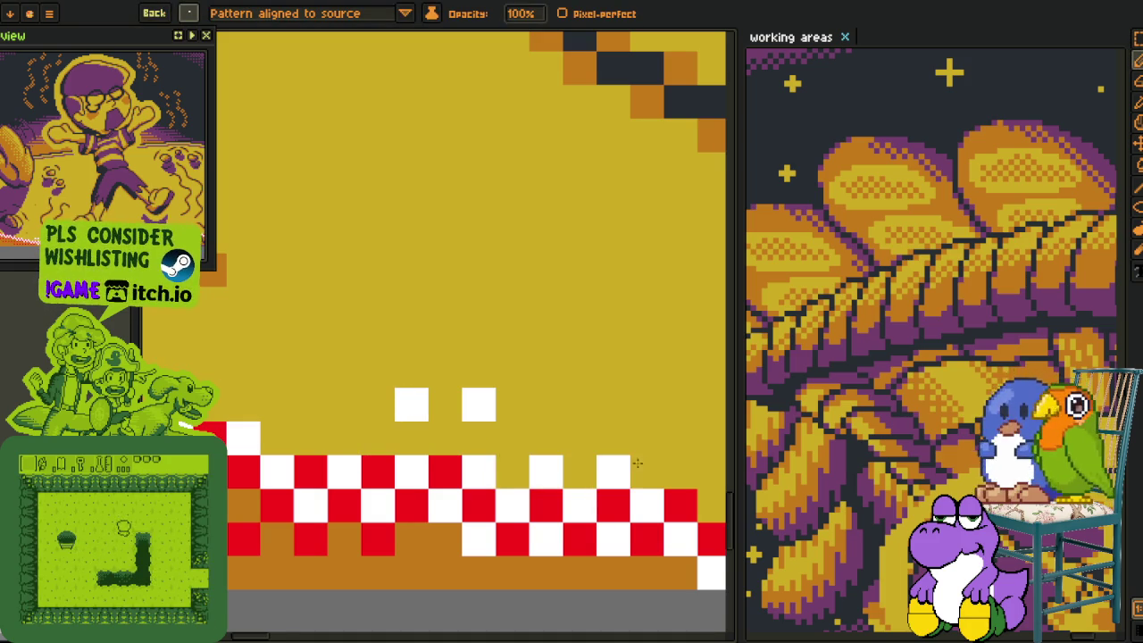
# Paint rows of spaced white pixels above the checker line.
pyautogui.scroll(-2, 492, 450)
pyautogui.scroll(-2, 536, 457)
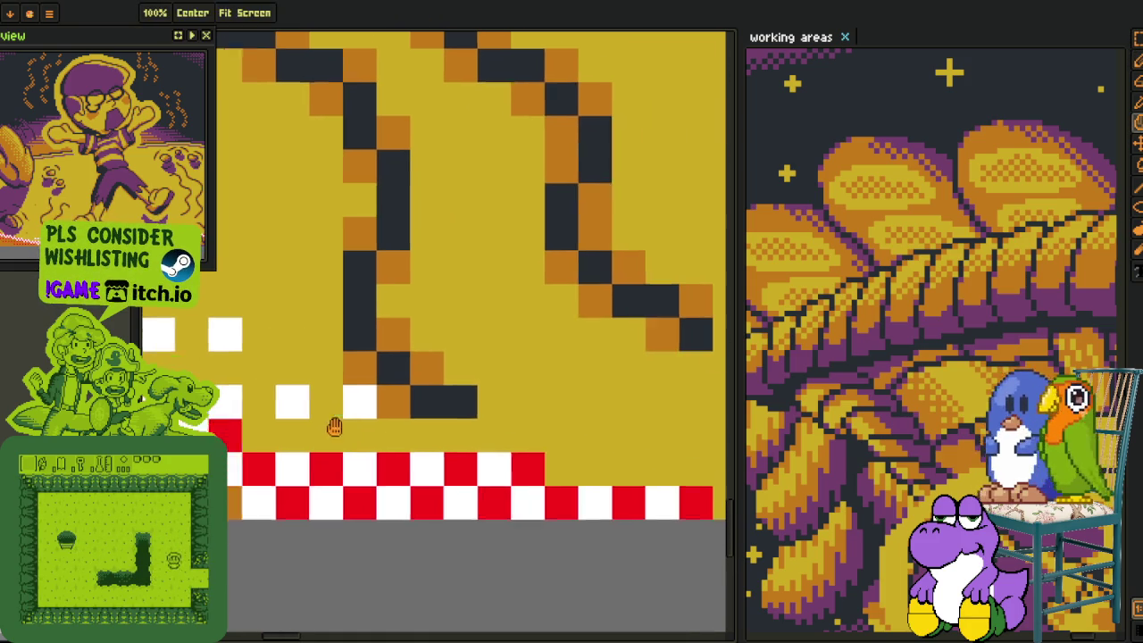
pyautogui.moveTo(476, 398); pyautogui.dragTo(723, 491)
pyautogui.scroll(-2, 724, 490)
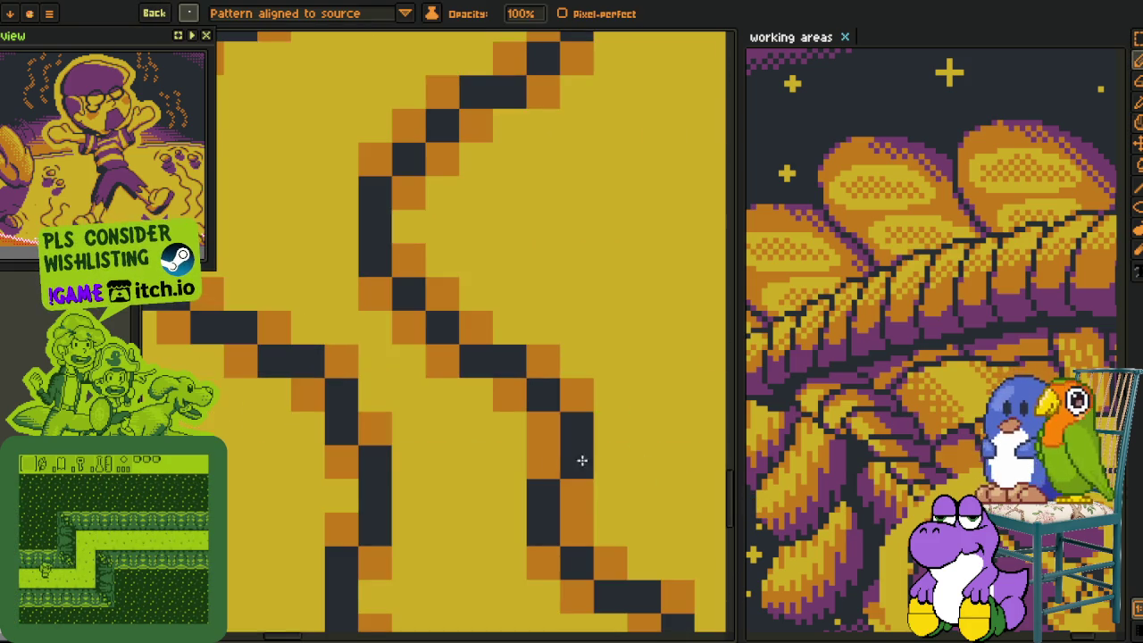
pyautogui.scroll(-2, 581, 462)
pyautogui.scroll(-2, 314, 415)
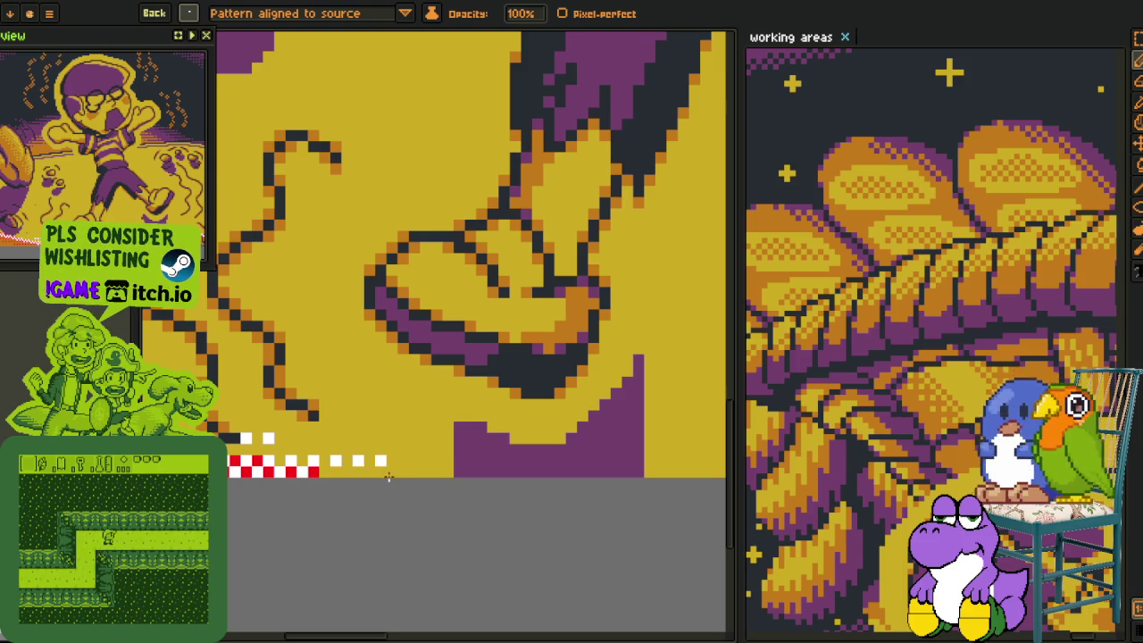
pyautogui.scroll(2, 389, 478)
pyautogui.scroll(2, 516, 494)
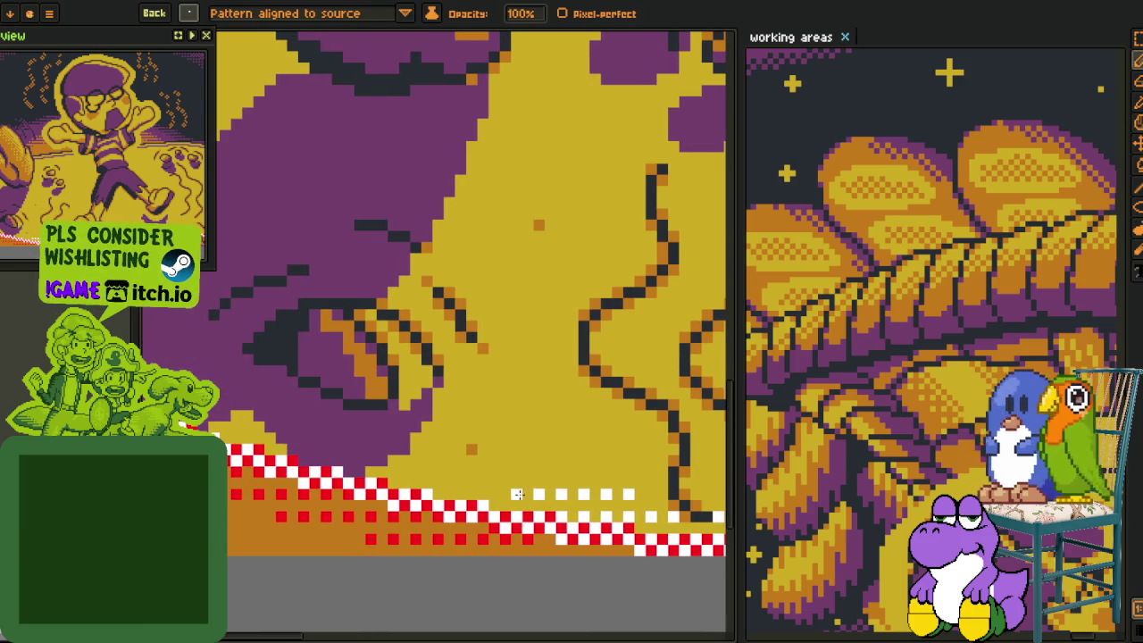
pyautogui.scroll(2, 334, 450)
pyautogui.hscroll(-3, 334, 450)
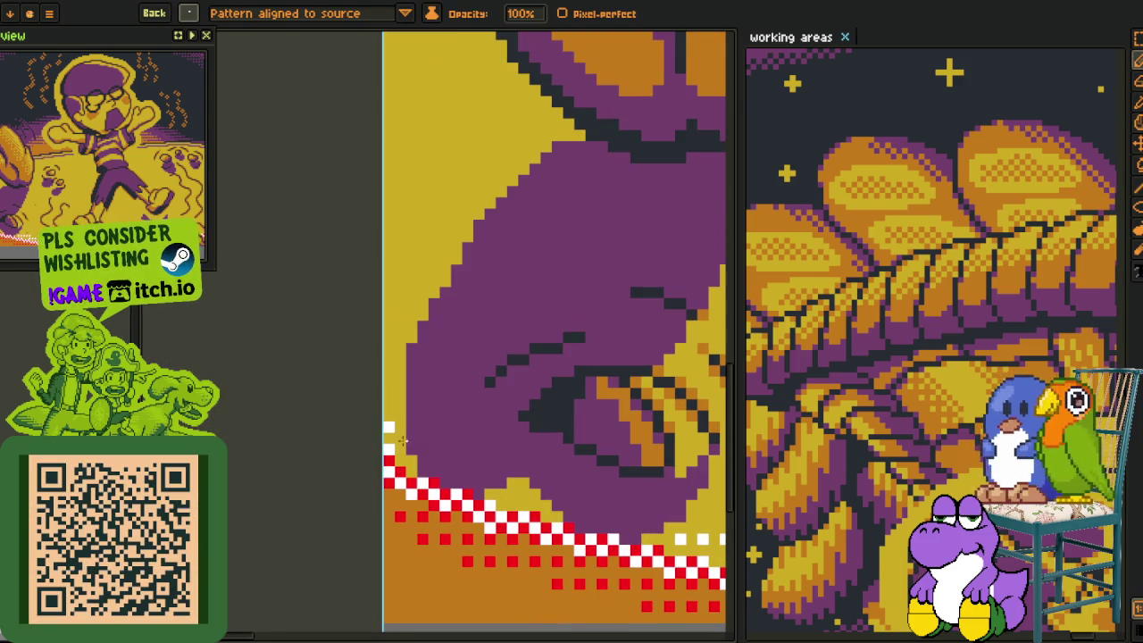
pyautogui.scroll(-3, 408, 450)
pyautogui.scroll(2, 240, 197)
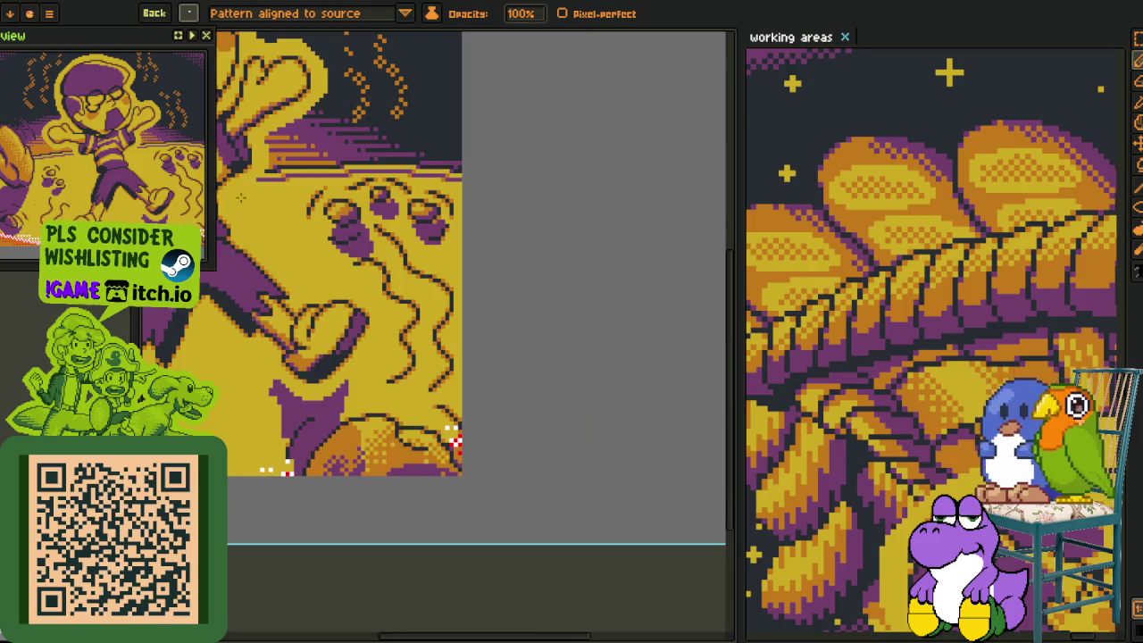
pyautogui.click(189, 13)
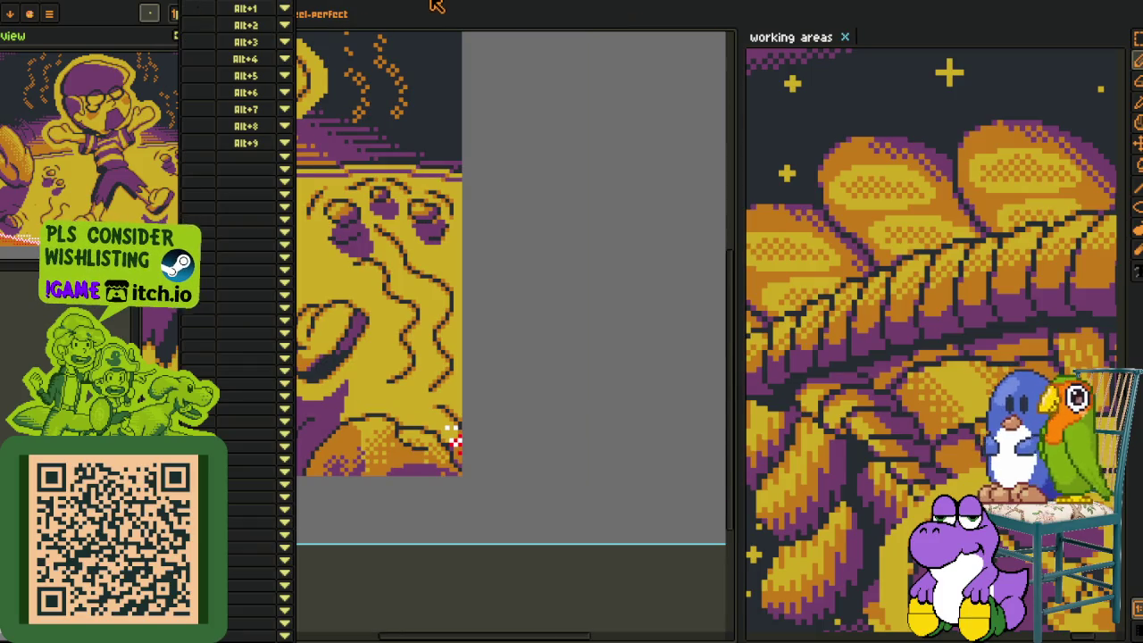
pyautogui.scroll(-2, 378, 281)
pyautogui.scroll(-1, 298, 350)
pyautogui.scroll(3, 429, 241)
pyautogui.scroll(1, 549, 137)
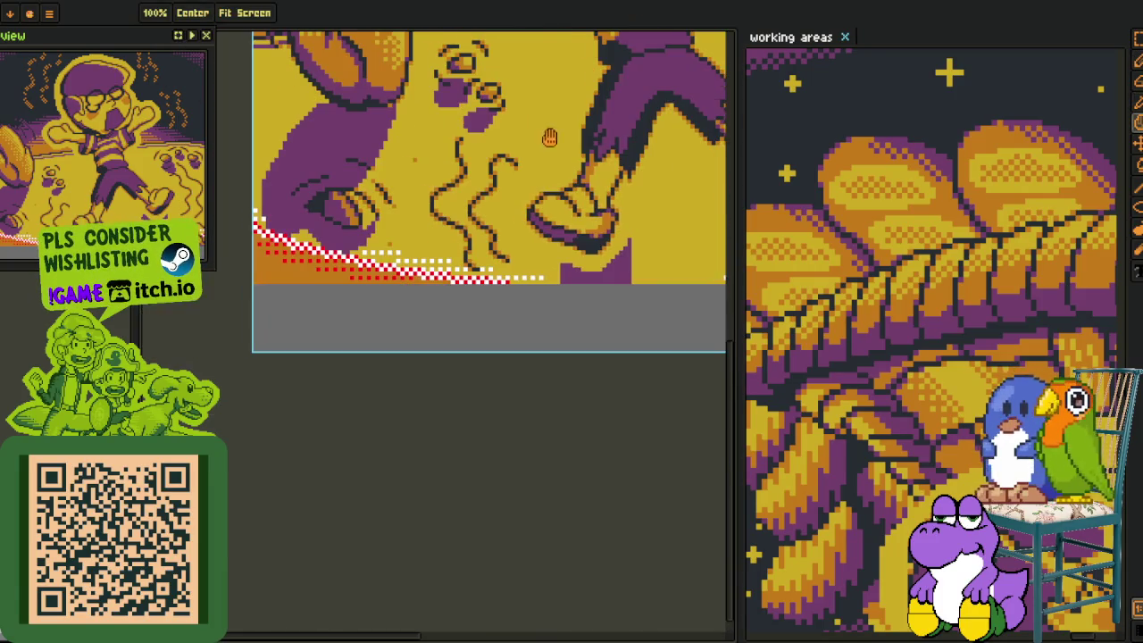
pyautogui.scroll(2, 375, 383)
pyautogui.scroll(1, 375, 254)
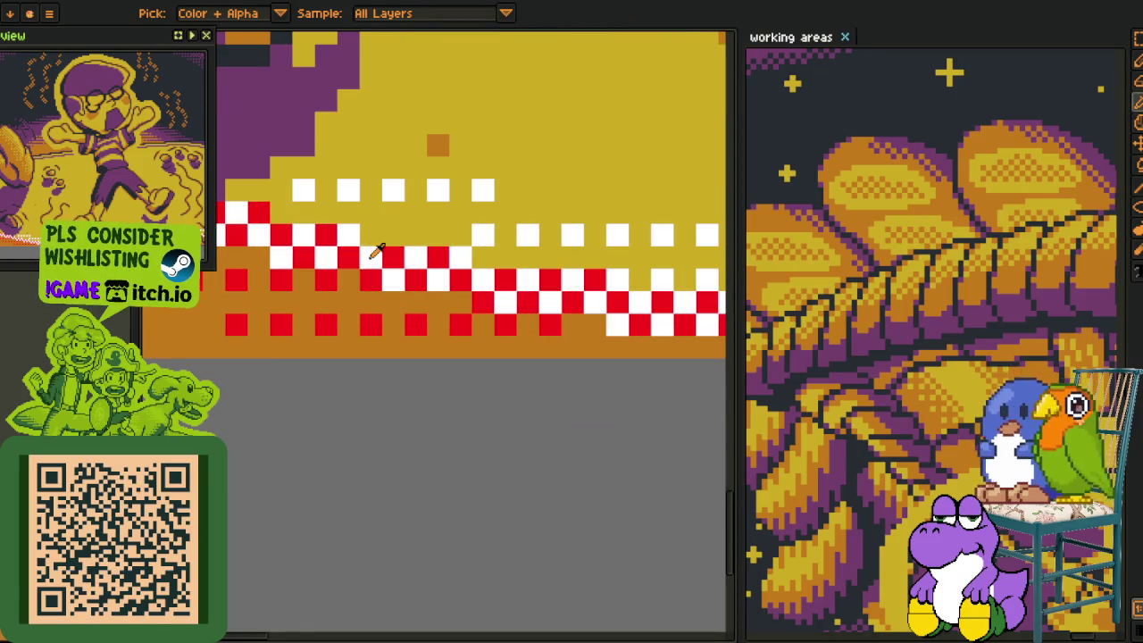
pyautogui.hotkey('shift', 'r')
pyautogui.click(455, 500)
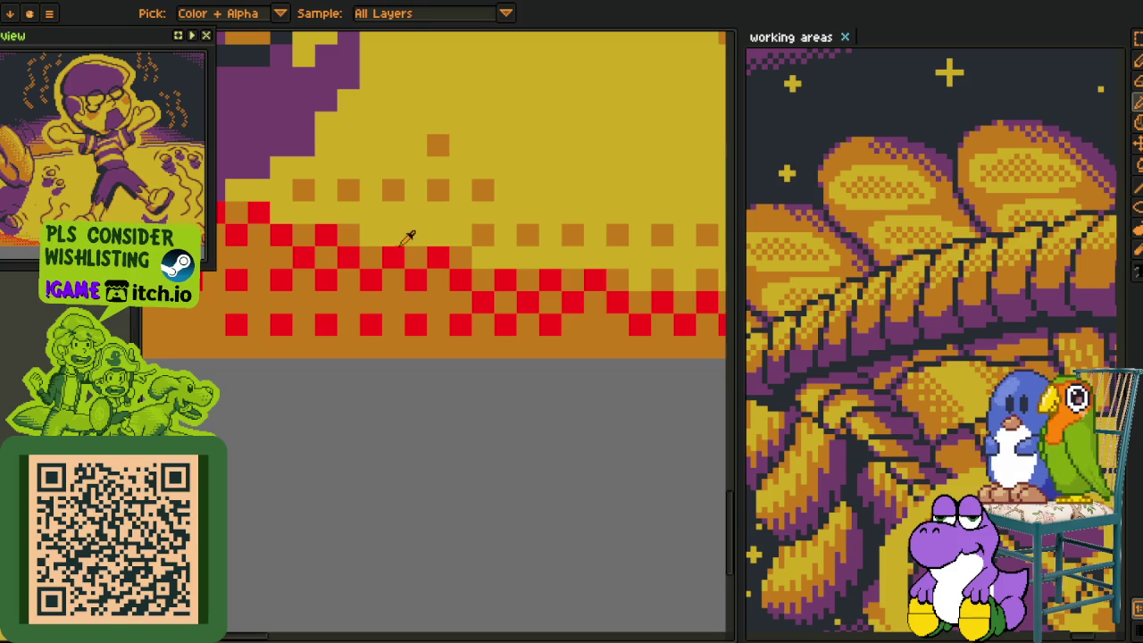
pyautogui.hotkey('shift', 'r')
pyautogui.click(451, 500)
pyautogui.scroll(-2, 393, 342)
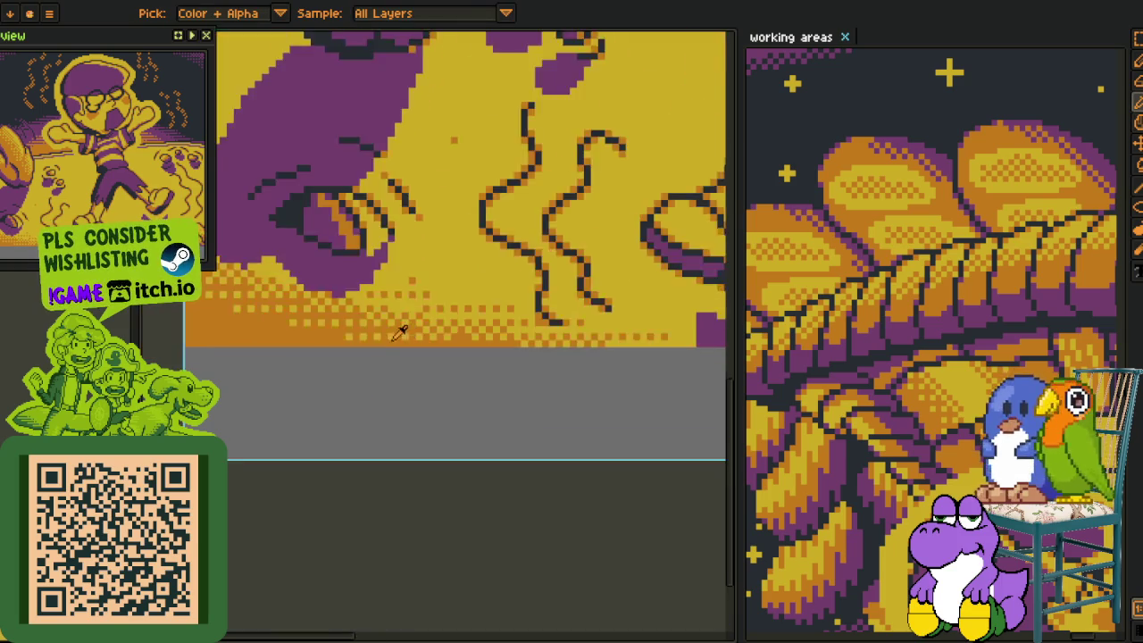
pyautogui.scroll(-1, 393, 342)
pyautogui.scroll(-1, 398, 388)
pyautogui.scroll(-1, 413, 401)
pyautogui.scroll(1, 485, 416)
pyautogui.moveTo(485, 416)
pyautogui.mouseDown()
pyautogui.moveTo(443, 443)
pyautogui.moveTo(454, 480)
pyautogui.mouseUp()
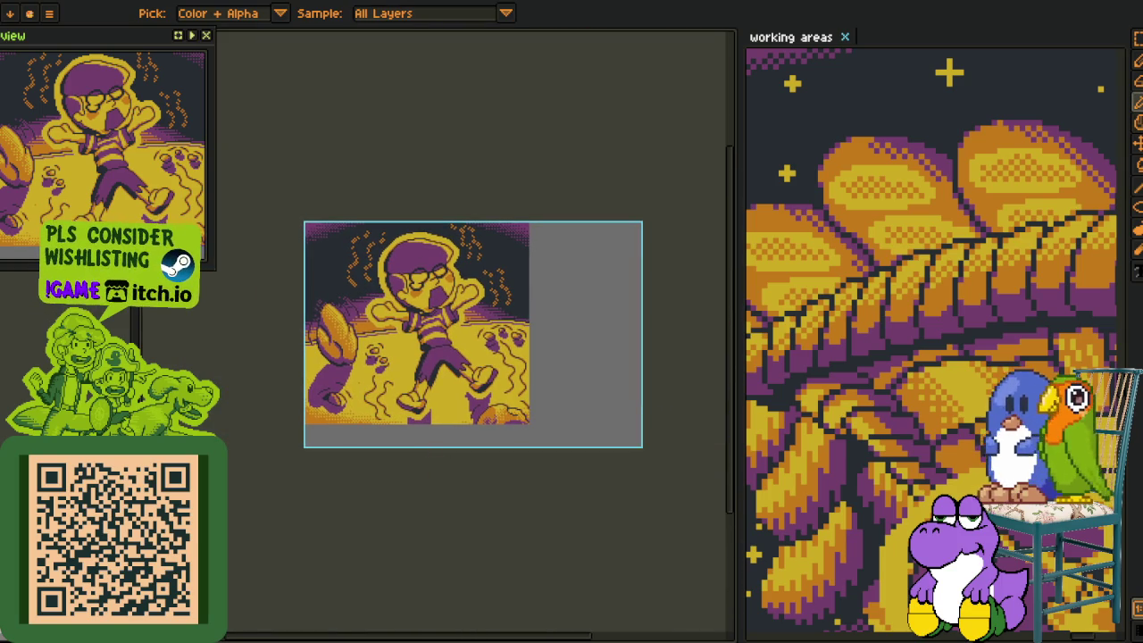
# Select the lower canvas area and merge layer 2 down into layer 1.
pyautogui.press('m')
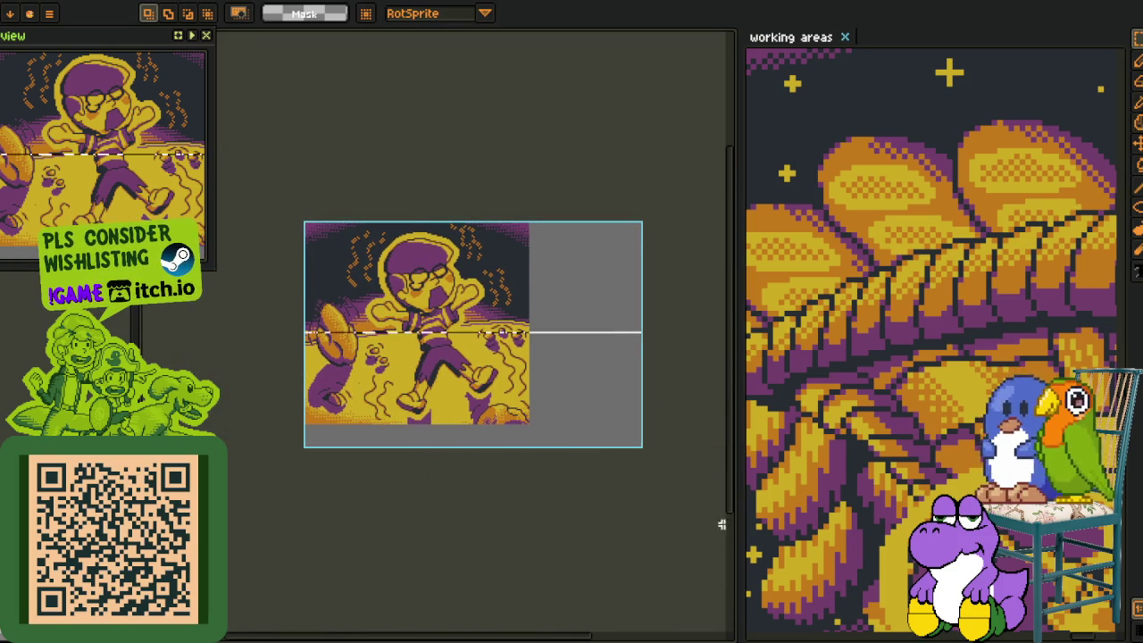
pyautogui.moveTo(721, 525); pyautogui.dragTo(288, 332)
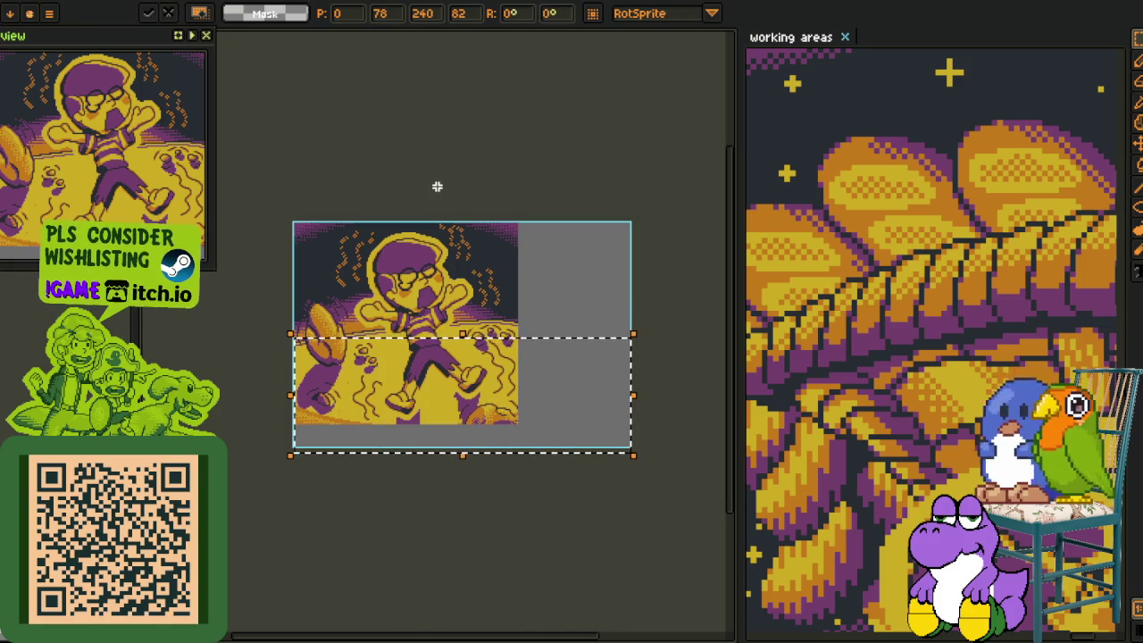
pyautogui.press('Return')
pyautogui.press('Tab')
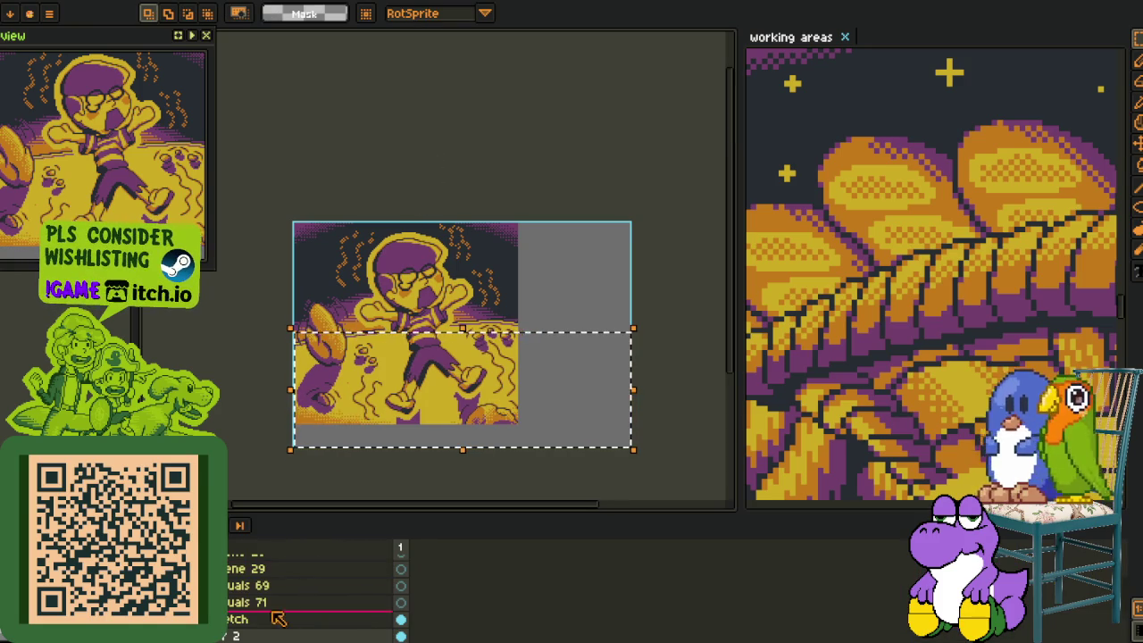
pyautogui.rightClick(273, 585)
pyautogui.click(323, 617)
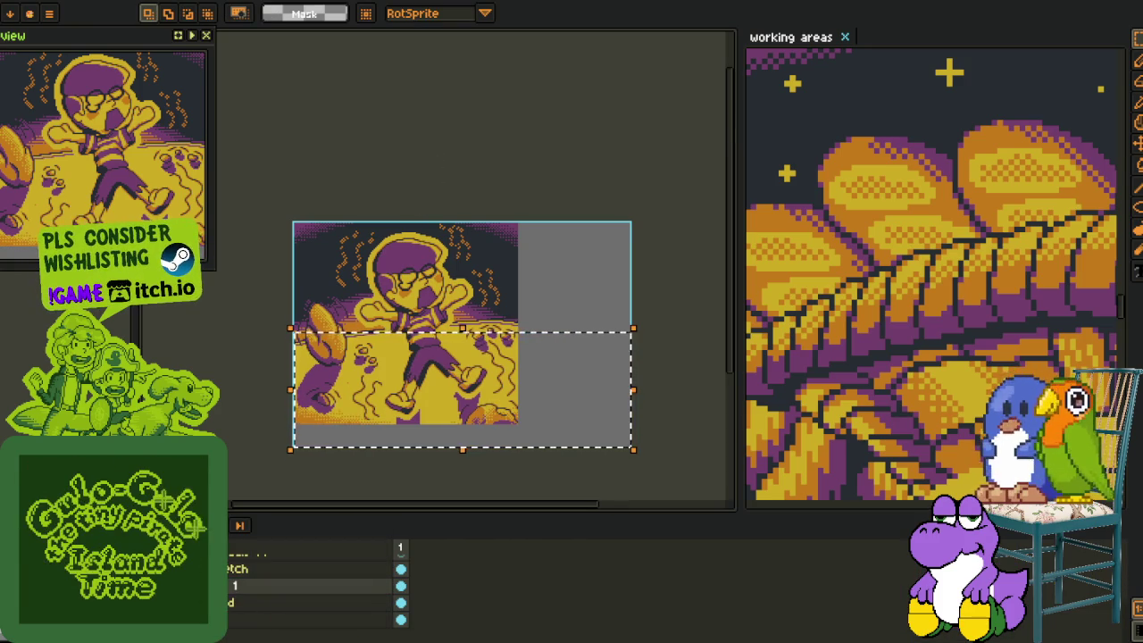
# Undo the accidental transform so the ground artwork stays in its original position.
pyautogui.press('Tab')
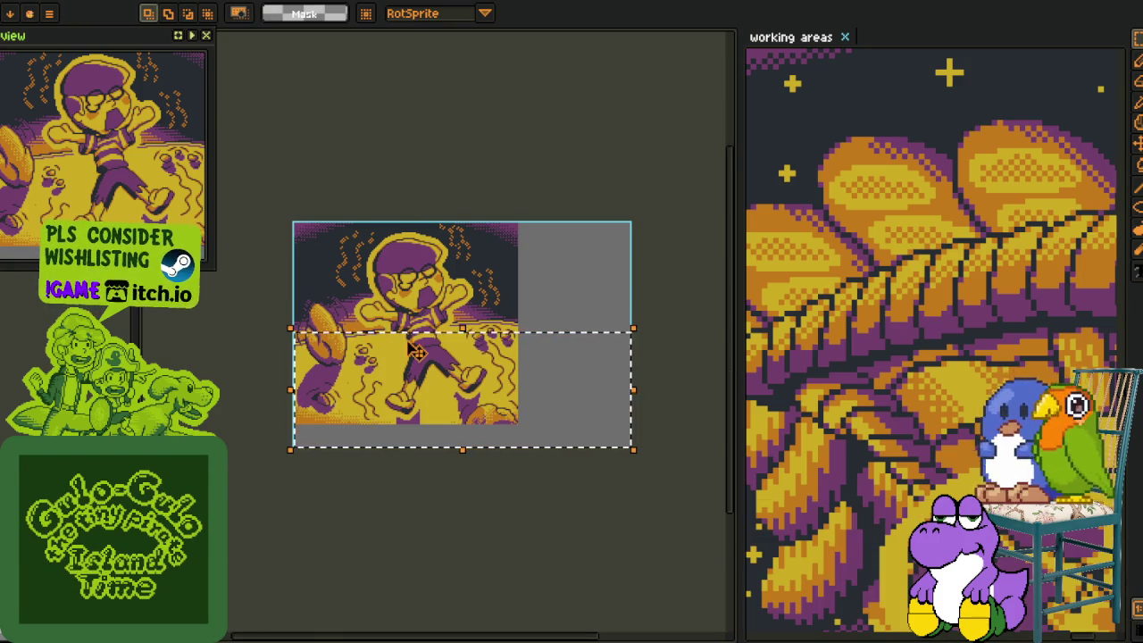
pyautogui.scroll(1, 411, 340)
pyautogui.hotkey('ctrl', 't')
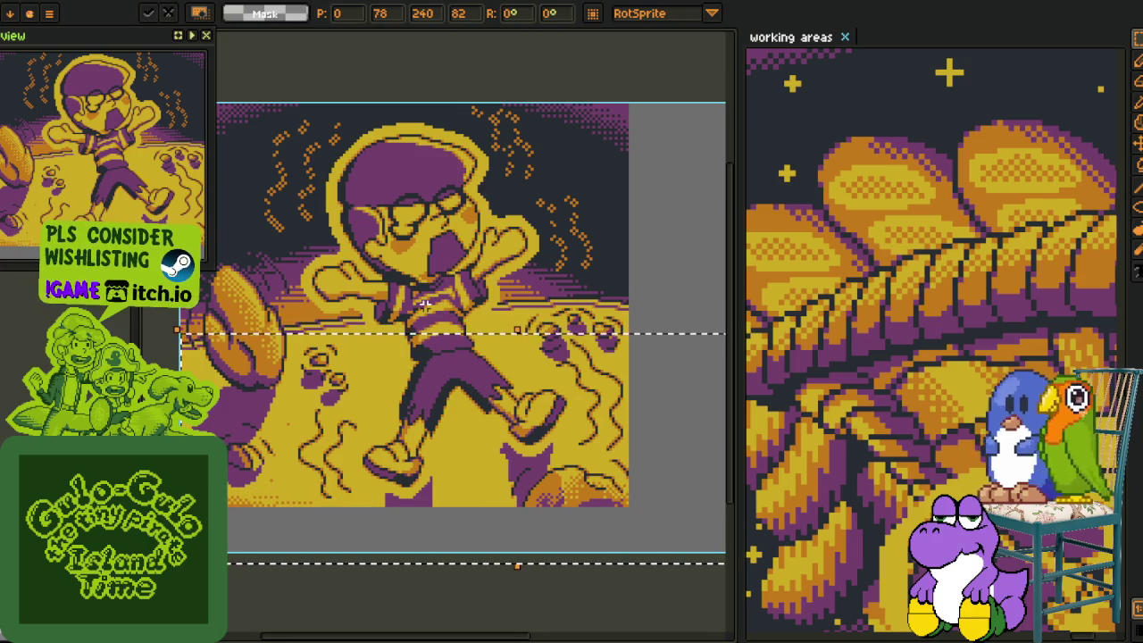
pyautogui.hotkey('ctrl', 'z')
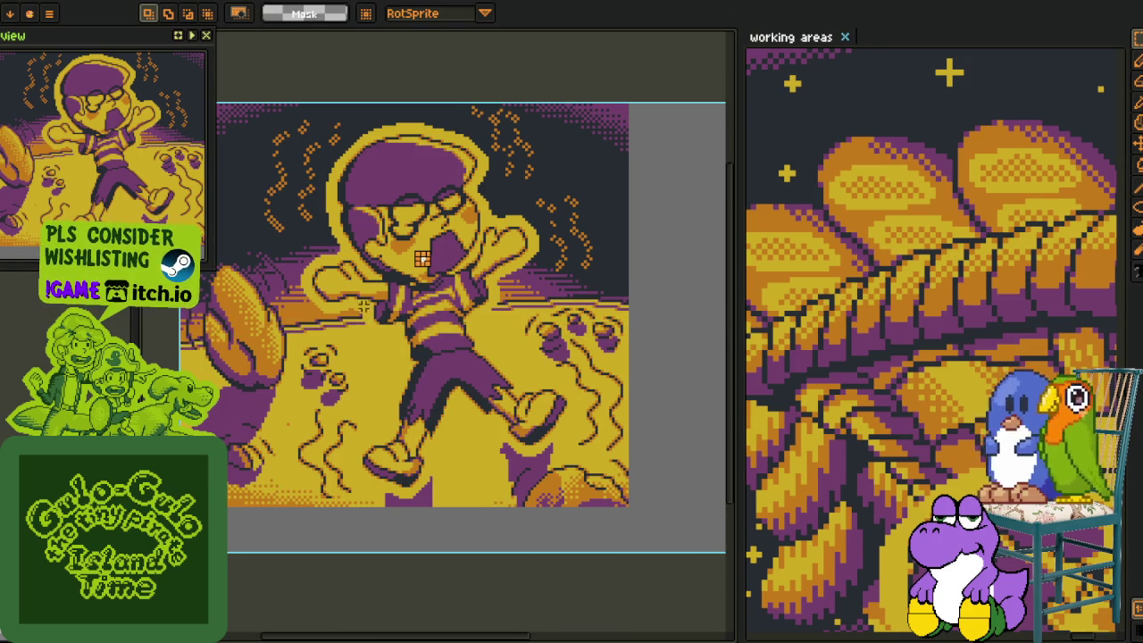
pyautogui.scroll(3, 265, 511)
pyautogui.scroll(2, 294, 402)
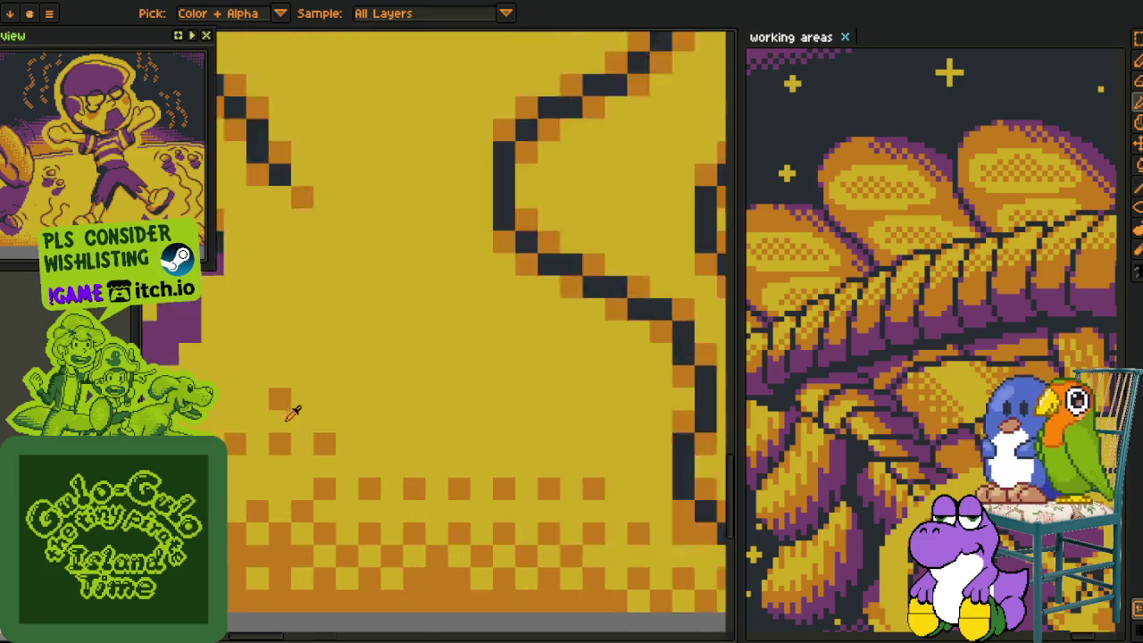
pyautogui.press('alt')
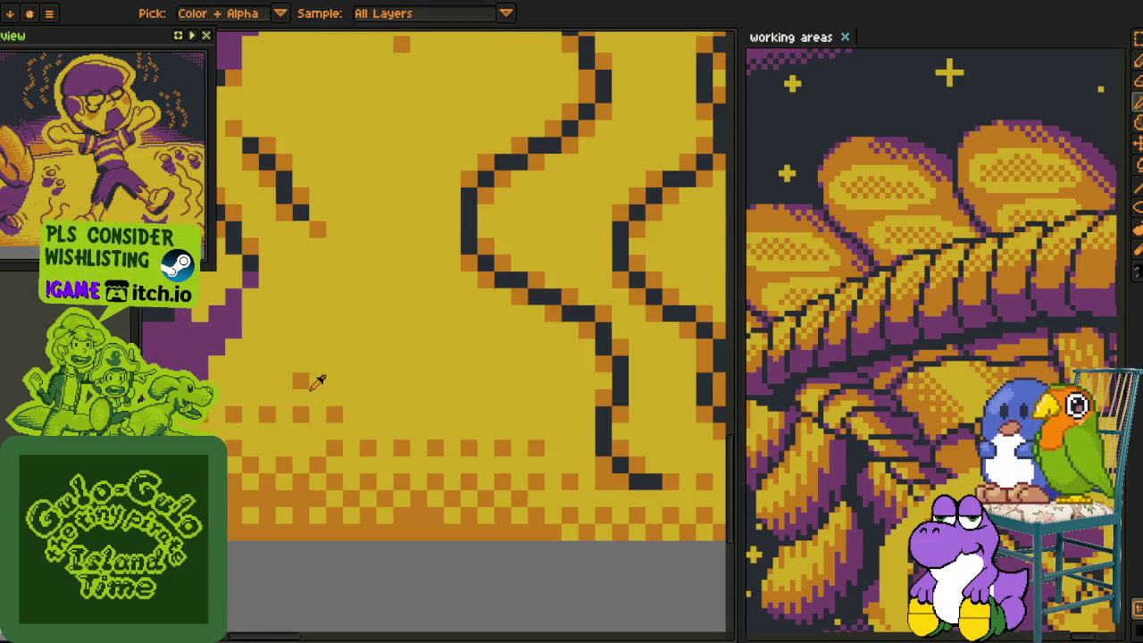
pyautogui.scroll(-3, 319, 380)
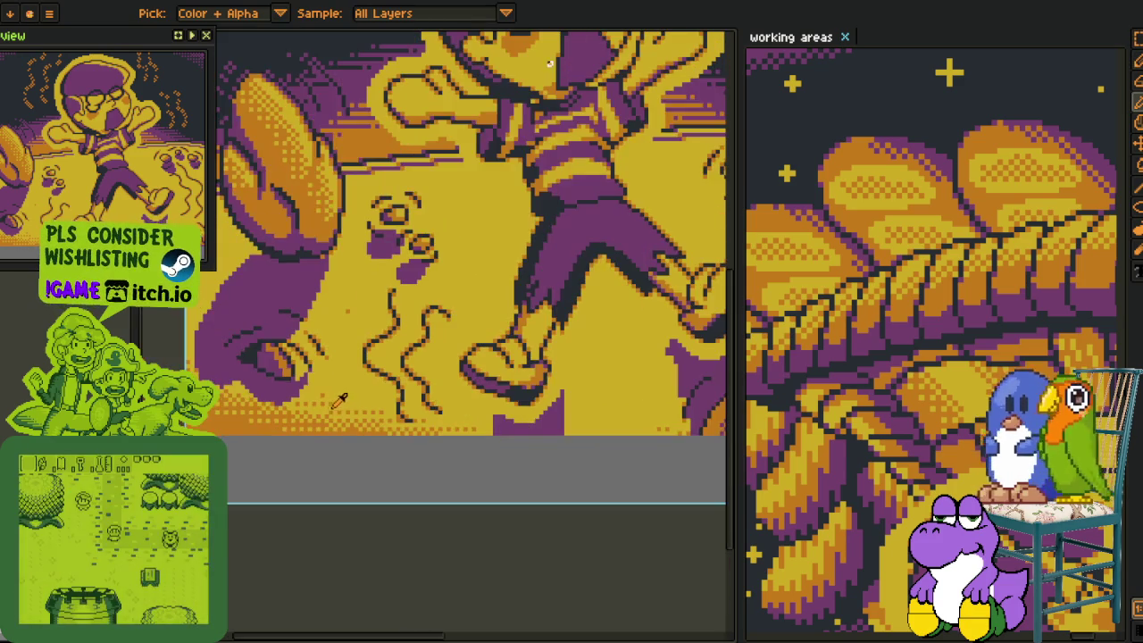
pyautogui.scroll(3, 333, 399)
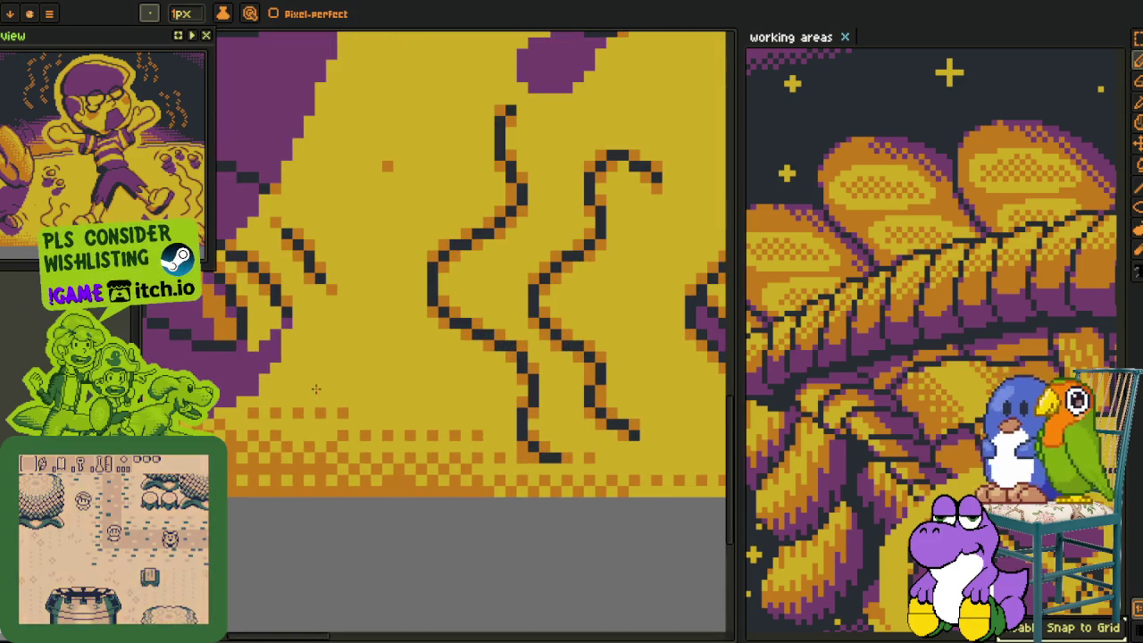
pyautogui.scroll(-3, 320, 397)
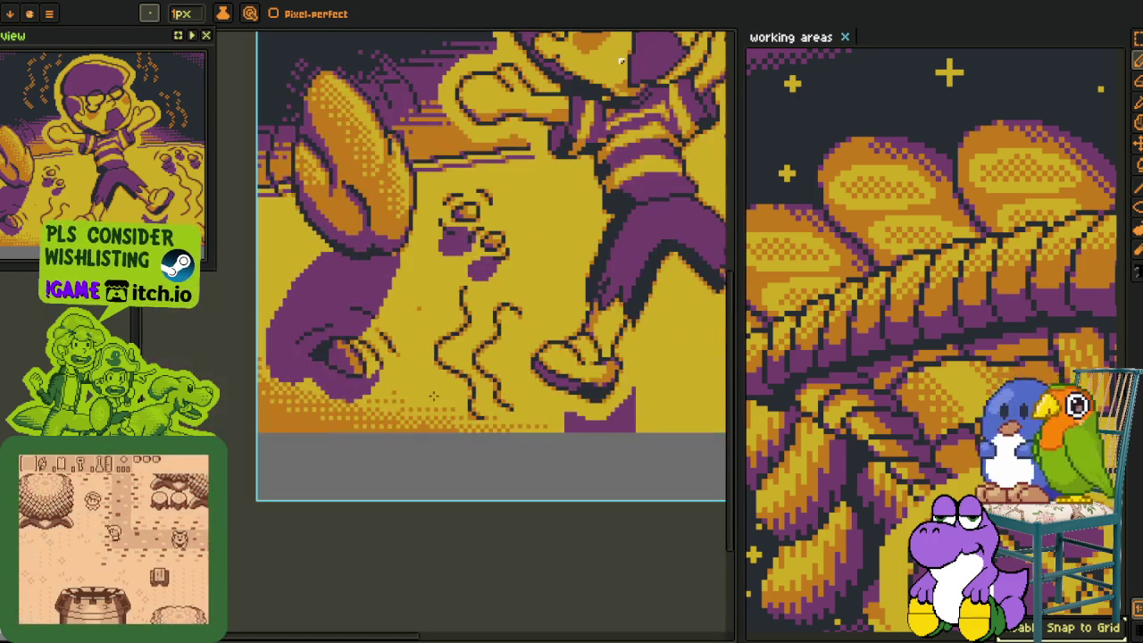
pyautogui.scroll(2, 371, 411)
pyautogui.scroll(1, 290, 393)
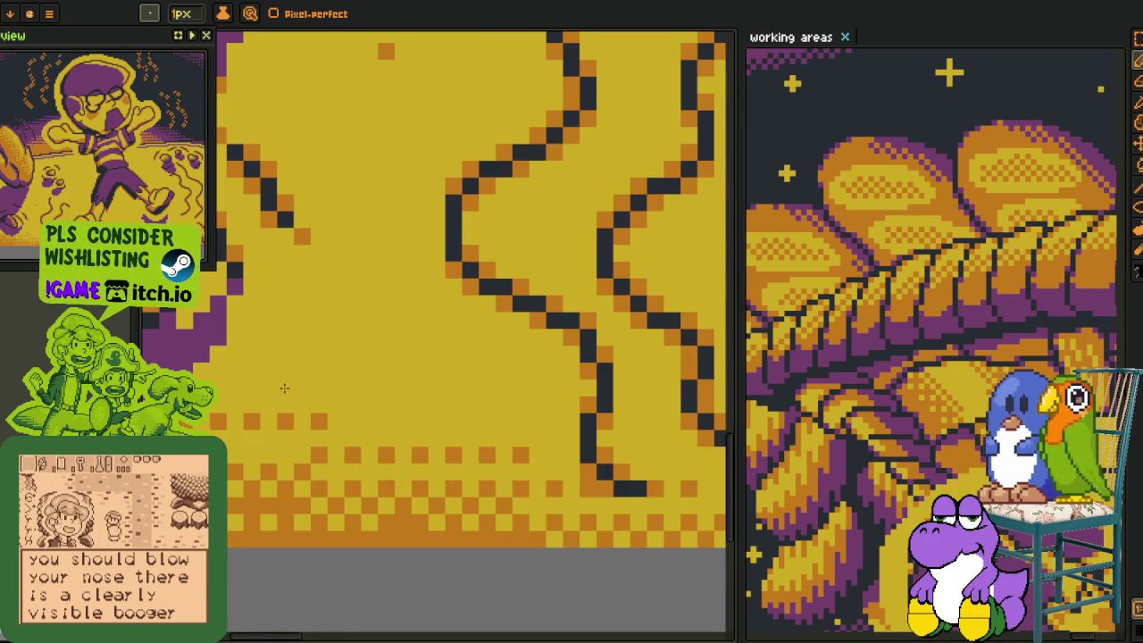
pyautogui.scroll(-2, 284, 388)
pyautogui.press('Tab')
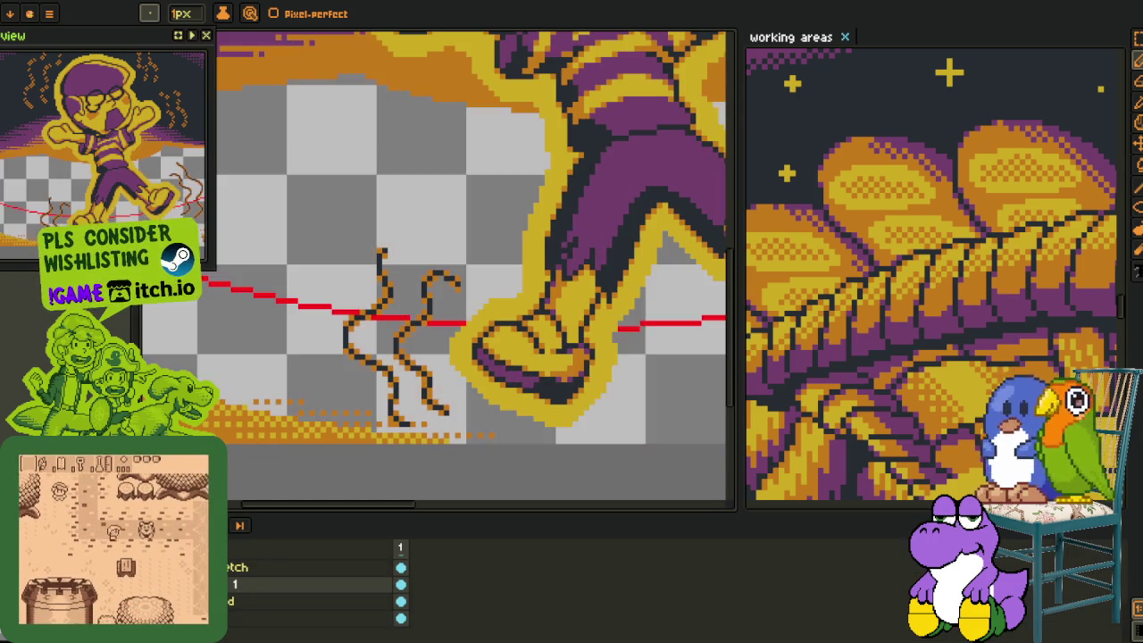
# Temporarily hide the background colours to check the squiggles by the feet, then restore them.
pyautogui.hotkey('ctrl', 'z')
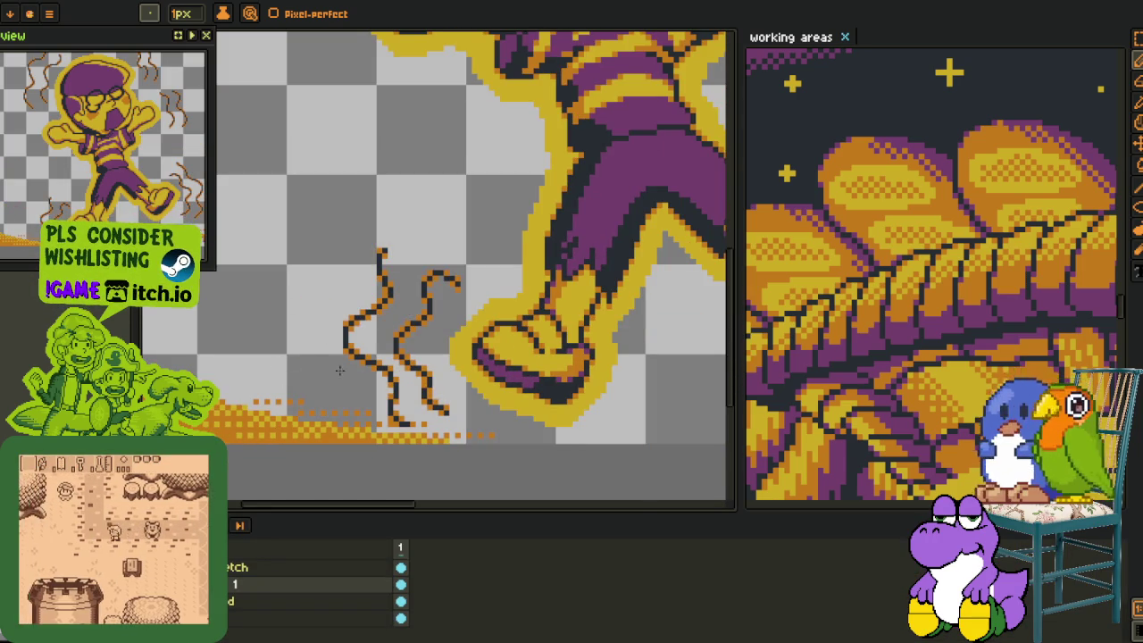
pyautogui.scroll(-4, 339, 370)
pyautogui.scroll(4, 284, 327)
pyautogui.scroll(1, 339, 286)
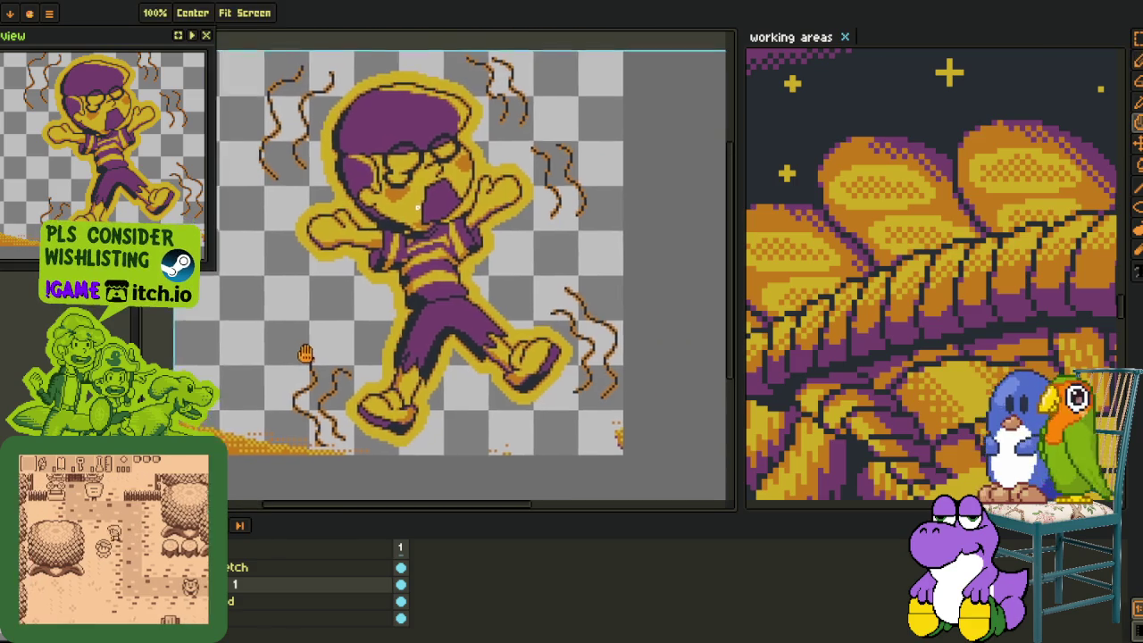
pyautogui.scroll(1, 375, 268)
pyautogui.scroll(2, 408, 244)
pyautogui.scroll(-3, 344, 262)
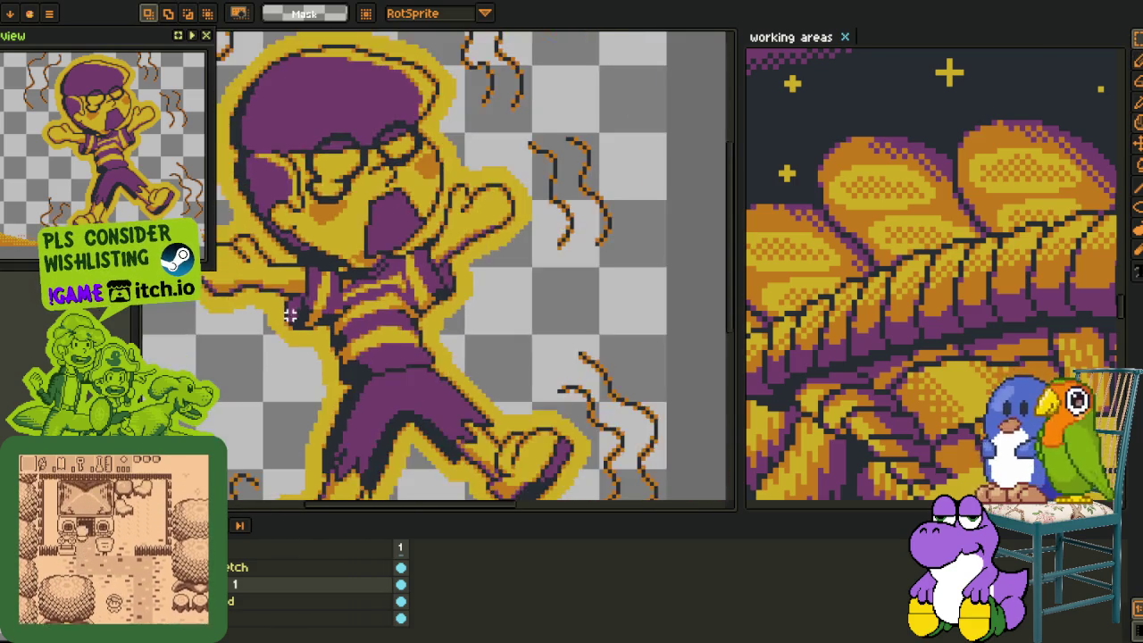
pyautogui.moveTo(344, 262); pyautogui.dragTo(294, 108)
pyautogui.scroll(3, 295, 366)
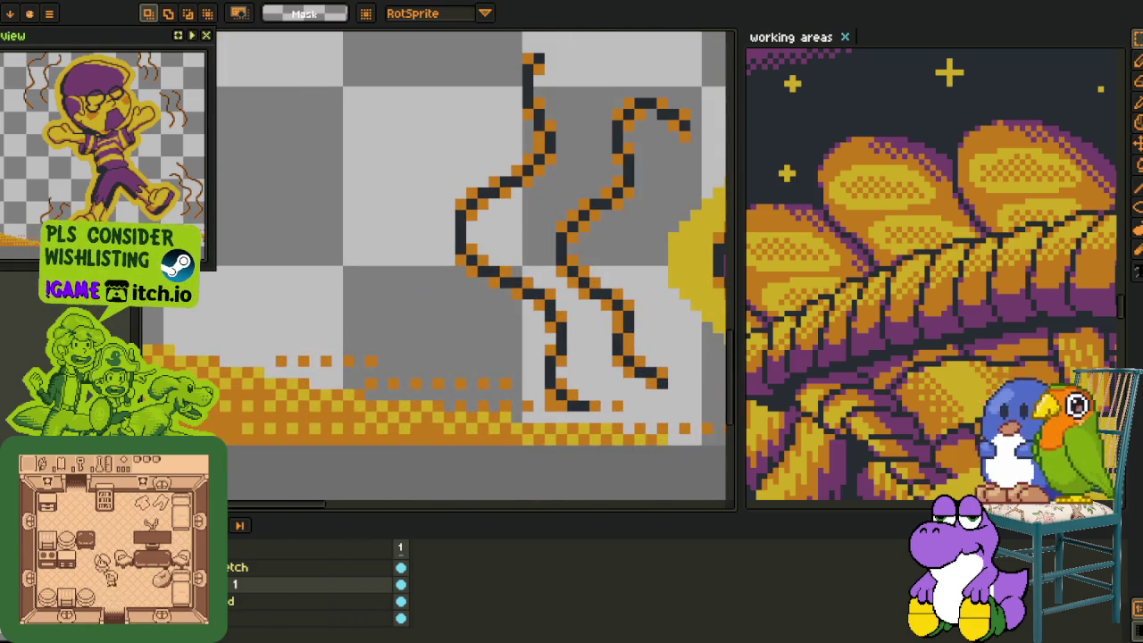
pyautogui.press('b')
# Pick orange from the artwork, paint a short stroke on the ground, and save the file.
pyautogui.keyDown('alt'); pyautogui.click(356, 352); pyautogui.keyUp('alt')
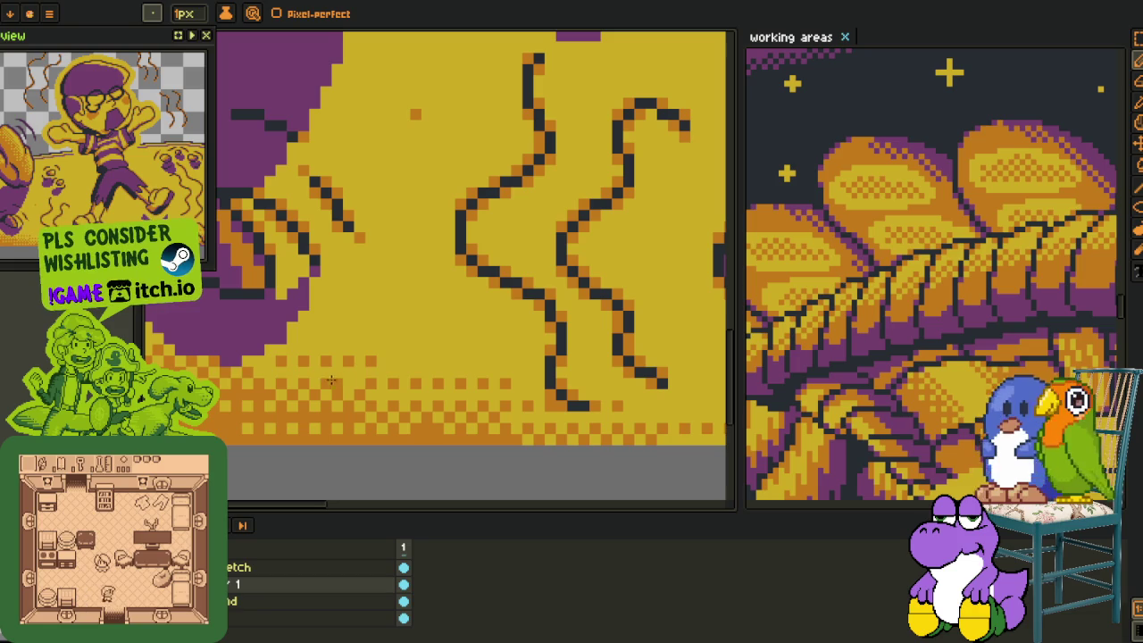
pyautogui.scroll(-1, 345, 383)
pyautogui.scroll(-2, 348, 375)
pyautogui.scroll(2, 366, 361)
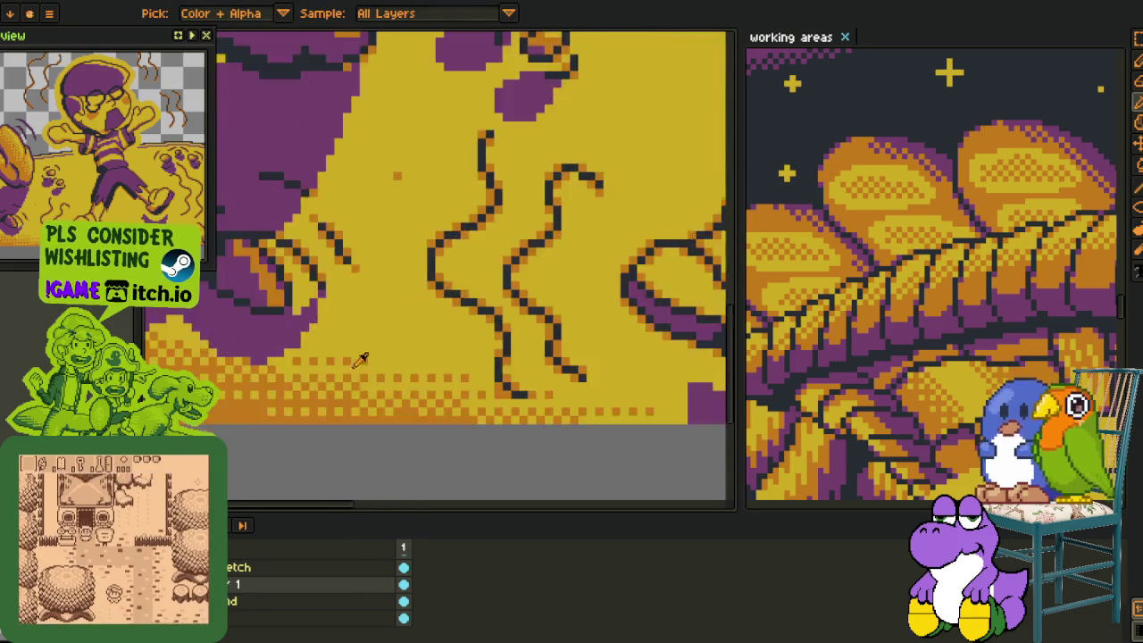
pyautogui.scroll(2, 379, 350)
pyautogui.moveTo(375, 357); pyautogui.dragTo(397, 357)
pyautogui.scroll(-4, 404, 358)
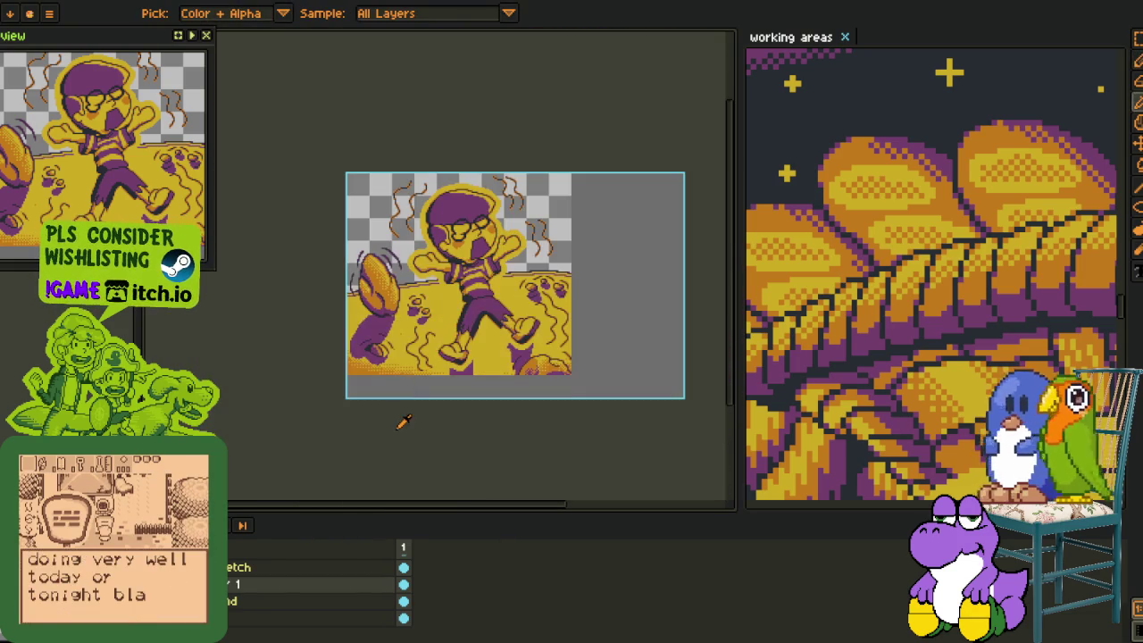
pyautogui.scroll(4, 420, 439)
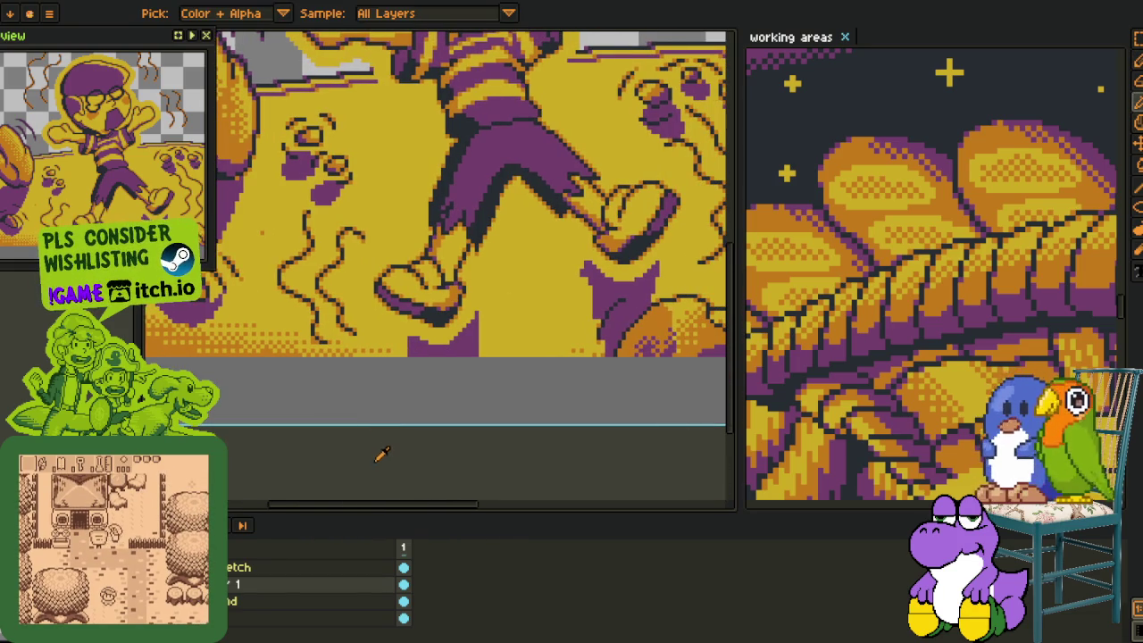
pyautogui.hotkey('ctrl', 's')
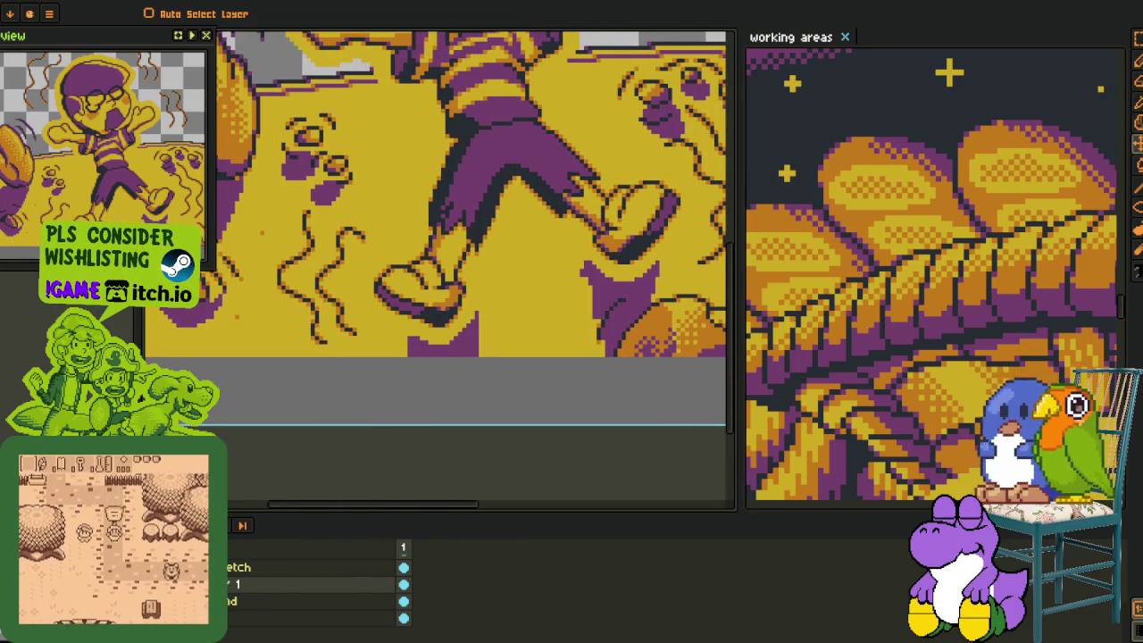
# Merge Layer 1 down into the layer below and bring the lower artwork into view.
pyautogui.rightClick(268, 583)
pyautogui.click(294, 620)
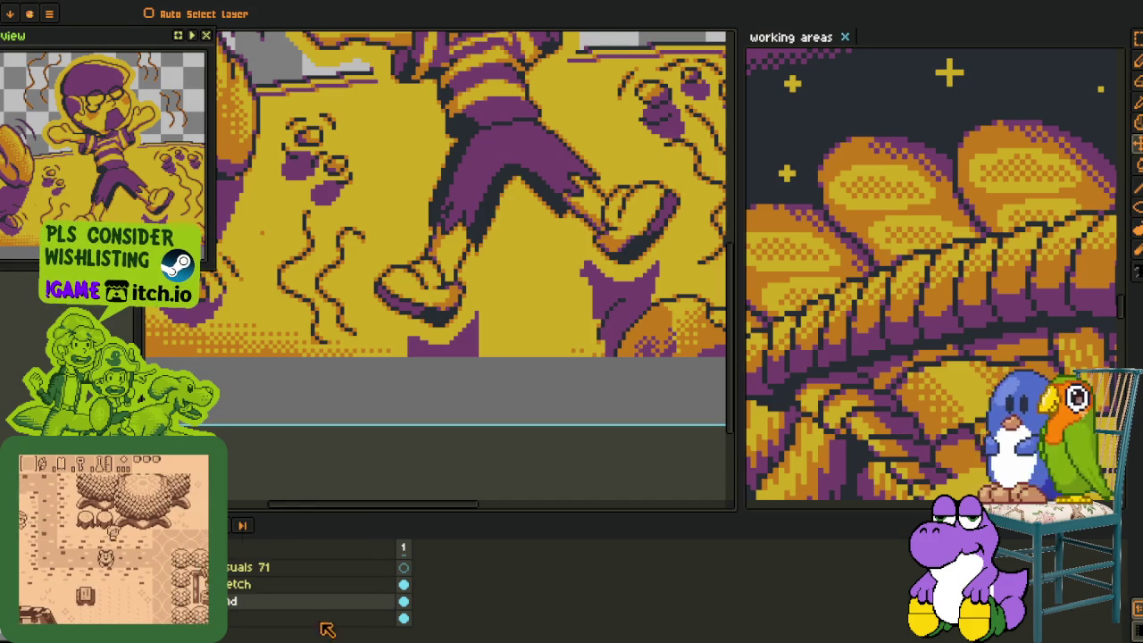
pyautogui.scroll(-4, 496, 245)
pyautogui.moveTo(320, 279)
pyautogui.mouseDown()
pyautogui.moveTo(316, 345)
pyautogui.moveTo(640, 426)
pyautogui.mouseUp()
pyautogui.press('m')
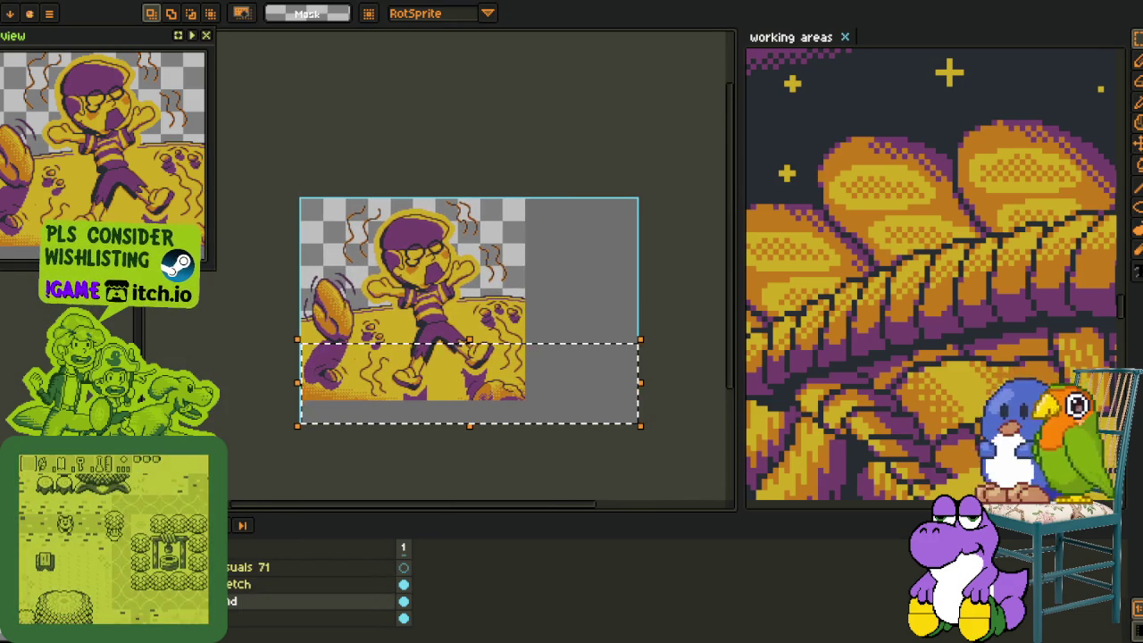
# Undo Merge Down Layer to restore Layer 1, then select the lower area and toggle transform.
pyautogui.press('Delete')
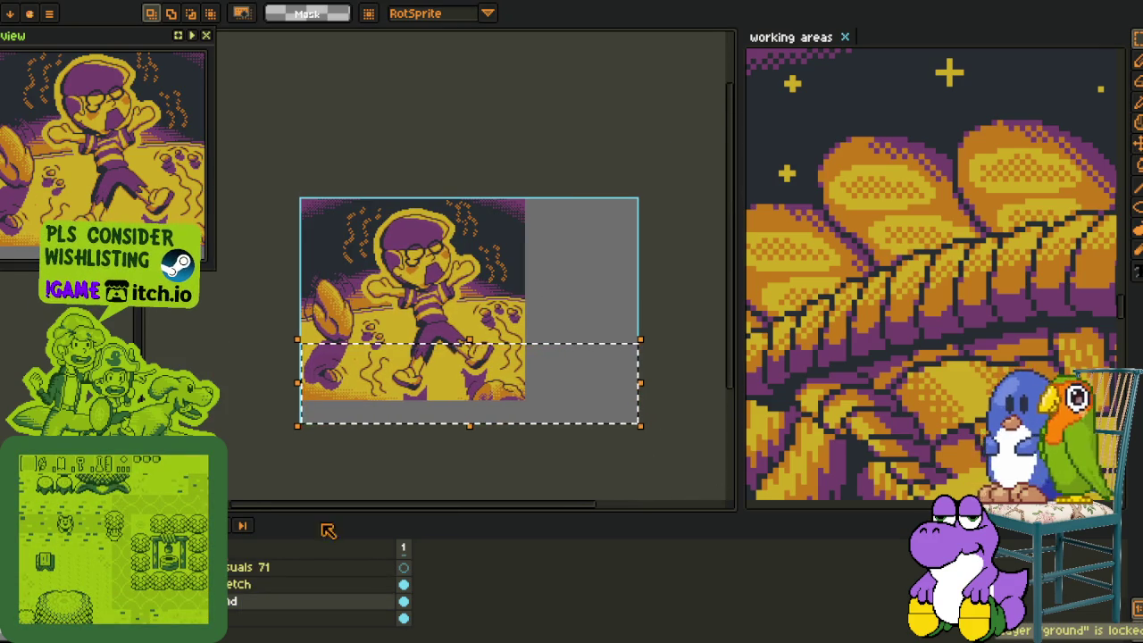
pyautogui.press('Down')
pyautogui.press('Down')
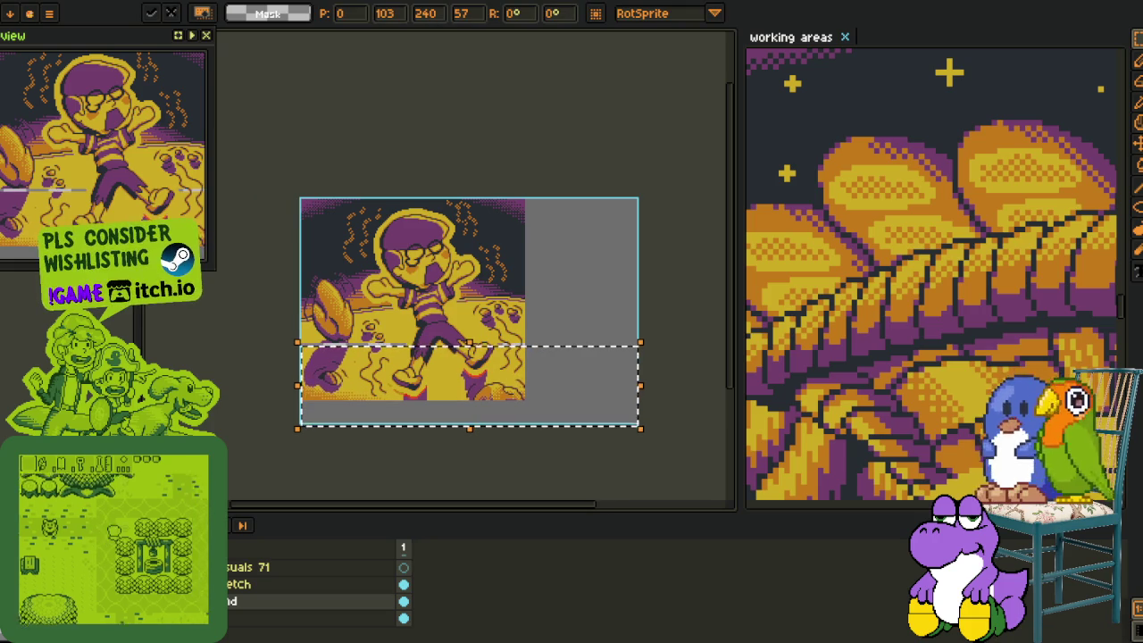
pyautogui.hotkey('ctrl', 'z')
pyautogui.hotkey('ctrl', 'z')
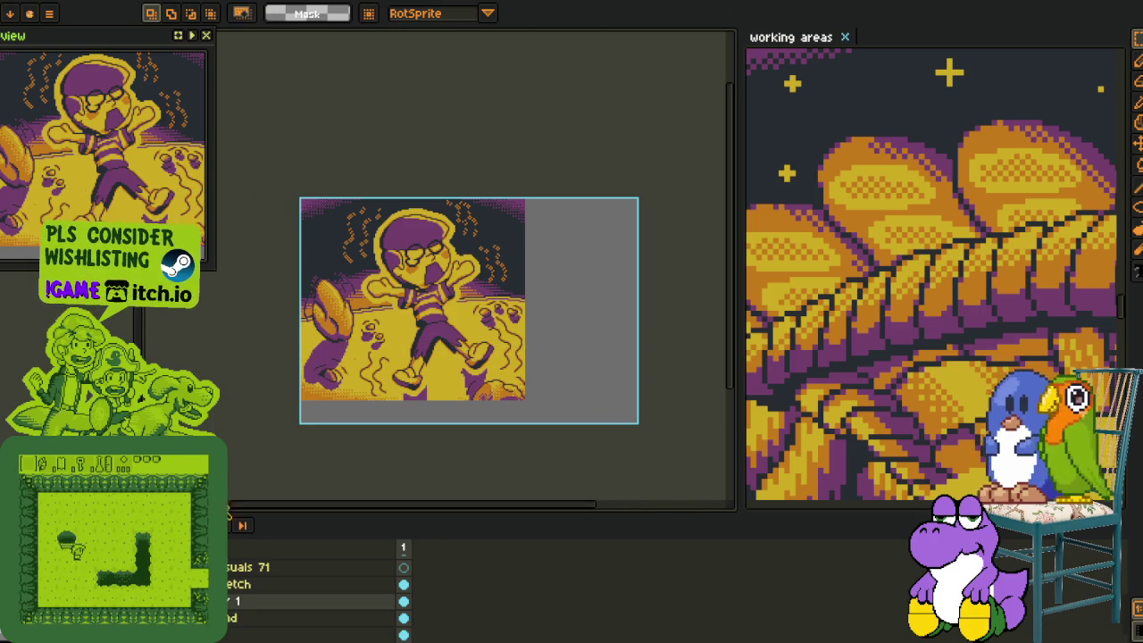
pyautogui.moveTo(255, 344); pyautogui.dragTo(641, 455)
pyautogui.hotkey('ctrl', 't')
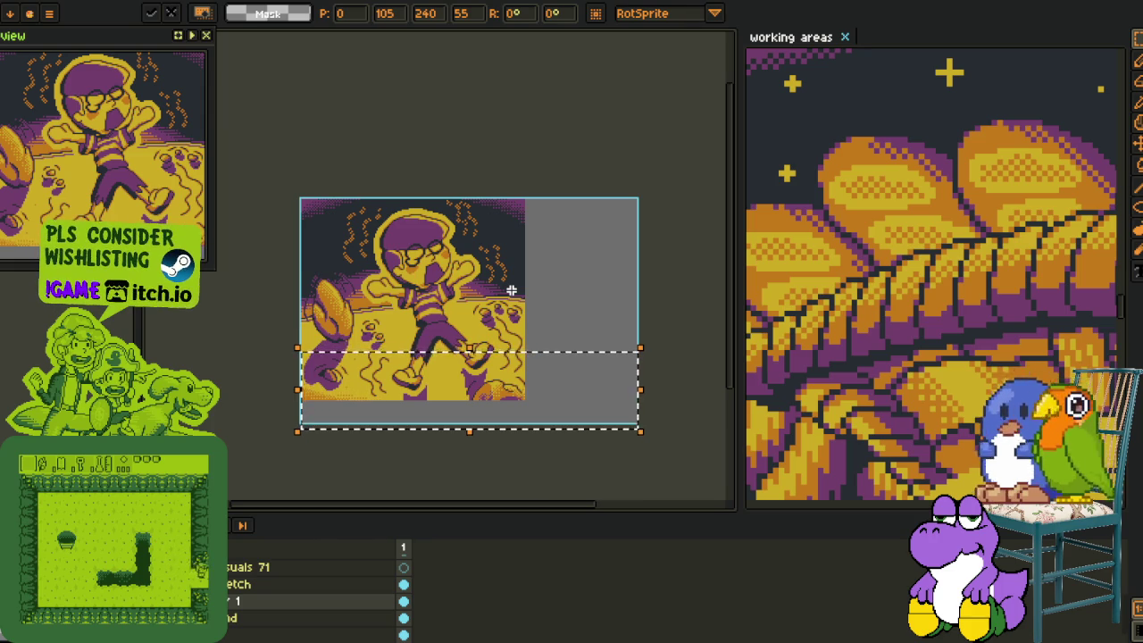
pyautogui.press('Return')
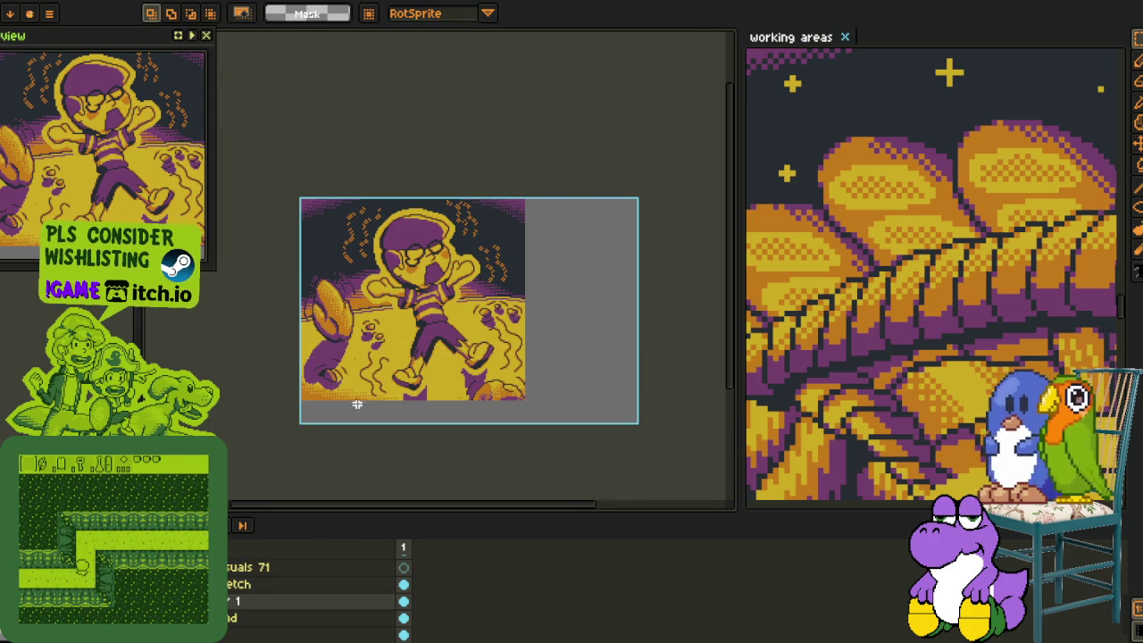
# Zoom in and merge Layer 1 down into the background layer from its context menu.
pyautogui.scroll(4, 357, 405)
pyautogui.scroll(-1, 384, 429)
pyautogui.scroll(3, 415, 457)
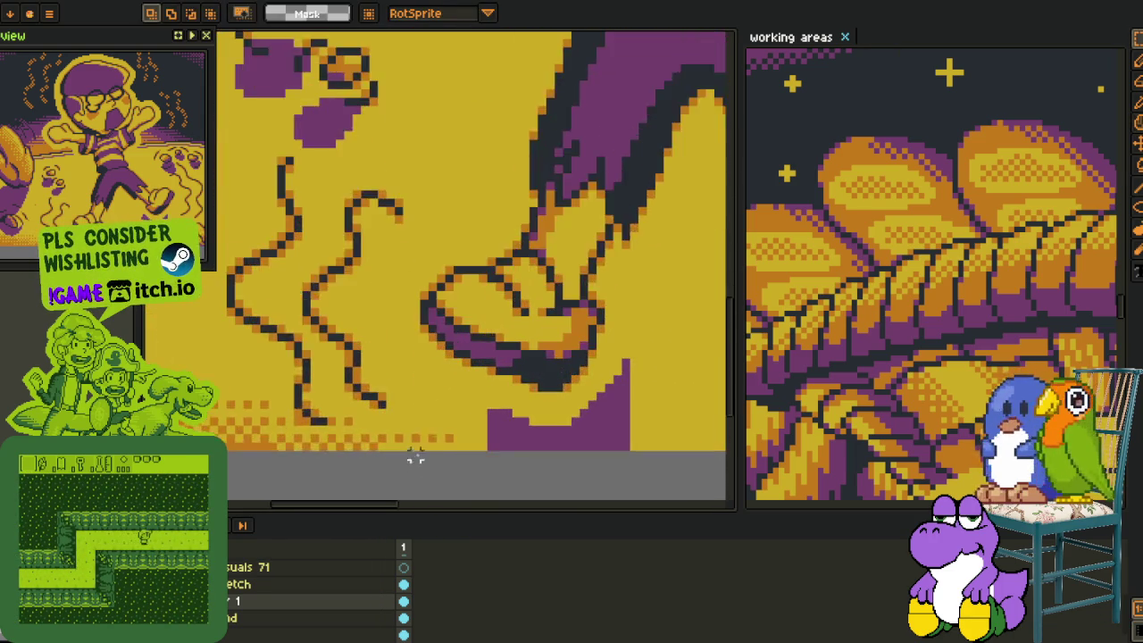
pyautogui.scroll(1, 415, 457)
pyautogui.press('b')
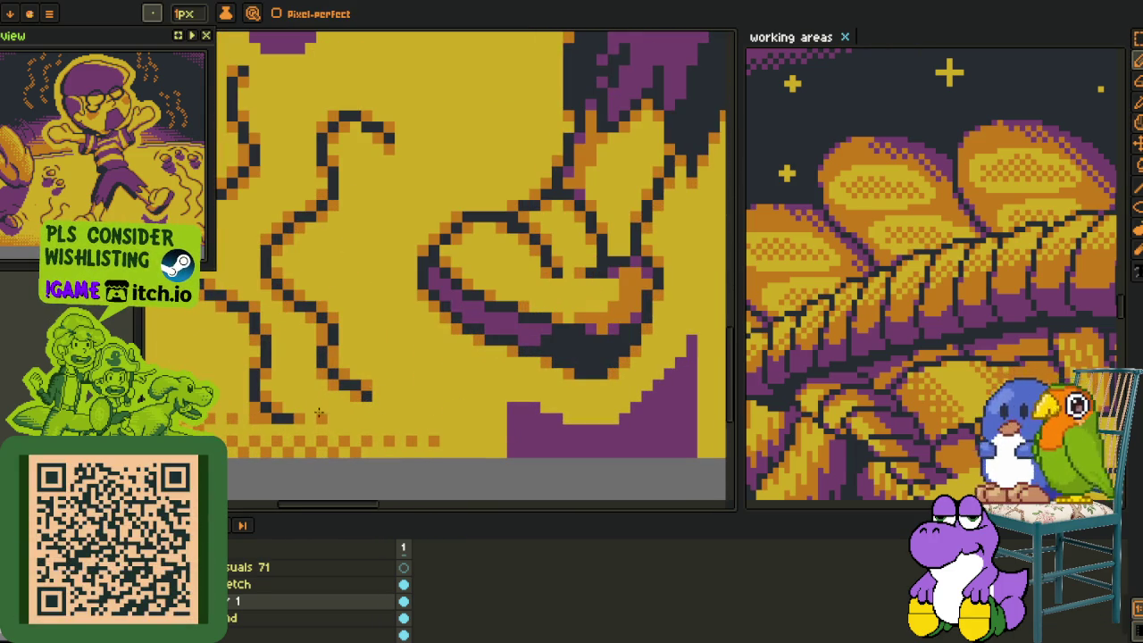
pyautogui.scroll(-5, 255, 418)
pyautogui.press('i')
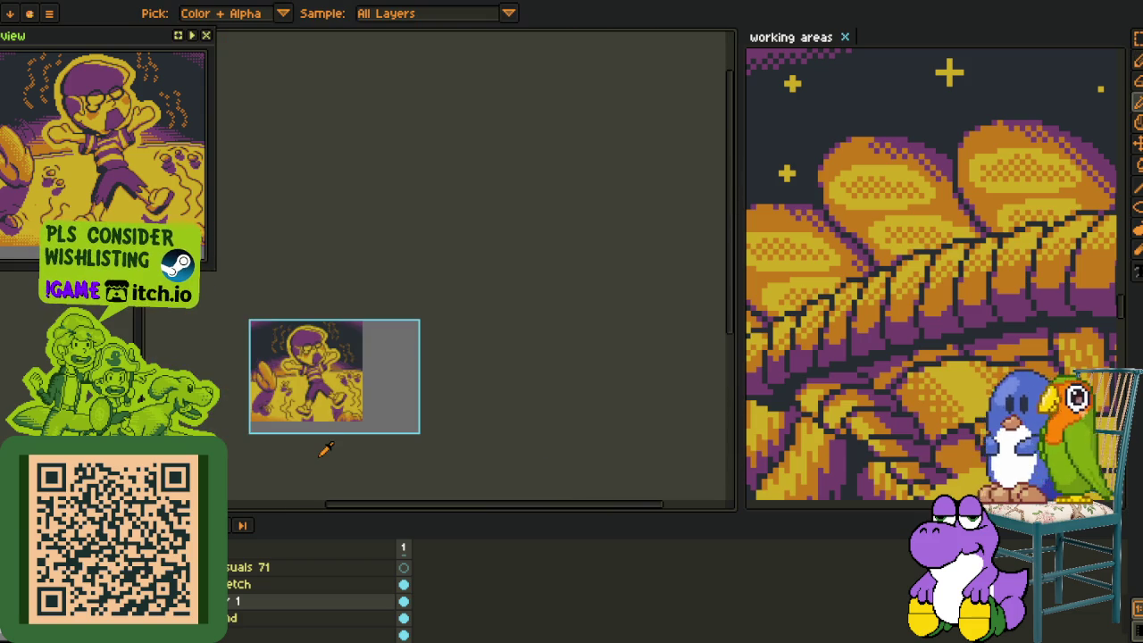
pyautogui.scroll(3, 301, 441)
pyautogui.press('z')
pyautogui.scroll(1, 347, 402)
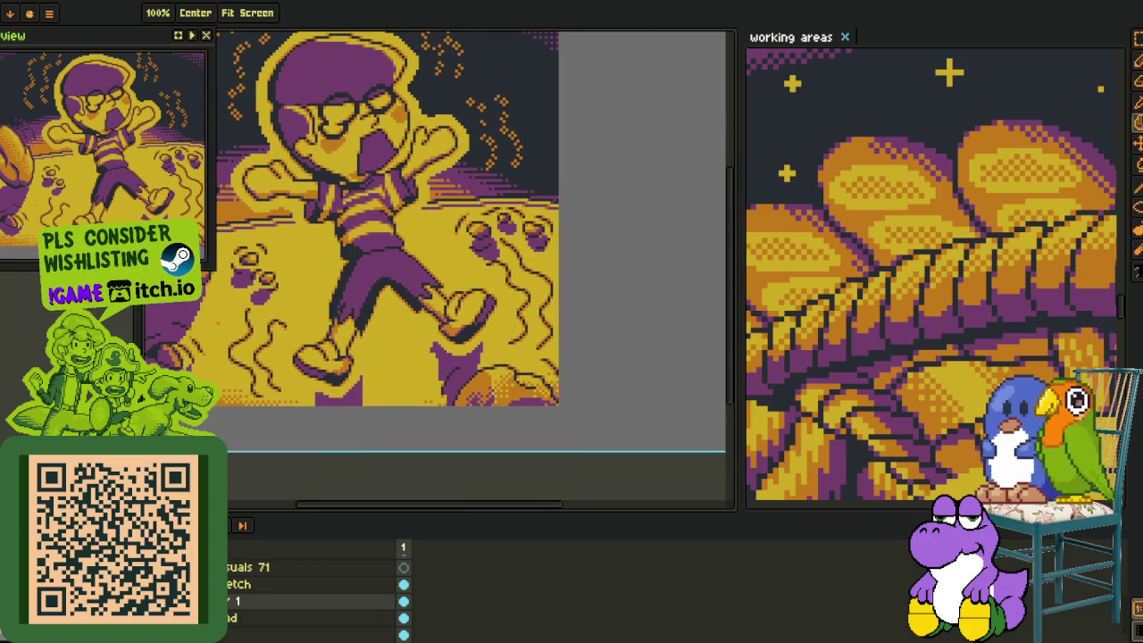
pyautogui.rightClick(237, 601)
pyautogui.click(268, 620)
# Reposition the artwork and preview replacing orange #c97900 with purple #753f6d in Replace Color.
pyautogui.press('i')
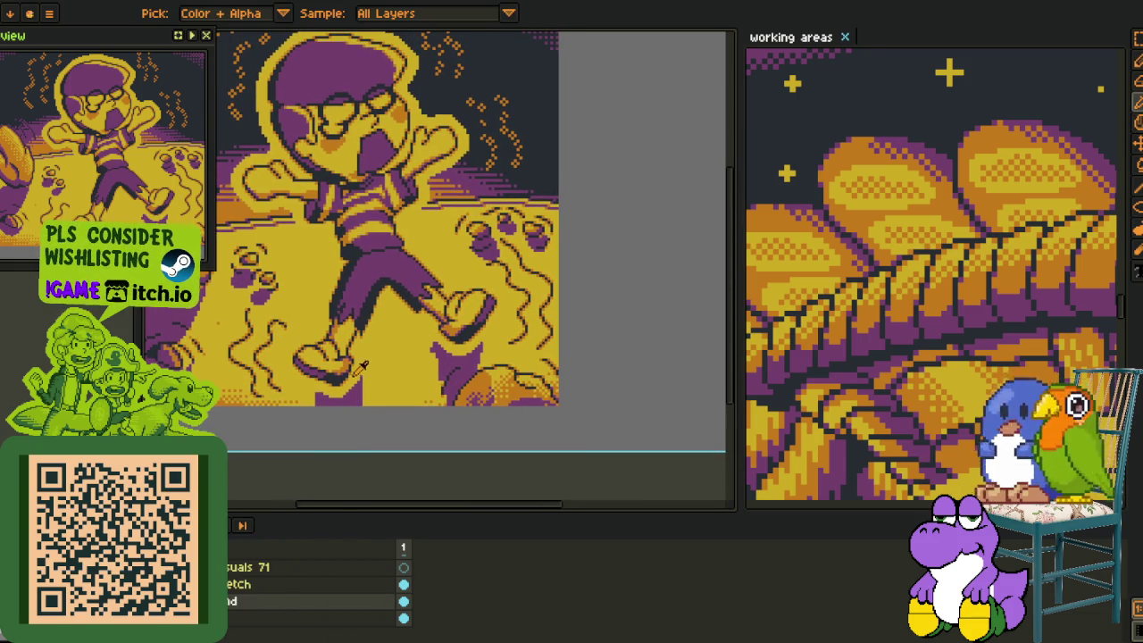
pyautogui.scroll(-5, 353, 430)
pyautogui.scroll(1, 328, 344)
pyautogui.scroll(1, 330, 334)
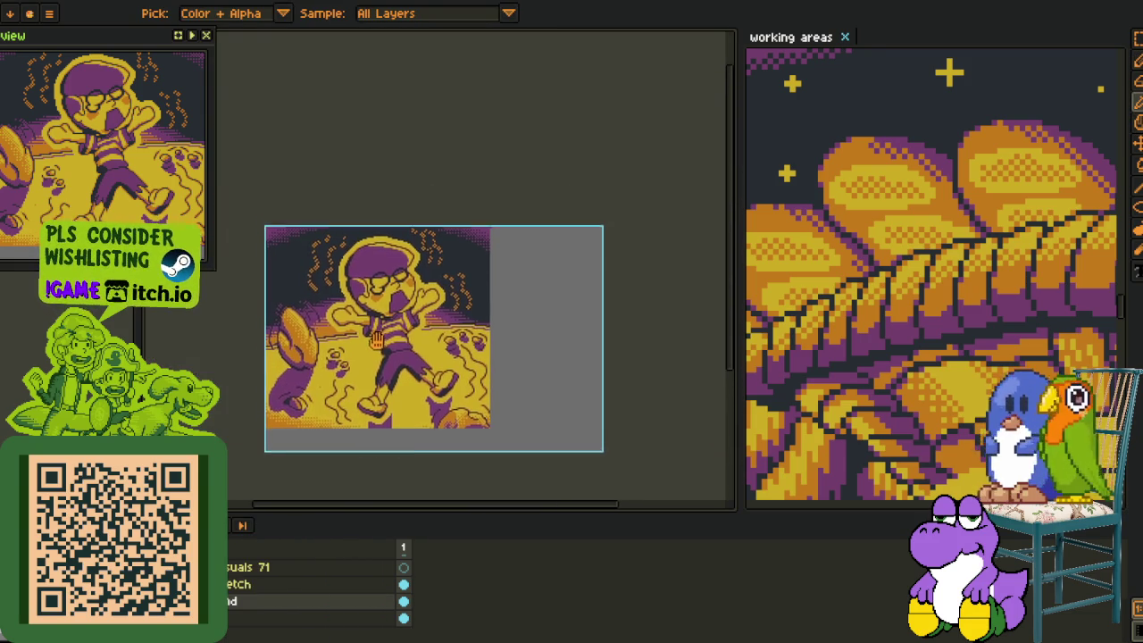
pyautogui.scroll(1, 340, 322)
pyautogui.scroll(1, 353, 299)
pyautogui.scroll(-1, 355, 300)
pyautogui.scroll(-2, 355, 300)
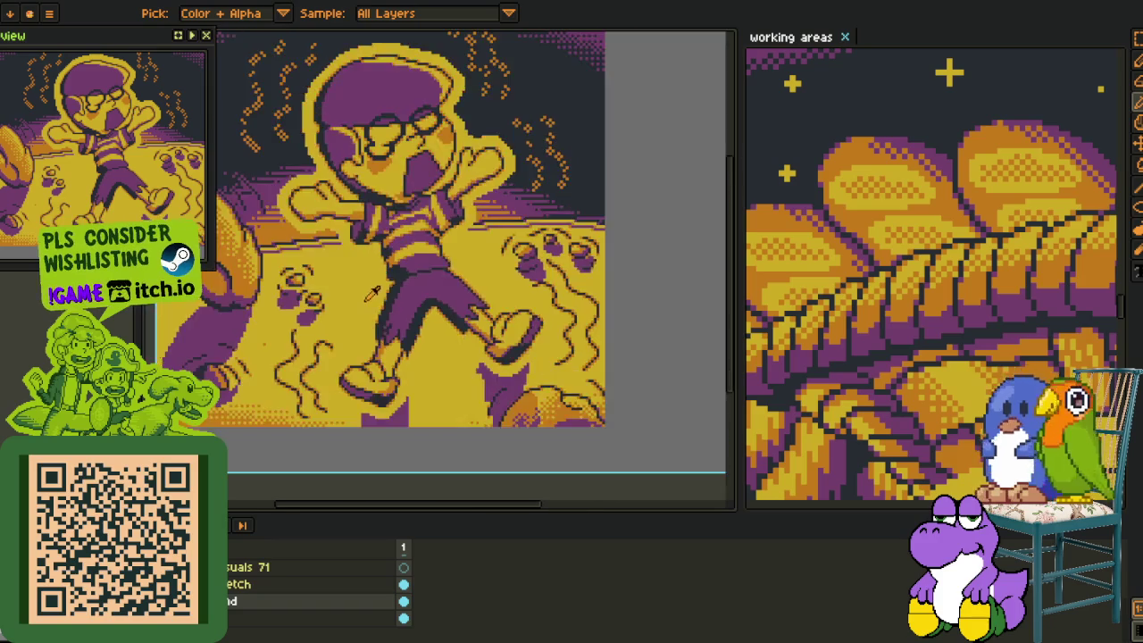
pyautogui.scroll(-1, 354, 300)
pyautogui.moveTo(358, 304)
pyautogui.mouseDown()
pyautogui.moveTo(357, 355)
pyautogui.moveTo(376, 338)
pyautogui.mouseUp()
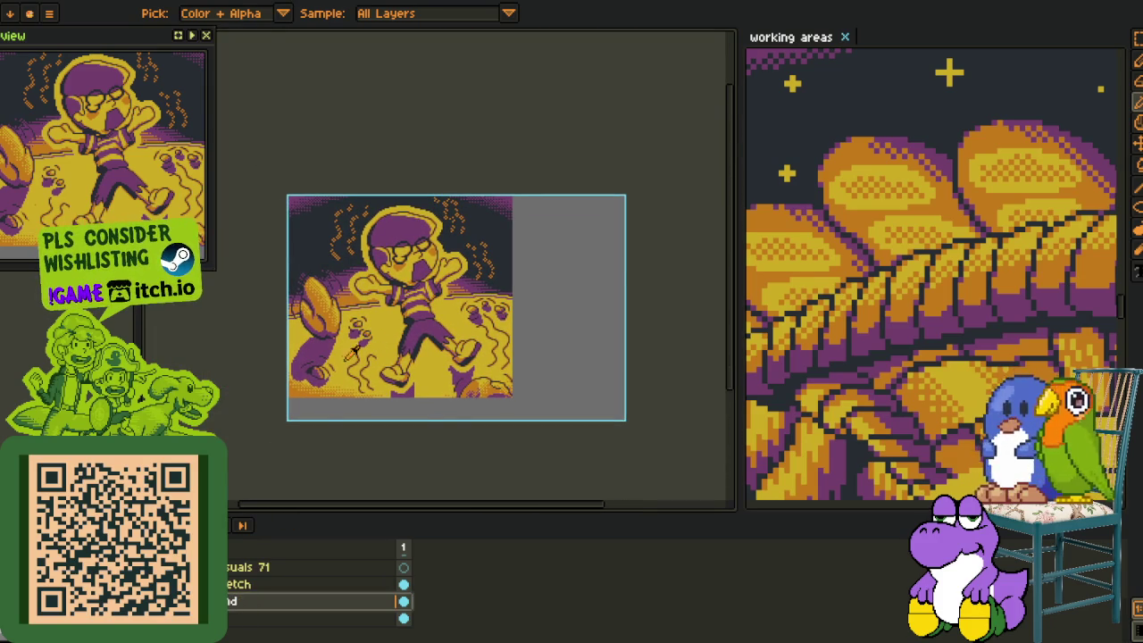
pyautogui.scroll(1, 351, 354)
pyautogui.scroll(1, 313, 320)
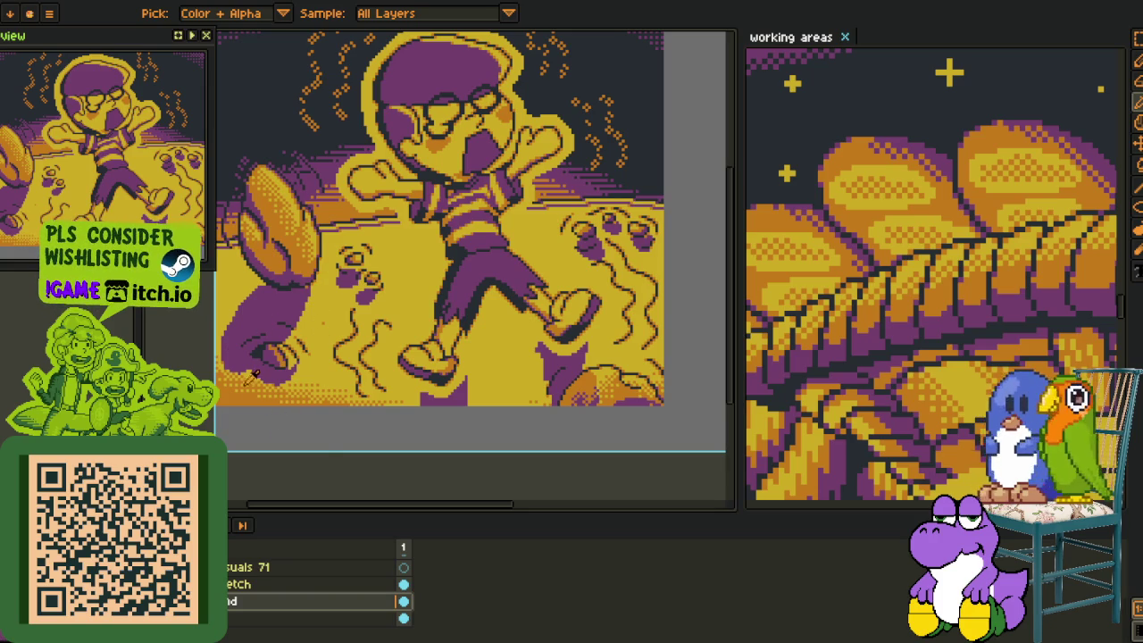
pyautogui.hotkey('shift', 'r')
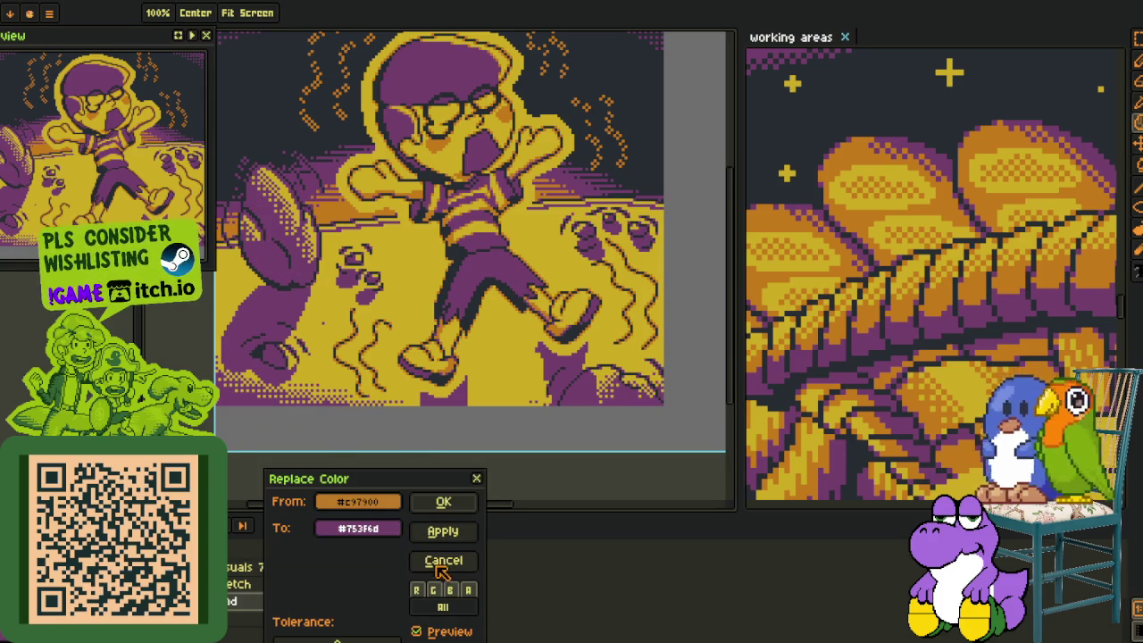
# Cancel the colour replacement, add a new Layer 1 with Shift+N, and select the Background layer.
pyautogui.click(439, 563)
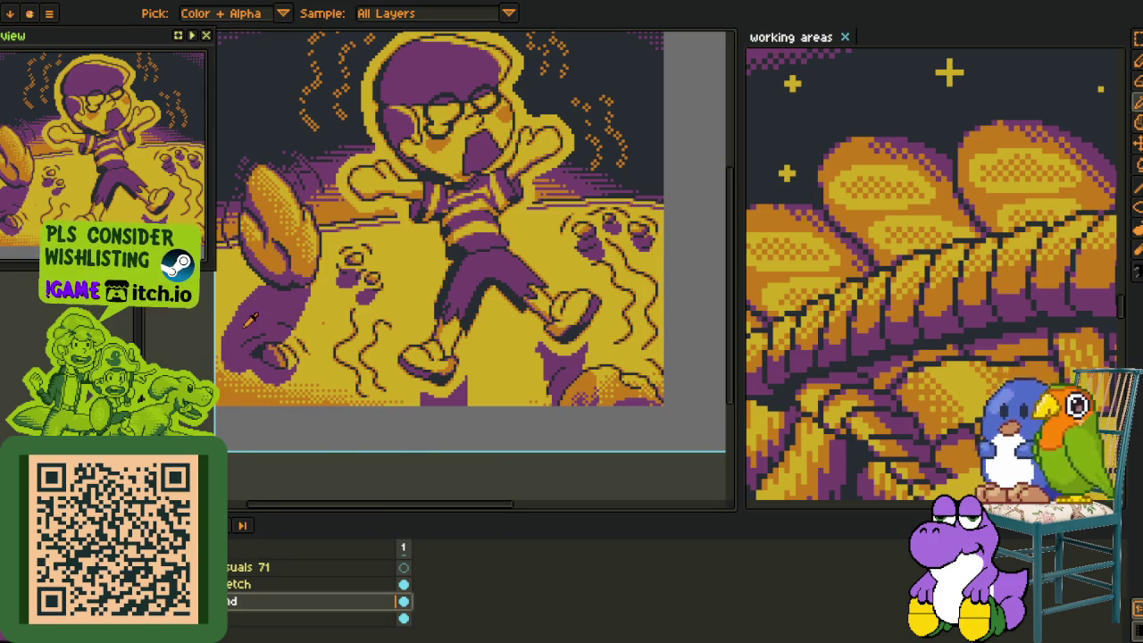
pyautogui.hotkey('shift', 'n')
pyautogui.press('Return')
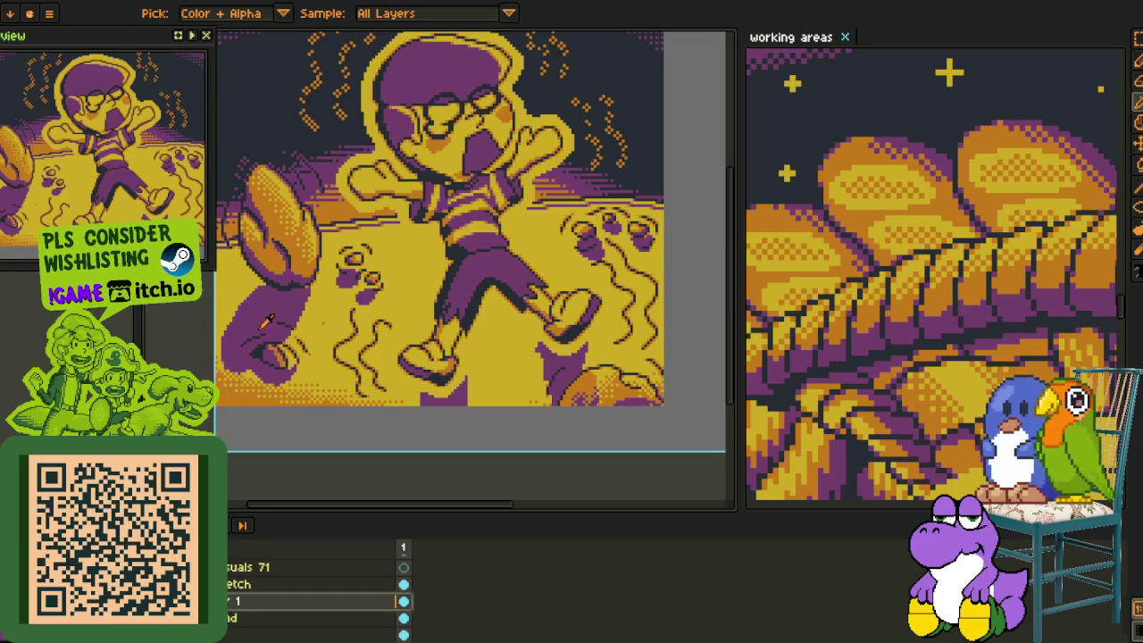
pyautogui.hotkey('shift', 'r')
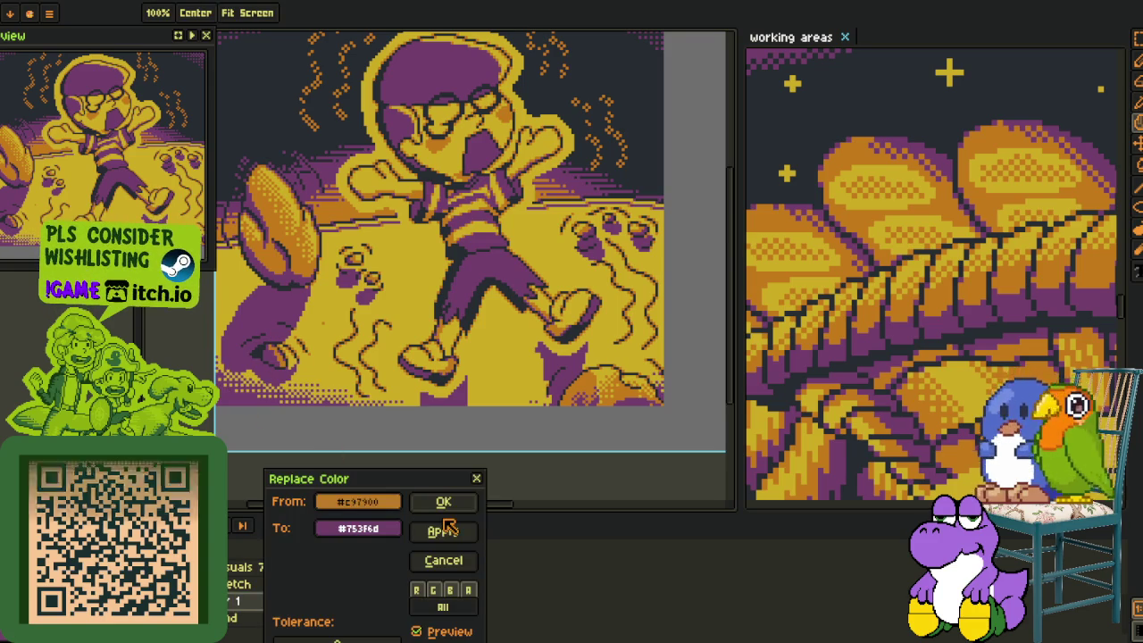
pyautogui.click(441, 501)
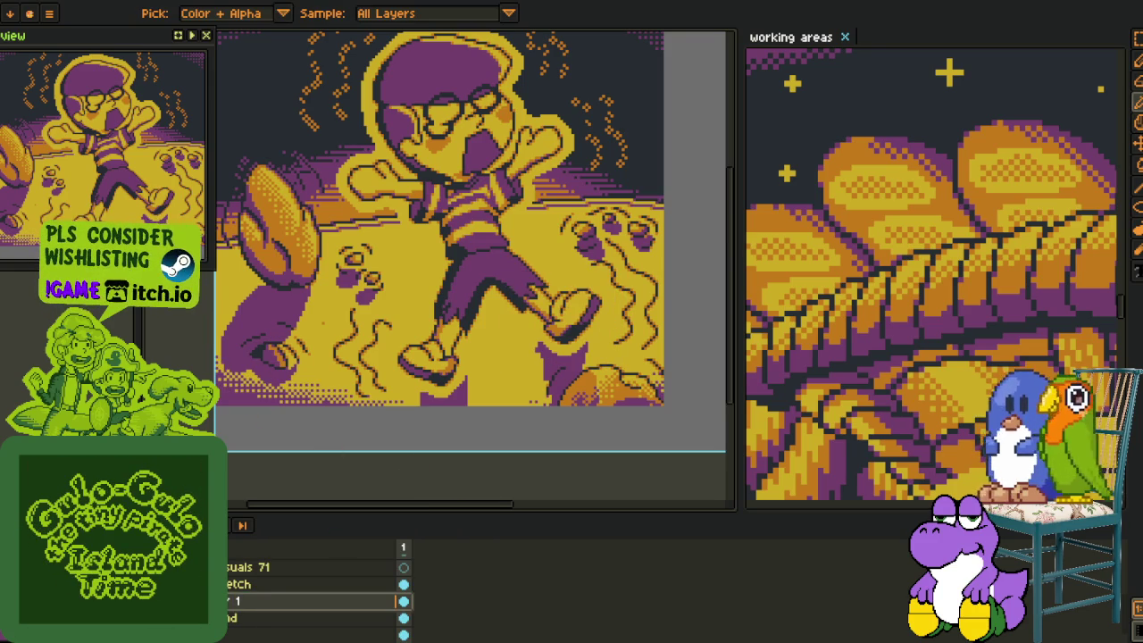
pyautogui.click(230, 618)
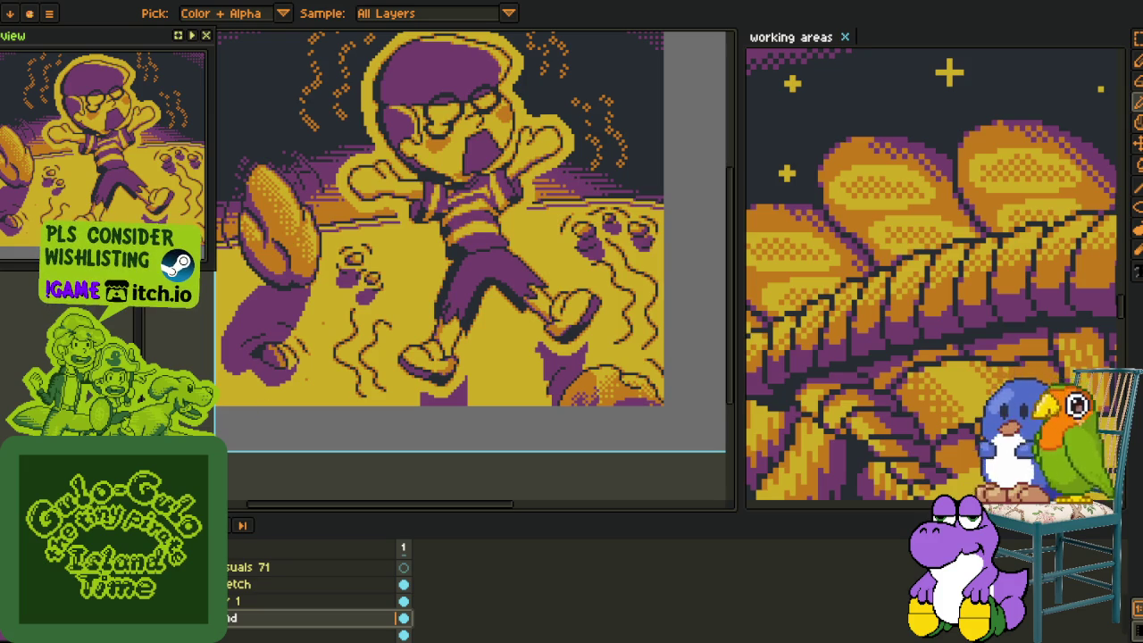
# Paint-bucket the yellow ground around the boy with orange.
pyautogui.press('g')
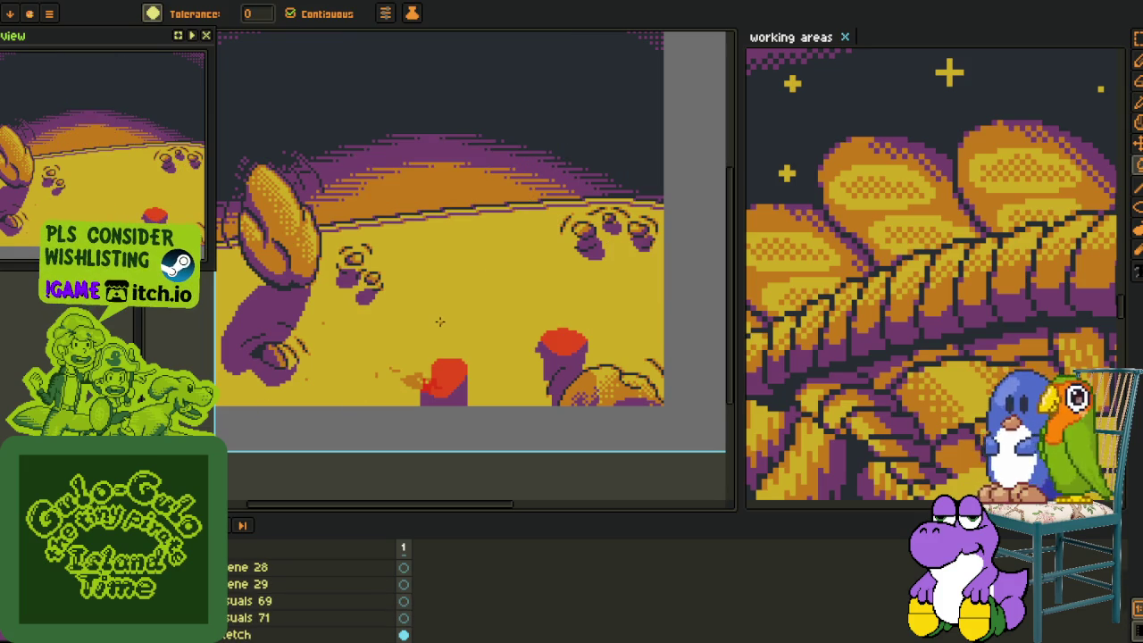
pyautogui.click(437, 317)
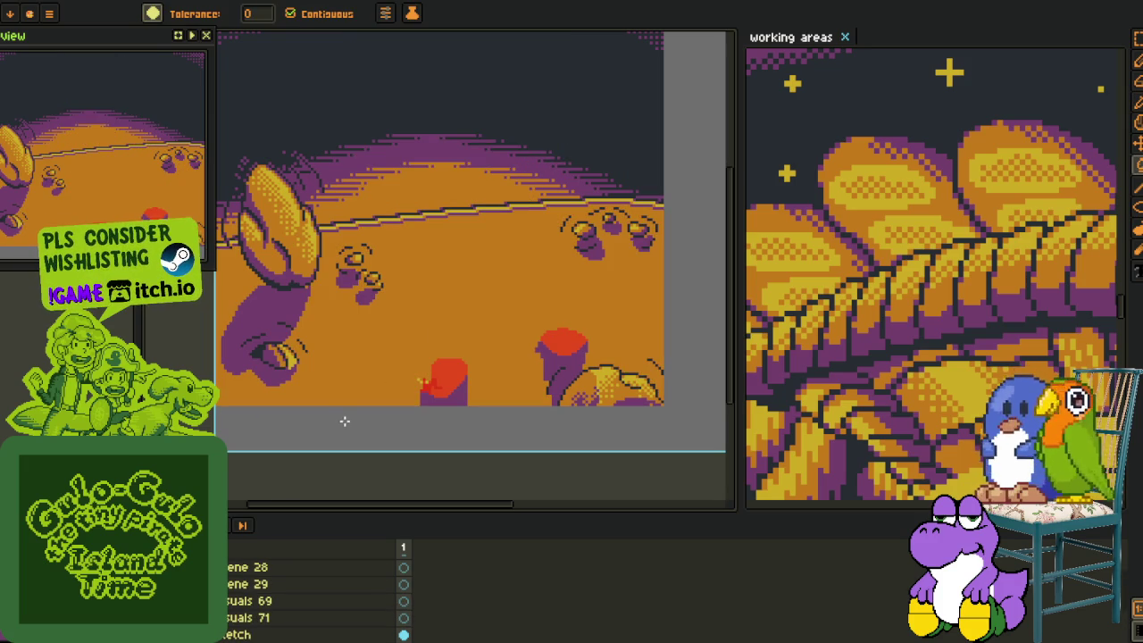
pyautogui.press('i')
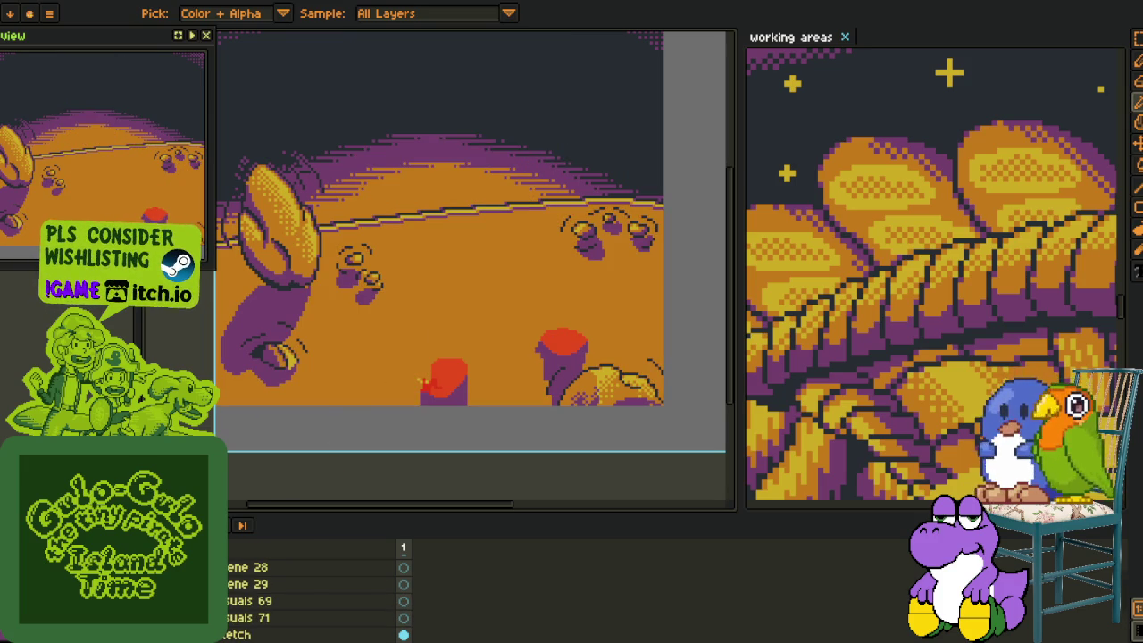
pyautogui.hotkey('alt', 'Down')
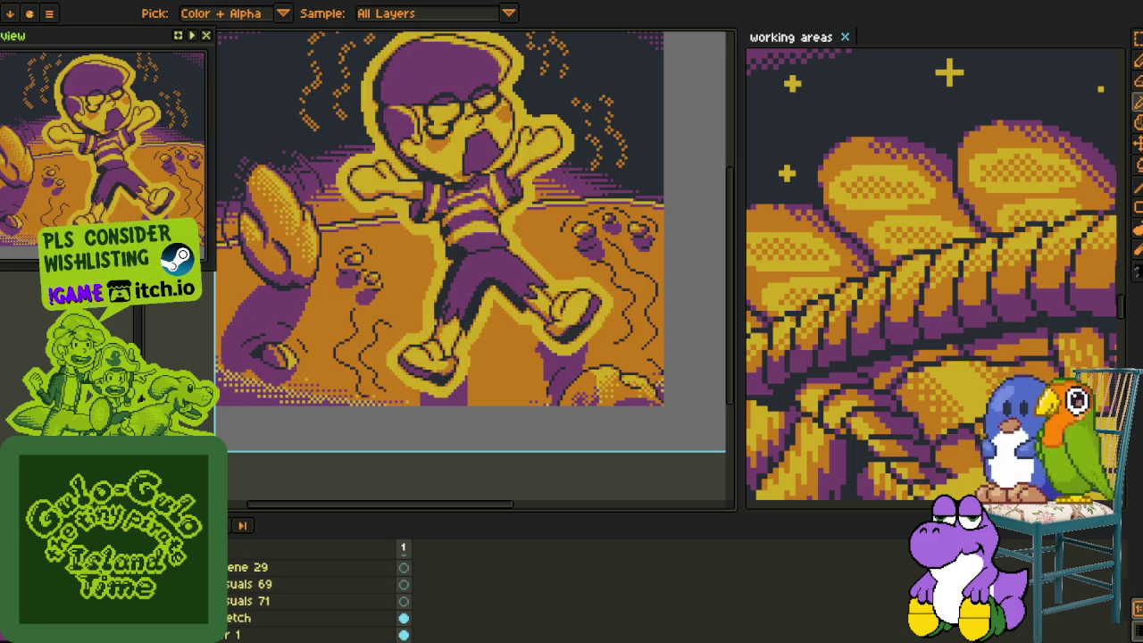
# Select Layer 1, open and cancel Replace Color, then bring up Layer 1's context menu.
pyautogui.scroll(-2, 356, 360)
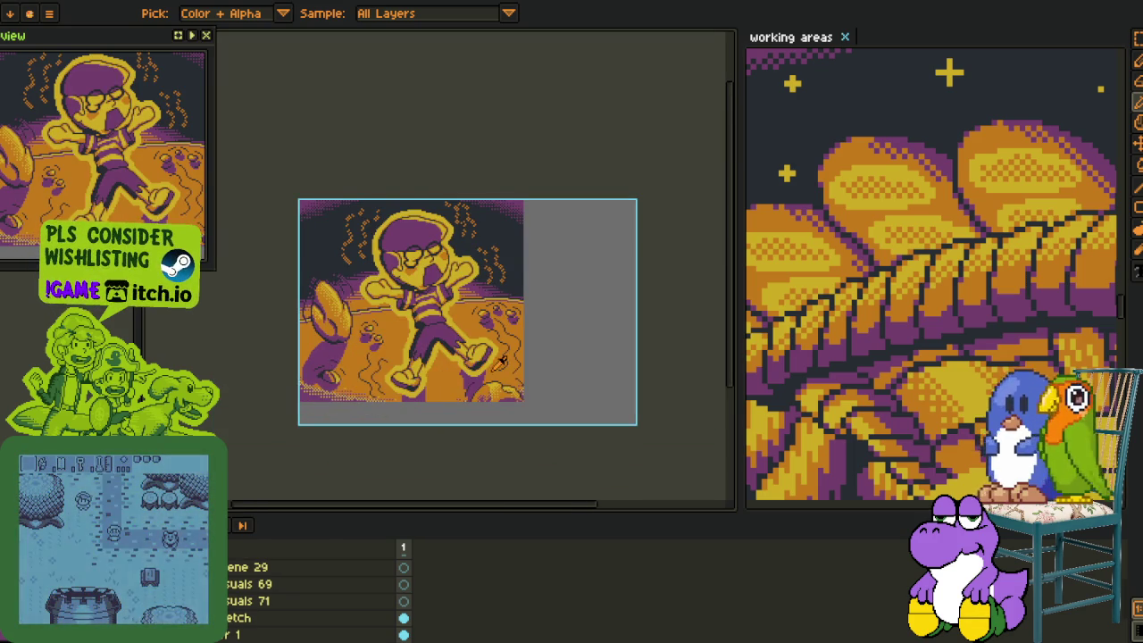
pyautogui.moveTo(492, 376); pyautogui.dragTo(499, 391)
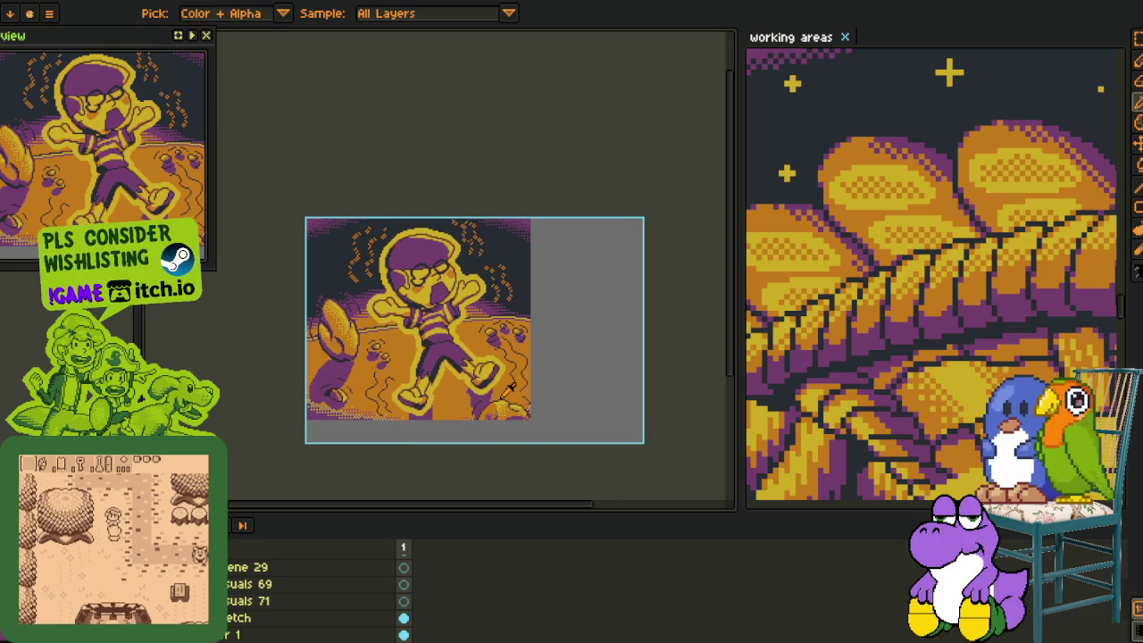
pyautogui.scroll(-2, 313, 589)
pyautogui.scroll(-1, 312, 590)
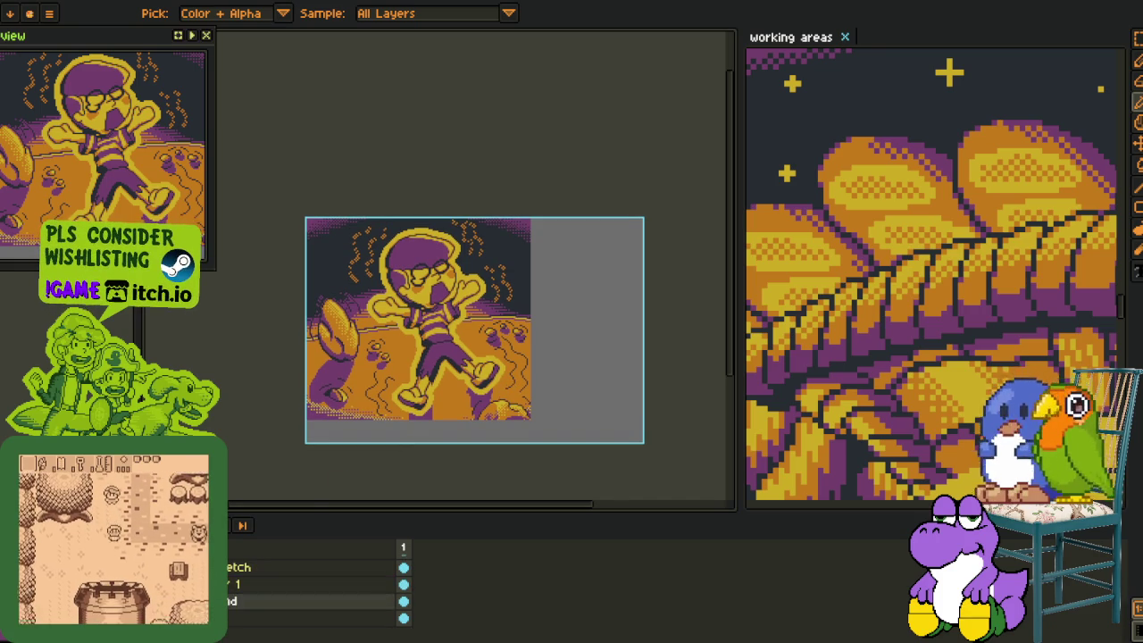
pyautogui.click(313, 584)
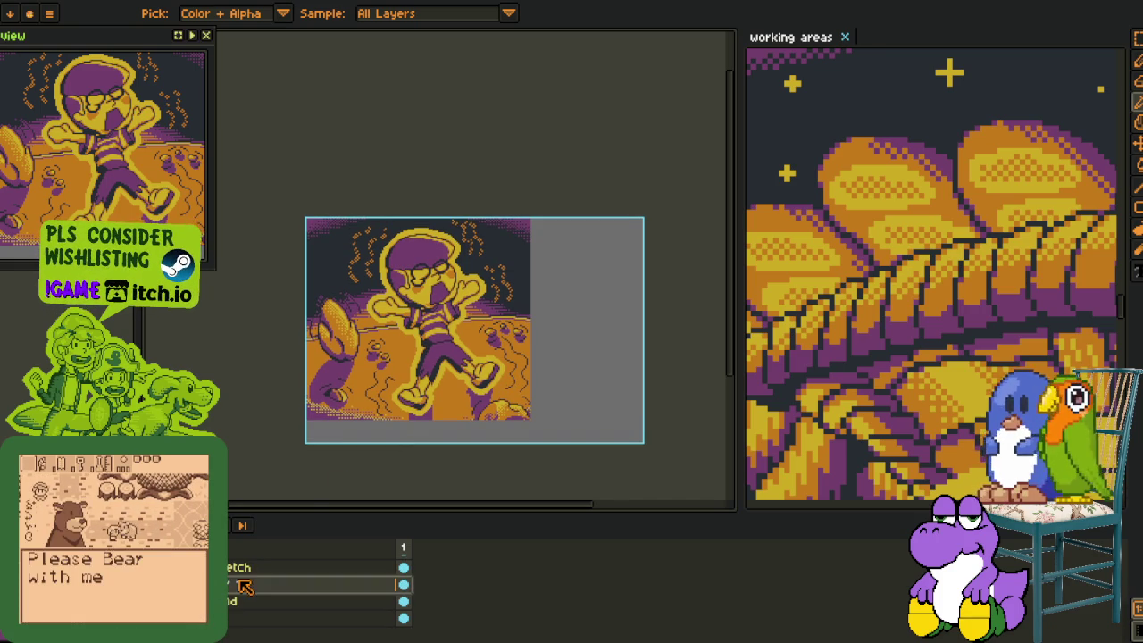
pyautogui.scroll(5, 409, 377)
pyautogui.scroll(1, 409, 377)
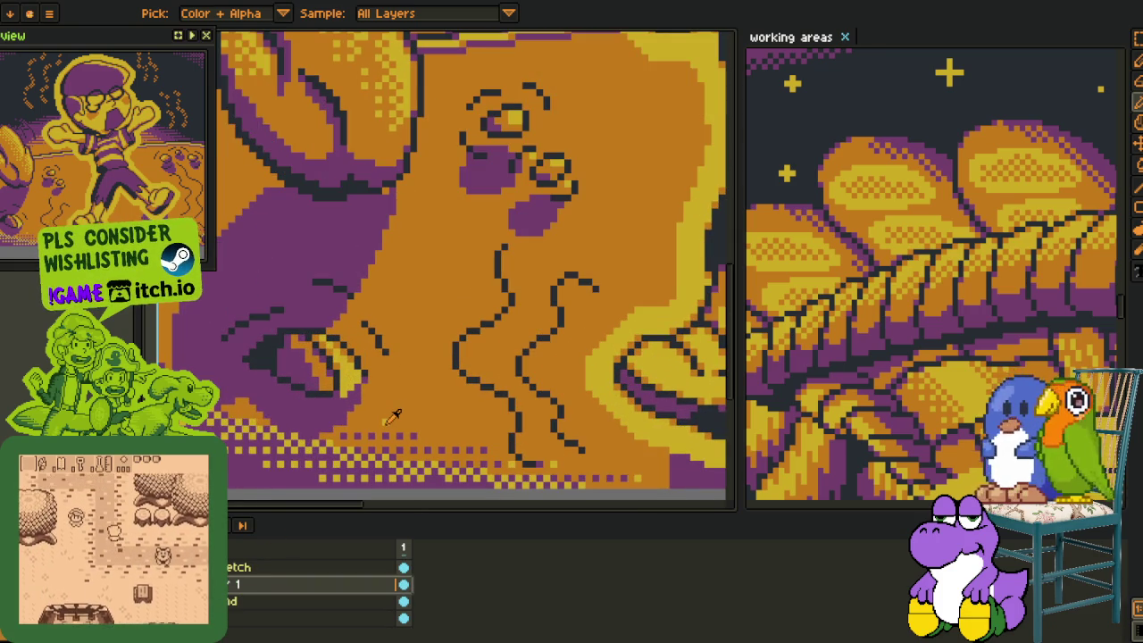
pyautogui.hotkey('shift', 'r')
pyautogui.click(464, 511)
pyautogui.scroll(-6, 446, 414)
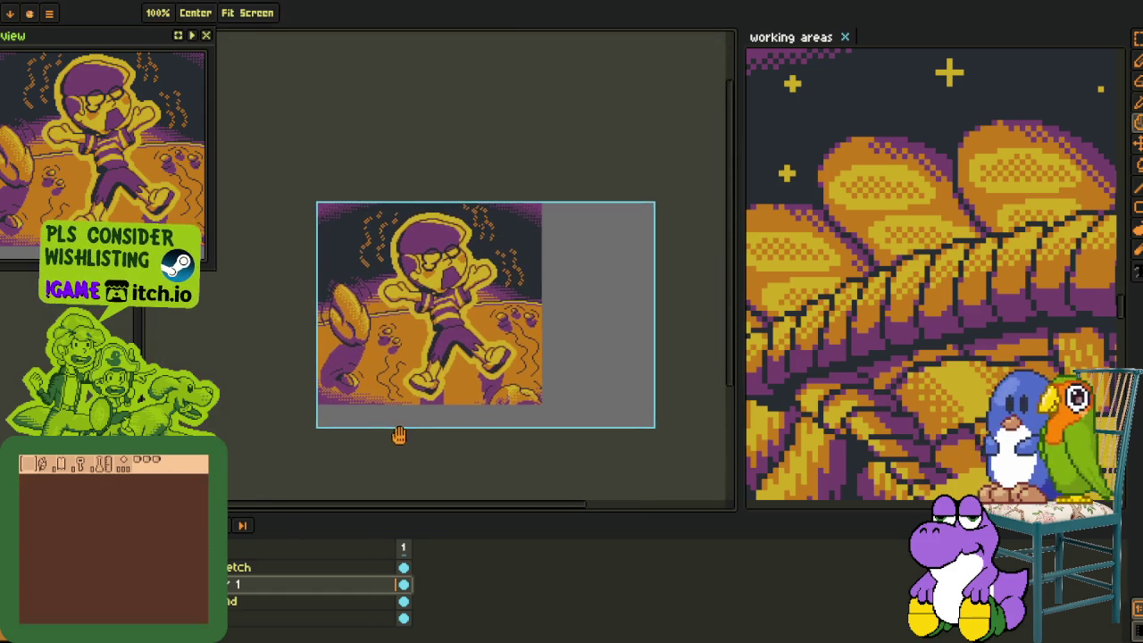
pyautogui.moveTo(427, 429); pyautogui.dragTo(432, 453)
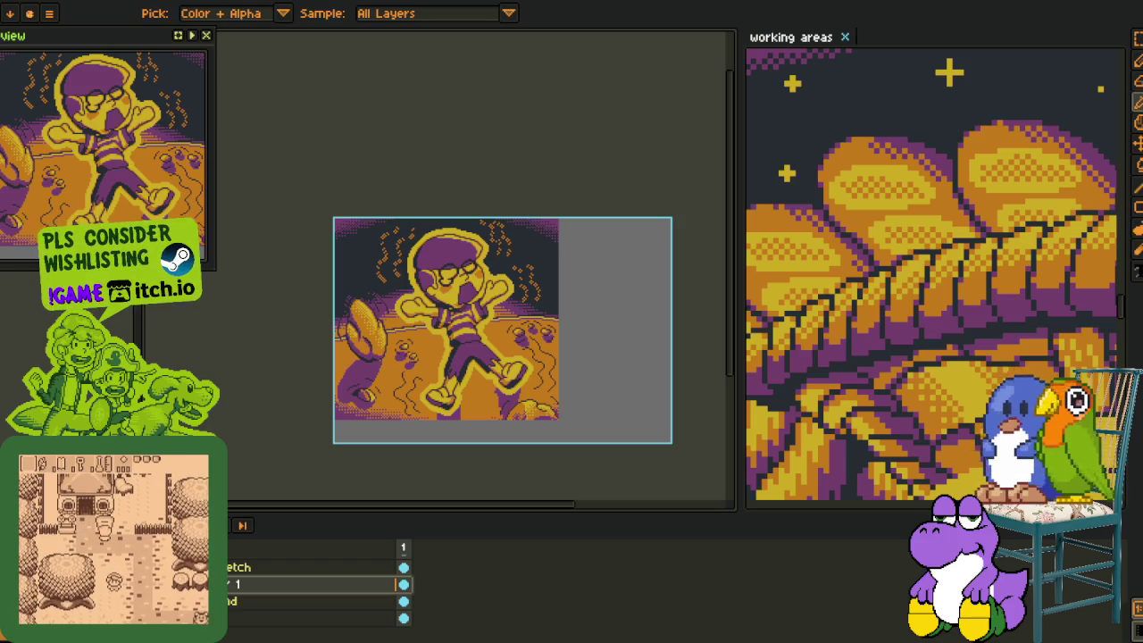
pyautogui.rightClick(232, 587)
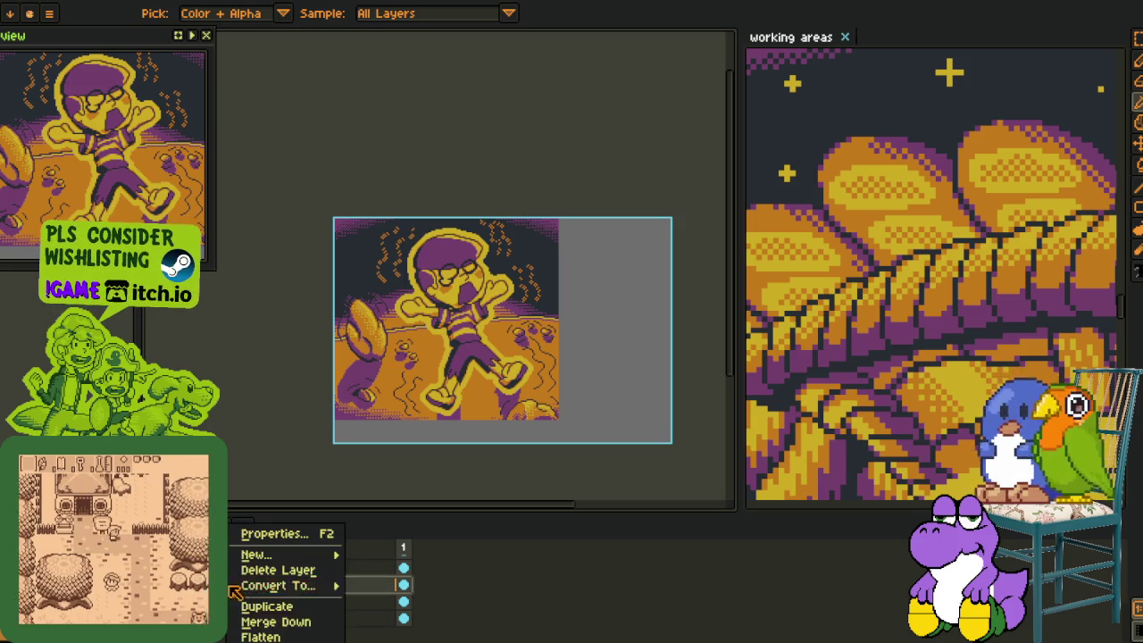
# Merge Layer 1 into the layer below it.
pyautogui.click(275, 623)
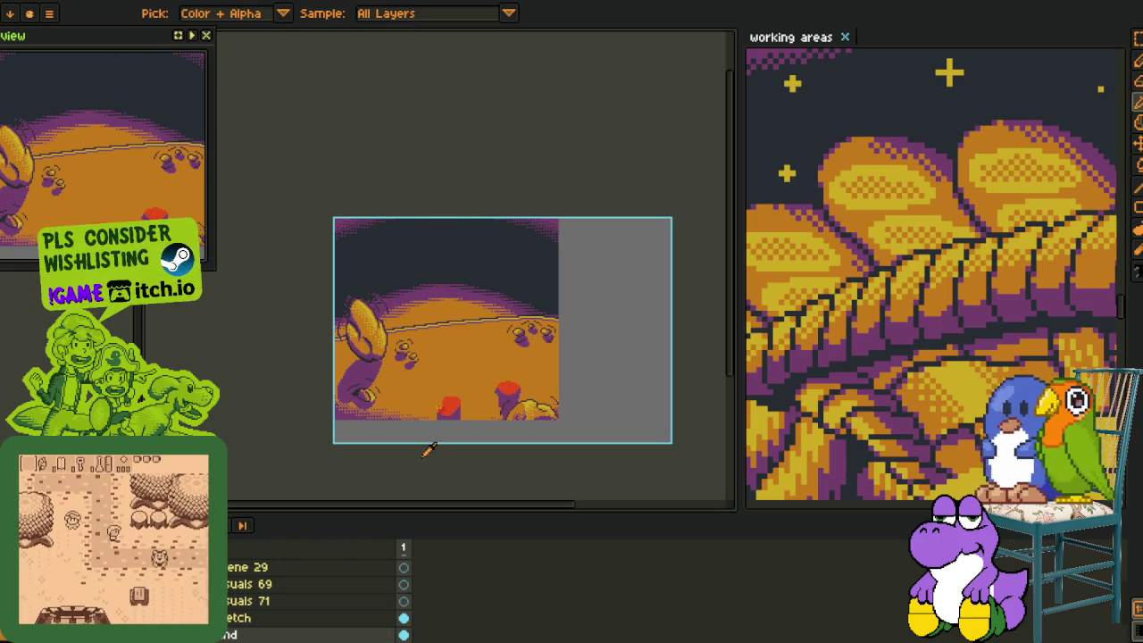
pyautogui.scroll(3, 437, 366)
pyautogui.scroll(2, 437, 365)
pyautogui.scroll(1, 437, 365)
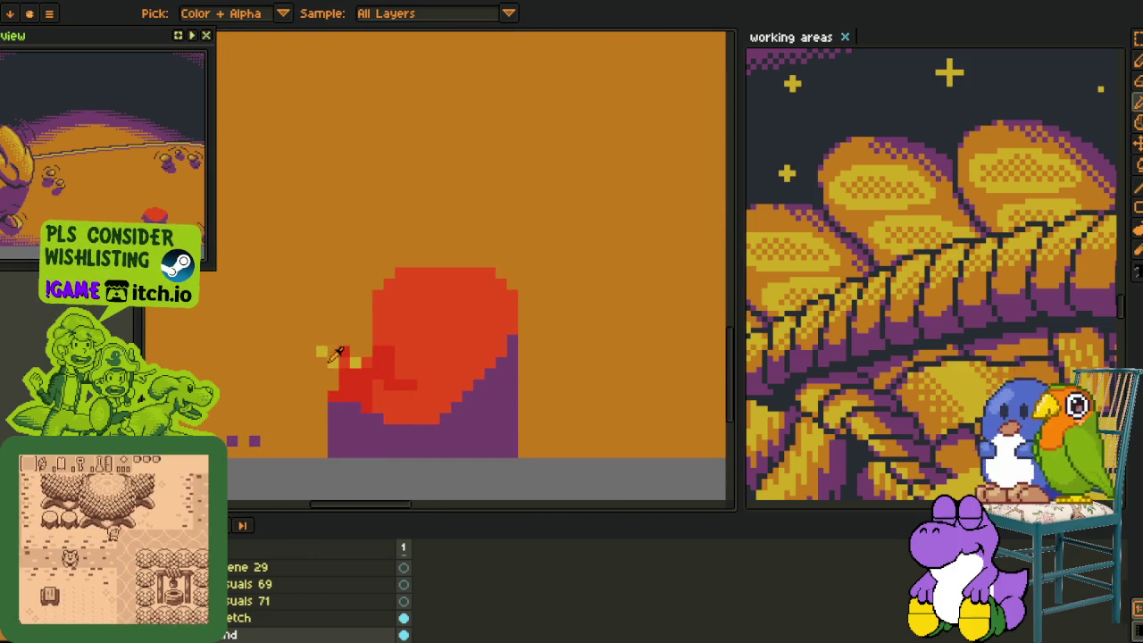
# Fill the small red spots with orange, undo the last fill, and zoom out to the whole sprite.
pyautogui.press('g')
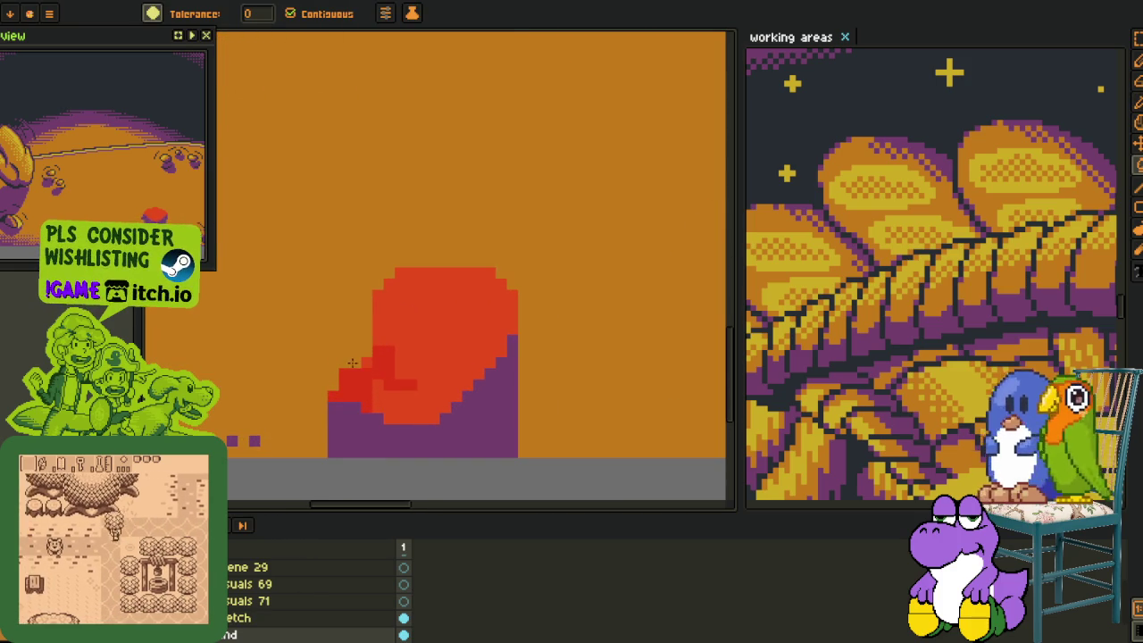
pyautogui.click(366, 380)
pyautogui.click(430, 368)
pyautogui.hotkey('ctrl', 'z')
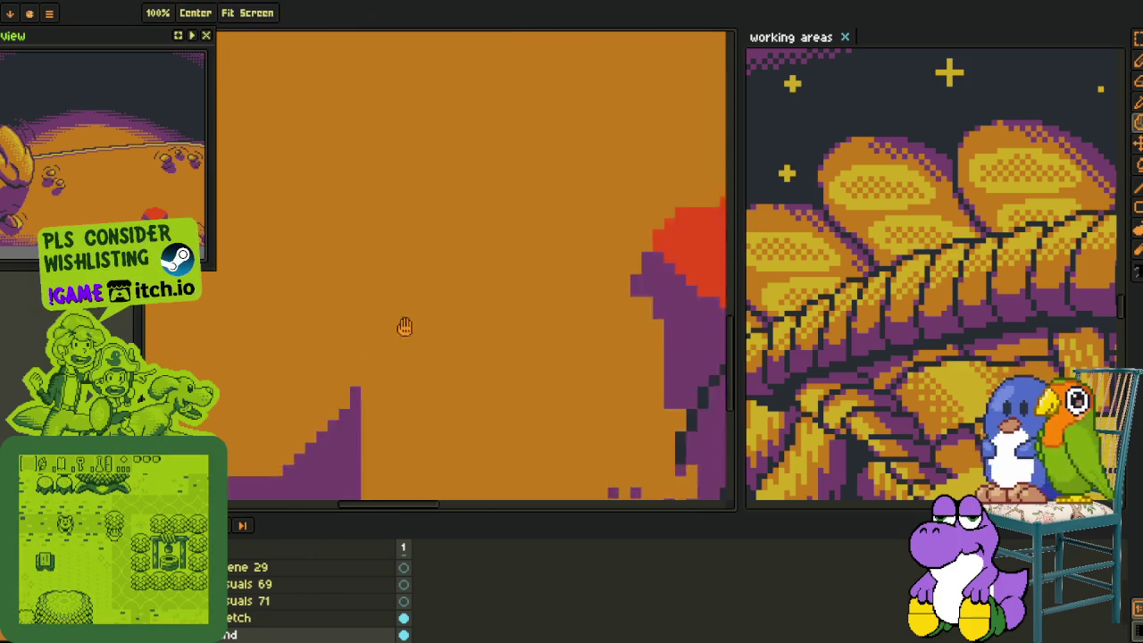
pyautogui.scroll(-4, 420, 339)
pyautogui.press('i')
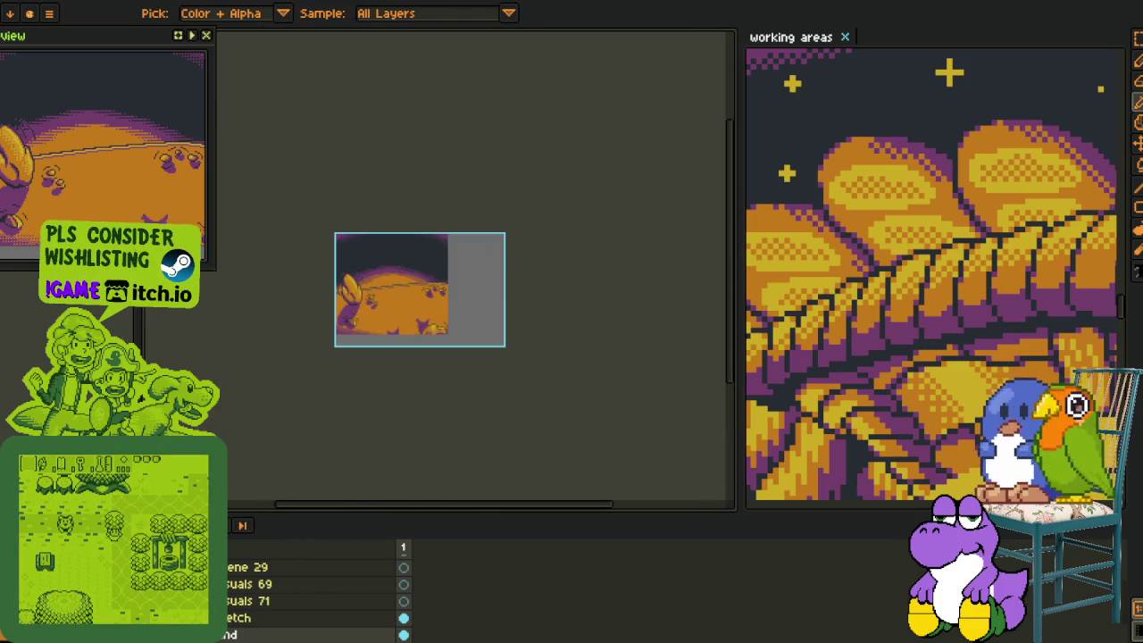
pyautogui.scroll(2, 312, 589)
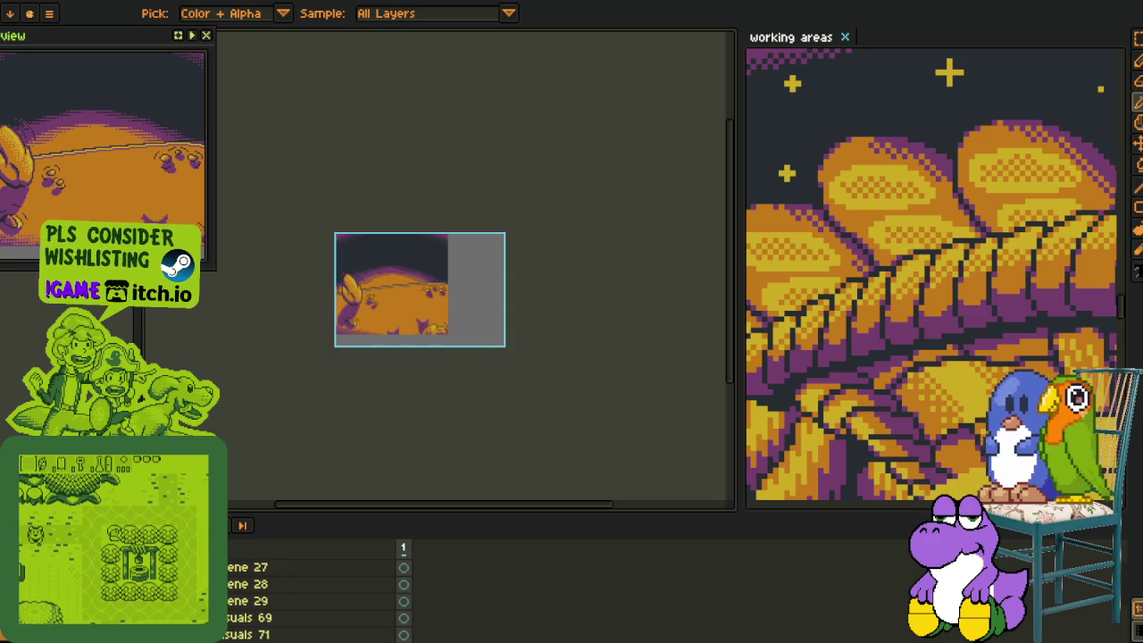
# Add a new empty layer from the layer list's context menu.
pyautogui.scroll(3, 393, 369)
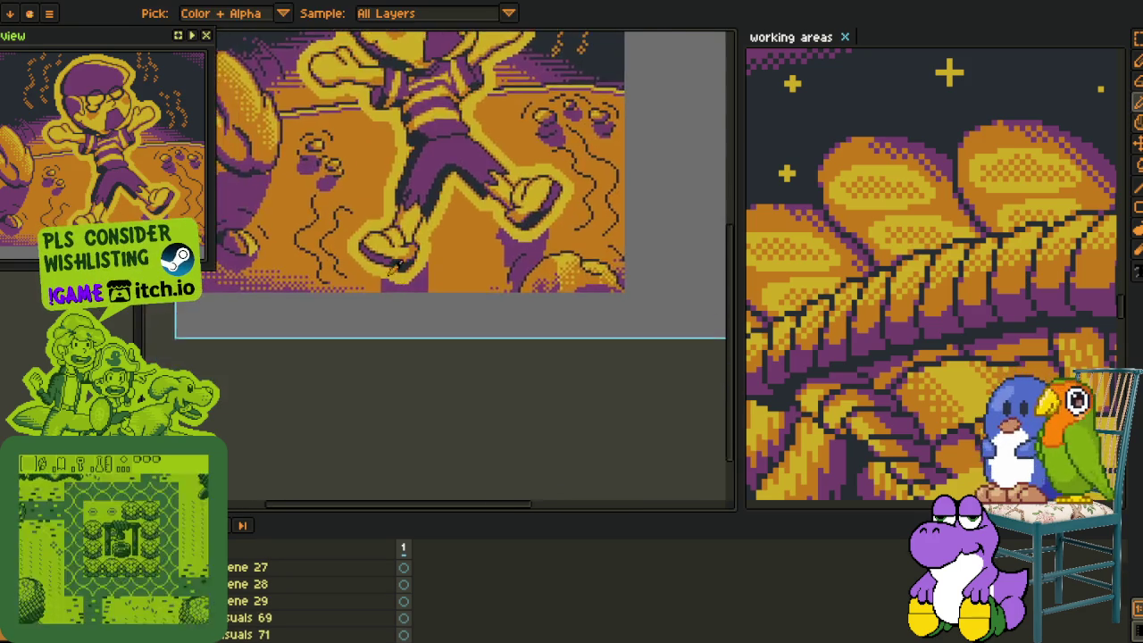
pyautogui.scroll(2, 485, 257)
pyautogui.scroll(3, 485, 257)
pyautogui.hscroll(3, 465, 294)
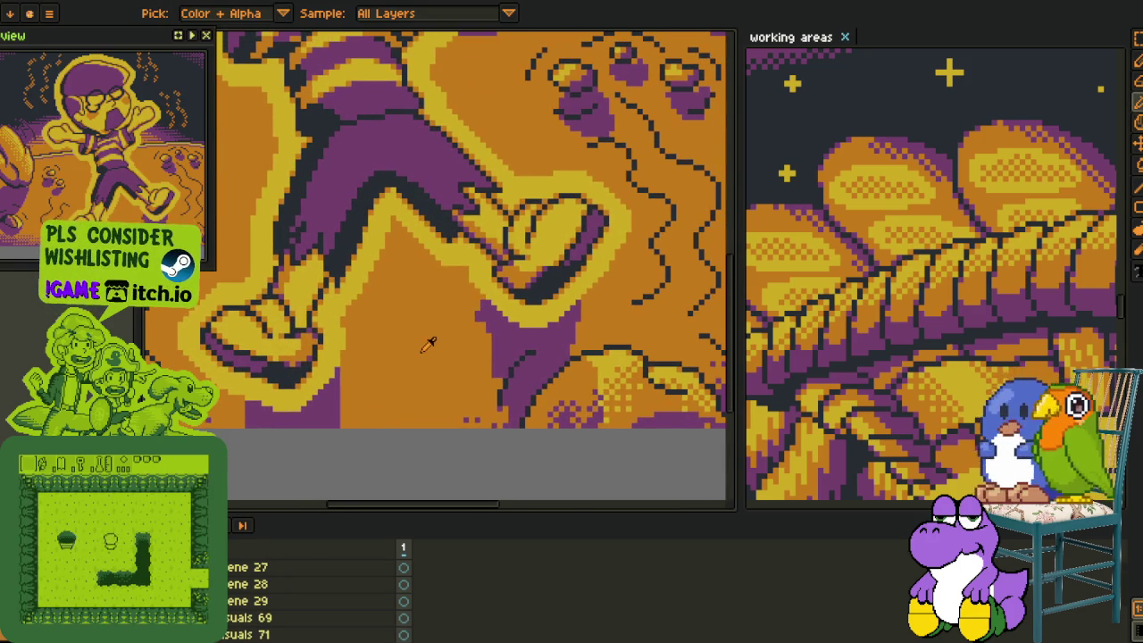
pyautogui.scroll(1, 480, 324)
pyautogui.press('b')
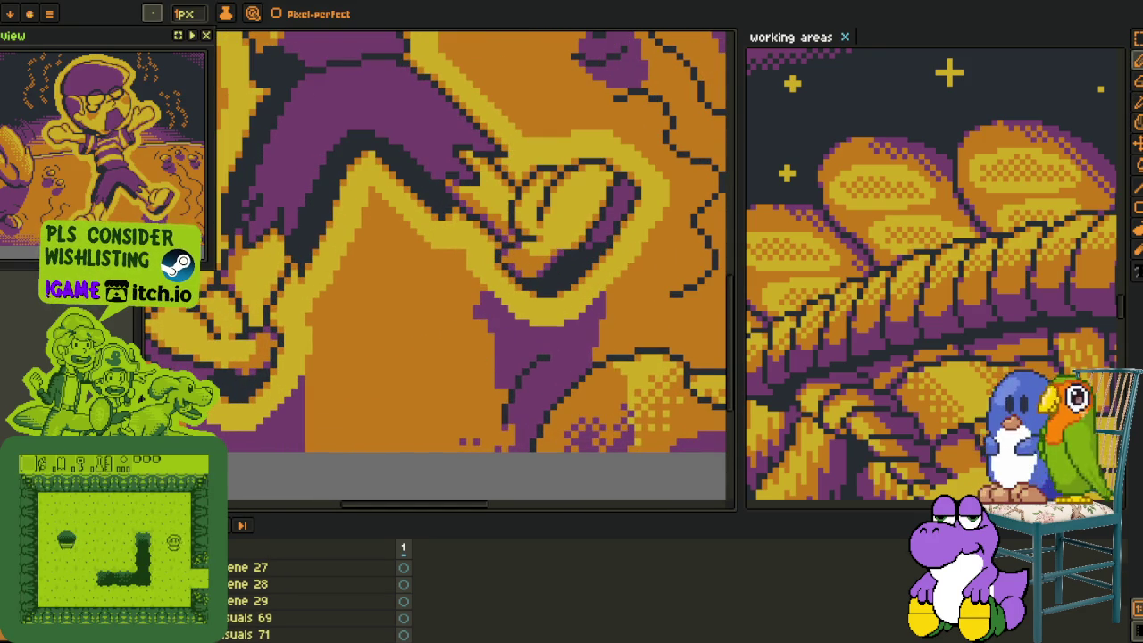
pyautogui.scroll(-2, 264, 615)
pyautogui.rightClick(250, 613)
pyautogui.moveTo(266, 554)
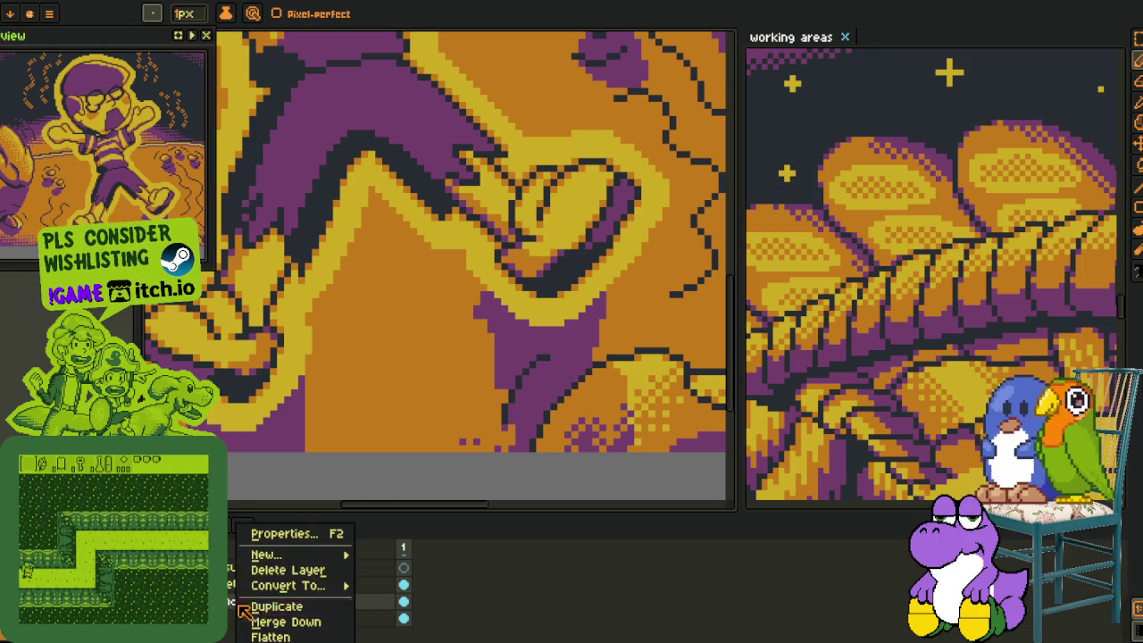
pyautogui.click(420, 553)
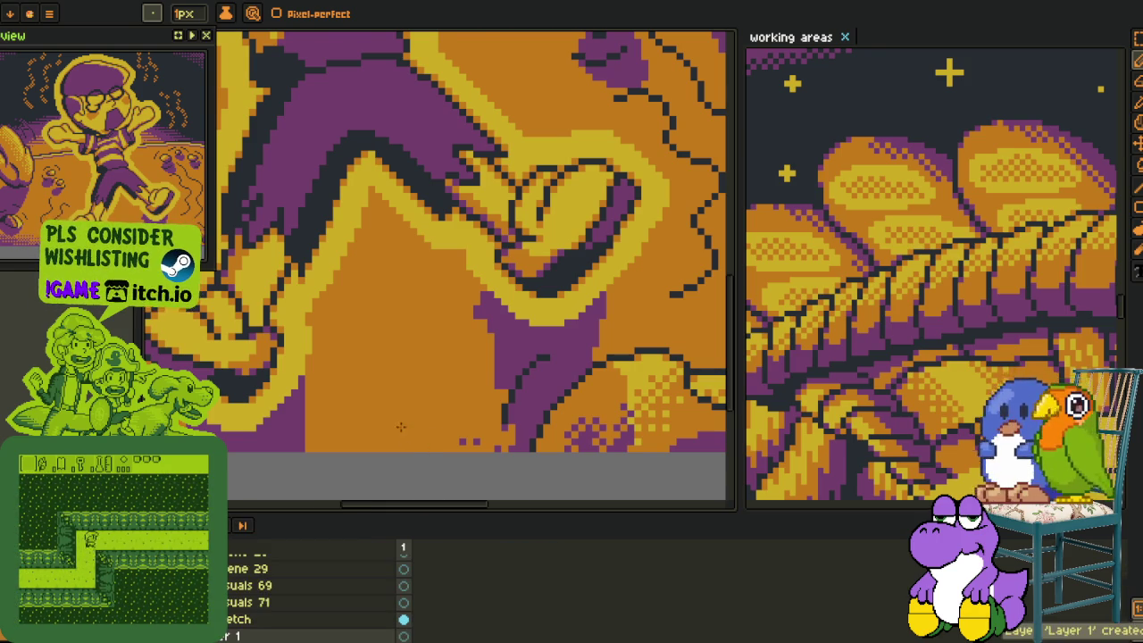
# Pan to the boy's foot and fill the purple patch orange, then undo the fill.
pyautogui.scroll(-2, 390, 462)
pyautogui.press('space')
pyautogui.moveTo(386, 460); pyautogui.dragTo(383, 429)
pyautogui.scroll(2, 382, 429)
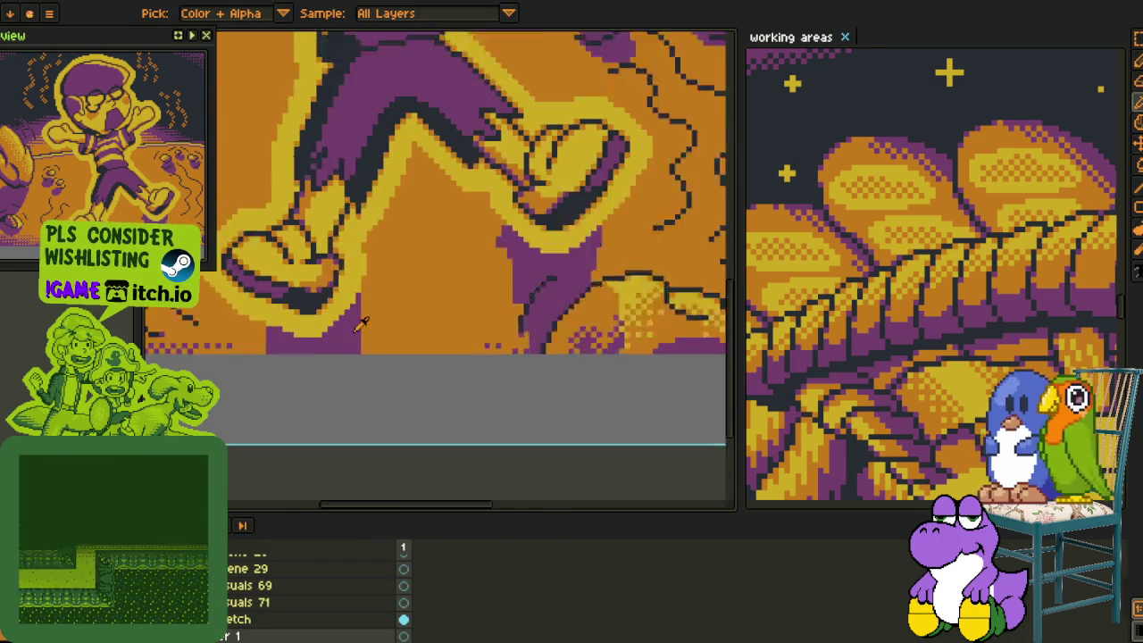
pyautogui.scroll(1, 375, 320)
pyautogui.moveTo(435, 303); pyautogui.dragTo(229, 388)
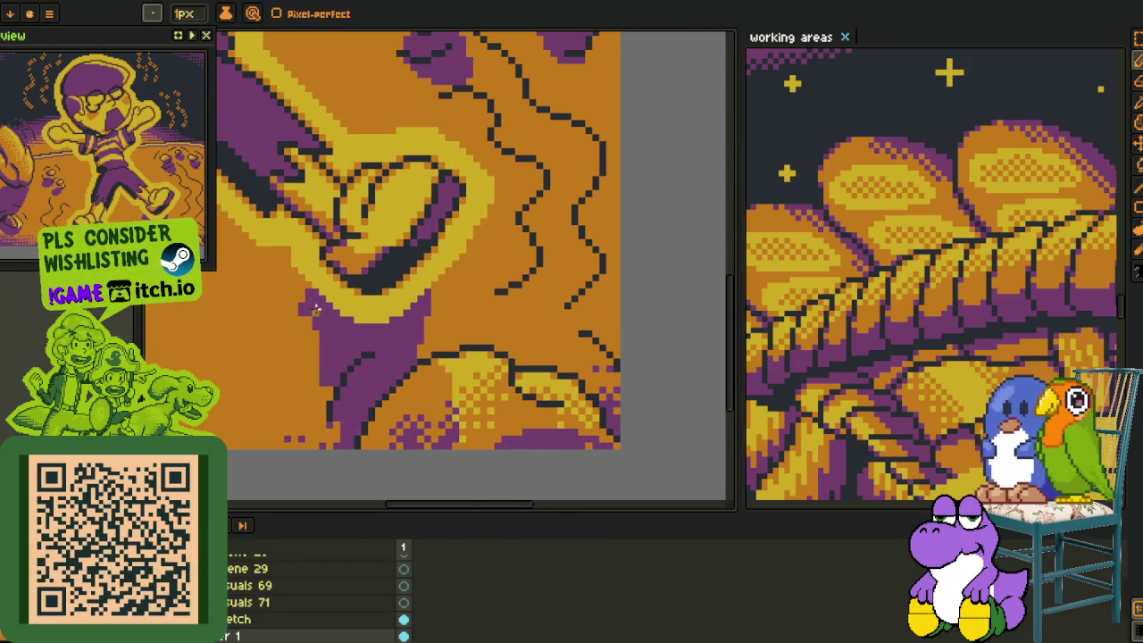
pyautogui.press('g')
pyautogui.click(328, 345)
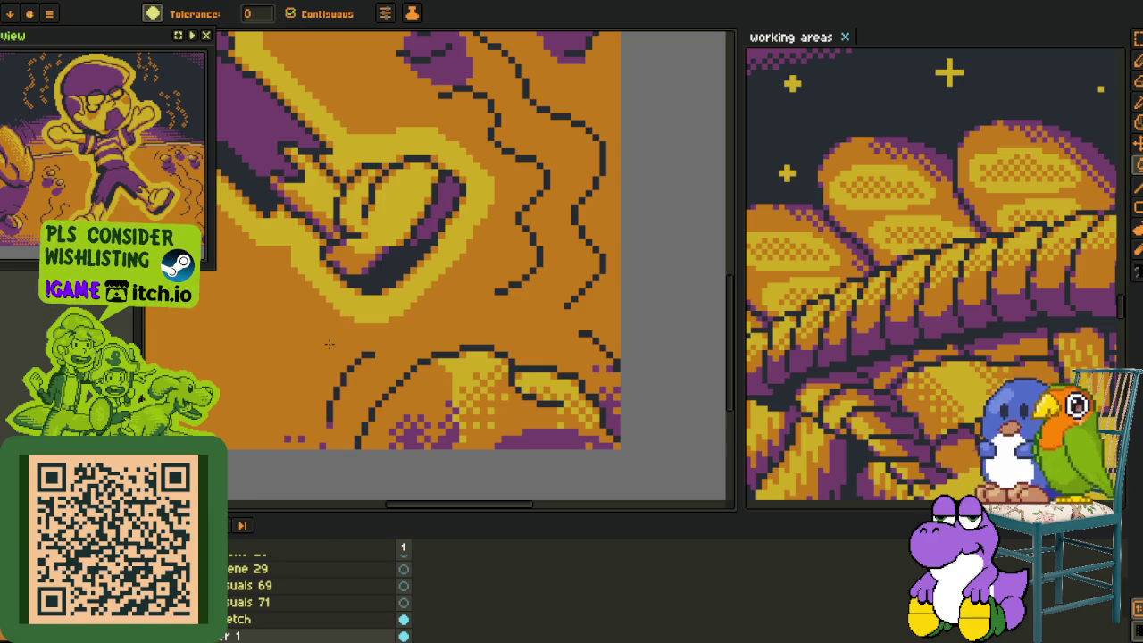
pyautogui.hotkey('ctrl', 'z')
# Refill the purple patch below the foot orange, undoing the flood over the figure.
pyautogui.press('b')
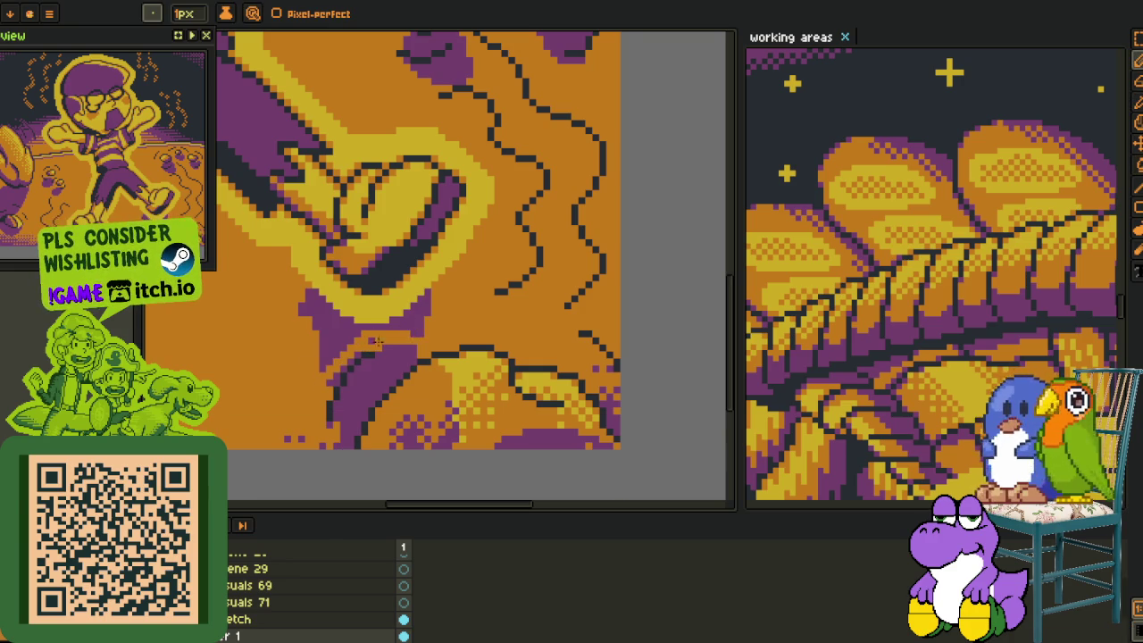
pyautogui.press('g')
pyautogui.click(412, 322)
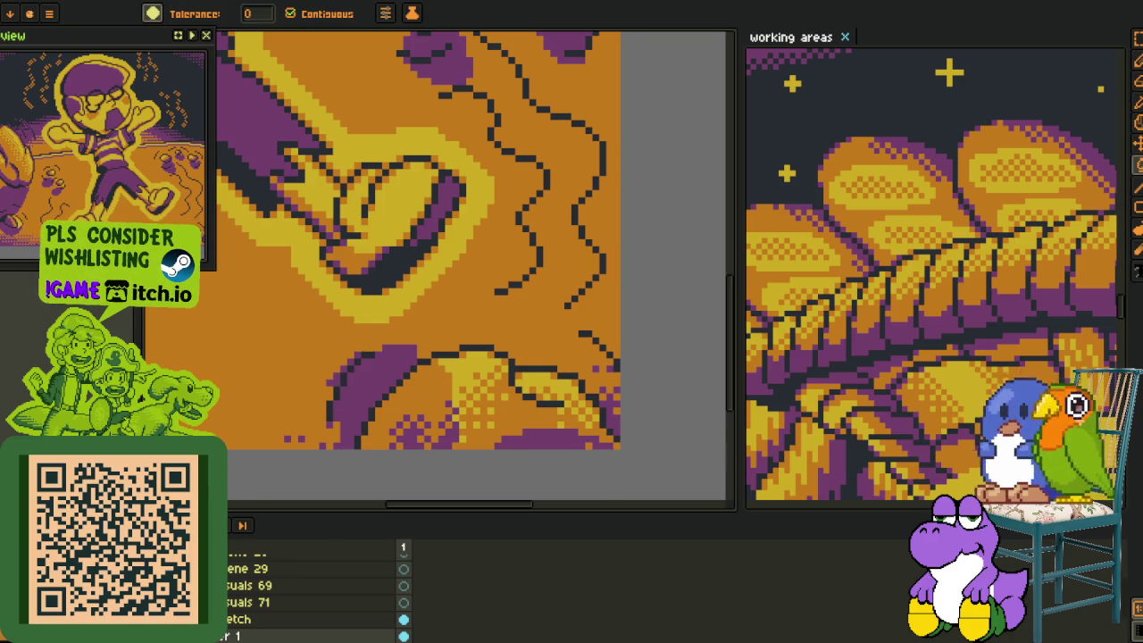
pyautogui.click(413, 313)
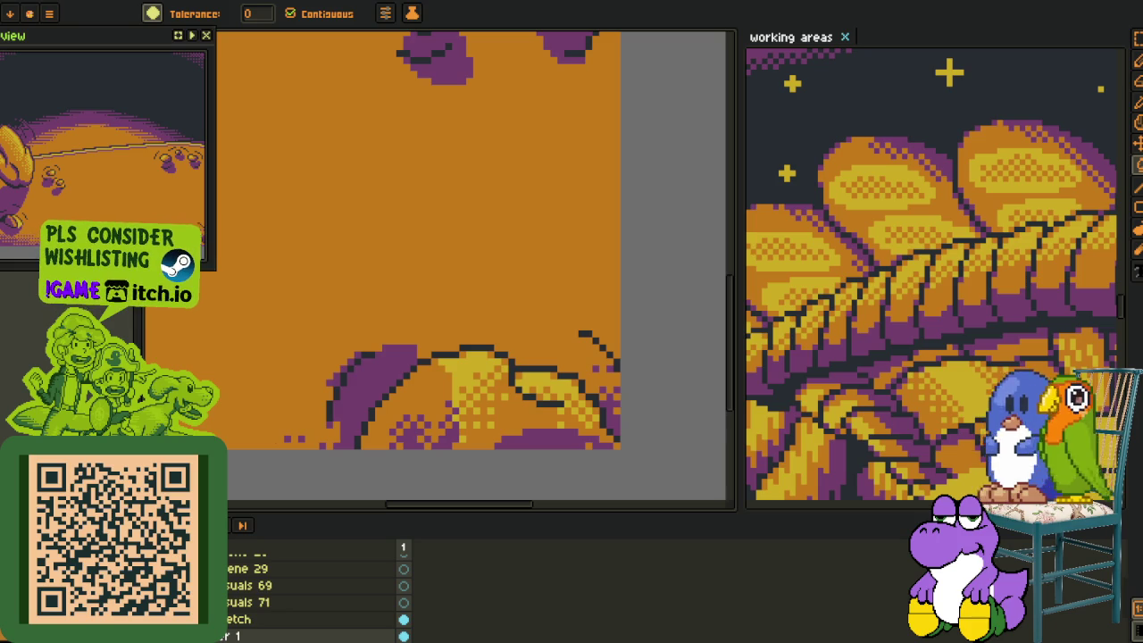
pyautogui.hotkey('ctrl', 'z')
pyautogui.press('o')
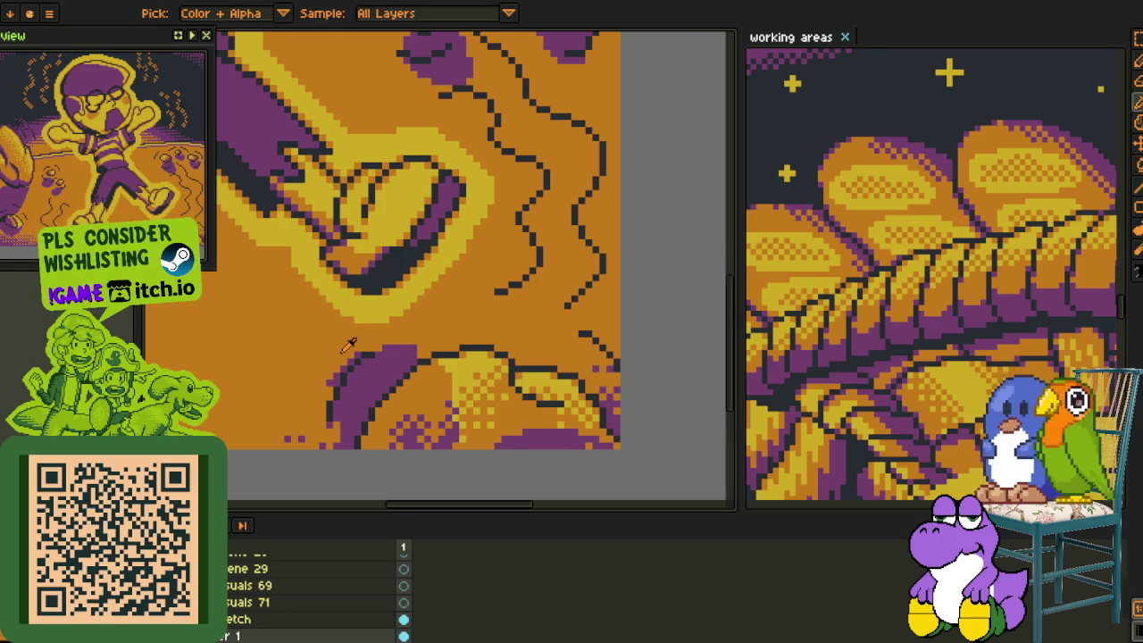
pyautogui.scroll(2, 349, 346)
pyautogui.moveTo(362, 366)
pyautogui.mouseDown()
pyautogui.moveTo(386, 361)
pyautogui.moveTo(343, 352)
pyautogui.mouseUp()
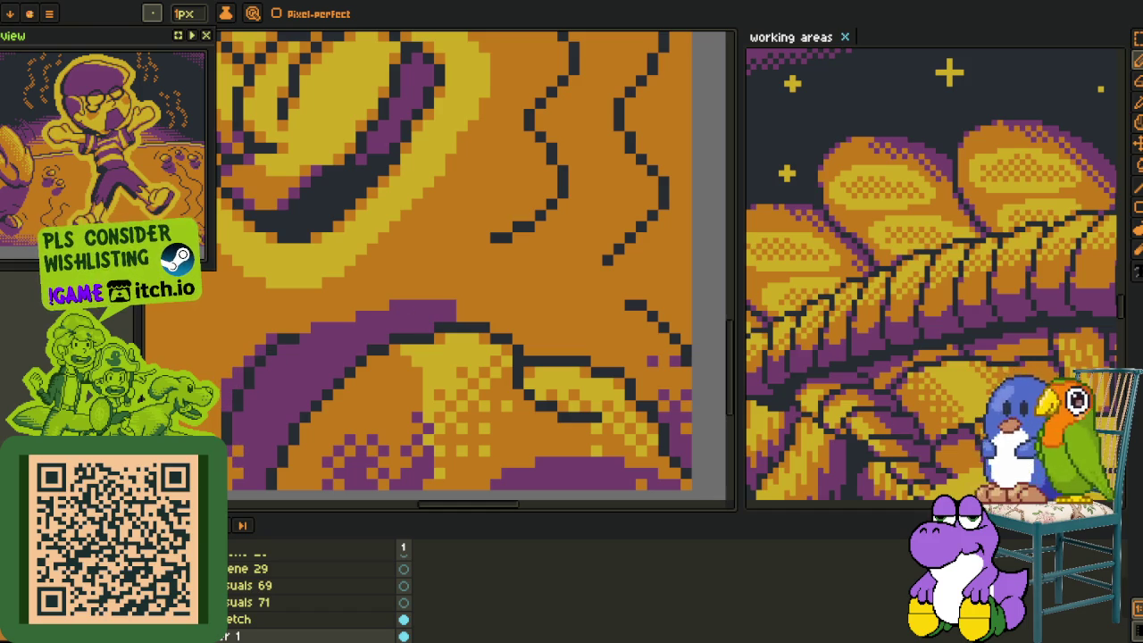
pyautogui.scroll(-3, 272, 389)
# Flatten the visible layers into one from the layer context menu.
pyautogui.scroll(-2, 272, 389)
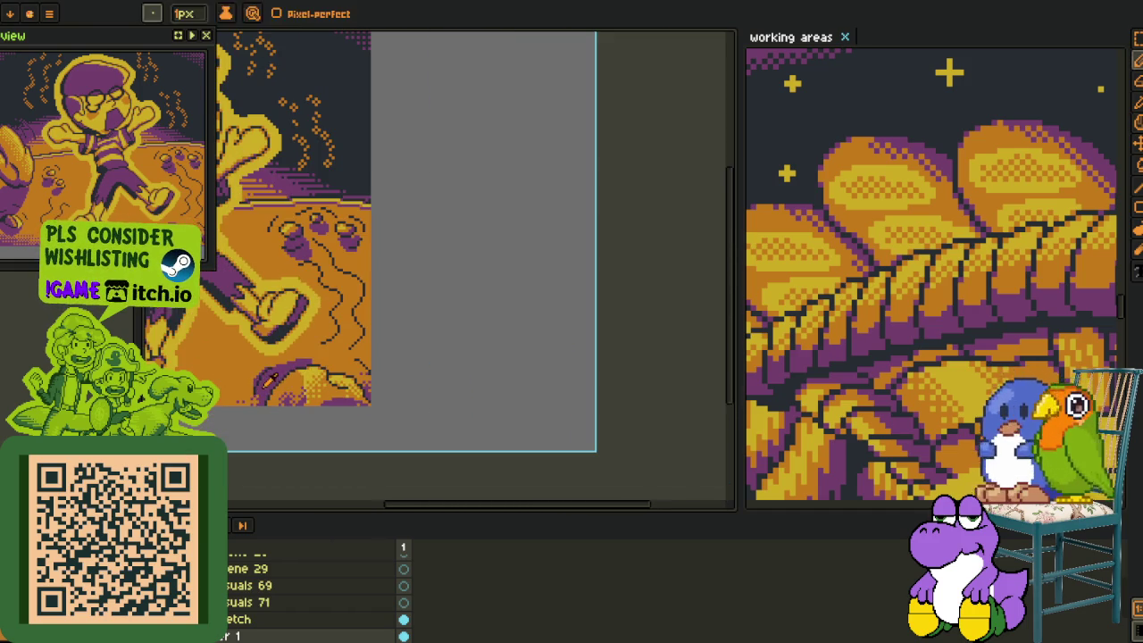
pyautogui.scroll(-2, 393, 413)
pyautogui.scroll(3, 375, 434)
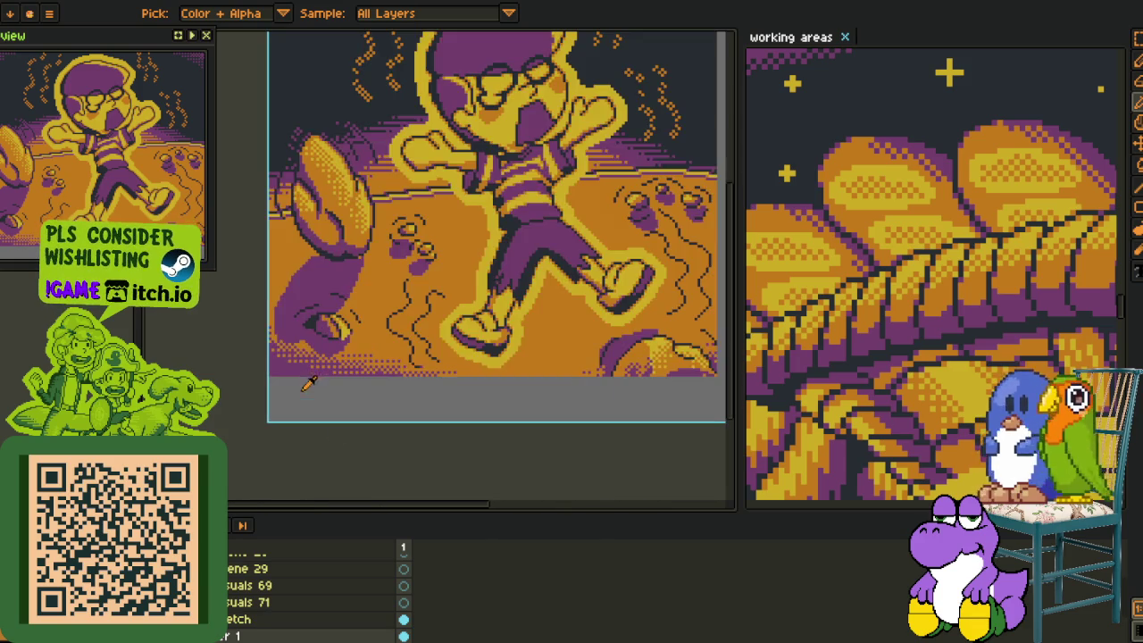
pyautogui.scroll(1, 308, 384)
pyautogui.scroll(2, 330, 402)
pyautogui.scroll(2, 328, 401)
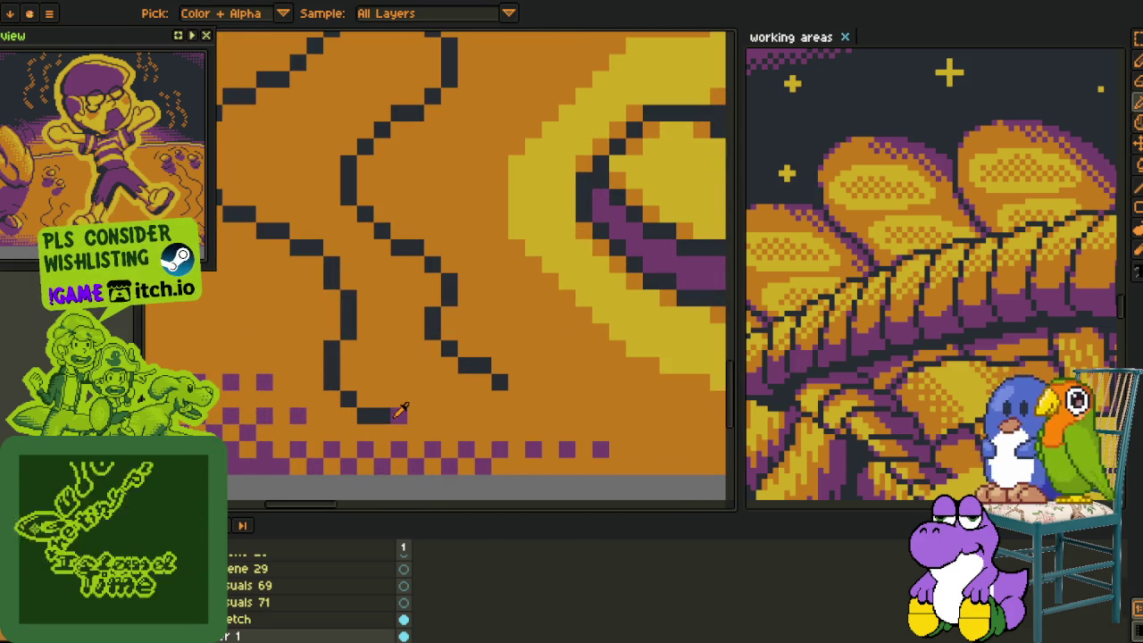
pyautogui.scroll(-5, 320, 474)
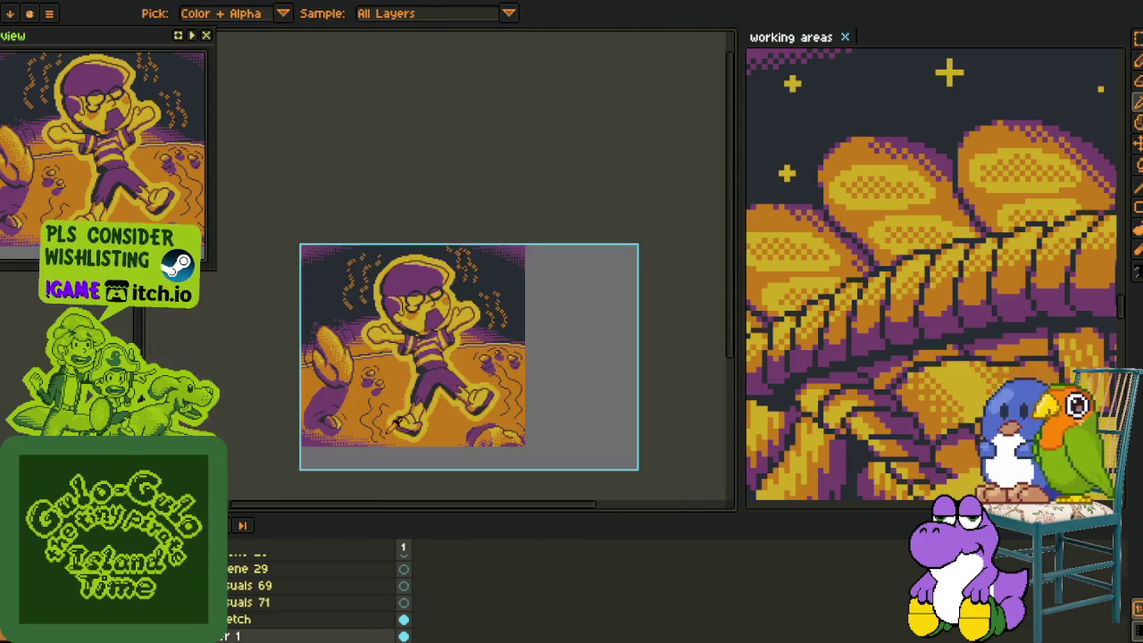
pyautogui.scroll(2, 313, 594)
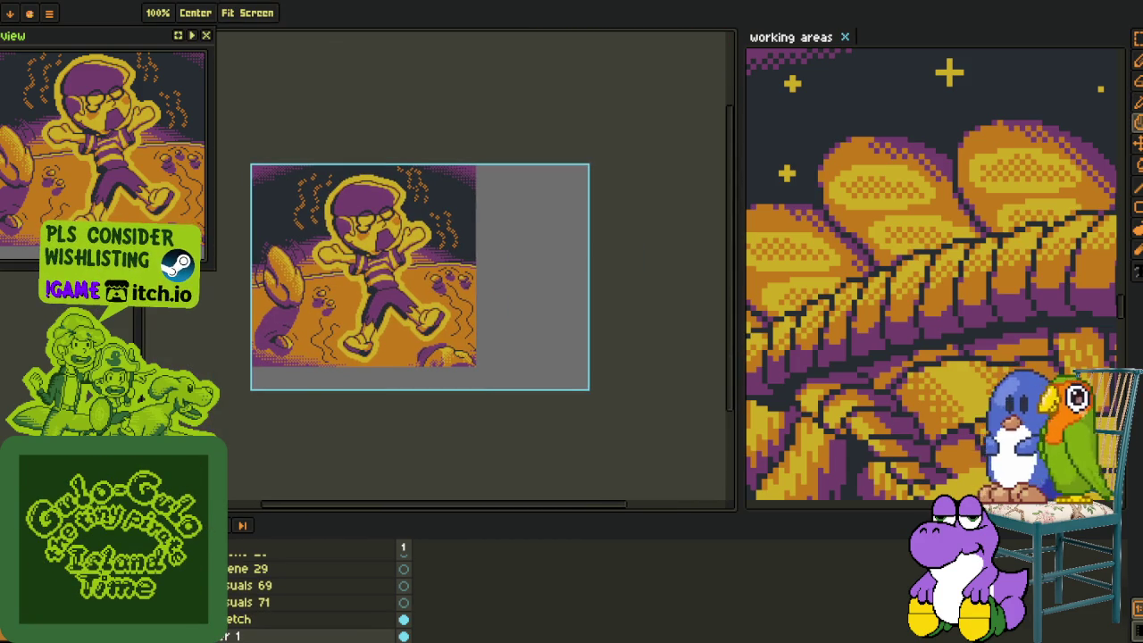
pyautogui.scroll(-1, 313, 594)
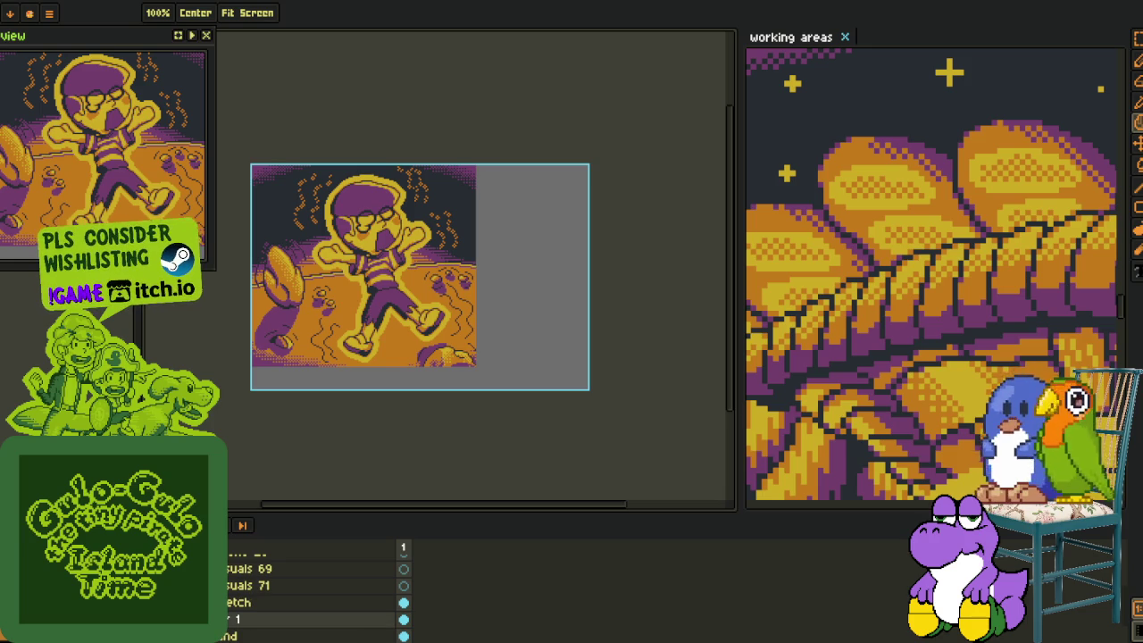
pyautogui.rightClick(236, 636)
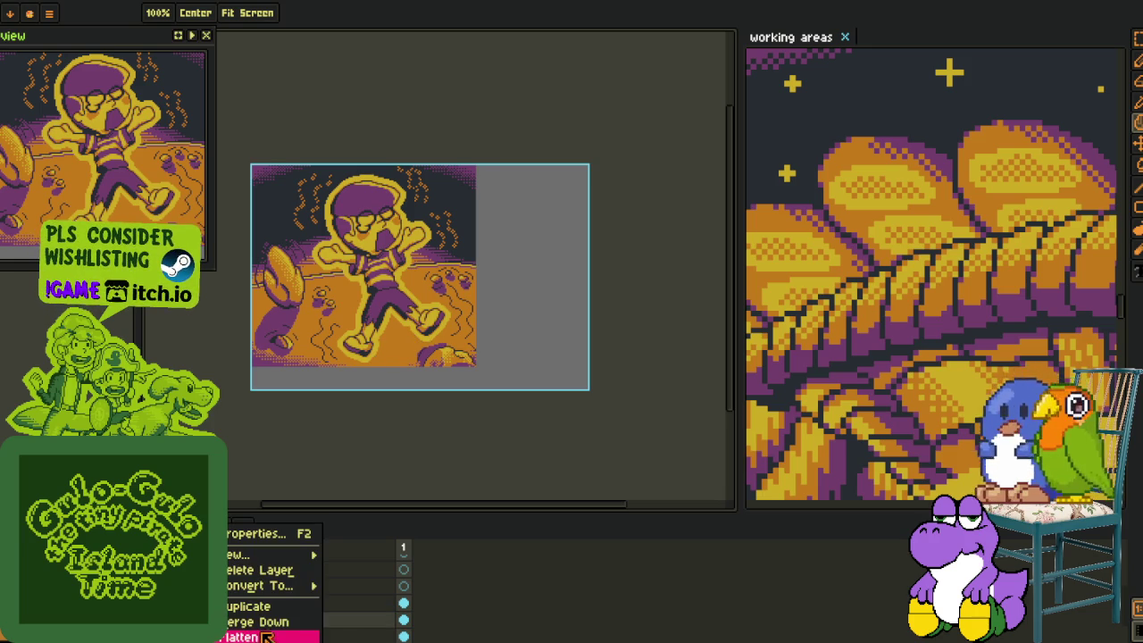
pyautogui.click(266, 637)
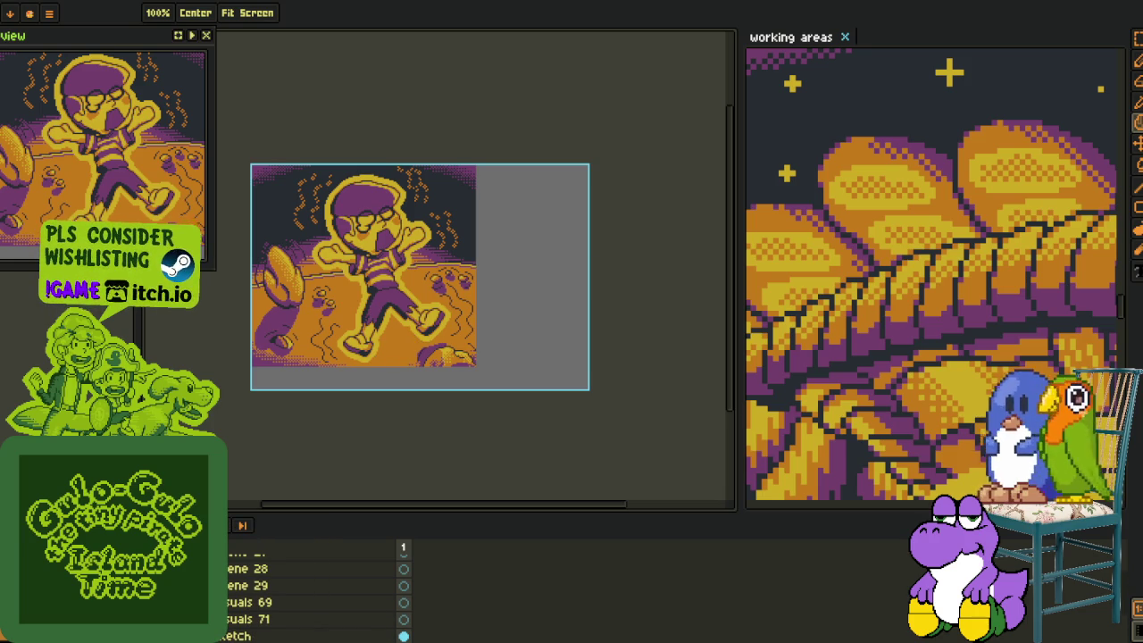
# Select the 'lines' layer and zoom in on the boy's head and motion lines.
pyautogui.click(268, 619)
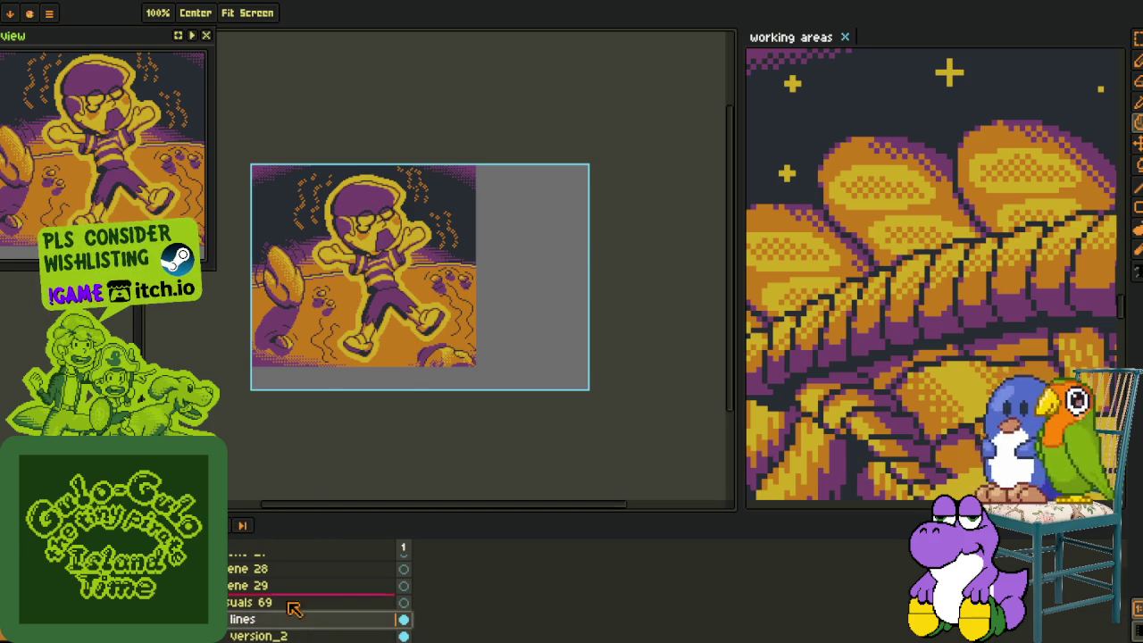
pyautogui.press('i')
pyautogui.scroll(-1, 407, 393)
pyautogui.scroll(1, 356, 302)
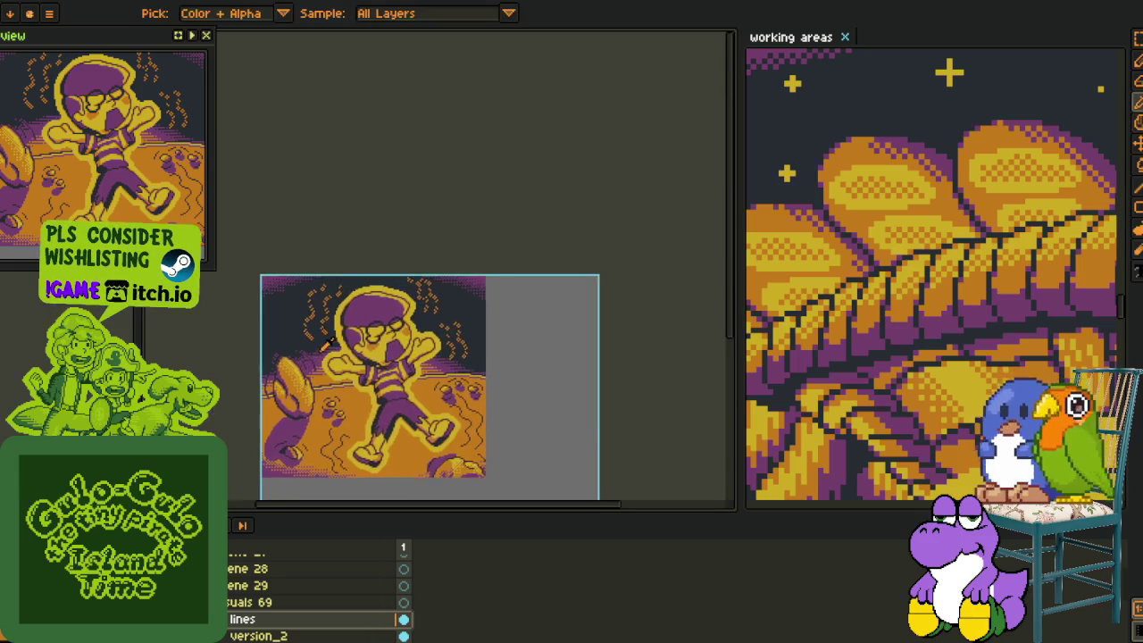
pyautogui.scroll(1, 355, 302)
pyautogui.scroll(1, 355, 302)
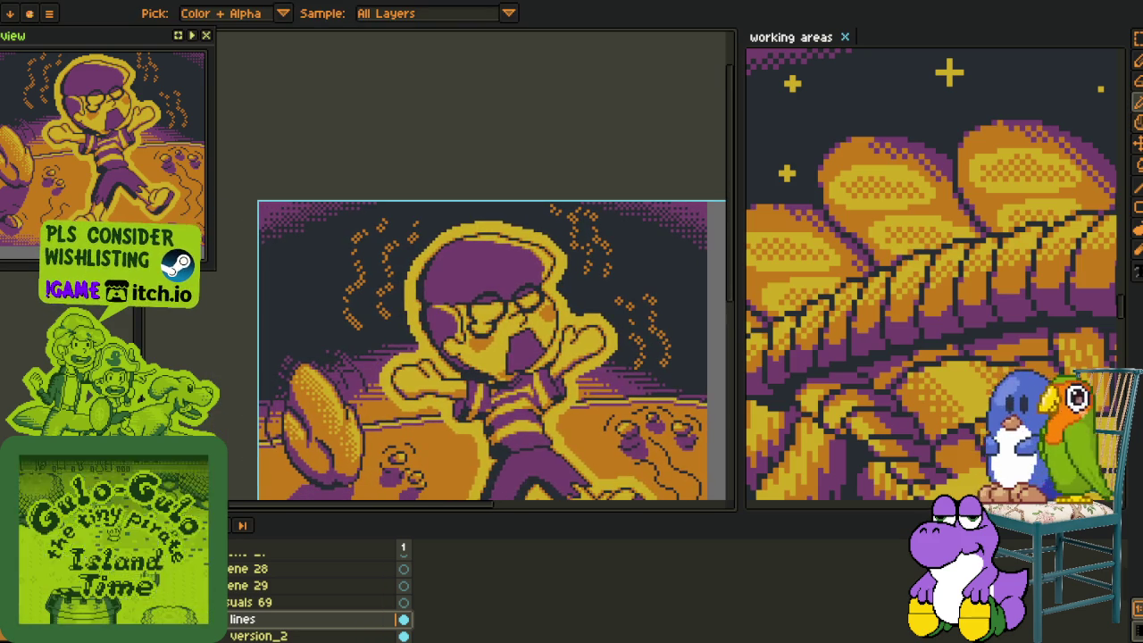
pyautogui.moveTo(418, 328); pyautogui.dragTo(388, 377)
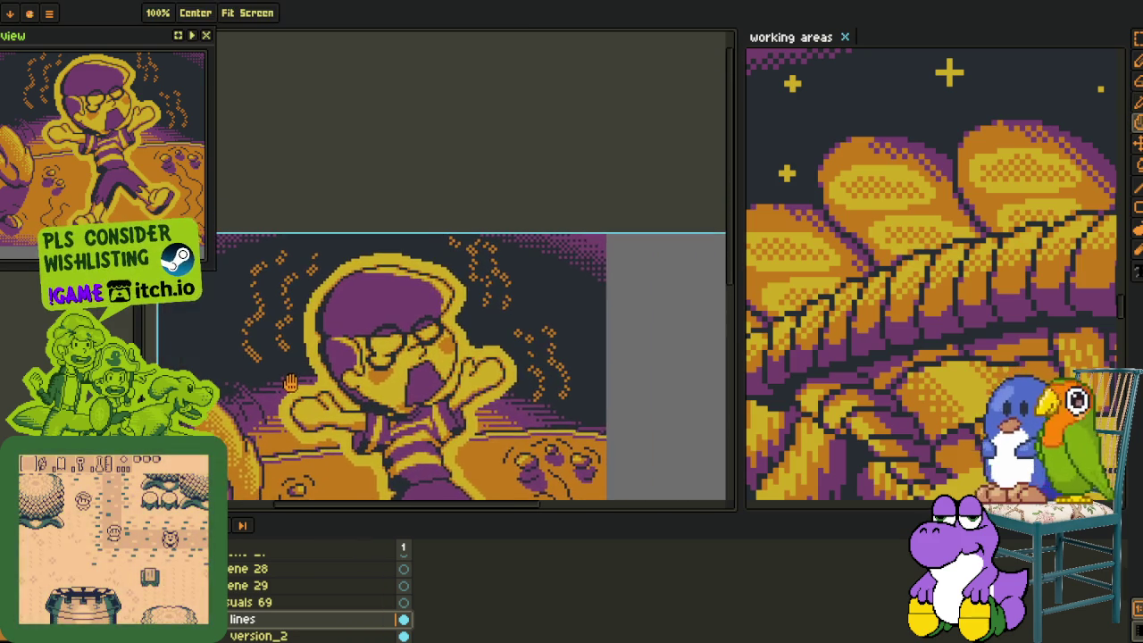
# Select the area around the boy's head and recolour the orange squiggles red with Replace Color.
pyautogui.press('m')
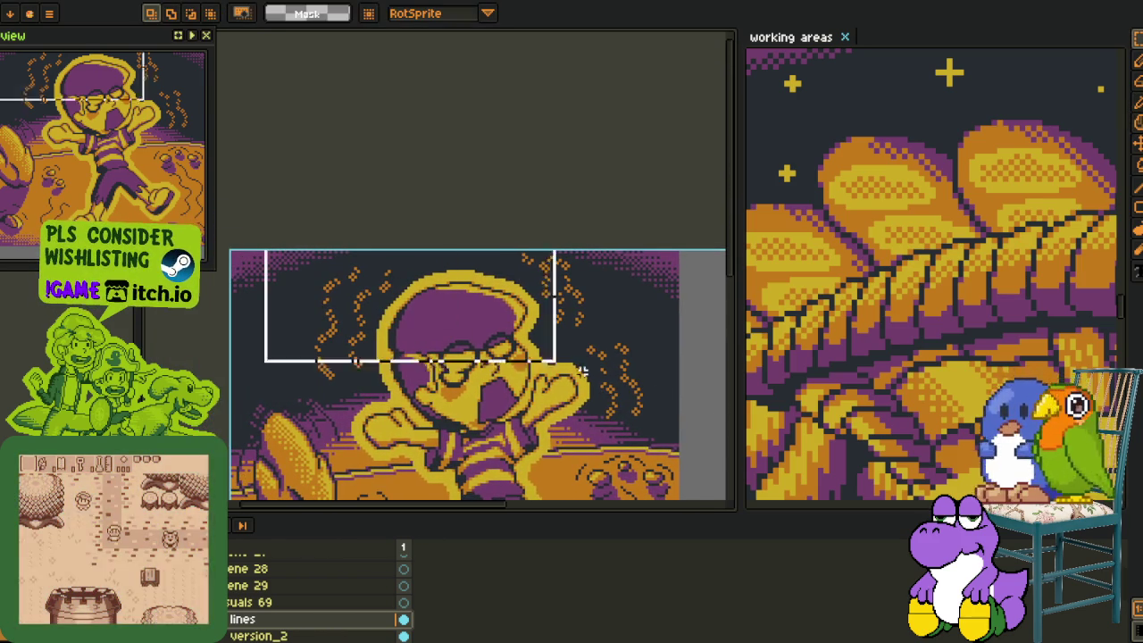
pyautogui.moveTo(259, 253); pyautogui.dragTo(725, 453)
pyautogui.press('i')
pyautogui.click(318, 326)
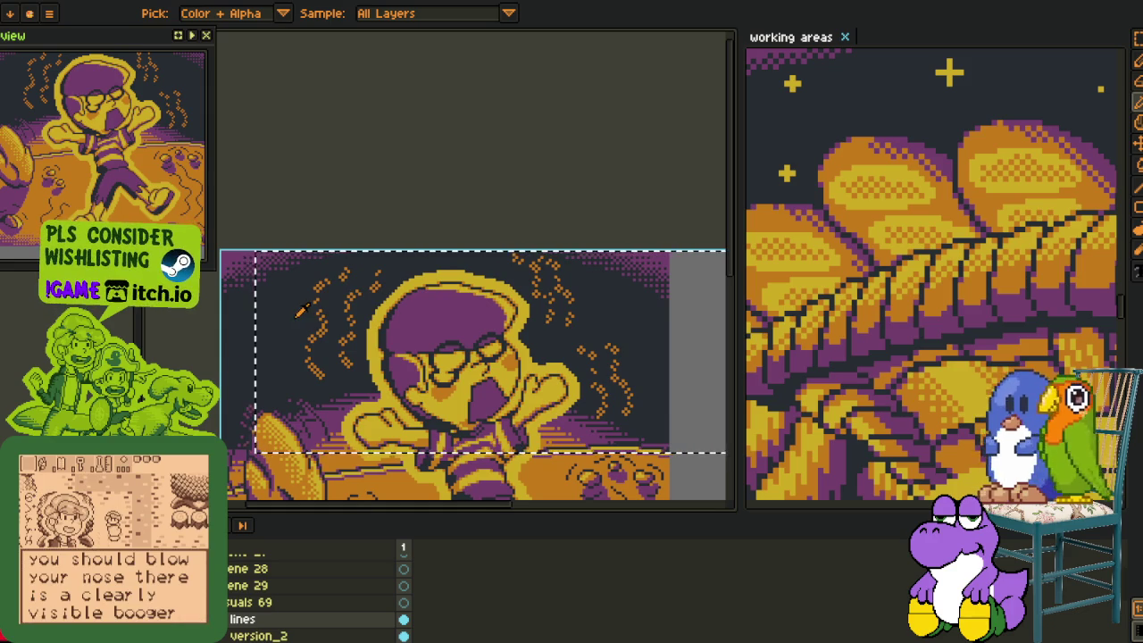
pyautogui.hotkey('shift', 'r')
pyautogui.click(451, 506)
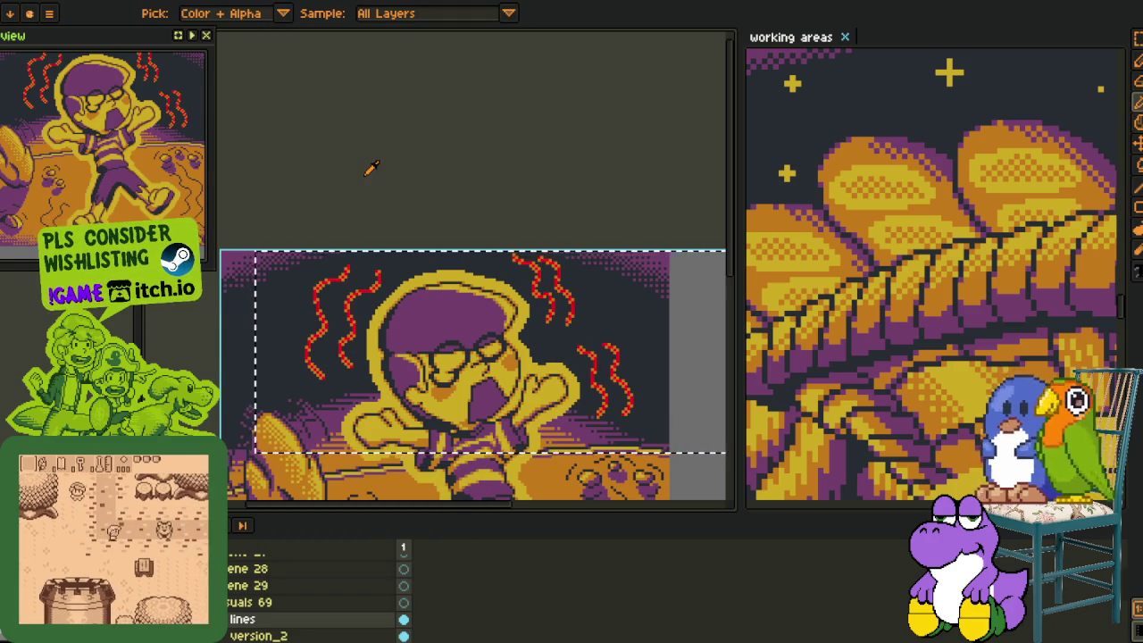
# Zoom and pan across the boy's head, opening then dismissing Replace Color.
pyautogui.scroll(1, 301, 376)
pyautogui.scroll(1, 301, 377)
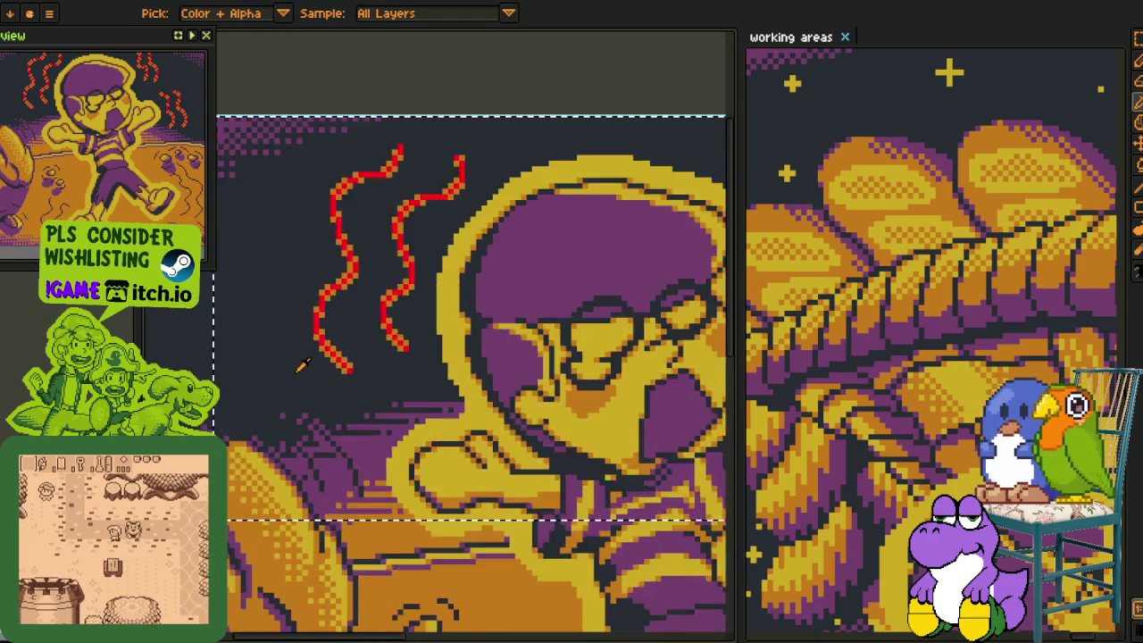
pyautogui.scroll(1, 357, 357)
pyautogui.scroll(-2, 370, 351)
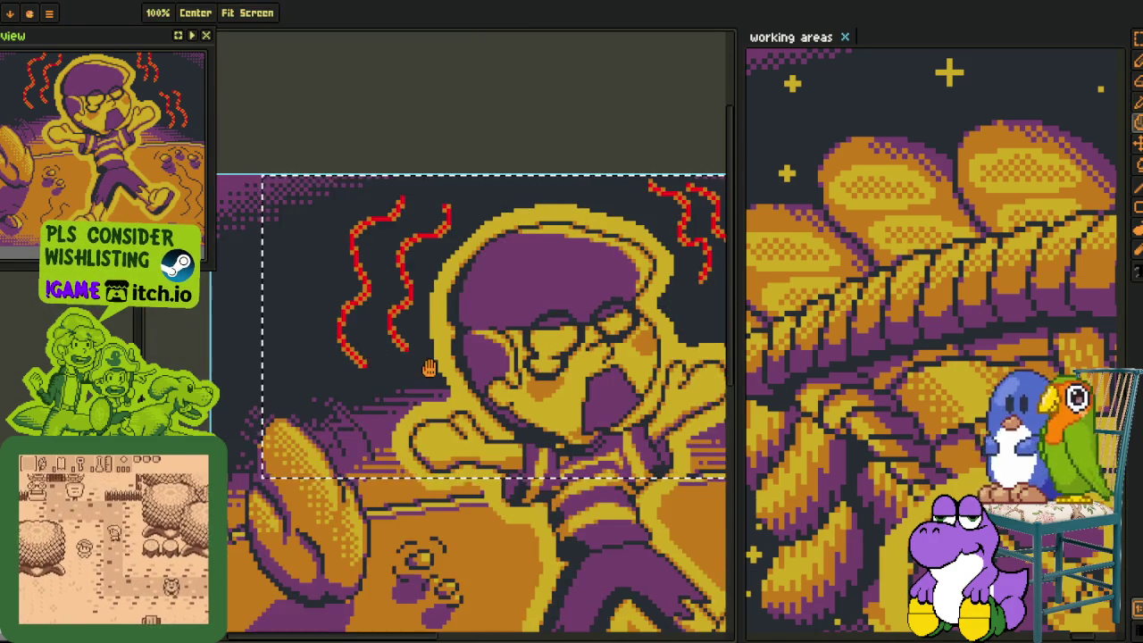
pyautogui.moveTo(371, 351); pyautogui.dragTo(174, 351)
pyautogui.hotkey('shift', 'r')
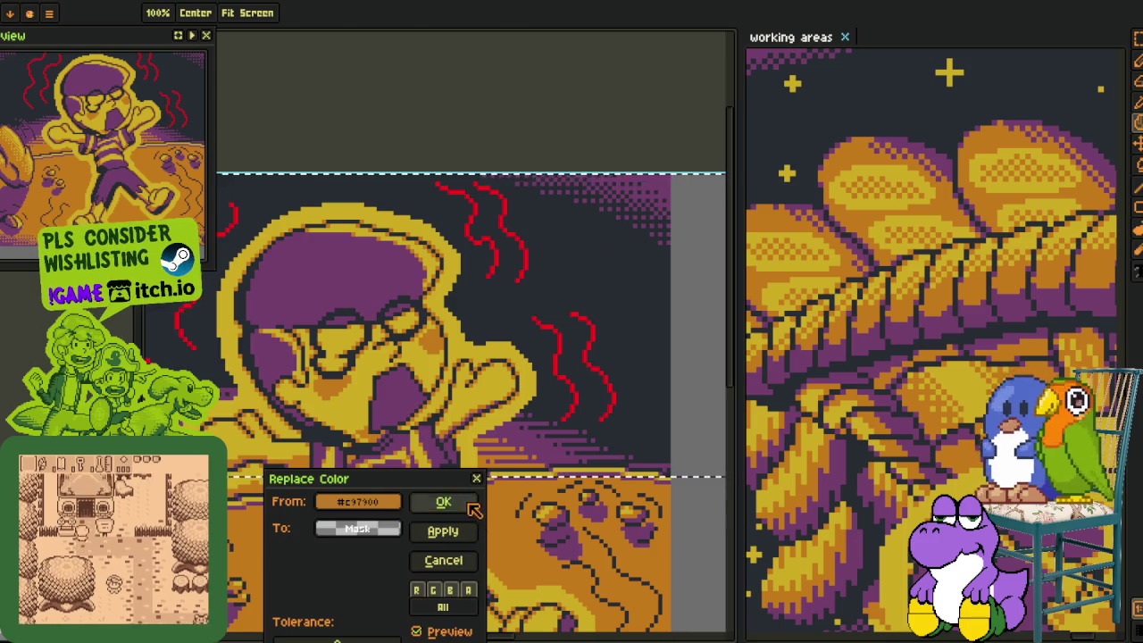
pyautogui.click(444, 502)
# Replace the red squiggle colour with purple and zoom out to the full illustration.
pyautogui.scroll(-3, 370, 319)
pyautogui.scroll(4, 402, 313)
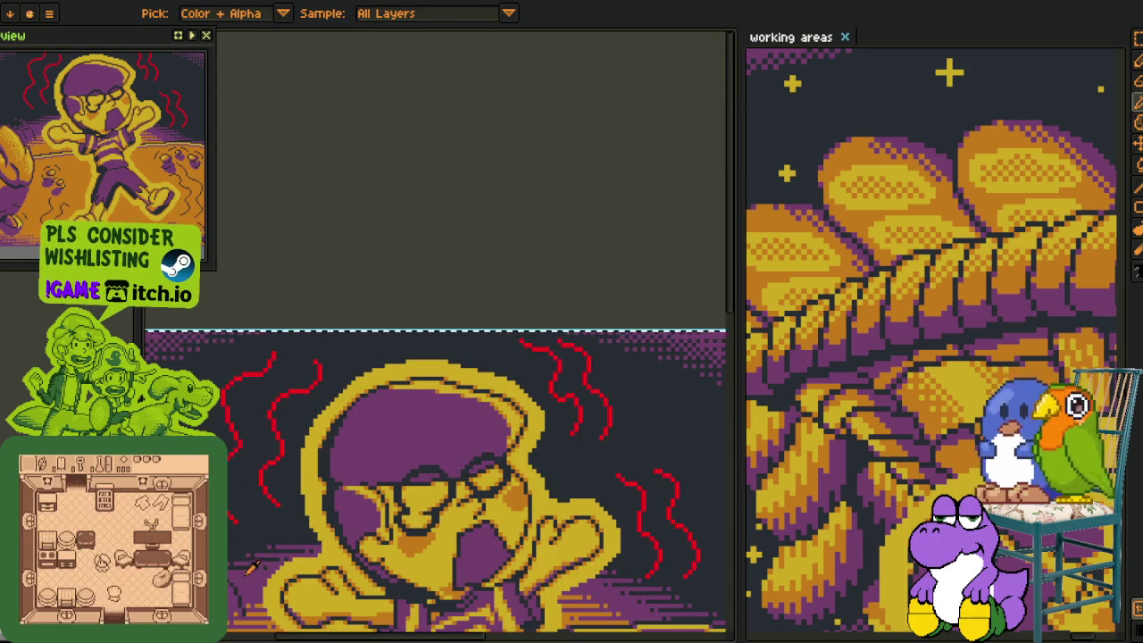
pyautogui.scroll(2, 264, 482)
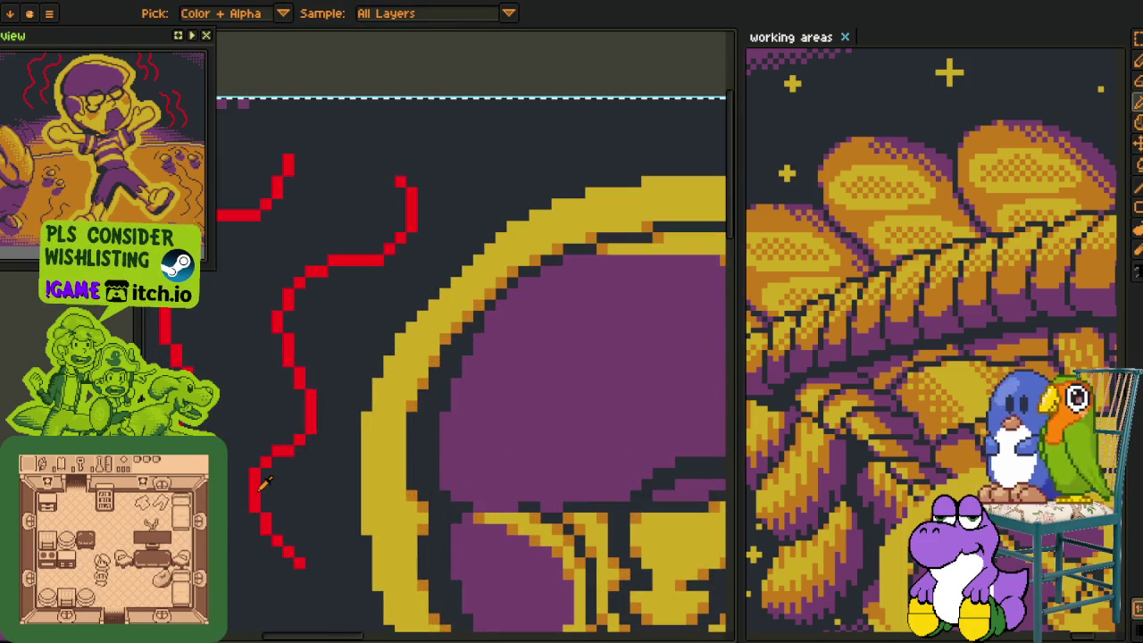
pyautogui.hotkey('shift', 'r')
pyautogui.click(439, 500)
pyautogui.scroll(-1, 437, 487)
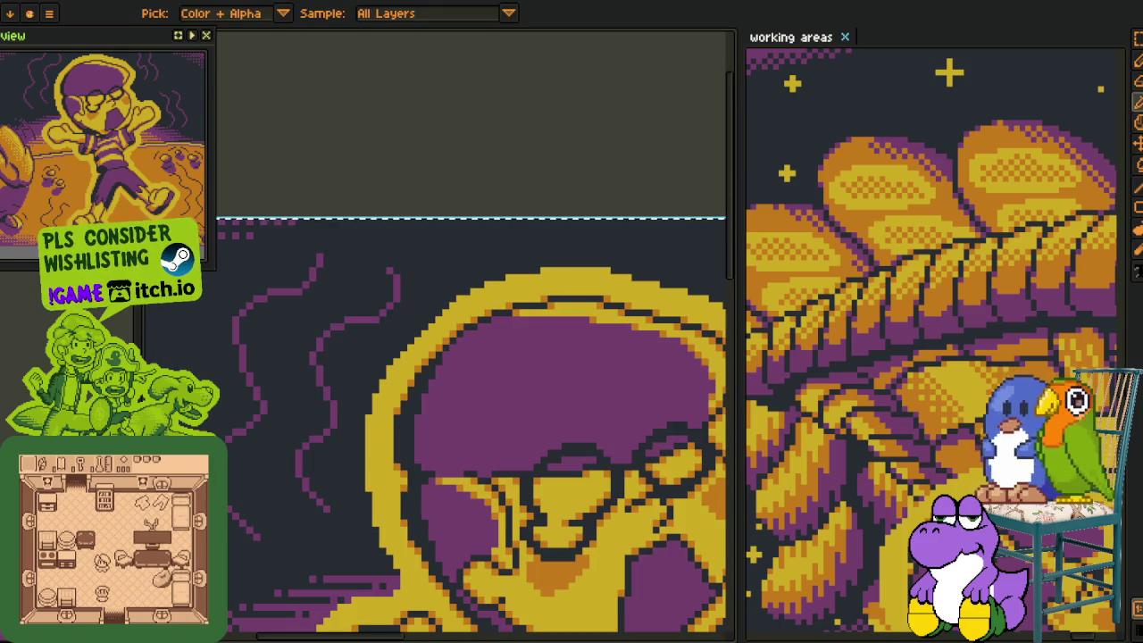
pyautogui.scroll(-1, 309, 187)
pyautogui.scroll(-1, 376, 158)
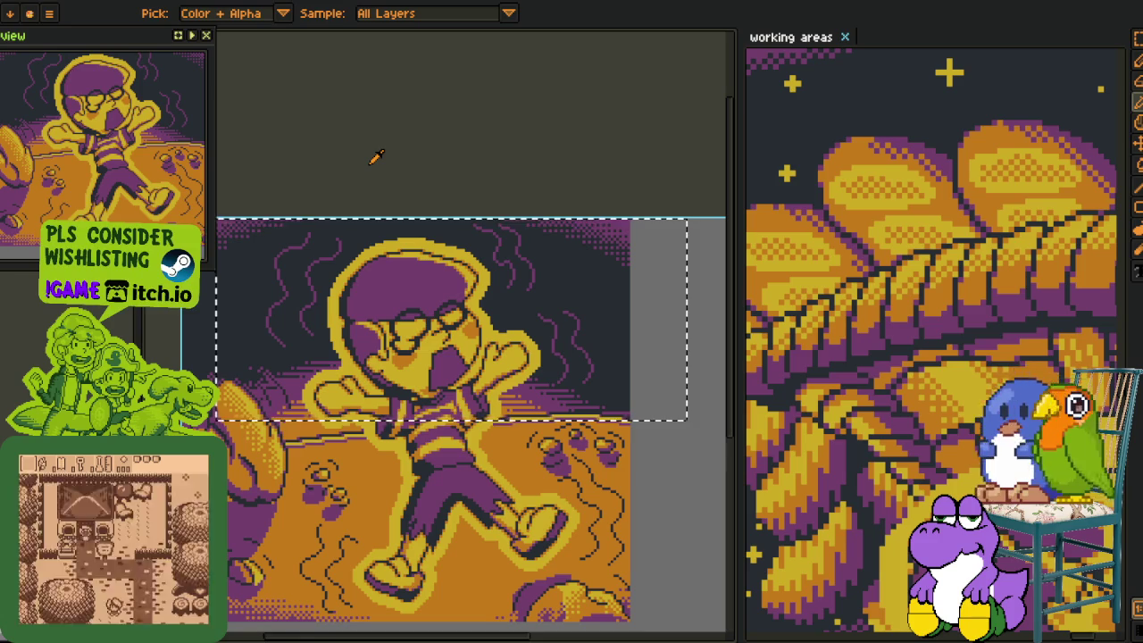
# Show the layers timeline, then briefly hide and restore the orange ground to check the lines.
pyautogui.press('v')
pyautogui.scroll(-3, 446, 340)
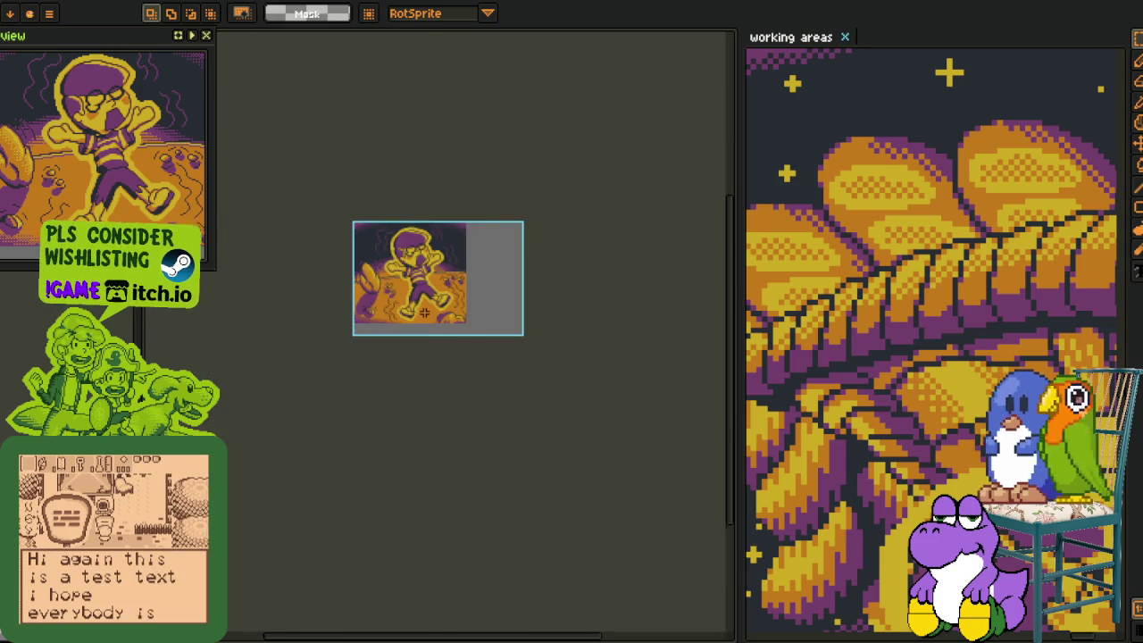
pyautogui.scroll(3, 424, 312)
pyautogui.scroll(-1, 483, 340)
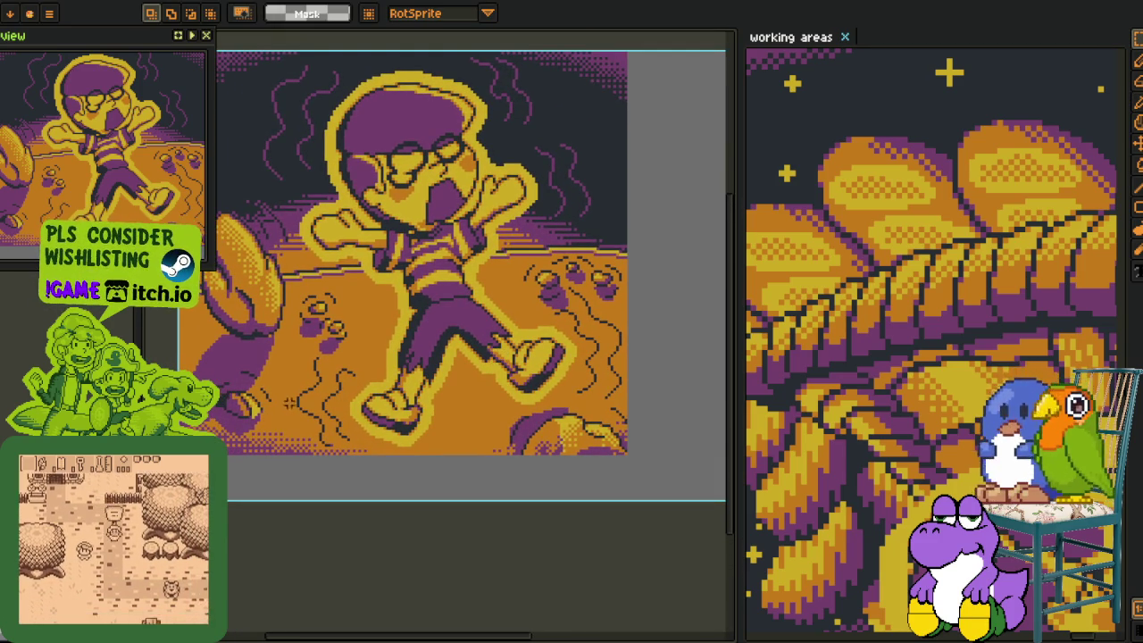
pyautogui.press('Tab')
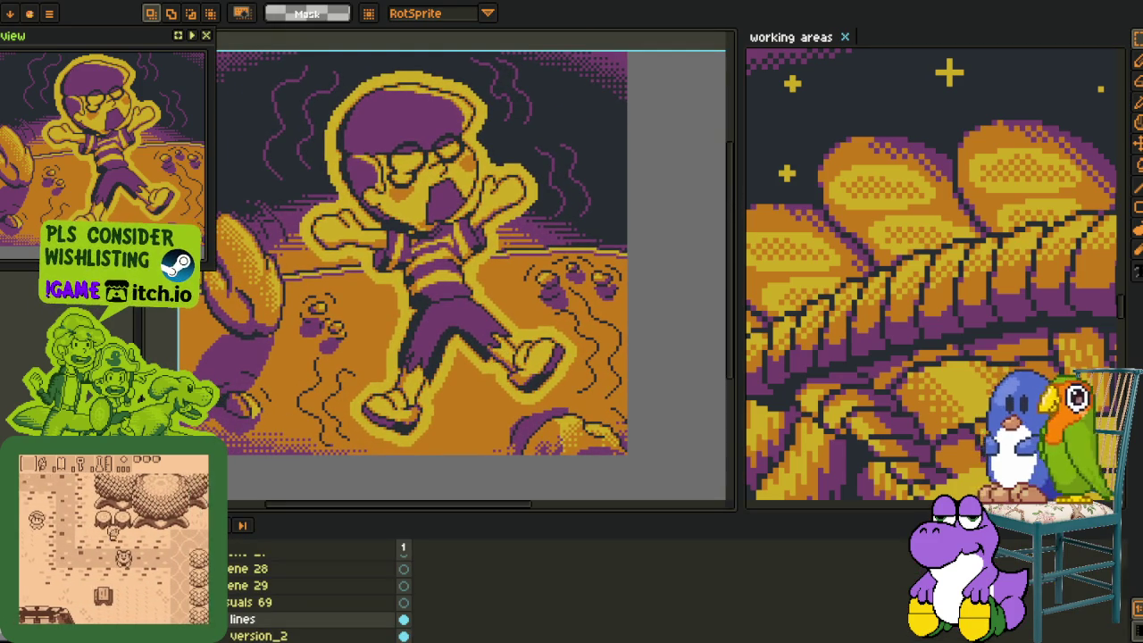
pyautogui.scroll(-2, 312, 589)
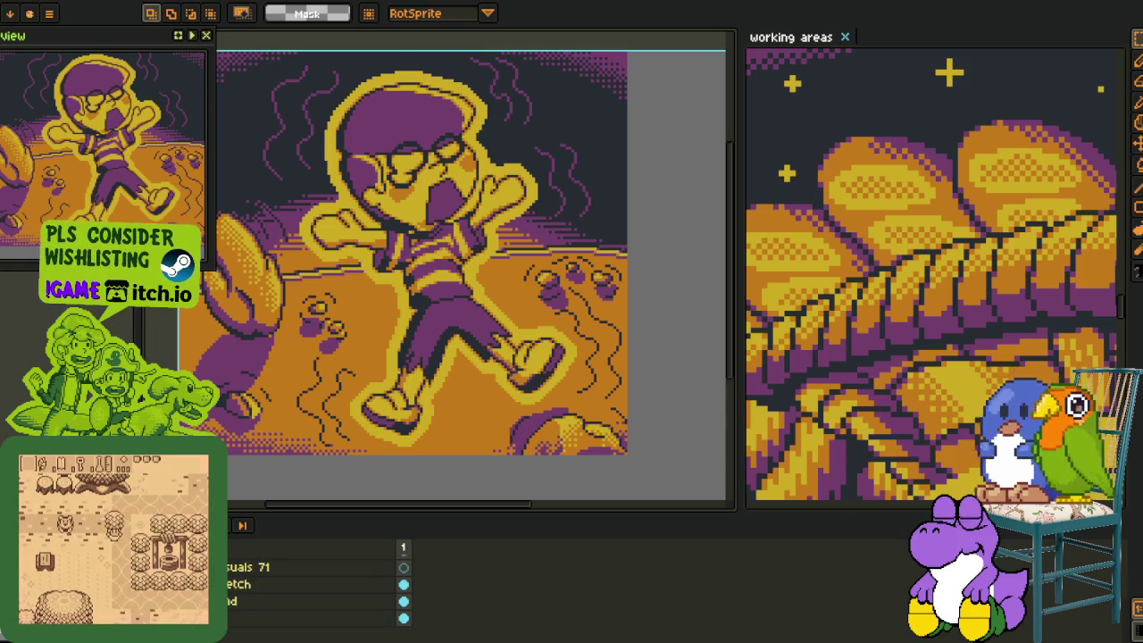
pyautogui.hotkey('ctrl', 'z')
pyautogui.hotkey('ctrl', 'y')
pyautogui.scroll(2, 312, 590)
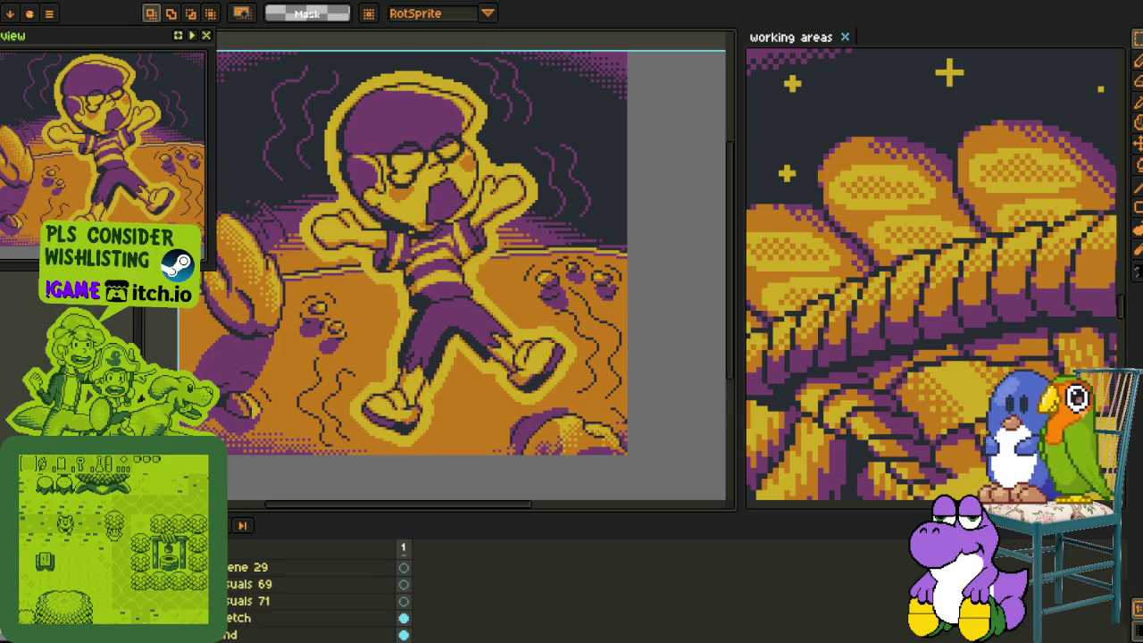
# Select the lines layer inside the visuals 69 group and frame the boy's legs and ground.
pyautogui.click(312, 601)
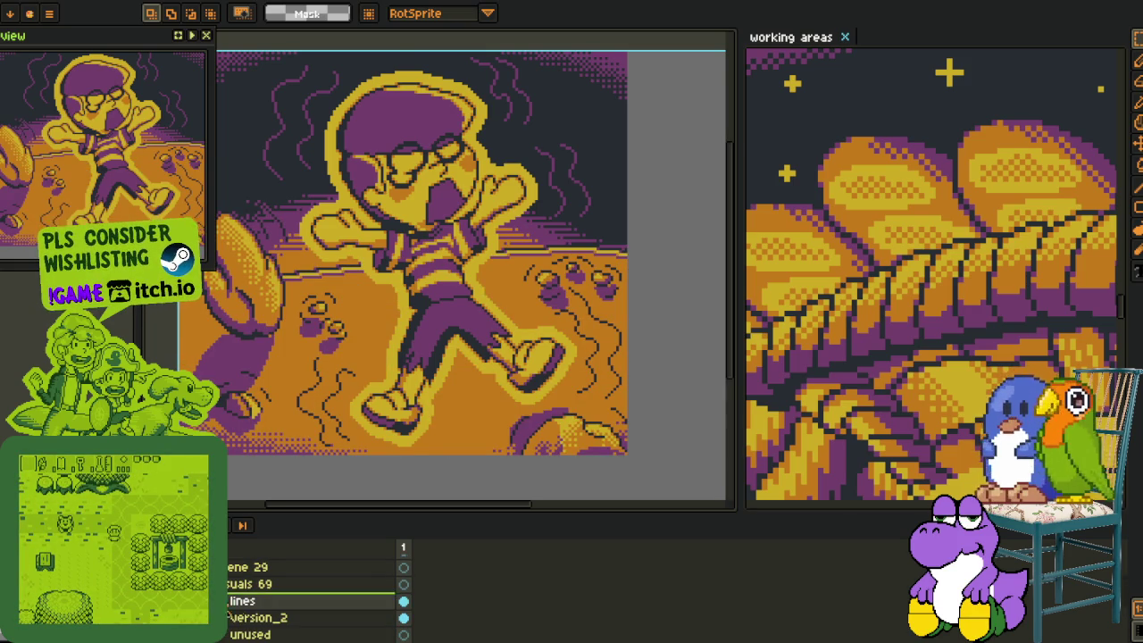
pyautogui.scroll(-5, 298, 306)
pyautogui.moveTo(297, 305); pyautogui.dragTo(336, 363)
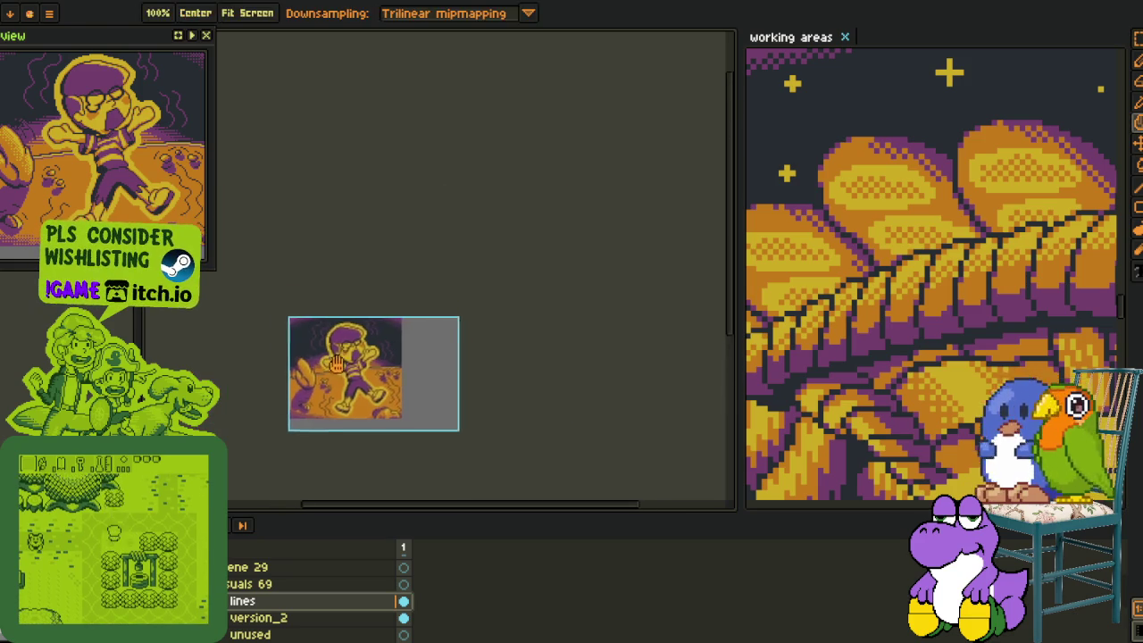
pyautogui.scroll(5, 336, 363)
pyautogui.scroll(2, 455, 272)
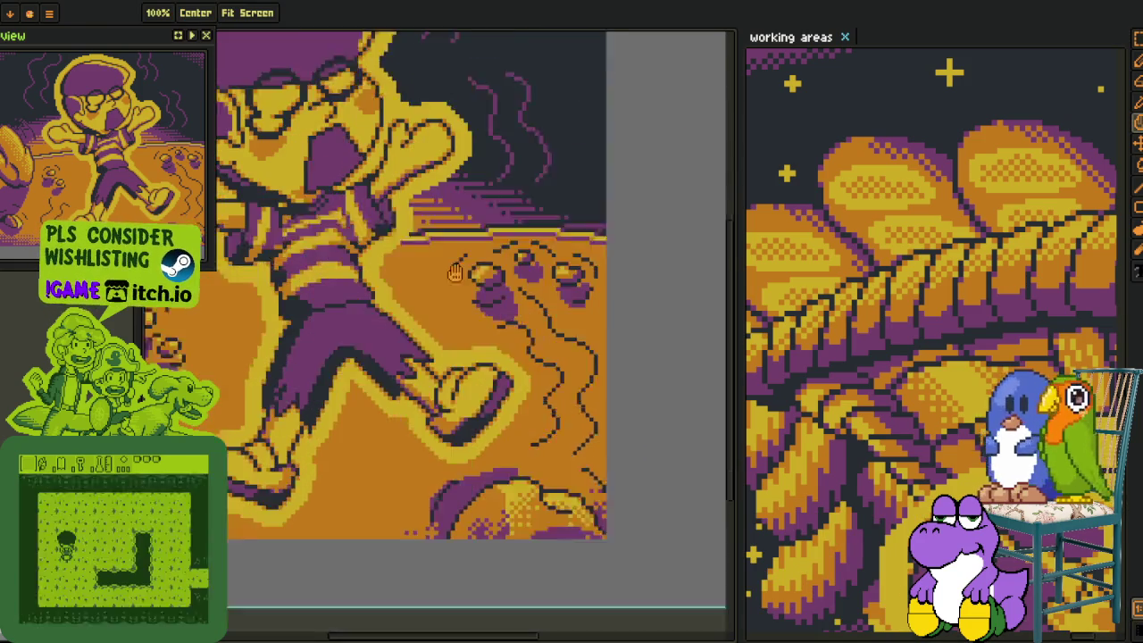
pyautogui.moveTo(455, 273); pyautogui.dragTo(463, 192)
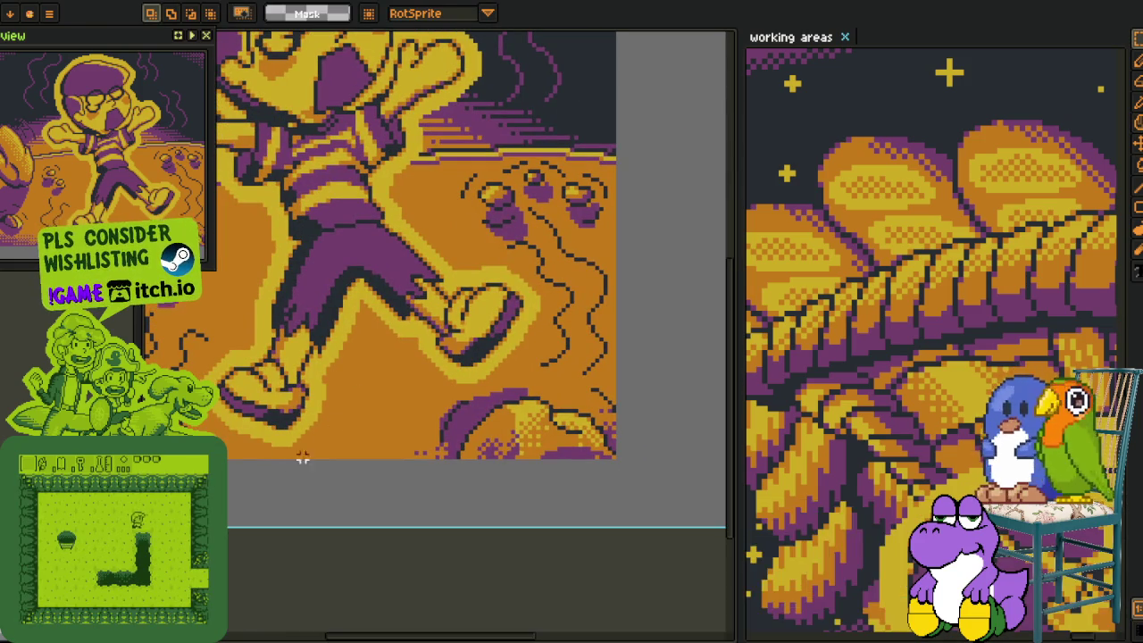
pyautogui.press('space')
pyautogui.moveTo(402, 268); pyautogui.dragTo(580, 277)
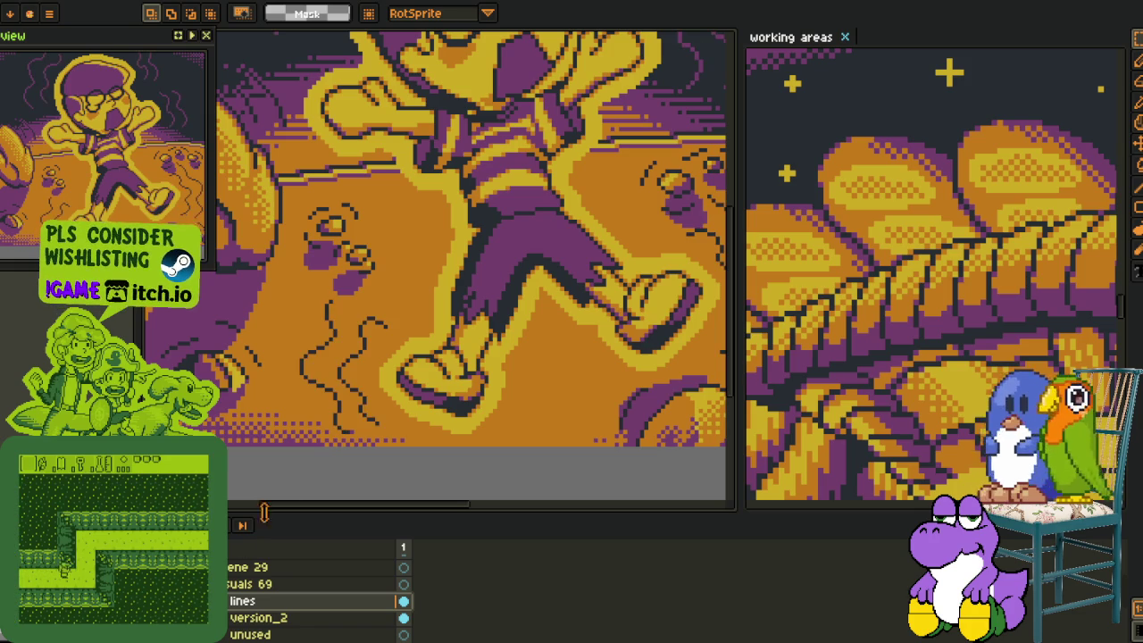
pyautogui.scroll(2, 348, 412)
pyautogui.scroll(4, 349, 413)
# Pencil alternating red pixels beside the lower ground squiggle and along its dark diagonal.
pyautogui.press('b')
pyautogui.click(319, 453)
pyautogui.click(286, 487)
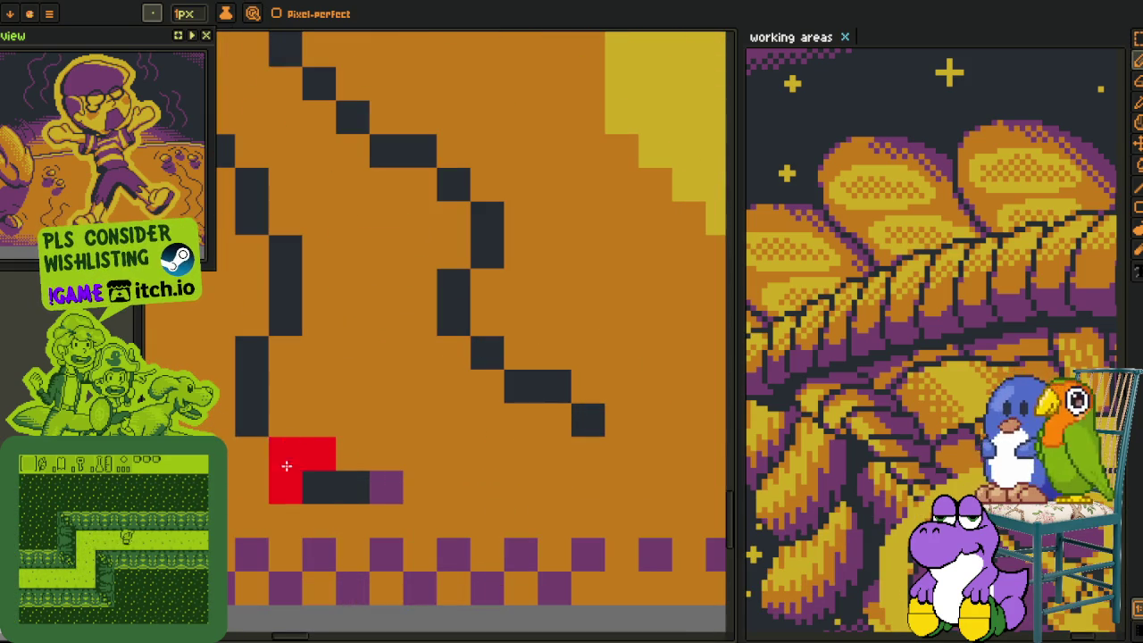
pyautogui.click(285, 420)
pyautogui.click(286, 352)
pyautogui.click(252, 319)
pyautogui.click(286, 219)
pyautogui.click(252, 252)
pyautogui.moveTo(265, 258); pyautogui.dragTo(401, 484)
pyautogui.click(354, 409)
pyautogui.click(388, 376)
pyautogui.click(320, 342)
pyautogui.click(287, 376)
pyautogui.click(253, 342)
pyautogui.moveTo(262, 338); pyautogui.dragTo(459, 495)
pyautogui.click(451, 465)
pyautogui.click(417, 499)
pyautogui.click(384, 432)
pyautogui.click(351, 465)
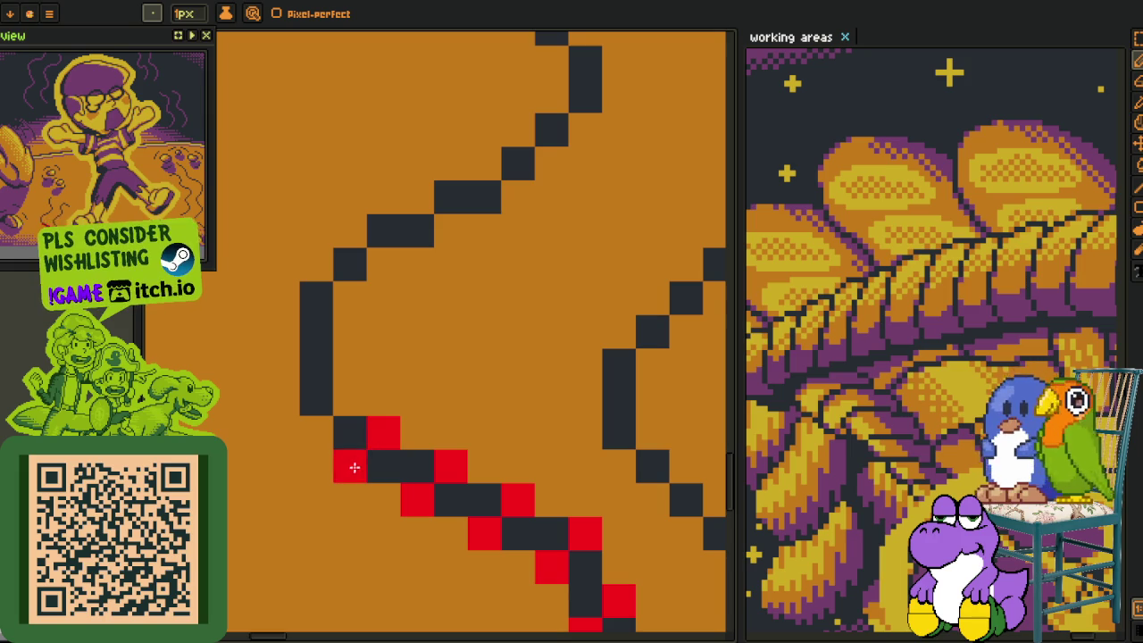
pyautogui.click(350, 399)
# Continue the red checkered pixels around the upper curve to the line's top, fixing one misplaced pixel.
pyautogui.click(349, 299)
pyautogui.click(315, 265)
pyautogui.click(349, 233)
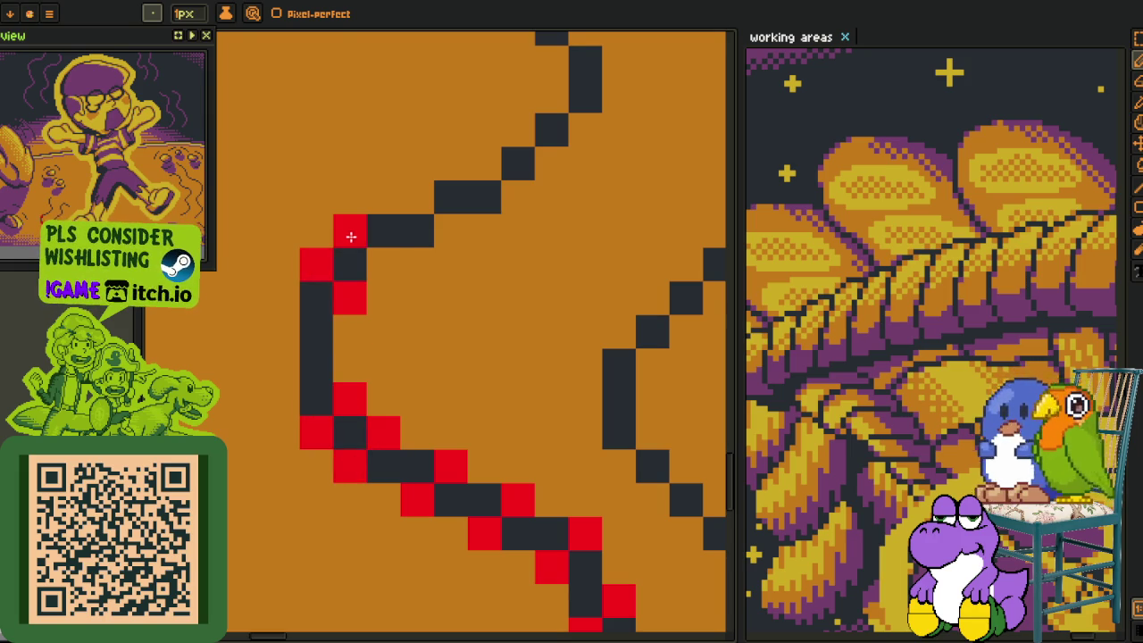
pyautogui.click(383, 264)
pyautogui.click(437, 231)
pyautogui.click(417, 197)
pyautogui.click(484, 164)
pyautogui.click(518, 163)
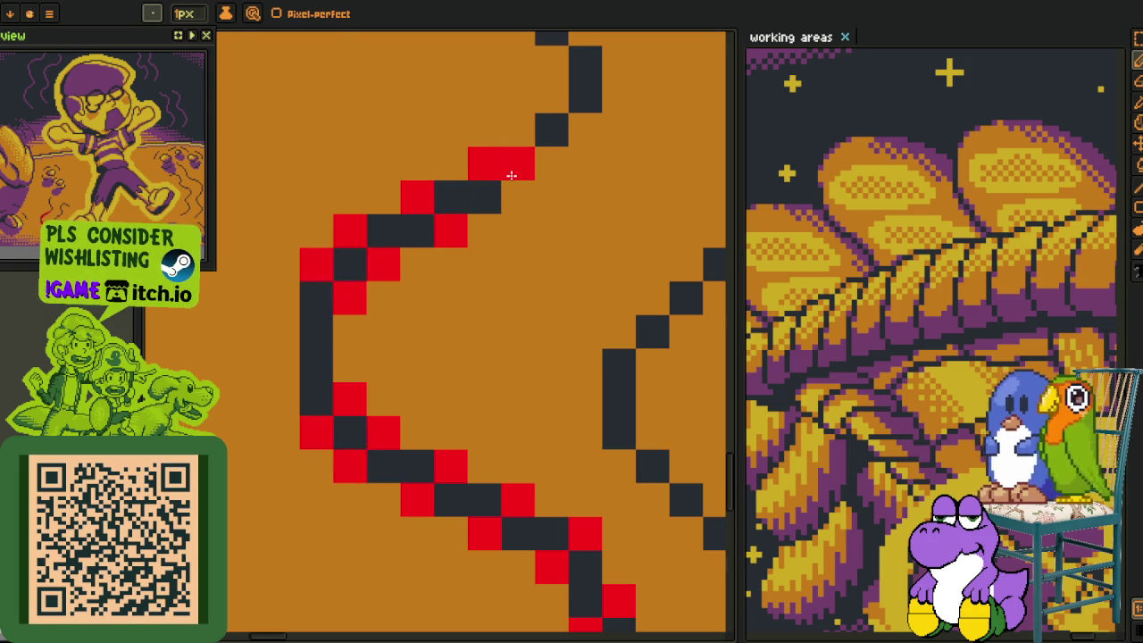
pyautogui.rightClick(518, 164)
pyautogui.click(518, 198)
pyautogui.click(552, 163)
pyautogui.click(518, 129)
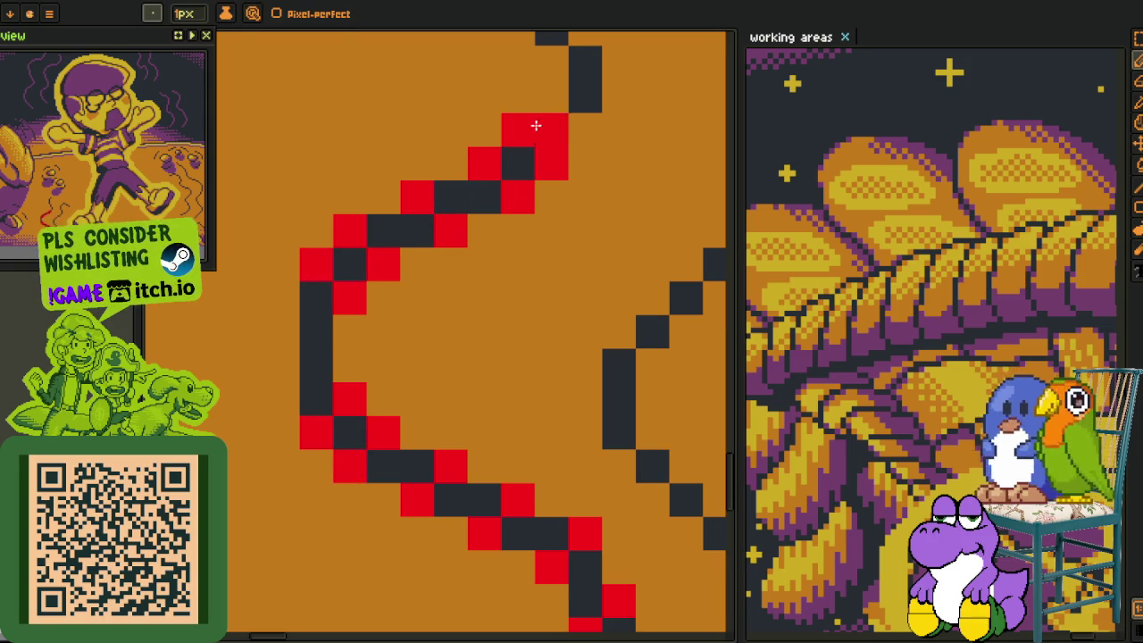
pyautogui.click(552, 96)
pyautogui.click(585, 129)
pyautogui.moveTo(574, 119); pyautogui.dragTo(305, 581)
pyautogui.click(518, 354)
pyautogui.click(484, 286)
pyautogui.click(451, 320)
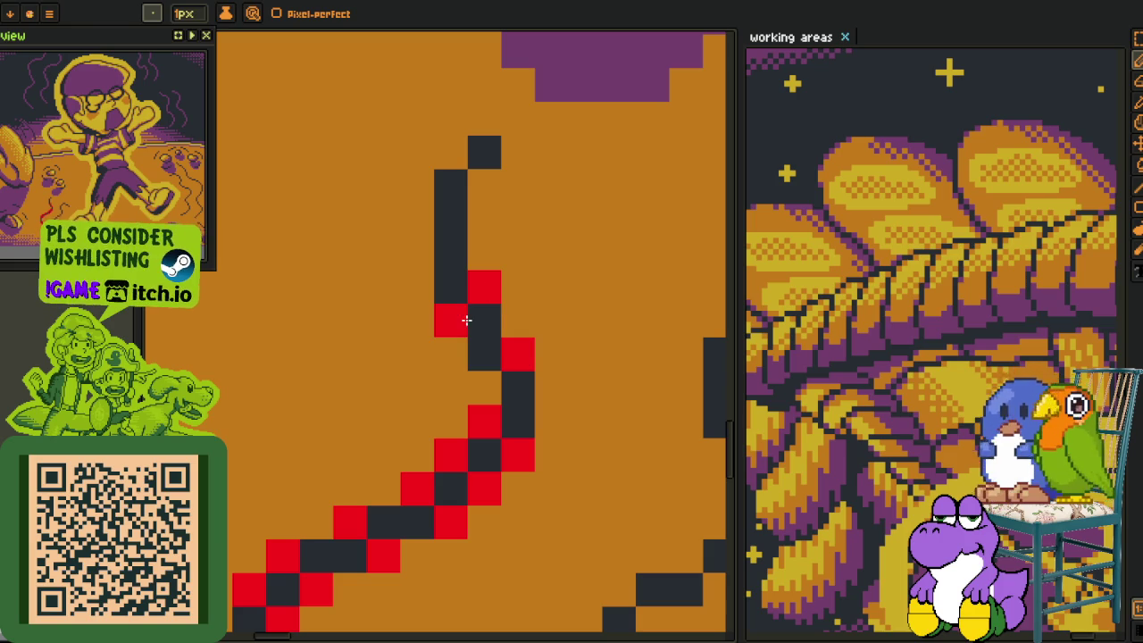
pyautogui.click(484, 186)
pyautogui.click(451, 153)
# Cap the line's end in red and dither red pixels up and left along the next wavy line.
pyautogui.scroll(-5, 510, 119)
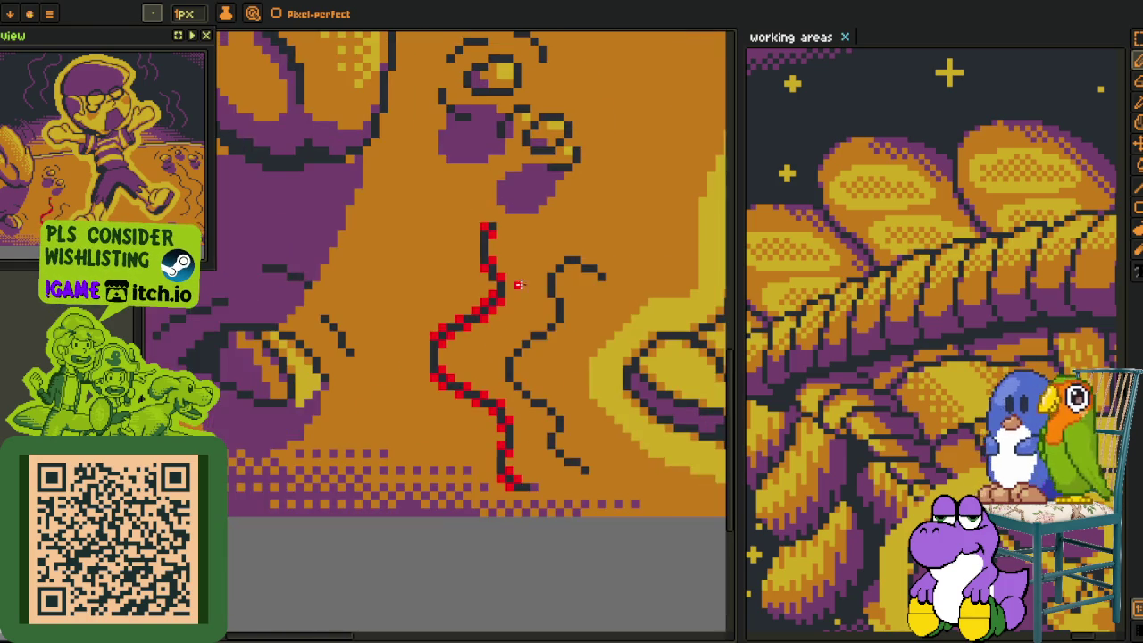
pyautogui.moveTo(550, 352); pyautogui.dragTo(480, 335)
pyautogui.scroll(1, 625, 456)
pyautogui.moveTo(348, 125); pyautogui.dragTo(358, 223)
pyautogui.scroll(2, 358, 221)
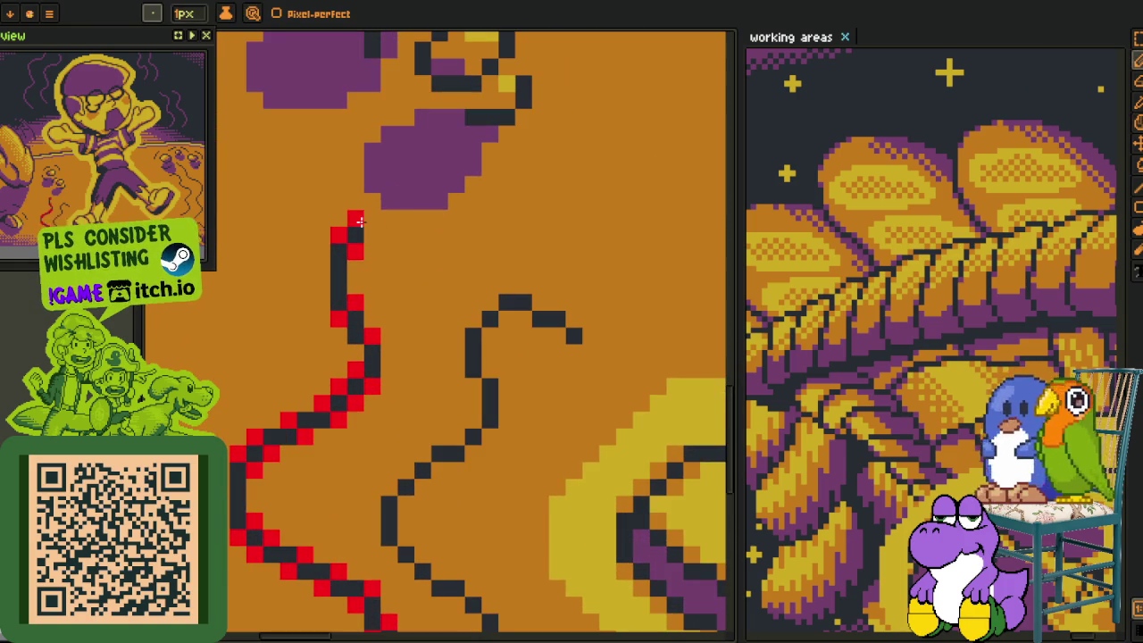
pyautogui.moveTo(500, 536); pyautogui.dragTo(424, 339)
pyautogui.click(481, 527)
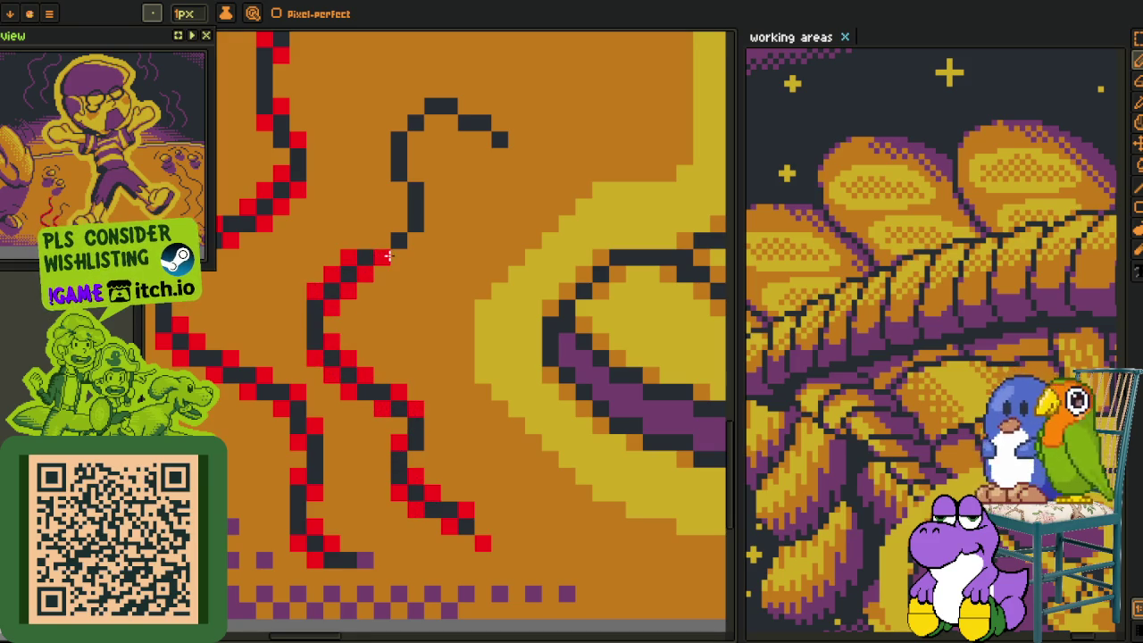
pyautogui.click(399, 258)
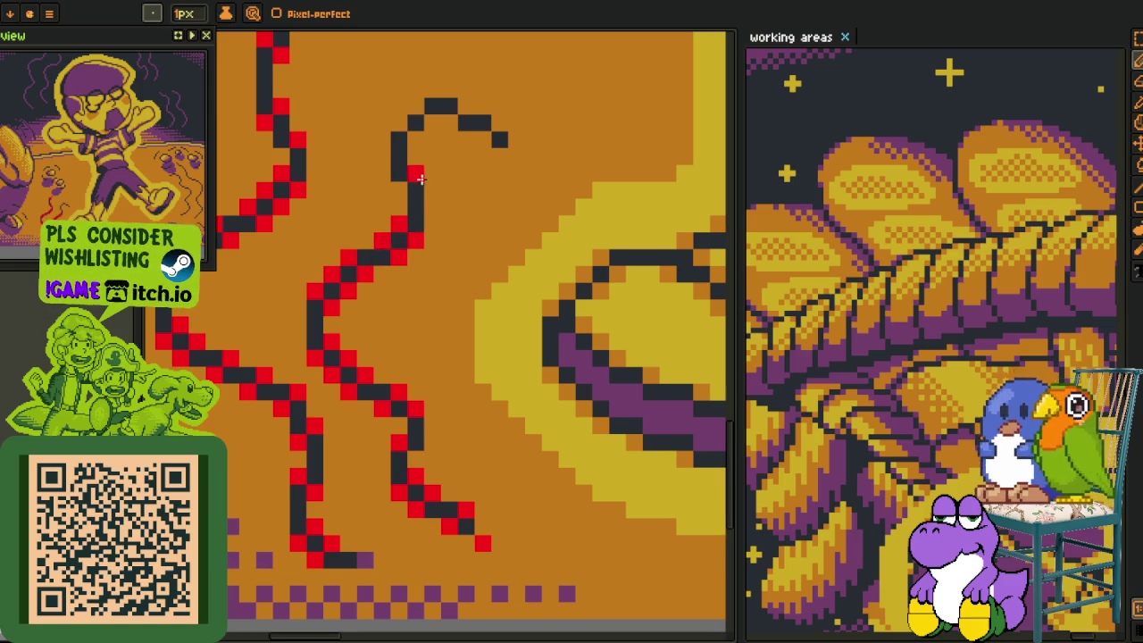
pyautogui.moveTo(419, 179); pyautogui.dragTo(417, 108)
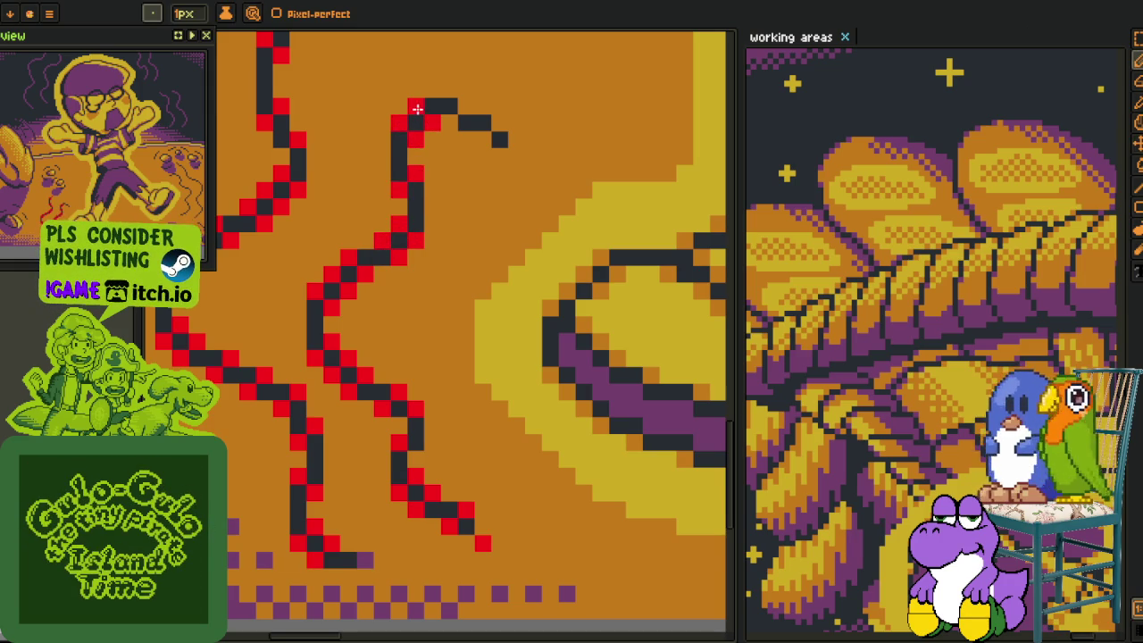
pyautogui.click(500, 123)
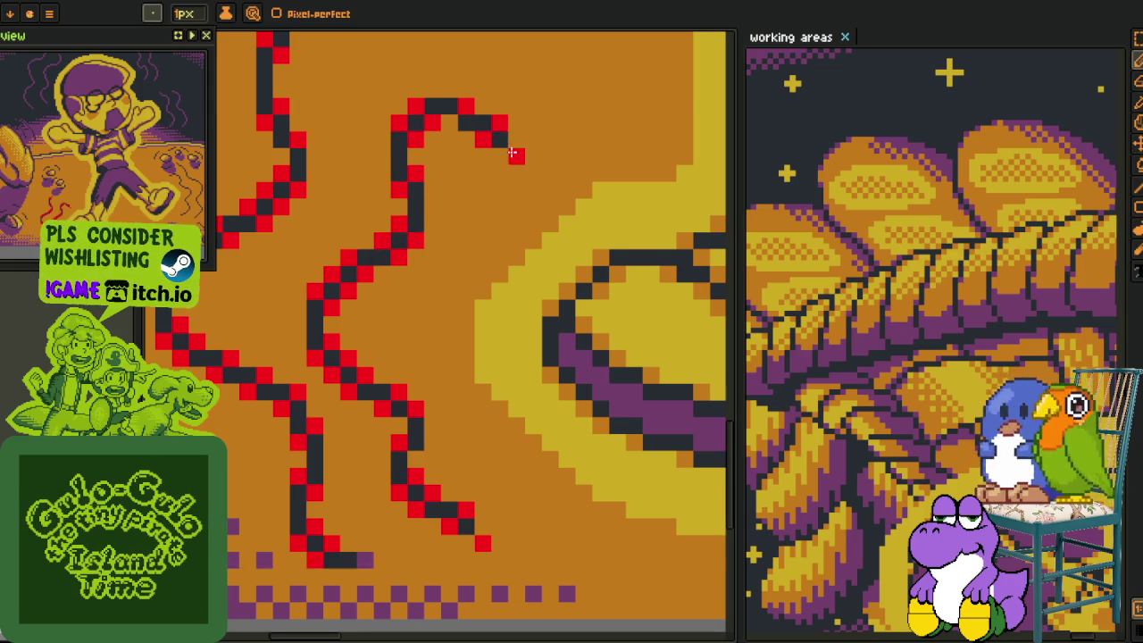
pyautogui.scroll(-3, 514, 163)
pyautogui.scroll(2, 506, 330)
pyautogui.scroll(3, 506, 331)
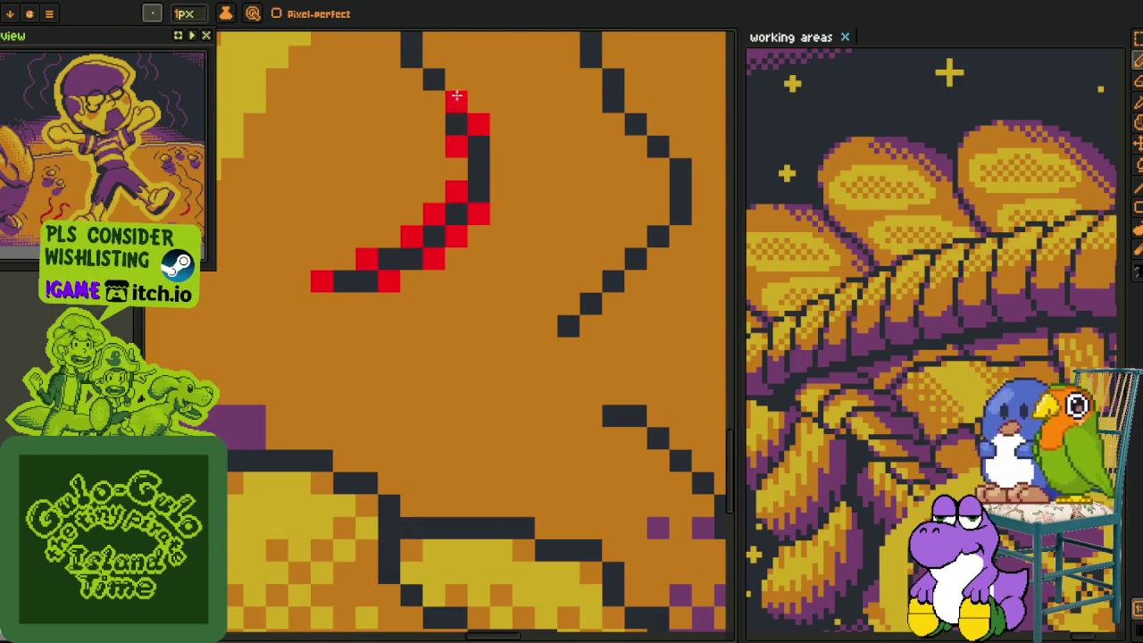
pyautogui.click(455, 79)
pyautogui.moveTo(415, 75)
pyautogui.mouseDown()
pyautogui.moveTo(438, 366)
pyautogui.moveTo(491, 332)
pyautogui.mouseUp()
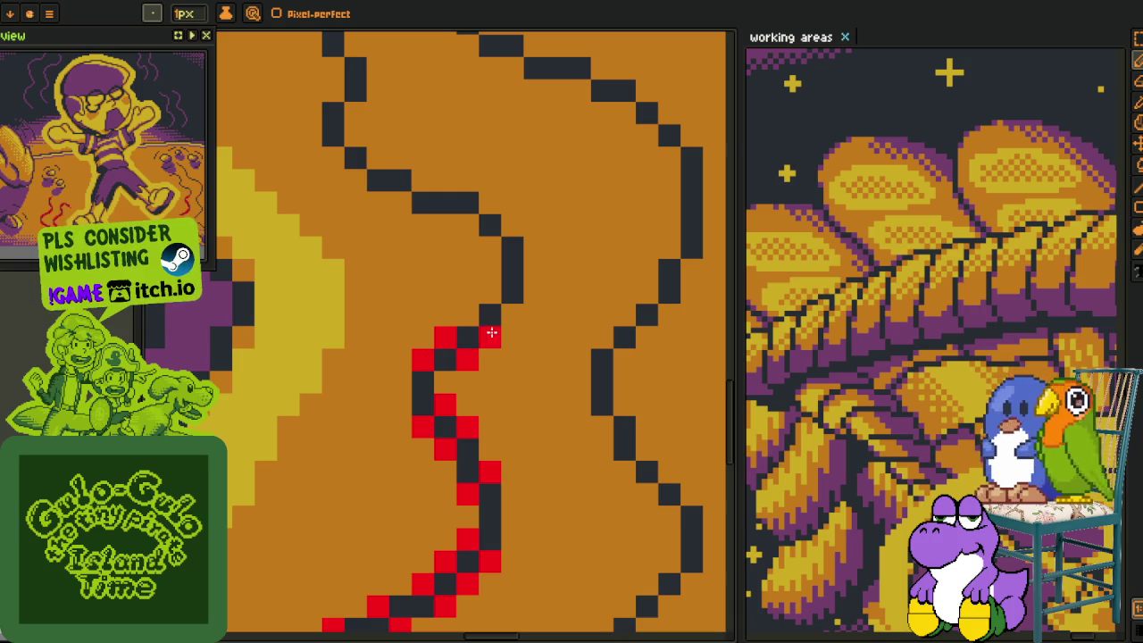
pyautogui.click(468, 316)
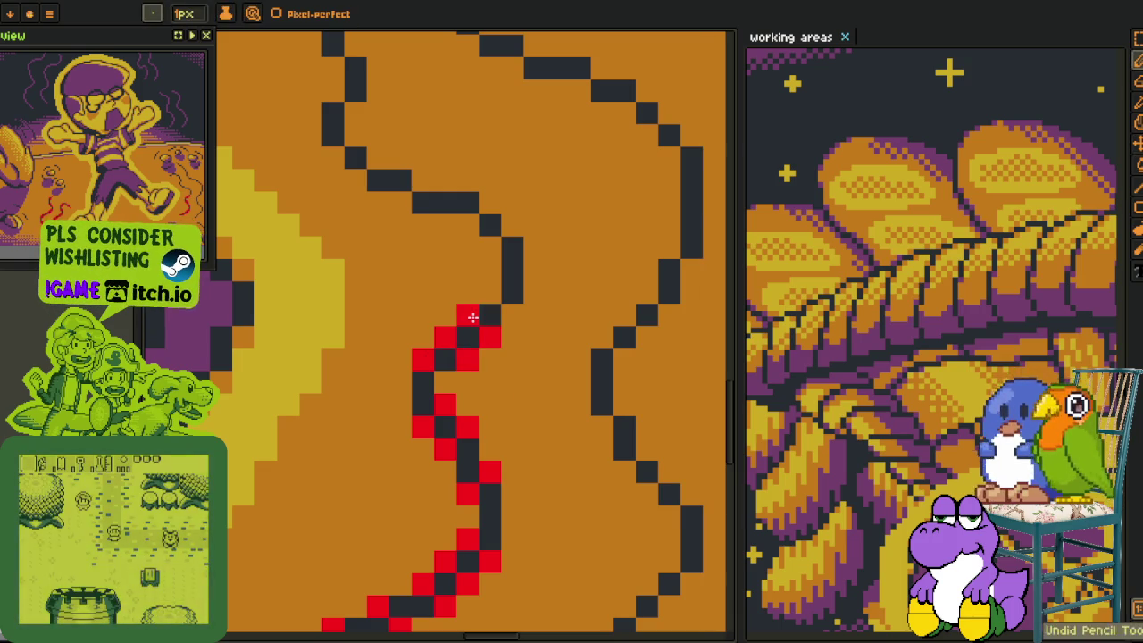
pyautogui.click(512, 316)
pyautogui.click(490, 293)
pyautogui.click(490, 205)
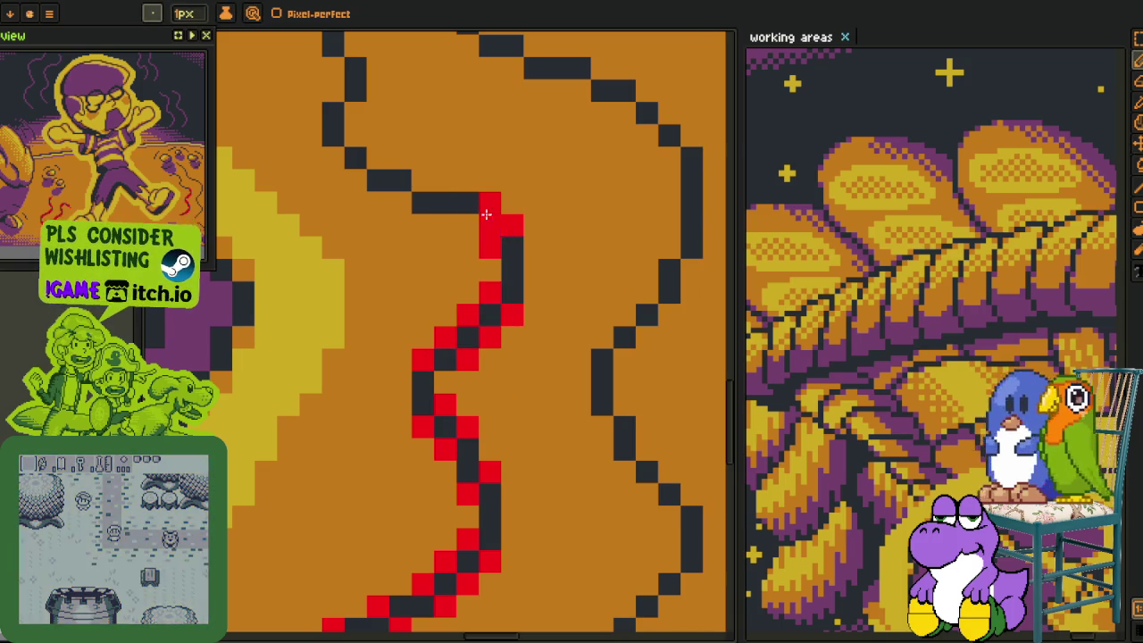
pyautogui.click(468, 227)
pyautogui.click(422, 181)
pyautogui.click(400, 204)
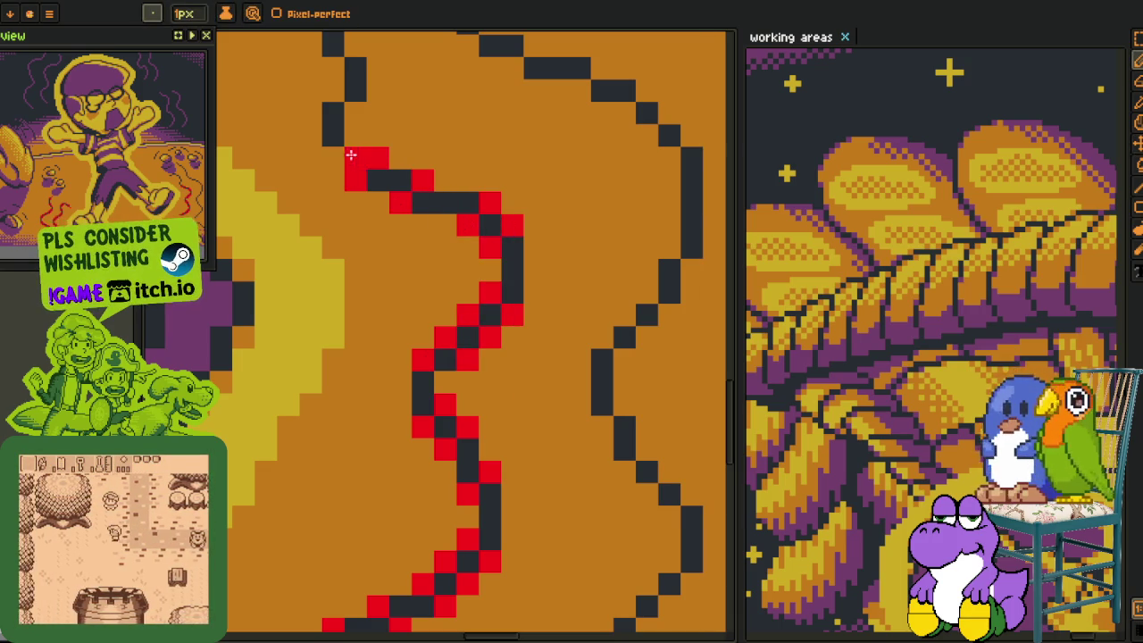
pyautogui.scroll(3, 361, 406)
pyautogui.click(384, 364)
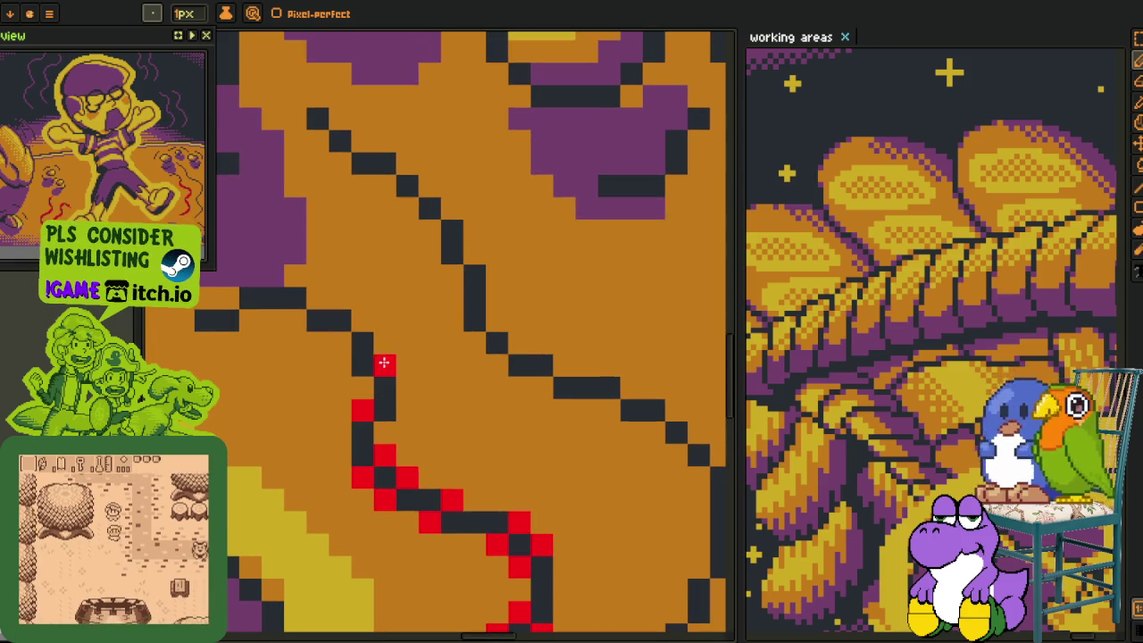
# Extend the red pixels up and left to the wavy line's left end.
pyautogui.click(362, 320)
pyautogui.click(339, 342)
pyautogui.click(317, 298)
pyautogui.moveTo(294, 320); pyautogui.dragTo(267, 321)
pyautogui.click(250, 319)
pyautogui.click(228, 297)
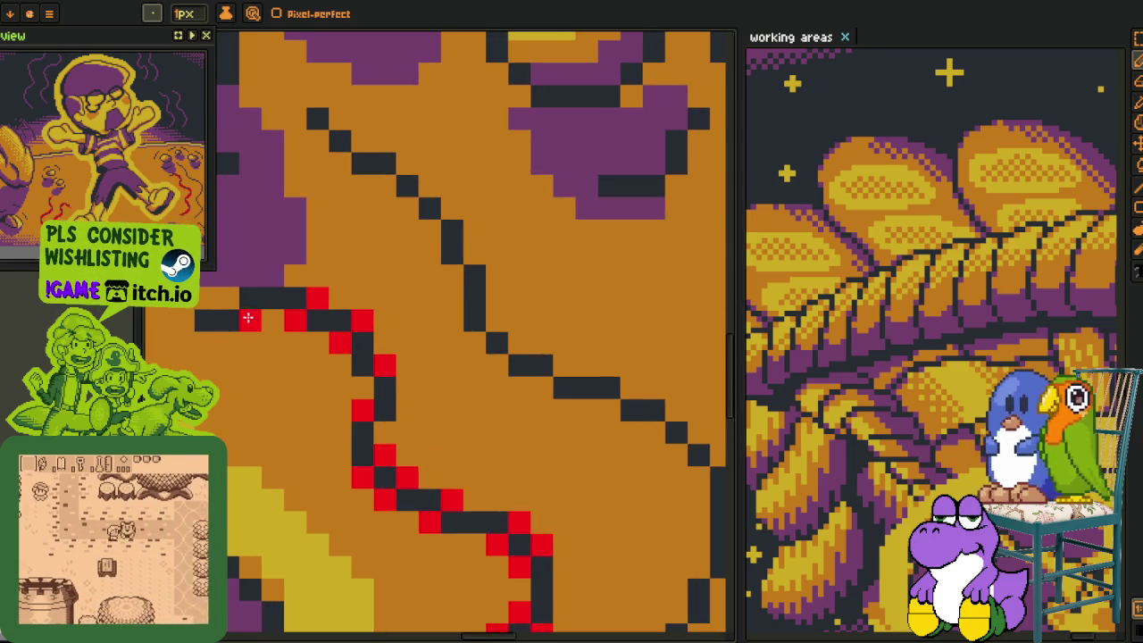
pyautogui.click(183, 319)
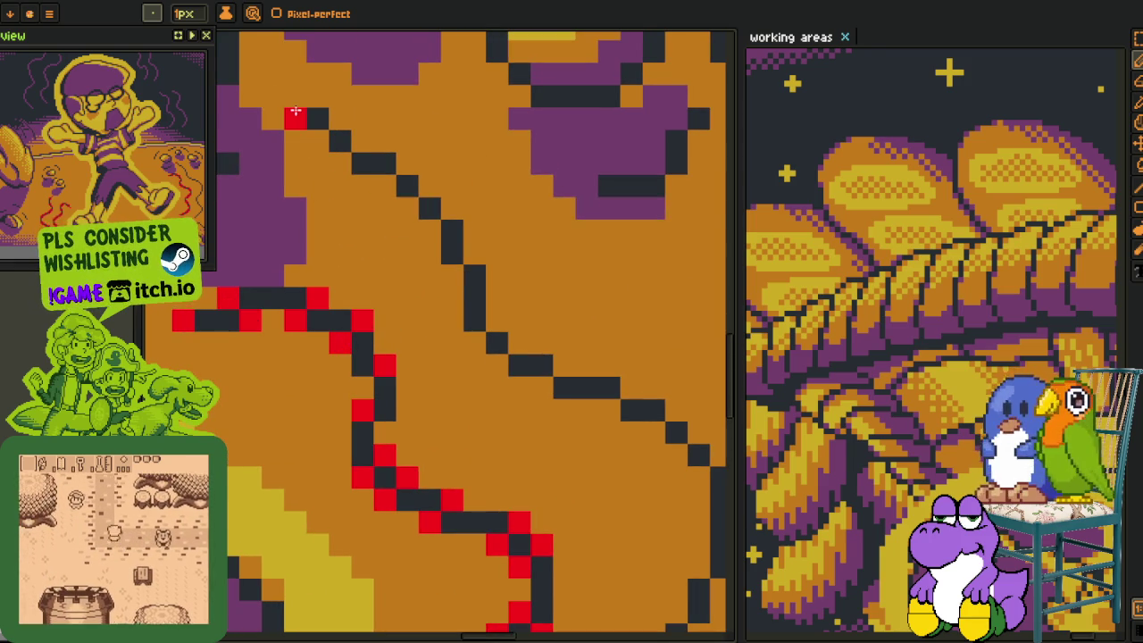
# Add red pixels down the upper diagonal line to where it turns right and curves down.
pyautogui.click(295, 95)
pyautogui.click(317, 140)
pyautogui.click(339, 118)
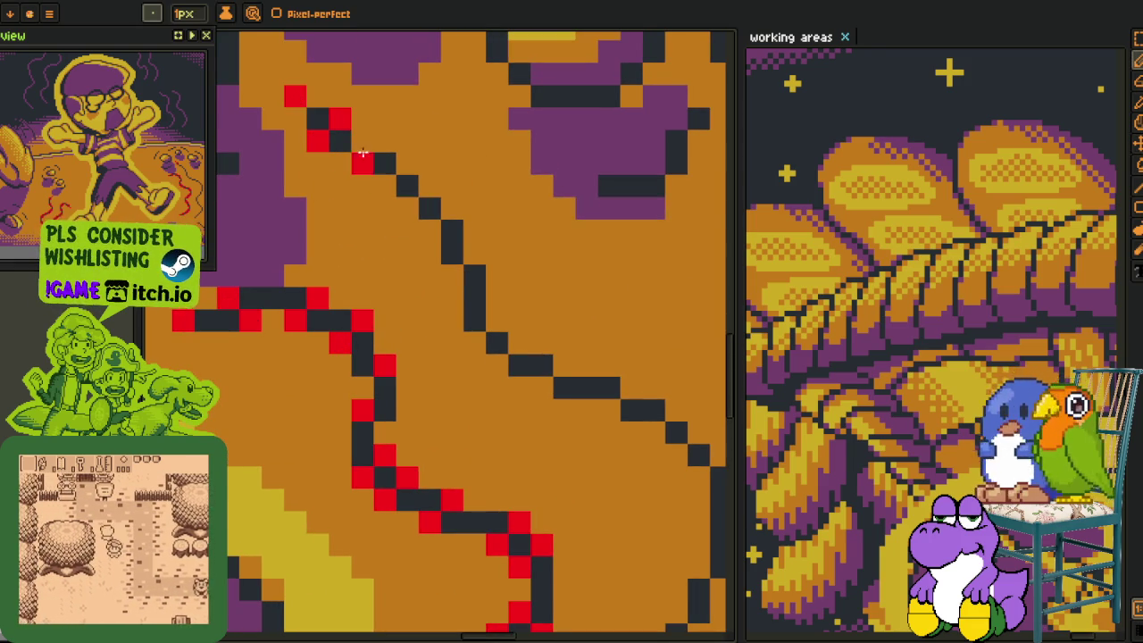
pyautogui.click(362, 141)
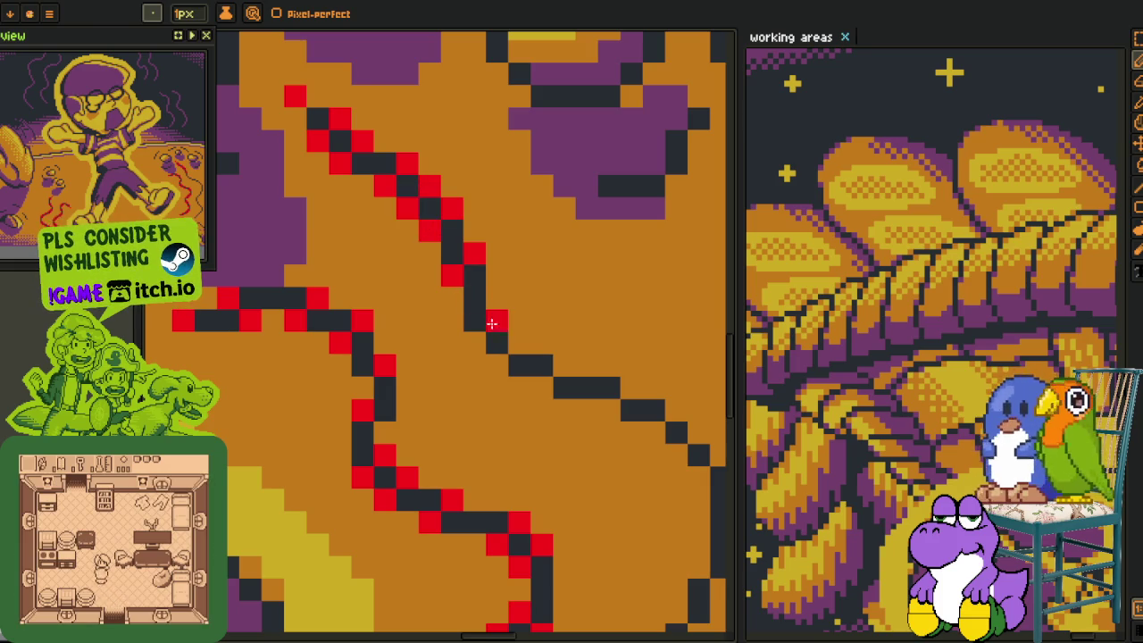
pyautogui.click(519, 342)
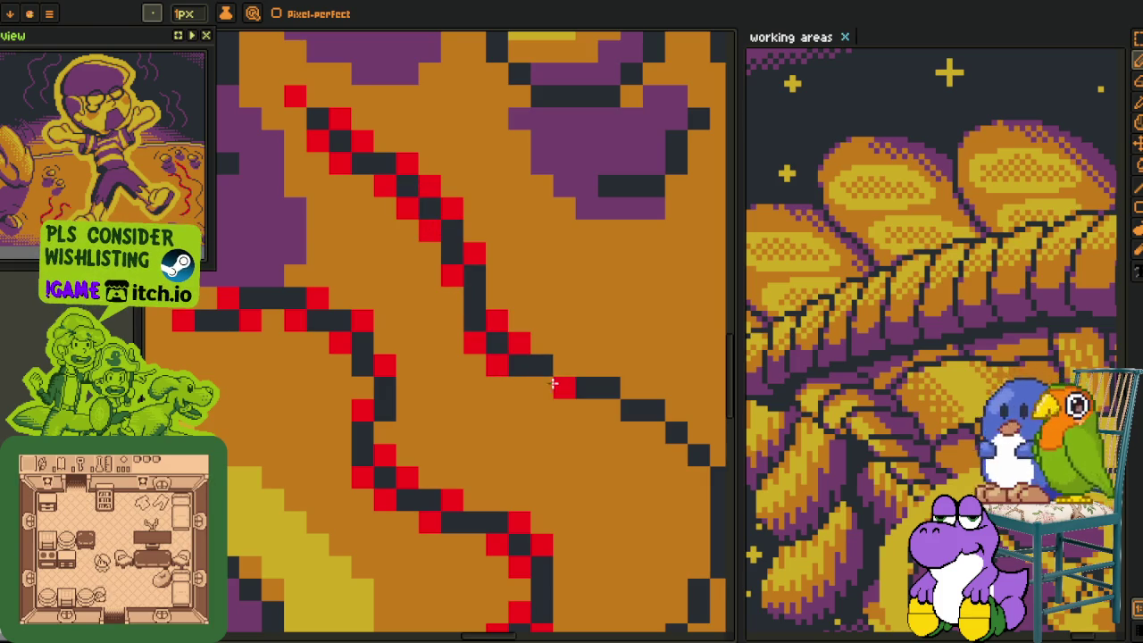
pyautogui.click(541, 387)
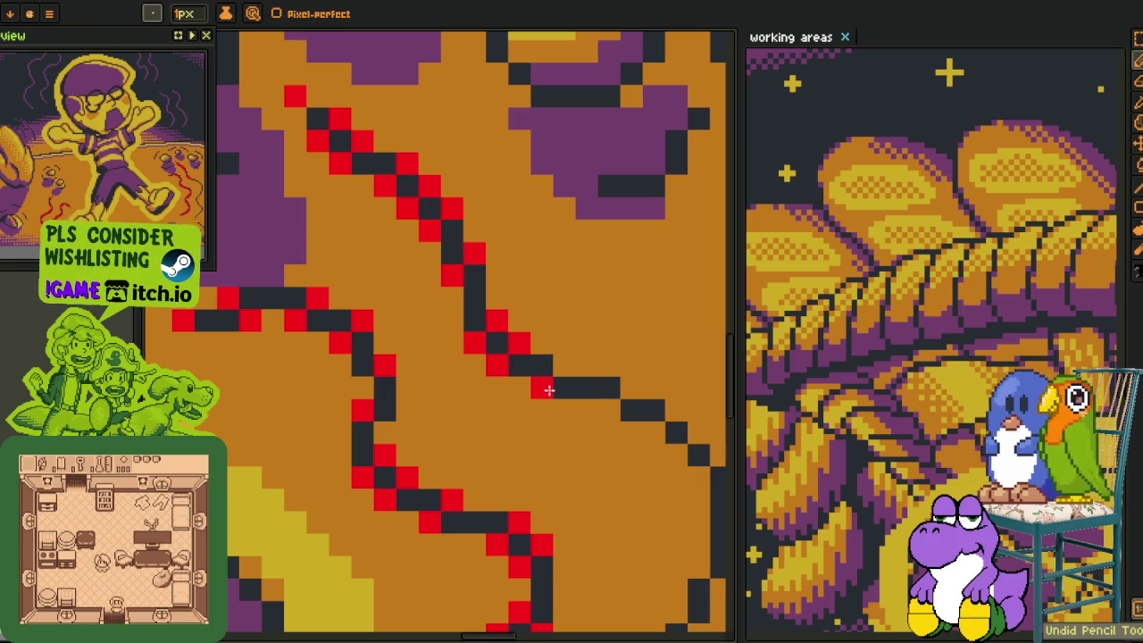
pyautogui.click(564, 365)
pyautogui.moveTo(629, 396); pyautogui.dragTo(493, 335)
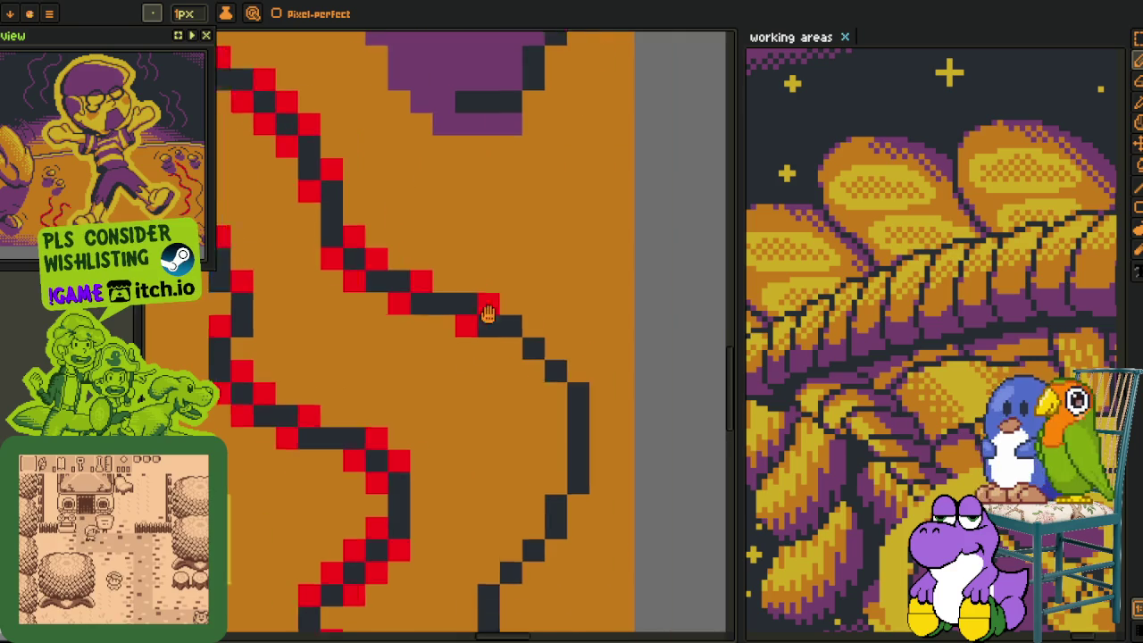
pyautogui.moveTo(561, 361); pyautogui.dragTo(519, 316)
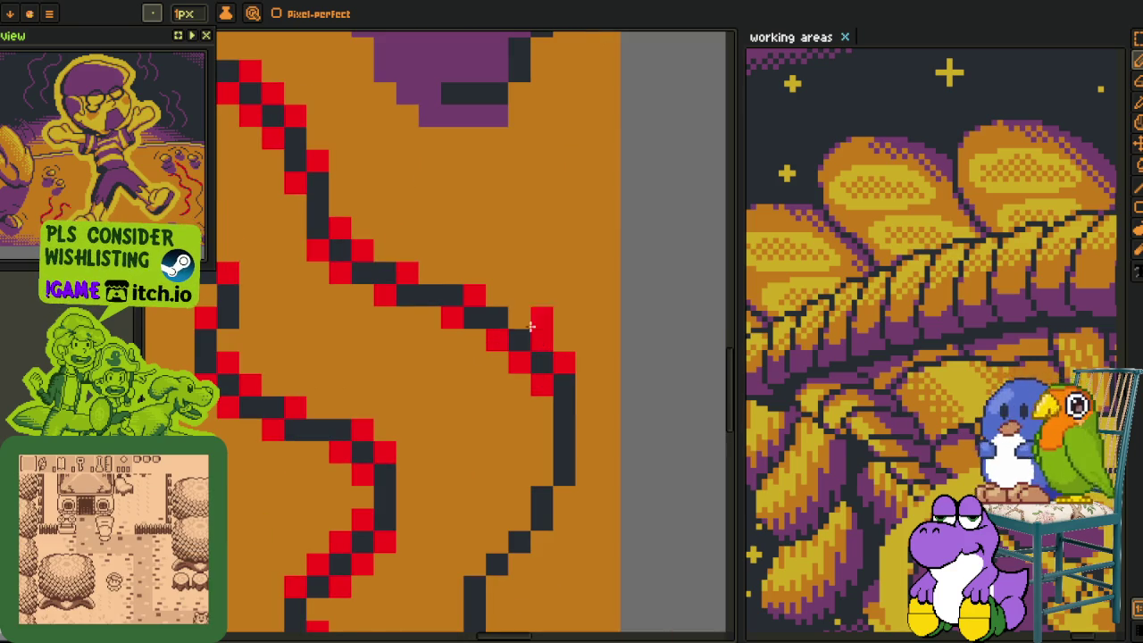
pyautogui.click(541, 473)
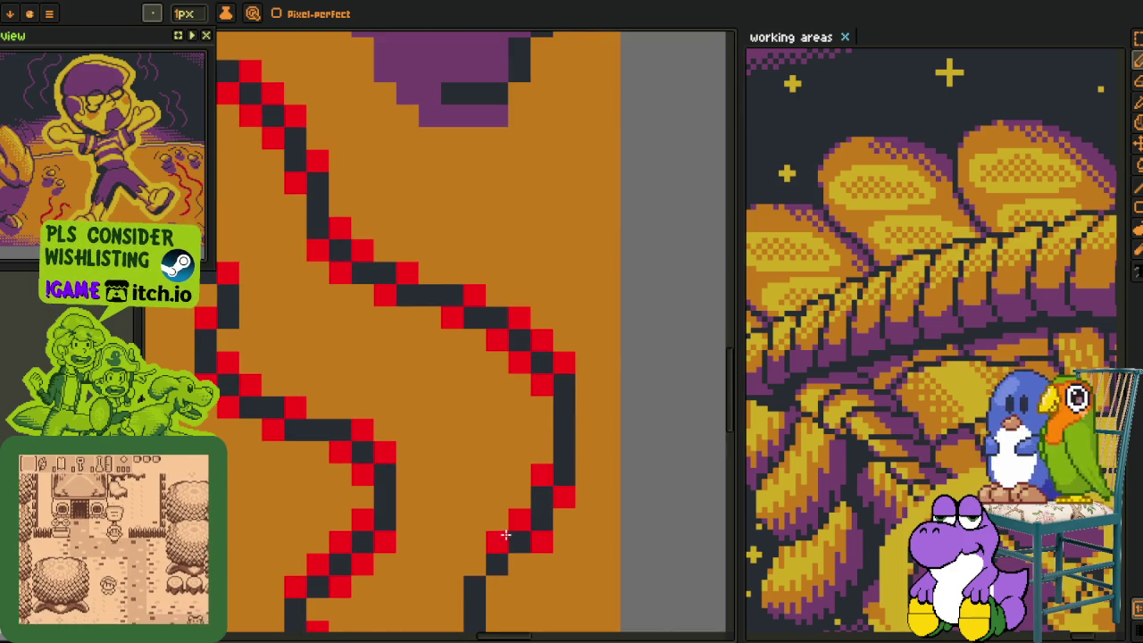
# Add alternating red pixels down the right wavy line to its lower end.
pyautogui.moveTo(503, 564)
pyautogui.mouseDown()
pyautogui.moveTo(498, 587)
pyautogui.moveTo(475, 306)
pyautogui.mouseUp()
pyautogui.moveTo(474, 348); pyautogui.dragTo(475, 371)
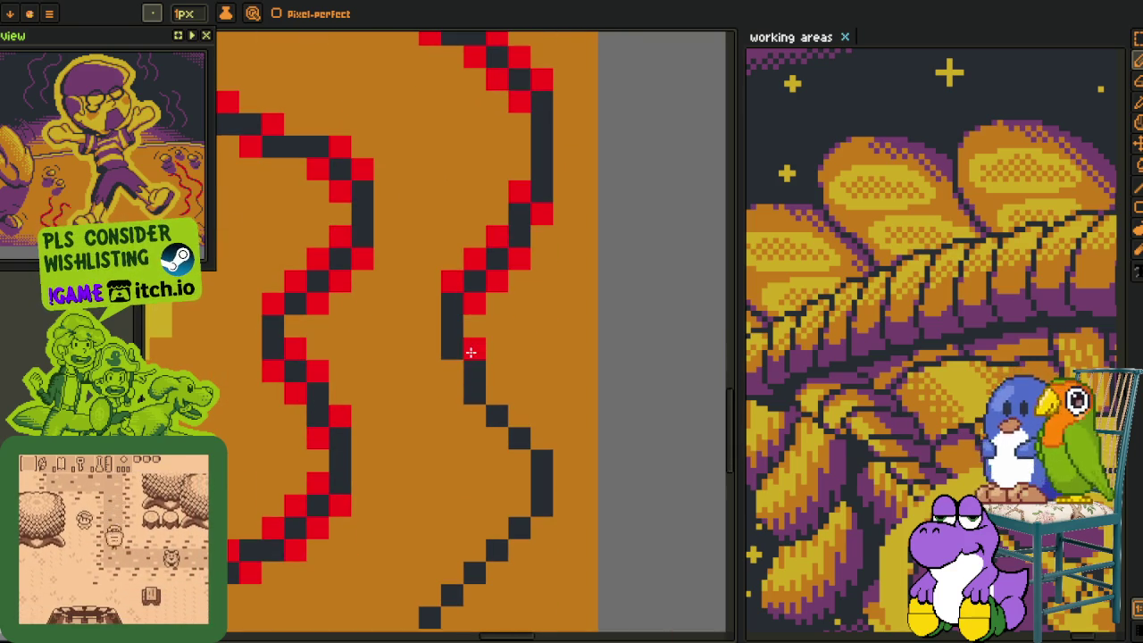
pyautogui.click(452, 371)
pyautogui.click(497, 393)
pyautogui.click(519, 415)
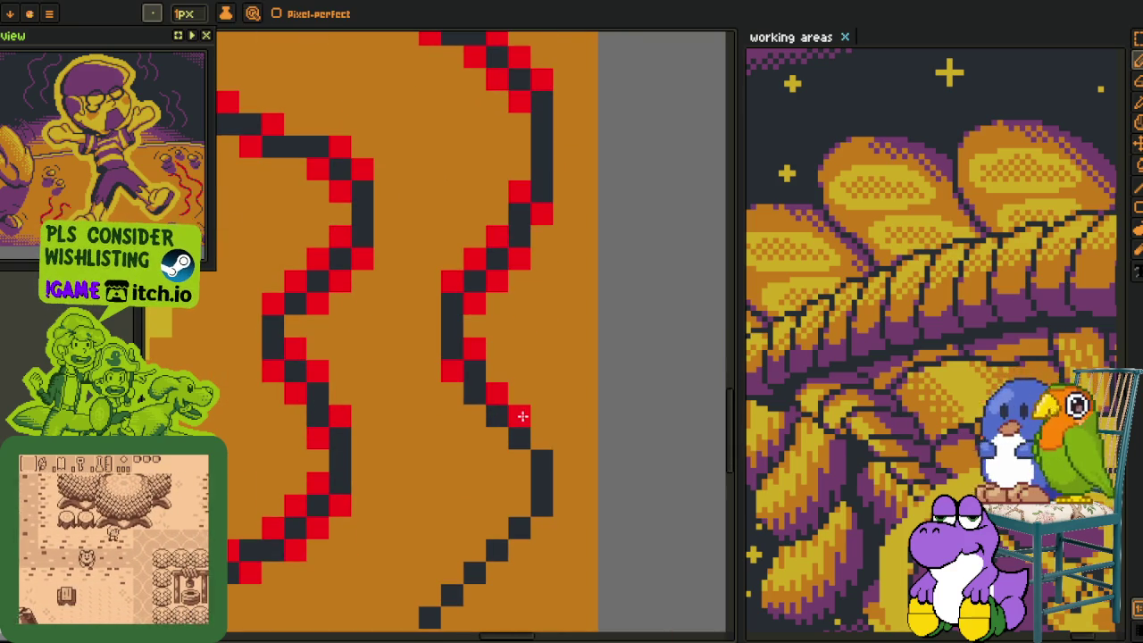
pyautogui.click(541, 438)
pyautogui.click(519, 457)
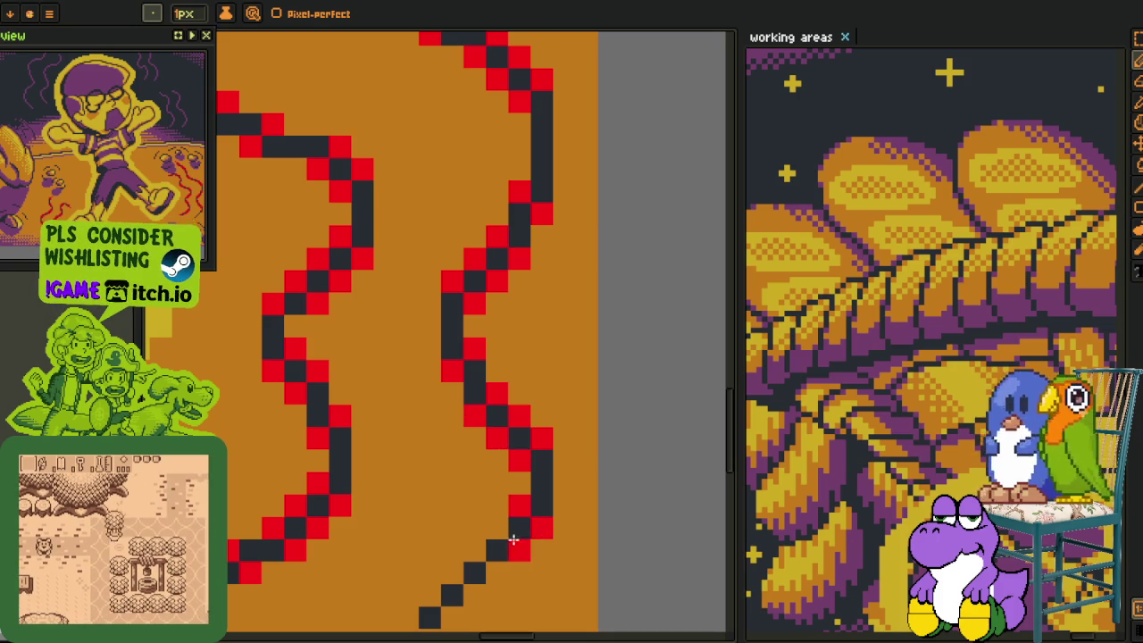
pyautogui.click(497, 572)
# Paint a red zigzag along the short lower dark diagonal.
pyautogui.moveTo(474, 594); pyautogui.dragTo(502, 401)
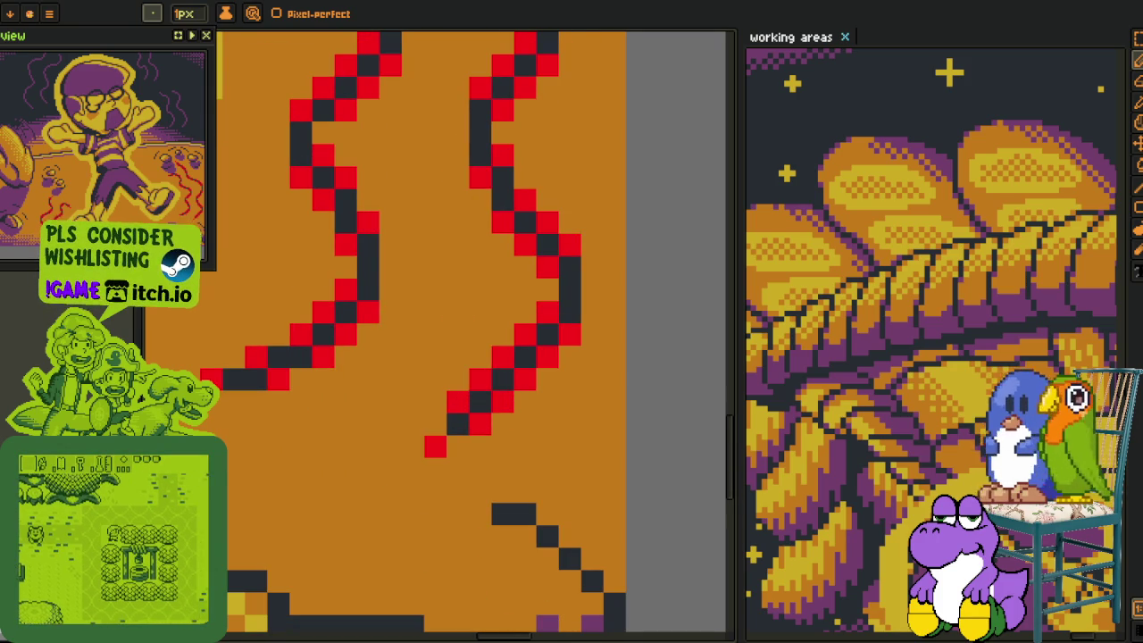
pyautogui.moveTo(548, 470); pyautogui.dragTo(497, 311)
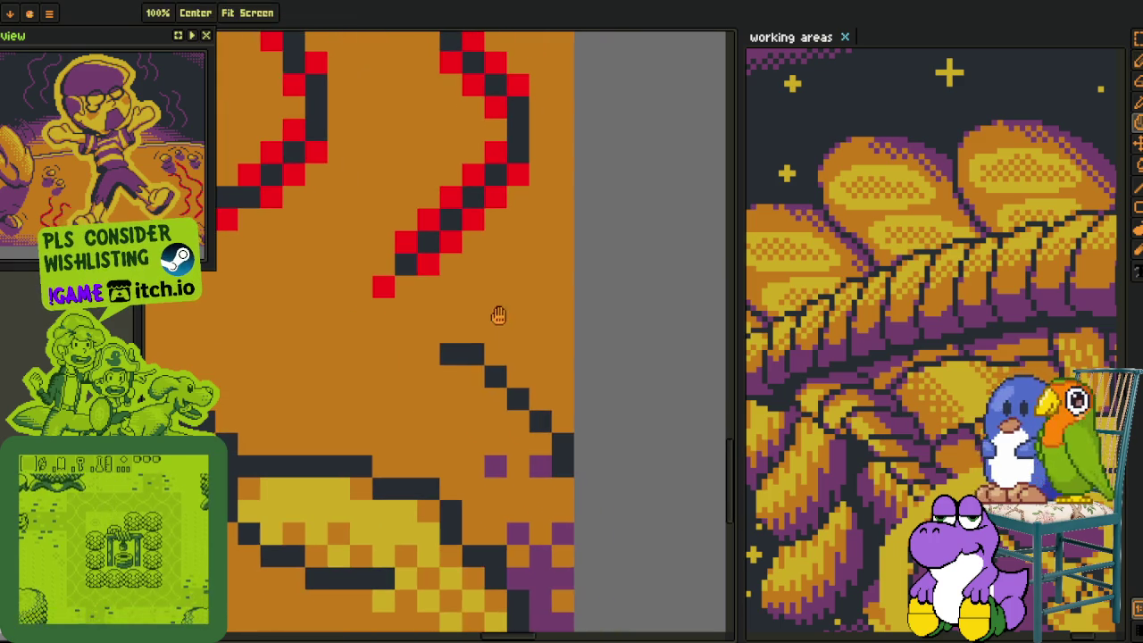
pyautogui.moveTo(495, 352); pyautogui.dragTo(530, 400)
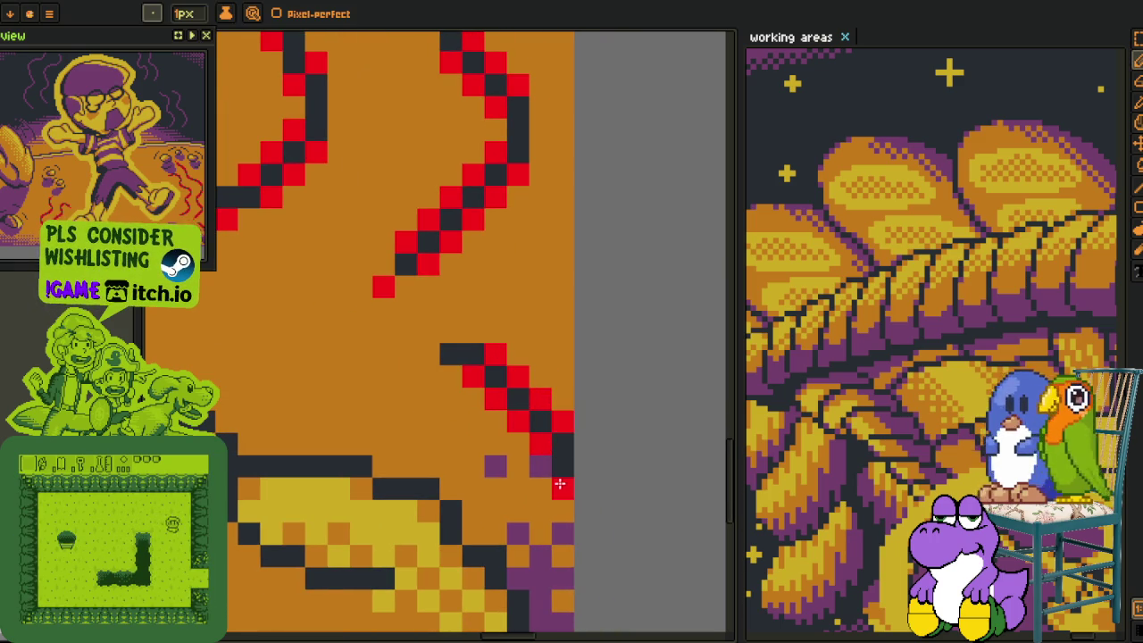
pyautogui.scroll(-4, 438, 357)
# Replace all red accent pixels with purple using Replace Color (Shift+R).
pyautogui.press('i')
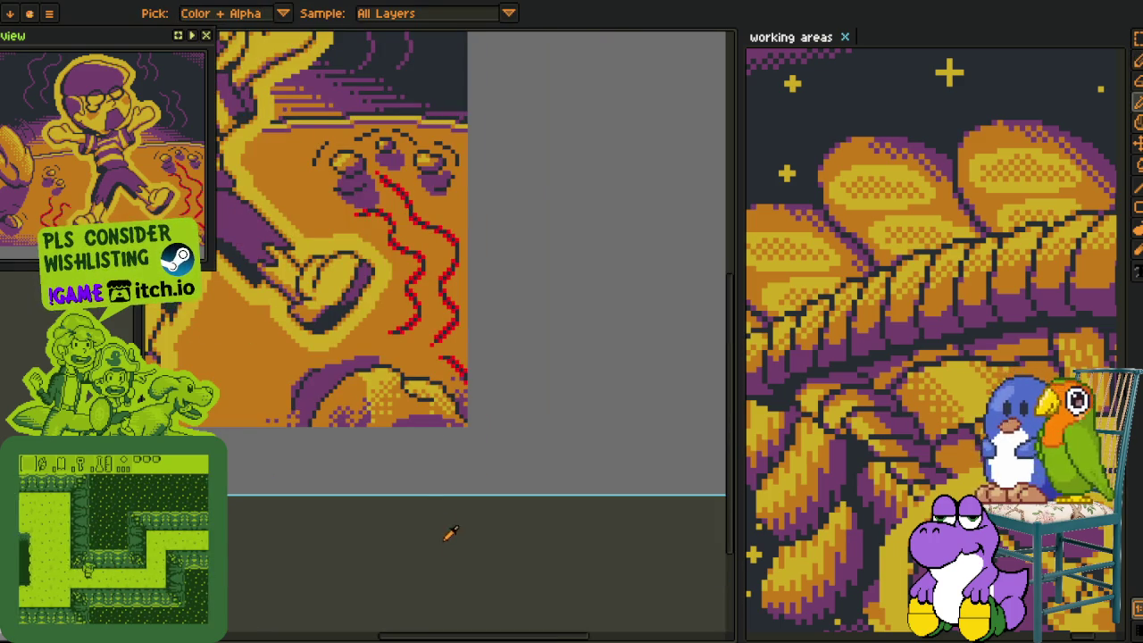
pyautogui.scroll(3, 437, 366)
pyautogui.scroll(2, 420, 357)
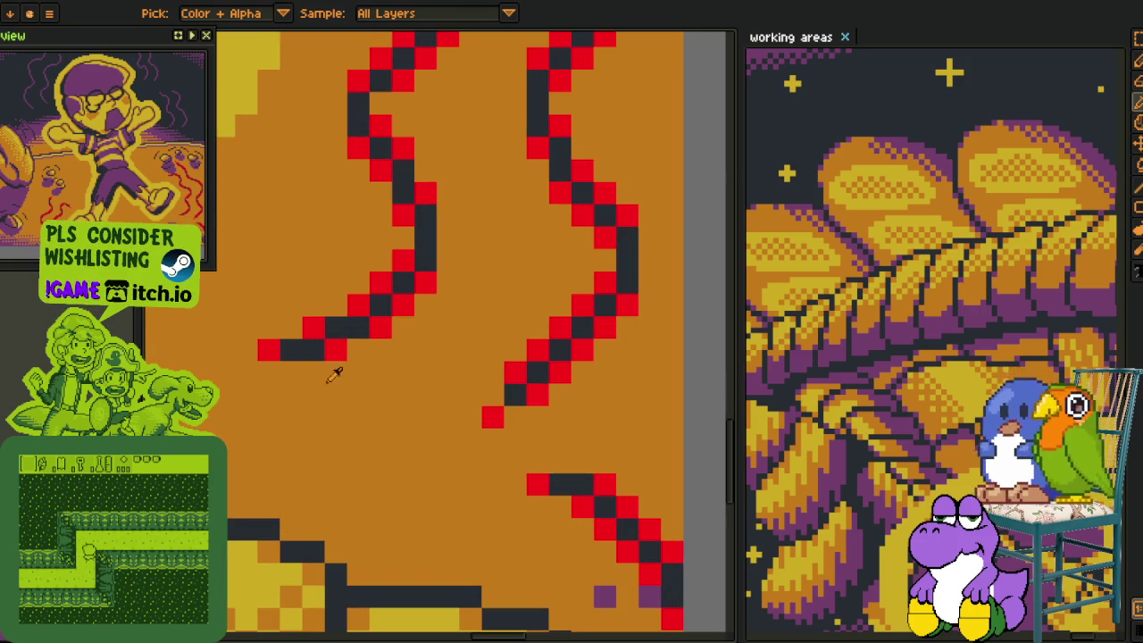
pyautogui.hotkey('shift', 'r')
pyautogui.click(439, 503)
# Zoom out to frame the whole illustration and widen the canvas area beside the reference image.
pyautogui.scroll(-2, 361, 398)
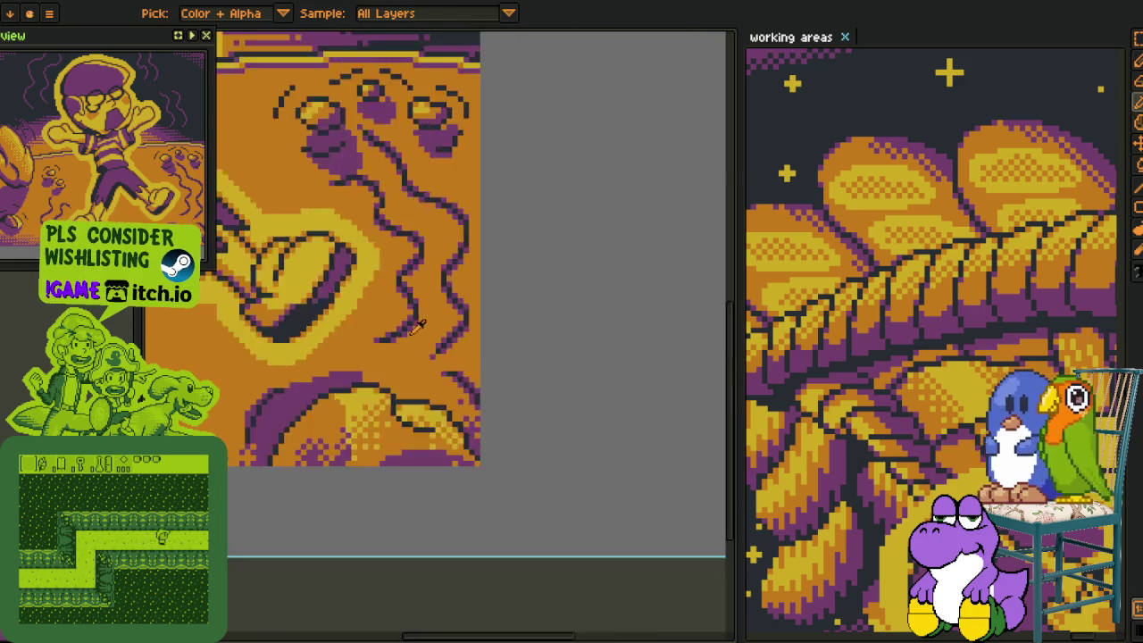
pyautogui.scroll(-2, 362, 397)
pyautogui.scroll(-1, 353, 420)
pyautogui.scroll(3, 344, 420)
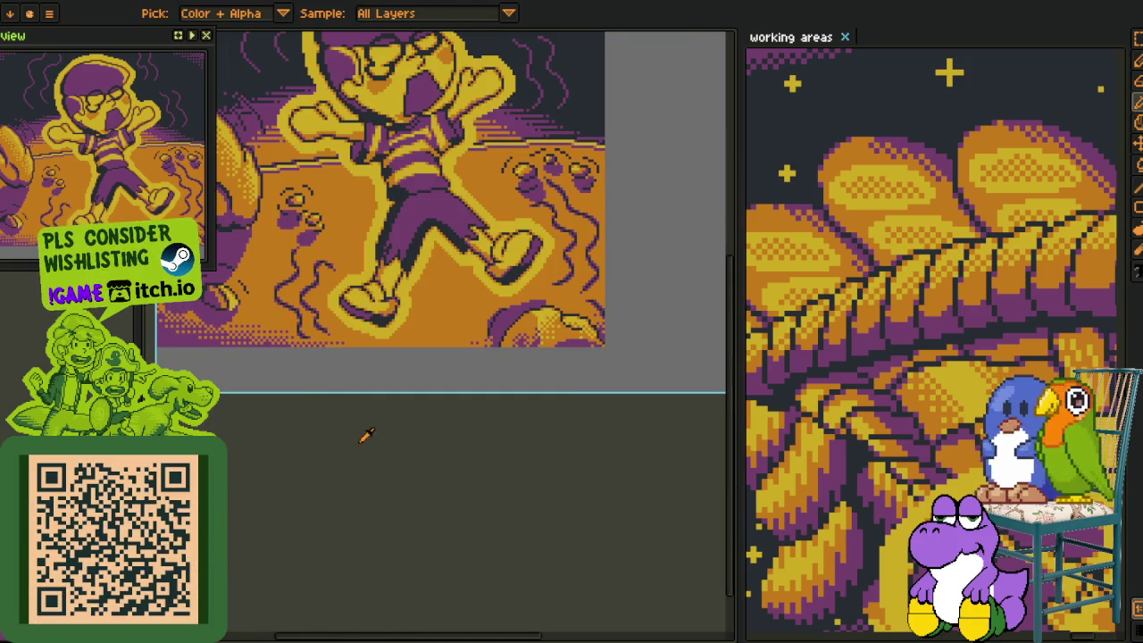
pyautogui.scroll(-1, 364, 442)
pyautogui.scroll(-1, 366, 451)
pyautogui.moveTo(451, 455); pyautogui.dragTo(485, 442)
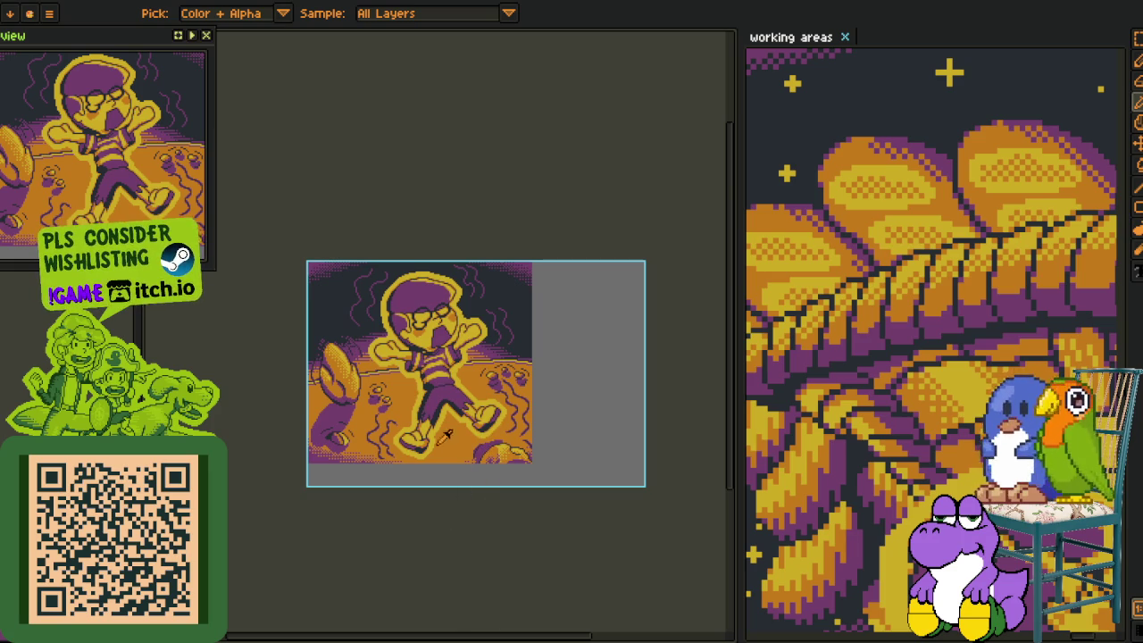
pyautogui.scroll(2, 427, 418)
pyautogui.moveTo(516, 482)
pyautogui.mouseDown()
pyautogui.moveTo(475, 495)
pyautogui.moveTo(449, 556)
pyautogui.moveTo(455, 534)
pyautogui.mouseUp()
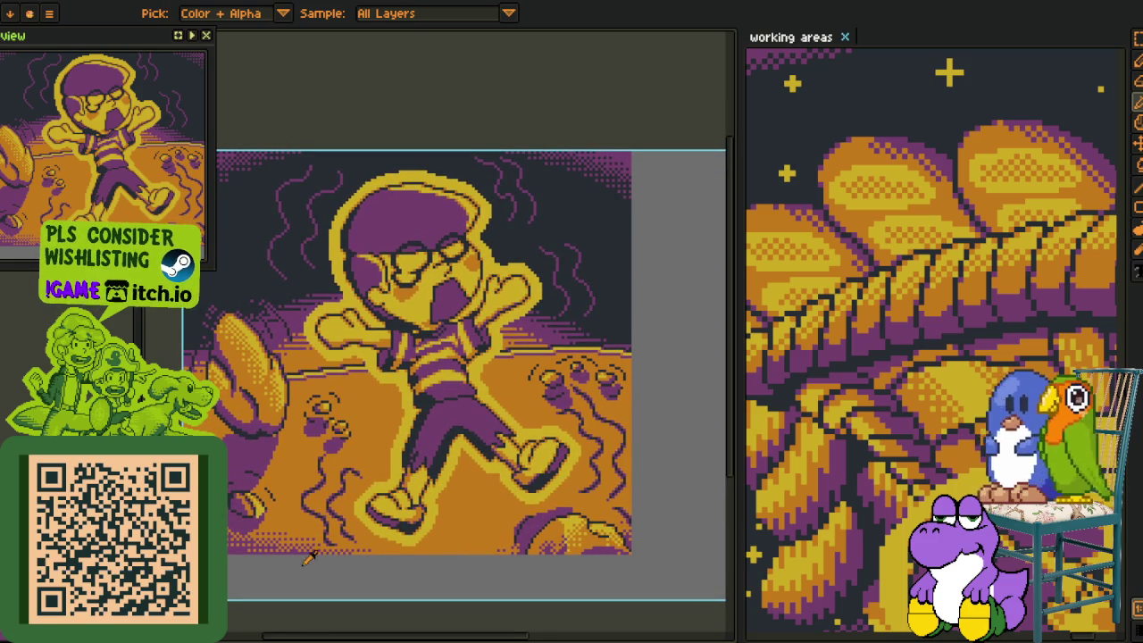
pyautogui.moveTo(739, 489); pyautogui.dragTo(894, 489)
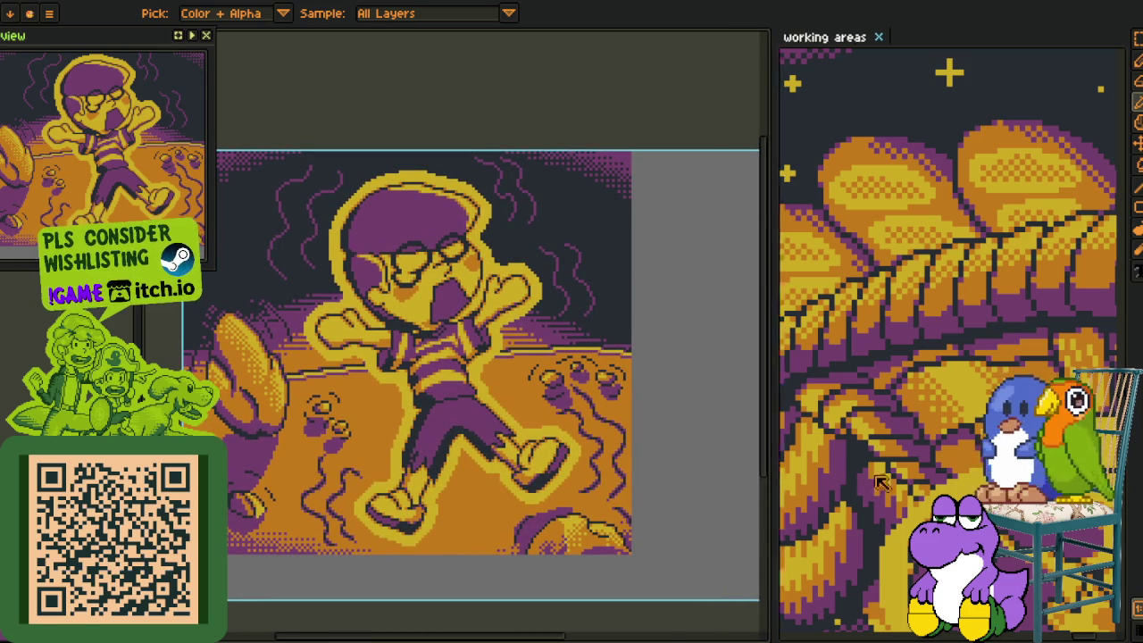
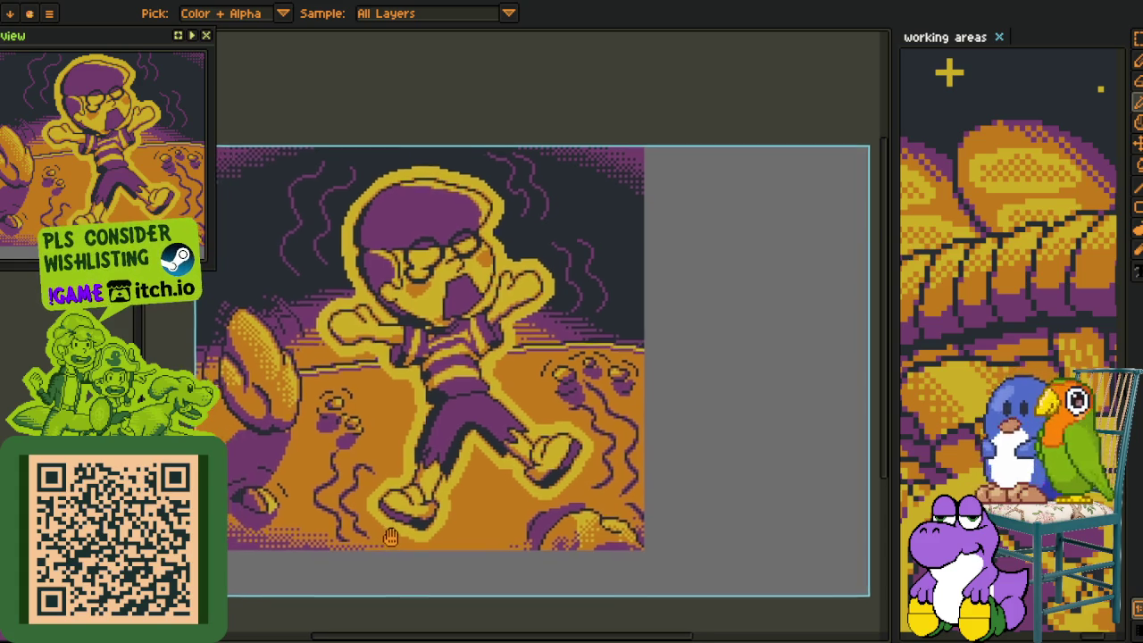
# Show the layers timeline and make the bottom layer the active layer.
pyautogui.scroll(2, 366, 487)
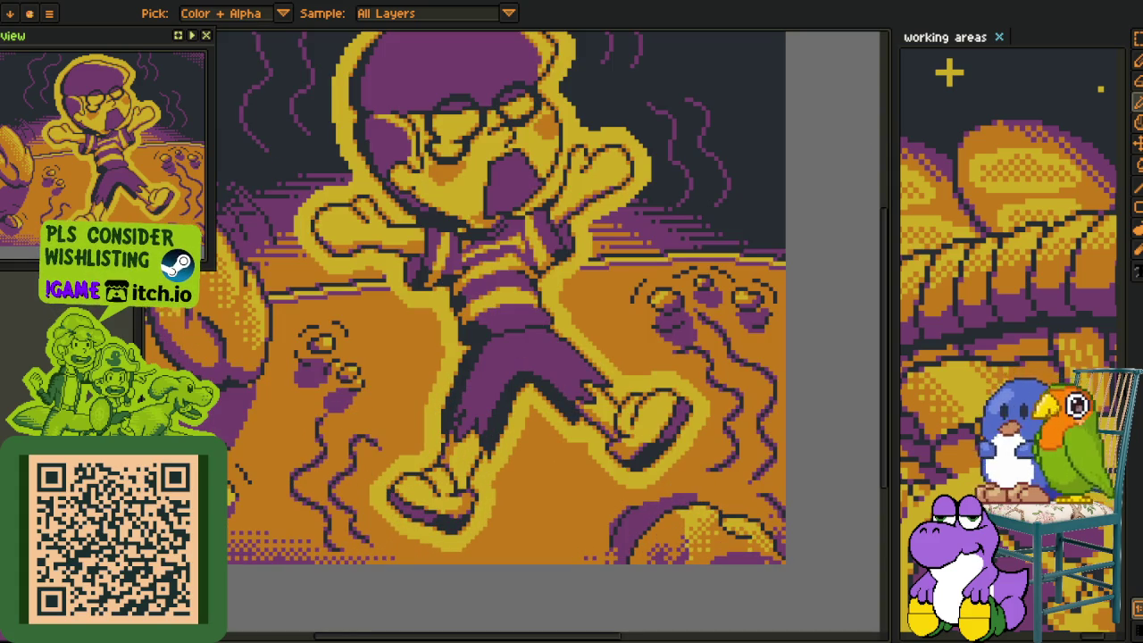
pyautogui.scroll(-3, 429, 374)
pyautogui.press('Tab')
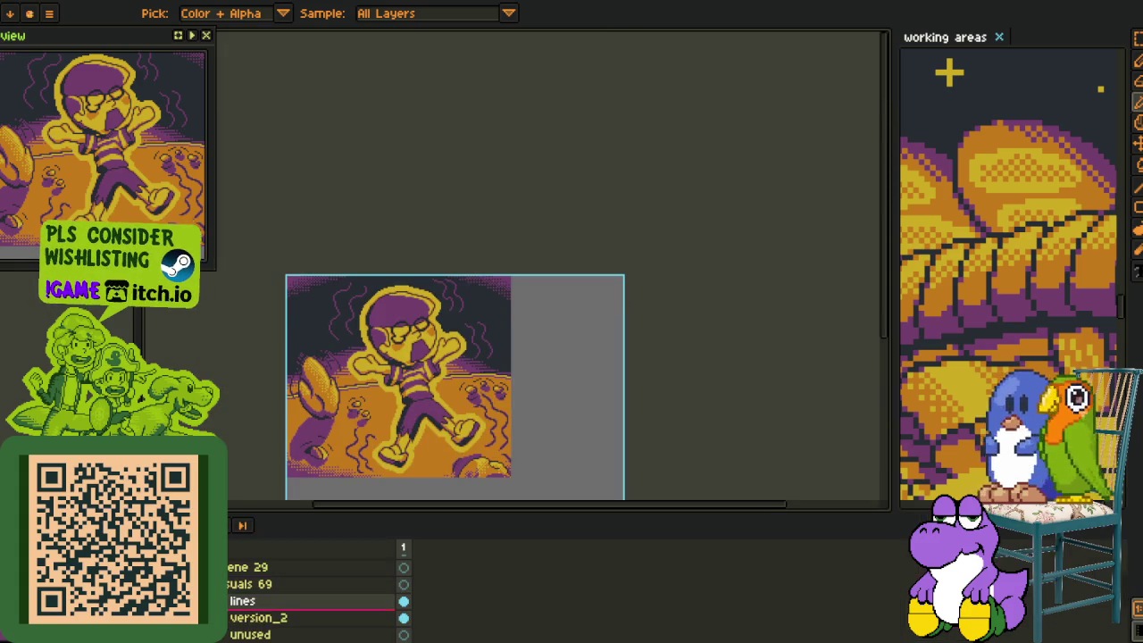
pyautogui.scroll(-2, 313, 594)
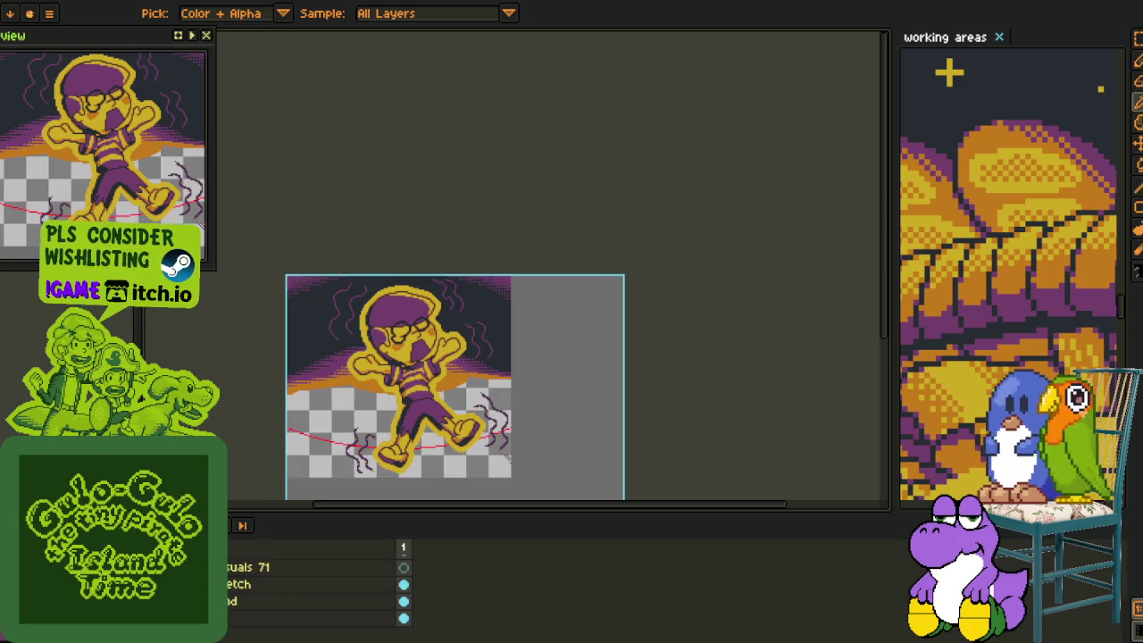
pyautogui.click(313, 618)
# Replace the red guide line with transparency, then zoom out to see the whole sprite.
pyautogui.scroll(3, 355, 408)
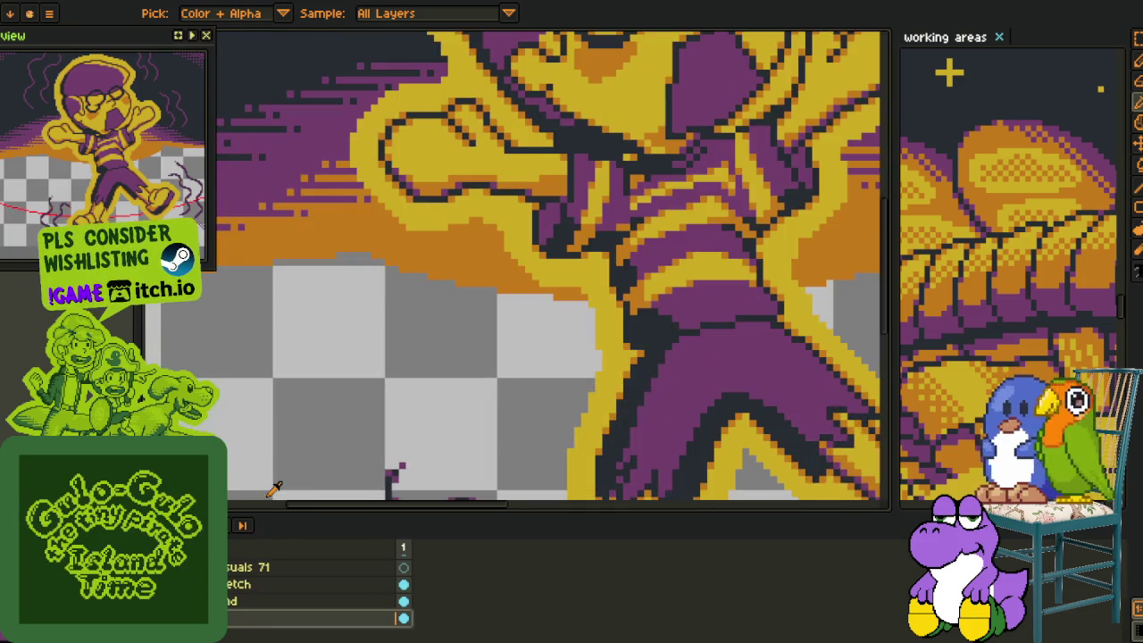
pyautogui.scroll(-5, 321, 415)
pyautogui.hscroll(-3, 369, 341)
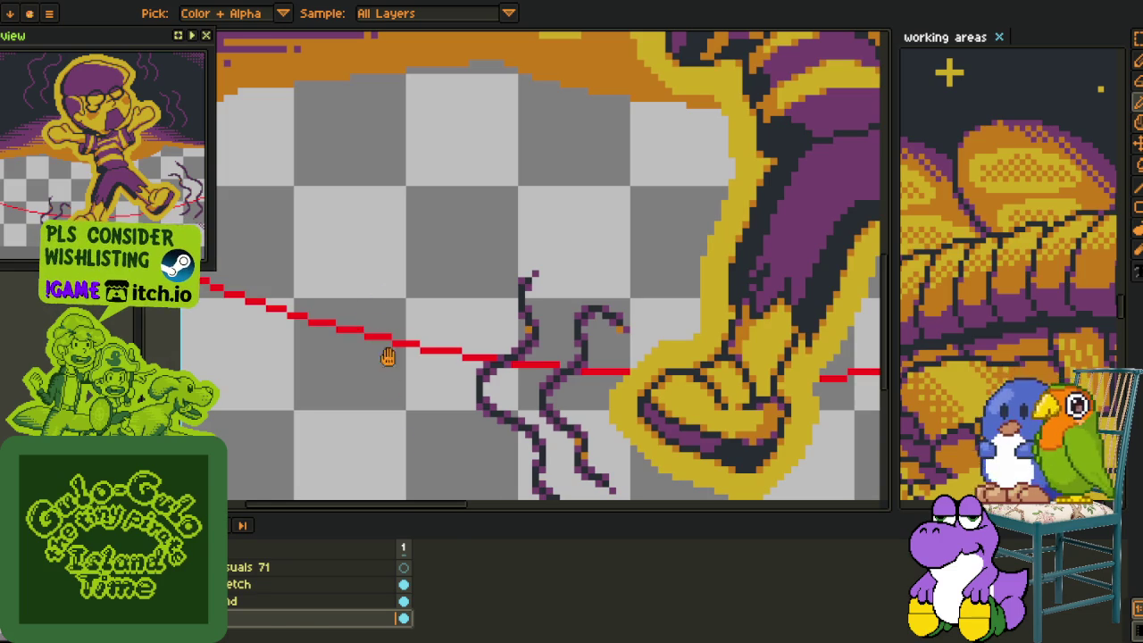
pyautogui.hotkey('shift', 'r')
pyautogui.press('Return')
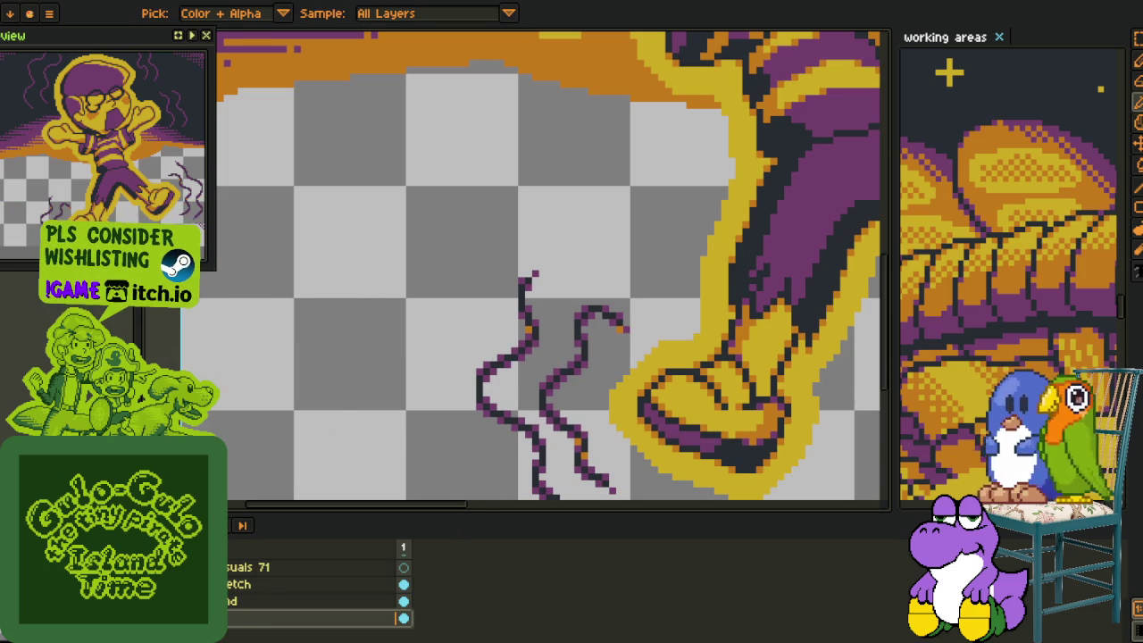
pyautogui.scroll(-1, 412, 437)
pyautogui.scroll(-1, 411, 437)
pyautogui.scroll(-2, 411, 437)
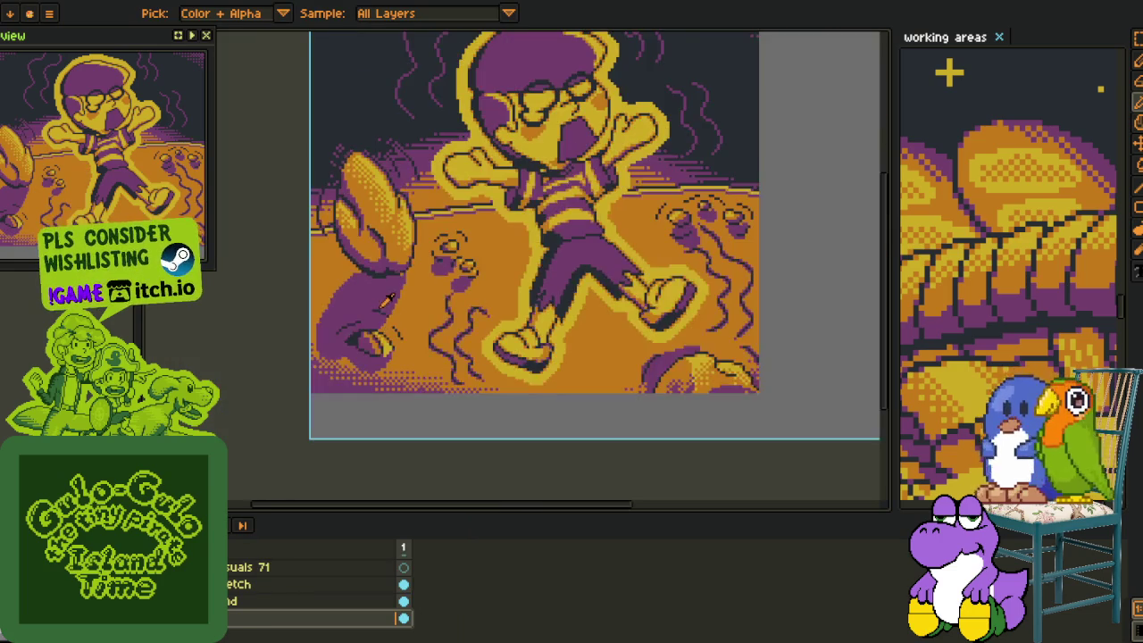
pyautogui.scroll(-1, 412, 437)
pyautogui.moveTo(411, 437); pyautogui.dragTo(406, 374)
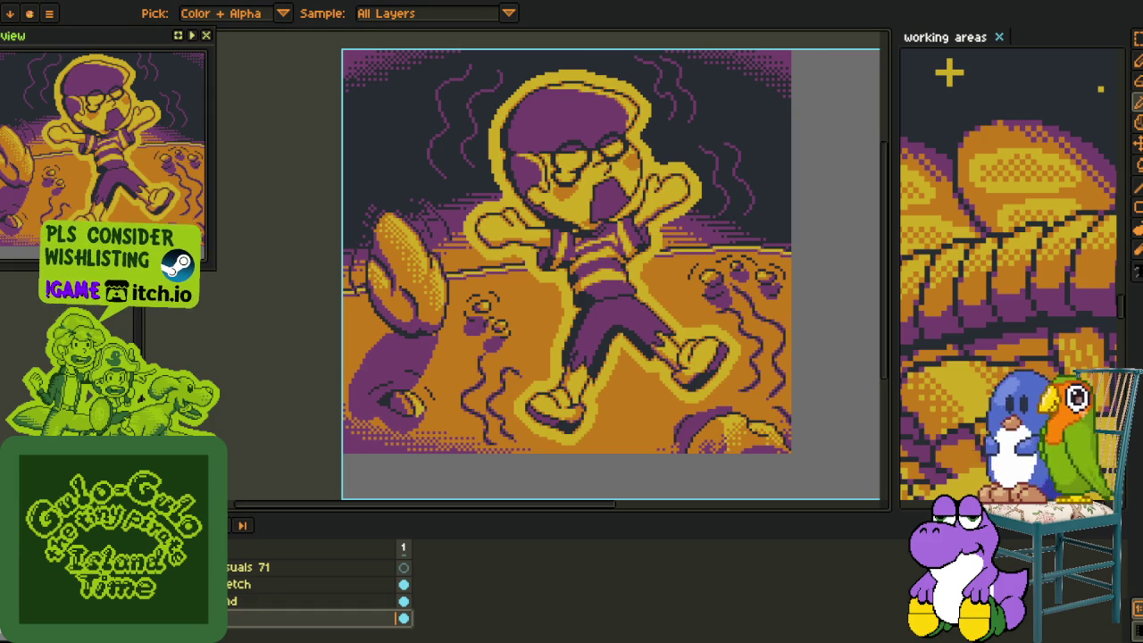
pyautogui.scroll(1, 384, 251)
pyautogui.scroll(1, 384, 250)
# Zoom in on the left claw and trial a purple fill in a marquee selection, undoing it.
pyautogui.scroll(2, 402, 285)
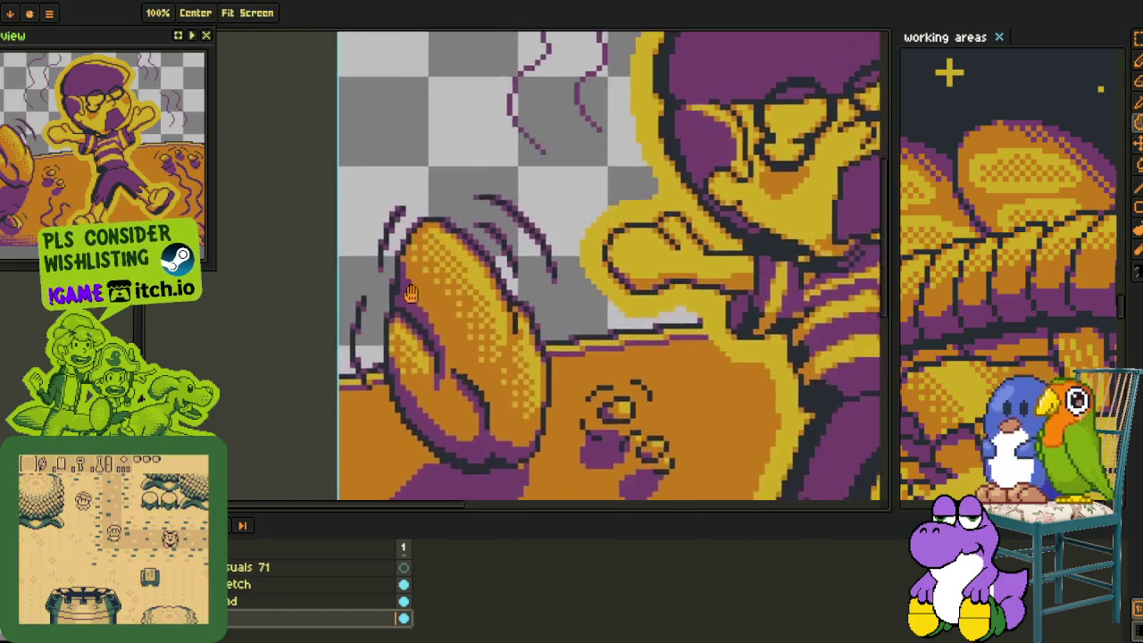
pyautogui.scroll(1, 407, 308)
pyautogui.scroll(3, 393, 358)
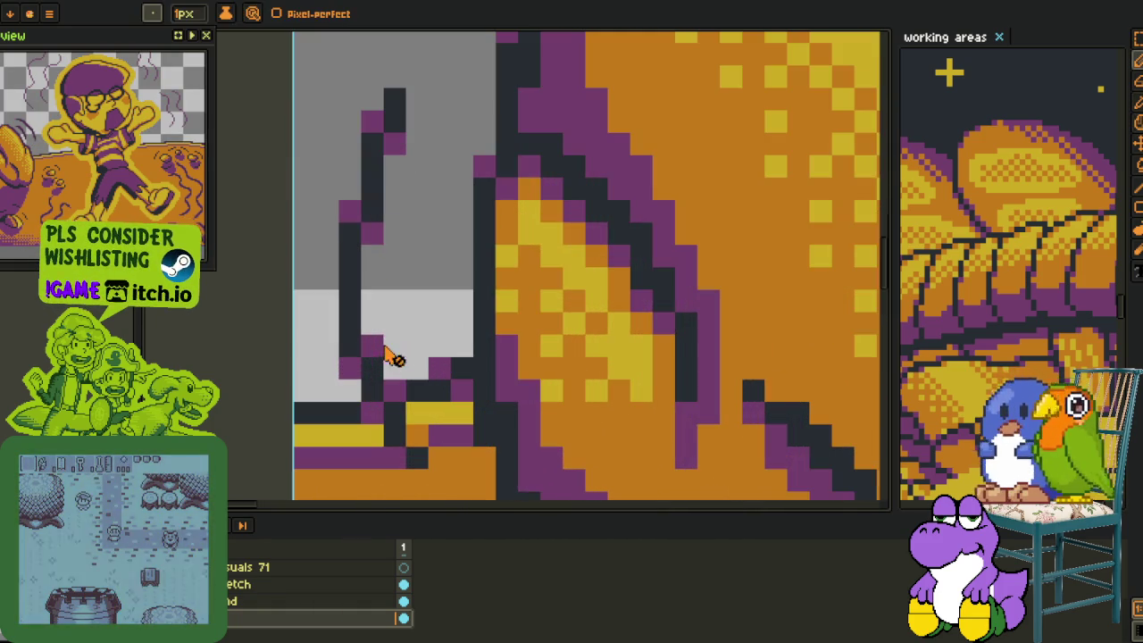
pyautogui.hotkey('alt', 'Up')
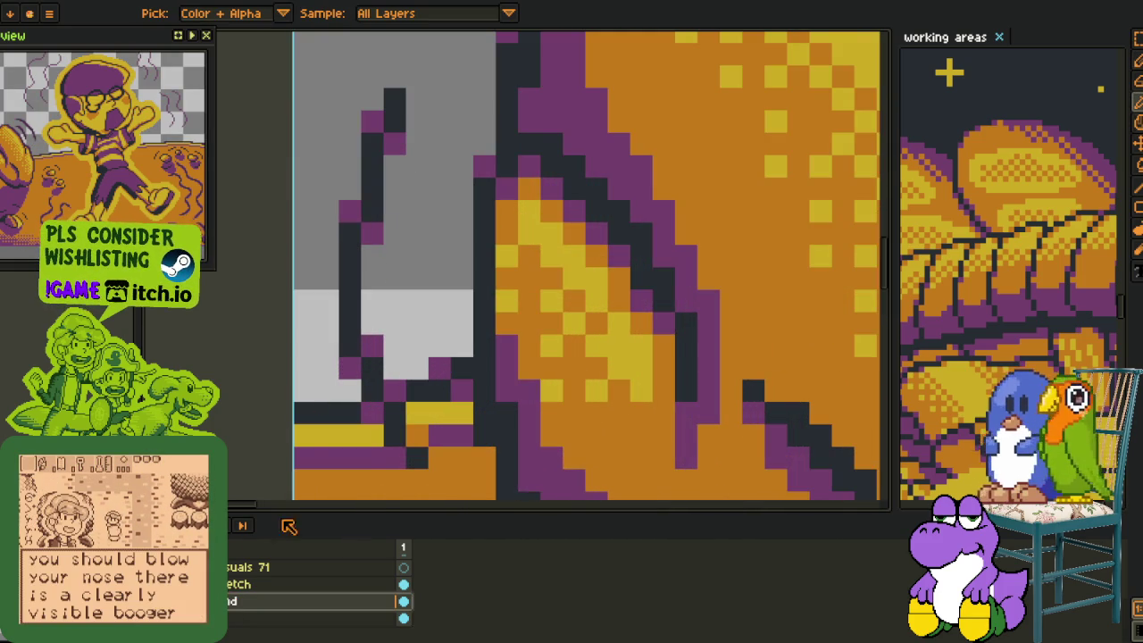
pyautogui.scroll(-2, 390, 329)
pyautogui.press('m')
pyautogui.moveTo(340, 170)
pyautogui.mouseDown()
pyautogui.moveTo(401, 301)
pyautogui.moveTo(398, 331)
pyautogui.mouseUp()
pyautogui.press('g')
pyautogui.click(386, 307)
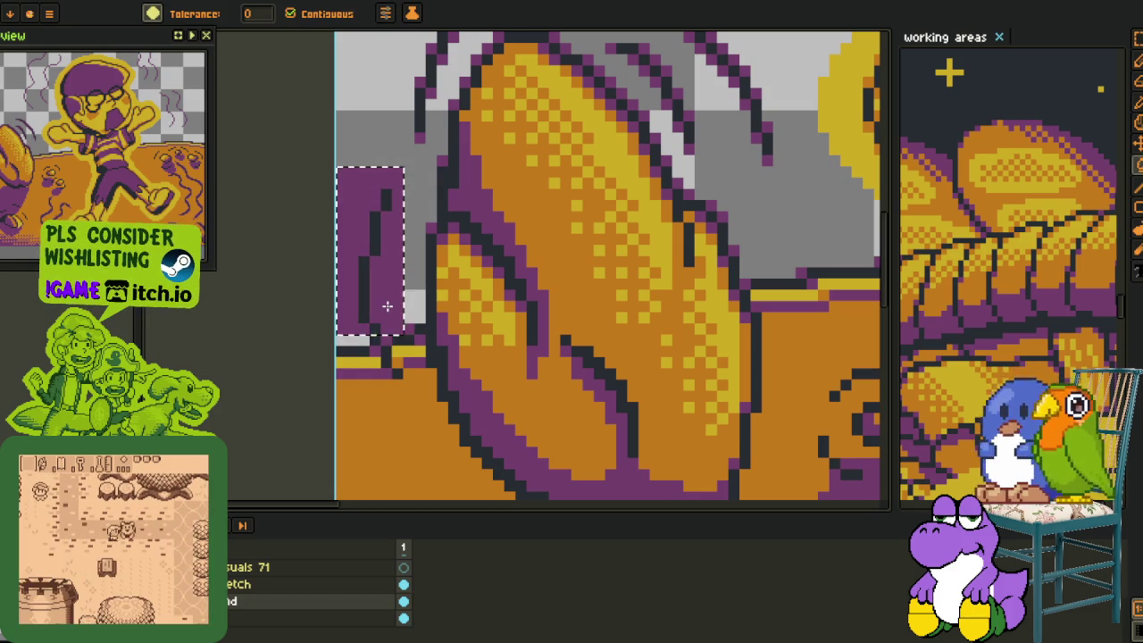
pyautogui.hotkey('ctrl', 'z')
pyautogui.scroll(3, 387, 306)
# Select the motion lines left of the claw, trial another fill, then drop the selection.
pyautogui.press('m')
pyautogui.moveTo(309, 131); pyautogui.dragTo(445, 422)
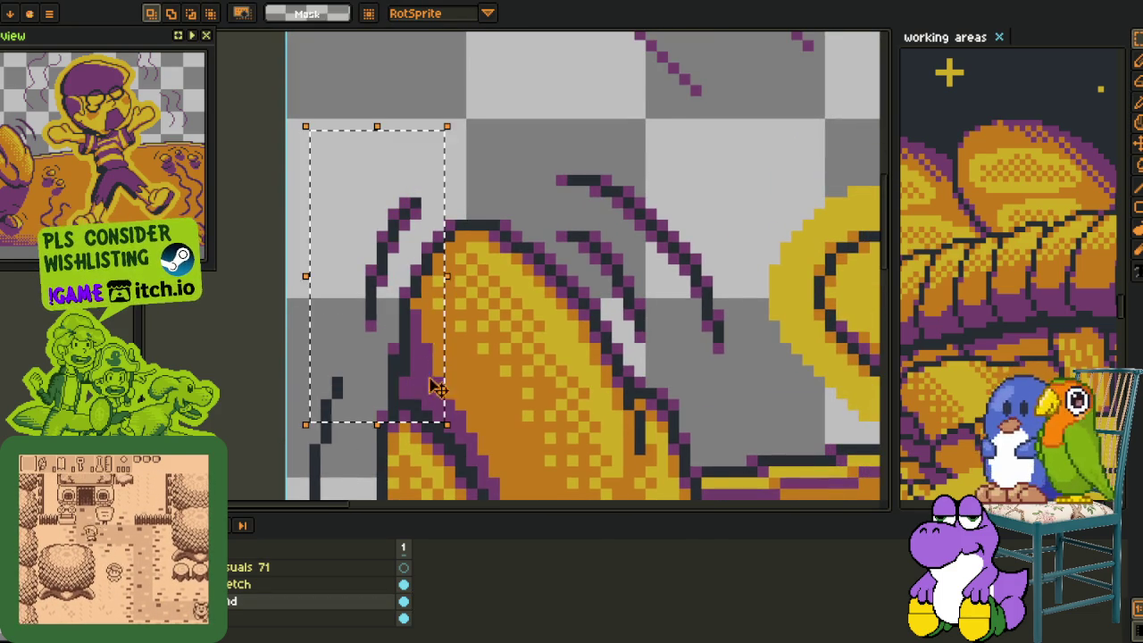
pyautogui.press('i')
pyautogui.click(387, 273)
pyautogui.press('g')
pyautogui.click(386, 272)
pyautogui.hotkey('ctrl', 'z')
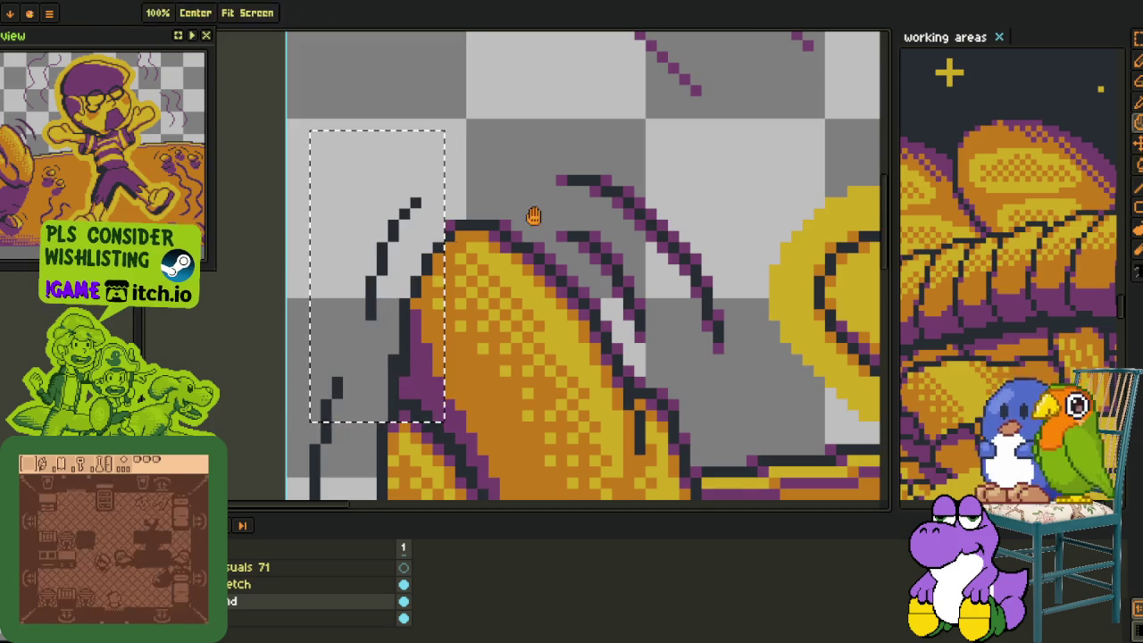
pyautogui.moveTo(527, 160); pyautogui.dragTo(381, 200)
pyautogui.hotkey('ctrl', 'd')
# Marquee the motion lines above the claw tip, trial a purple fill, undo it and deselect.
pyautogui.moveTo(536, 402); pyautogui.dragTo(581, 466)
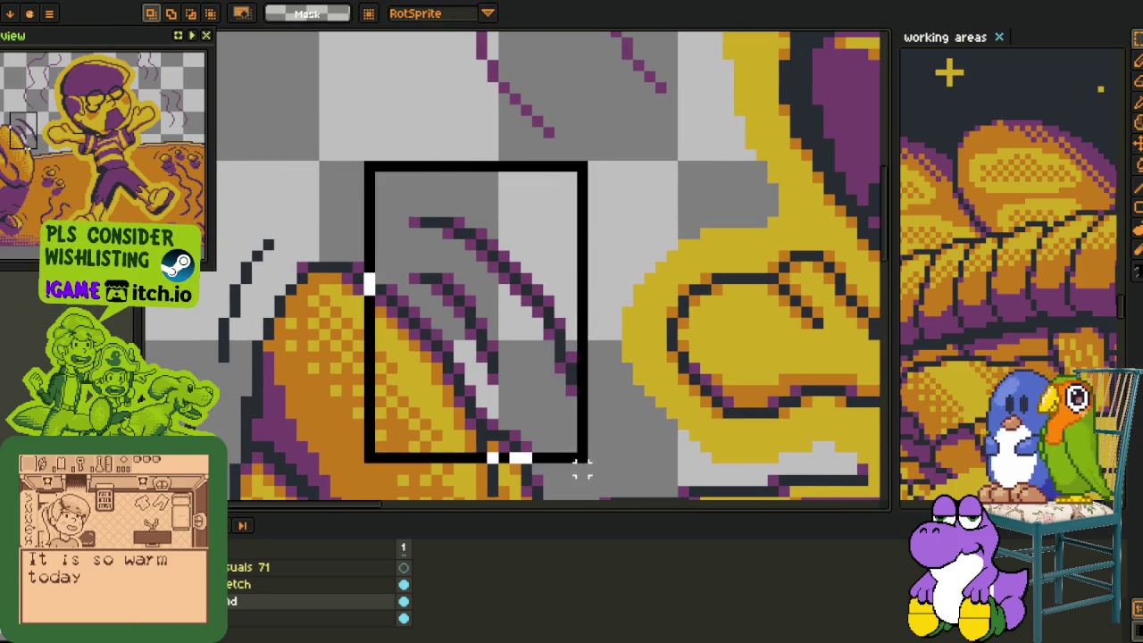
pyautogui.press('Return')
pyautogui.click(522, 362)
pyautogui.hotkey('ctrl', 'z')
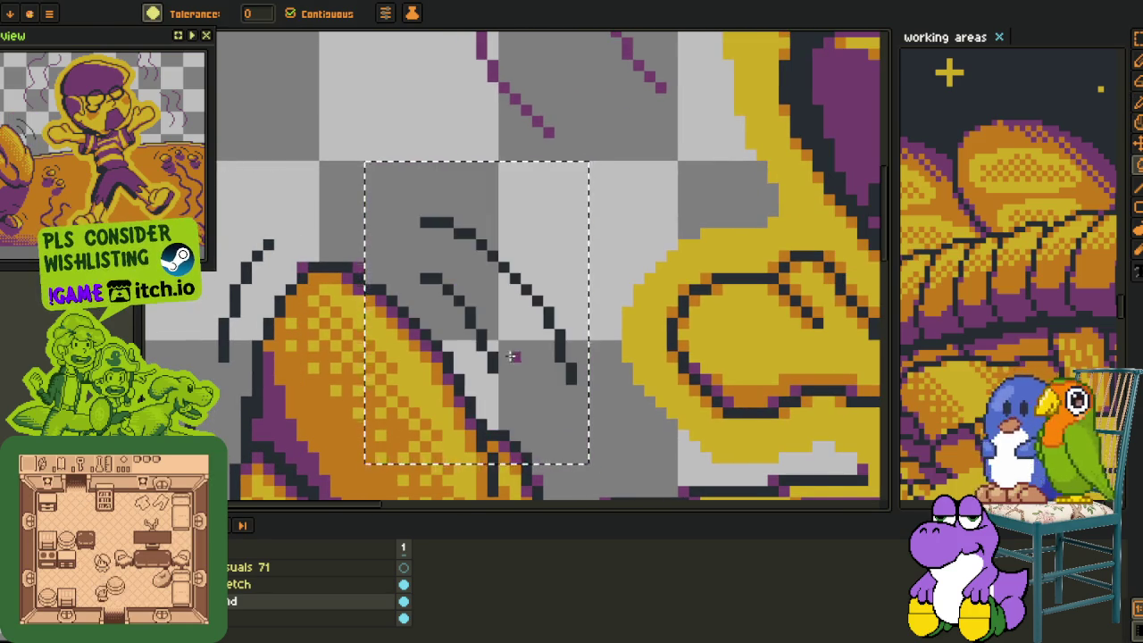
pyautogui.scroll(-2, 521, 361)
pyautogui.press('m')
pyautogui.hotkey('ctrl', 'd')
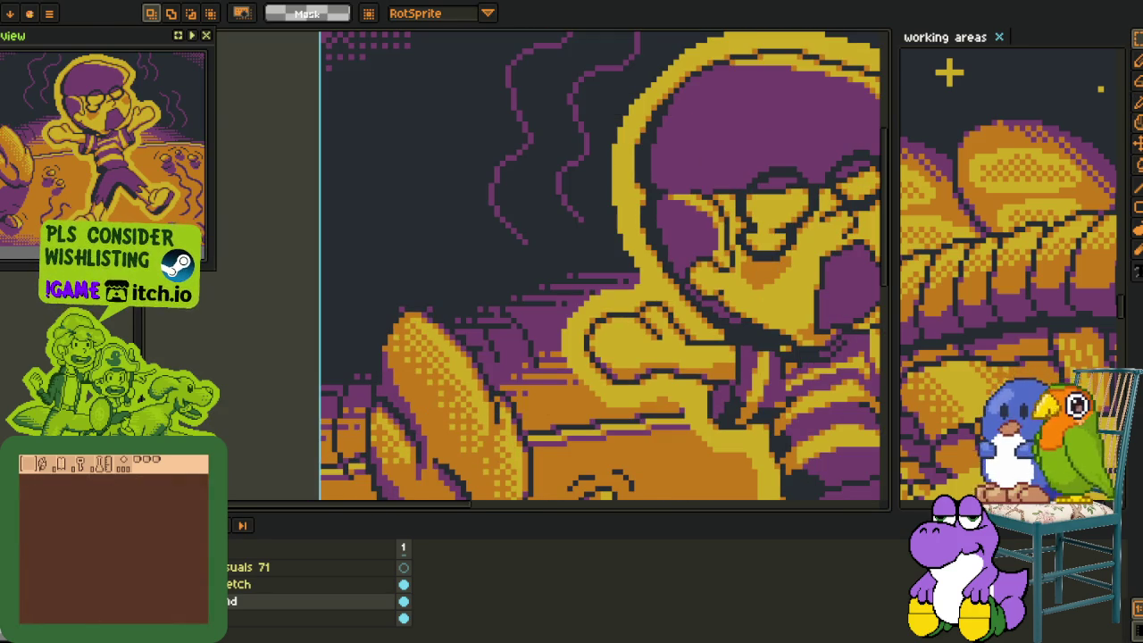
# Bucket-fill the lower and upper parts of the left motion line red.
pyautogui.moveTo(710, 295)
pyautogui.mouseDown()
pyautogui.moveTo(326, 299)
pyautogui.moveTo(360, 334)
pyautogui.moveTo(506, 306)
pyautogui.moveTo(386, 375)
pyautogui.mouseUp()
pyautogui.press('i')
pyautogui.scroll(1, 386, 375)
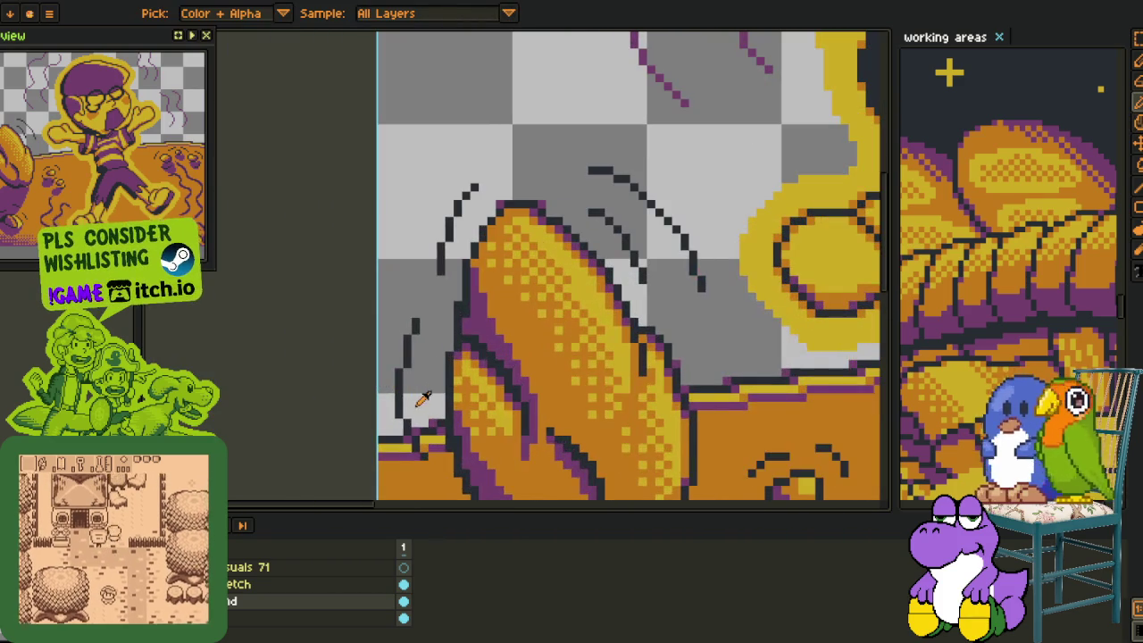
pyautogui.scroll(4, 390, 379)
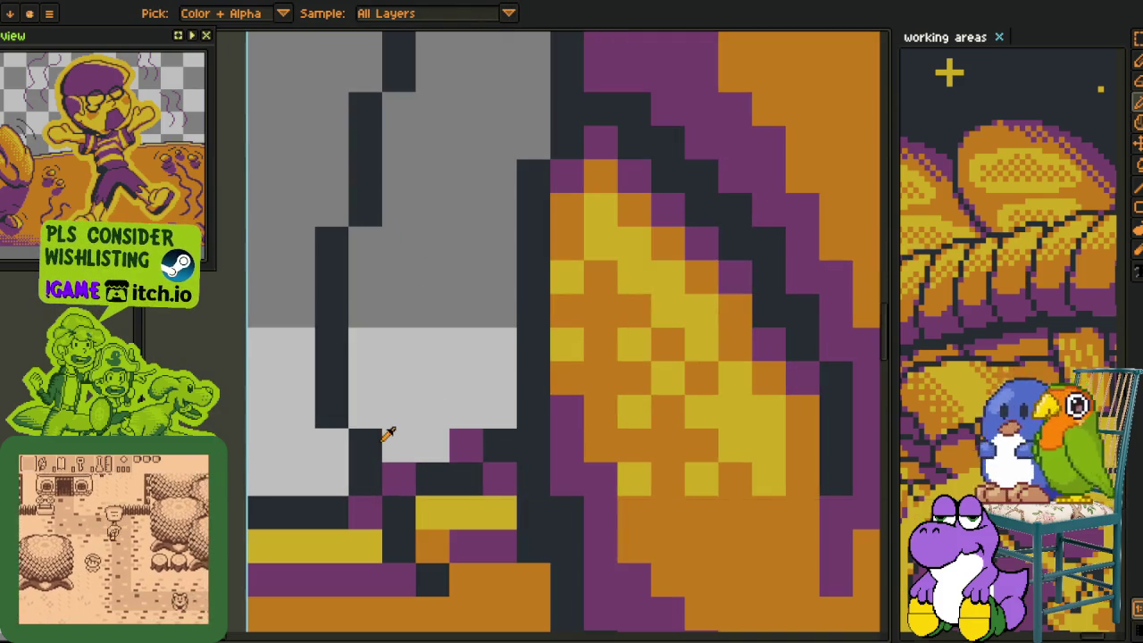
pyautogui.press('g')
pyautogui.click(331, 375)
pyautogui.click(358, 205)
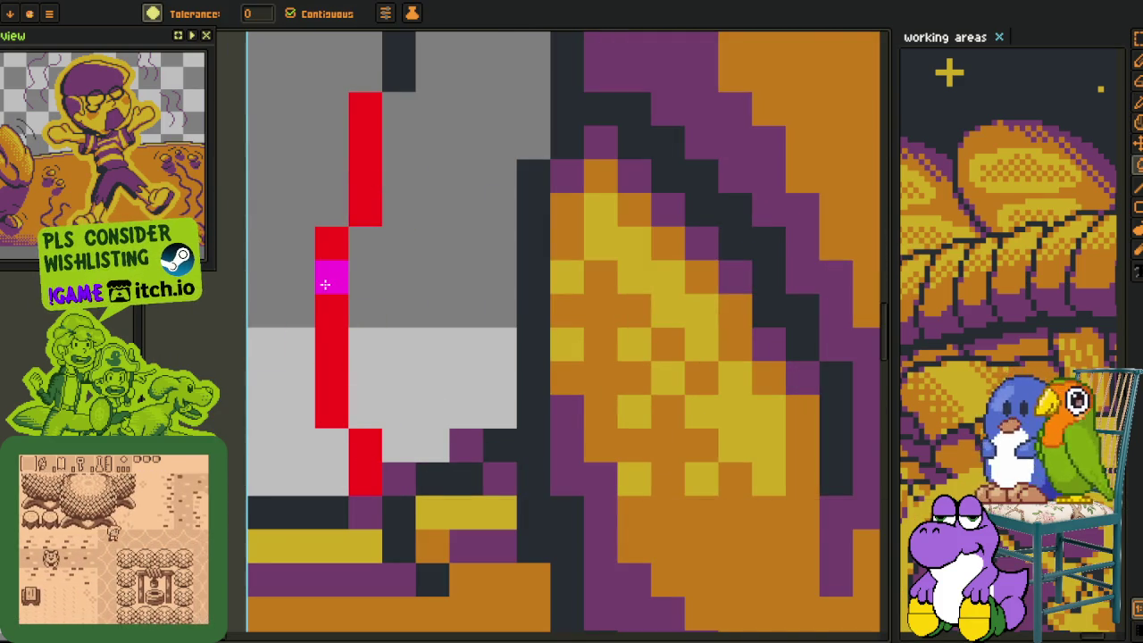
# Resize the colour picker panel and undo an accidental red background fill.
pyautogui.scroll(-3, 324, 281)
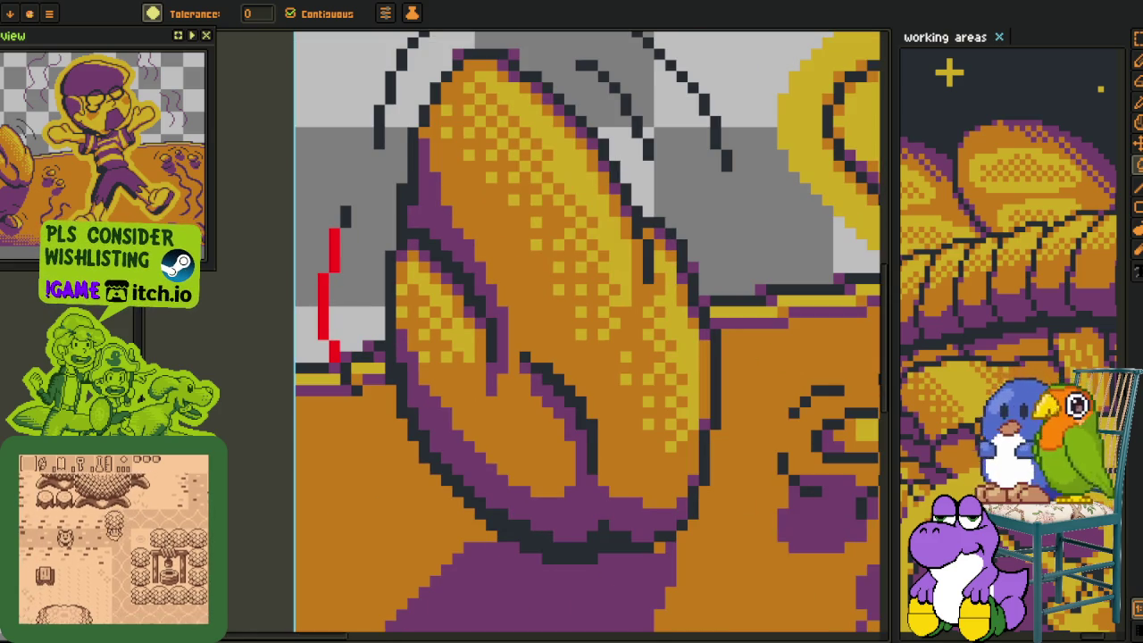
pyautogui.moveTo(499, 431); pyautogui.dragTo(911, 505)
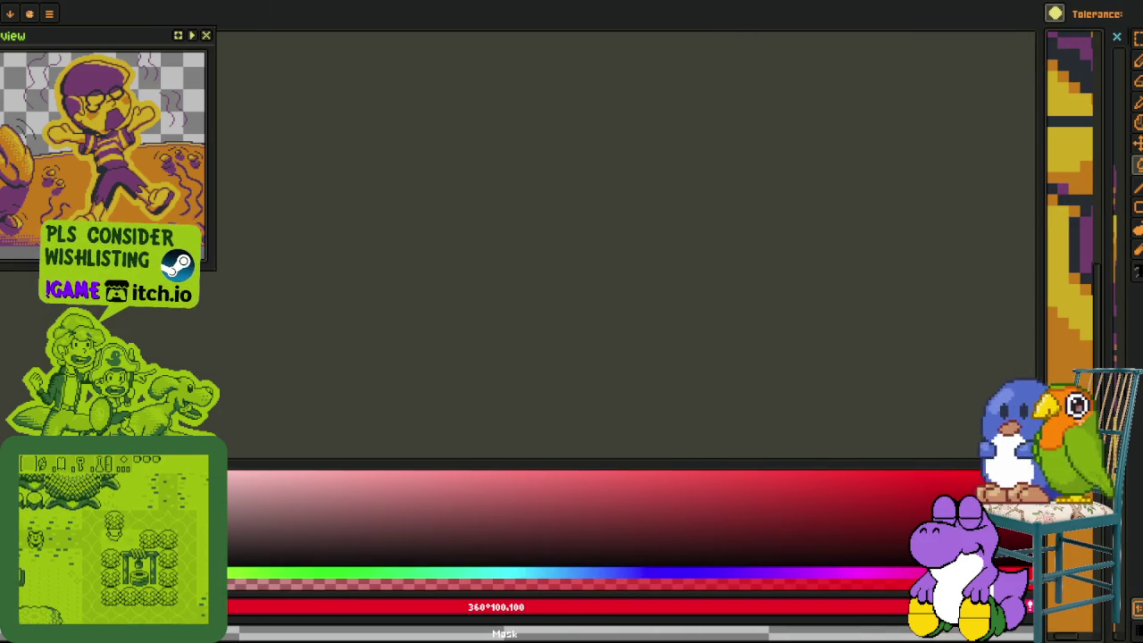
pyautogui.moveTo(1041, 268); pyautogui.dragTo(271, 467)
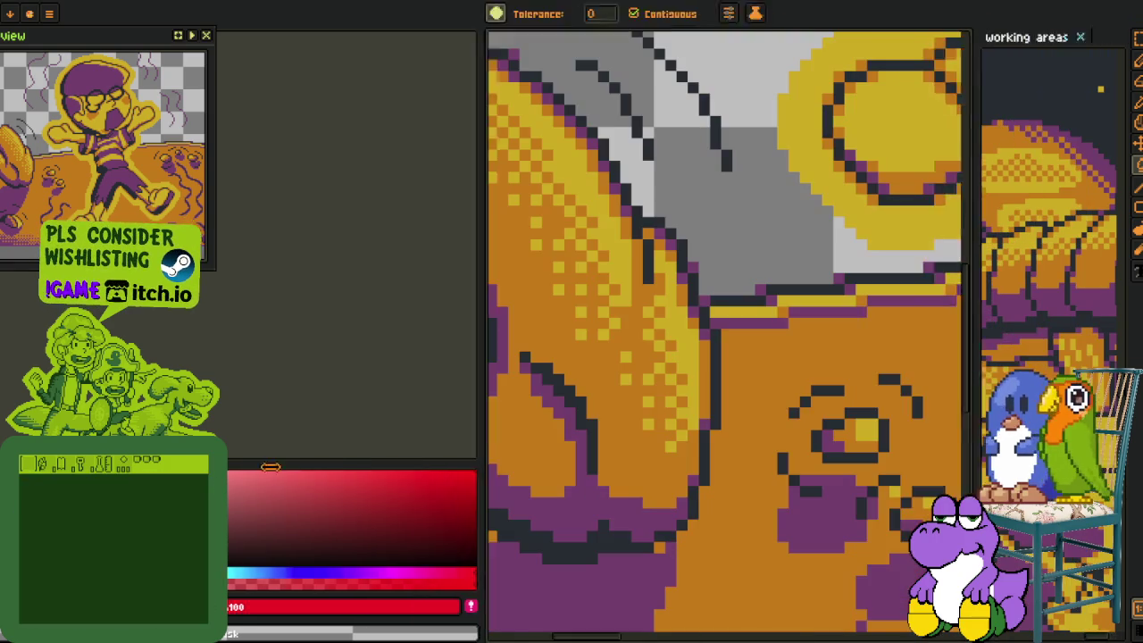
pyautogui.scroll(2, 313, 448)
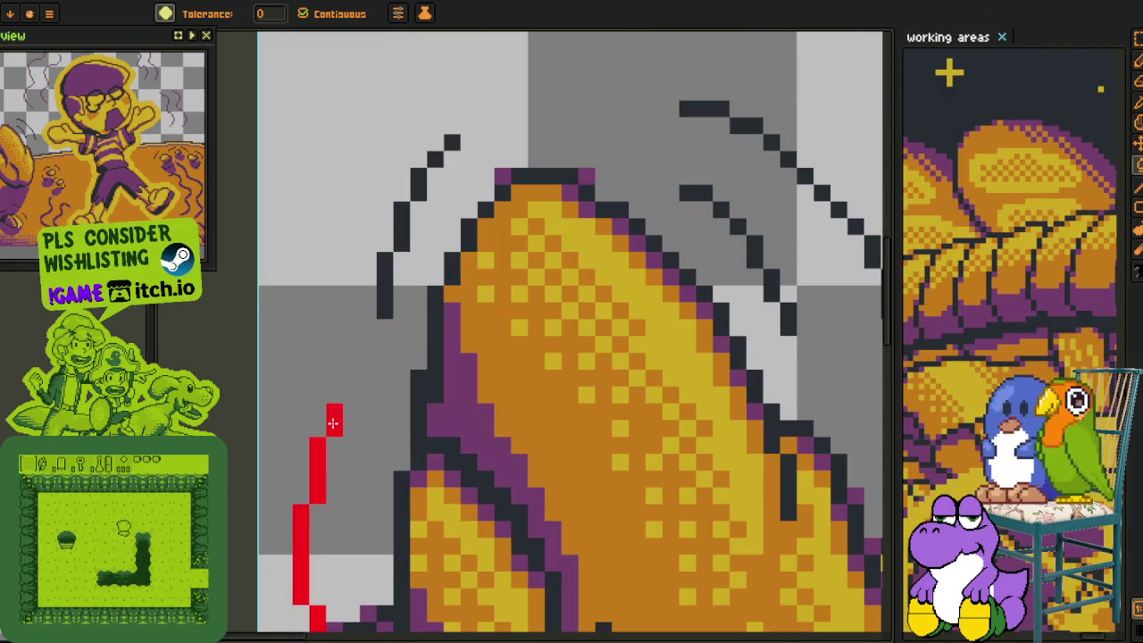
pyautogui.click(432, 159)
pyautogui.press('v')
pyautogui.hotkey('ctrl', 'z')
# Recolour the motion lines above the claw and the long diagonal line red, undoing a stray fill.
pyautogui.moveTo(640, 135); pyautogui.dragTo(325, 310)
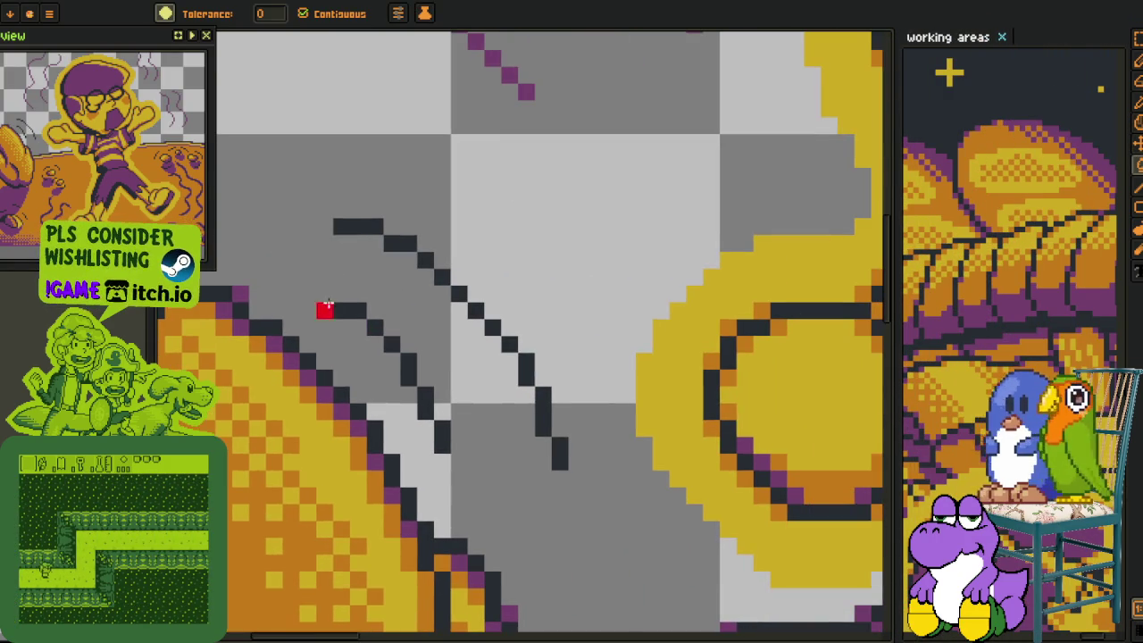
pyautogui.moveTo(406, 366); pyautogui.dragTo(443, 438)
pyautogui.click(444, 438)
pyautogui.hotkey('ctrl', 'z')
pyautogui.click(572, 458)
pyautogui.click(560, 455)
pyautogui.click(543, 411)
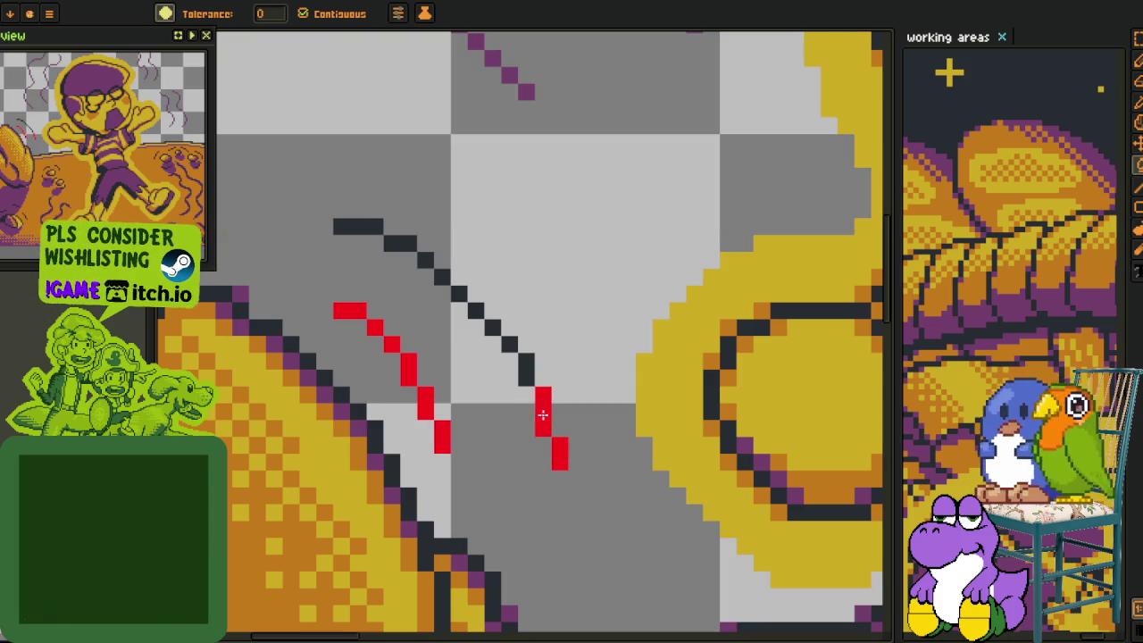
pyautogui.click(526, 366)
# Finish the diagonal line with the 1px pencil and bucket-fill the remaining dark pixels red.
pyautogui.press('b')
pyautogui.moveTo(509, 344); pyautogui.dragTo(390, 243)
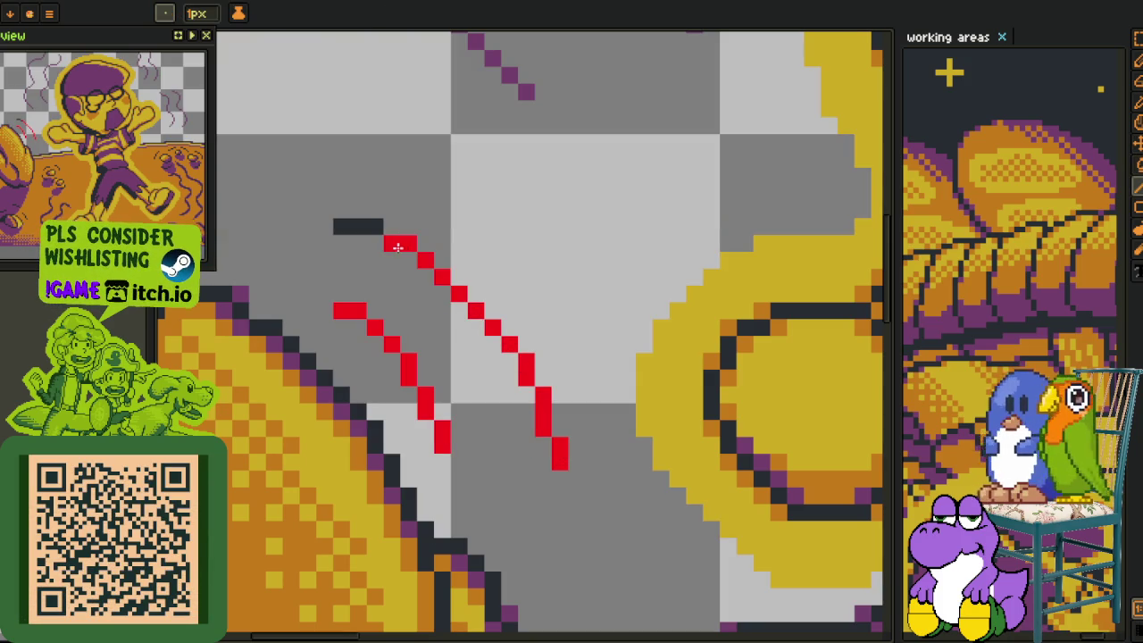
pyautogui.press('g')
pyautogui.click(357, 226)
pyautogui.scroll(-5, 358, 226)
pyautogui.scroll(-3, 590, 278)
pyautogui.moveTo(589, 279); pyautogui.dragTo(649, 378)
pyautogui.press('i')
pyautogui.scroll(3, 412, 354)
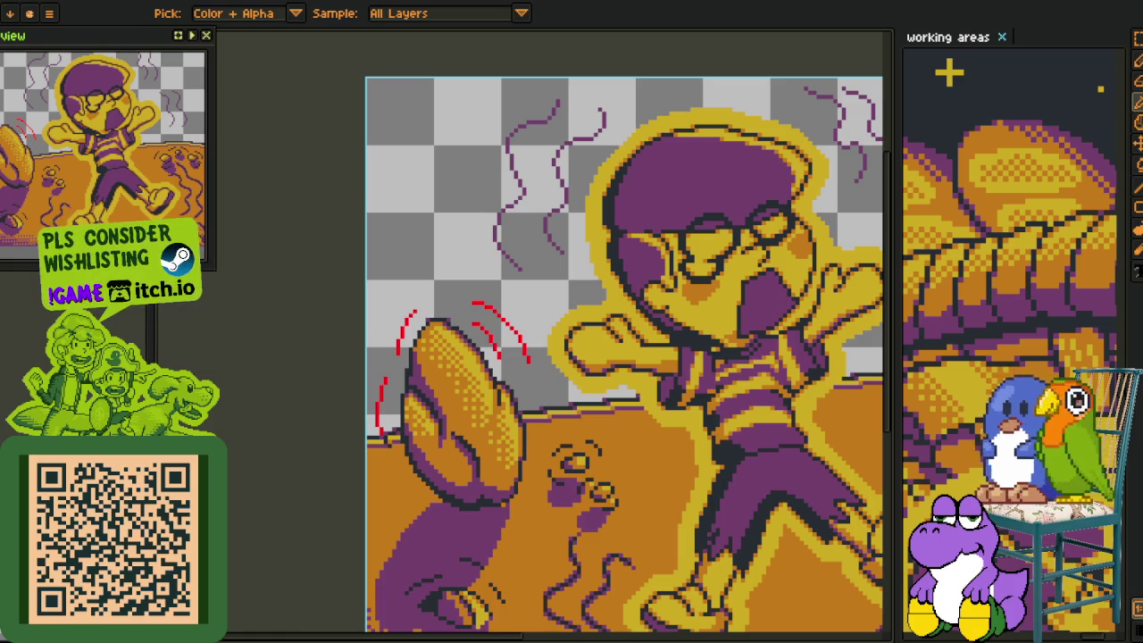
# Redraw the dark outline pixels along the claw's purple edge with the pencil.
pyautogui.scroll(2, 511, 501)
pyautogui.scroll(2, 510, 502)
pyautogui.press('b')
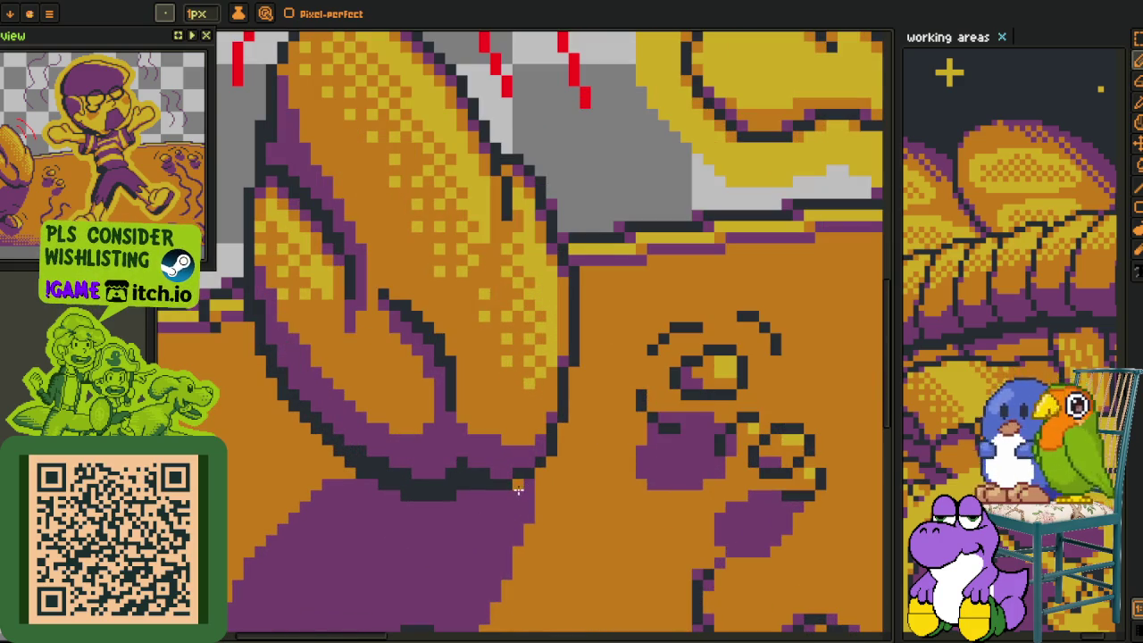
pyautogui.scroll(-4, 518, 490)
pyautogui.scroll(3, 450, 489)
pyautogui.press('i')
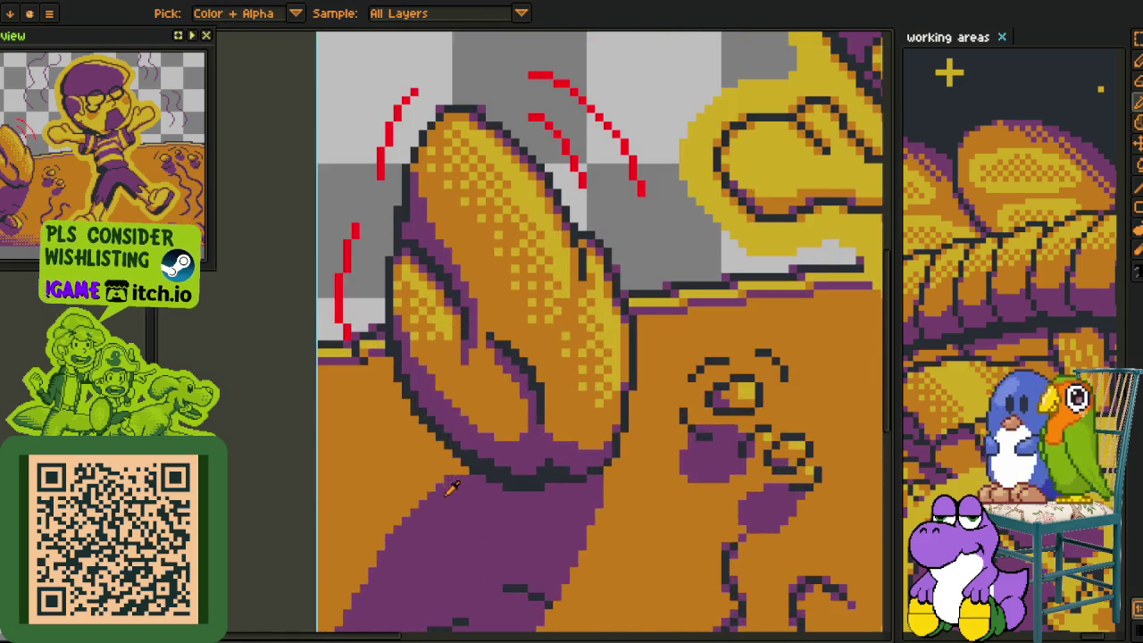
pyautogui.scroll(2, 446, 460)
pyautogui.press('b')
pyautogui.moveTo(449, 435); pyautogui.dragTo(390, 373)
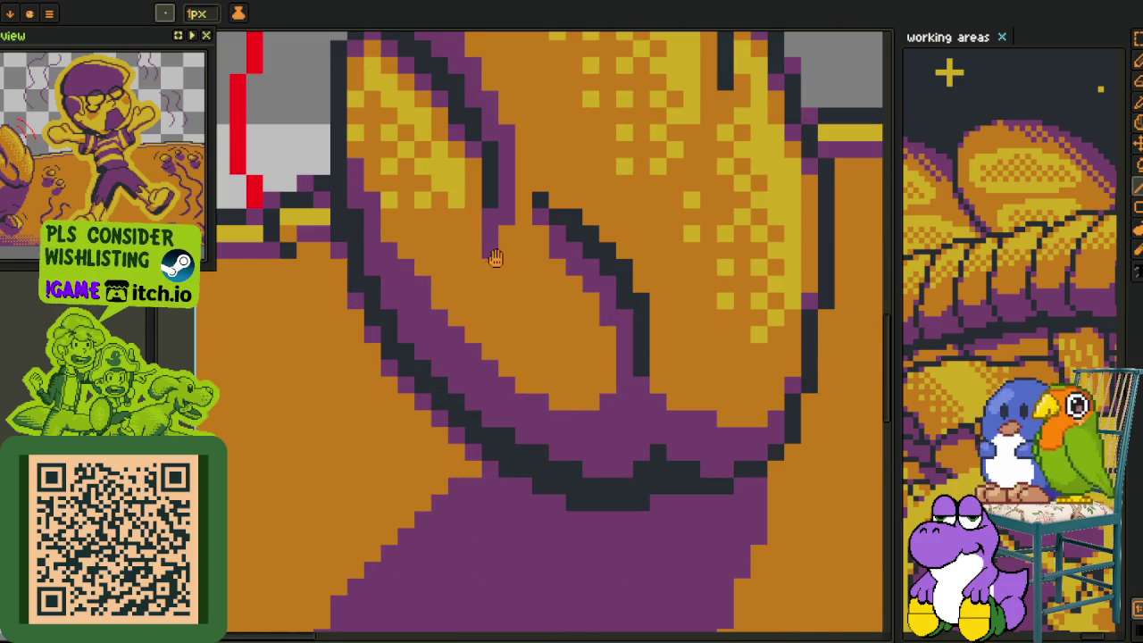
# Adjust the eye outline on the next part of the ground and undo a stray pixel.
pyautogui.moveTo(496, 259); pyautogui.dragTo(385, 385)
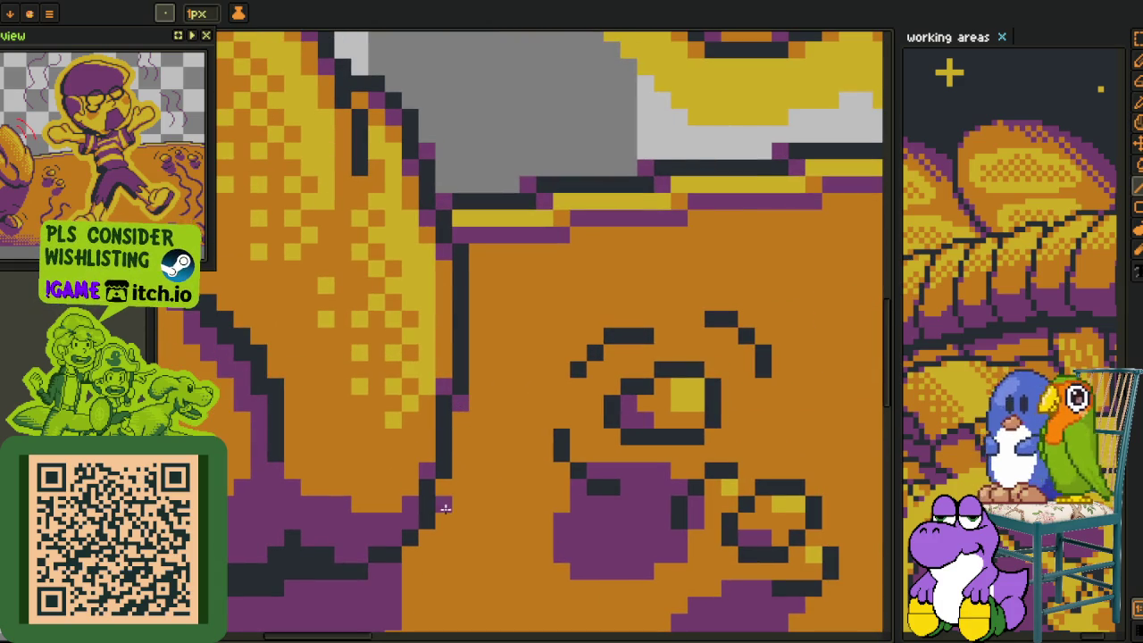
pyautogui.scroll(-1, 420, 548)
pyautogui.scroll(-1, 447, 548)
pyautogui.press('i')
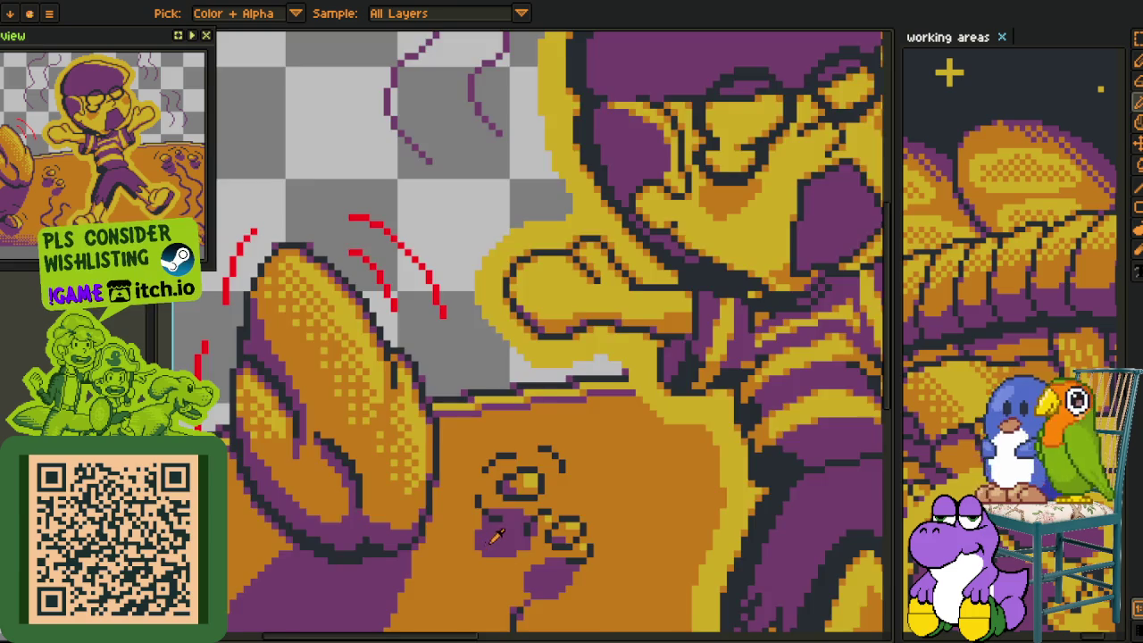
pyautogui.scroll(-1, 497, 550)
pyautogui.scroll(1, 552, 519)
pyautogui.scroll(1, 500, 482)
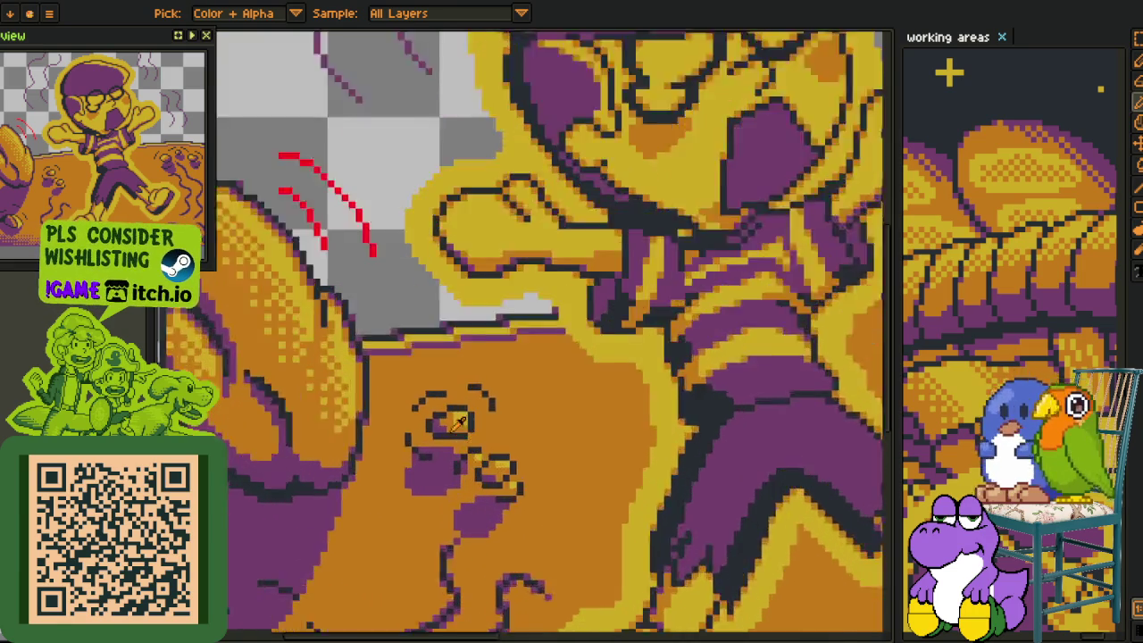
pyautogui.scroll(1, 411, 433)
pyautogui.press('b')
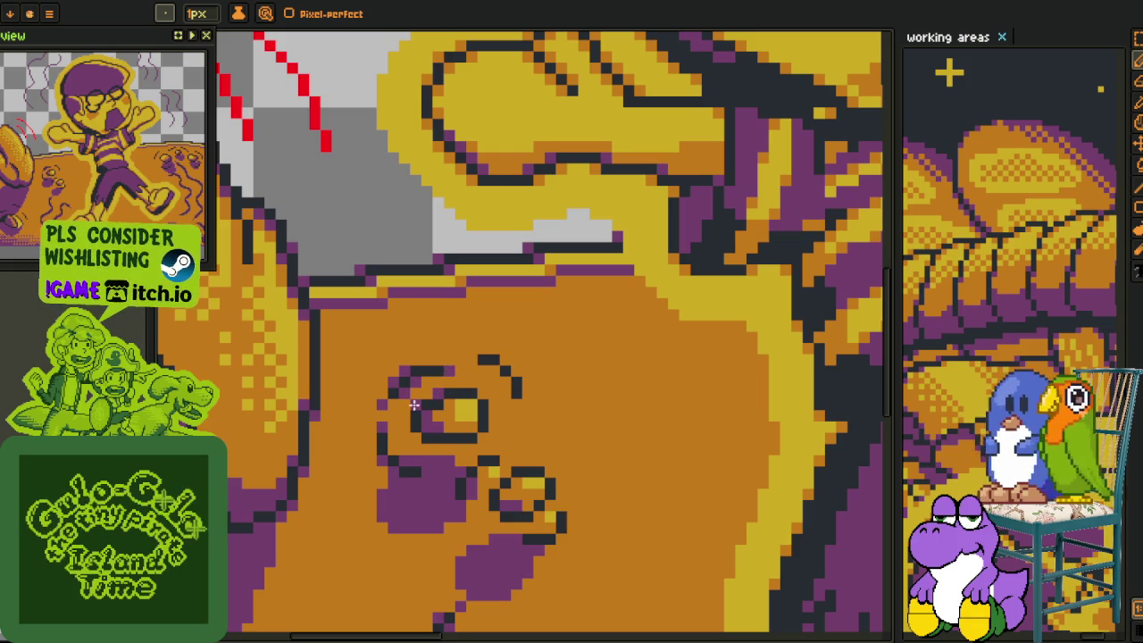
pyautogui.hotkey('ctrl', 'z')
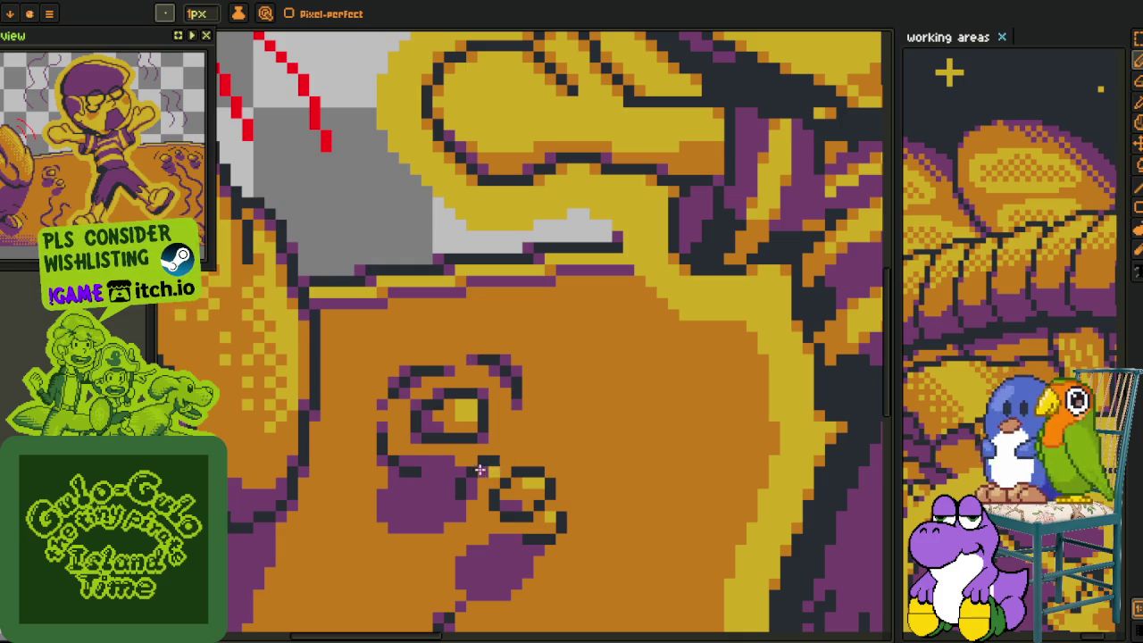
pyautogui.scroll(3, 485, 483)
# Turn the first eye's stray yellow pixel orange and edge its dark outline with purple pixels.
pyautogui.press('o')
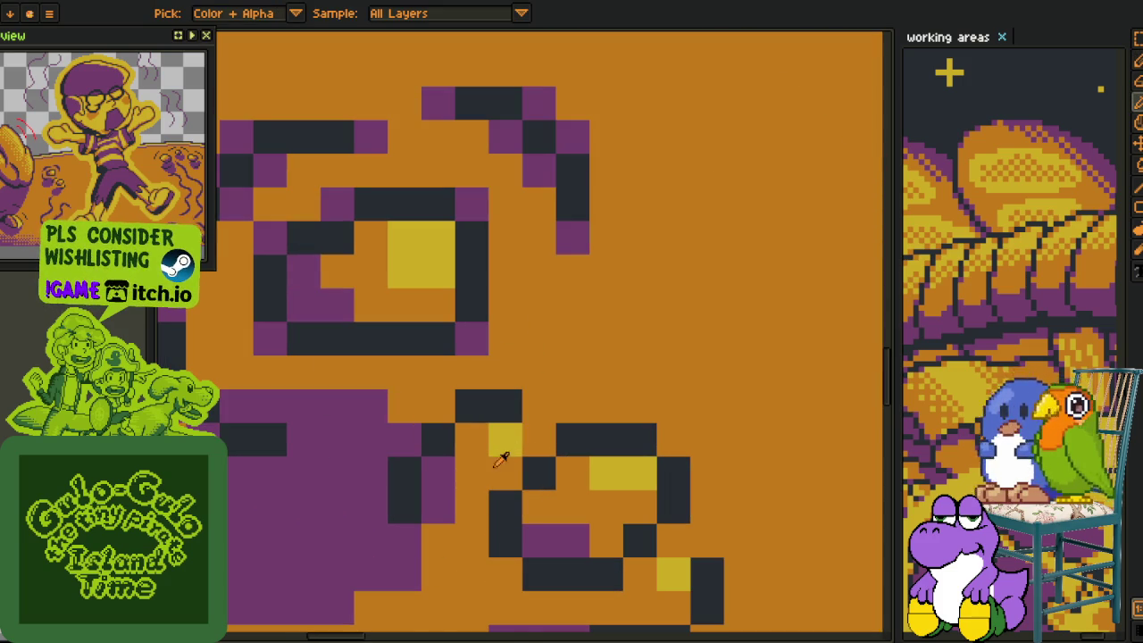
pyautogui.keyDown('alt'); pyautogui.click(500, 460); pyautogui.keyUp('alt')
pyautogui.click(505, 440)
pyautogui.keyDown('alt'); pyautogui.click(455, 469); pyautogui.keyUp('alt')
pyautogui.moveTo(472, 439); pyautogui.dragTo(438, 406)
pyautogui.click(505, 406)
pyautogui.keyDown('alt'); pyautogui.click(472, 406); pyautogui.keyUp('alt')
pyautogui.click(505, 406)
pyautogui.click(538, 440)
pyautogui.click(505, 473)
pyautogui.click(506, 575)
pyautogui.click(638, 439)
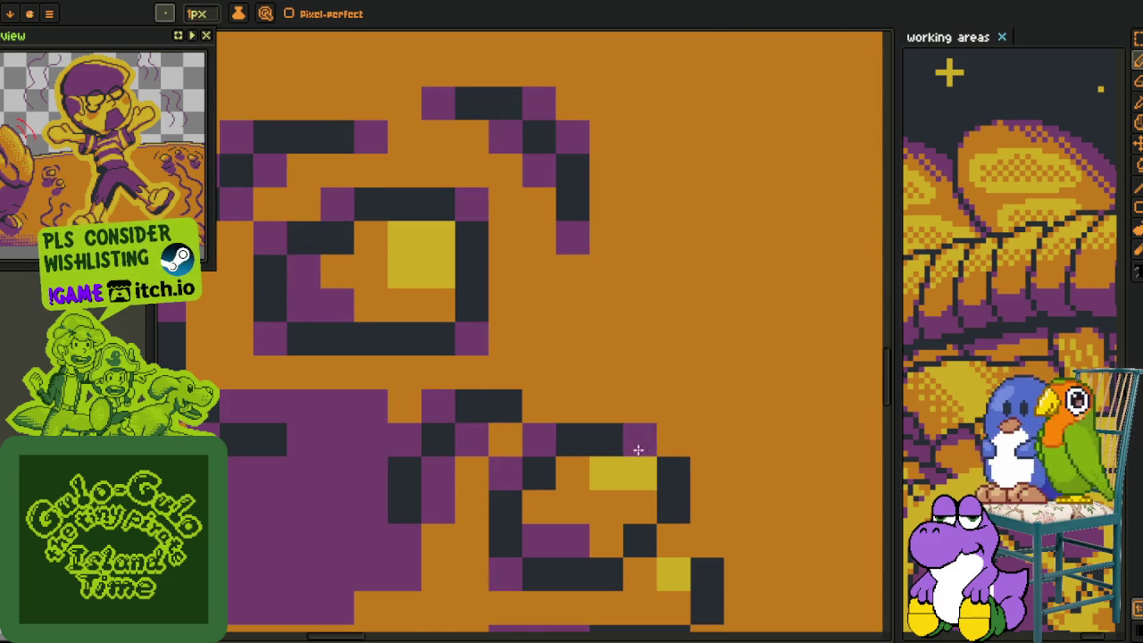
# Move the right-hand purple pixel one step right and add purple pixels down the lower outline.
pyautogui.hotkey('ctrl', 'z')
pyautogui.click(673, 440)
pyautogui.click(674, 540)
pyautogui.click(638, 574)
pyautogui.click(674, 607)
# On the other small eye, recolour the stray yellow pixel orange and add purple outline pixels.
pyautogui.moveTo(680, 599); pyautogui.dragTo(565, 444)
pyautogui.keyDown('alt'); pyautogui.click(532, 451); pyautogui.keyUp('alt')
pyautogui.click(557, 417)
pyautogui.keyDown('alt'); pyautogui.click(562, 438); pyautogui.keyUp('alt')
pyautogui.click(590, 485)
pyautogui.click(590, 417)
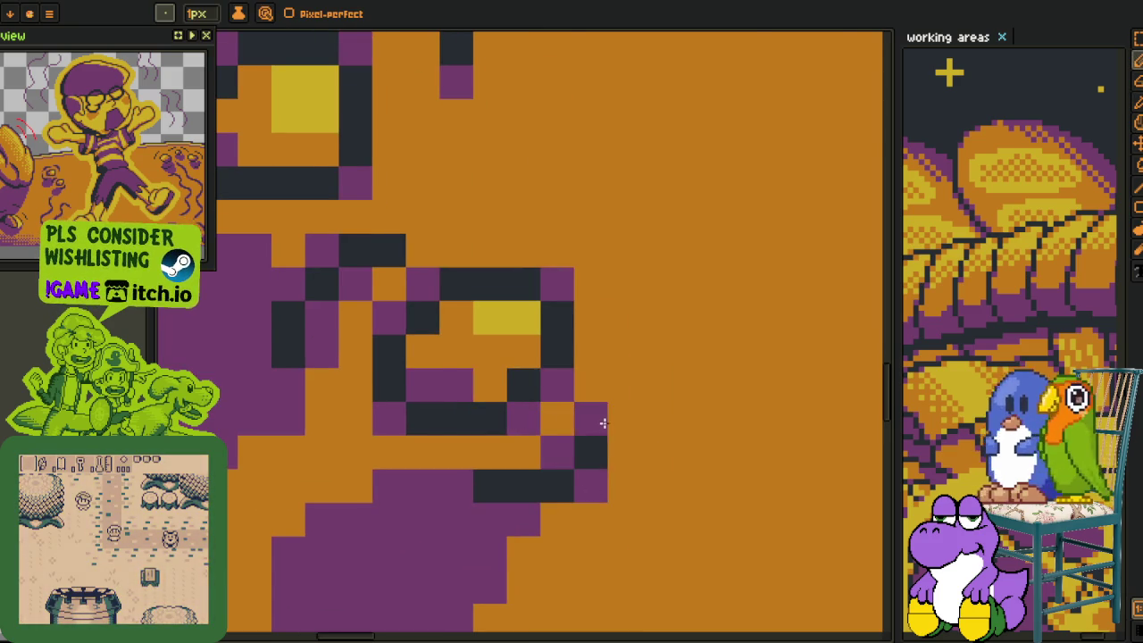
# Fill the small right eye's centre with yellow.
pyautogui.scroll(-2, 604, 423)
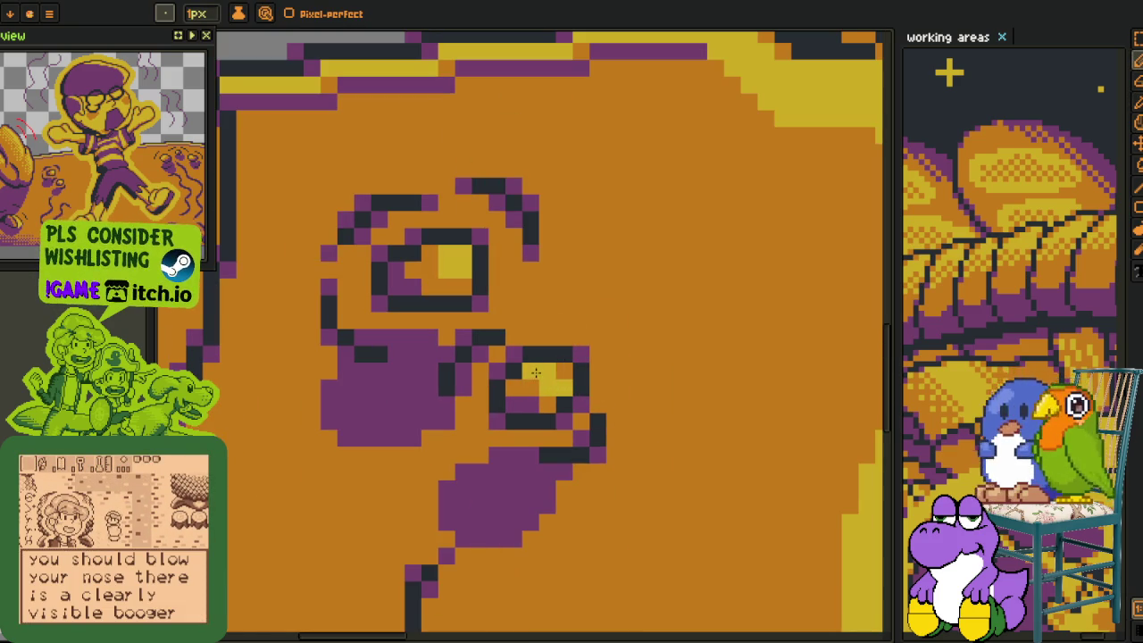
pyautogui.click(536, 372)
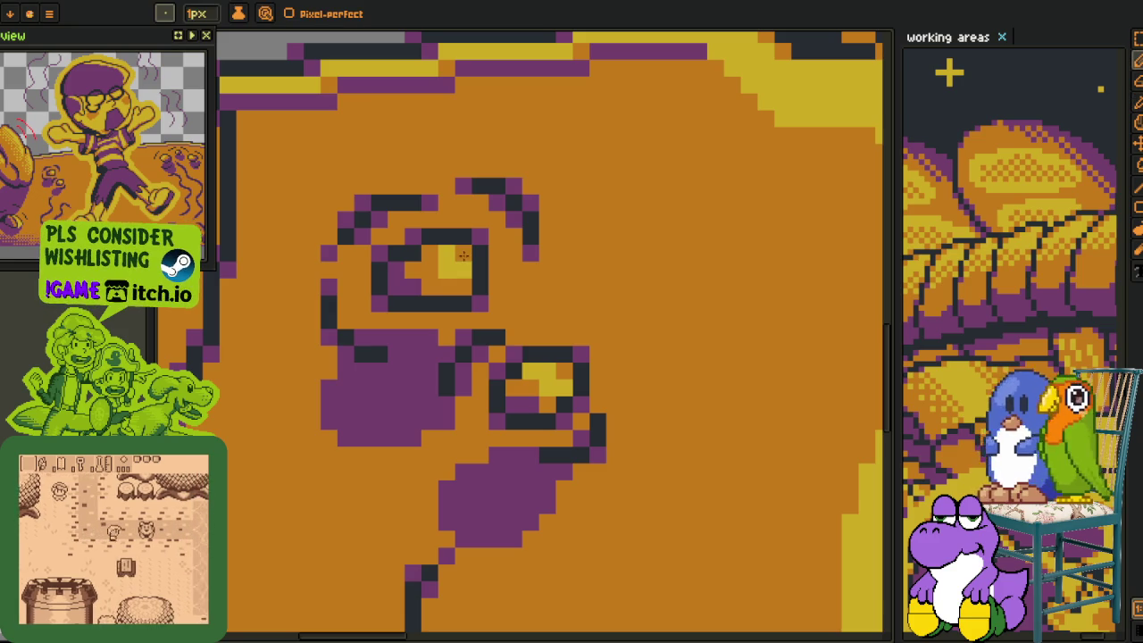
pyautogui.scroll(-5, 572, 356)
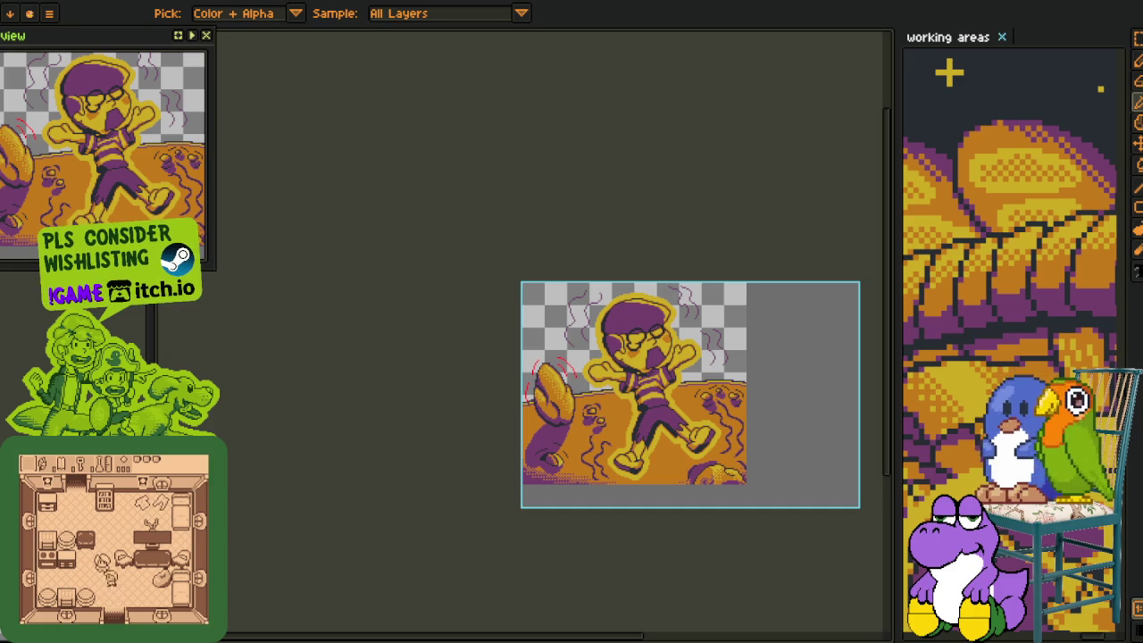
pyautogui.scroll(5, 446, 326)
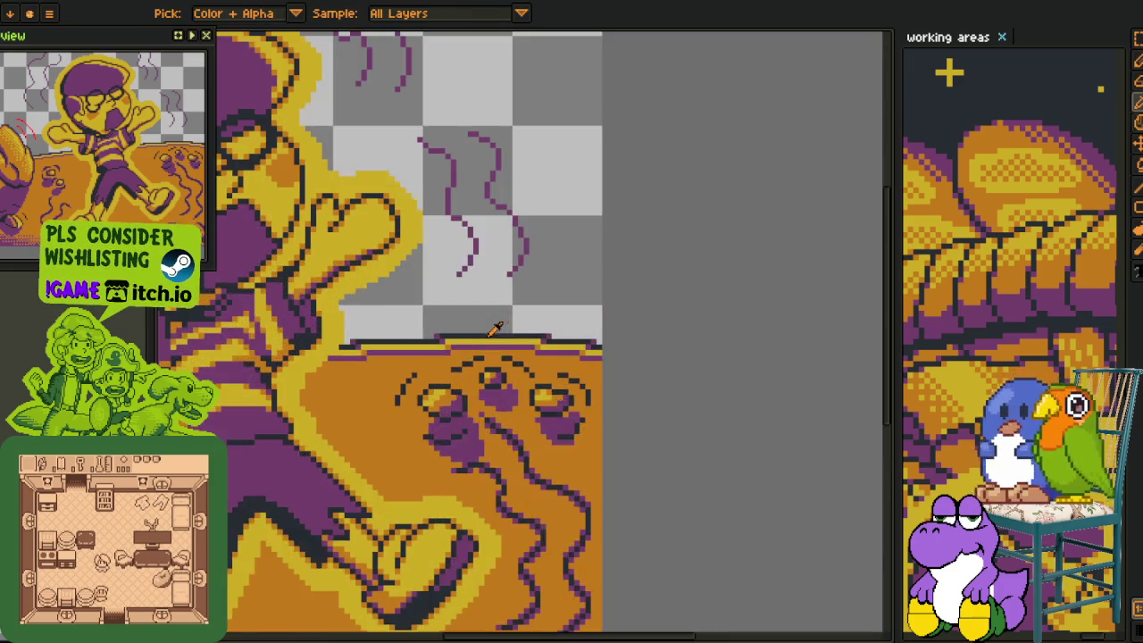
pyautogui.scroll(3, 446, 326)
# Add purple pixels left of and above the eye outline and along the diagonal stroke.
pyautogui.press('b')
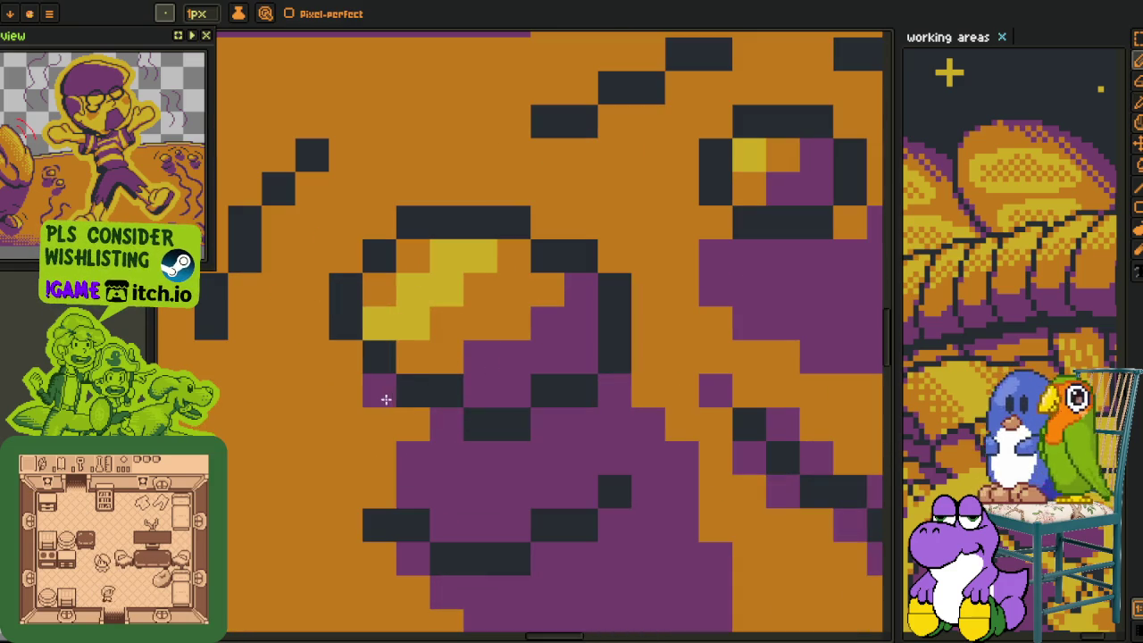
pyautogui.click(346, 357)
pyautogui.click(345, 257)
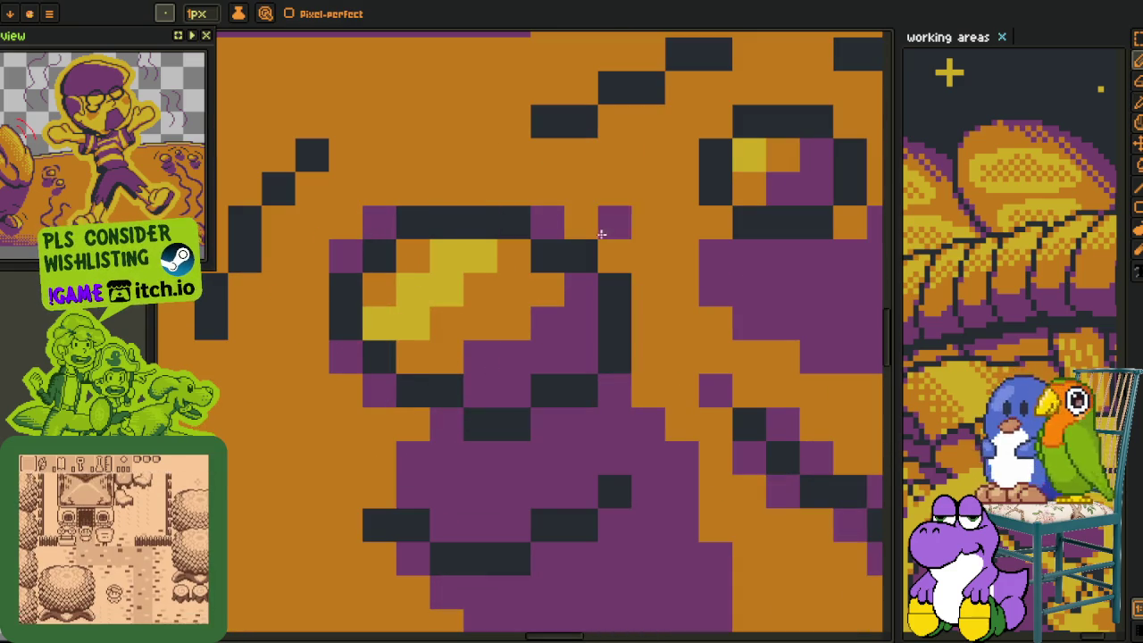
pyautogui.moveTo(258, 293); pyautogui.dragTo(485, 447)
pyautogui.click(438, 409)
pyautogui.click(505, 375)
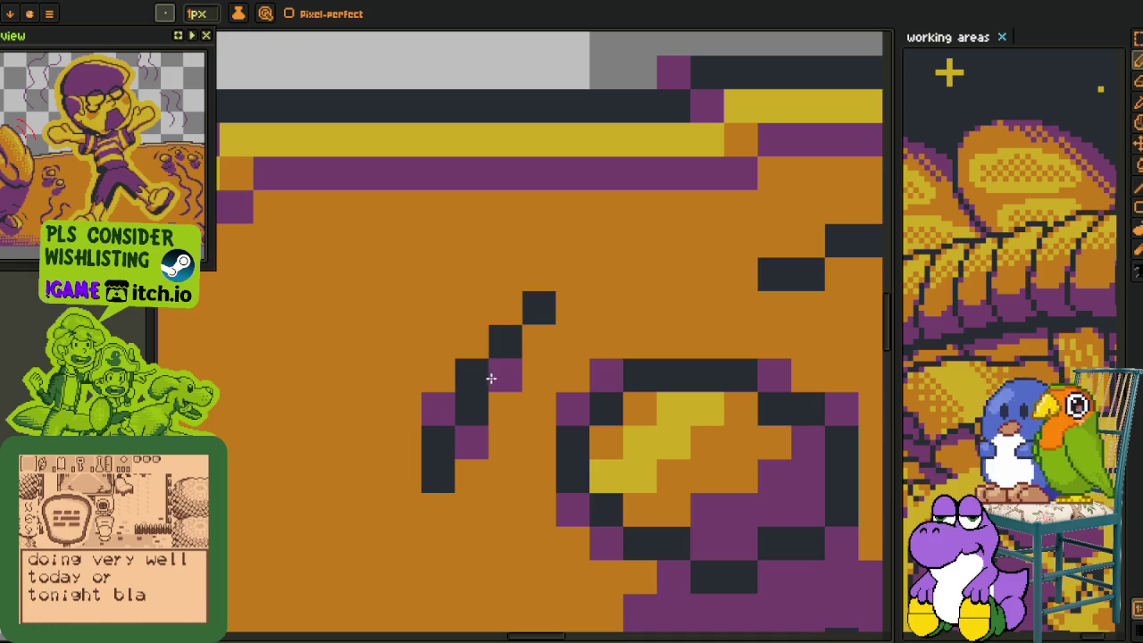
pyautogui.click(473, 341)
pyautogui.click(538, 341)
pyautogui.click(505, 308)
pyautogui.click(572, 274)
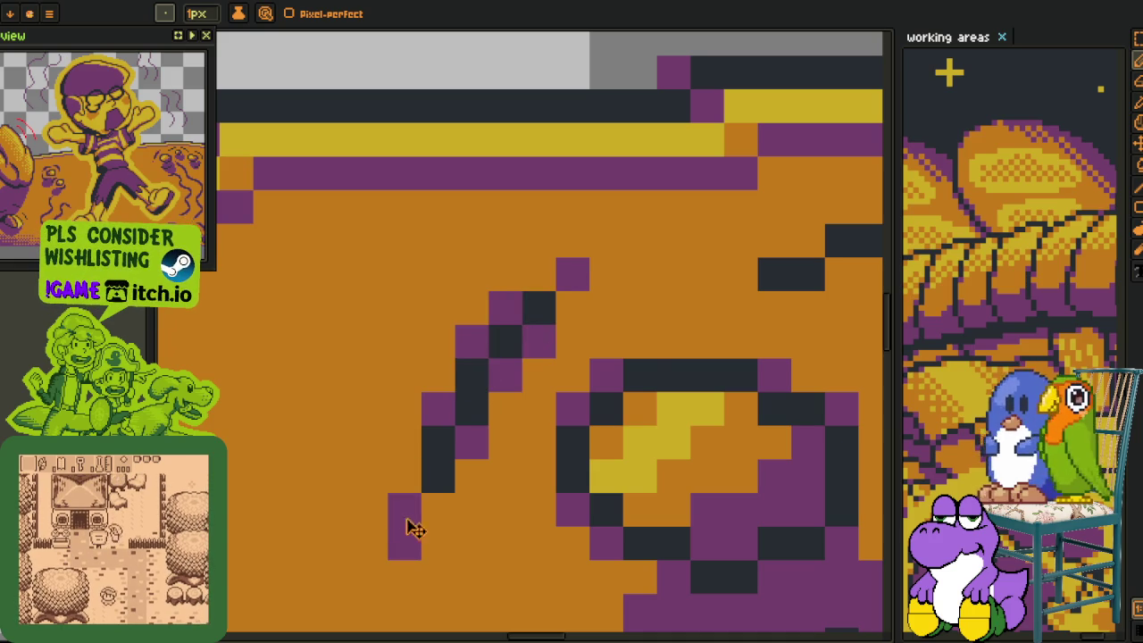
# Edge the dark eyebrow stroke and the upper-right eye outline with purple pixels.
pyautogui.moveTo(797, 267); pyautogui.dragTo(485, 331)
pyautogui.click(496, 305)
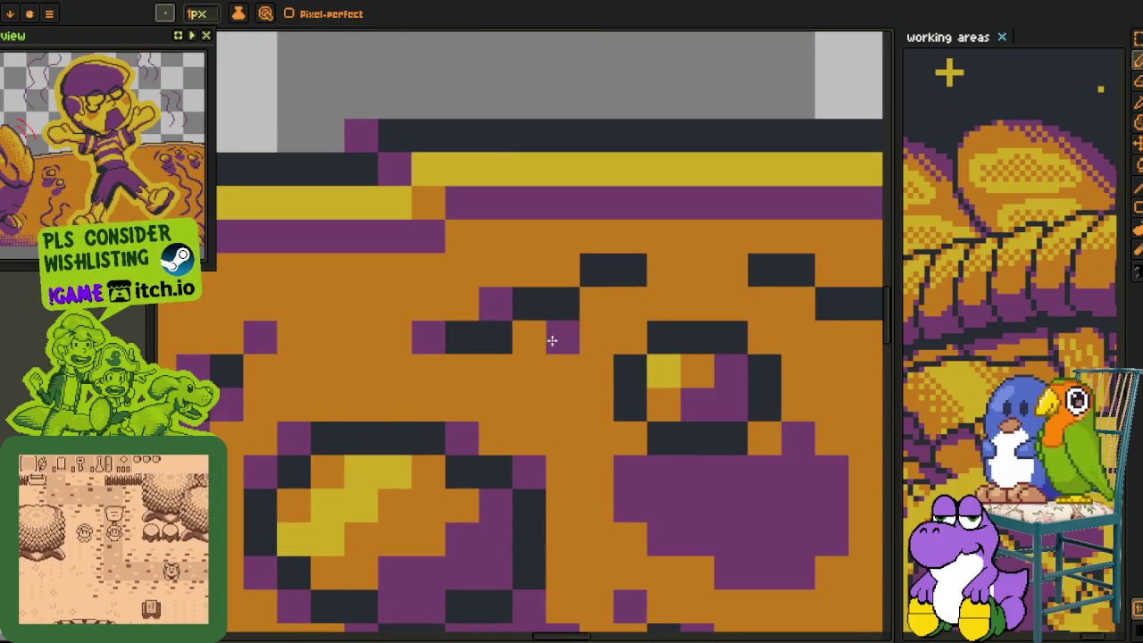
pyautogui.click(530, 339)
pyautogui.click(598, 304)
pyautogui.click(563, 271)
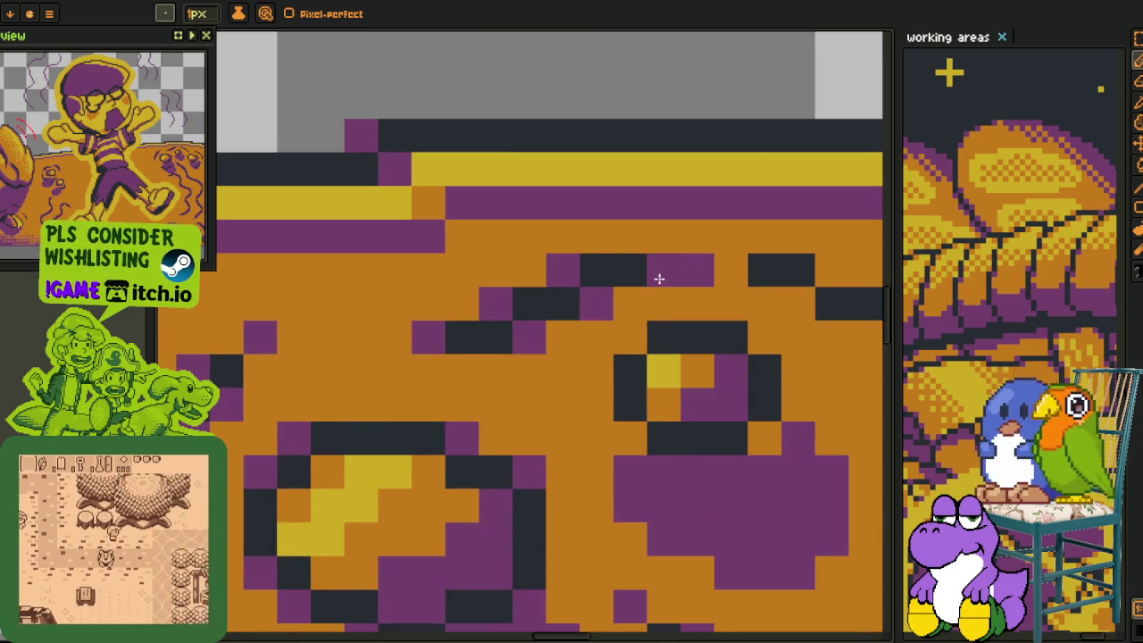
pyautogui.click(657, 273)
pyautogui.click(629, 344)
pyautogui.click(635, 436)
pyautogui.click(765, 438)
# Soften the next eye's dark strokes with purple and turn a stray outline pixel back to orange.
pyautogui.moveTo(795, 285); pyautogui.dragTo(507, 316)
pyautogui.click(544, 300)
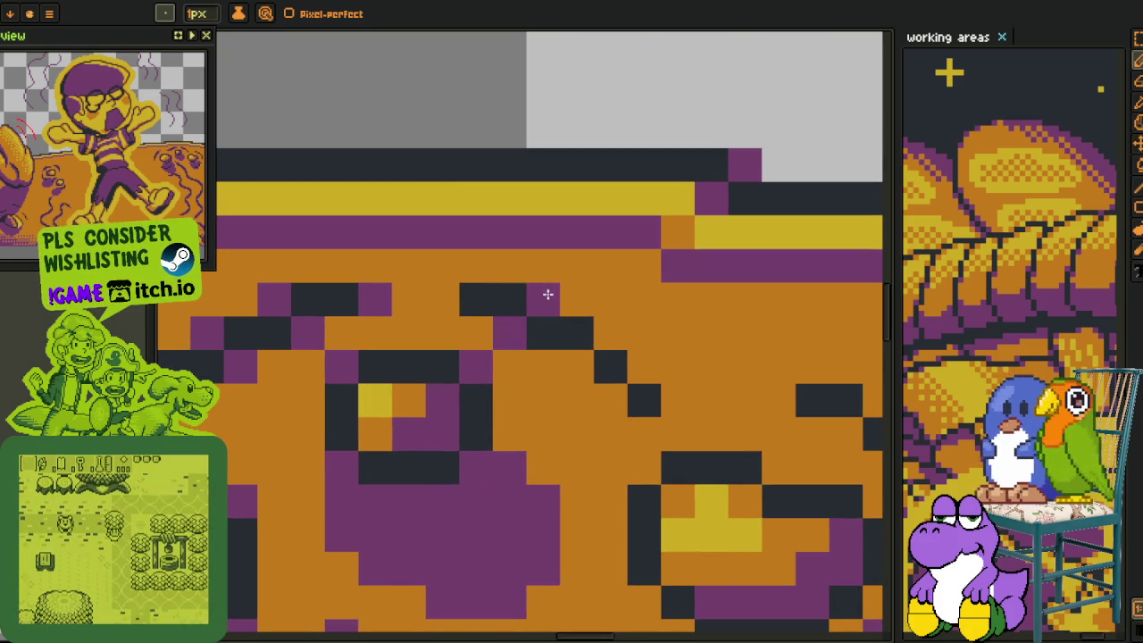
pyautogui.click(442, 300)
pyautogui.click(610, 333)
pyautogui.click(644, 367)
pyautogui.click(610, 400)
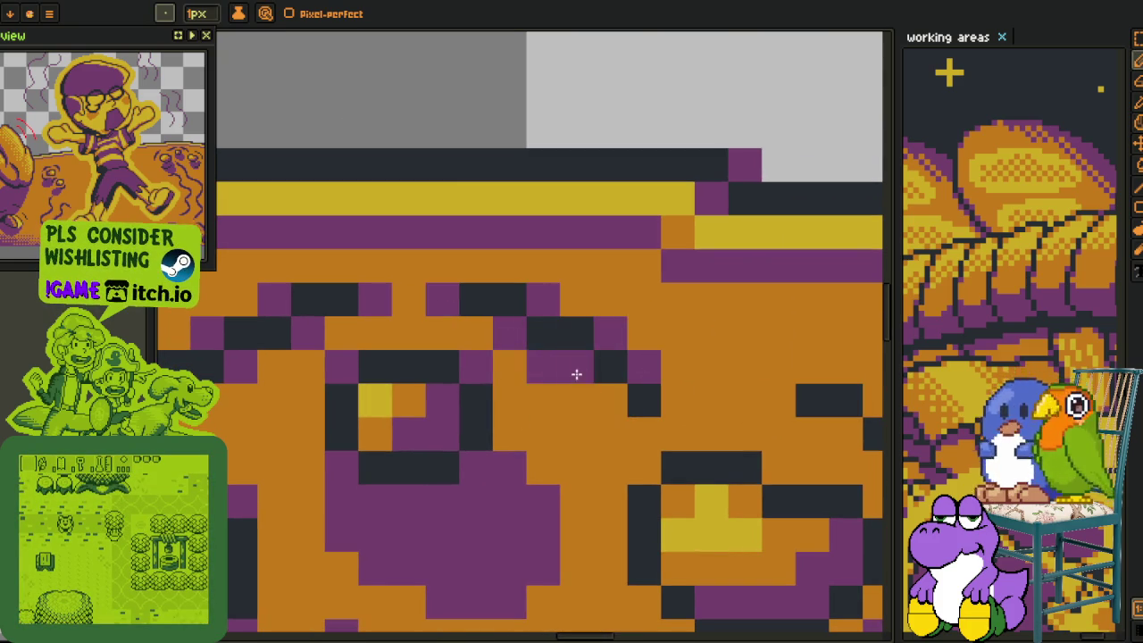
pyautogui.click(577, 367)
pyautogui.click(644, 468)
pyautogui.rightClick(640, 561)
# Line the right eye's upper outline with purple pixels, darkening its corner pixel.
pyautogui.moveTo(641, 561); pyautogui.dragTo(379, 400)
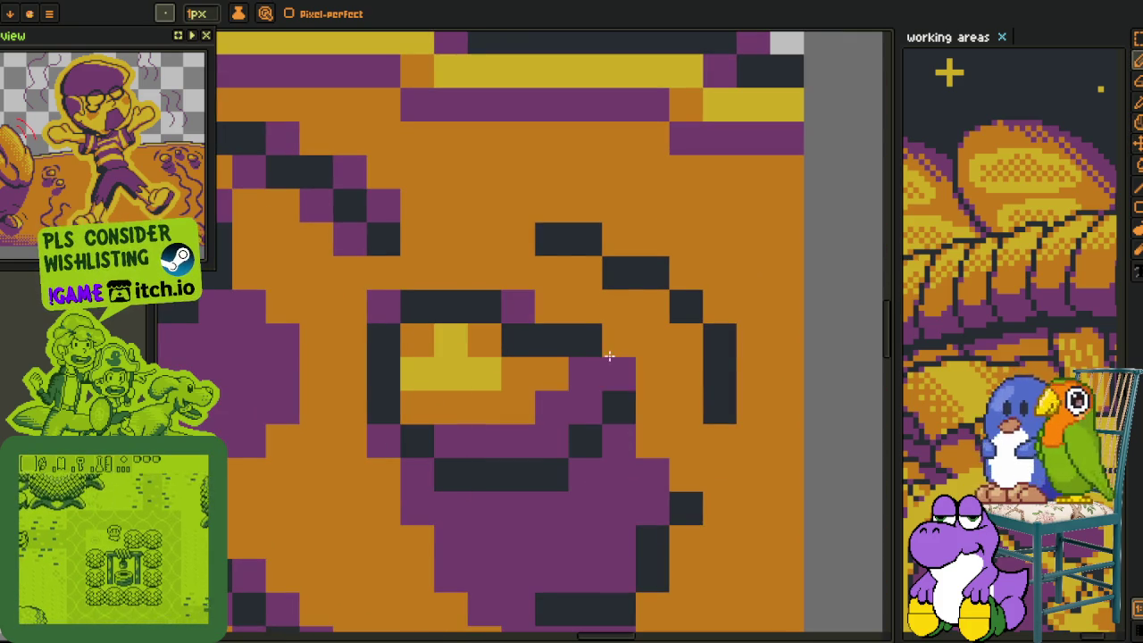
pyautogui.click(585, 273)
pyautogui.click(619, 239)
pyautogui.click(652, 273)
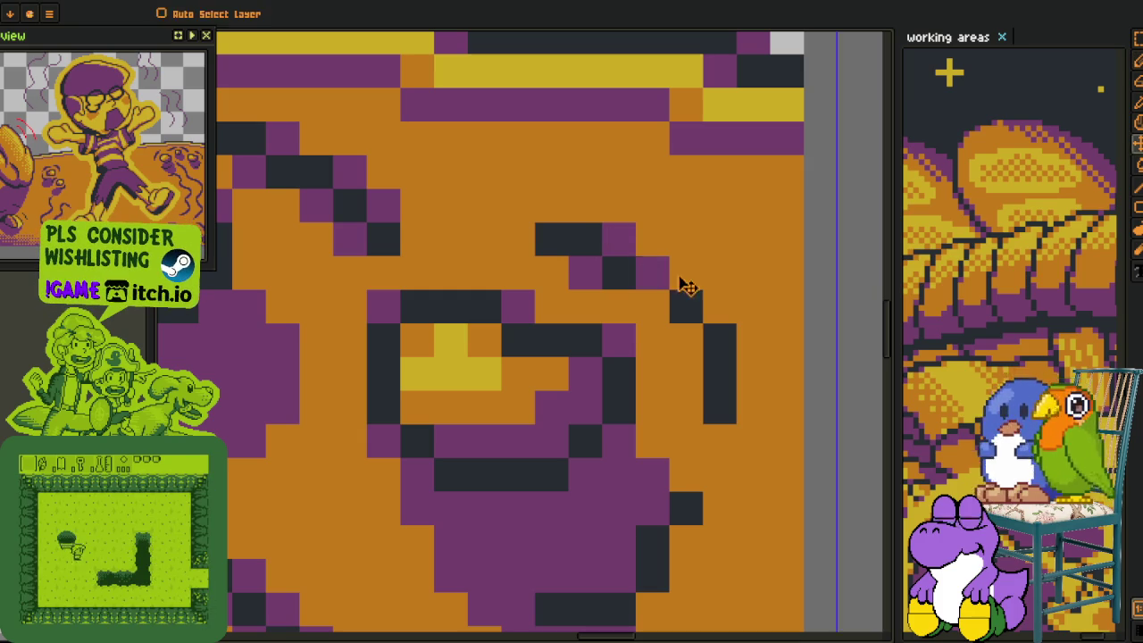
pyautogui.click(686, 272)
pyautogui.click(652, 306)
pyautogui.click(686, 339)
# Continue purple pixels down the right eye's right side and darken the outline's lower end.
pyautogui.click(720, 306)
pyautogui.click(720, 440)
pyautogui.click(720, 407)
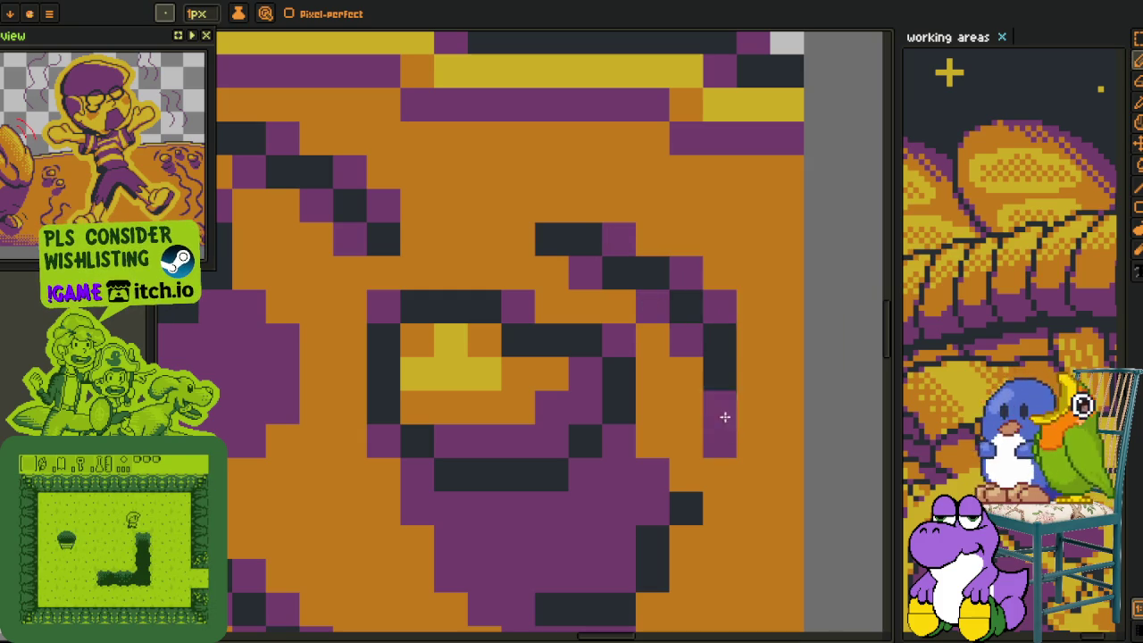
pyautogui.click(518, 239)
pyautogui.click(686, 541)
pyautogui.rightClick(652, 607)
pyautogui.scroll(-3, 661, 491)
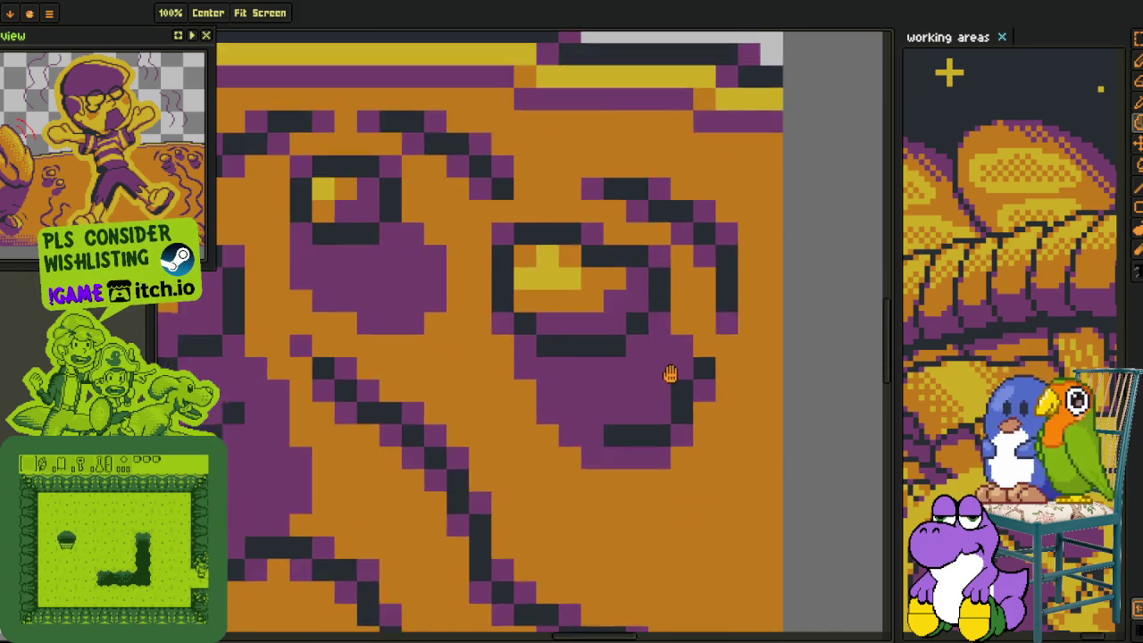
pyautogui.scroll(-3, 626, 312)
# Zoom into the lower left and add purple pixels plus one dark pixel along the diagonal line.
pyautogui.press('i')
pyautogui.scroll(1, 400, 311)
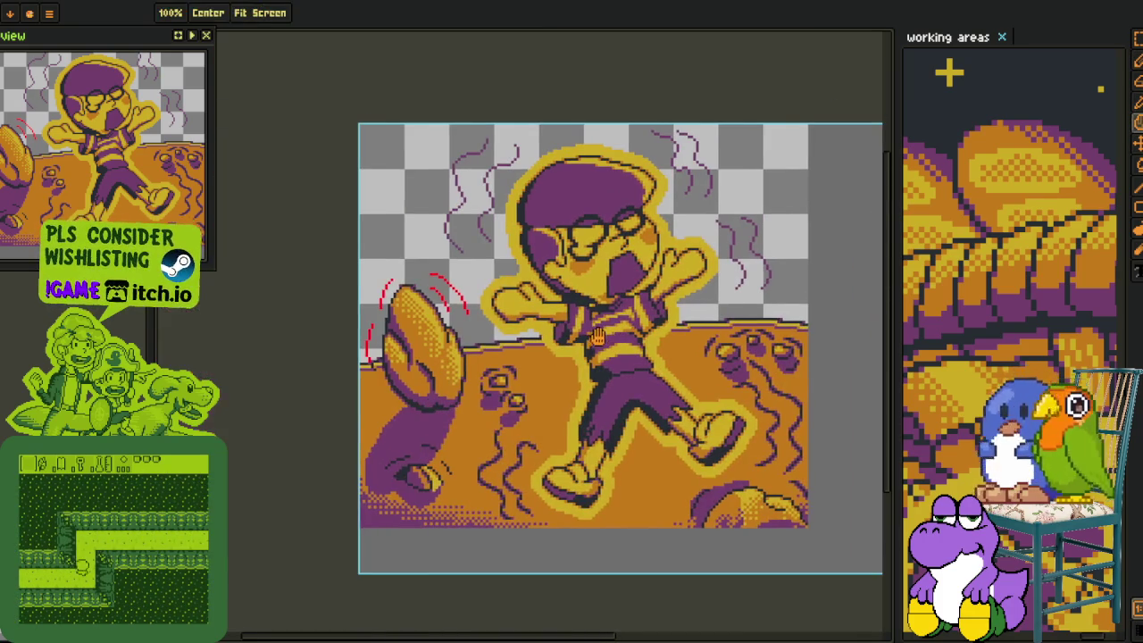
pyautogui.press('Tab')
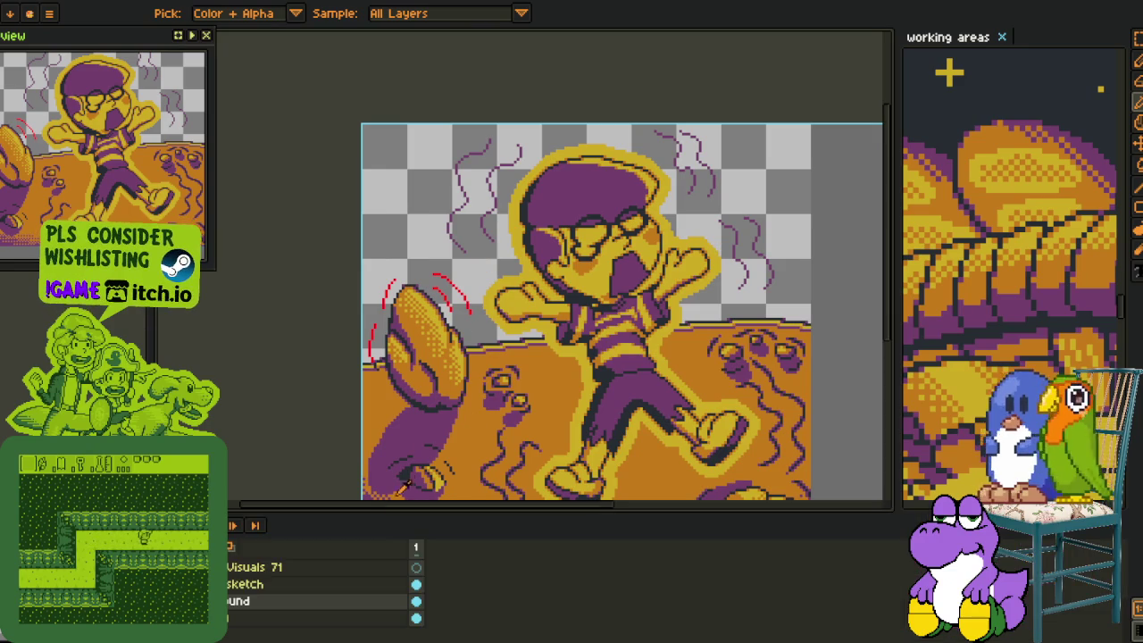
pyautogui.press('Tab')
pyautogui.scroll(3, 407, 480)
pyautogui.scroll(2, 407, 480)
pyautogui.press('b')
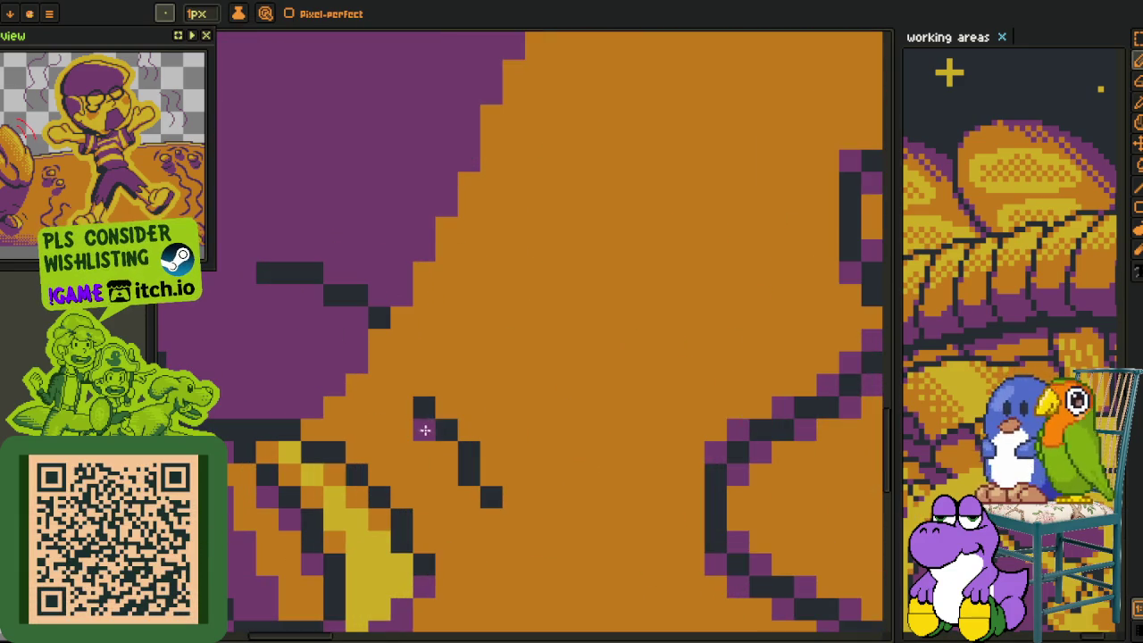
pyautogui.click(446, 451)
pyautogui.click(491, 474)
pyautogui.click(469, 496)
pyautogui.click(513, 518)
pyautogui.click(381, 478)
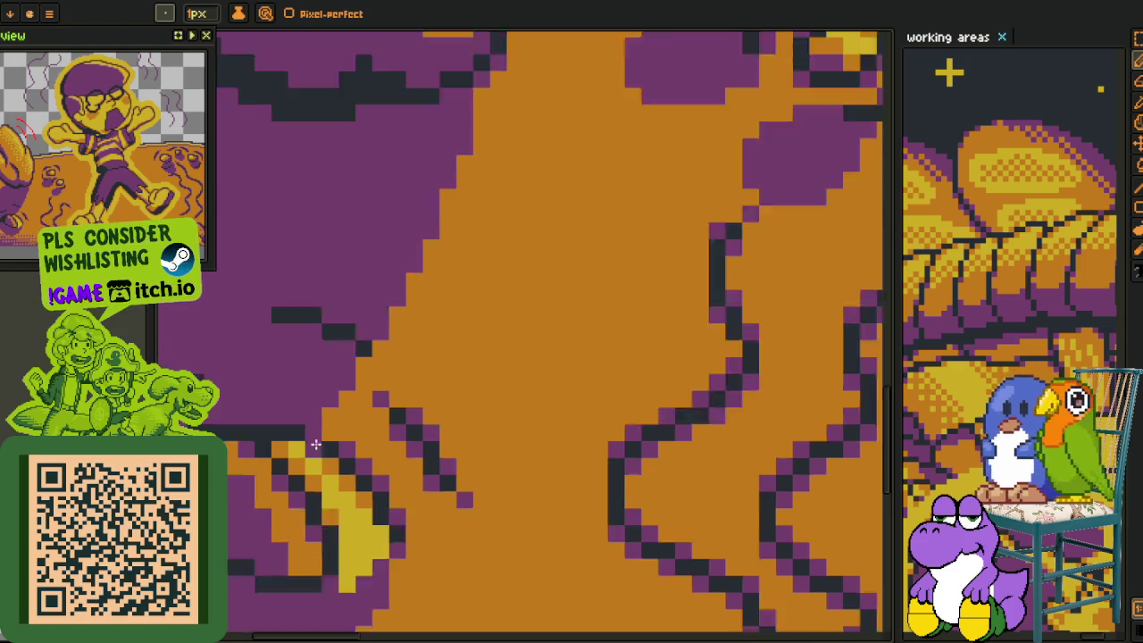
# Zoom back out with the eyedropper active and show the layers timeline.
pyautogui.scroll(-2, 314, 436)
pyautogui.scroll(-3, 358, 465)
pyautogui.scroll(-1, 394, 488)
pyautogui.press('i')
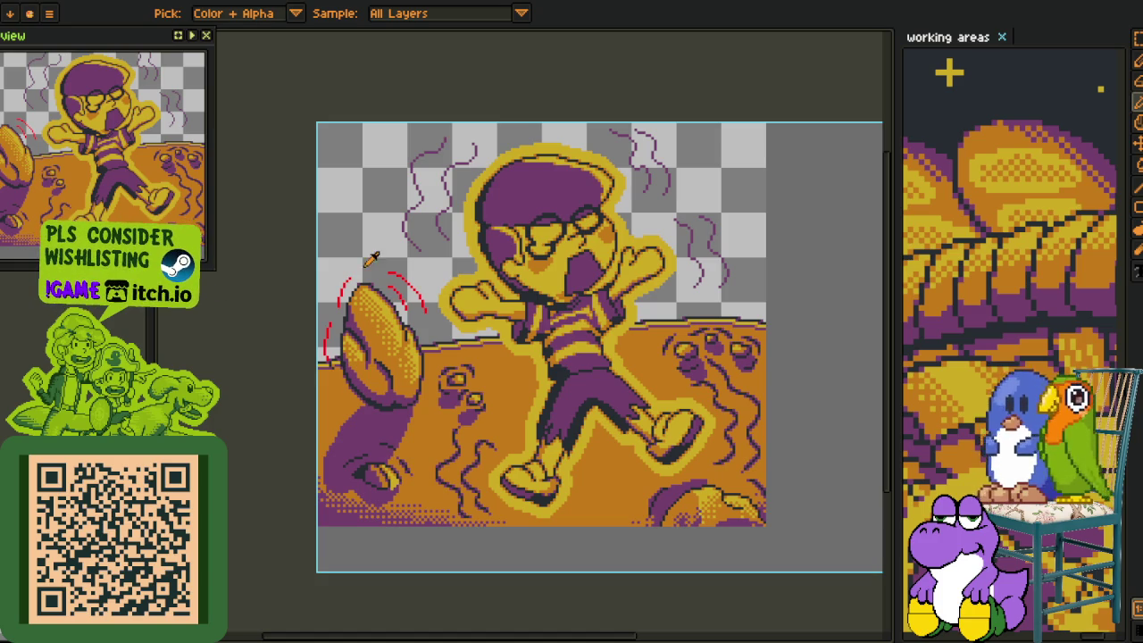
pyautogui.press('Tab')
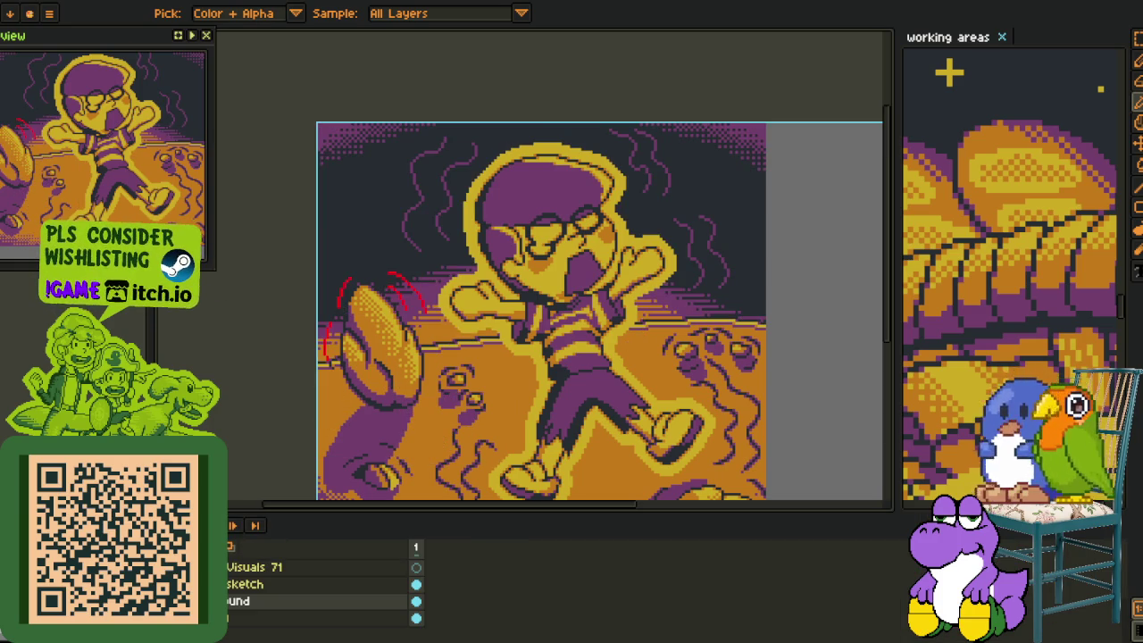
pyautogui.scroll(-2, 571, 429)
pyautogui.moveTo(450, 334); pyautogui.dragTo(478, 294)
pyautogui.scroll(3, 478, 295)
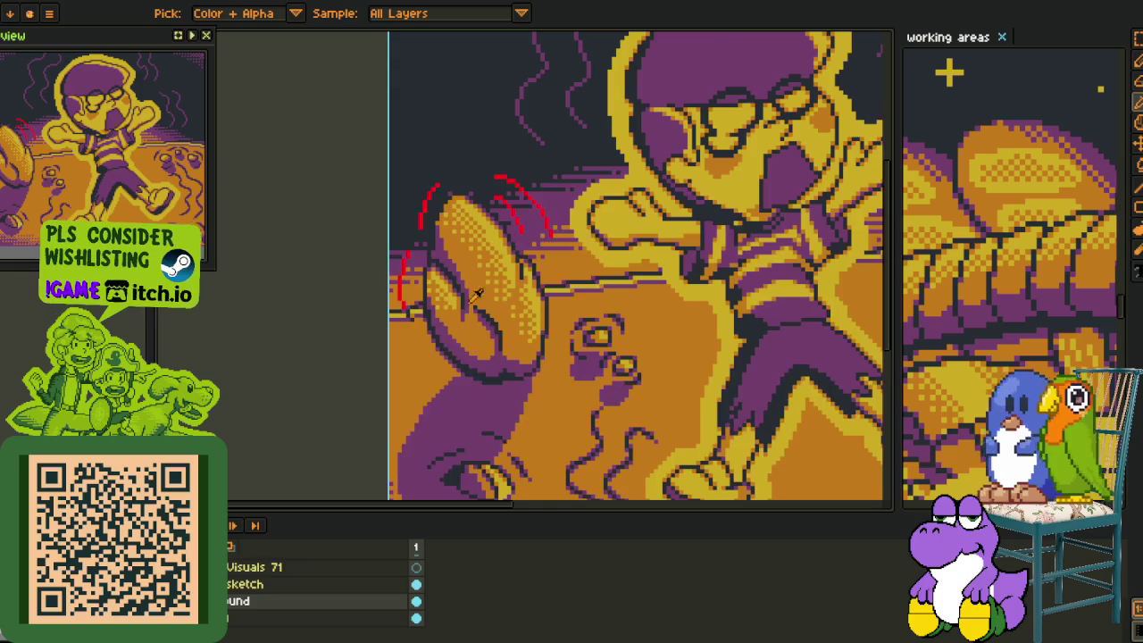
pyautogui.scroll(2, 476, 295)
pyautogui.scroll(2, 403, 282)
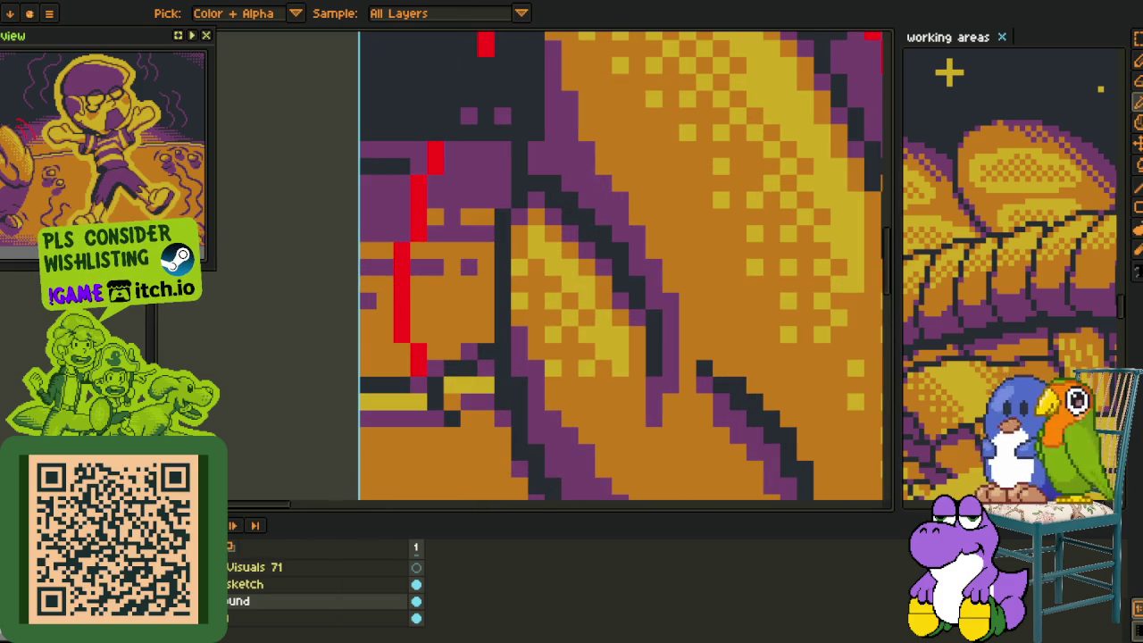
pyautogui.scroll(-2, 384, 295)
pyautogui.hotkey('shift', 'r')
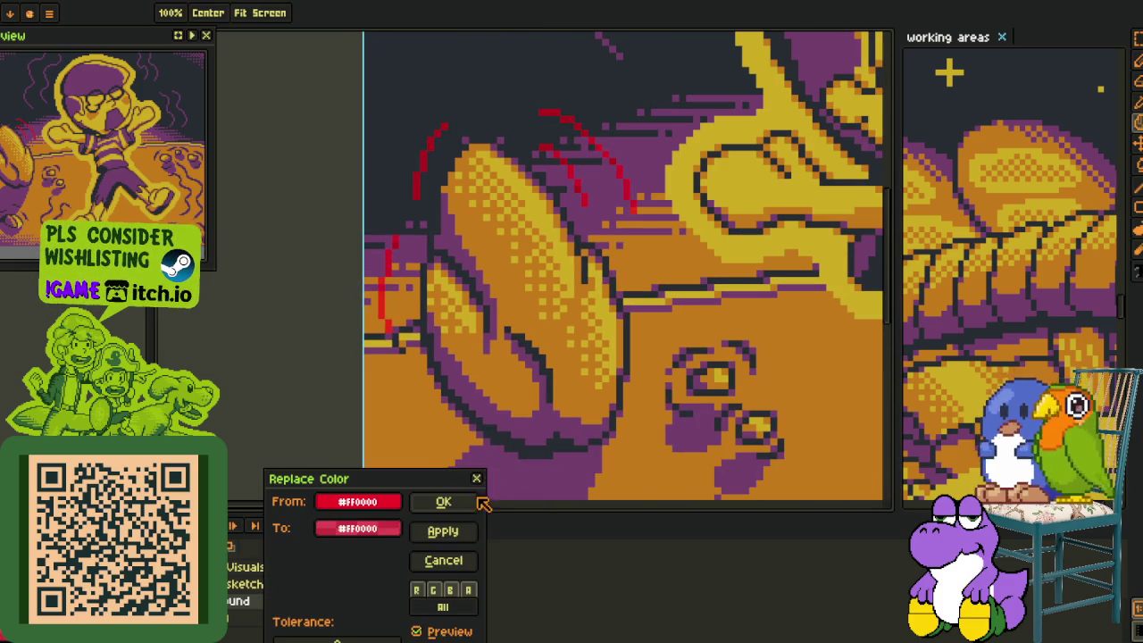
pyautogui.click(480, 502)
pyautogui.moveTo(250, 568); pyautogui.dragTo(268, 592)
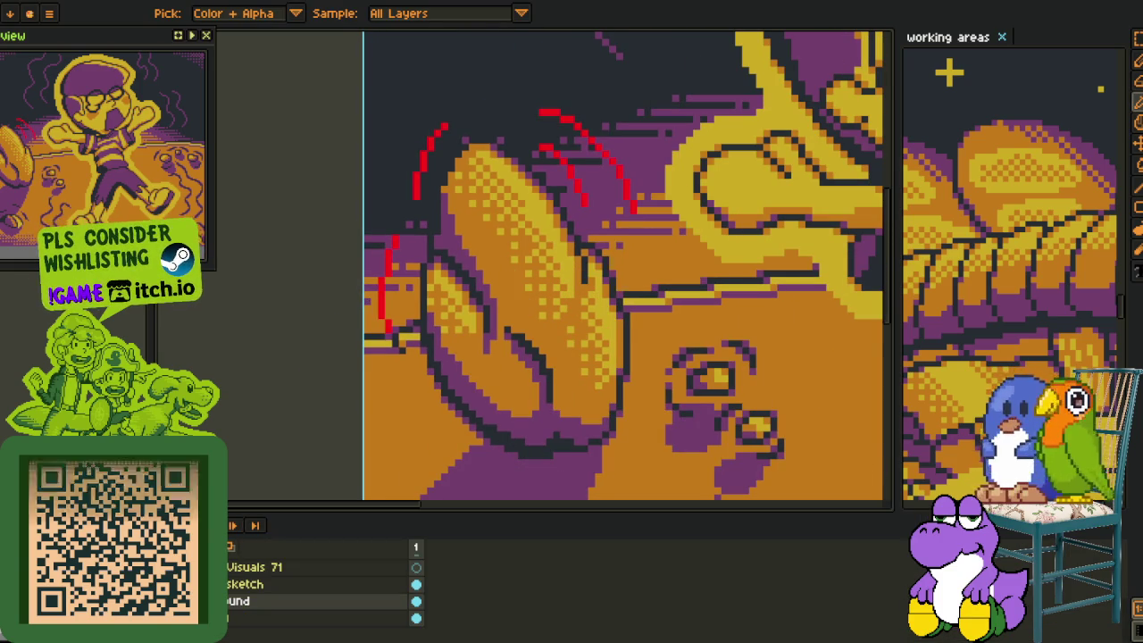
pyautogui.press('Delete')
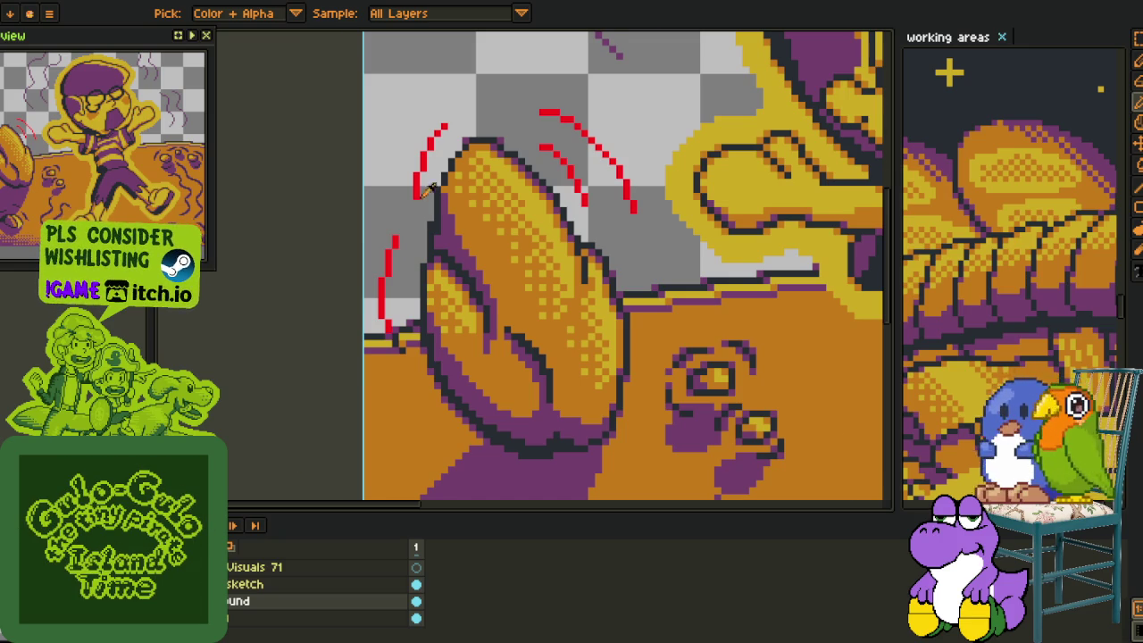
pyautogui.scroll(2, 427, 189)
pyautogui.press('b')
pyautogui.scroll(-2, 595, 111)
pyautogui.press('i')
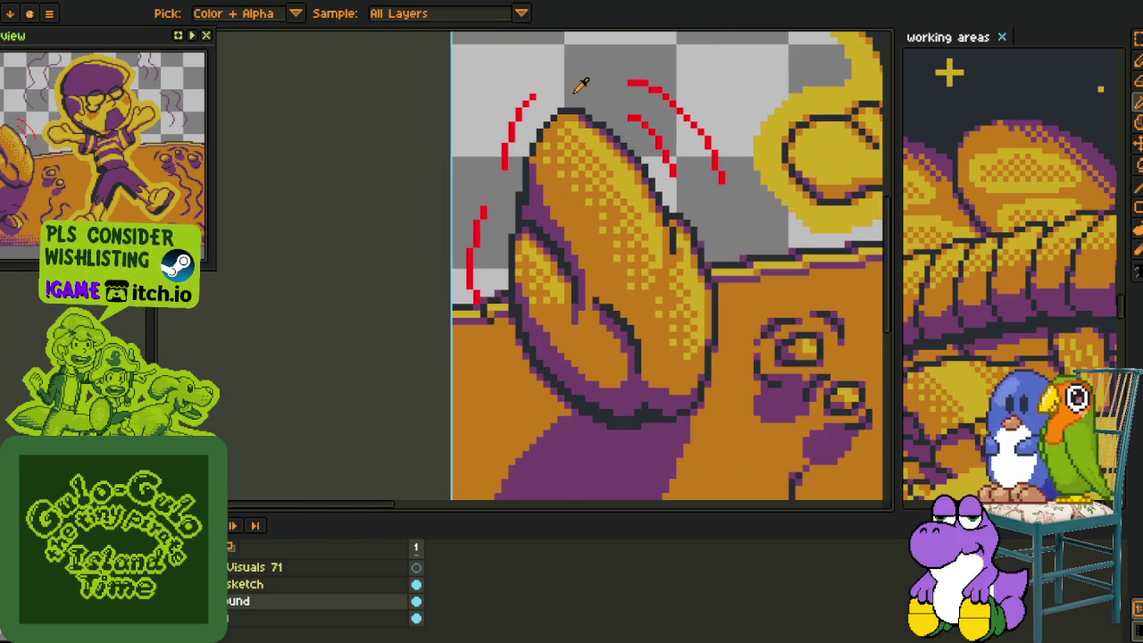
pyautogui.hotkey('ctrl', 'z')
pyautogui.scroll(-1, 358, 345)
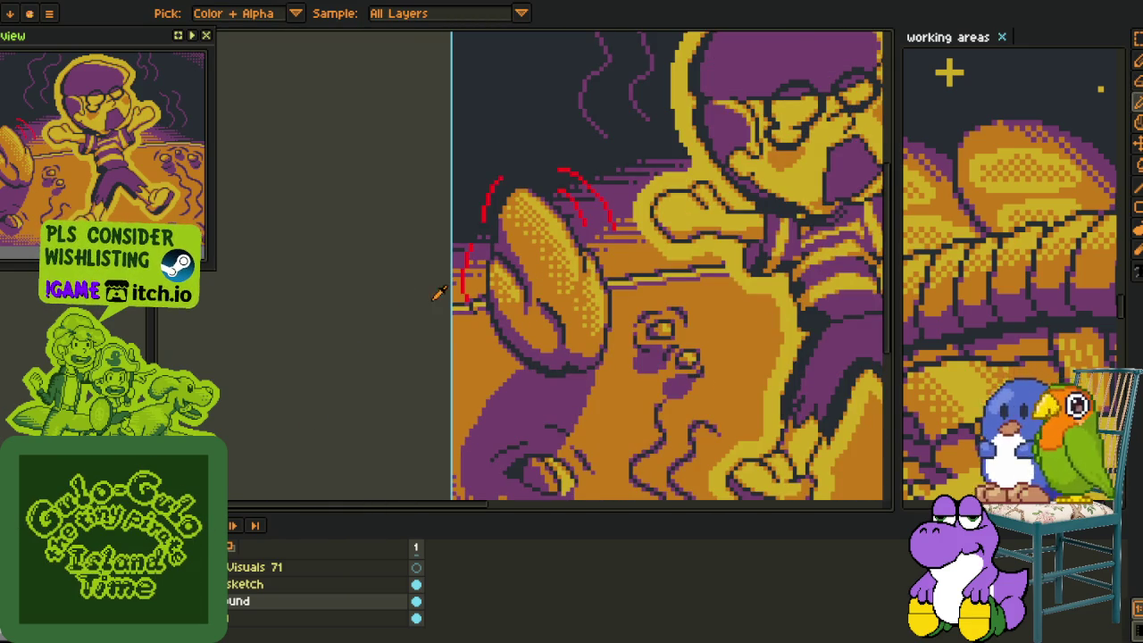
pyautogui.scroll(2, 366, 369)
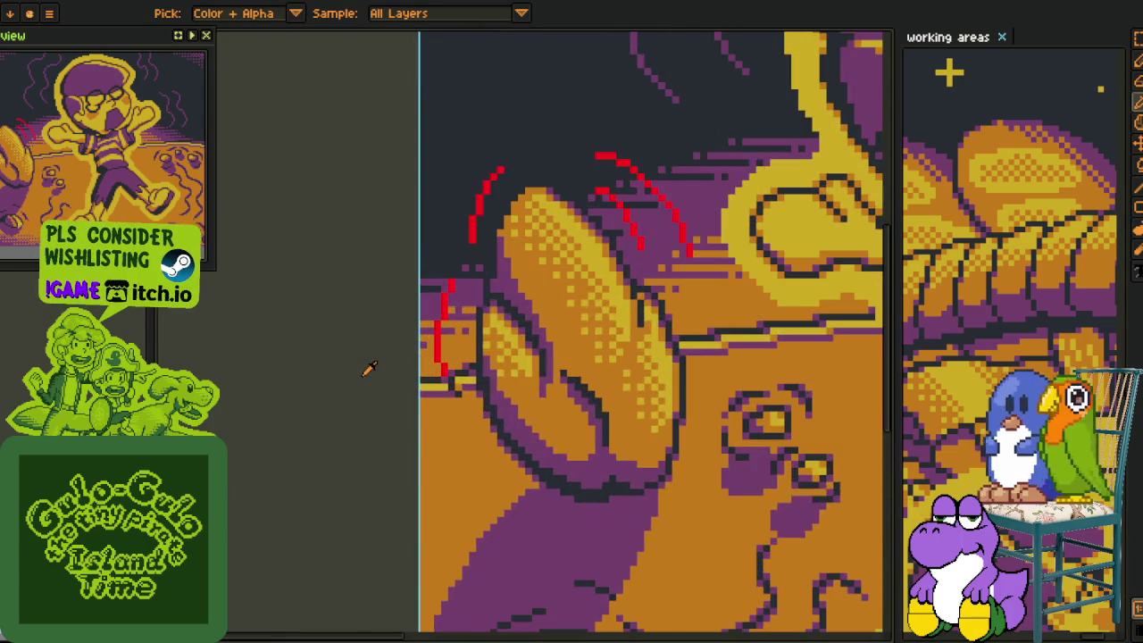
pyautogui.scroll(1, 447, 332)
pyautogui.scroll(1, 447, 333)
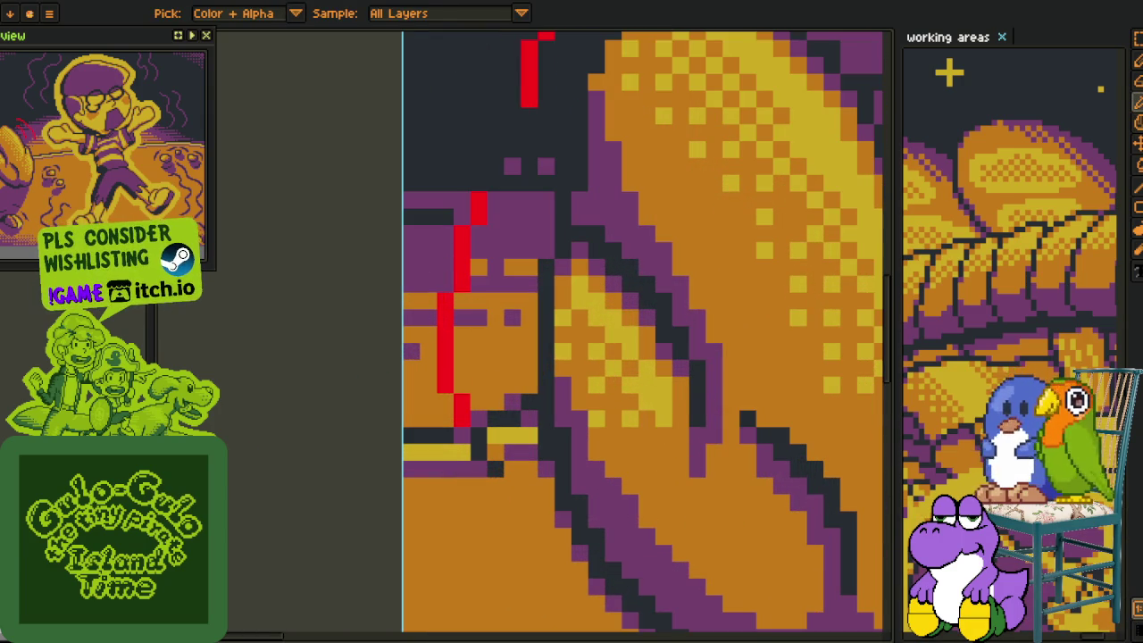
pyautogui.hotkey('shift', 'r')
pyautogui.click(439, 503)
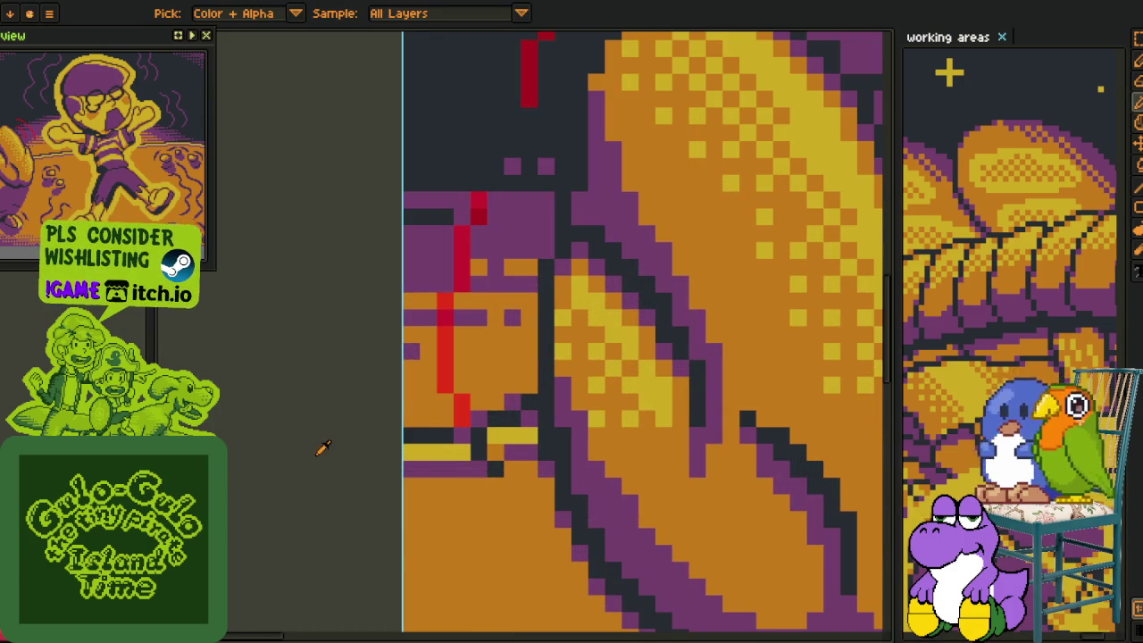
pyautogui.scroll(-2, 297, 420)
pyautogui.scroll(1, 474, 340)
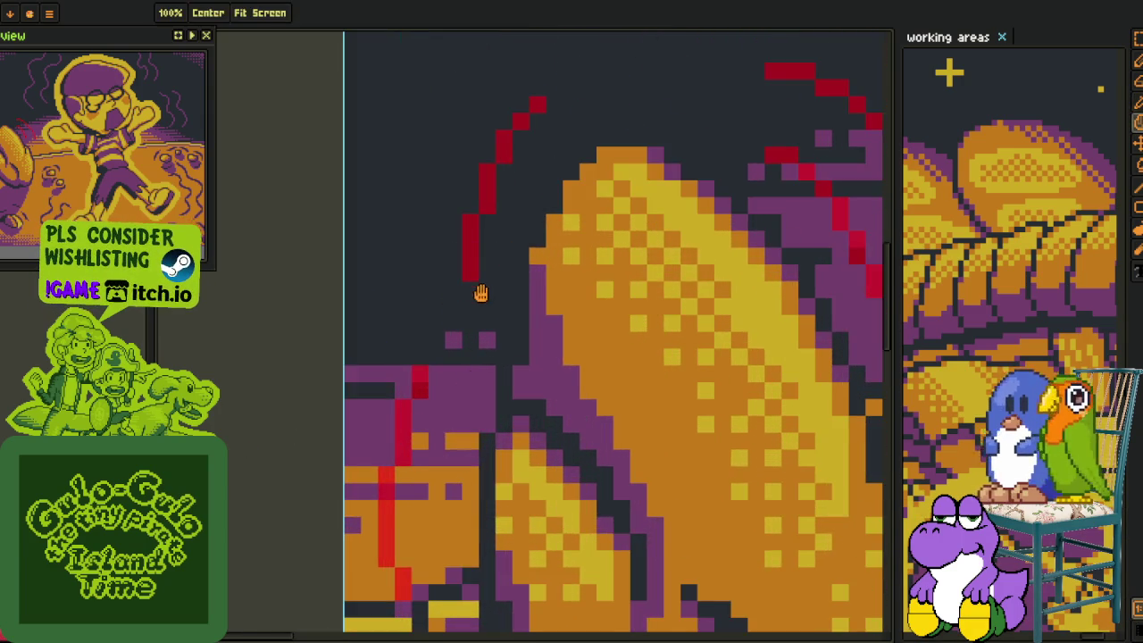
pyautogui.scroll(-1, 477, 294)
pyautogui.press('Tab')
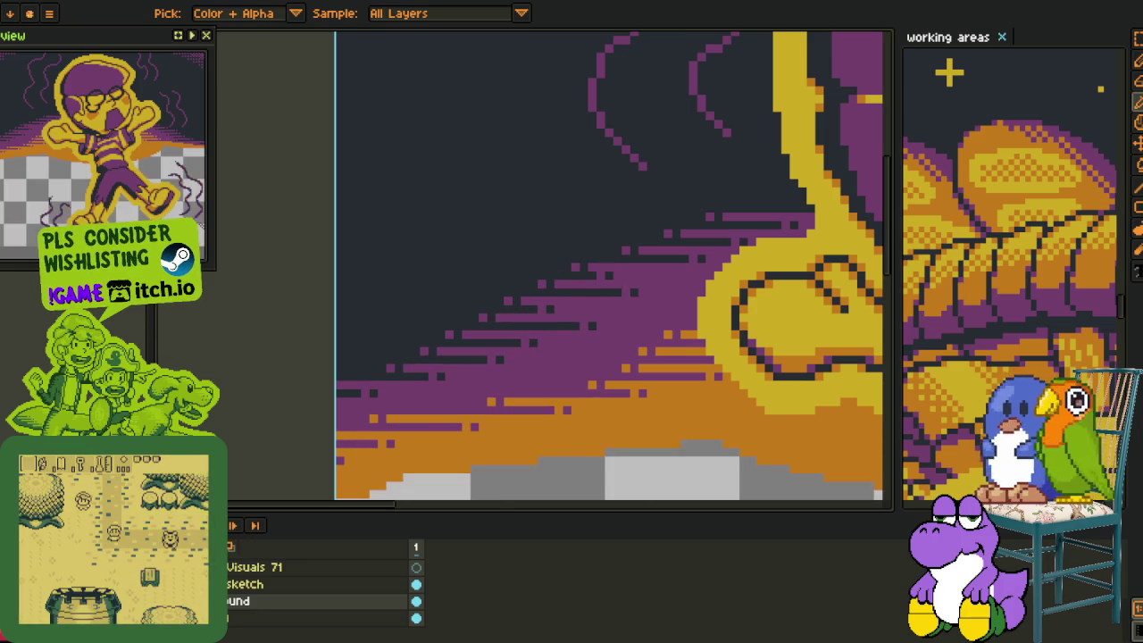
pyautogui.scroll(-2, 339, 482)
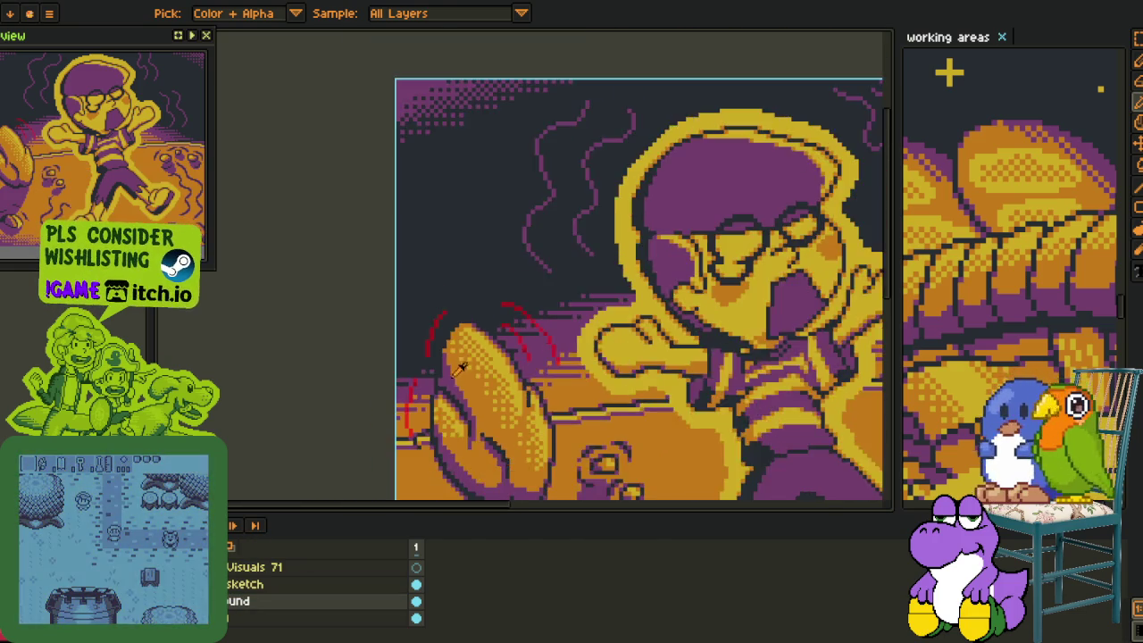
pyautogui.scroll(1, 343, 475)
pyautogui.scroll(1, 343, 475)
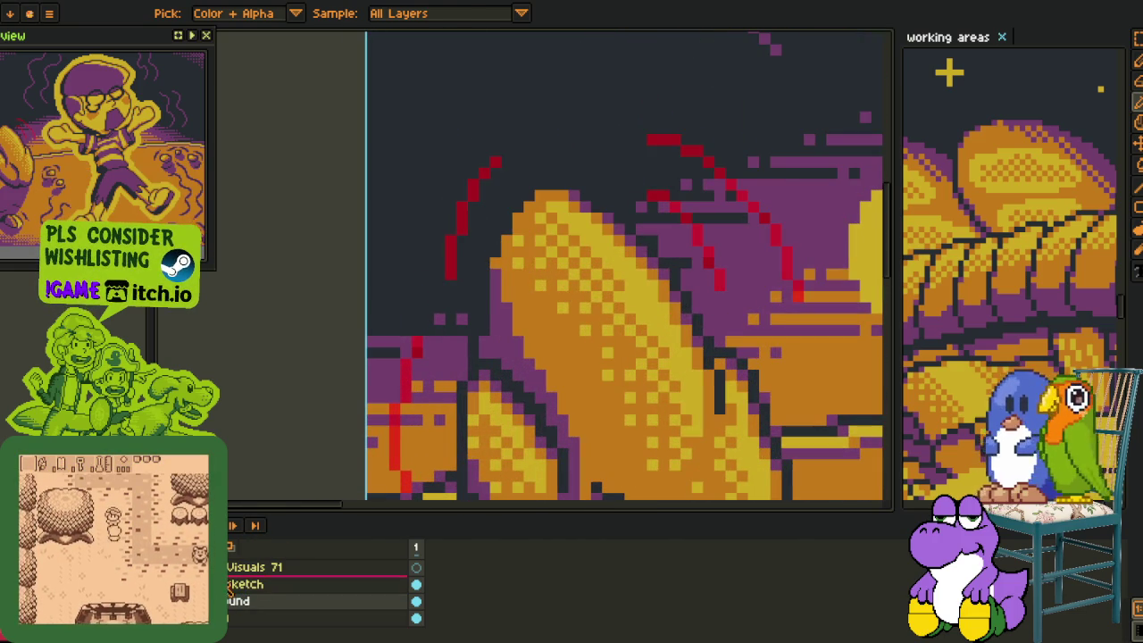
pyautogui.scroll(1, 417, 339)
pyautogui.scroll(1, 455, 303)
pyautogui.press('b')
pyautogui.press('i')
pyautogui.scroll(-3, 342, 447)
pyautogui.scroll(1, 432, 268)
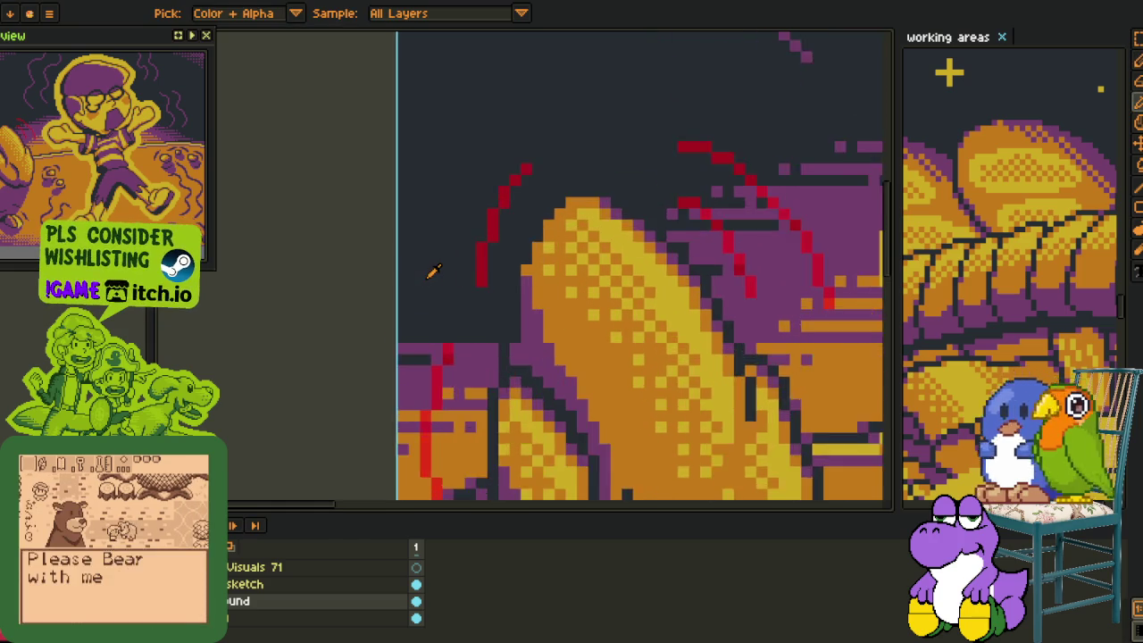
pyautogui.scroll(1, 401, 384)
pyautogui.press('g')
pyautogui.scroll(1, 424, 319)
pyautogui.moveTo(444, 371)
pyautogui.mouseDown()
pyautogui.moveTo(439, 327)
pyautogui.moveTo(506, 160)
pyautogui.mouseUp()
# Paint the diagonal red motion streak purple.
pyautogui.scroll(-2, 535, 140)
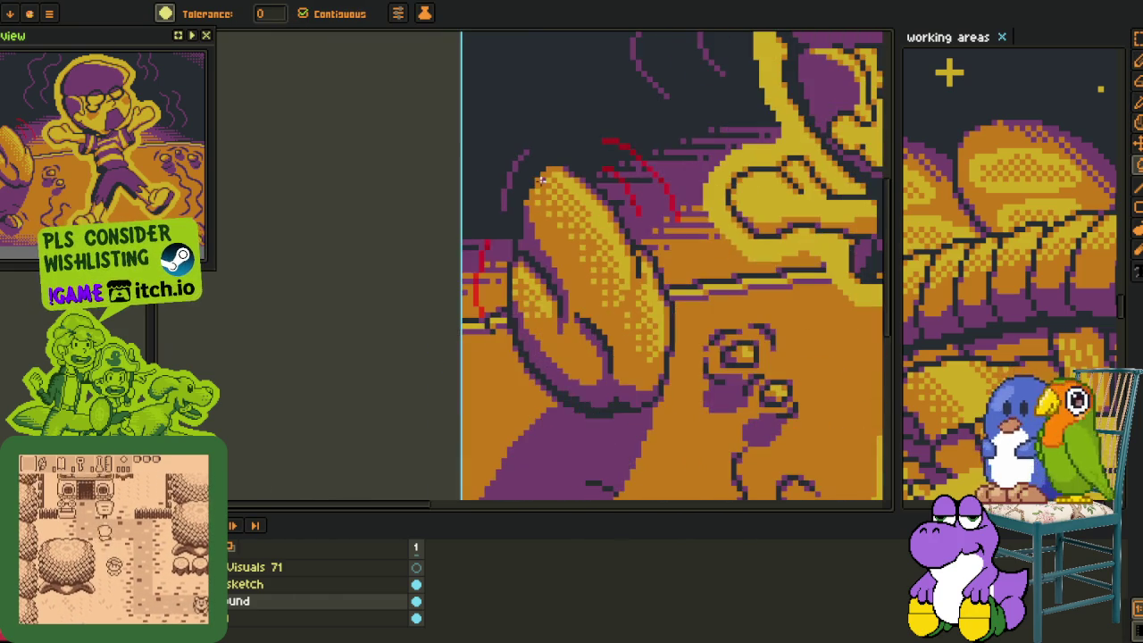
pyautogui.scroll(1, 618, 163)
pyautogui.scroll(1, 462, 212)
pyautogui.moveTo(463, 211); pyautogui.dragTo(538, 253)
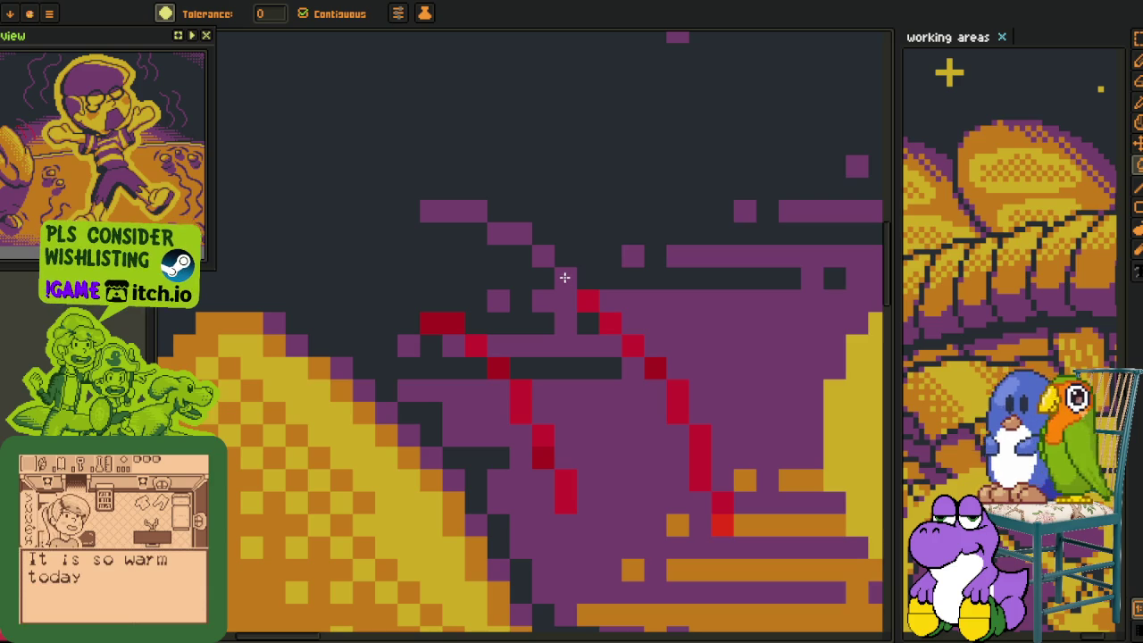
pyautogui.scroll(-1, 565, 277)
pyautogui.scroll(3, 537, 305)
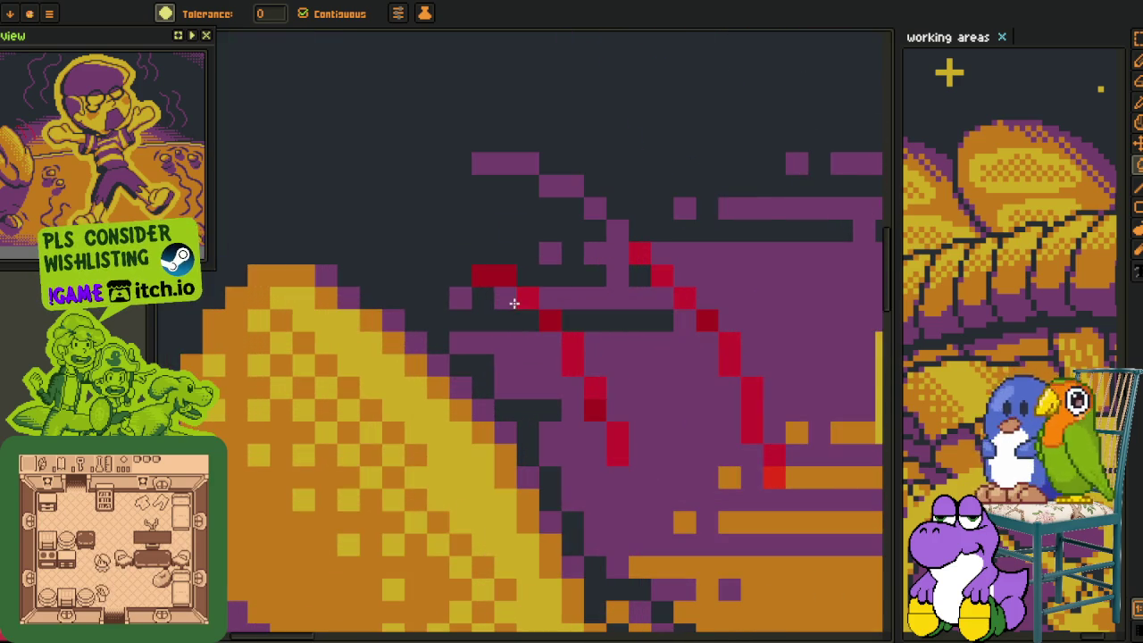
pyautogui.scroll(-3, 501, 280)
pyautogui.scroll(-1, 360, 403)
# Fill five red streak pixels with orange using the Paint Bucket.
pyautogui.press('i')
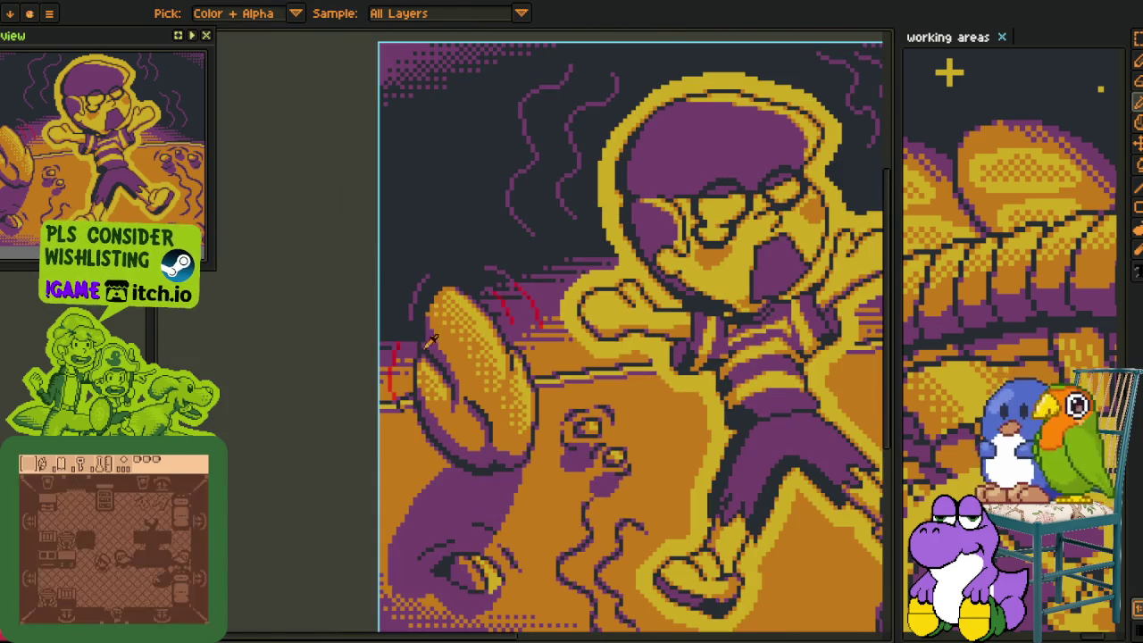
pyautogui.scroll(2, 431, 340)
pyautogui.scroll(2, 538, 301)
pyautogui.scroll(1, 616, 443)
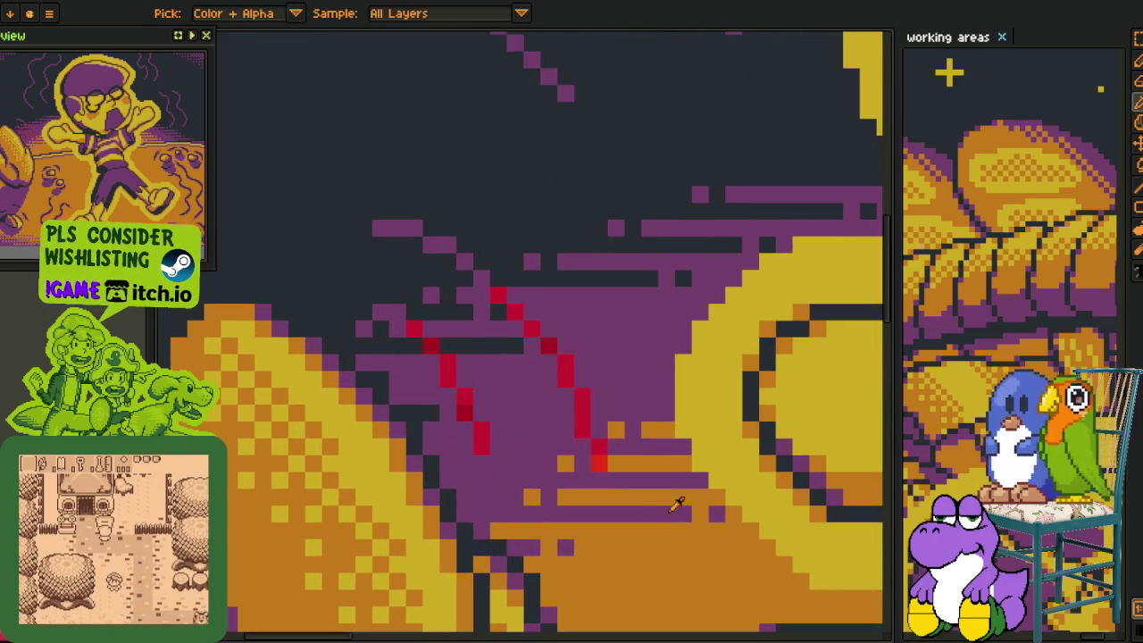
pyautogui.press('g')
pyautogui.scroll(1, 491, 296)
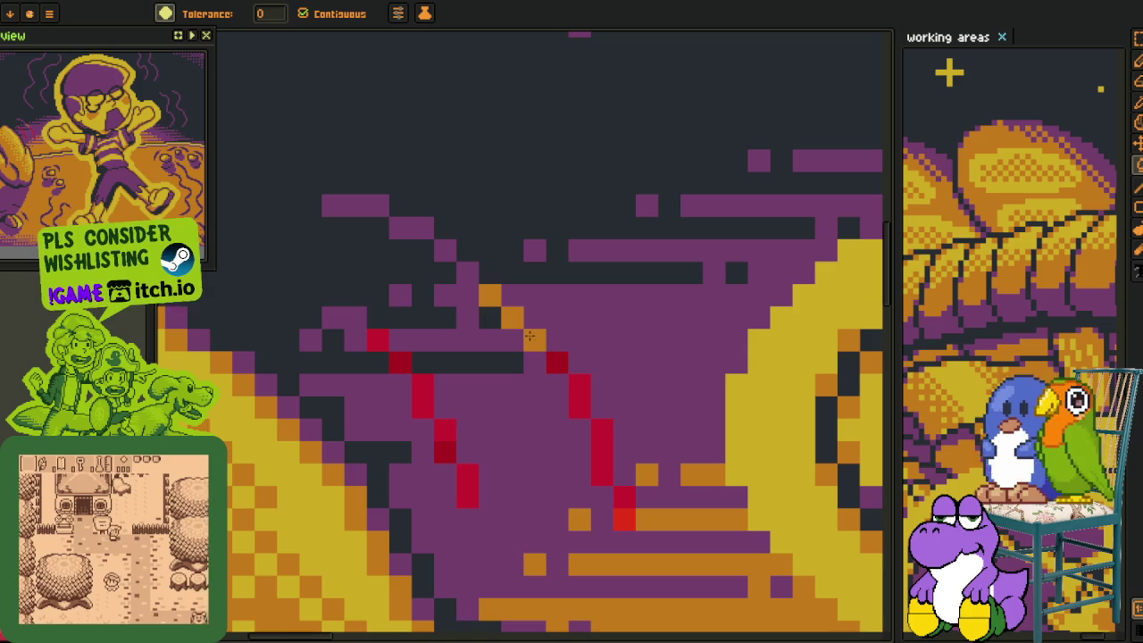
pyautogui.click(399, 362)
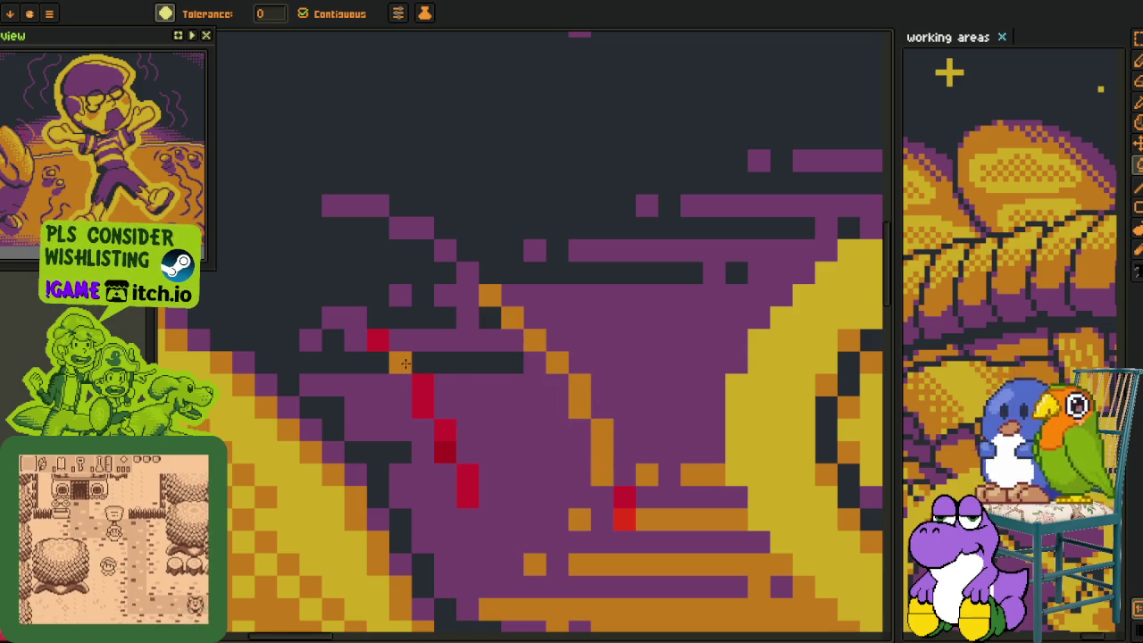
pyautogui.click(377, 340)
pyautogui.click(421, 403)
pyautogui.click(421, 384)
pyautogui.click(444, 428)
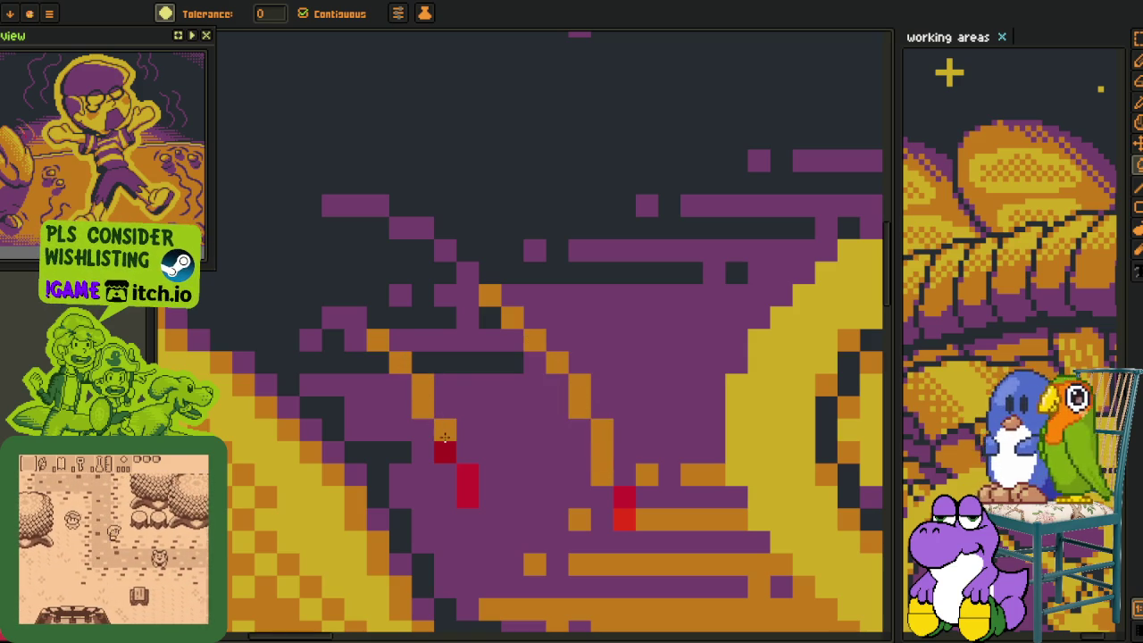
# Fill two more red pixels further along the streaks with orange.
pyautogui.press('h')
pyautogui.scroll(-3, 536, 339)
pyautogui.moveTo(503, 301); pyautogui.dragTo(592, 301)
pyautogui.press('g')
pyautogui.scroll(3, 321, 362)
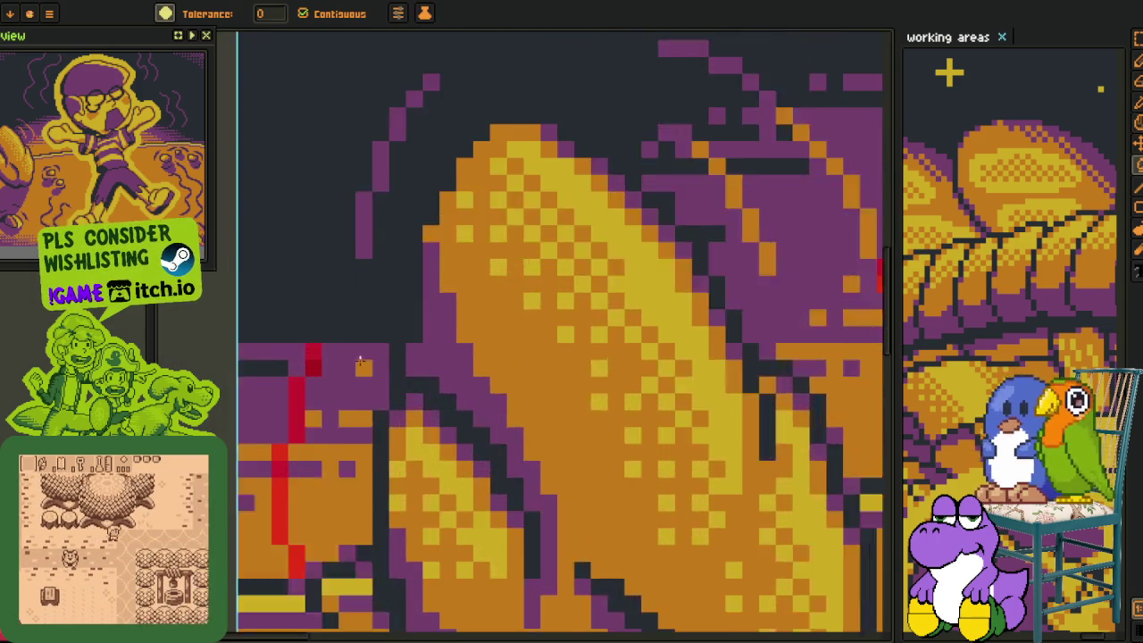
pyautogui.scroll(1, 304, 361)
pyautogui.click(275, 393)
pyautogui.click(275, 447)
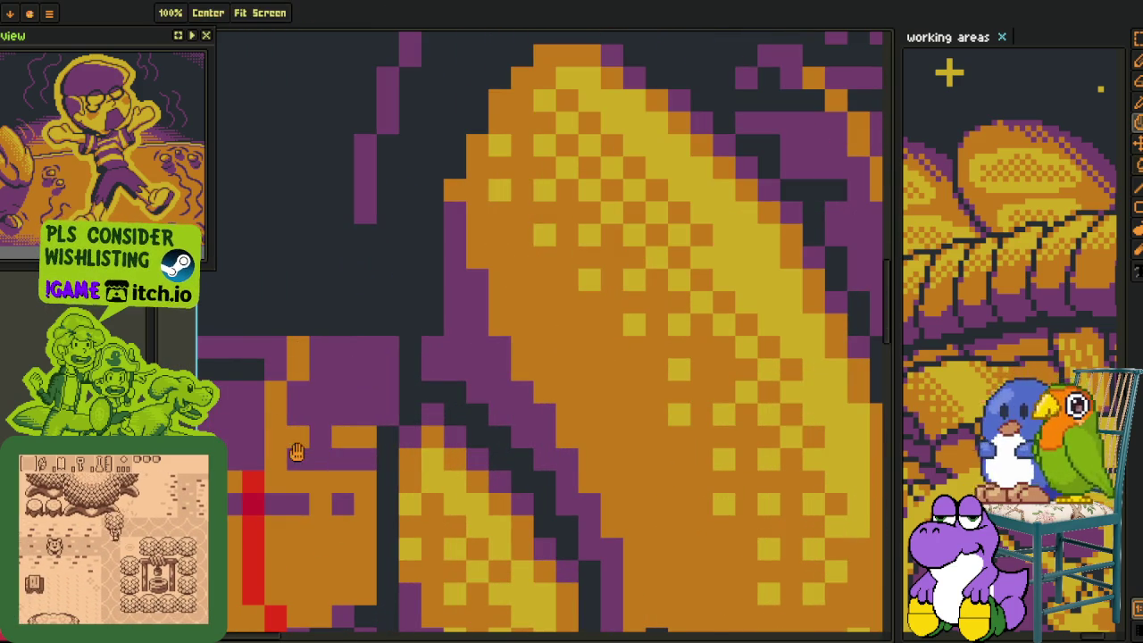
# Sample yellow from the artwork and fill the red pixels in the left column yellow.
pyautogui.moveTo(272, 420); pyautogui.dragTo(312, 282)
pyautogui.keyDown('alt'); pyautogui.click(491, 346); pyautogui.keyUp('alt')
pyautogui.click(295, 367)
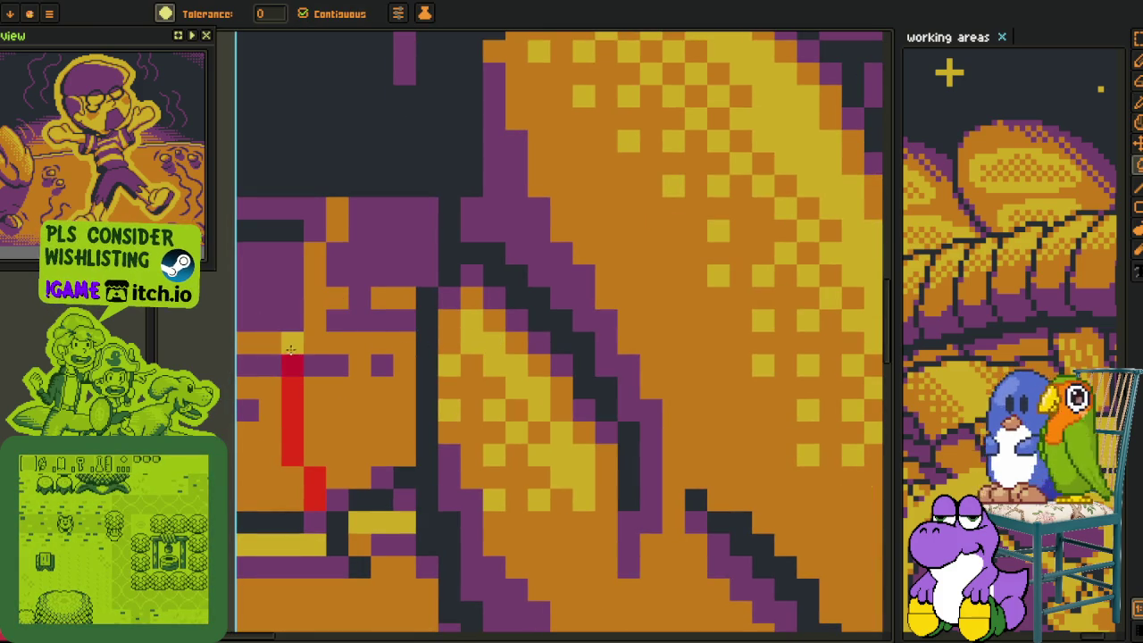
pyautogui.click(292, 389)
pyautogui.click(292, 444)
# Zoom out and shift the whole artwork toward the centre of the view.
pyautogui.scroll(-3, 307, 476)
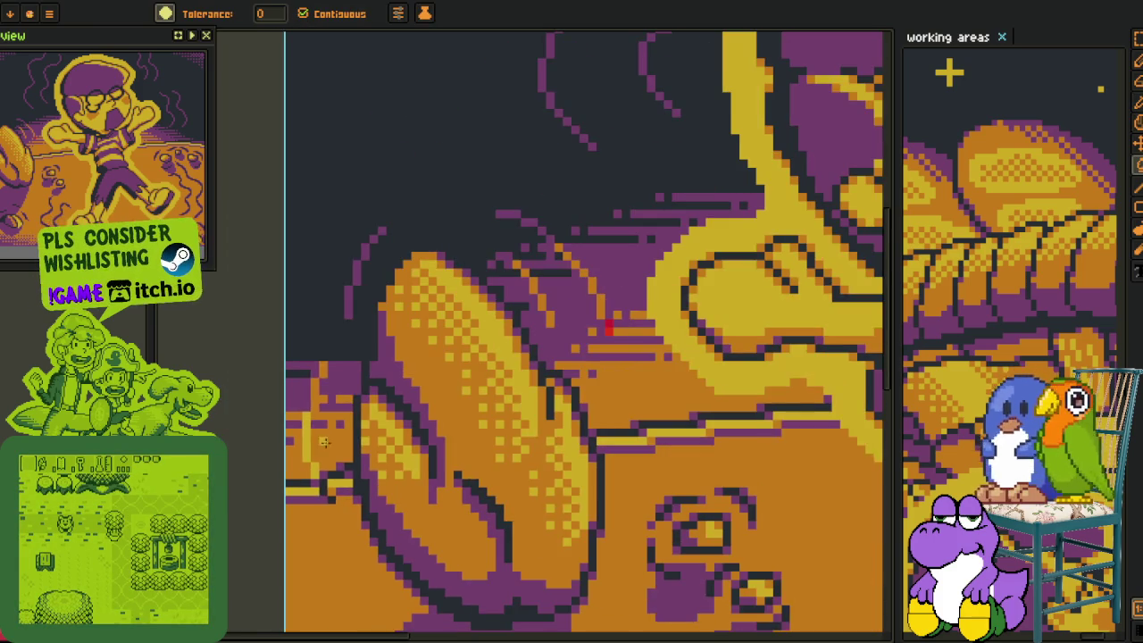
pyautogui.scroll(3, 592, 273)
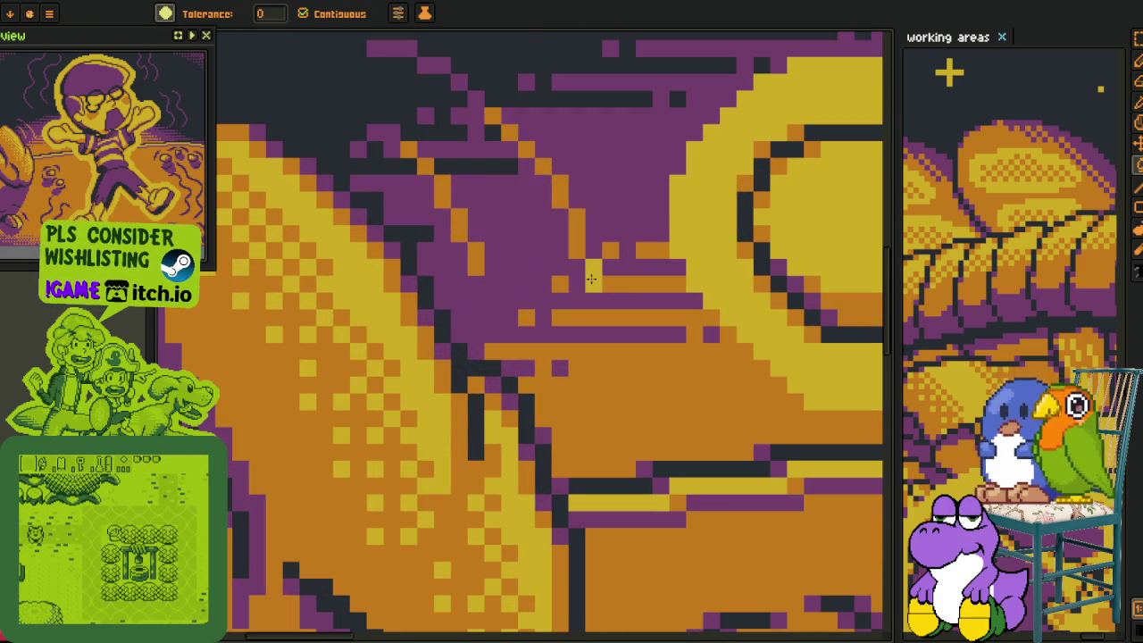
pyautogui.scroll(-5, 592, 272)
pyautogui.press('space')
pyautogui.moveTo(601, 335); pyautogui.dragTo(453, 374)
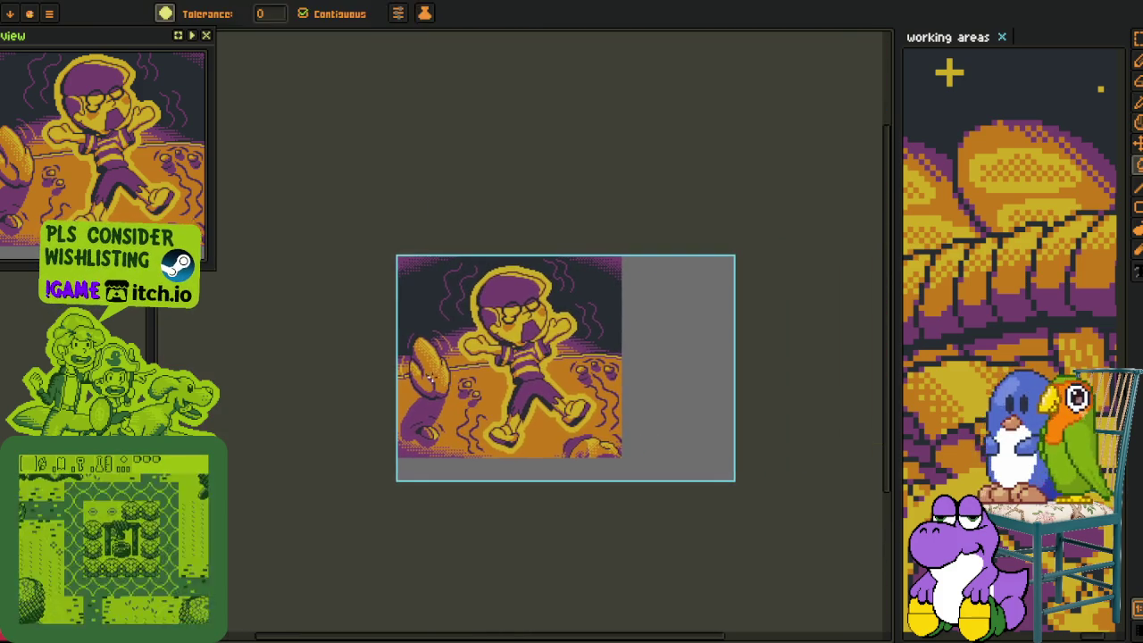
# Zoom and pan around the boy-and-claw illustration to look it over.
pyautogui.press('alt')
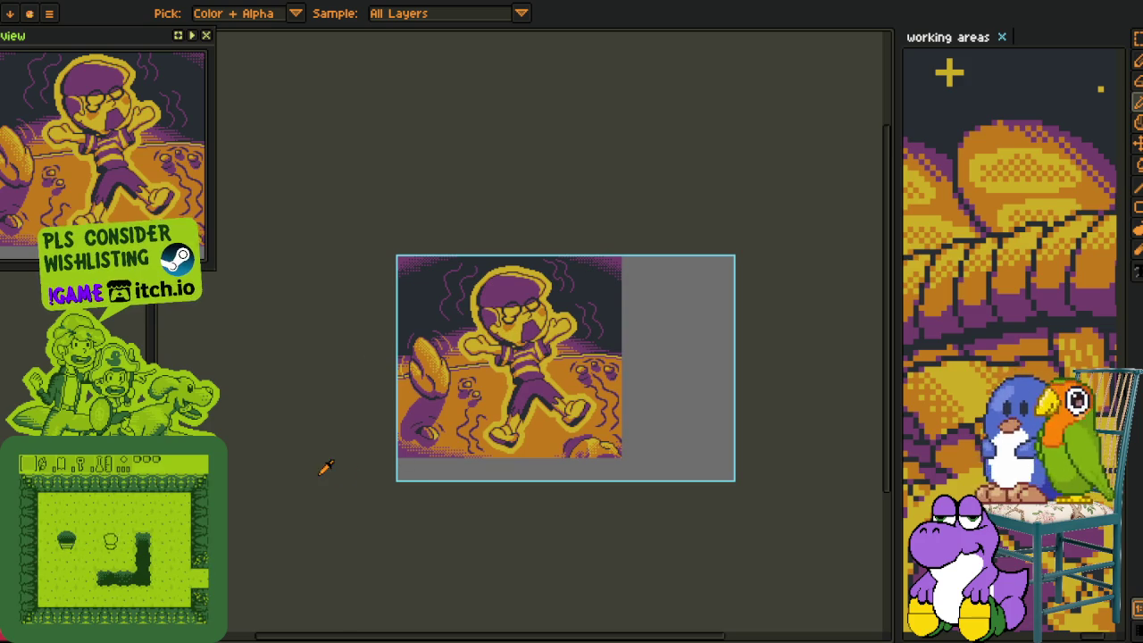
pyautogui.scroll(2, 336, 453)
pyautogui.scroll(1, 362, 402)
pyautogui.scroll(1, 357, 393)
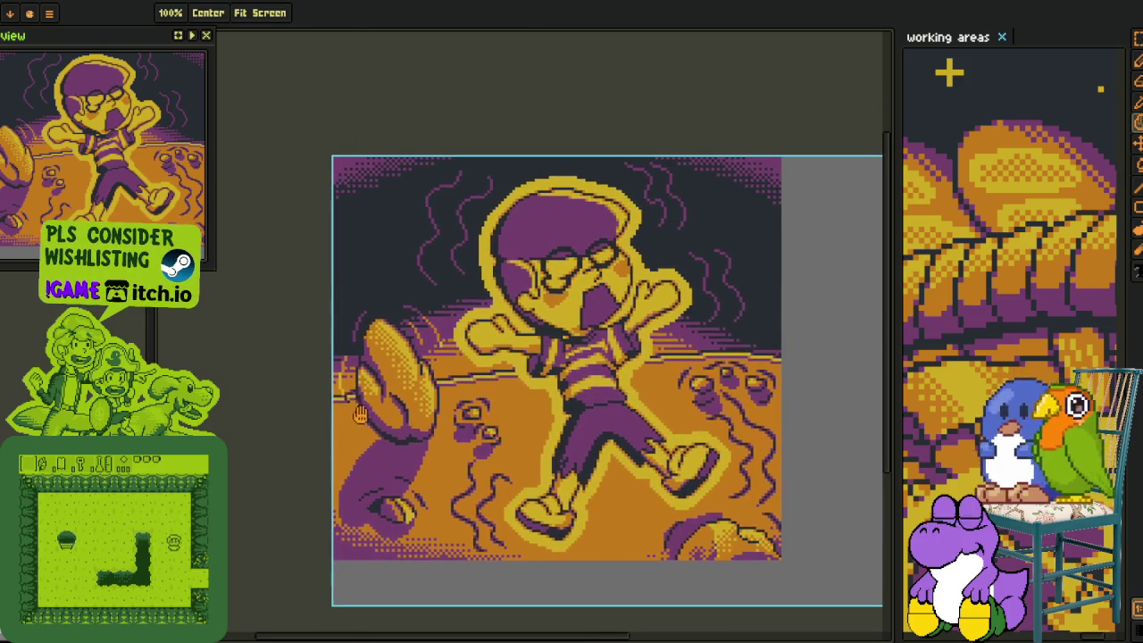
pyautogui.scroll(3, 351, 373)
pyautogui.scroll(3, 350, 373)
pyautogui.scroll(2, 357, 319)
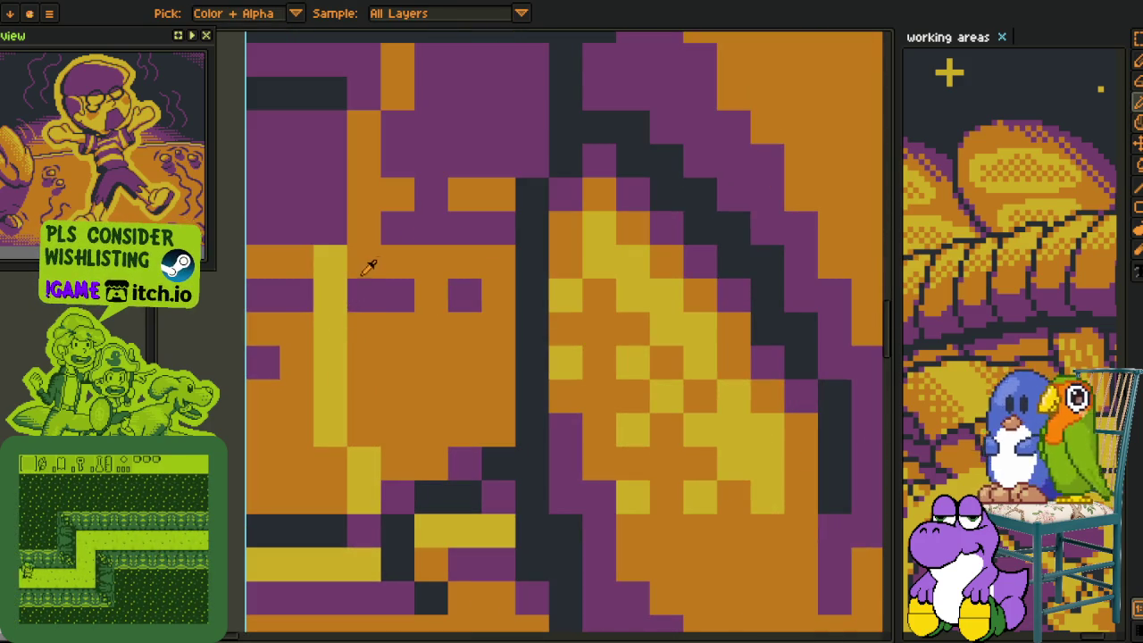
pyautogui.scroll(-3, 340, 288)
pyautogui.scroll(-2, 420, 312)
pyautogui.scroll(-2, 483, 340)
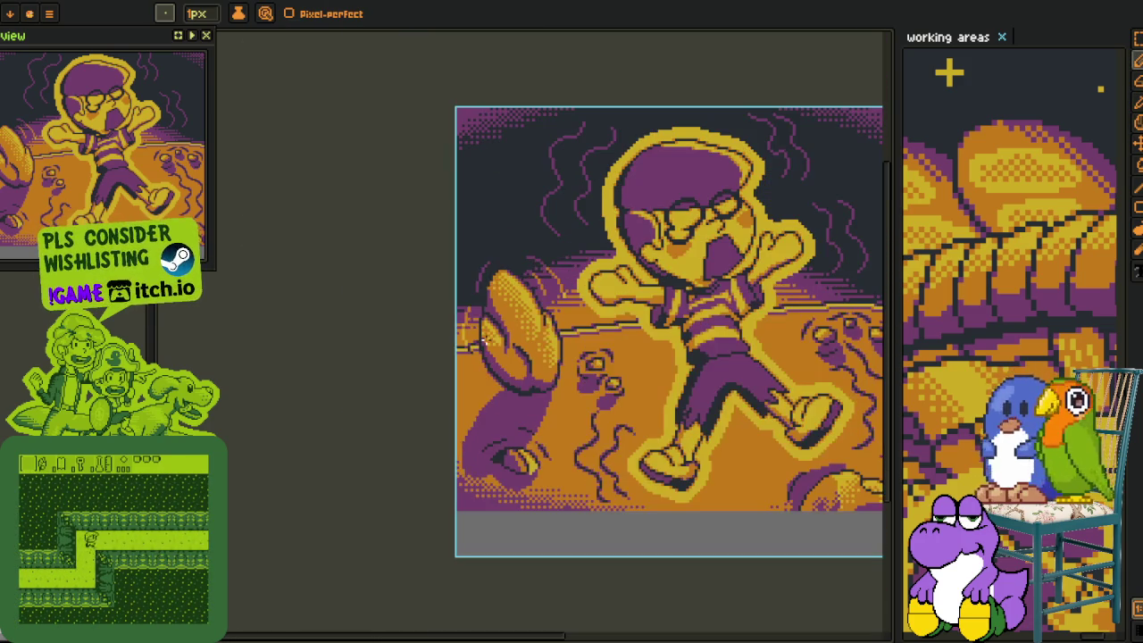
pyautogui.scroll(1, 501, 332)
pyautogui.scroll(2, 509, 332)
pyautogui.scroll(2, 516, 333)
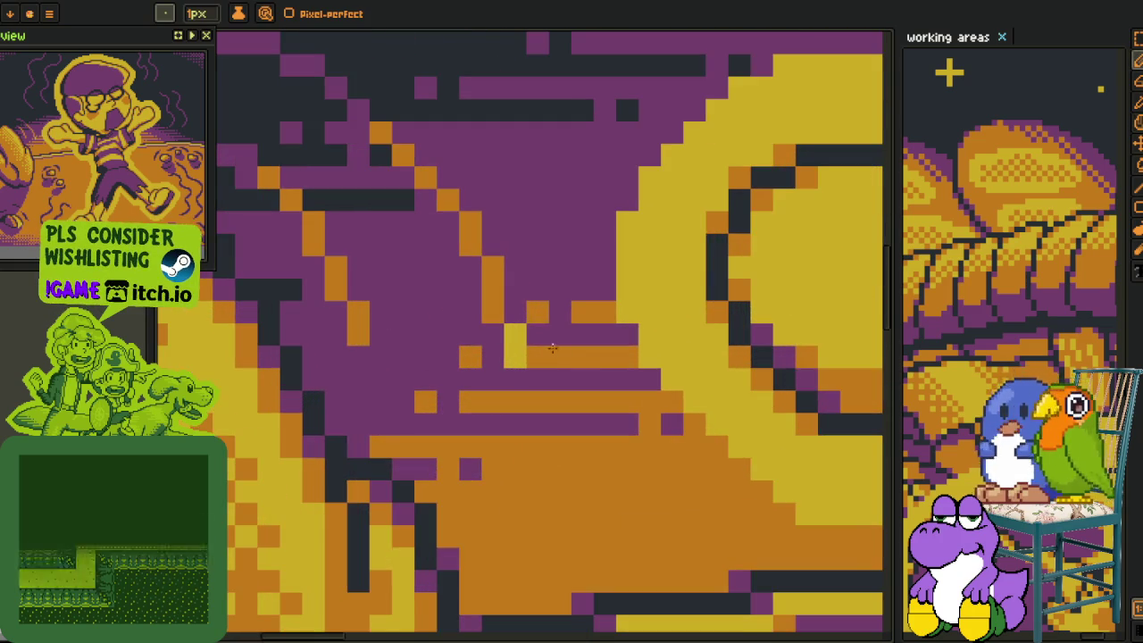
pyautogui.scroll(-2, 519, 333)
pyautogui.scroll(-2, 520, 333)
pyautogui.scroll(-2, 520, 333)
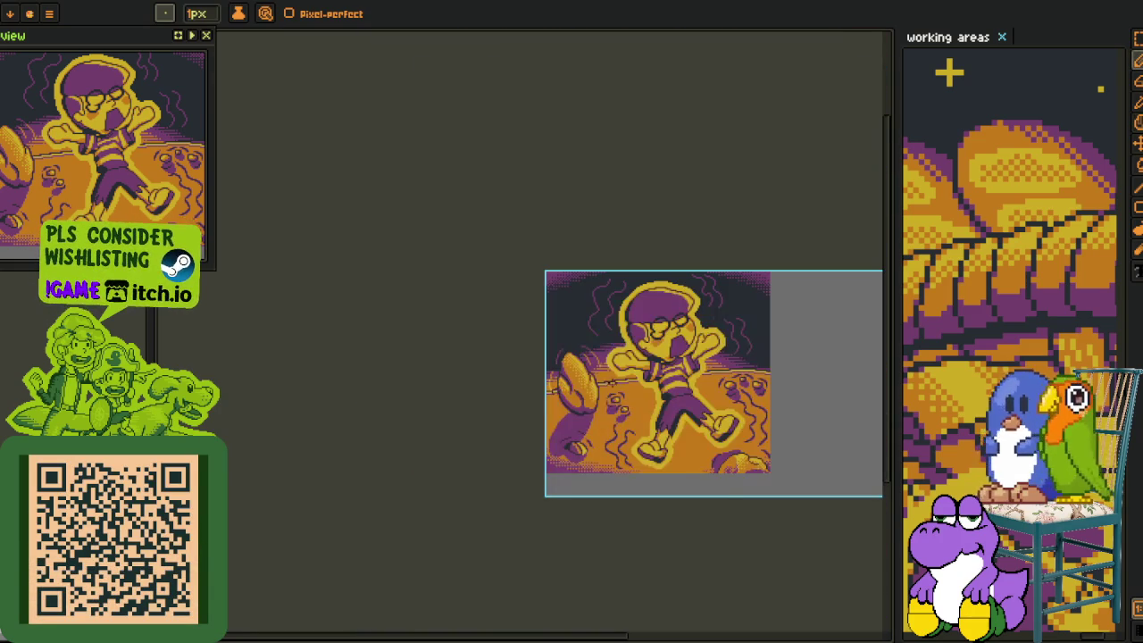
pyautogui.scroll(1, 611, 381)
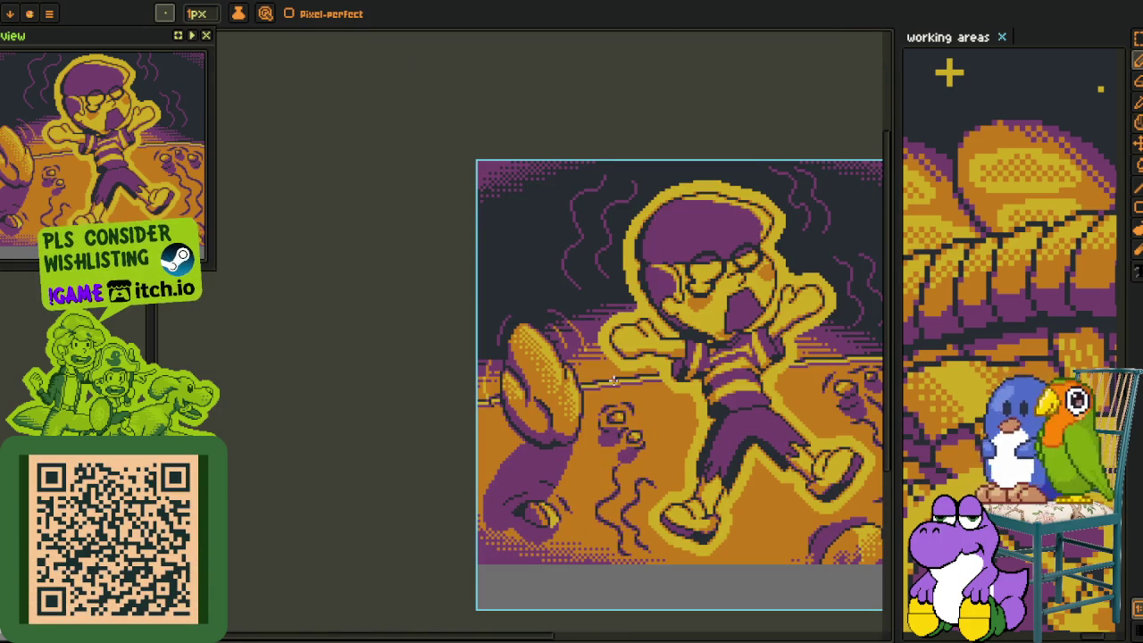
pyautogui.moveTo(615, 380); pyautogui.dragTo(520, 409)
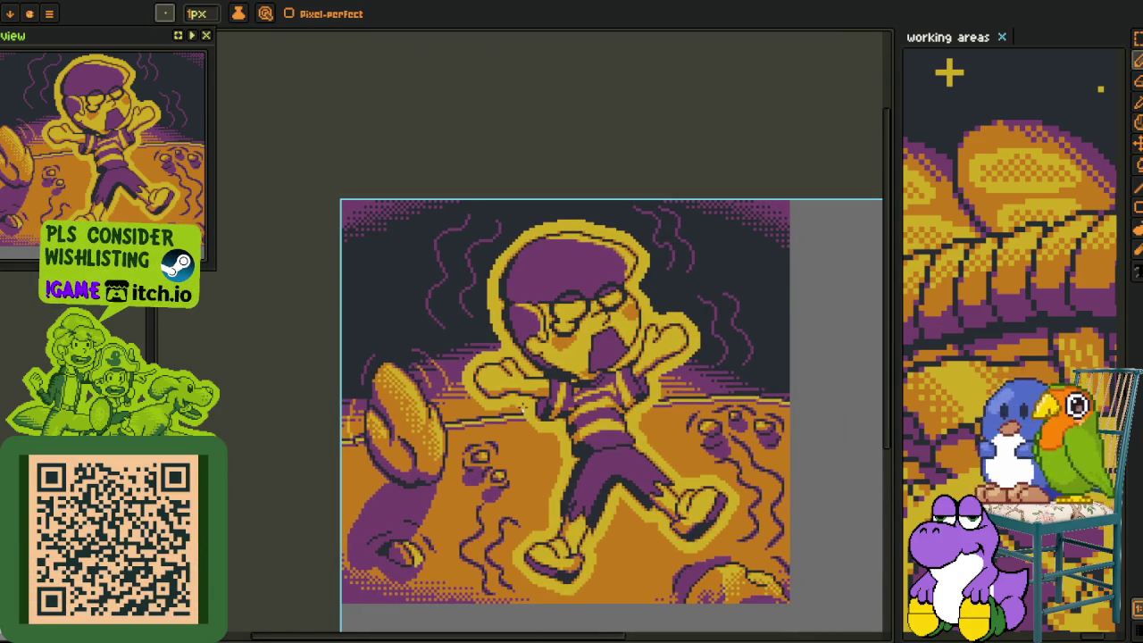
pyautogui.scroll(-1, 523, 409)
pyautogui.scroll(1, 524, 409)
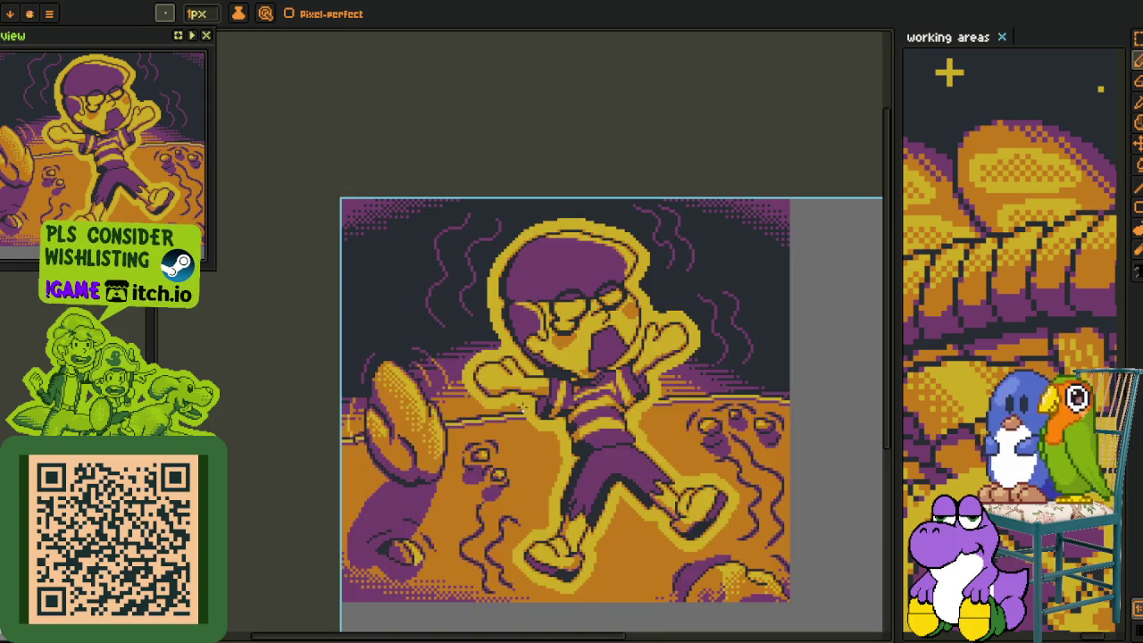
# Show the layer timeline and recentre the illustration in the view.
pyautogui.press('alt')
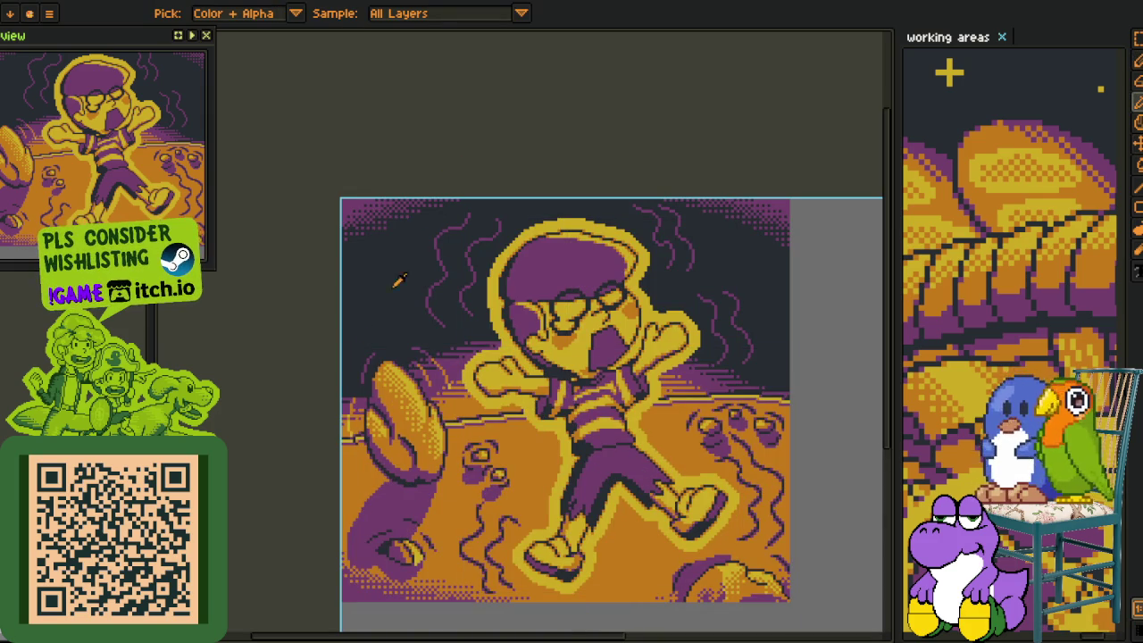
pyautogui.scroll(1, 397, 281)
pyautogui.scroll(-1, 397, 281)
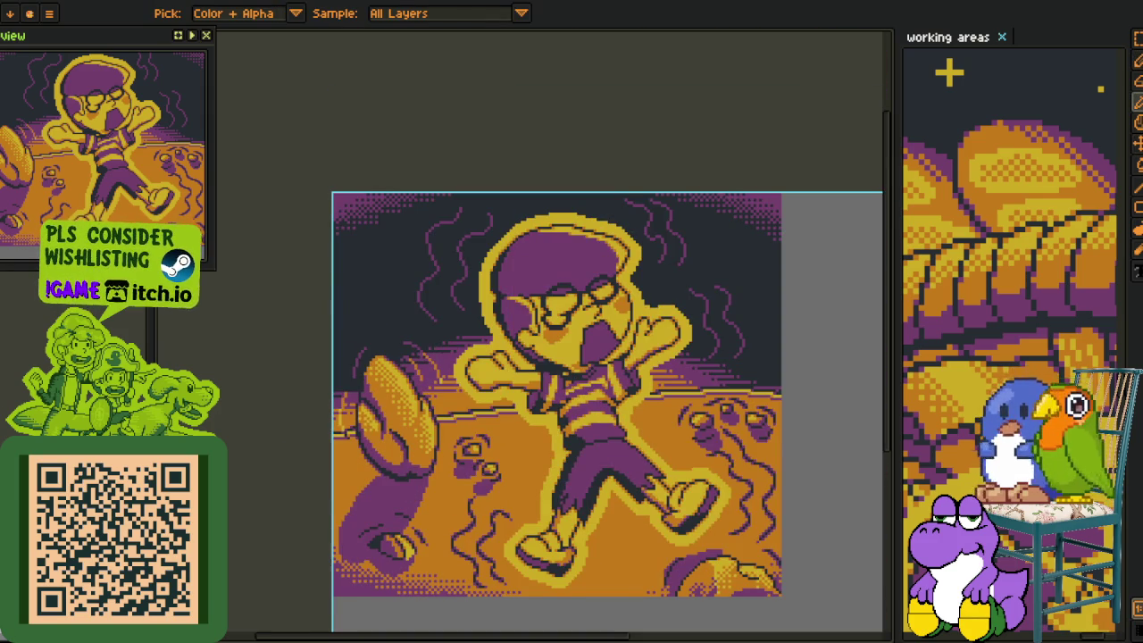
pyautogui.press('Tab')
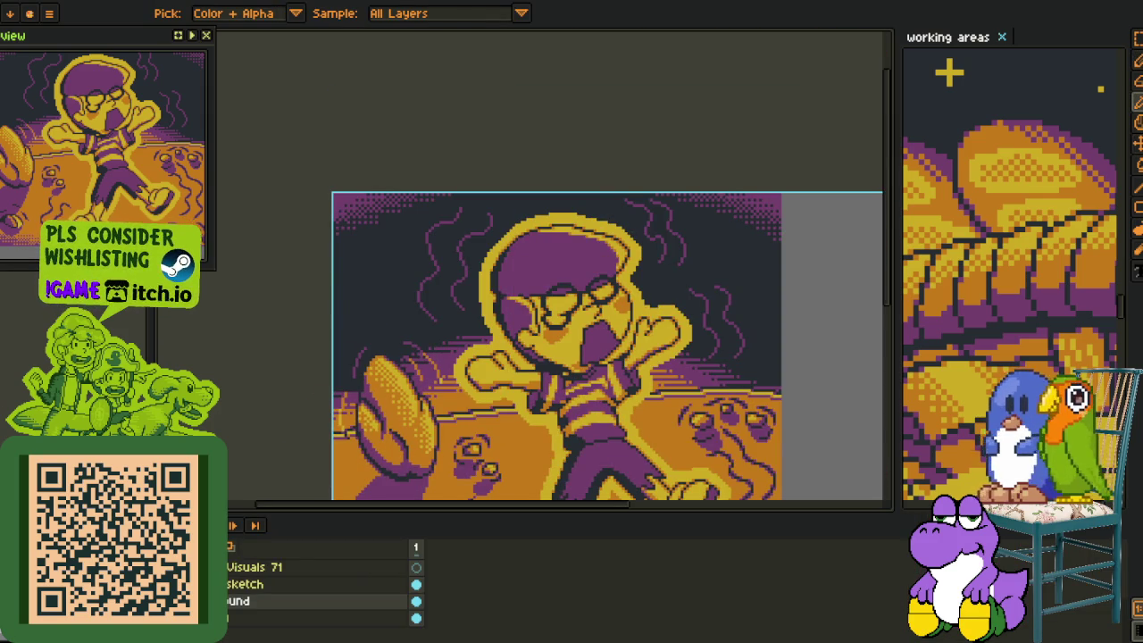
pyautogui.moveTo(623, 393)
pyautogui.mouseDown()
pyautogui.moveTo(618, 306)
pyautogui.moveTo(590, 291)
pyautogui.mouseUp()
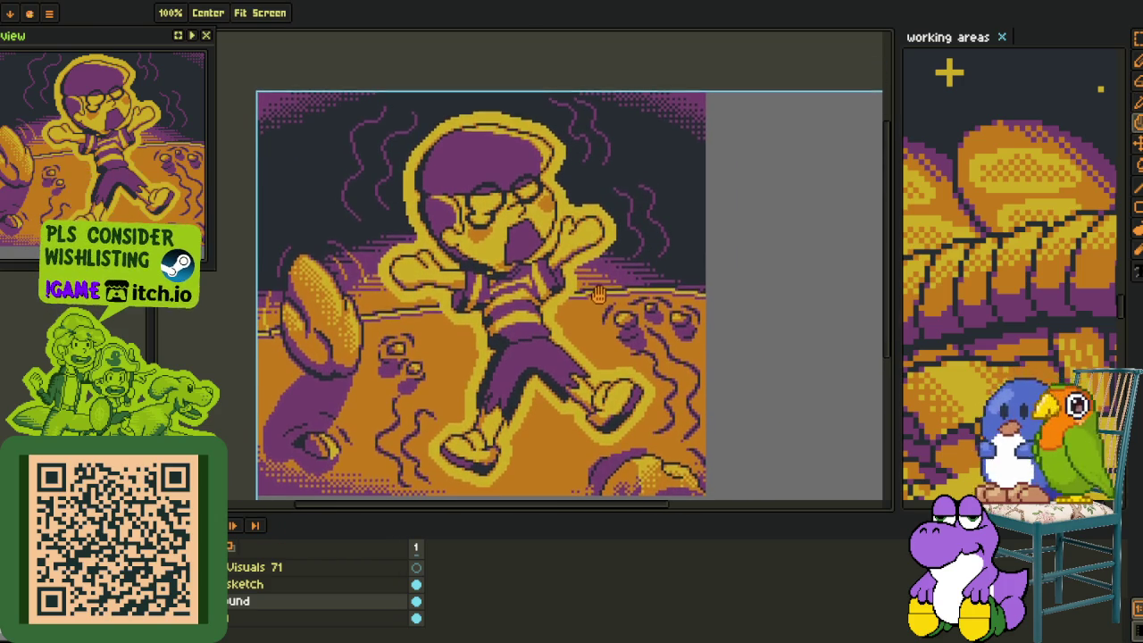
# Add a new empty layer, Layer 1, from the layer list's context menu.
pyautogui.rightClick(231, 611)
pyautogui.moveTo(259, 555)
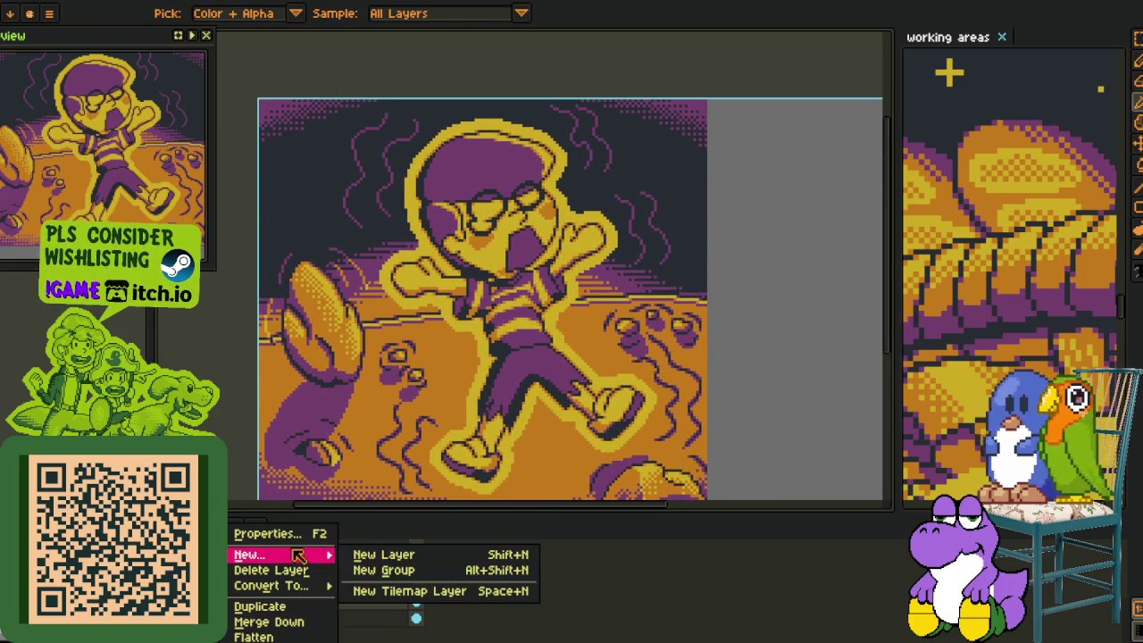
pyautogui.click(384, 551)
pyautogui.moveTo(561, 304); pyautogui.dragTo(373, 360)
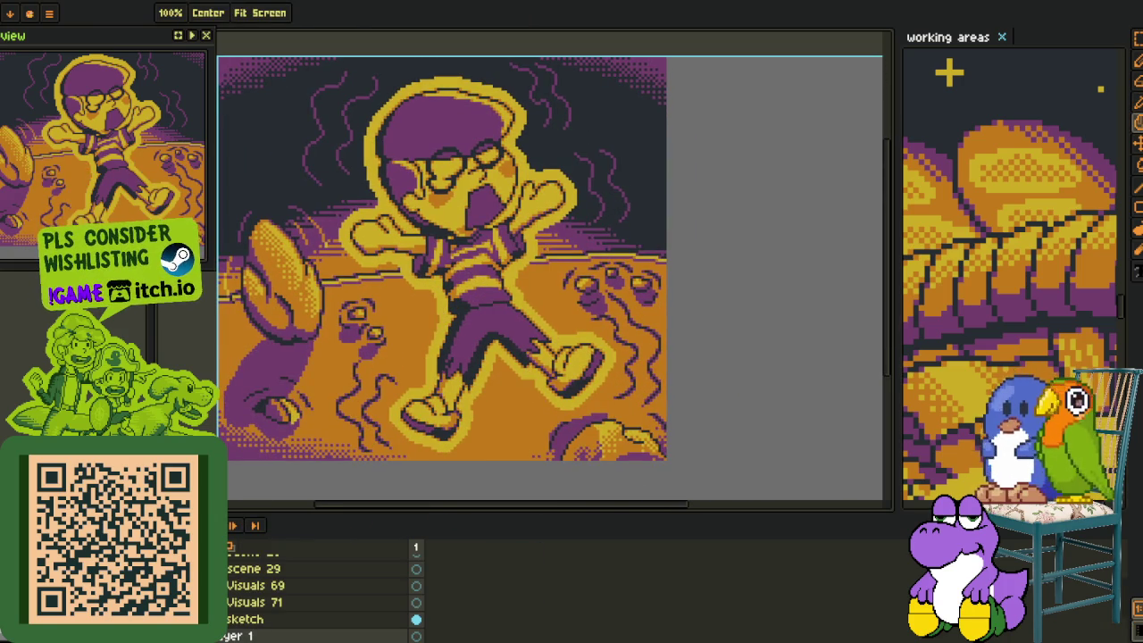
pyautogui.scroll(2, 396, 201)
pyautogui.scroll(2, 396, 201)
pyautogui.scroll(1, 396, 201)
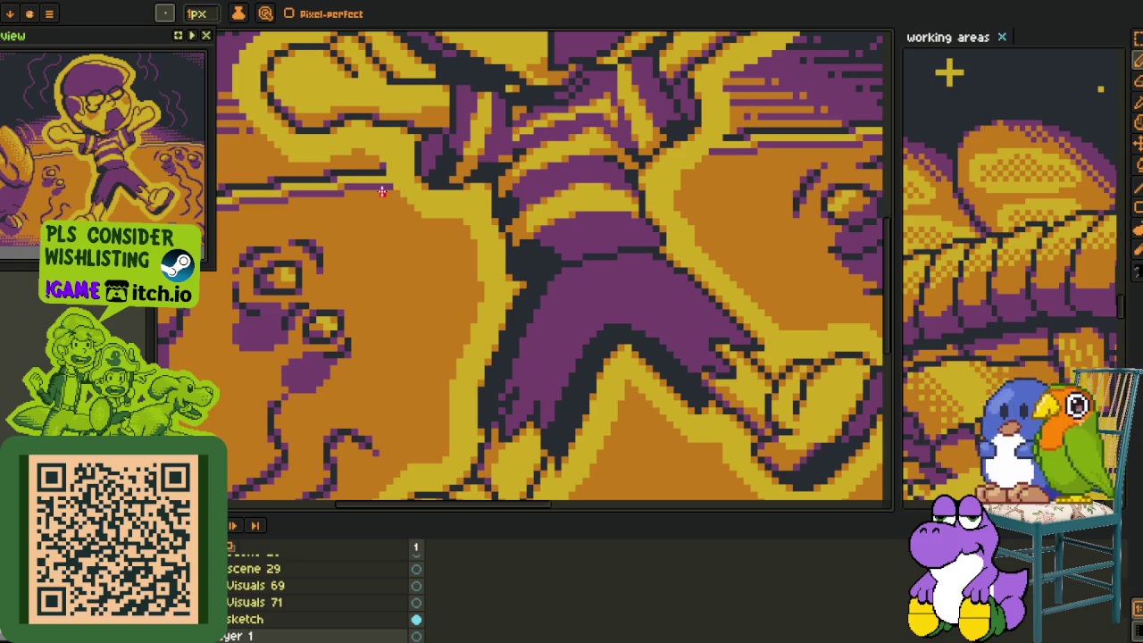
pyautogui.scroll(-2, 354, 193)
pyautogui.scroll(-1, 359, 197)
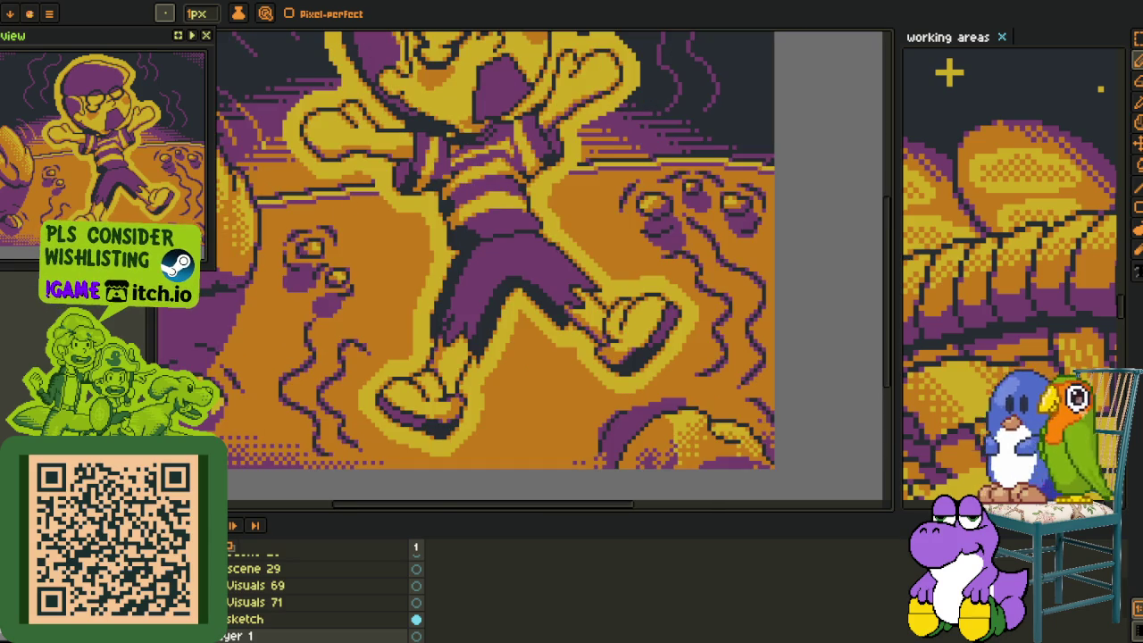
pyautogui.scroll(1, 295, 594)
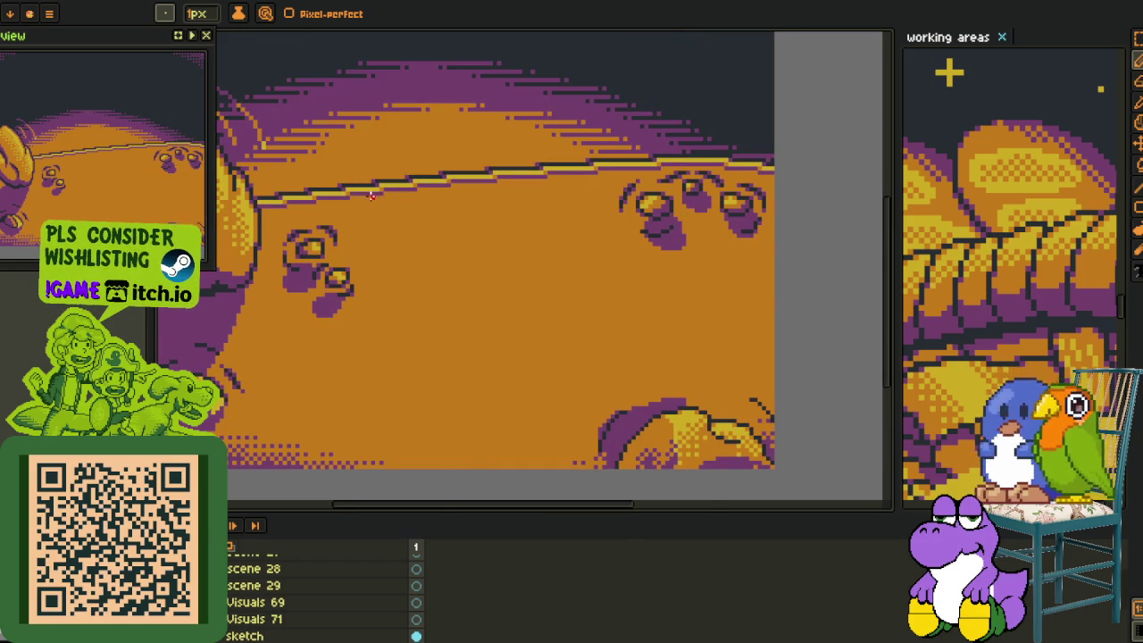
# Sketch a red V-shaped wedge outline on the ground and shift its right side to close it.
pyautogui.moveTo(458, 382); pyautogui.dragTo(461, 404)
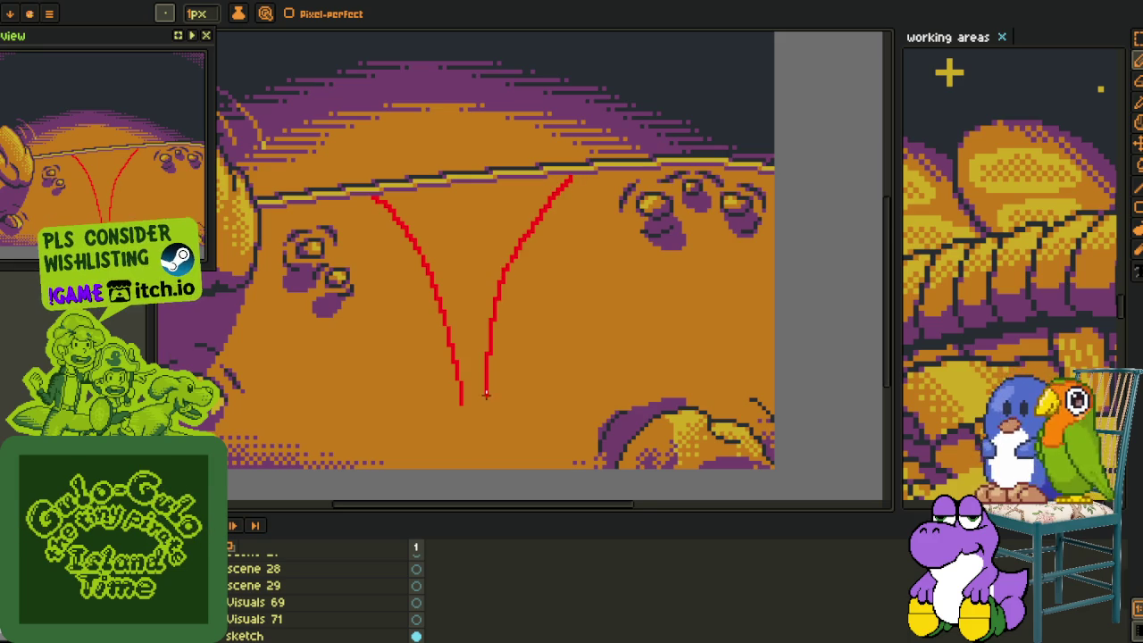
pyautogui.scroll(1, 486, 394)
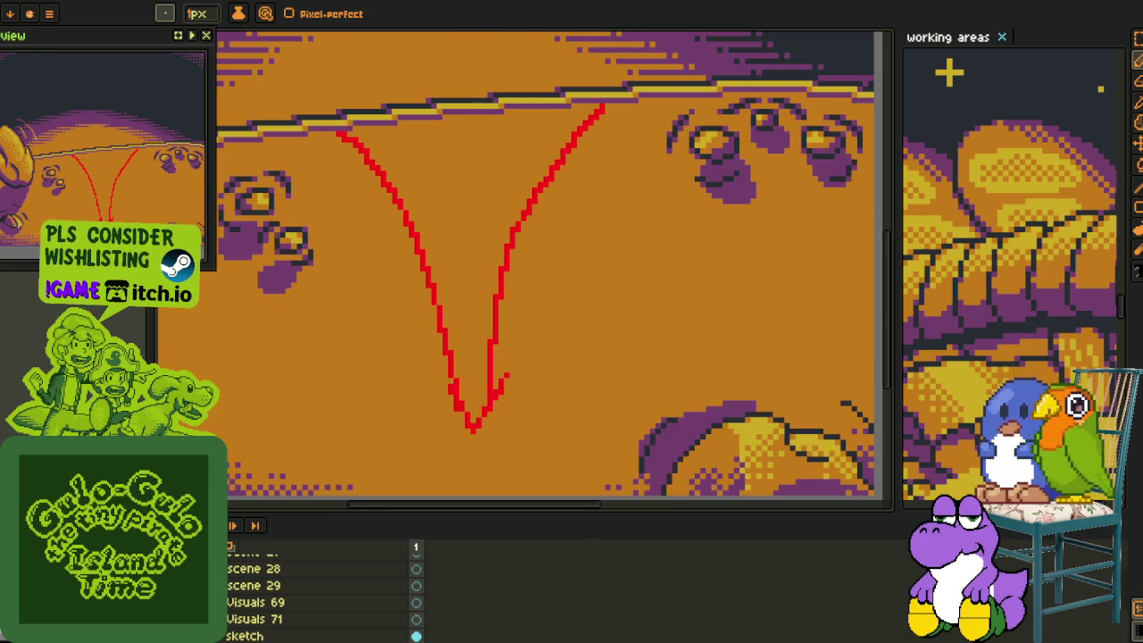
pyautogui.scroll(2, 491, 388)
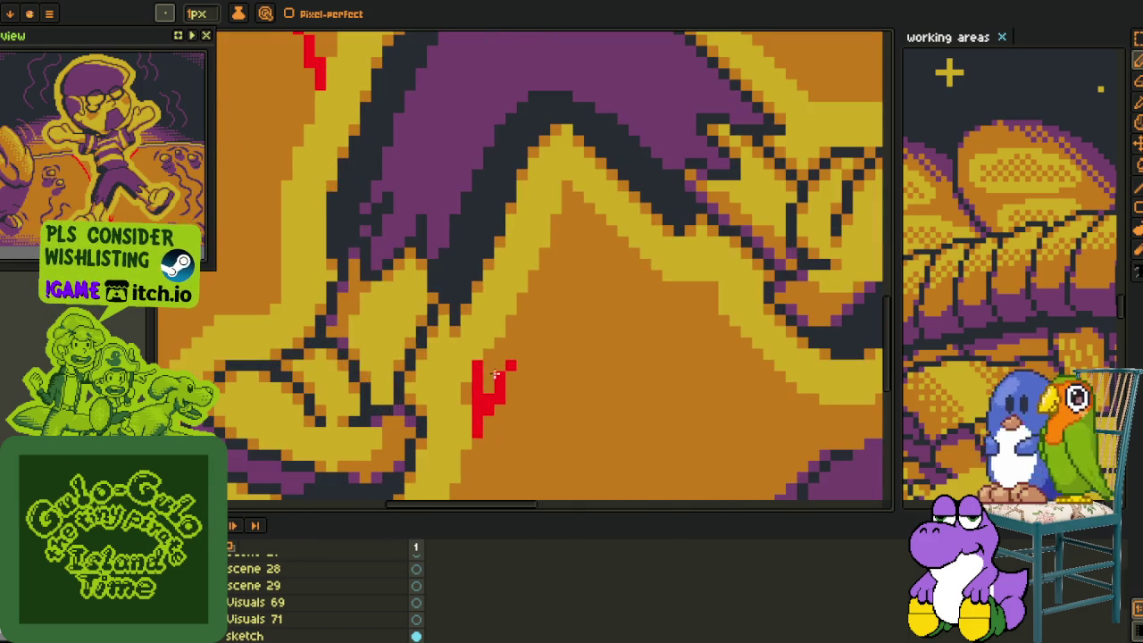
pyautogui.press('b')
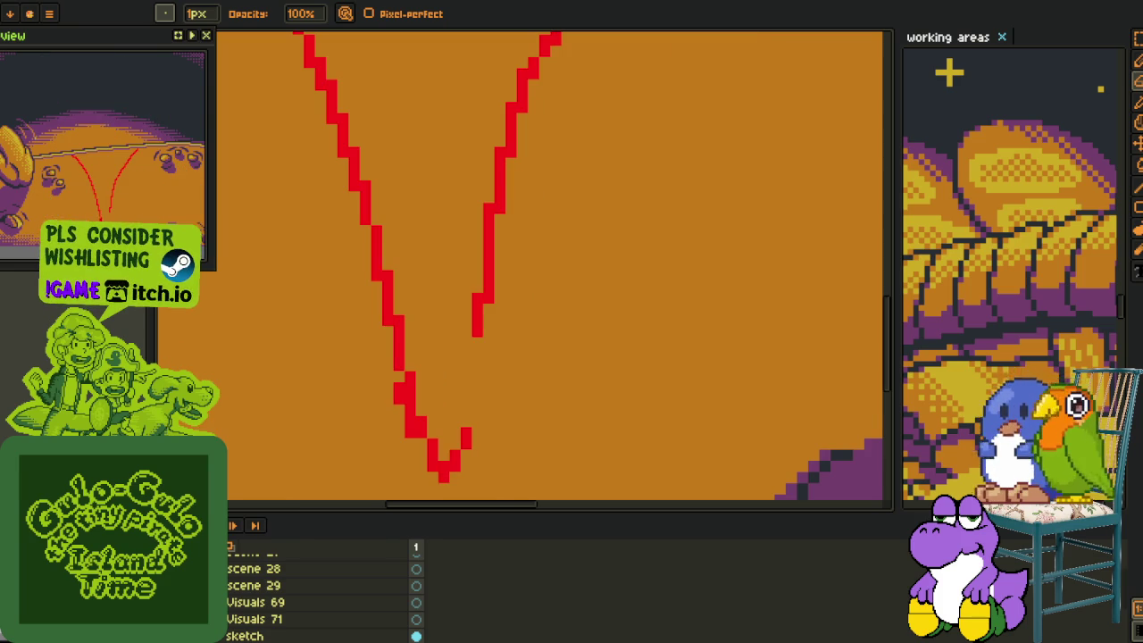
pyautogui.press('e')
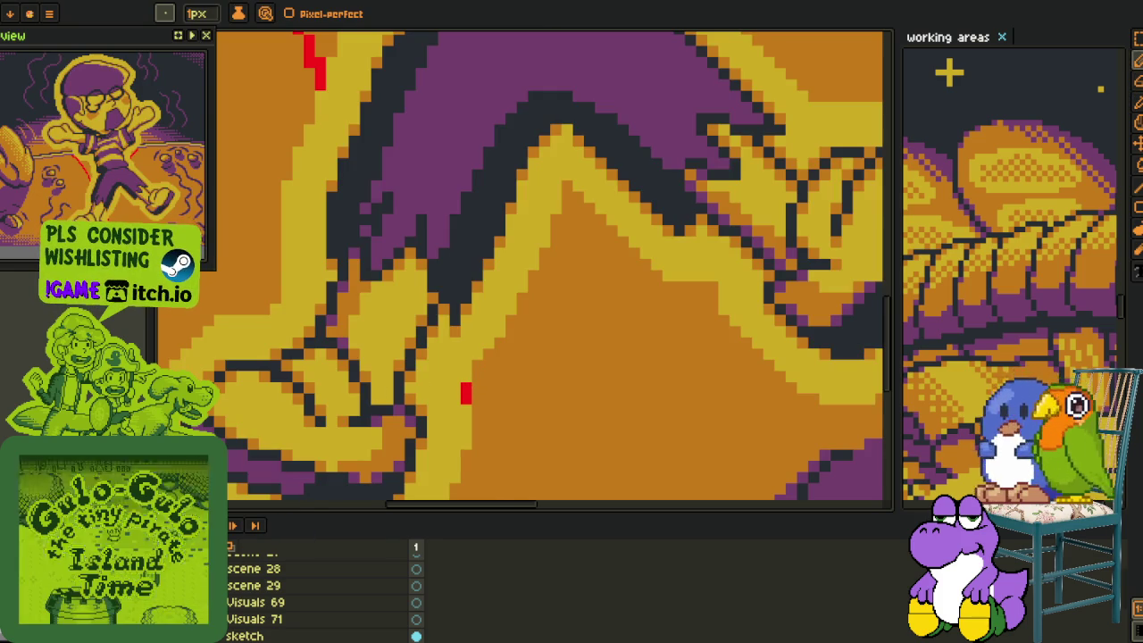
pyautogui.press('m')
pyautogui.moveTo(425, 258); pyautogui.dragTo(563, 464)
pyautogui.moveTo(498, 443); pyautogui.dragTo(487, 444)
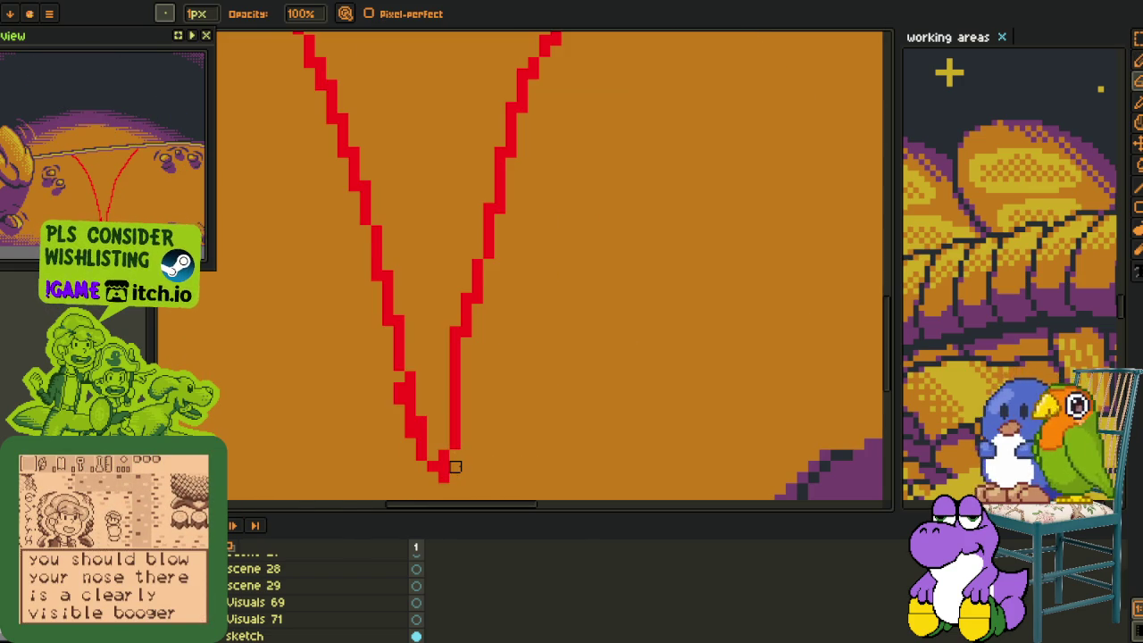
pyautogui.scroll(-2, 451, 464)
pyautogui.scroll(1, 500, 268)
pyautogui.scroll(1, 512, 228)
pyautogui.scroll(1, 511, 228)
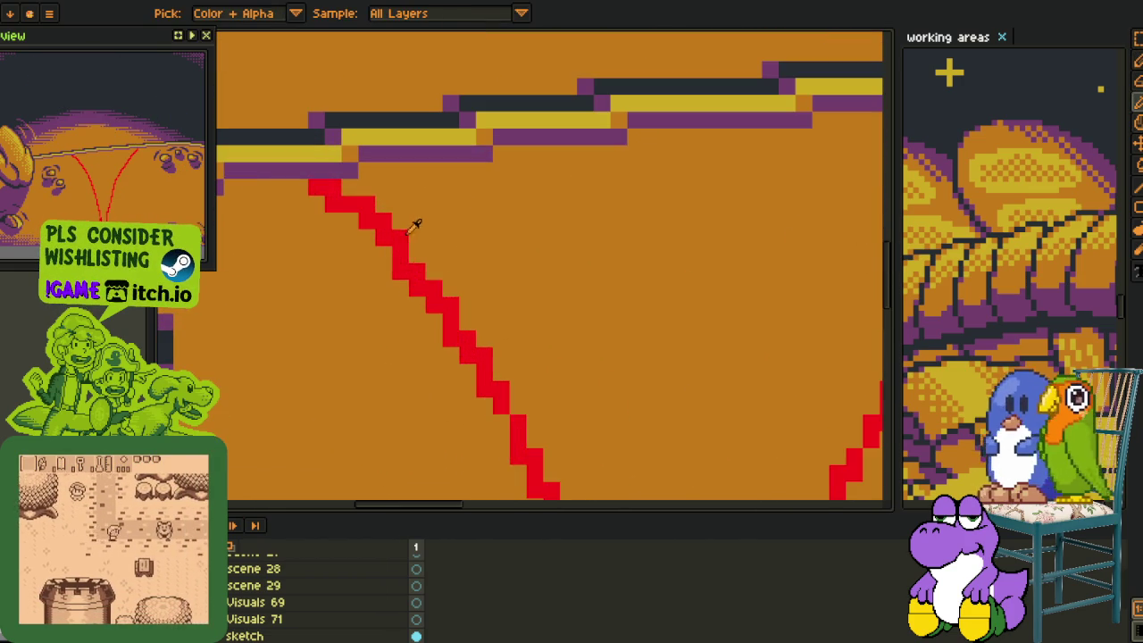
# Bucket-fill the V solid red, then recolour the whole wedge yellow.
pyautogui.press('g')
pyautogui.click(429, 219)
pyautogui.scroll(-2, 453, 229)
pyautogui.scroll(-2, 520, 172)
pyautogui.scroll(-1, 520, 173)
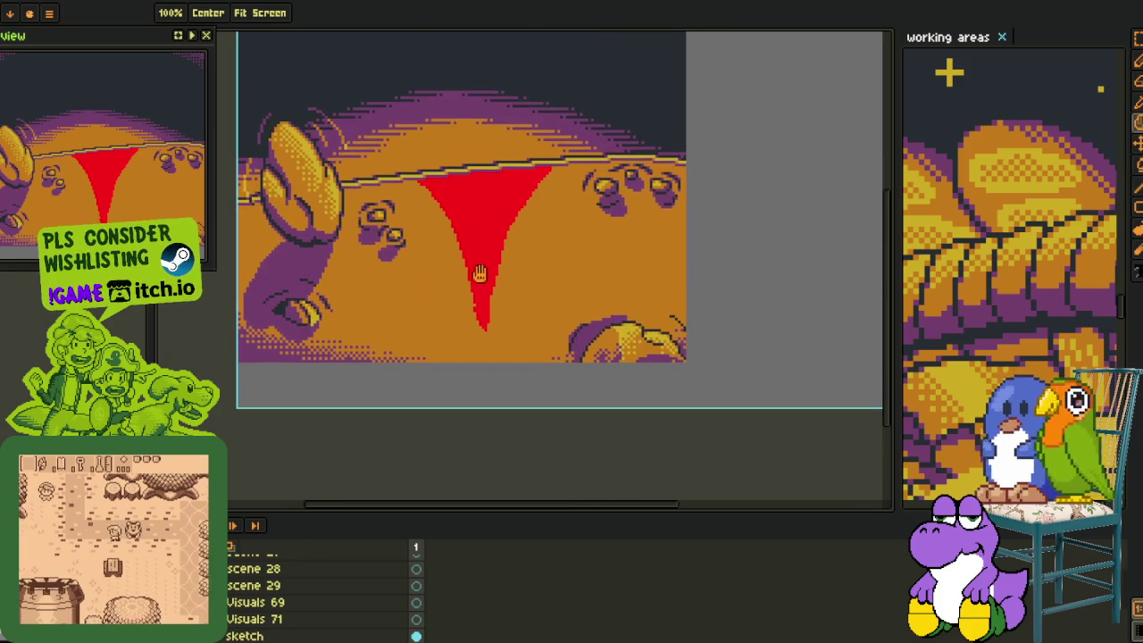
pyautogui.press('i')
pyautogui.scroll(1, 433, 343)
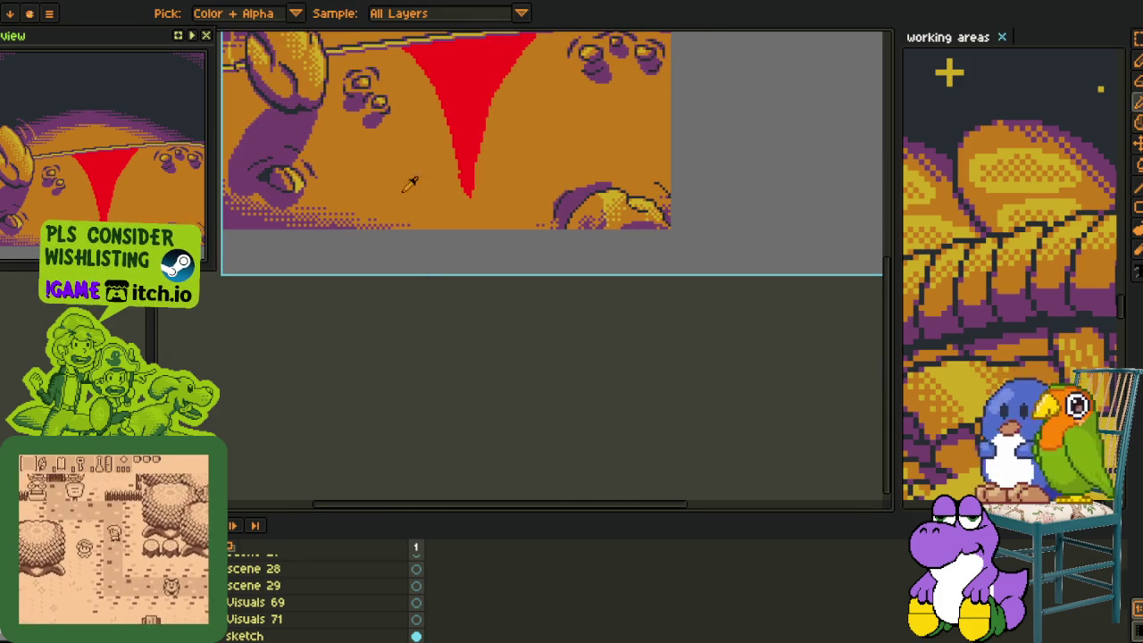
pyautogui.scroll(-1, 410, 183)
pyautogui.scroll(1, 415, 161)
pyautogui.scroll(-1, 424, 134)
pyautogui.scroll(1, 432, 107)
pyautogui.moveTo(483, 207); pyautogui.dragTo(468, 307)
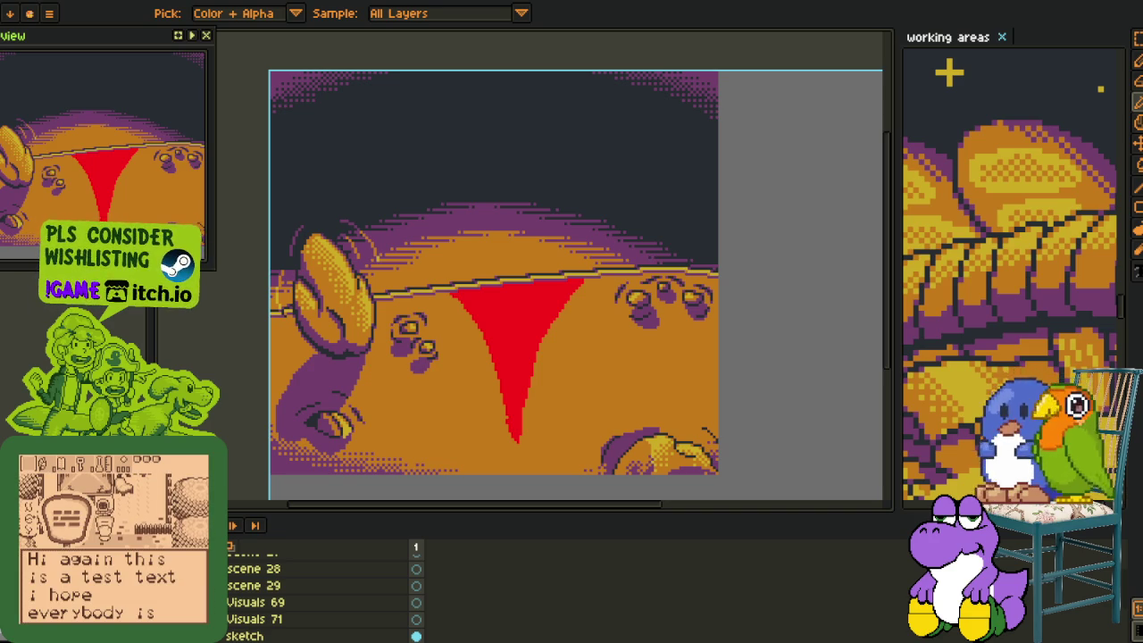
pyautogui.scroll(2, 658, 254)
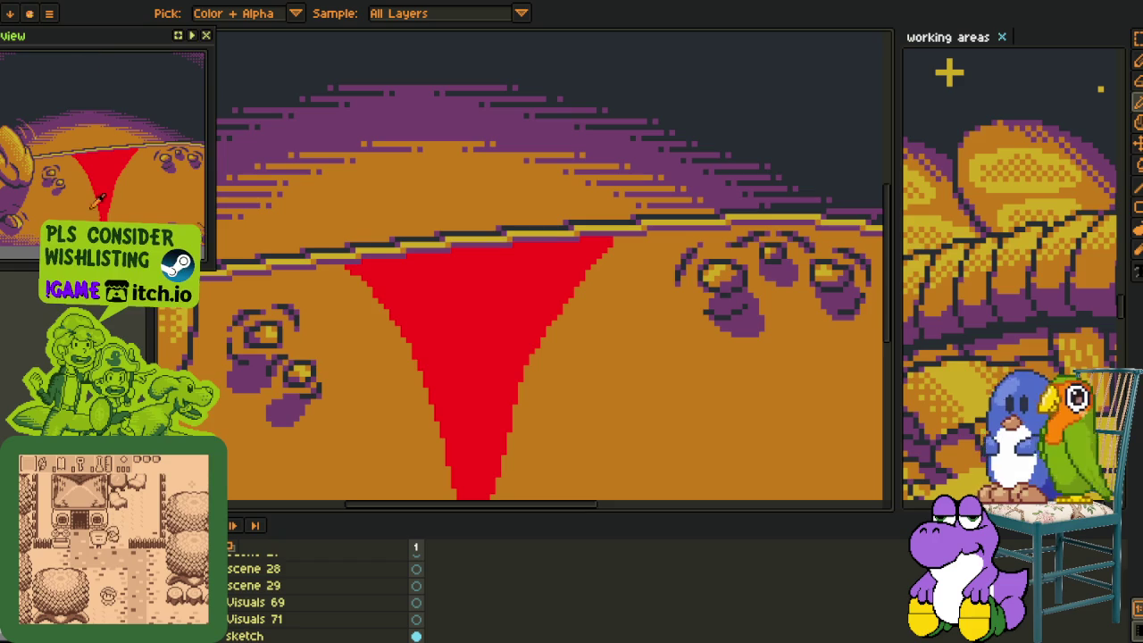
pyautogui.click(452, 283)
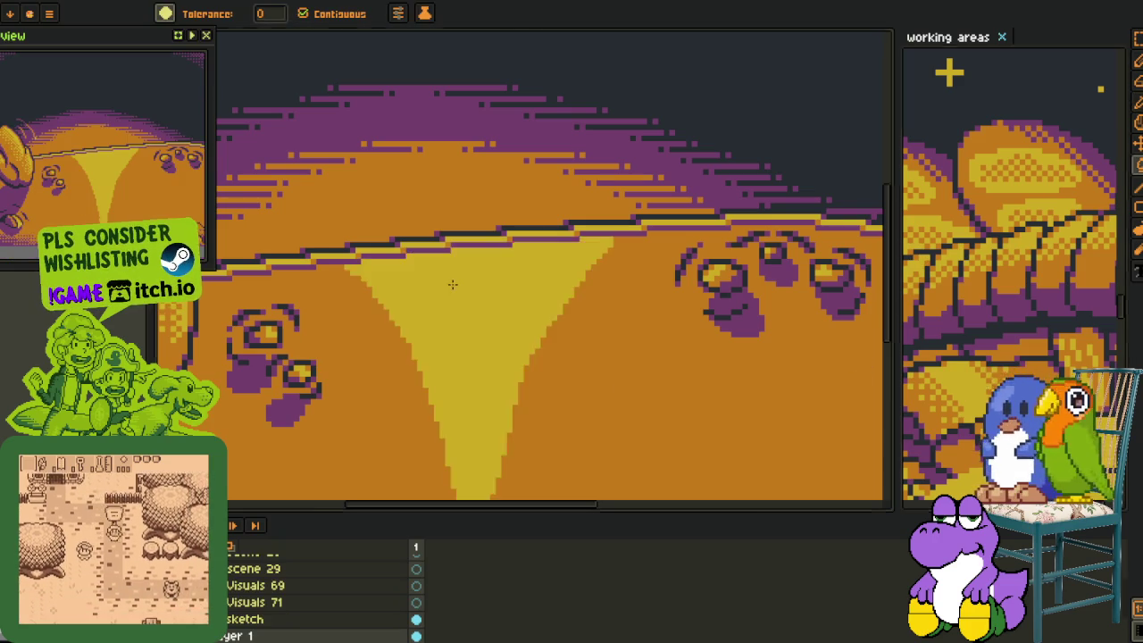
# Zoom in and paint orange and yellow dither rows along the wedge's upper left edge.
pyautogui.scroll(-2, 455, 259)
pyautogui.scroll(-2, 456, 259)
pyautogui.scroll(4, 455, 256)
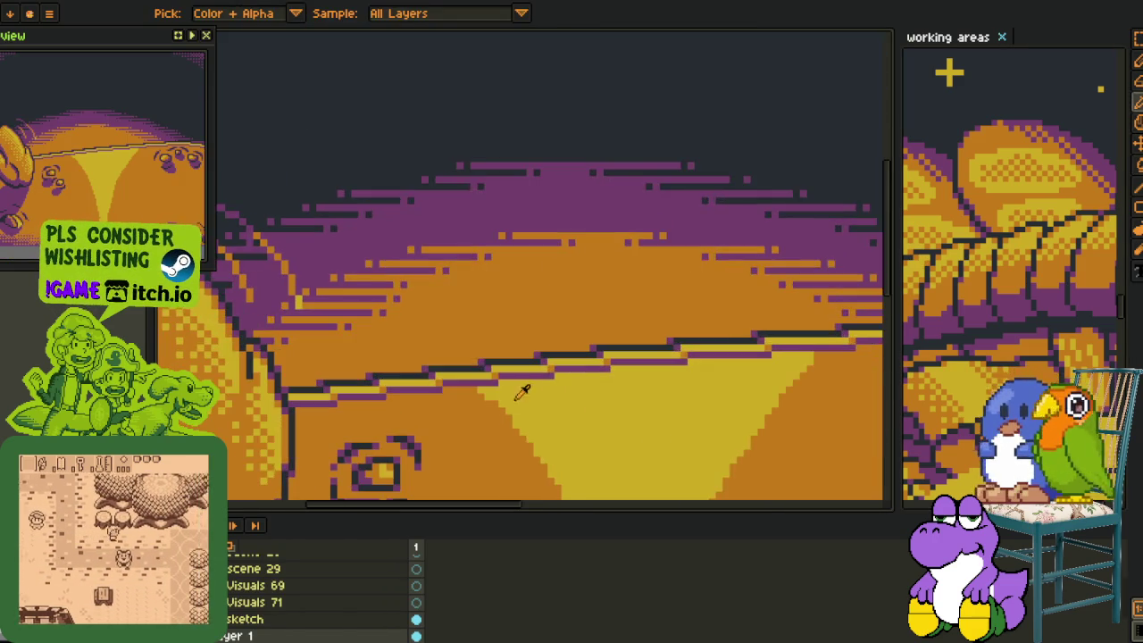
pyautogui.scroll(2, 451, 255)
pyautogui.scroll(2, 447, 255)
pyautogui.scroll(2, 437, 256)
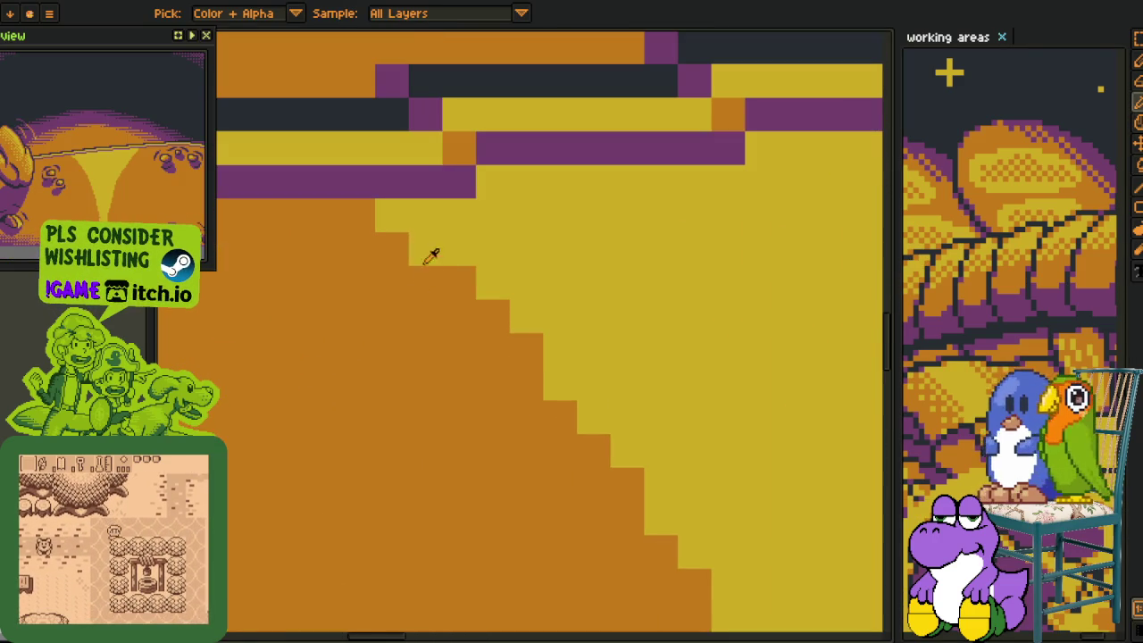
pyautogui.press('b')
pyautogui.moveTo(420, 249); pyautogui.dragTo(536, 249)
pyautogui.click(560, 249)
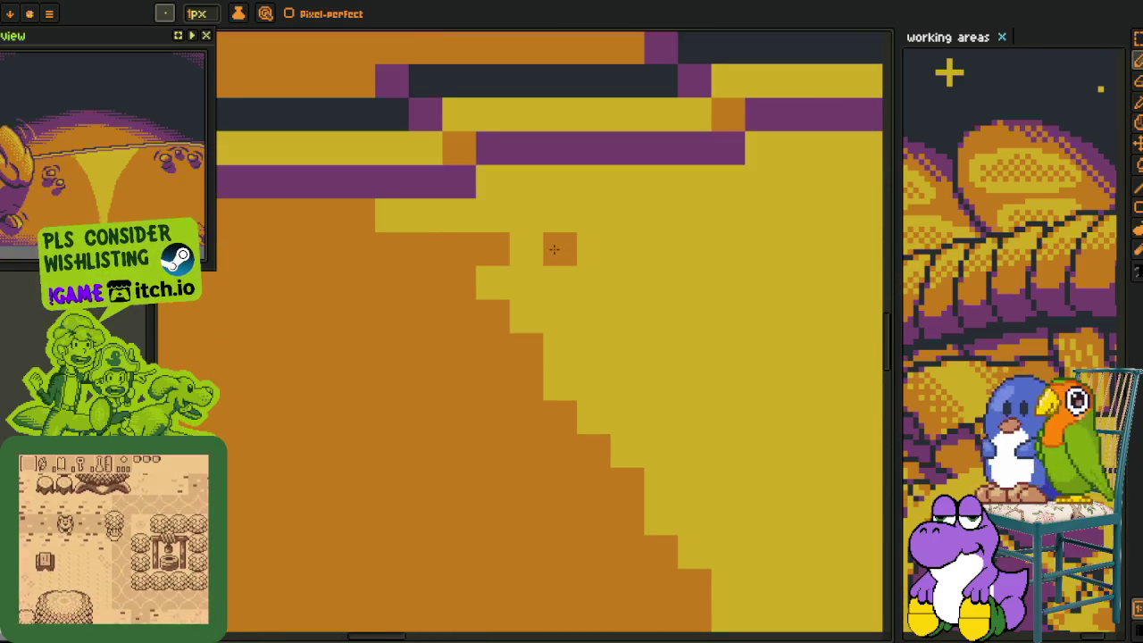
pyautogui.keyDown('alt'); pyautogui.click(507, 277); pyautogui.keyUp('alt')
pyautogui.moveTo(487, 283); pyautogui.dragTo(408, 283)
# Scatter alternating orange and yellow dither pixels further along the wedge's left edge.
pyautogui.click(392, 284)
pyautogui.rightClick(426, 283)
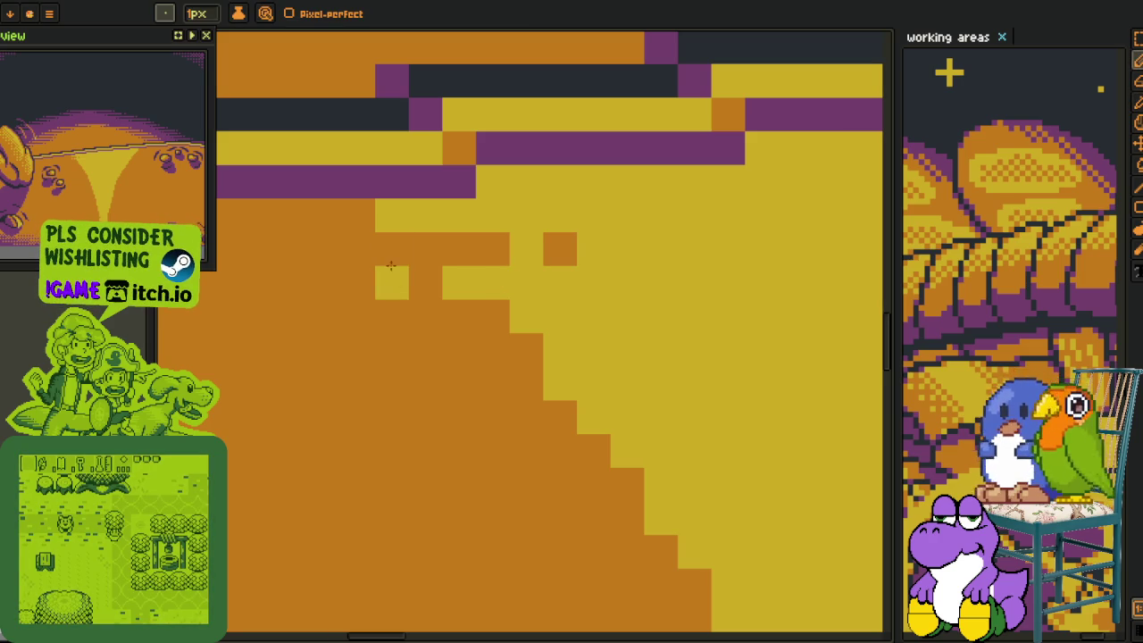
pyautogui.rightClick(324, 217)
pyautogui.click(359, 215)
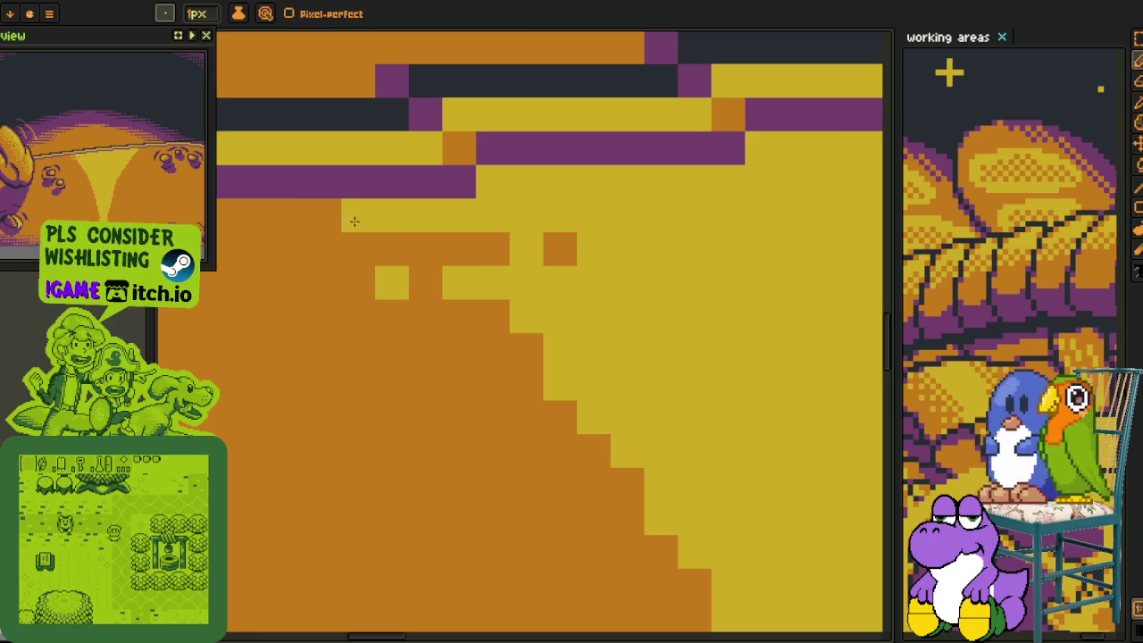
pyautogui.click(291, 215)
pyautogui.click(500, 349)
pyautogui.rightClick(506, 342)
pyautogui.keyDown('alt'); pyautogui.click(516, 321); pyautogui.keyUp('alt')
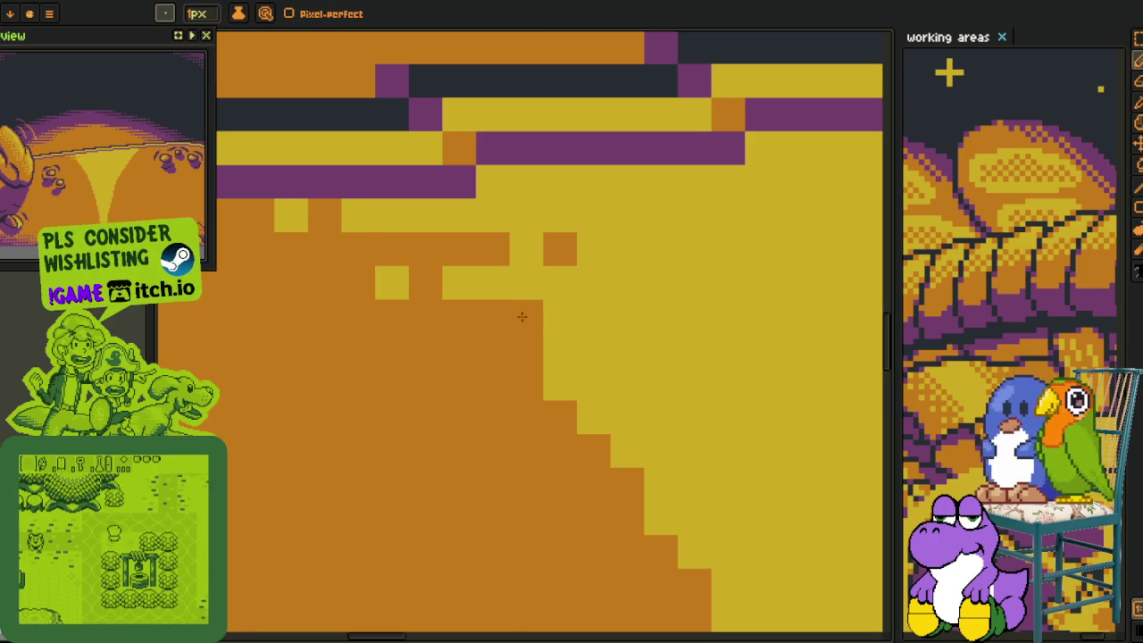
pyautogui.moveTo(523, 317); pyautogui.dragTo(598, 317)
pyautogui.click(661, 317)
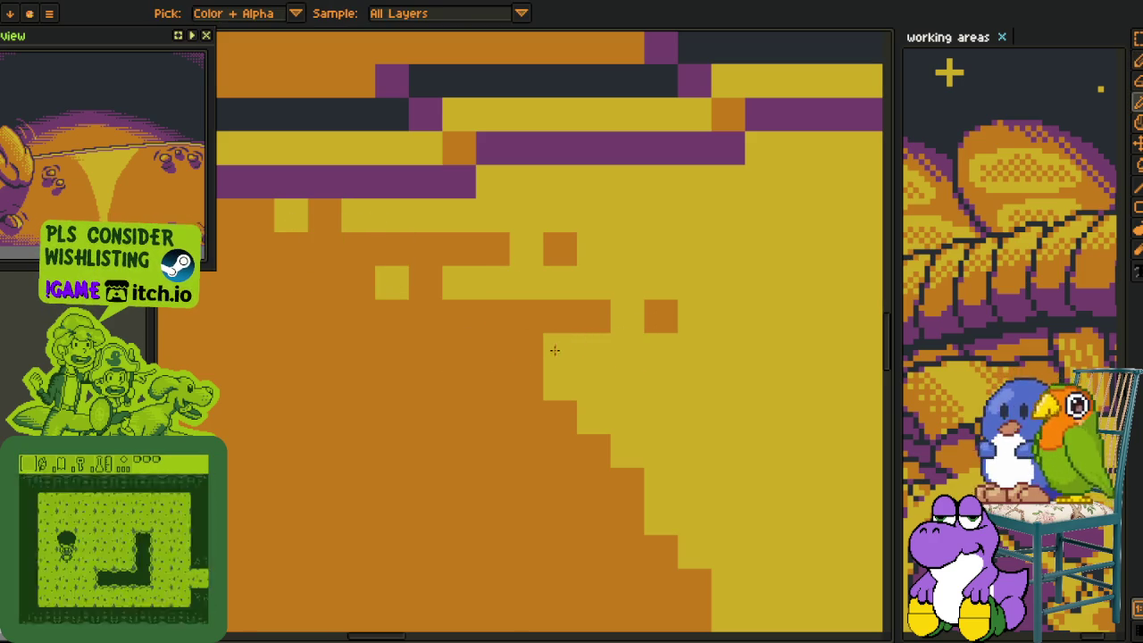
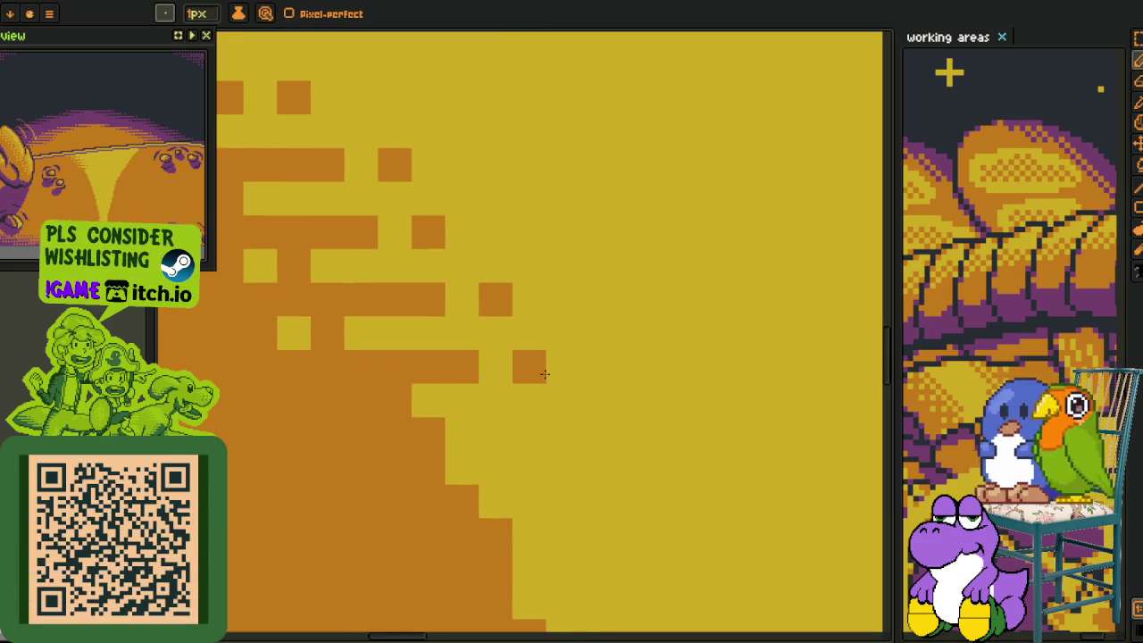
# Paint yellow pixels along the triangle's jagged lower-left edge, turning stray orange pixels yellow.
pyautogui.press('o')
pyautogui.moveTo(446, 432)
pyautogui.mouseDown()
pyautogui.moveTo(409, 340)
pyautogui.moveTo(493, 342)
pyautogui.mouseUp()
pyautogui.press('b')
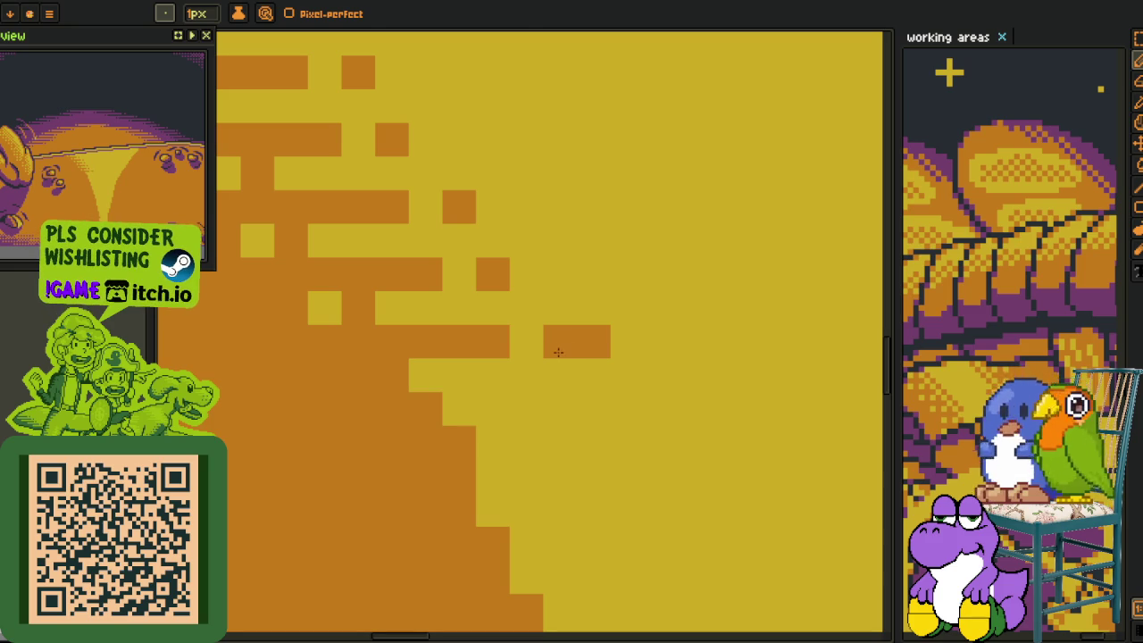
pyautogui.keyDown('alt'); pyautogui.click(625, 342); pyautogui.keyUp('alt')
pyautogui.click(594, 342)
pyautogui.keyDown('alt'); pyautogui.click(480, 365); pyautogui.keyUp('alt')
pyautogui.click(358, 376)
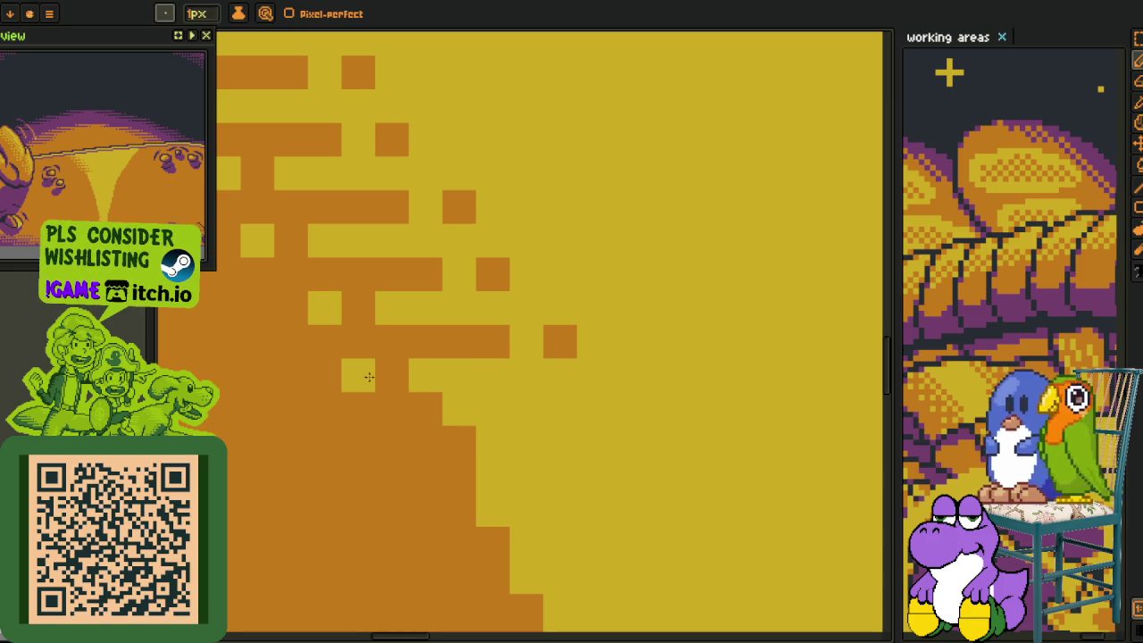
# Sample orange and paint a short orange row plus a lone pixel into the yellow edge.
pyautogui.keyDown('alt'); pyautogui.click(436, 400); pyautogui.keyUp('alt')
pyautogui.moveTo(452, 409); pyautogui.dragTo(496, 409)
pyautogui.click(548, 408)
pyautogui.keyDown('alt'); pyautogui.click(510, 439); pyautogui.keyUp('alt')
# Further along the edge, add another orange row with an end pixel and two more orange pixels.
pyautogui.moveTo(459, 478)
pyautogui.mouseDown()
pyautogui.moveTo(455, 444)
pyautogui.moveTo(348, 363)
pyautogui.moveTo(487, 365)
pyautogui.mouseUp()
pyautogui.keyDown('alt'); pyautogui.click(347, 364); pyautogui.keyUp('alt')
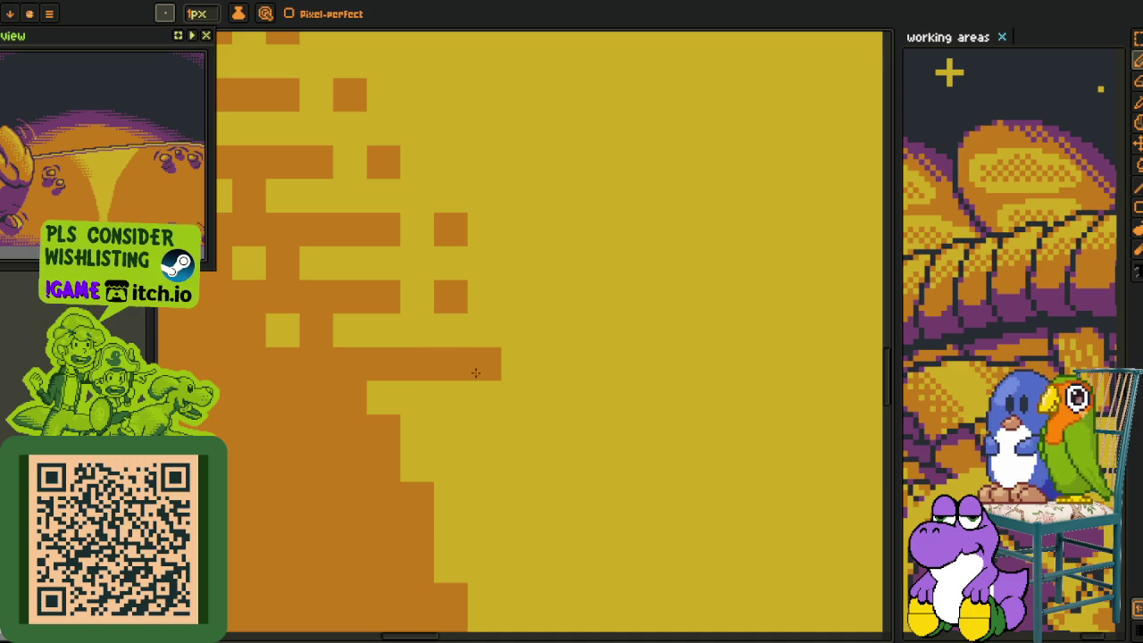
pyautogui.click(510, 365)
pyautogui.keyDown('alt'); pyautogui.click(403, 383); pyautogui.keyUp('alt')
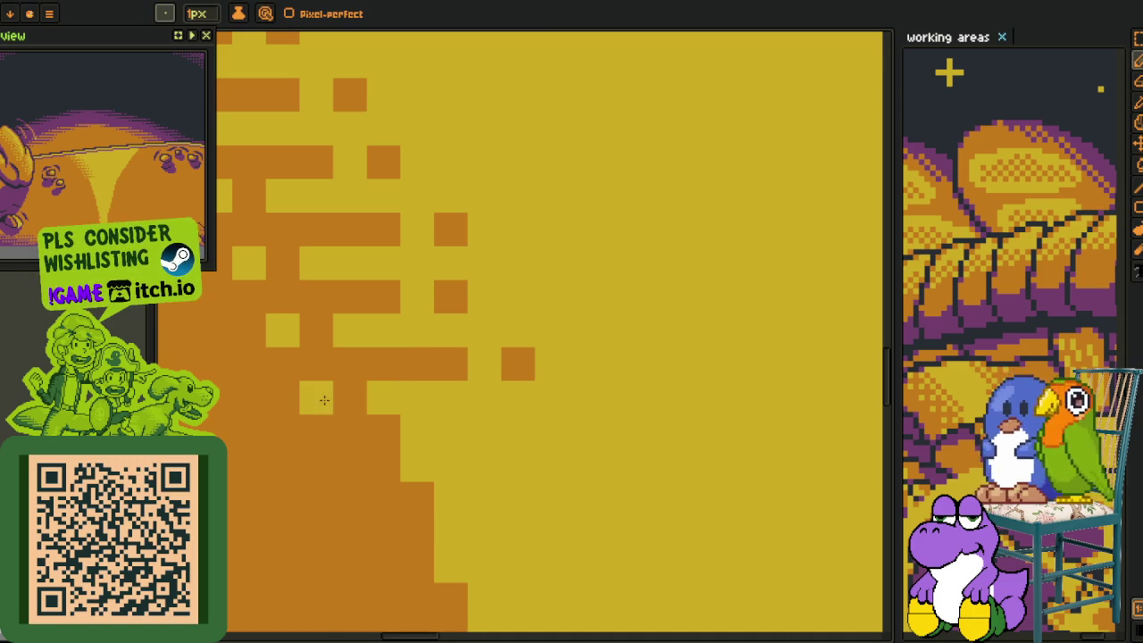
pyautogui.keyDown('alt'); pyautogui.click(395, 420); pyautogui.keyUp('alt')
pyautogui.moveTo(411, 431); pyautogui.dragTo(438, 429)
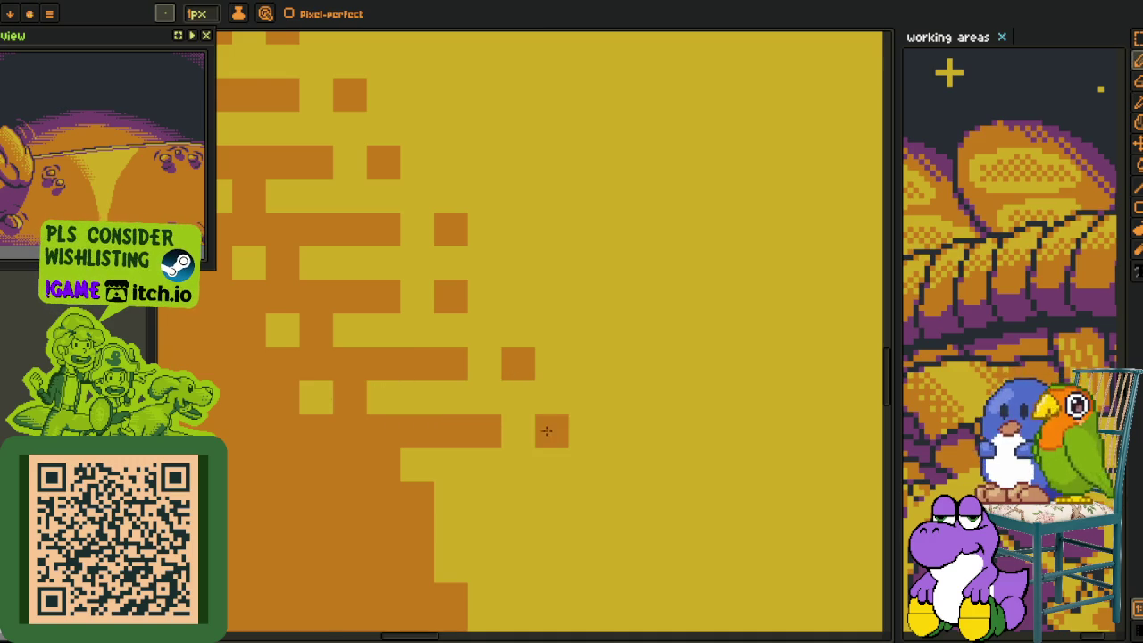
# Near the top purple rows, paint yellow pixels and a yellow row into the orange edge.
pyautogui.scroll(-2, 518, 422)
pyautogui.scroll(3, 462, 327)
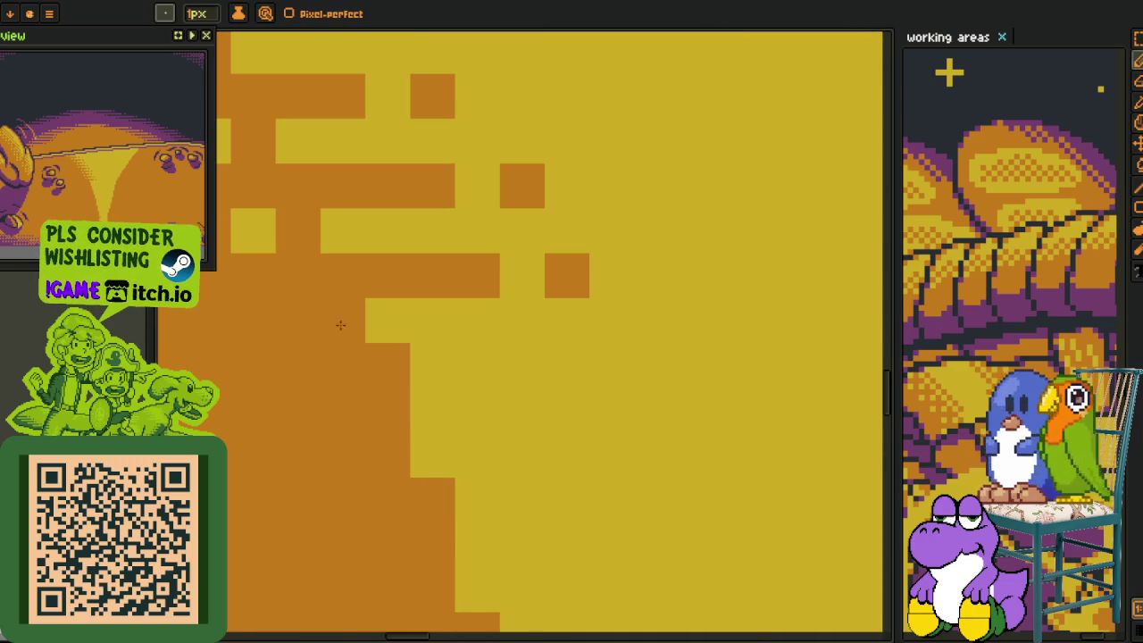
pyautogui.scroll(-2, 316, 319)
pyautogui.moveTo(375, 334)
pyautogui.mouseDown()
pyautogui.moveTo(528, 477)
pyautogui.moveTo(528, 411)
pyautogui.mouseUp()
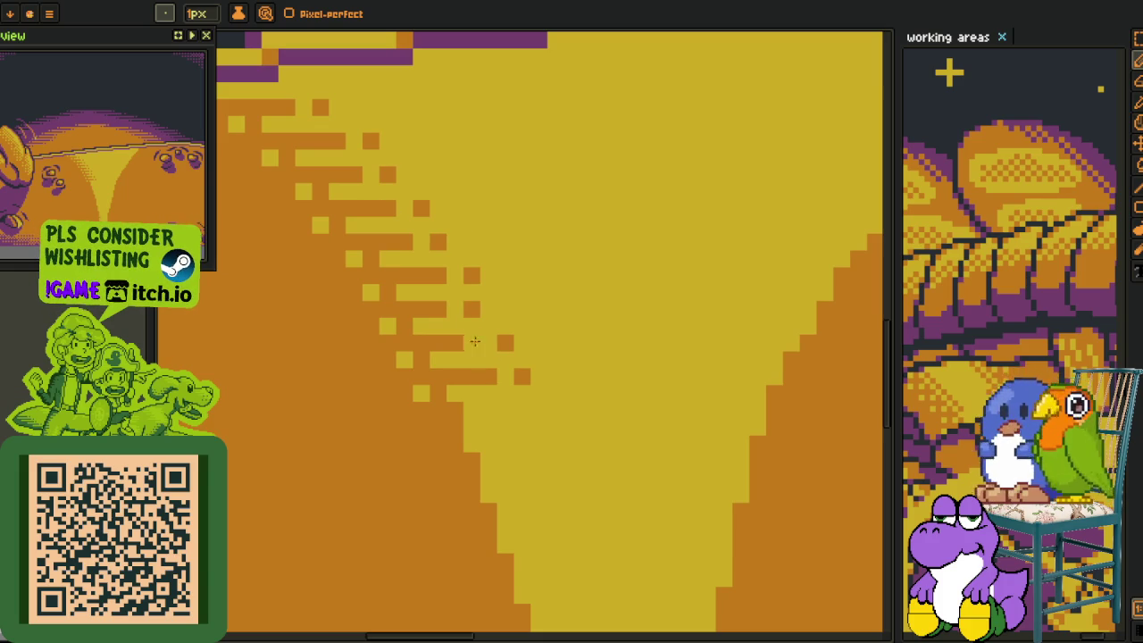
pyautogui.scroll(-1, 486, 368)
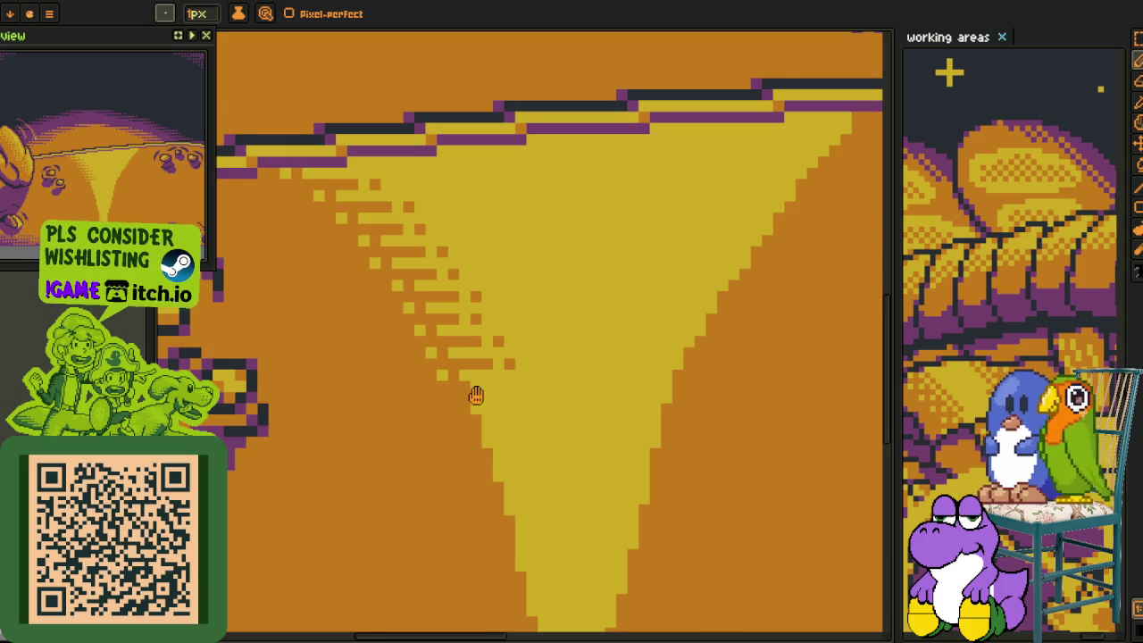
pyautogui.scroll(1, 447, 371)
pyautogui.scroll(1, 421, 349)
pyautogui.scroll(1, 482, 295)
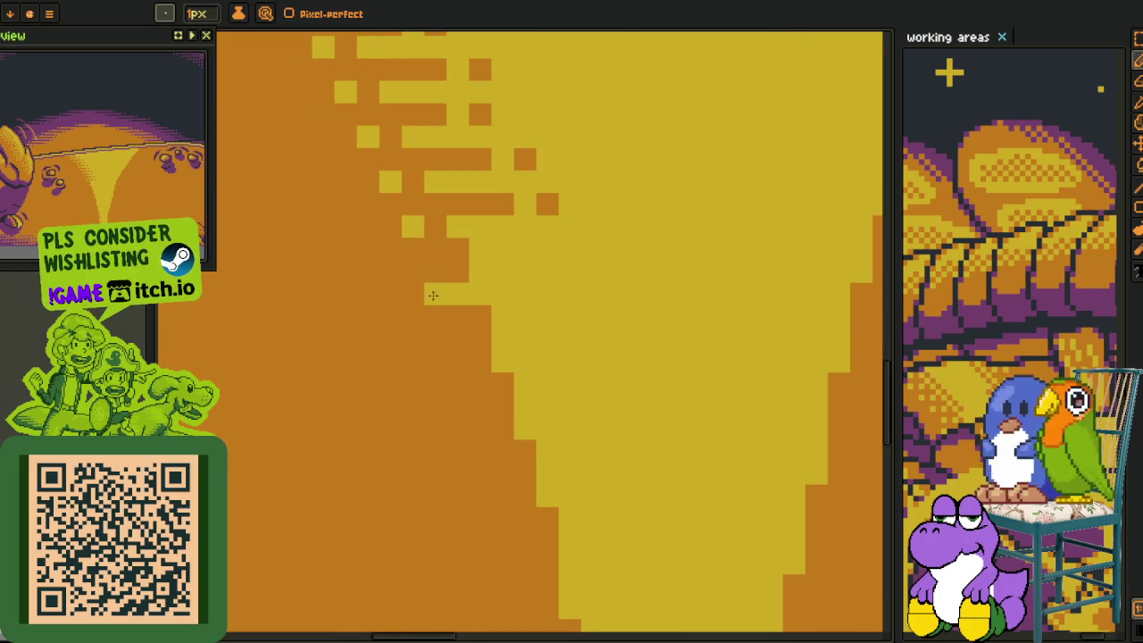
pyautogui.moveTo(432, 295); pyautogui.dragTo(391, 295)
pyautogui.click(410, 318)
pyautogui.moveTo(346, 338); pyautogui.dragTo(431, 337)
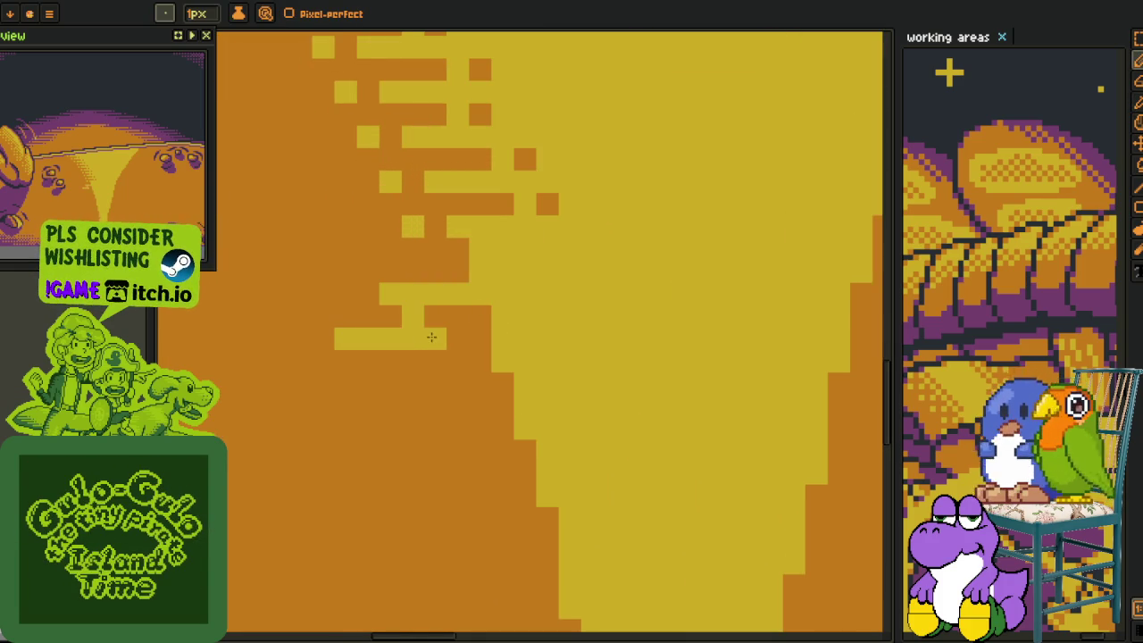
pyautogui.scroll(-3, 466, 387)
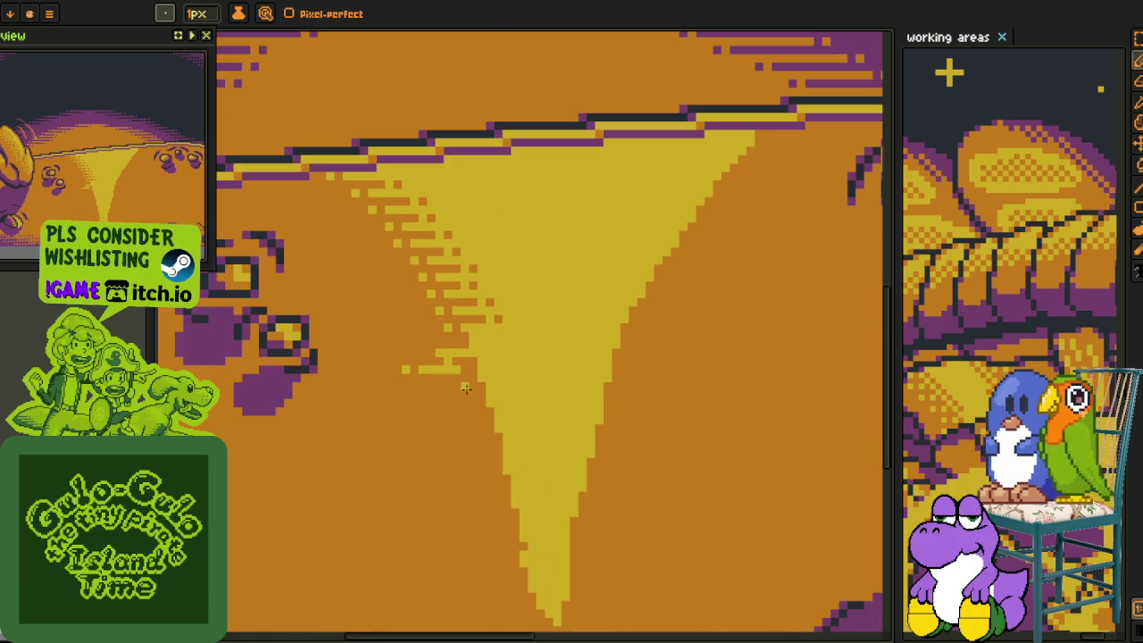
# Undo the last yellow stroke and zoom back in on the beam's edge.
pyautogui.hotkey('ctrl', 'z')
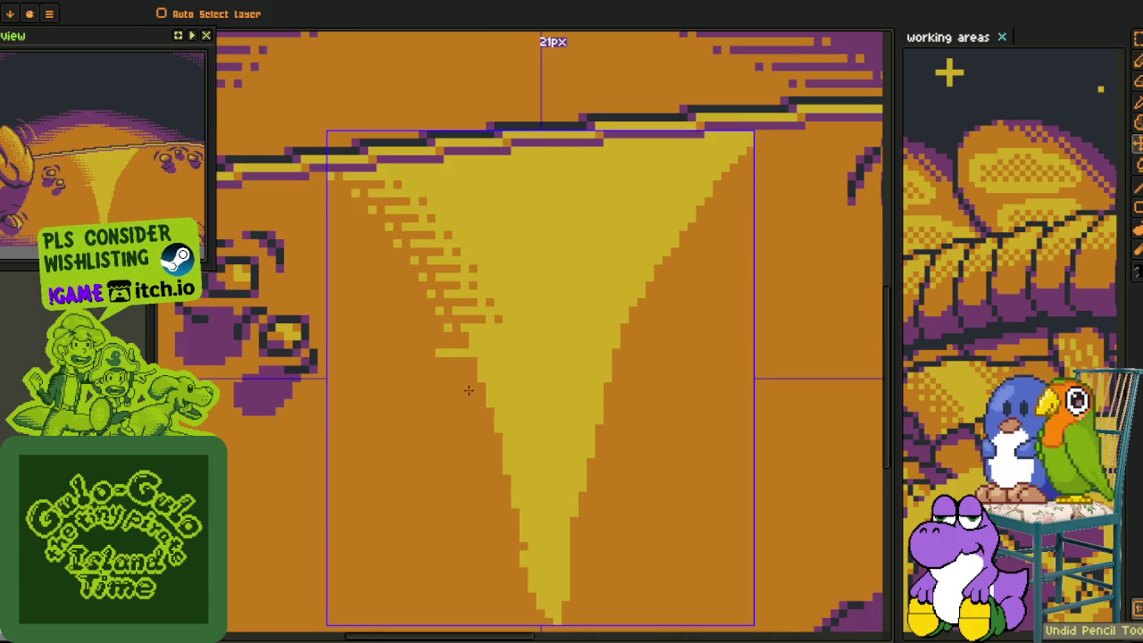
pyautogui.scroll(-5, 475, 387)
pyautogui.press('o')
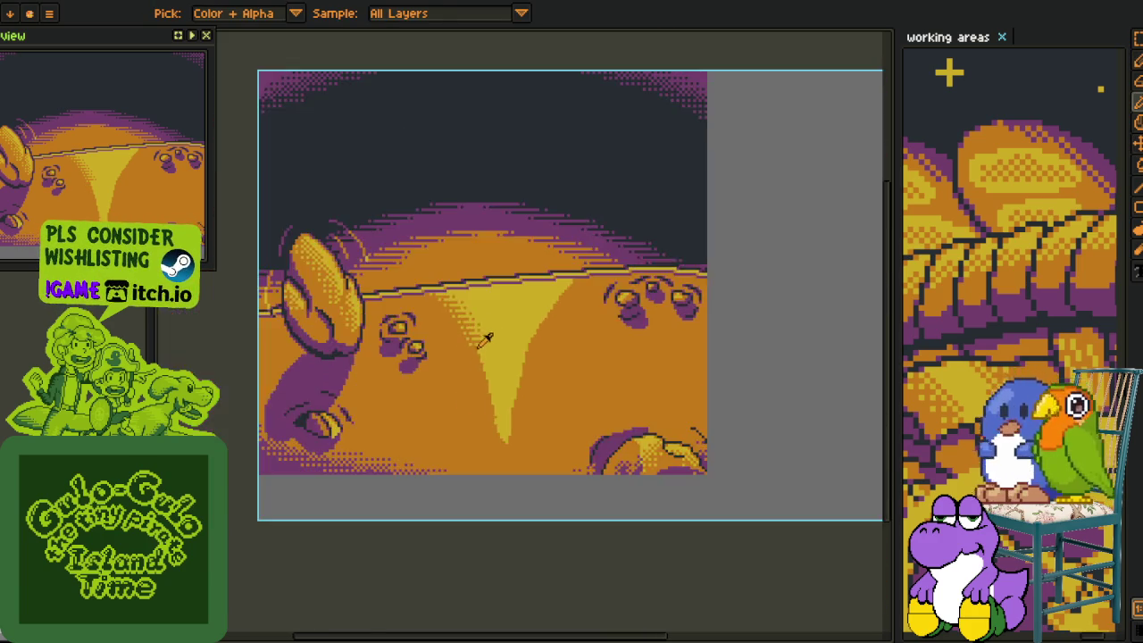
pyautogui.scroll(3, 485, 337)
pyautogui.scroll(-2, 482, 343)
pyautogui.scroll(1, 477, 352)
pyautogui.scroll(-1, 428, 298)
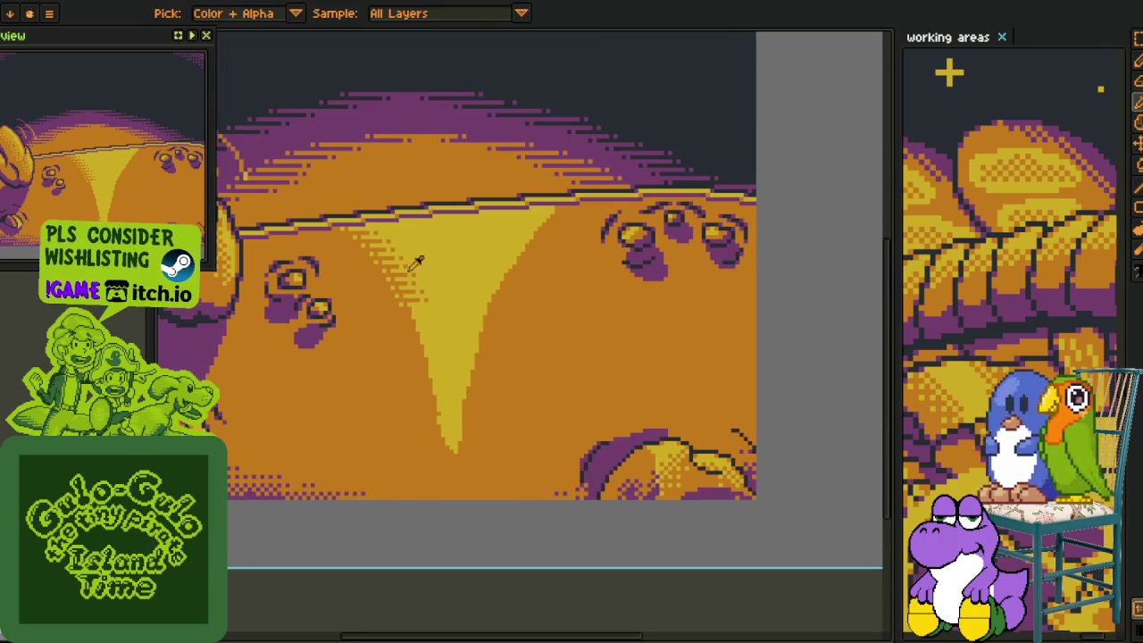
pyautogui.scroll(1, 403, 227)
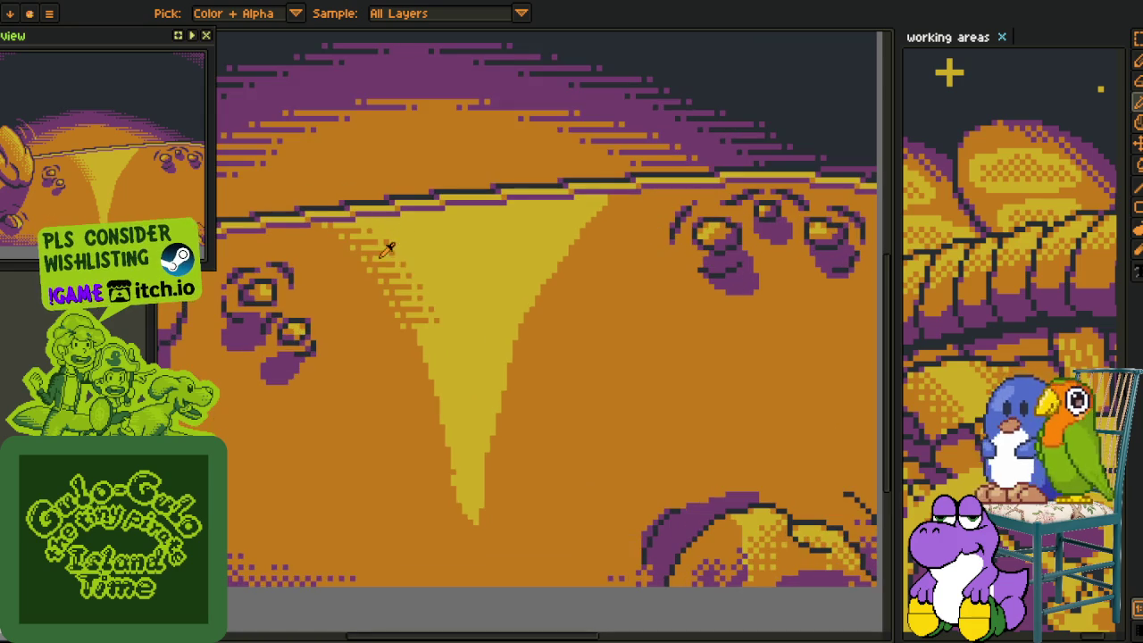
pyautogui.scroll(2, 429, 336)
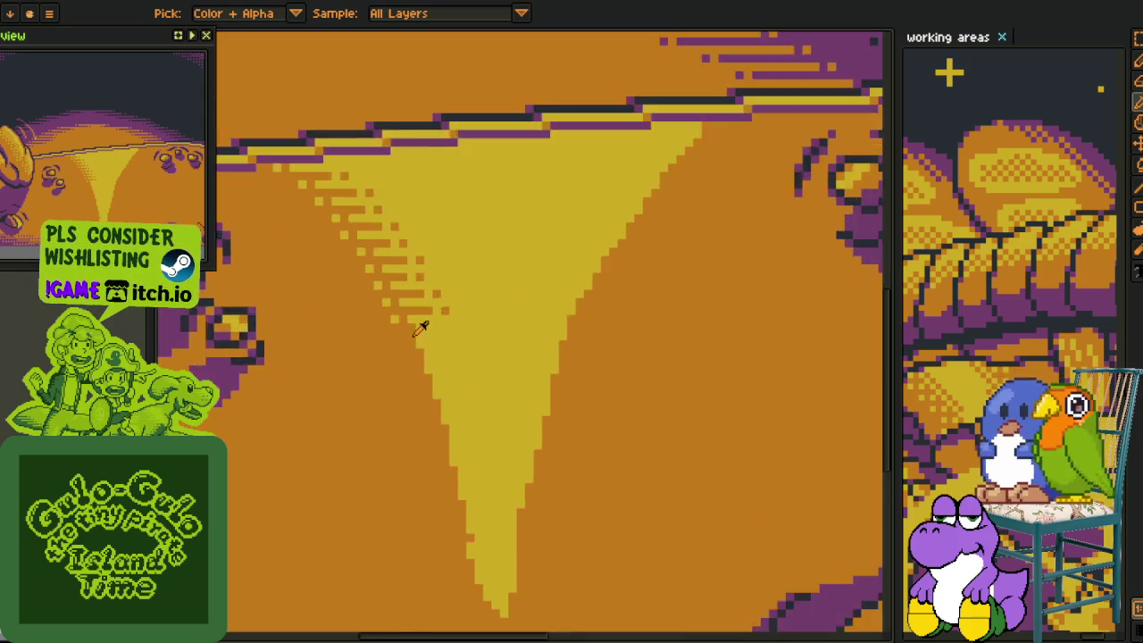
pyautogui.scroll(2, 421, 323)
# Paint alternating orange rows and yellow pixels along the upper part of the beam's edge.
pyautogui.moveTo(429, 311); pyautogui.dragTo(446, 312)
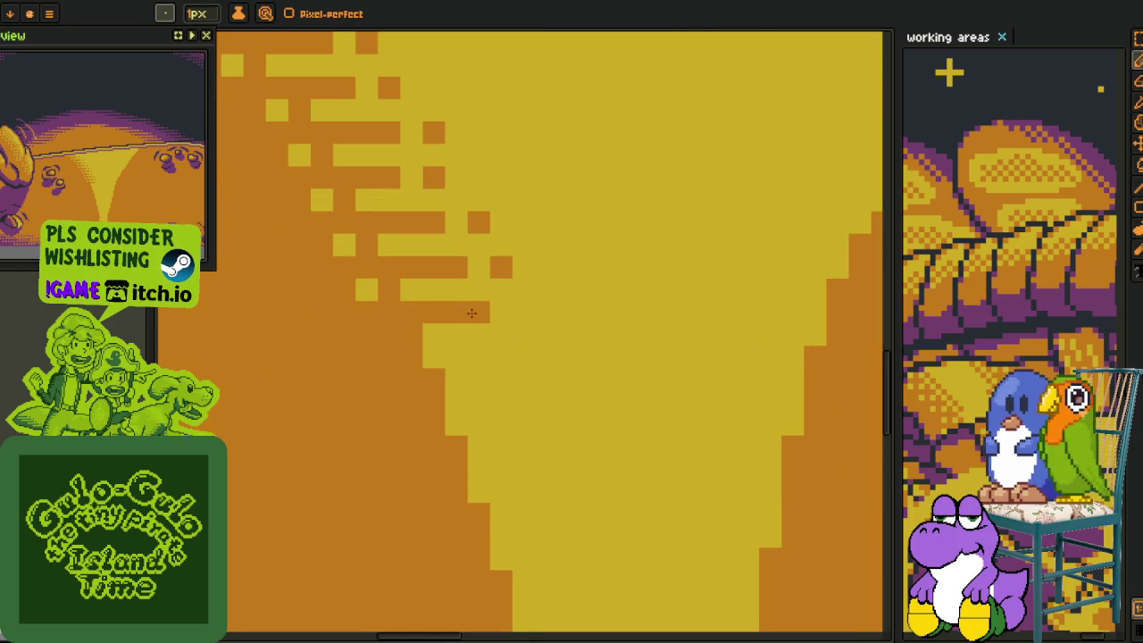
pyautogui.hotkey('ctrl', 'z')
pyautogui.click(544, 311)
pyautogui.keyDown('alt'); pyautogui.click(470, 334); pyautogui.keyUp('alt')
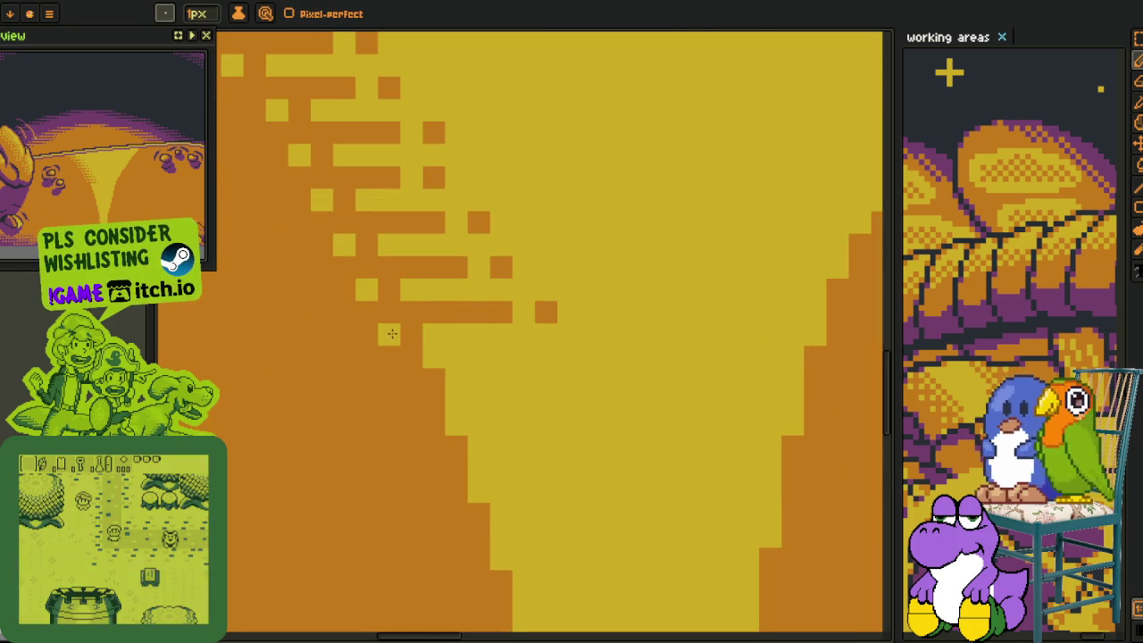
pyautogui.click(391, 334)
pyautogui.keyDown('alt'); pyautogui.click(417, 348); pyautogui.keyUp('alt')
pyautogui.moveTo(411, 335); pyautogui.dragTo(478, 357)
pyautogui.click(523, 356)
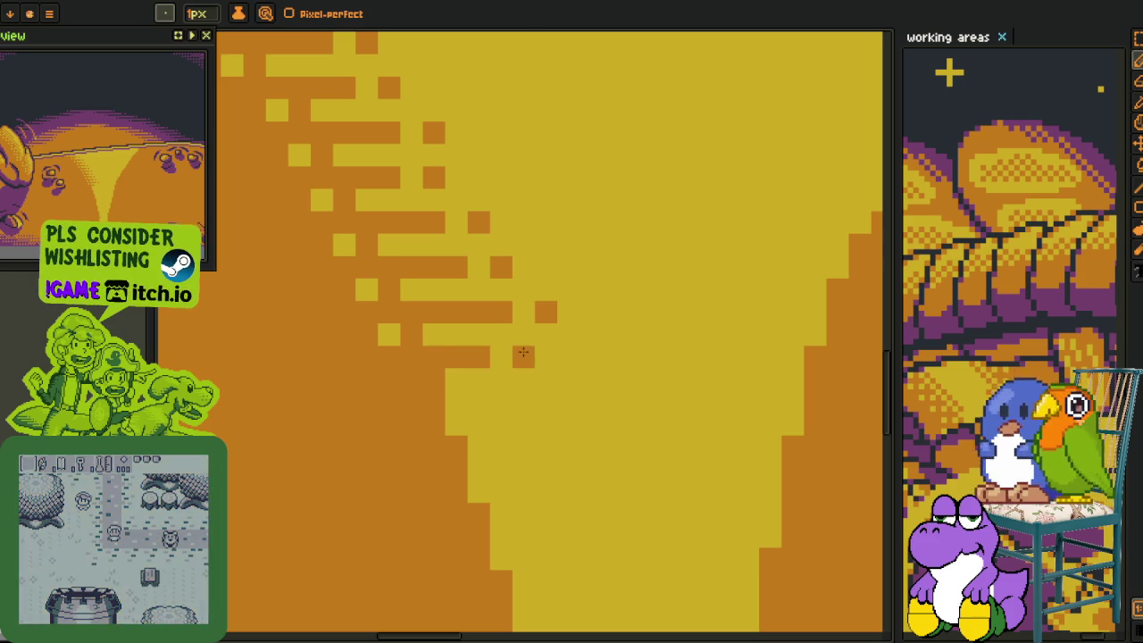
# Continue the stepped dither lower down with more orange rows, lone orange pixels and yellow pixels.
pyautogui.keyDown('alt'); pyautogui.click(483, 390); pyautogui.keyUp('alt')
pyautogui.click(411, 379)
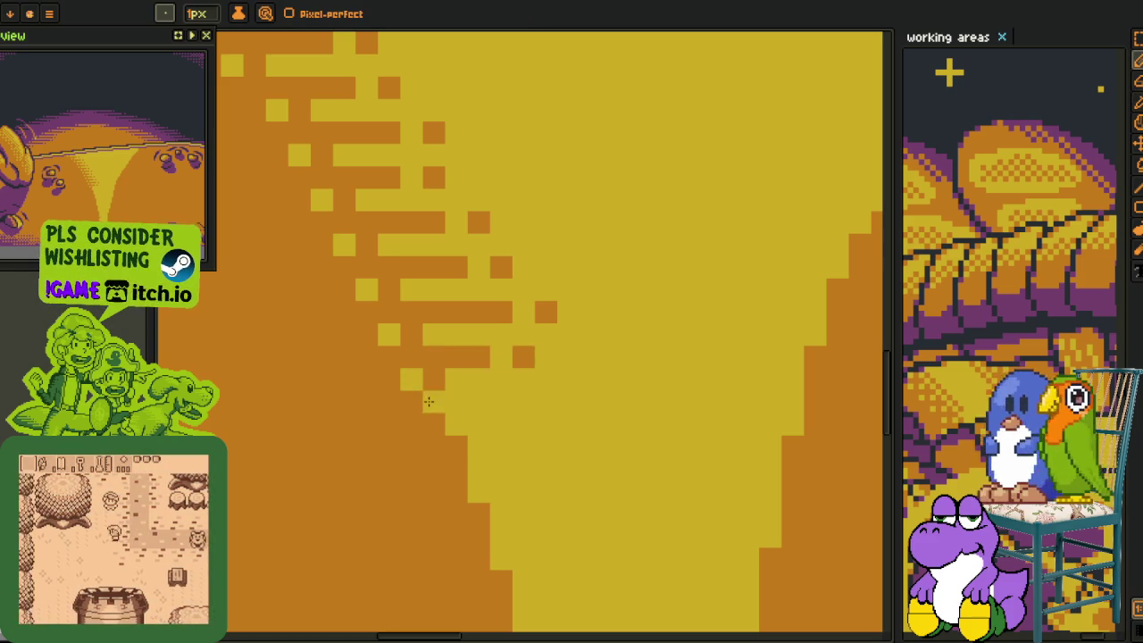
pyautogui.moveTo(438, 403); pyautogui.dragTo(492, 399)
pyautogui.click(568, 402)
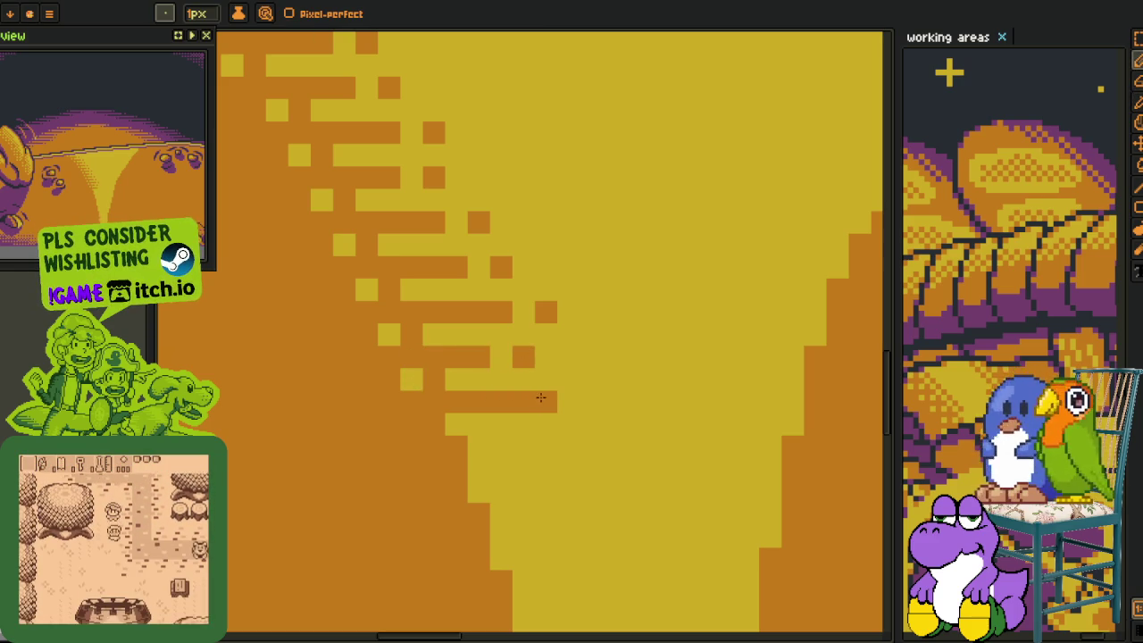
pyautogui.click(410, 424)
pyautogui.keyDown('alt'); pyautogui.click(449, 438); pyautogui.keyUp('alt')
pyautogui.moveTo(473, 447); pyautogui.dragTo(523, 446)
pyautogui.keyDown('alt'); pyautogui.click(498, 462); pyautogui.keyUp('alt')
pyautogui.click(434, 469)
# Touch up the lower edge, swapping individual pixels between yellow and orange.
pyautogui.moveTo(477, 476); pyautogui.dragTo(430, 336)
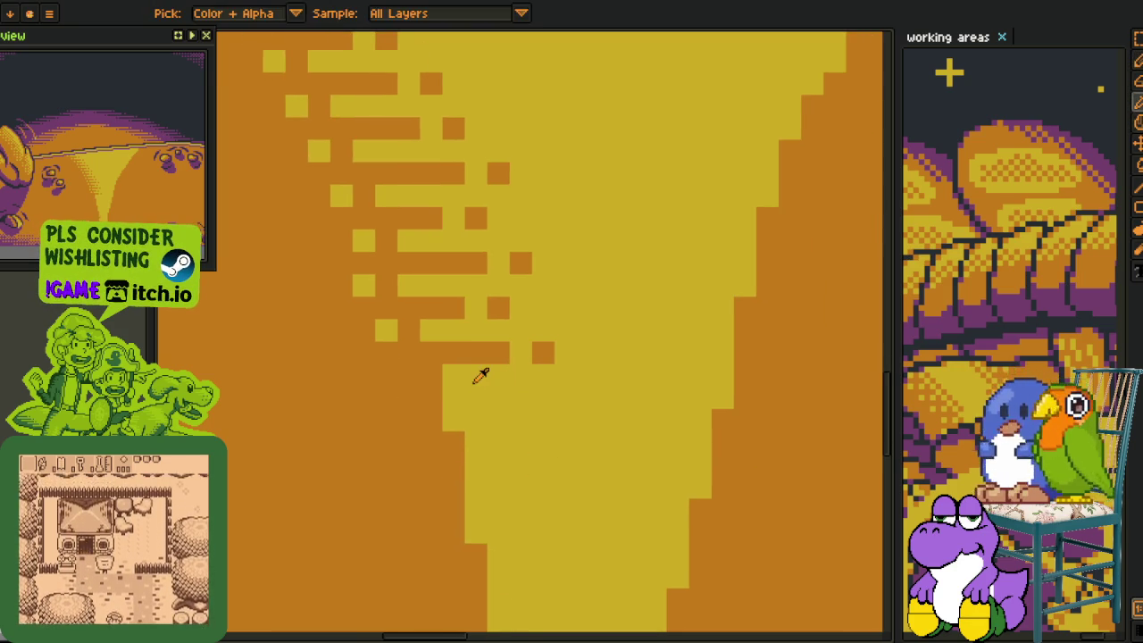
pyautogui.click(406, 385)
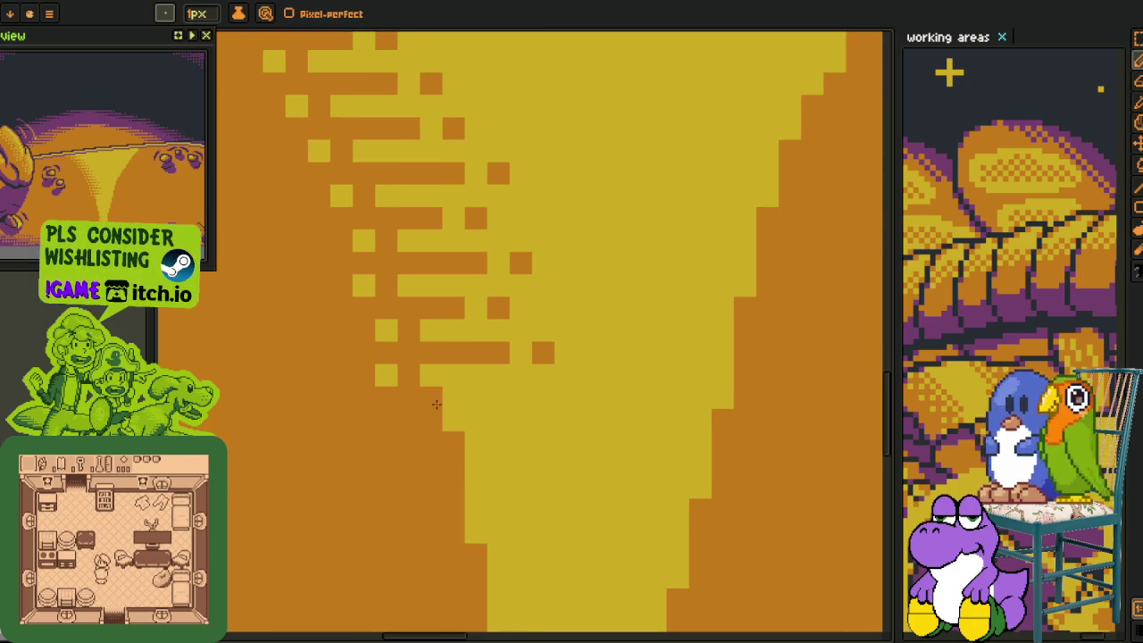
pyautogui.press('alt')
pyautogui.click(408, 420)
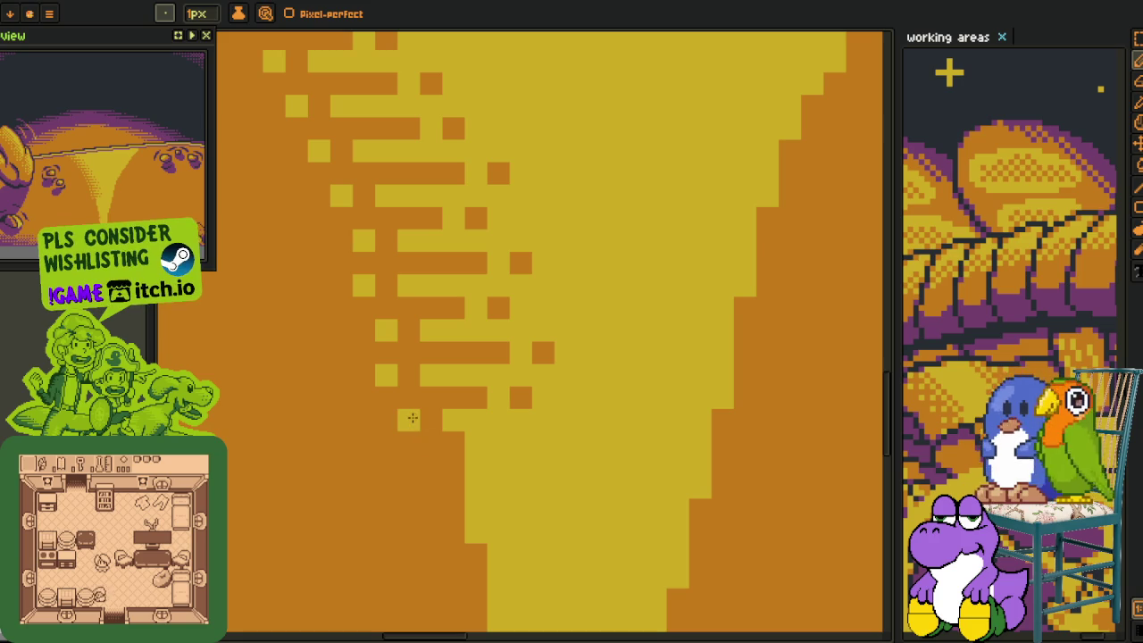
pyautogui.keyDown('alt'); pyautogui.click(498, 450); pyautogui.keyUp('alt')
pyautogui.moveTo(415, 460); pyautogui.dragTo(369, 341)
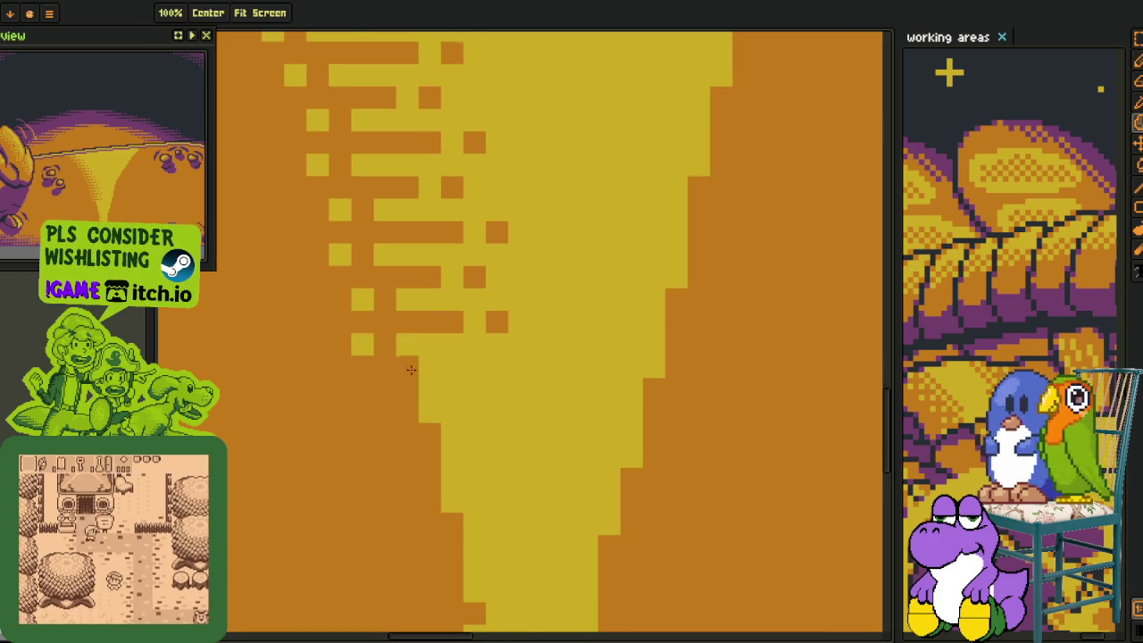
pyautogui.click(447, 372)
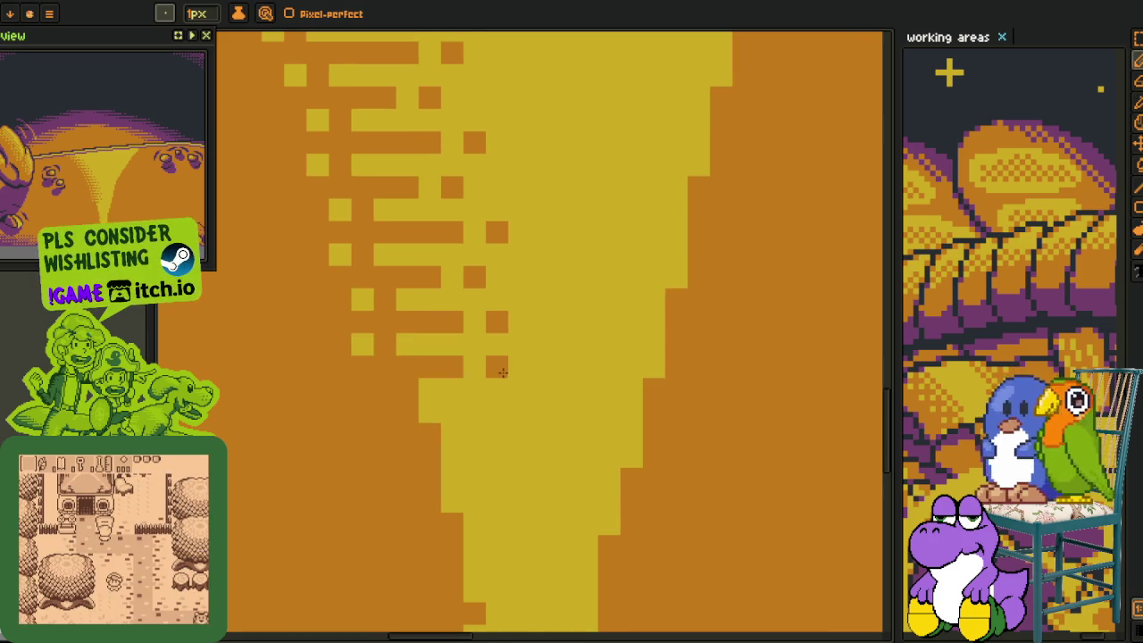
# Add an orange row with an end pixel toward the beam's tip.
pyautogui.press('alt')
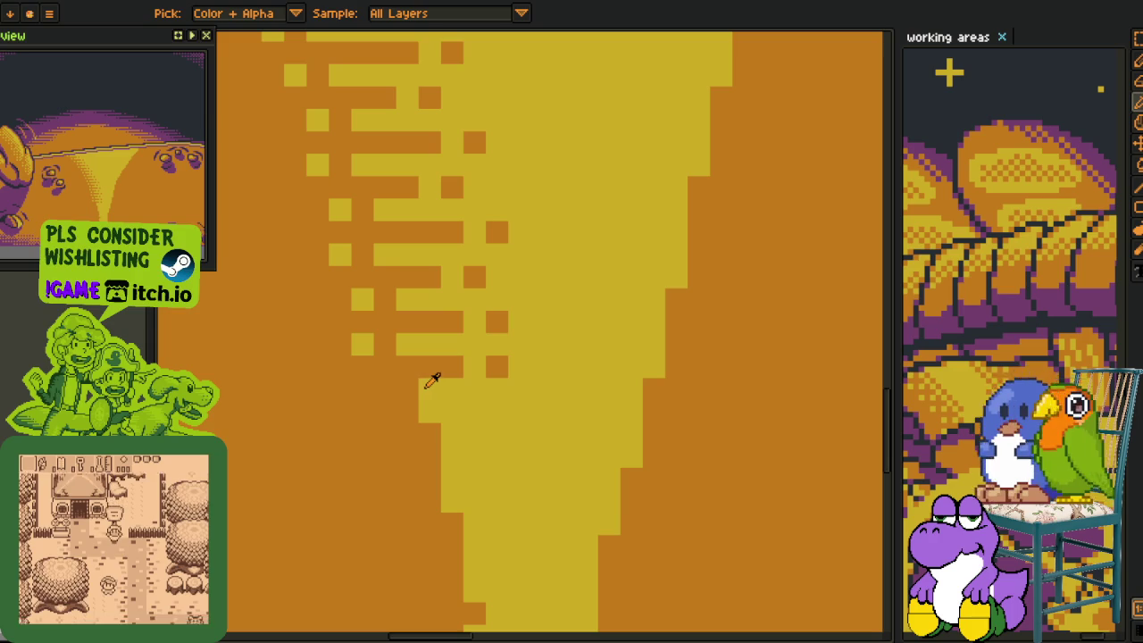
pyautogui.press('alt')
pyautogui.moveTo(430, 410); pyautogui.dragTo(466, 410)
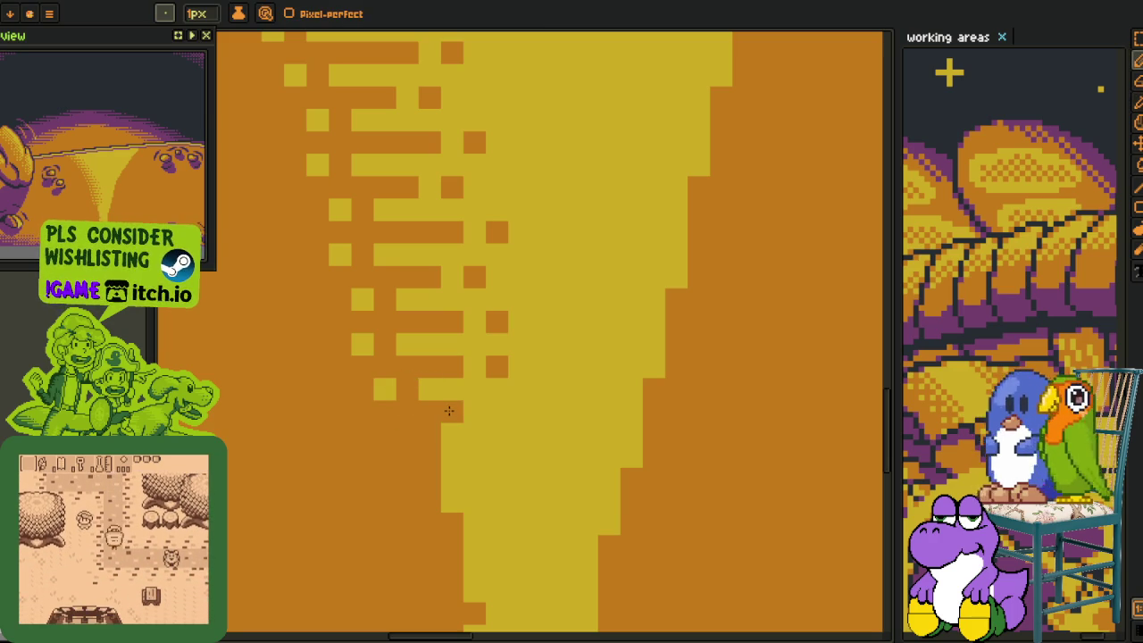
pyautogui.click(498, 411)
pyautogui.press('alt')
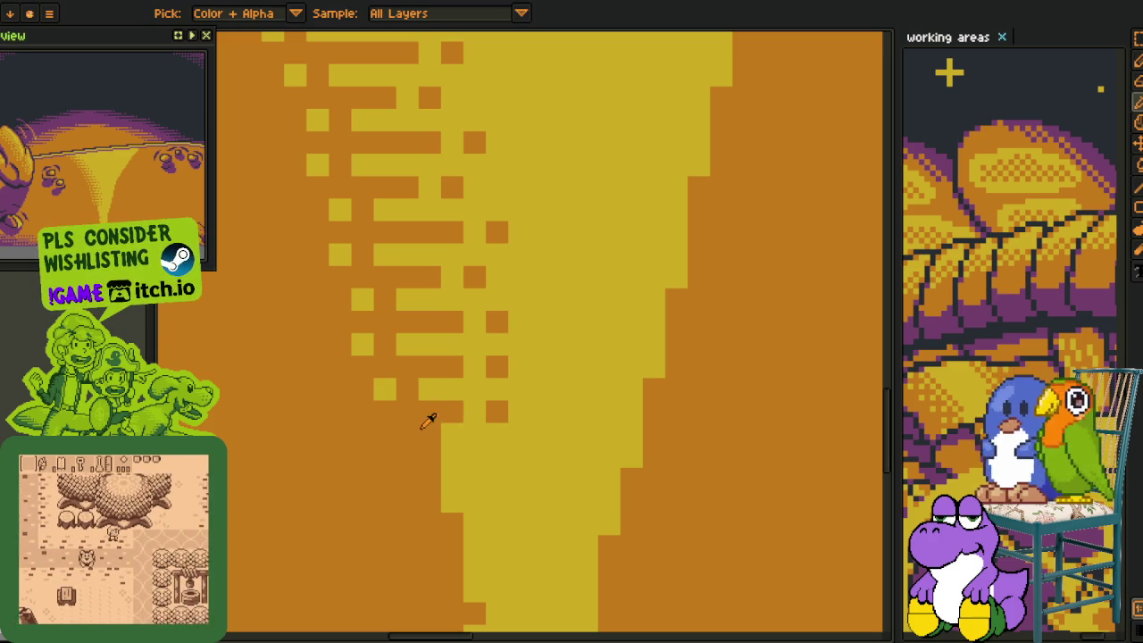
pyautogui.scroll(-3, 426, 434)
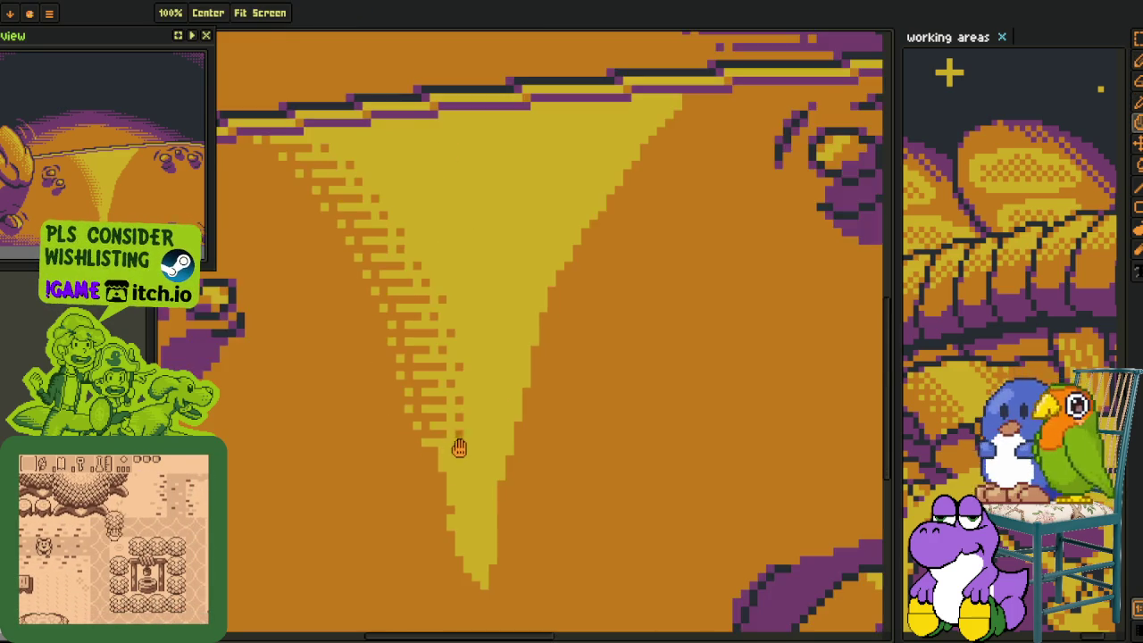
pyautogui.moveTo(459, 447); pyautogui.dragTo(482, 381)
pyautogui.scroll(-2, 481, 382)
pyautogui.press('alt')
pyautogui.scroll(4, 500, 376)
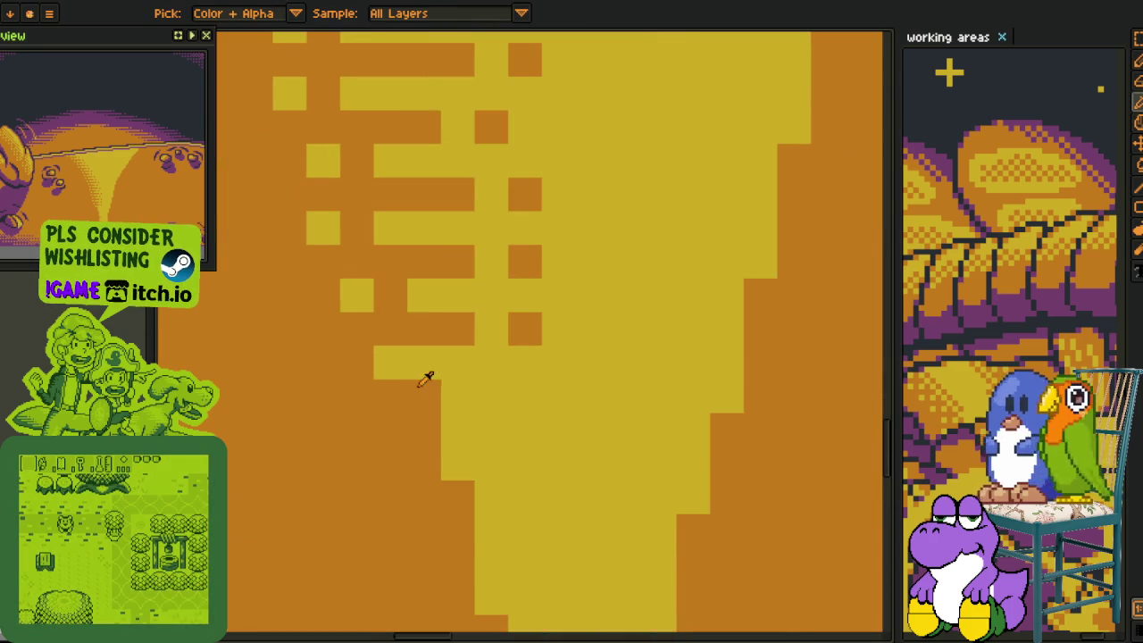
# Turn one beam pixel orange, then check the character frame in the timeline and come back.
pyautogui.click(409, 367)
pyautogui.press('Tab')
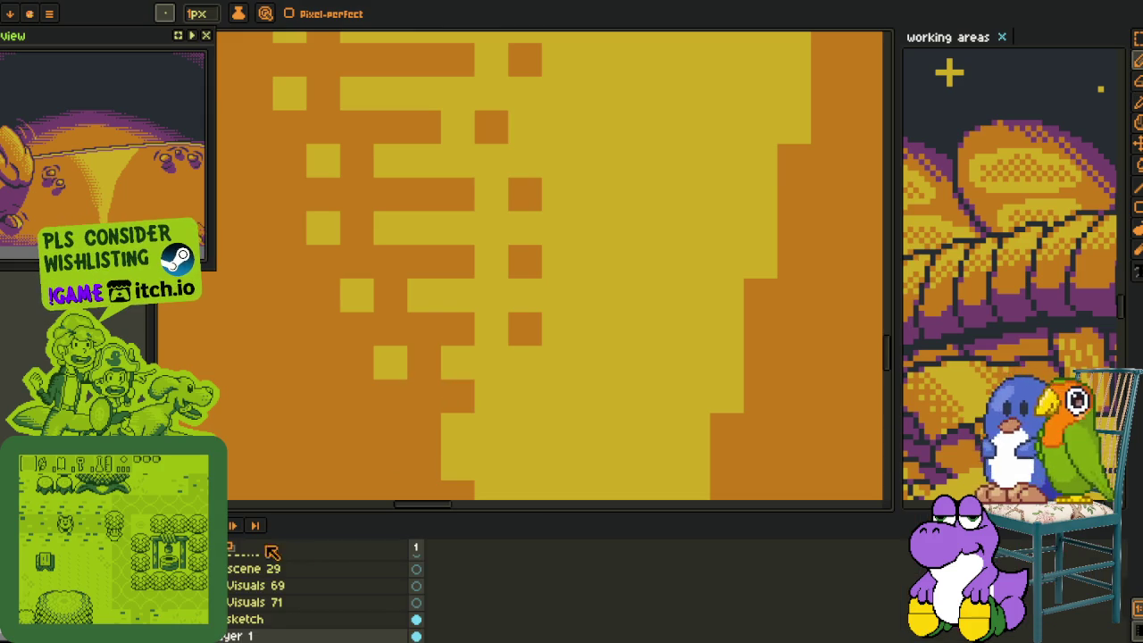
pyautogui.scroll(1, 317, 590)
pyautogui.press('Right')
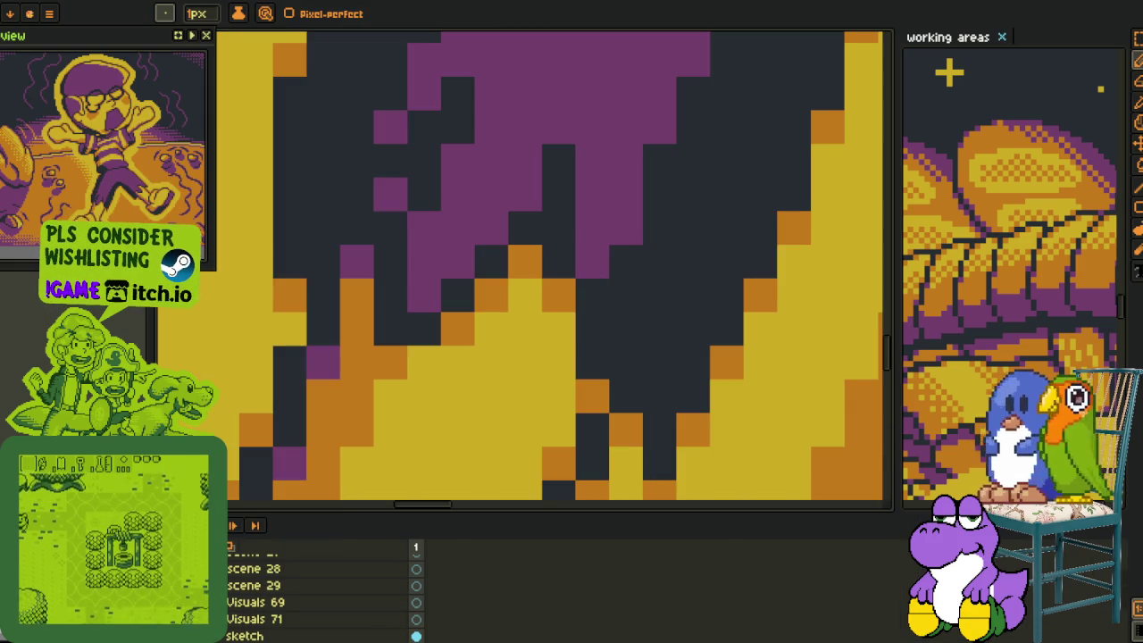
pyautogui.press('Left')
pyautogui.press('Tab')
# Draw a long orange line across the upper beam just below the dark ledge.
pyautogui.scroll(-1, 380, 392)
pyautogui.scroll(-1, 380, 392)
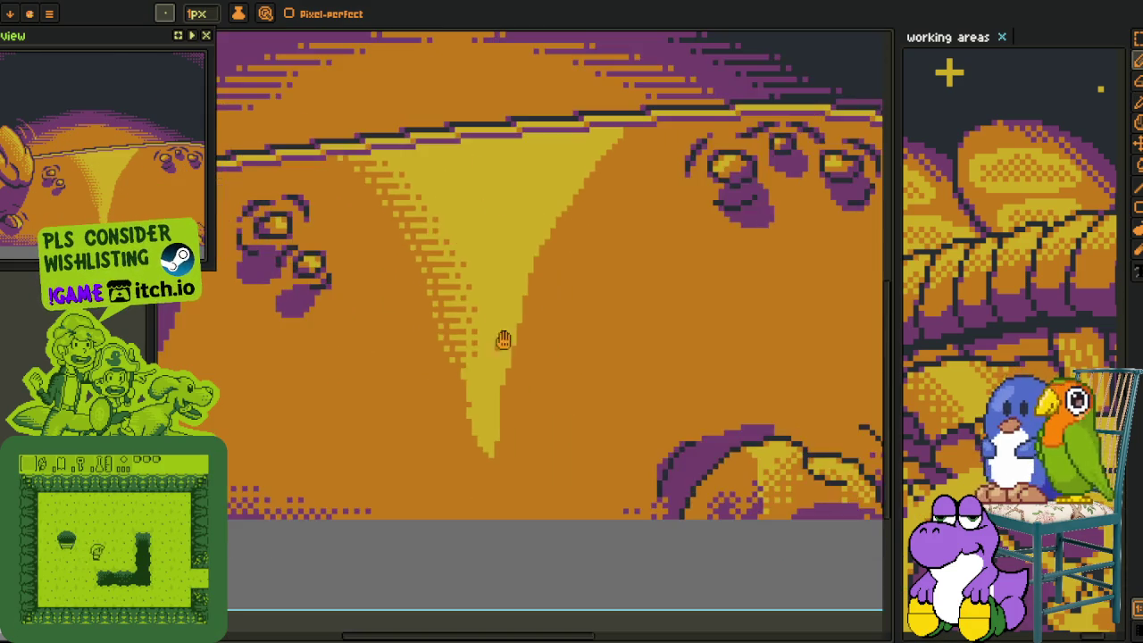
pyautogui.scroll(-1, 379, 393)
pyautogui.scroll(1, 380, 392)
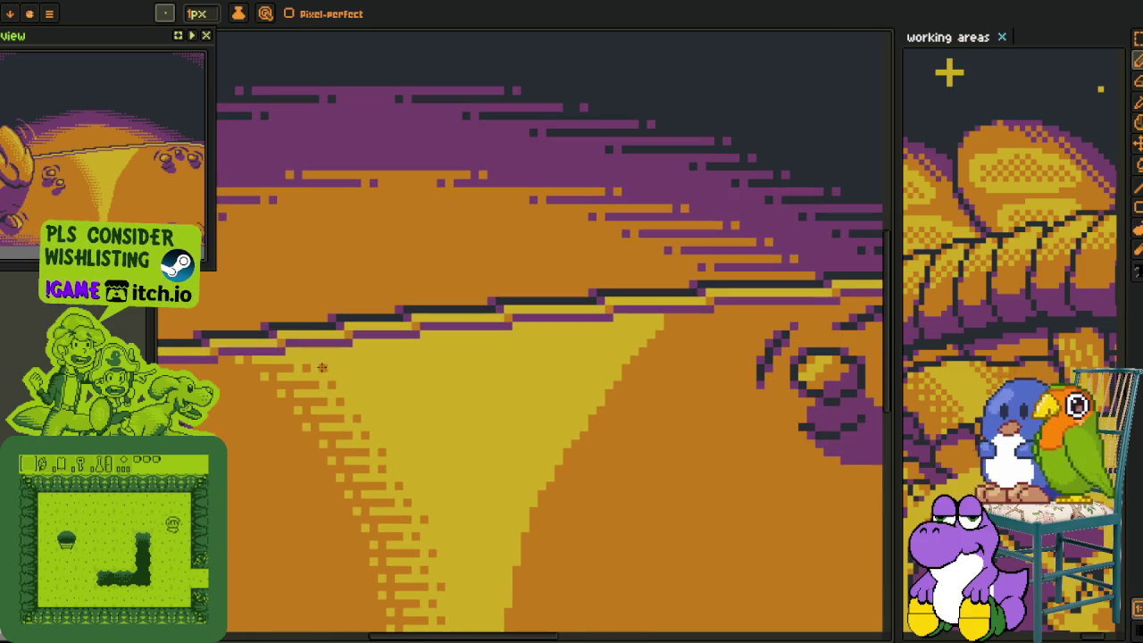
pyautogui.scroll(1, 375, 367)
pyautogui.moveTo(469, 368); pyautogui.dragTo(660, 370)
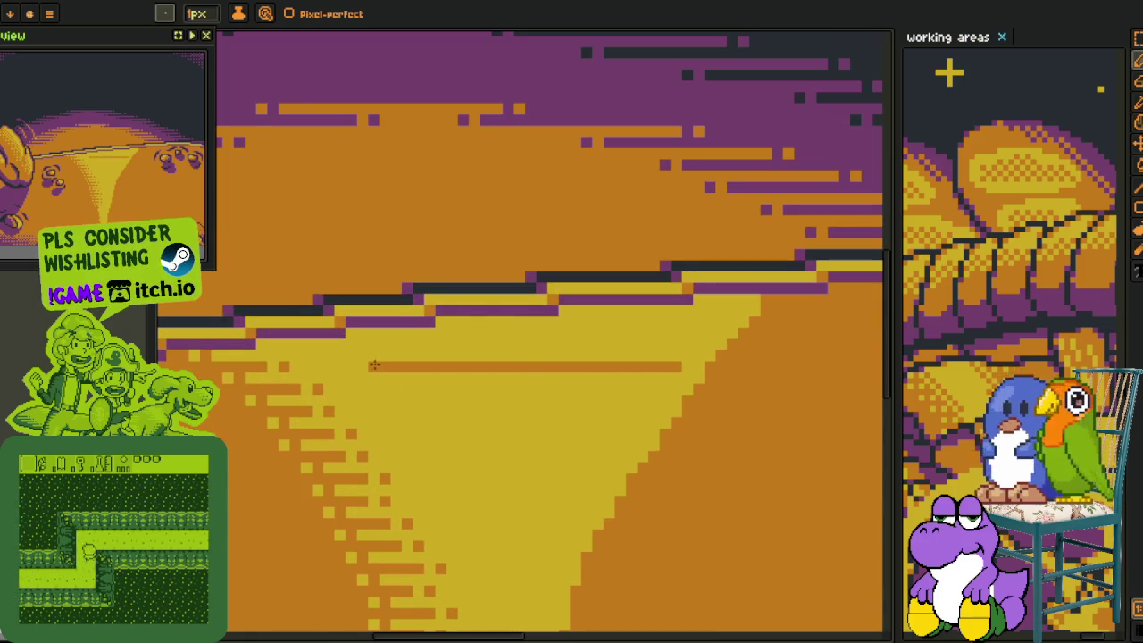
pyautogui.press('space')
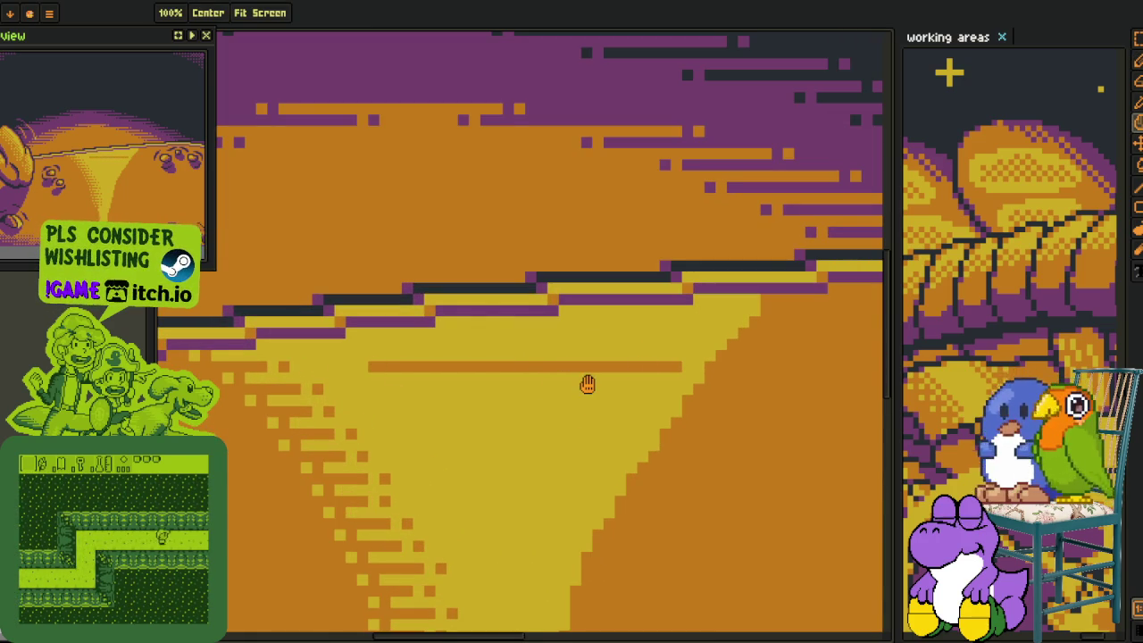
pyautogui.scroll(1, 655, 375)
pyautogui.press('alt')
# Recolour most of the first orange line yellow and extend the orange row to the beam edge.
pyautogui.keyDown('alt'); pyautogui.click(600, 357); pyautogui.keyUp('alt')
pyautogui.press('g')
pyautogui.click(514, 361)
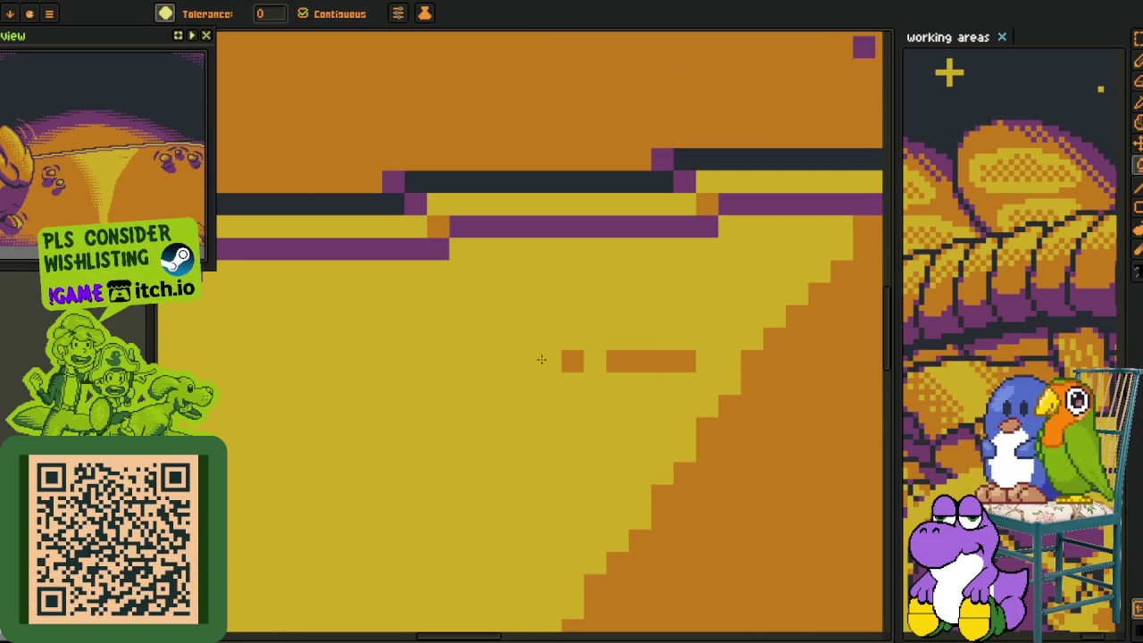
pyautogui.scroll(-1, 541, 361)
pyautogui.scroll(1, 575, 395)
pyautogui.press('alt')
pyautogui.click(574, 427)
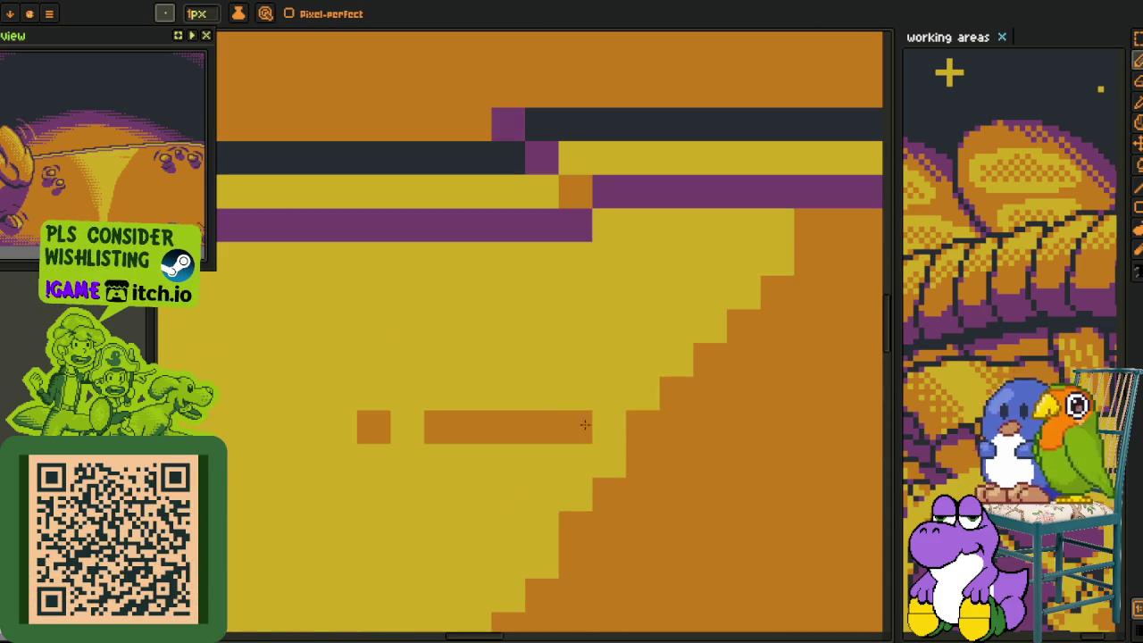
pyautogui.click(608, 427)
pyautogui.press('alt')
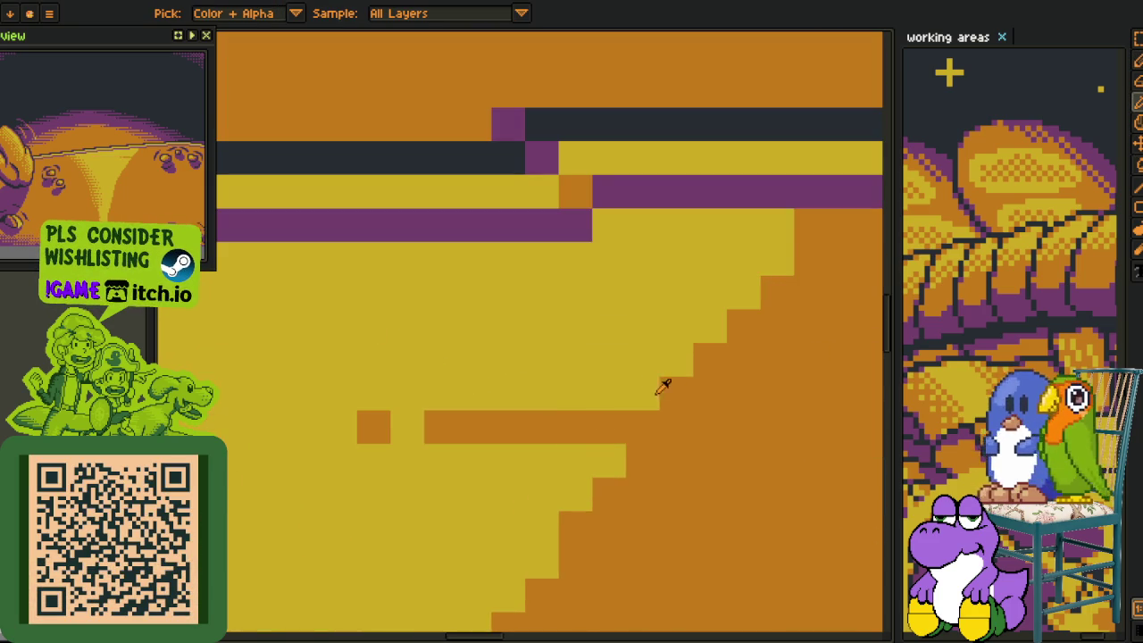
pyautogui.click(710, 394)
pyautogui.keyDown('alt'); pyautogui.click(733, 350); pyautogui.keyUp('alt')
# Paint the next orange dither rows, with yellow pixels and a yellow row set between them.
pyautogui.moveTo(714, 360)
pyautogui.mouseDown()
pyautogui.moveTo(619, 361)
pyautogui.moveTo(477, 408)
pyautogui.mouseUp()
pyautogui.click(508, 360)
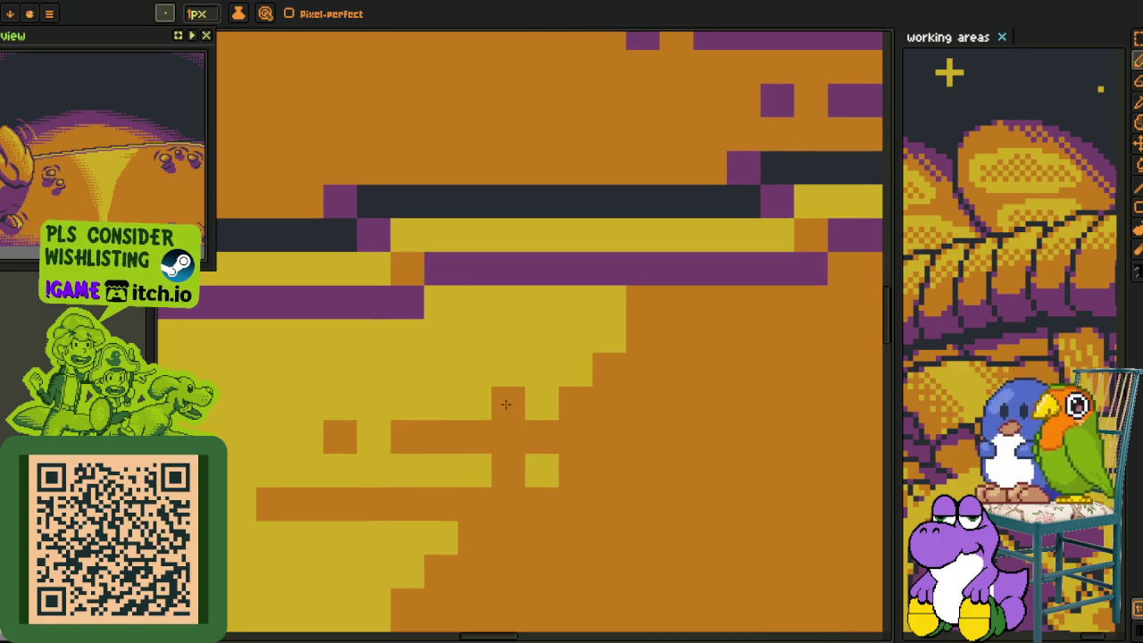
pyautogui.press('alt')
pyautogui.keyDown('alt'); pyautogui.click(463, 402); pyautogui.keyUp('alt')
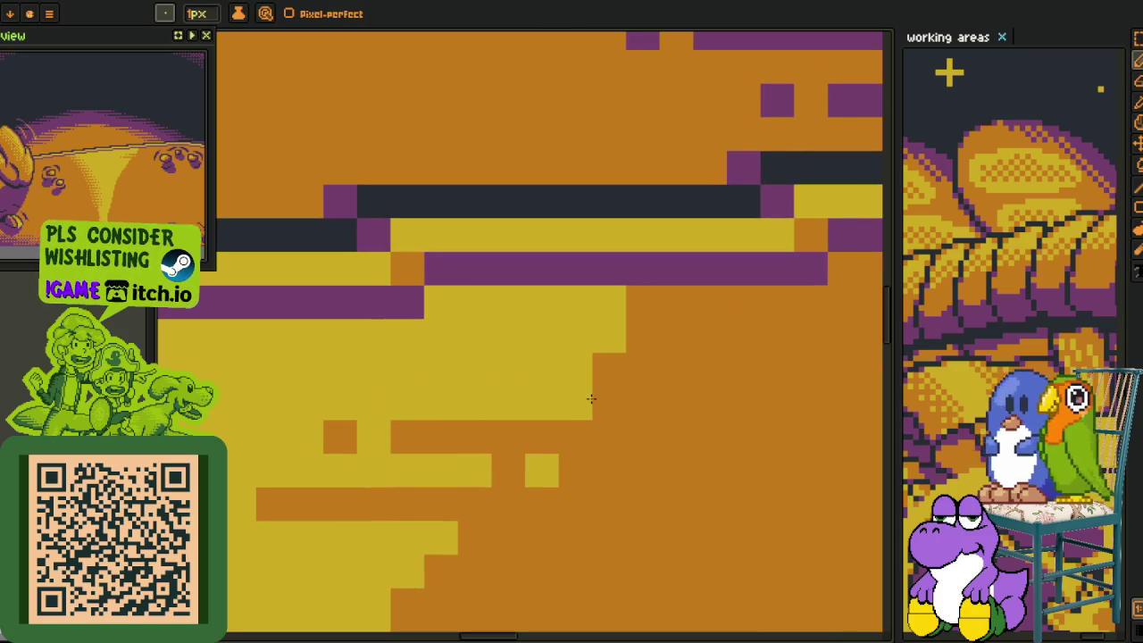
pyautogui.click(642, 403)
pyautogui.keyDown('alt'); pyautogui.click(610, 373); pyautogui.keyUp('alt')
pyautogui.moveTo(591, 369); pyautogui.dragTo(470, 358)
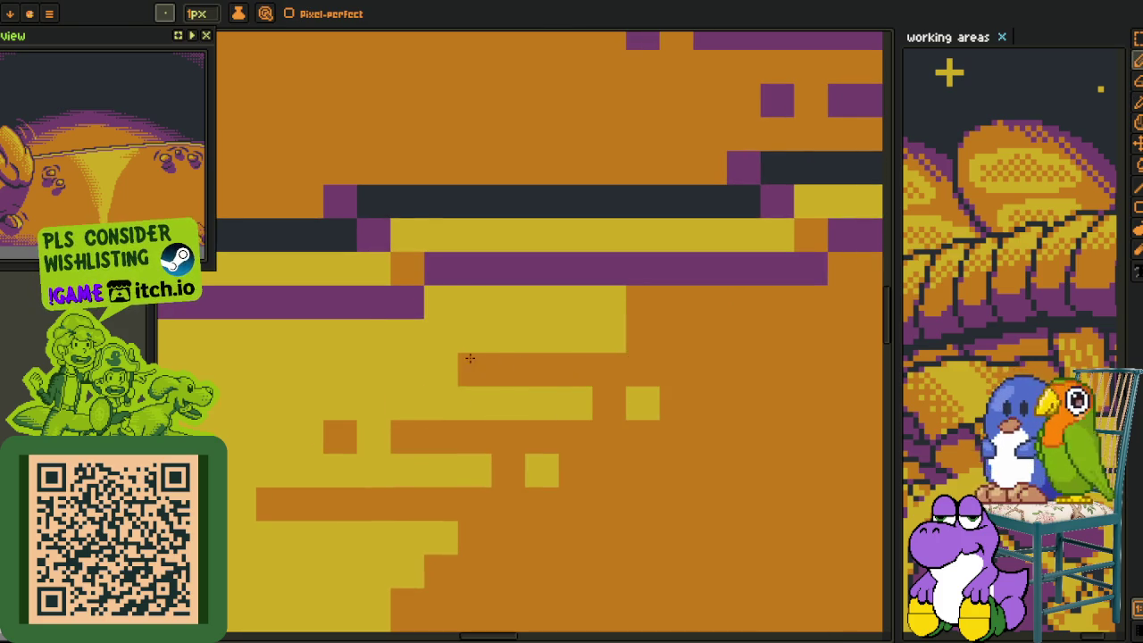
pyautogui.keyDown('alt'); pyautogui.click(535, 316); pyautogui.keyUp('alt')
pyautogui.moveTo(582, 336); pyautogui.dragTo(676, 337)
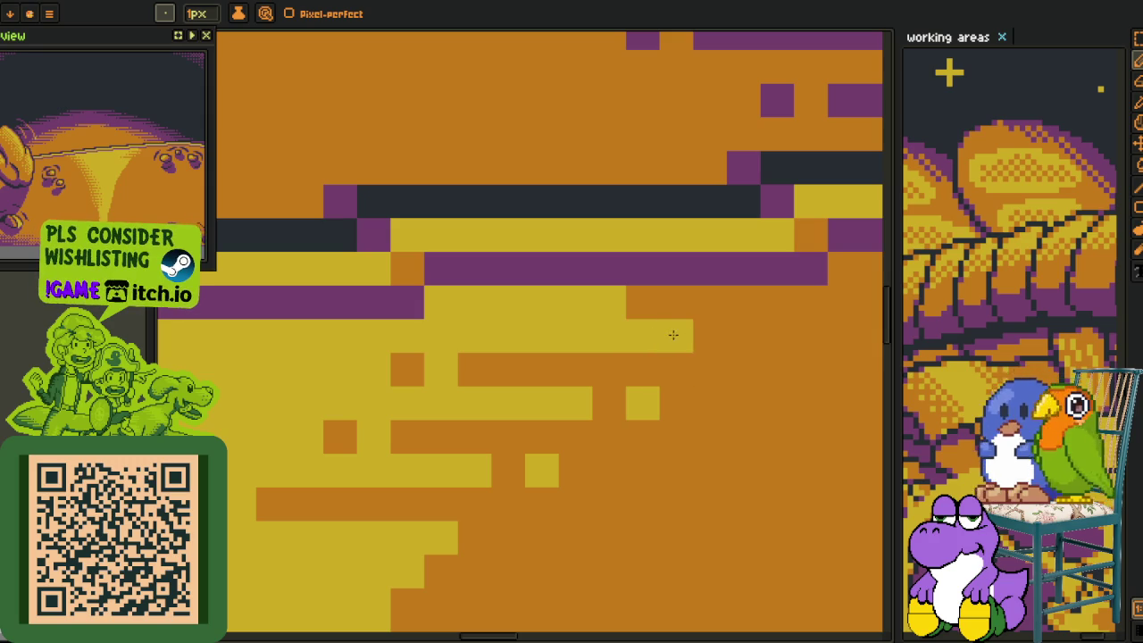
pyautogui.click(736, 338)
pyautogui.click(626, 307)
pyautogui.keyDown('alt'); pyautogui.click(650, 293); pyautogui.keyUp('alt')
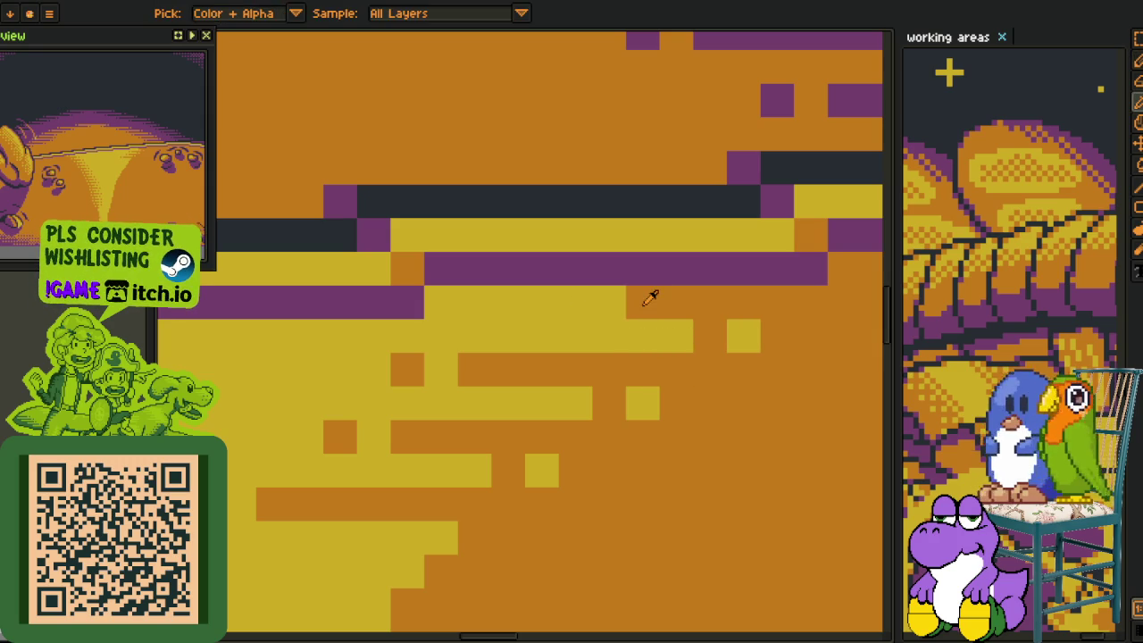
pyautogui.click(600, 305)
# Turn a yellow block orange and paint two more orange rows leftward into the beam.
pyautogui.scroll(-4, 534, 303)
pyautogui.scroll(-1, 482, 348)
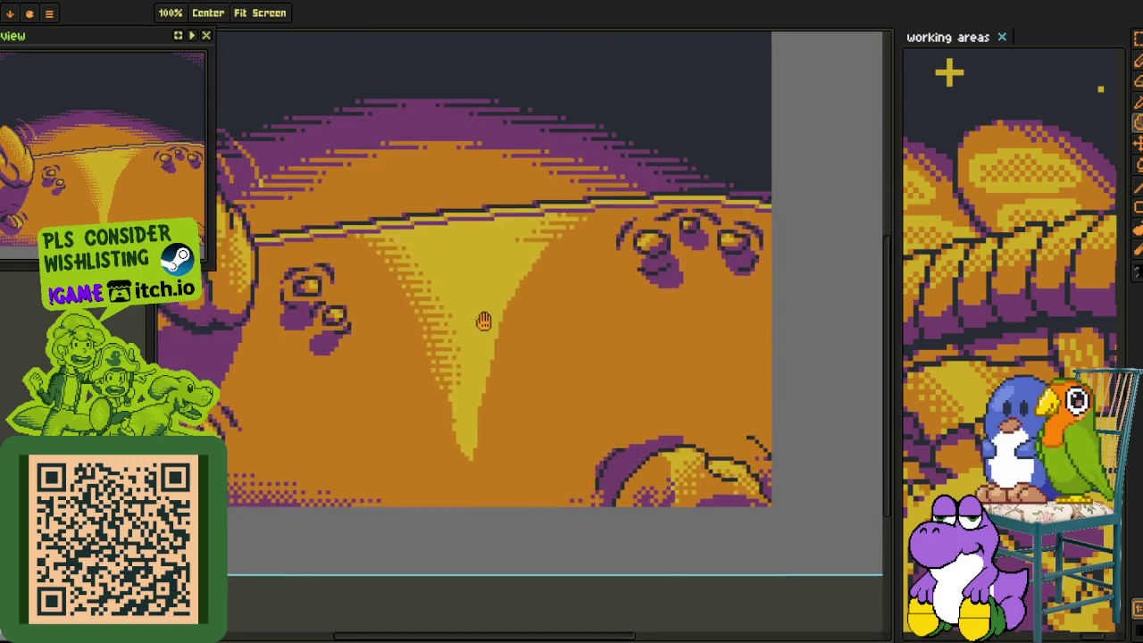
pyautogui.scroll(3, 535, 268)
pyautogui.scroll(2, 582, 231)
pyautogui.keyDown('alt'); pyautogui.click(652, 232); pyautogui.keyUp('alt')
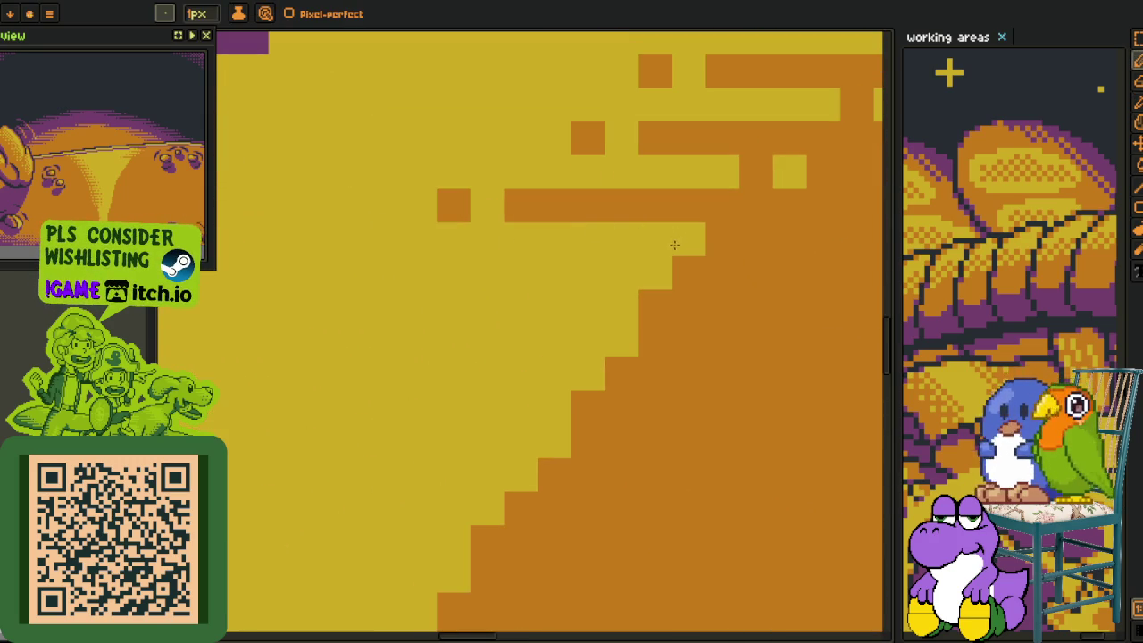
pyautogui.keyDown('alt'); pyautogui.click(709, 260); pyautogui.keyUp('alt')
pyautogui.click(654, 239)
pyautogui.moveTo(688, 274); pyautogui.dragTo(429, 262)
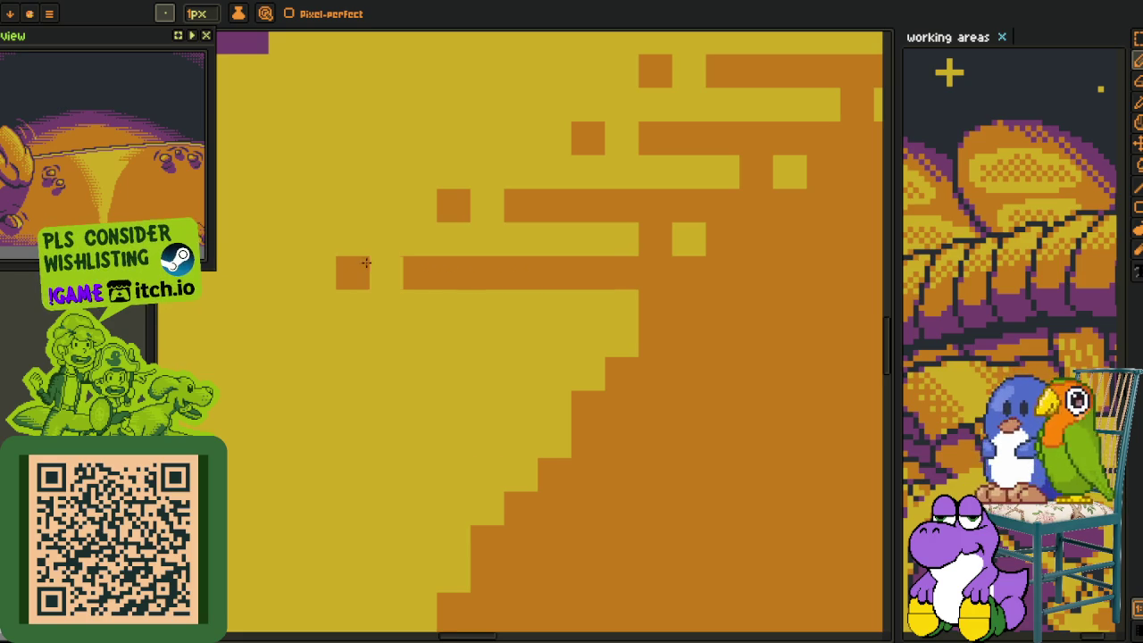
pyautogui.moveTo(449, 318); pyautogui.dragTo(459, 319)
pyautogui.press('o')
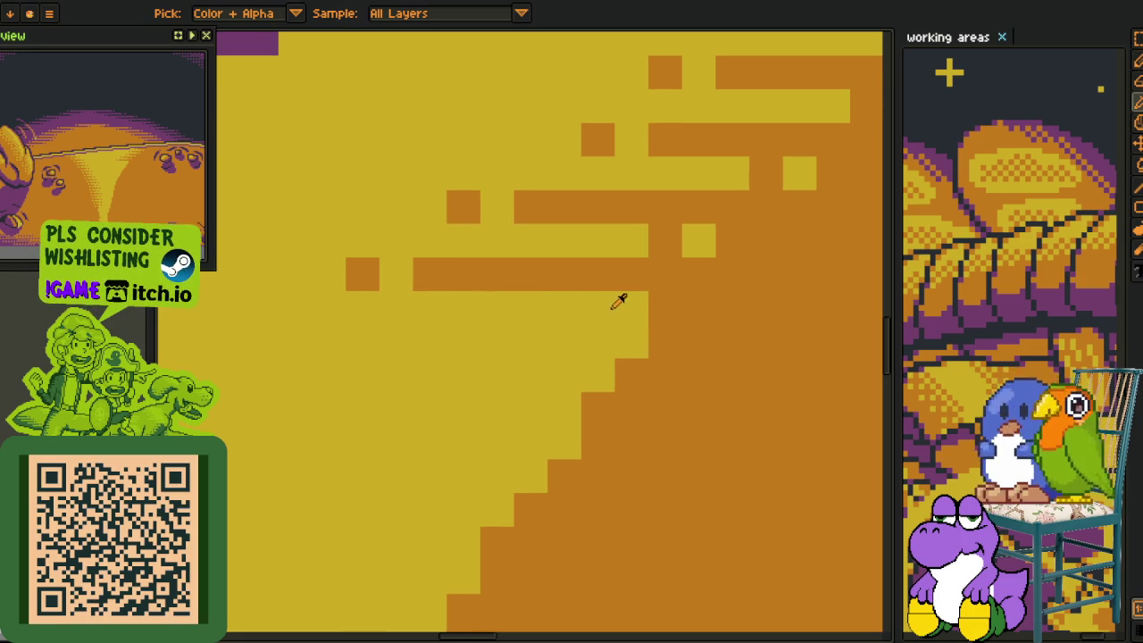
pyautogui.press('b')
pyautogui.keyDown('alt'); pyautogui.click(673, 321); pyautogui.keyUp('alt')
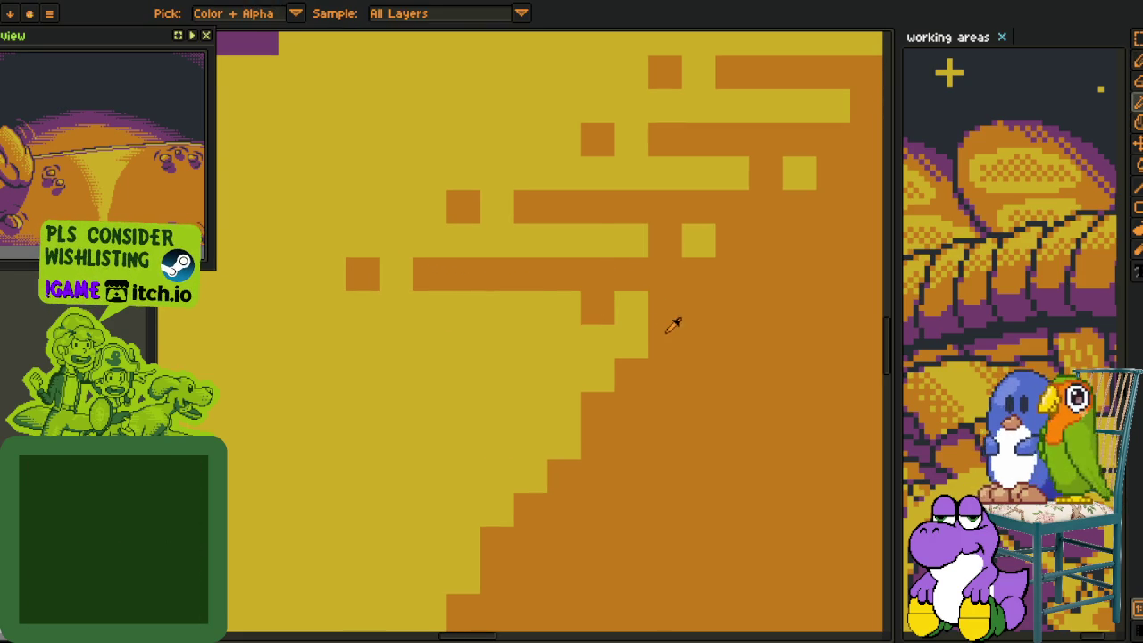
pyautogui.moveTo(643, 342); pyautogui.dragTo(383, 331)
# Add three more stepped orange rows, each beside a yellow dither pixel, ending with a lone orange pixel.
pyautogui.moveTo(480, 367); pyautogui.dragTo(490, 334)
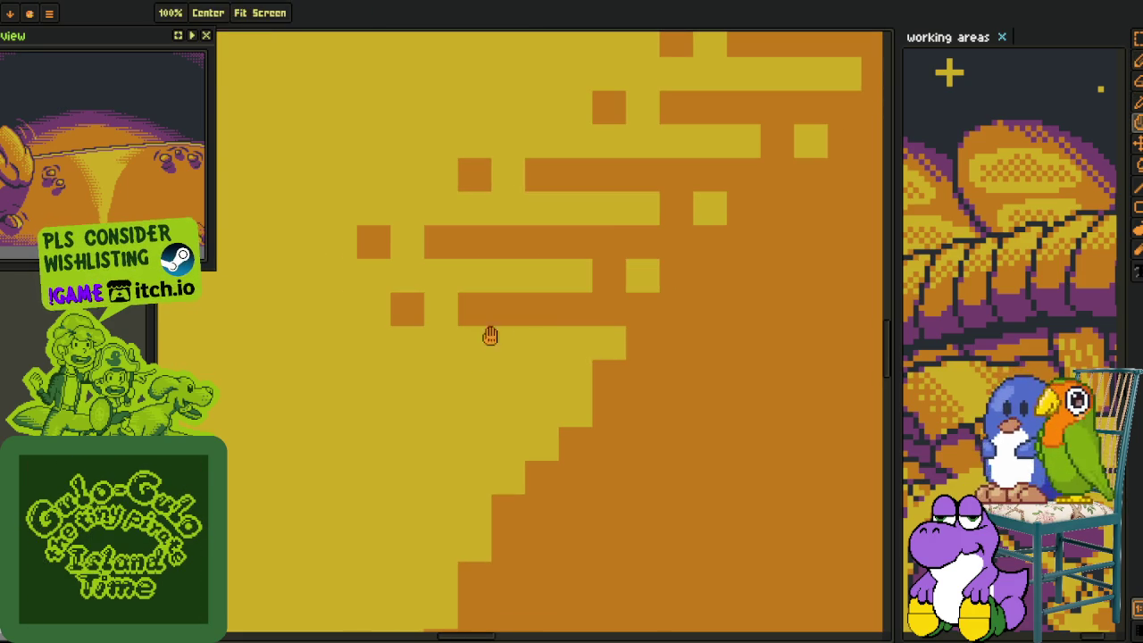
pyautogui.keyDown('alt'); pyautogui.click(607, 334); pyautogui.keyUp('alt')
pyautogui.click(676, 342)
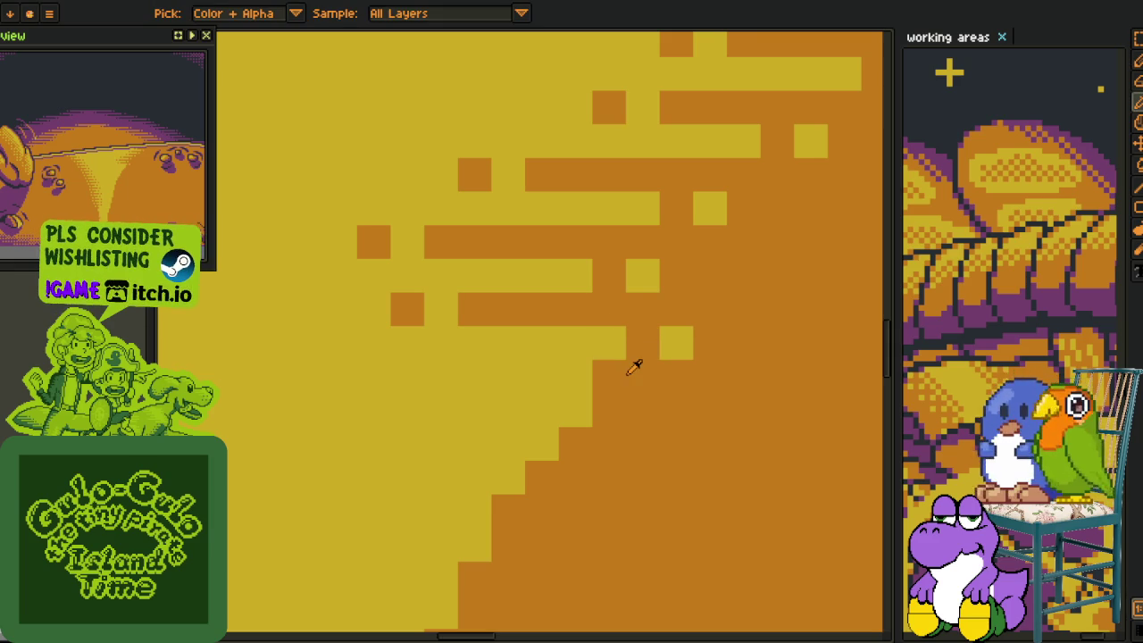
pyautogui.keyDown('alt'); pyautogui.click(634, 366); pyautogui.keyUp('alt')
pyautogui.moveTo(629, 373); pyautogui.dragTo(370, 375)
pyautogui.moveTo(507, 415); pyautogui.dragTo(487, 359)
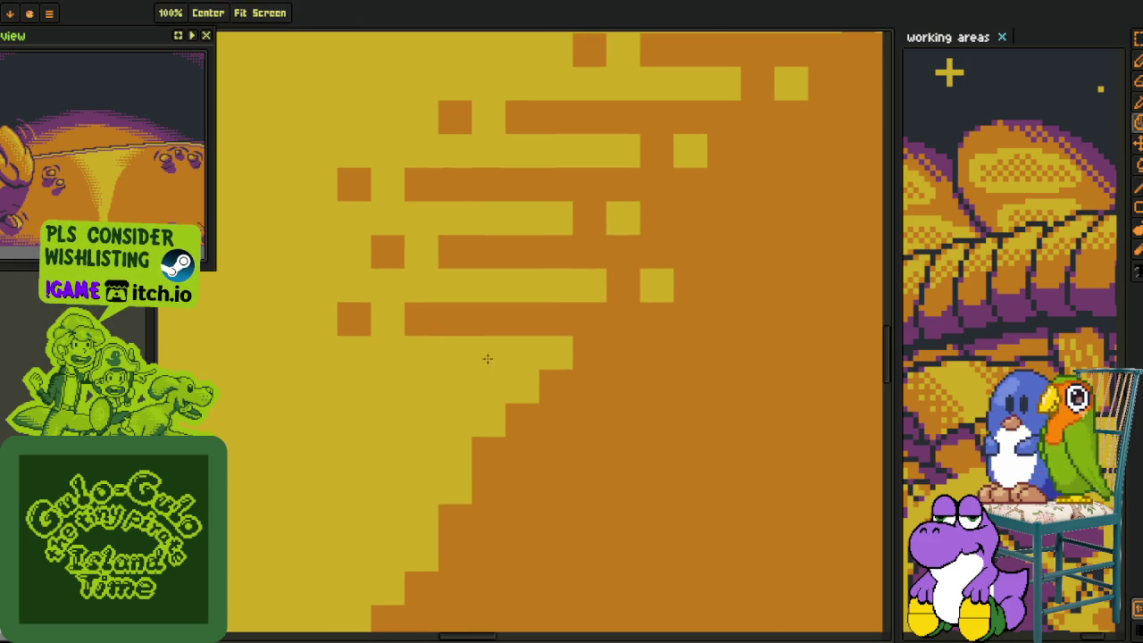
pyautogui.keyDown('alt'); pyautogui.click(554, 352); pyautogui.keyUp('alt')
pyautogui.click(624, 353)
pyautogui.keyDown('alt'); pyautogui.click(573, 384); pyautogui.keyUp('alt')
pyautogui.moveTo(572, 384)
pyautogui.mouseDown()
pyautogui.moveTo(450, 379)
pyautogui.moveTo(432, 355)
pyautogui.mouseUp()
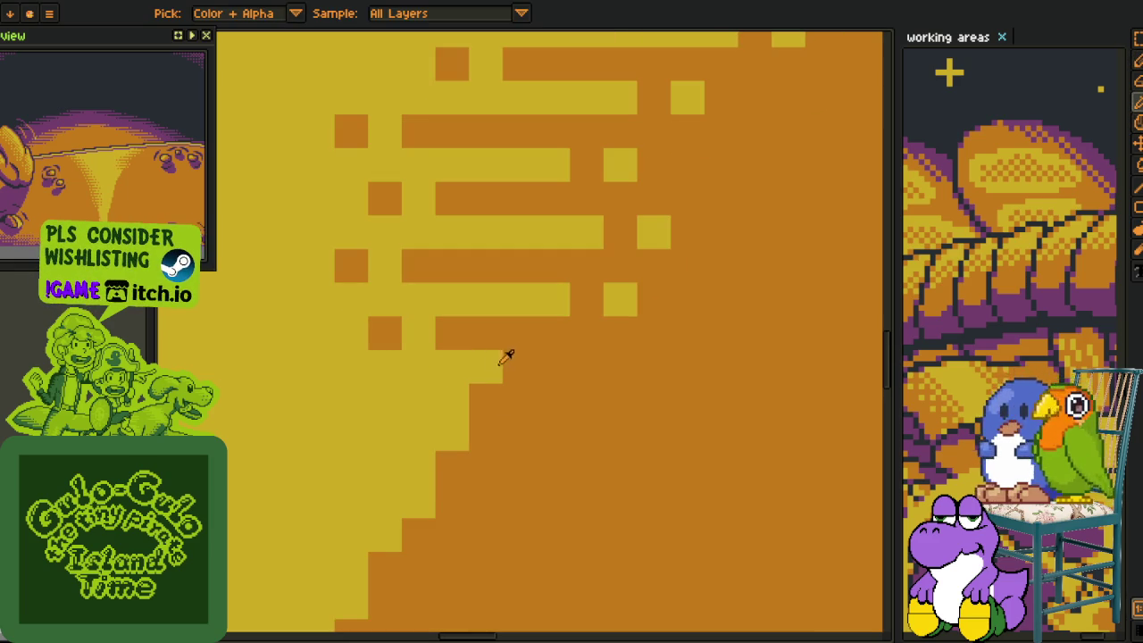
pyautogui.keyDown('alt'); pyautogui.click(487, 363); pyautogui.keyUp('alt')
pyautogui.click(540, 365)
pyautogui.keyDown('alt'); pyautogui.click(523, 382); pyautogui.keyUp('alt')
pyautogui.moveTo(523, 401); pyautogui.dragTo(261, 382)
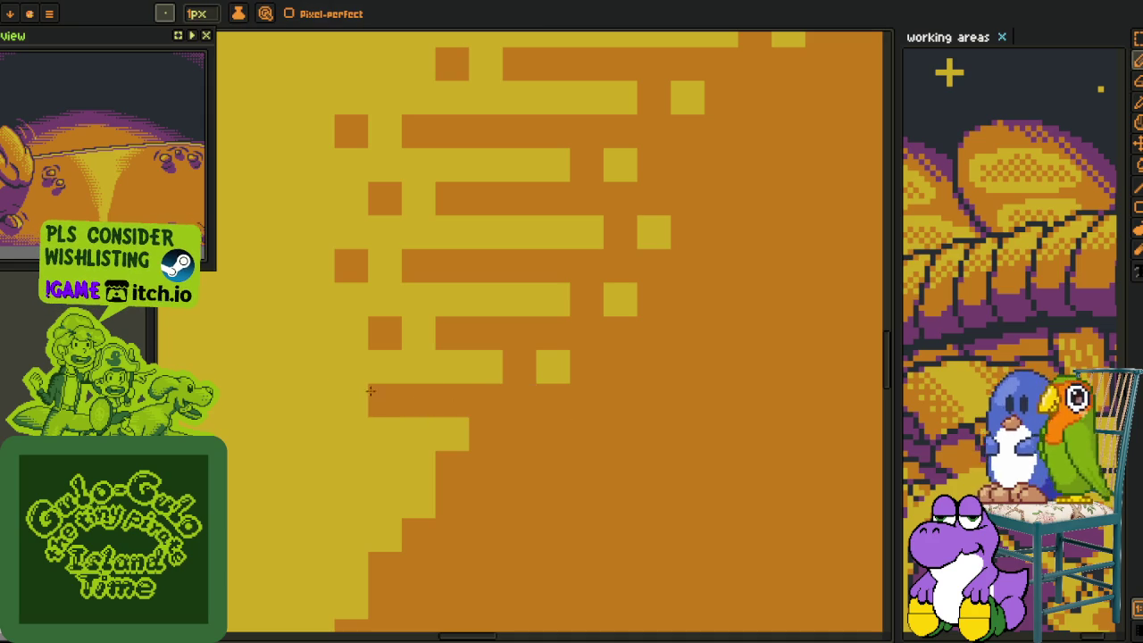
pyautogui.click(254, 400)
# Paint two further orange rows leftward, each with a lone orange pixel and a yellow gap pixel.
pyautogui.moveTo(464, 403); pyautogui.dragTo(525, 320)
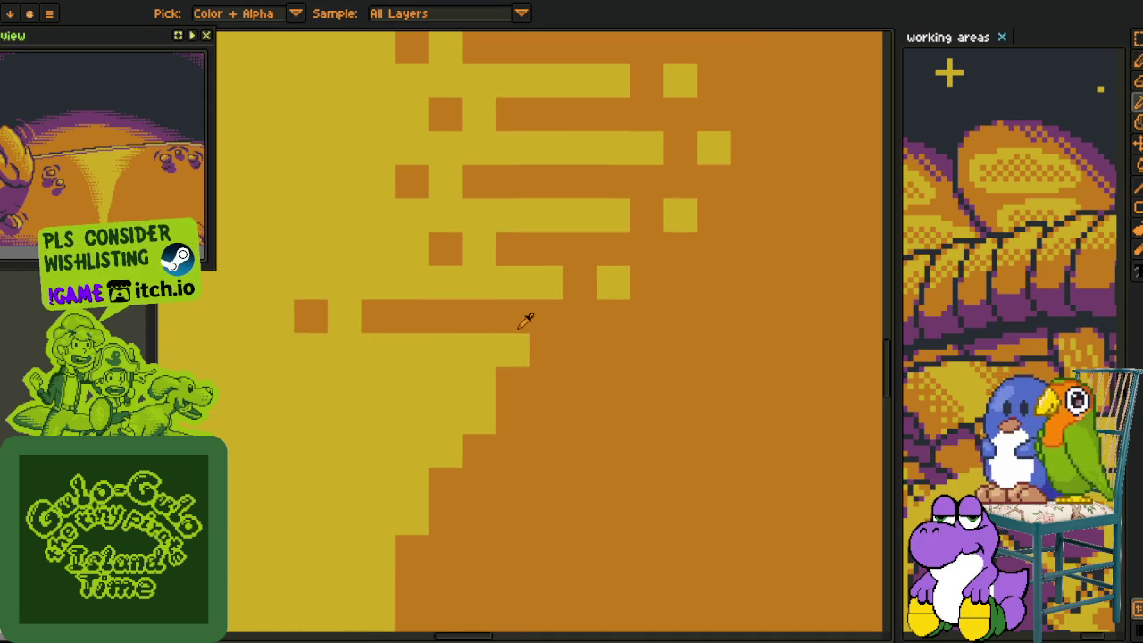
pyautogui.click(578, 350)
pyautogui.moveTo(518, 386); pyautogui.dragTo(307, 384)
pyautogui.moveTo(377, 393); pyautogui.dragTo(306, 391)
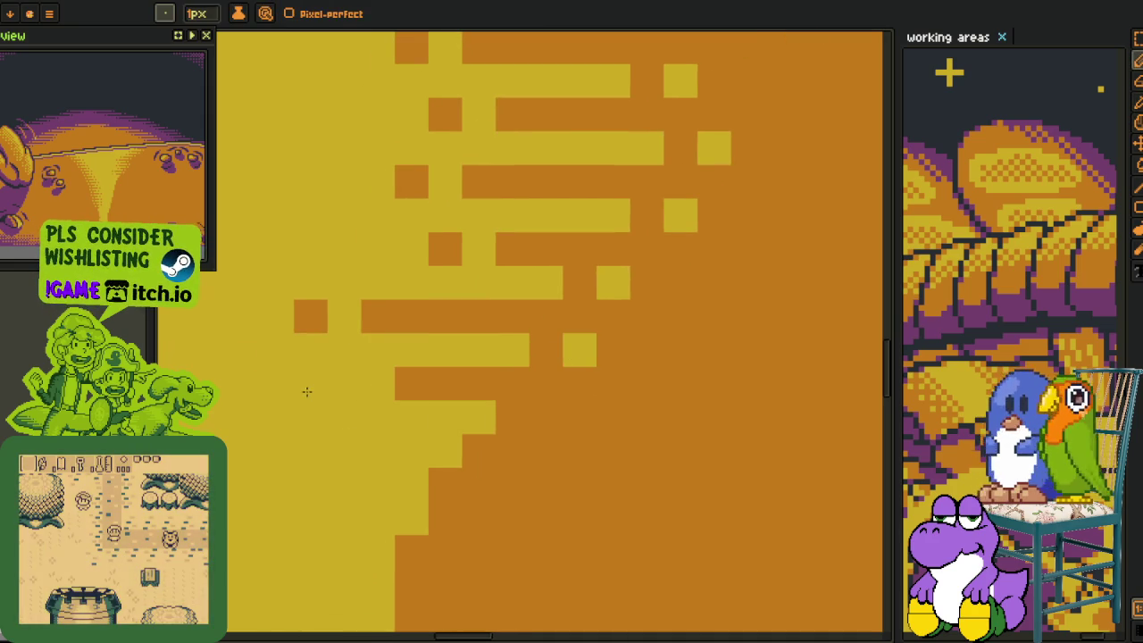
pyautogui.click(345, 384)
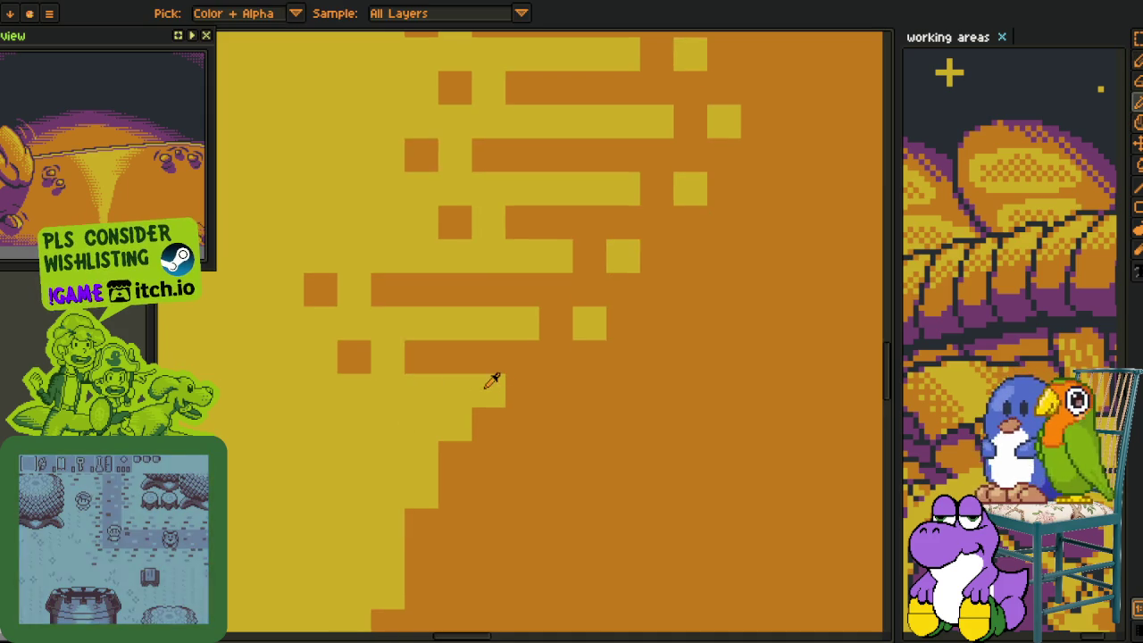
pyautogui.click(553, 389)
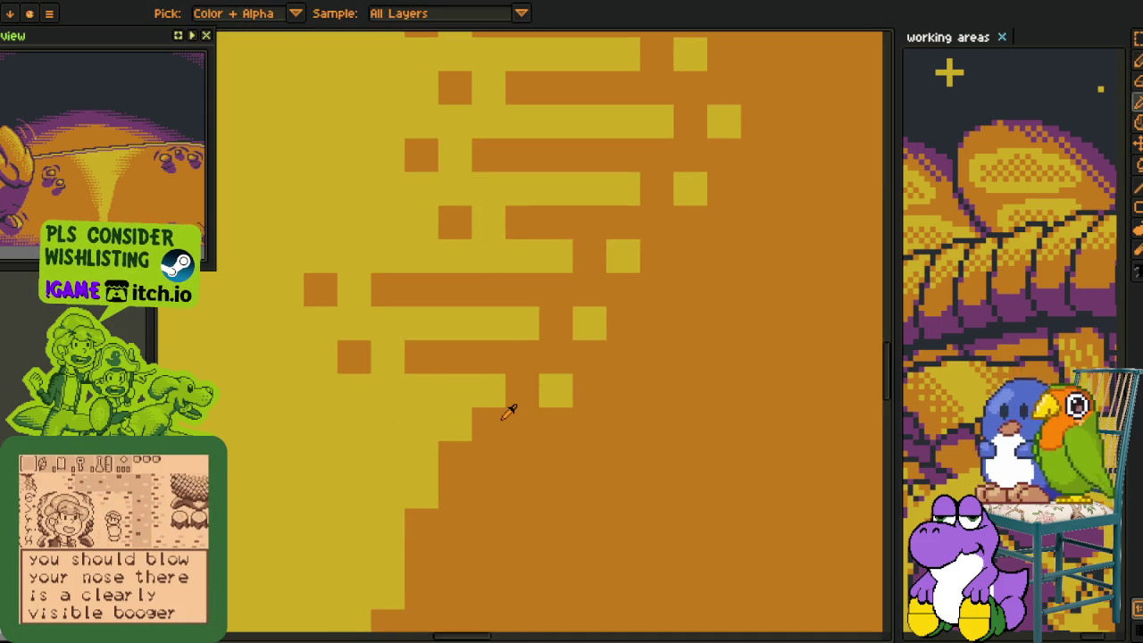
pyautogui.moveTo(505, 416); pyautogui.dragTo(318, 424)
pyautogui.click(253, 424)
# Add another orange stripe with a yellow edge pixel, then correct its end pixels between yellow and orange.
pyautogui.press('space')
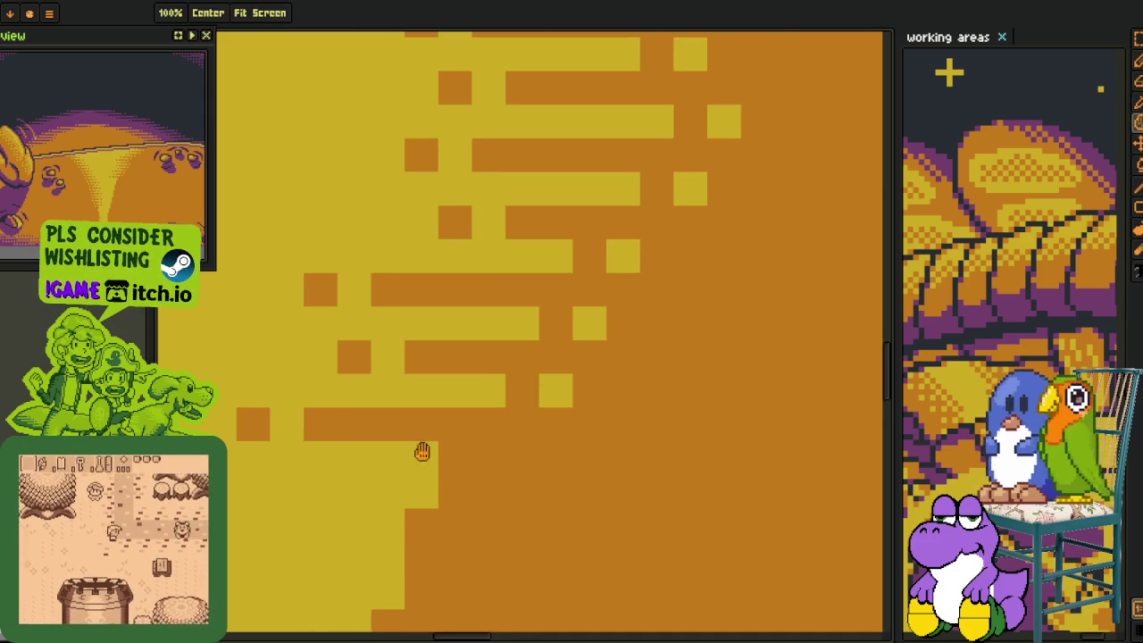
pyautogui.moveTo(423, 452); pyautogui.dragTo(473, 354)
pyautogui.keyDown('alt'); pyautogui.click(467, 365); pyautogui.keyUp('alt')
pyautogui.click(539, 360)
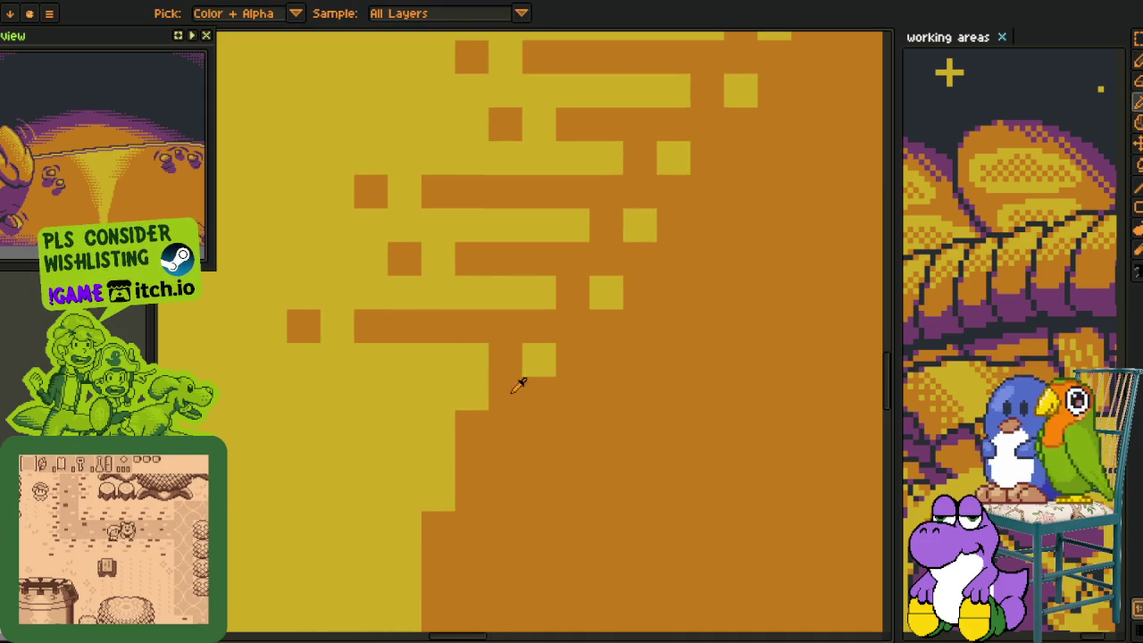
pyautogui.moveTo(474, 394); pyautogui.dragTo(335, 394)
pyautogui.click(237, 393)
pyautogui.click(268, 393)
pyautogui.keyDown('alt'); pyautogui.click(263, 362); pyautogui.keyUp('alt')
pyautogui.click(236, 394)
pyautogui.click(462, 432)
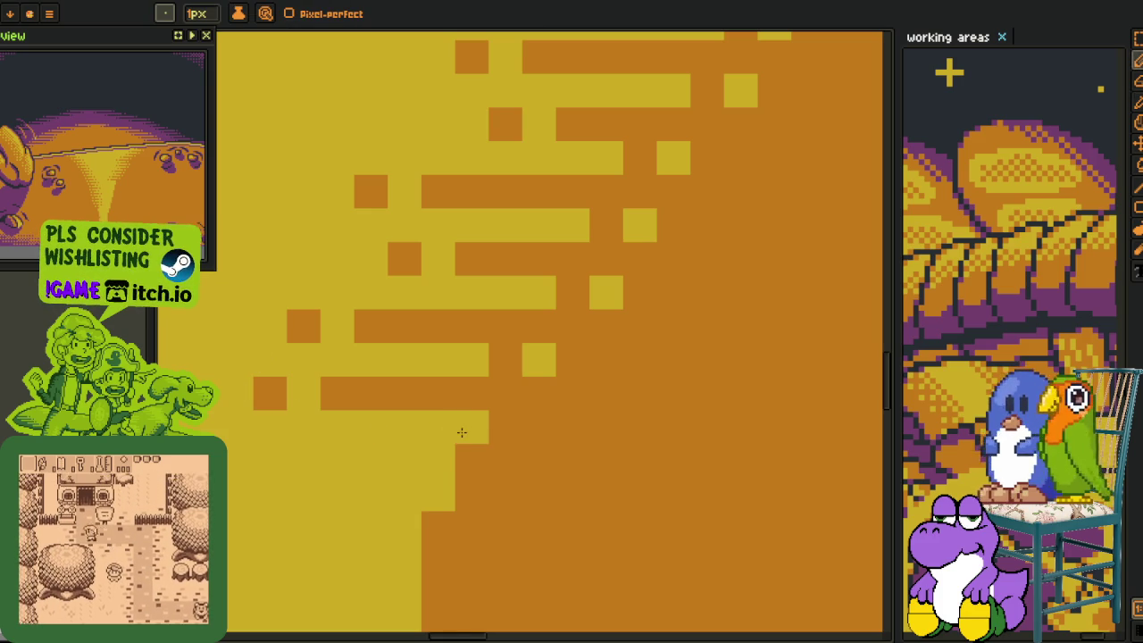
pyautogui.hotkey('ctrl', 'z')
pyautogui.click(494, 429)
# Paint the next orange row with yellow stripe-end pixels, then repaint stray orange pixels yellow.
pyautogui.keyDown('alt'); pyautogui.click(485, 438); pyautogui.keyUp('alt')
pyautogui.moveTo(473, 460); pyautogui.dragTo(232, 462)
pyautogui.moveTo(159, 458); pyautogui.dragTo(401, 383)
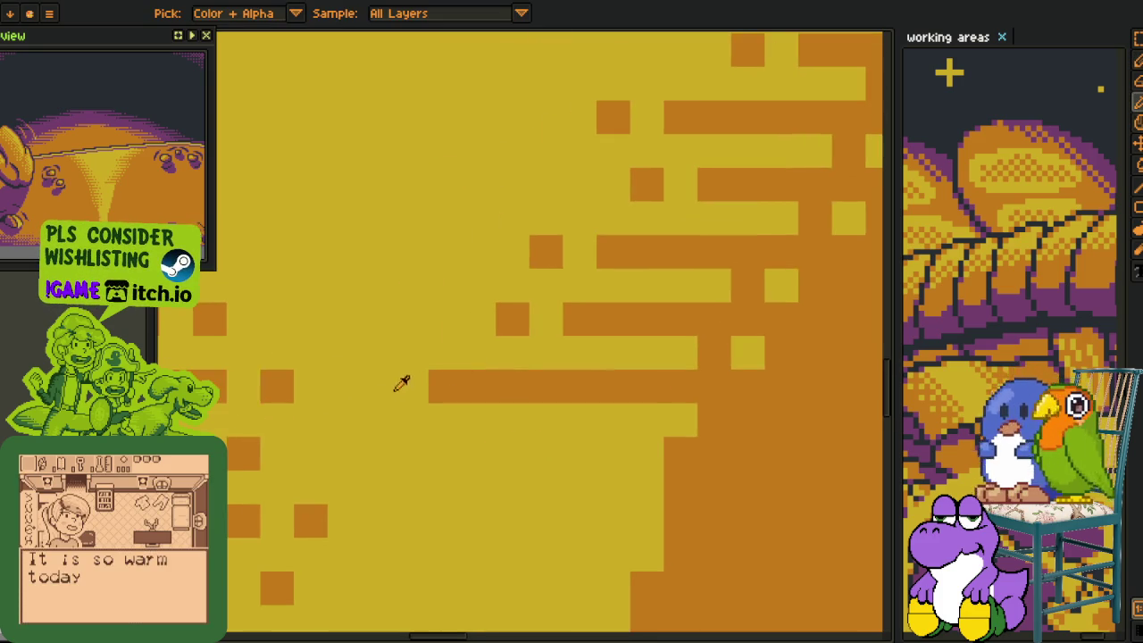
pyautogui.click(378, 387)
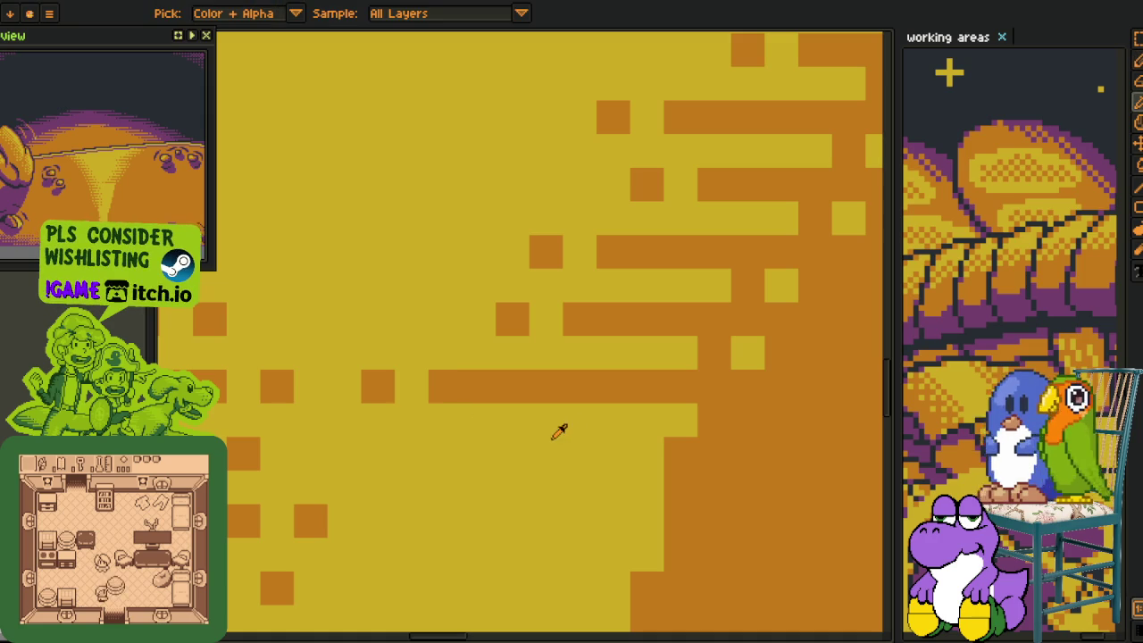
pyautogui.moveTo(726, 421); pyautogui.dragTo(736, 422)
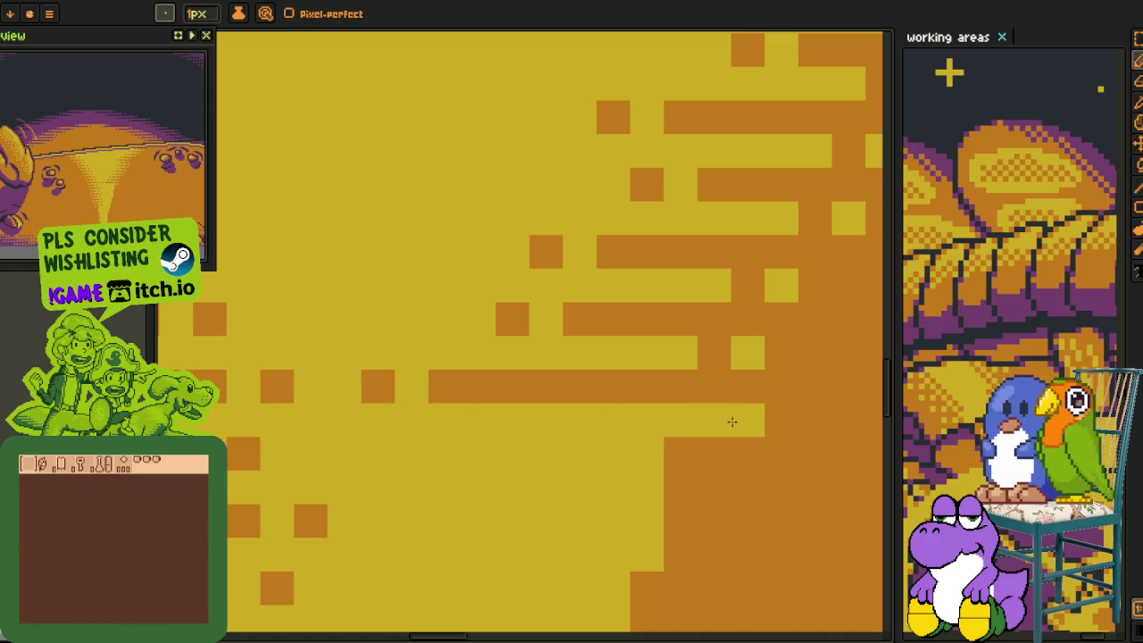
pyautogui.click(720, 410)
pyautogui.moveTo(657, 452); pyautogui.dragTo(580, 453)
pyautogui.click(515, 445)
pyautogui.keyDown('alt'); pyautogui.click(389, 408); pyautogui.keyUp('alt')
pyautogui.moveTo(378, 387); pyautogui.dragTo(562, 390)
# Add two more orange stripes leftward, each capped with a yellow end pixel.
pyautogui.press('h')
pyautogui.moveTo(611, 460); pyautogui.dragTo(554, 376)
pyautogui.press('b')
pyautogui.keyDown('alt'); pyautogui.click(587, 401); pyautogui.keyUp('alt')
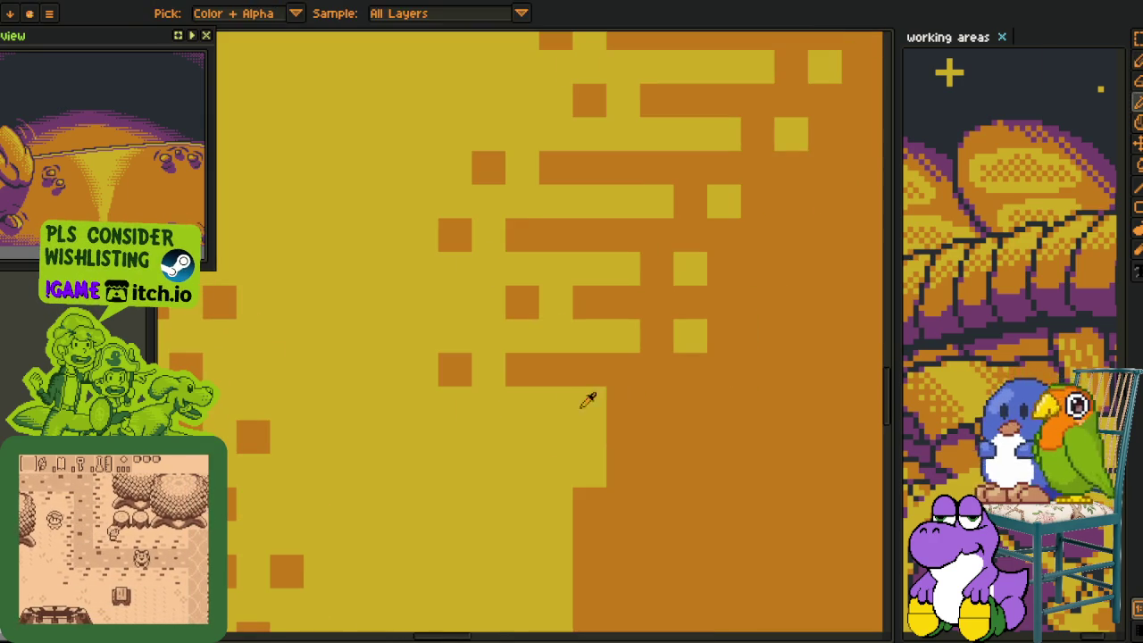
pyautogui.click(656, 403)
pyautogui.moveTo(629, 437); pyautogui.dragTo(423, 434)
pyautogui.press('h')
pyautogui.moveTo(589, 468); pyautogui.dragTo(533, 384)
pyautogui.keyDown('alt'); pyautogui.click(533, 385); pyautogui.keyUp('alt')
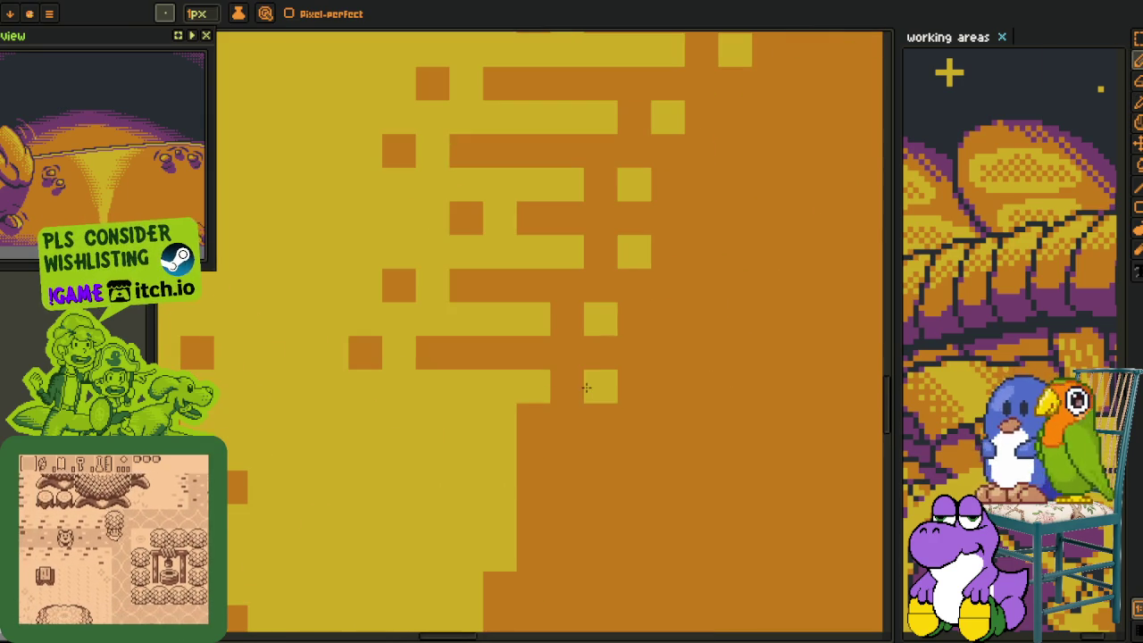
pyautogui.click(567, 385)
pyautogui.keyDown('alt'); pyautogui.click(539, 418); pyautogui.keyUp('alt')
pyautogui.moveTo(538, 418); pyautogui.dragTo(326, 420)
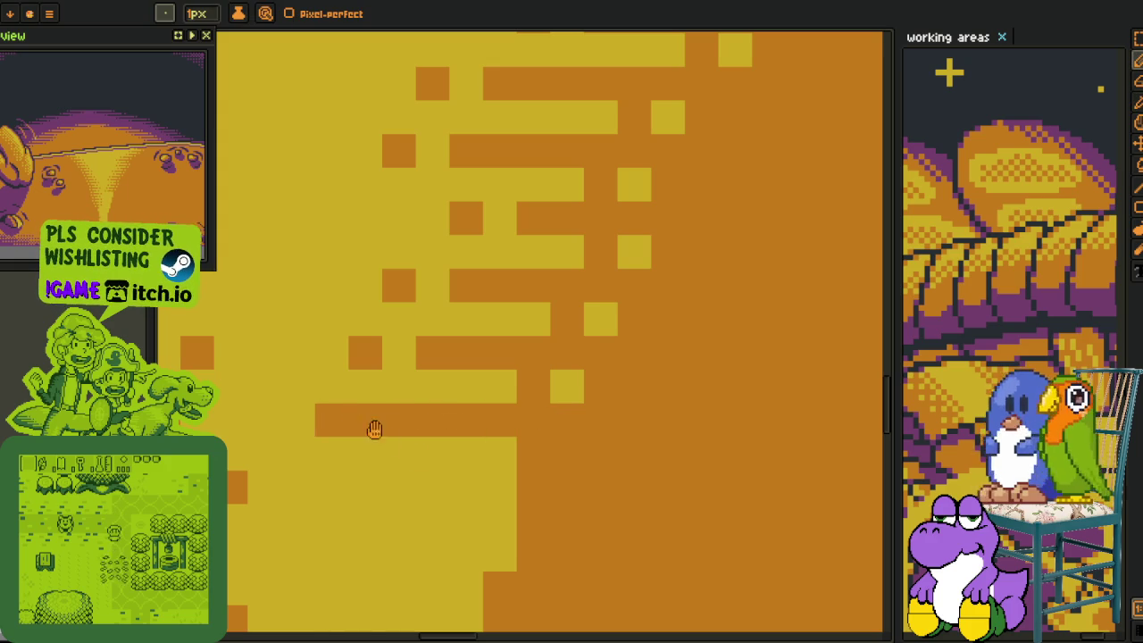
# Paint another orange stripe with a single orange cell further left and yellow cell pairs.
pyautogui.scroll(-3, 375, 428)
pyautogui.click(463, 372)
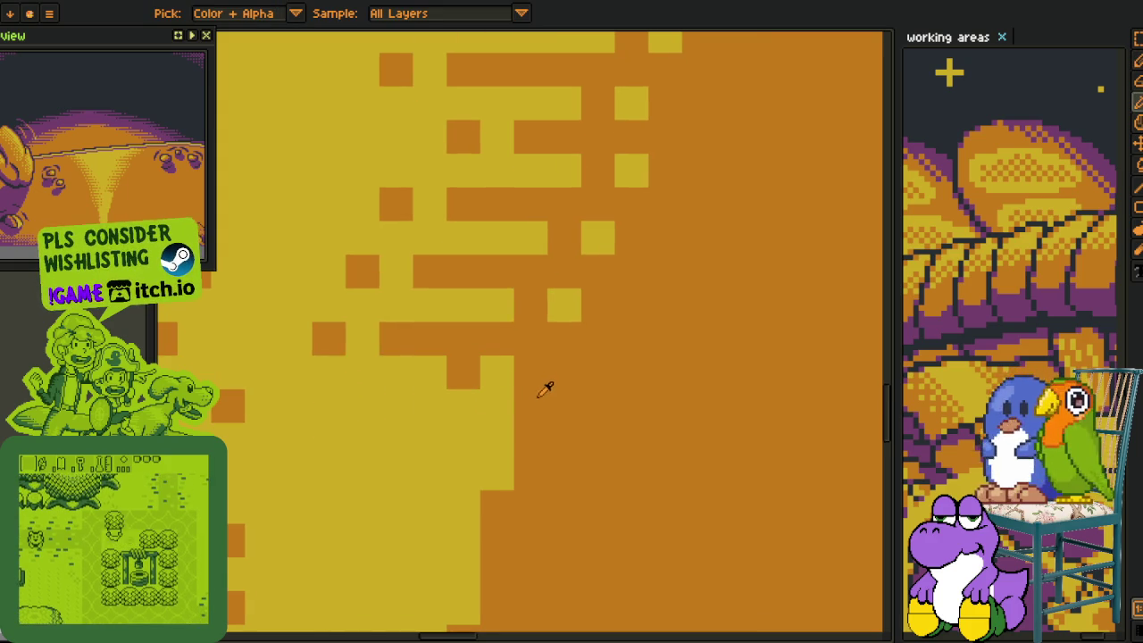
pyautogui.moveTo(504, 407); pyautogui.dragTo(415, 406)
pyautogui.click(396, 406)
pyautogui.click(336, 406)
pyautogui.keyDown('alt'); pyautogui.click(467, 426); pyautogui.keyUp('alt')
pyautogui.moveTo(565, 441)
pyautogui.mouseDown()
pyautogui.moveTo(564, 473)
pyautogui.moveTo(617, 386)
pyautogui.moveTo(474, 397)
pyautogui.moveTo(471, 364)
pyautogui.mouseUp()
pyautogui.keyDown('alt'); pyautogui.click(600, 388); pyautogui.keyUp('alt')
pyautogui.click(416, 397)
pyautogui.keyDown('alt'); pyautogui.click(505, 363); pyautogui.keyUp('alt')
pyautogui.moveTo(566, 372); pyautogui.dragTo(464, 396)
# Finish the lowest rows near the cone tip with a yellow end cell and an orange row.
pyautogui.keyDown('alt'); pyautogui.click(545, 392); pyautogui.keyUp('alt')
pyautogui.click(406, 396)
pyautogui.keyDown('alt'); pyautogui.click(451, 429); pyautogui.keyUp('alt')
pyautogui.click(557, 439)
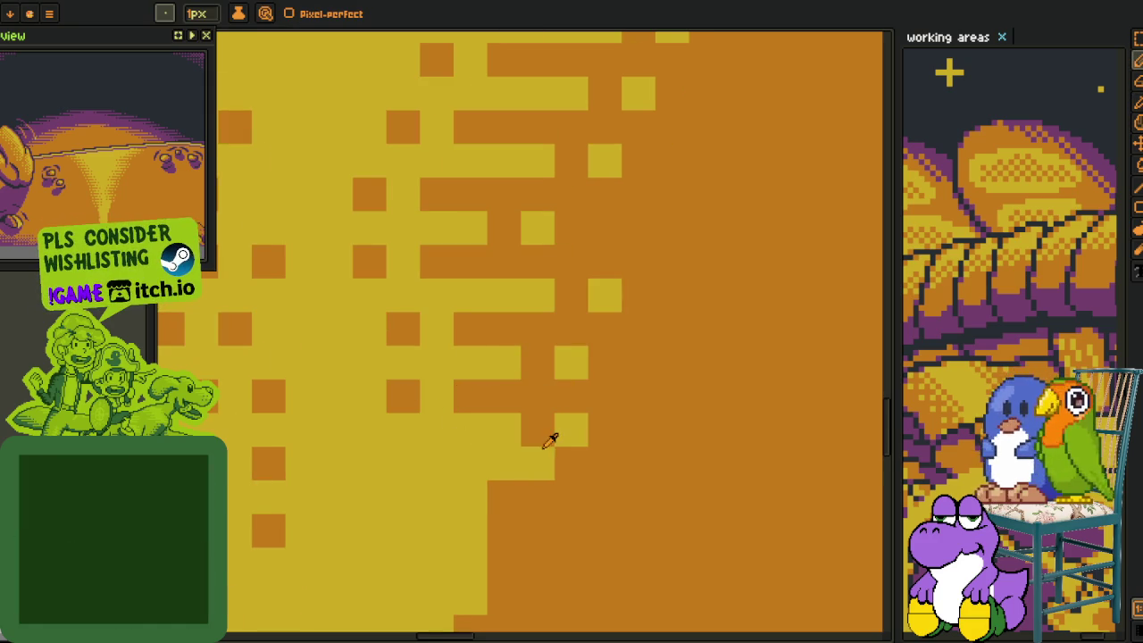
pyautogui.keyDown('alt'); pyautogui.click(556, 451); pyautogui.keyUp('alt')
pyautogui.moveTo(513, 462)
pyautogui.mouseDown()
pyautogui.moveTo(412, 451)
pyautogui.moveTo(497, 358)
pyautogui.mouseUp()
pyautogui.click(345, 461)
pyautogui.scroll(-2, 497, 357)
pyautogui.press('Tab')
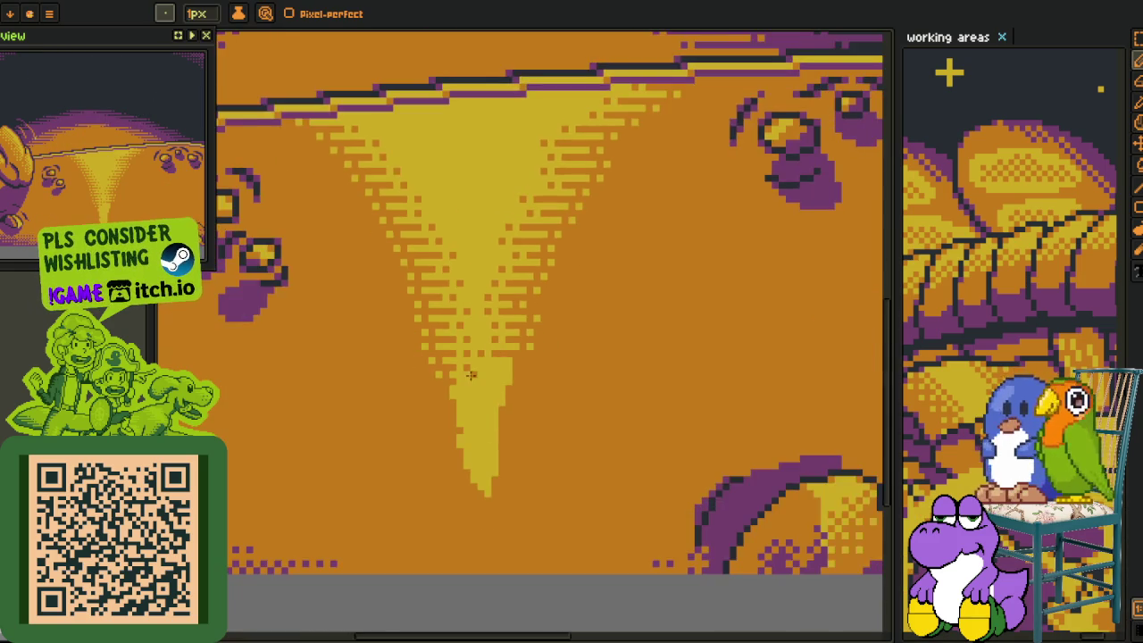
# Cut the beam's yellow tail off with an orange line, Magic Wand-select it and delete it.
pyautogui.press('w')
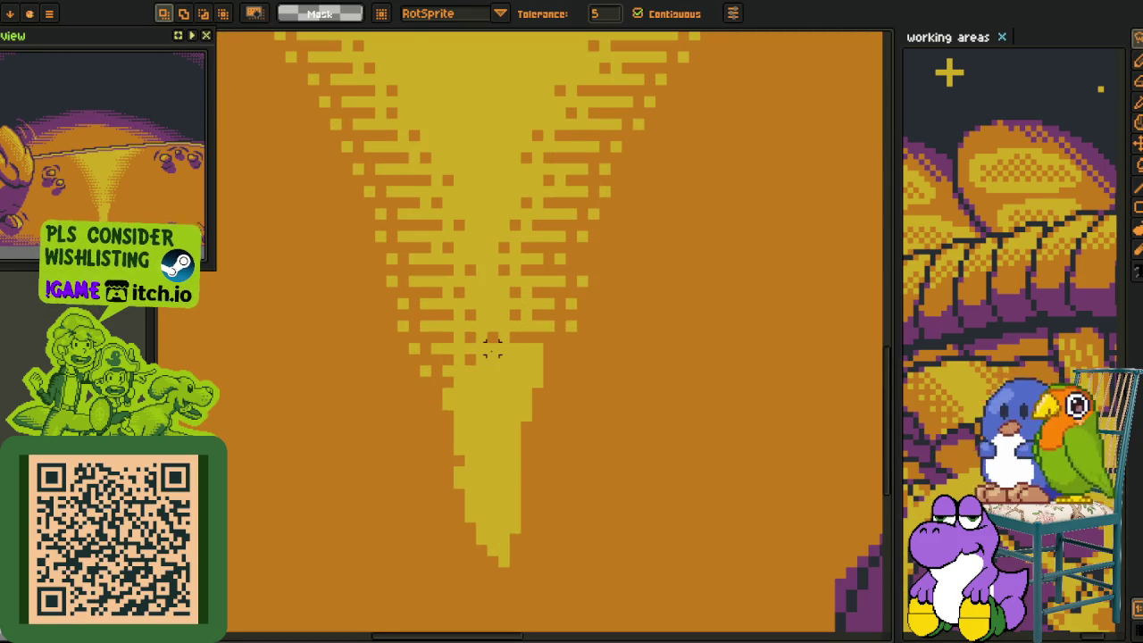
pyautogui.press('b')
pyautogui.moveTo(490, 348); pyautogui.dragTo(538, 349)
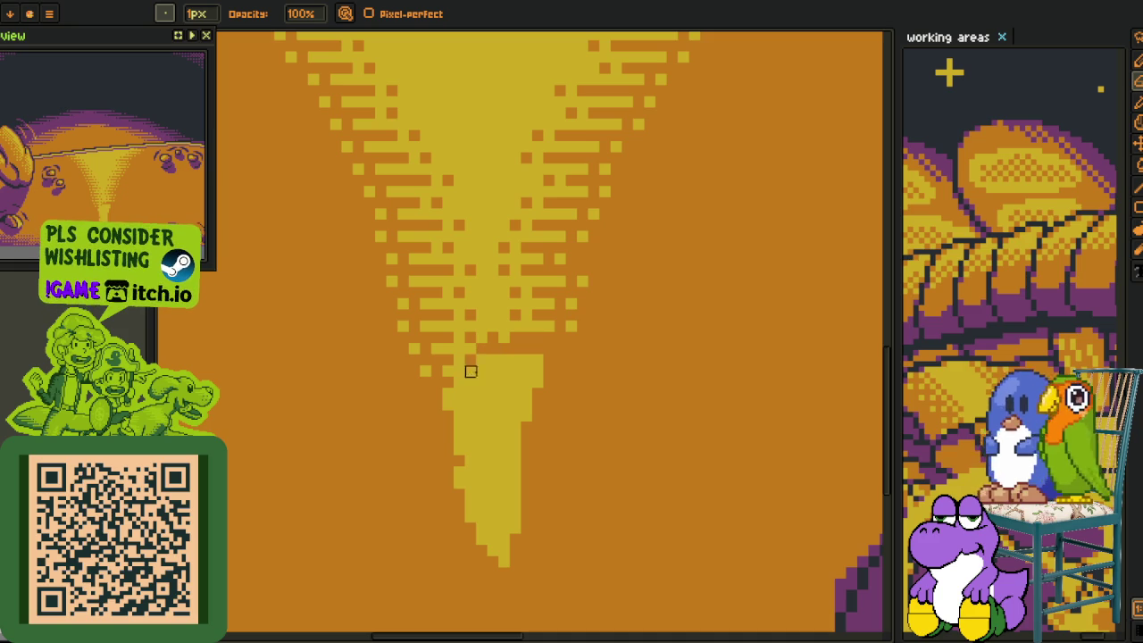
pyautogui.press('w')
pyautogui.click(496, 418)
pyautogui.press('Delete')
# Zoom out to the whole falling-character scene and lasso an area beside the character's body.
pyautogui.scroll(-2, 554, 426)
pyautogui.press('Tab')
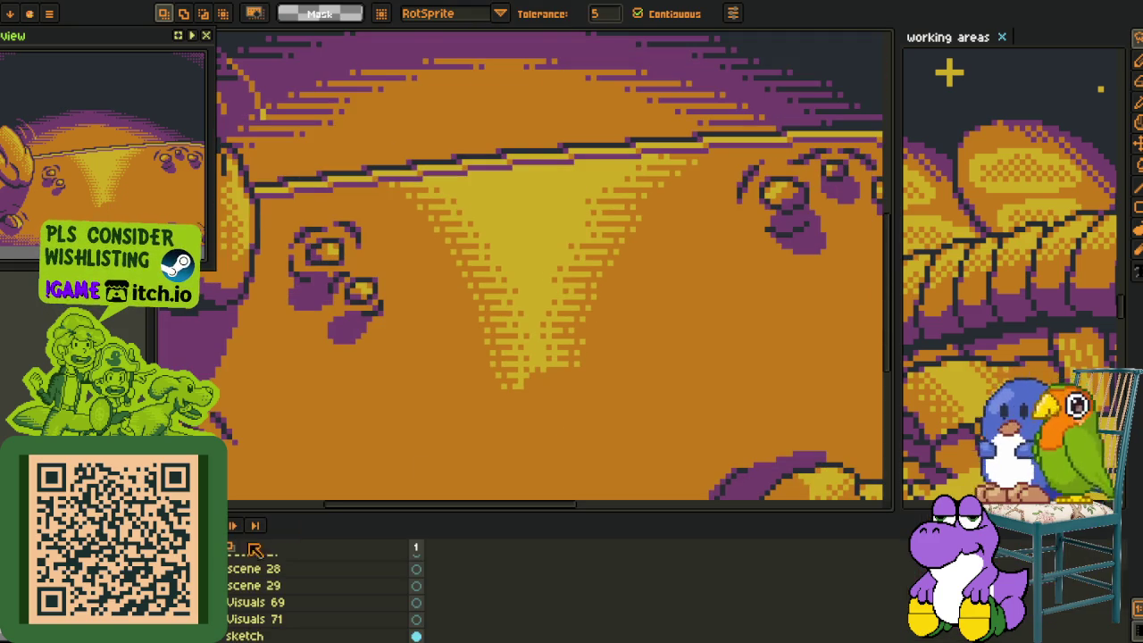
pyautogui.scroll(-1, 498, 340)
pyautogui.scroll(-1, 498, 339)
pyautogui.scroll(-1, 500, 338)
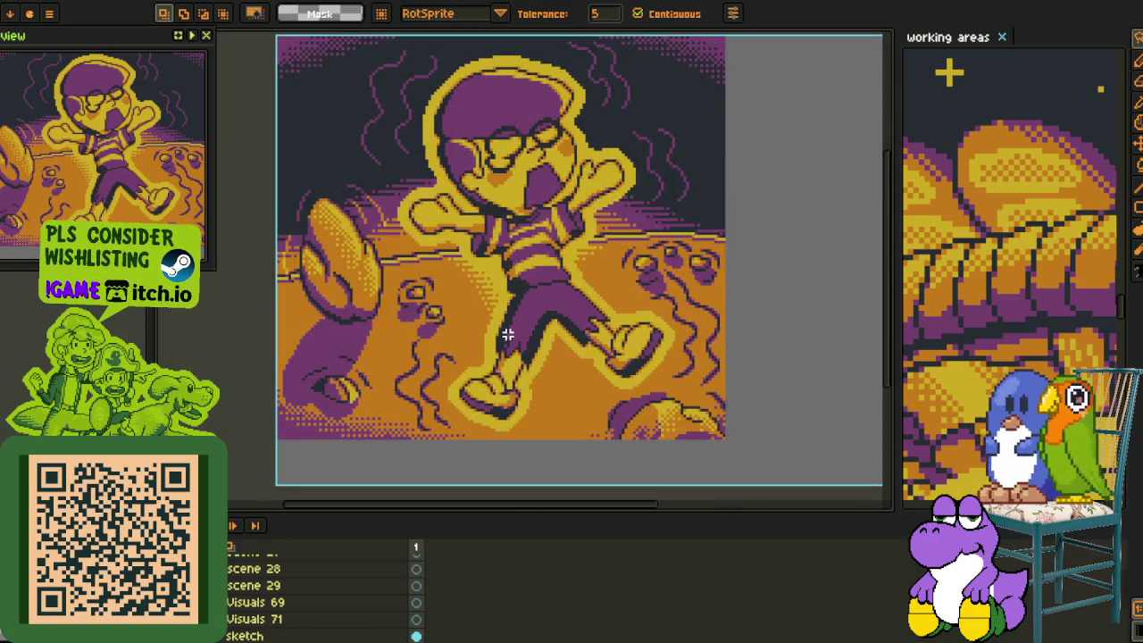
pyautogui.scroll(-1, 505, 336)
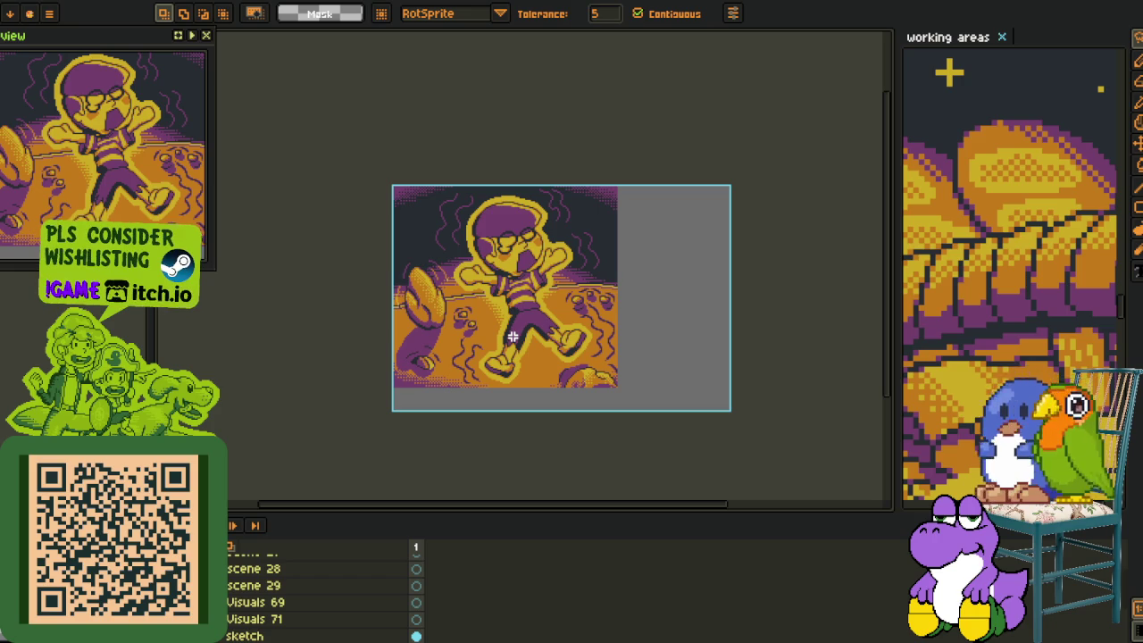
pyautogui.scroll(2, 518, 308)
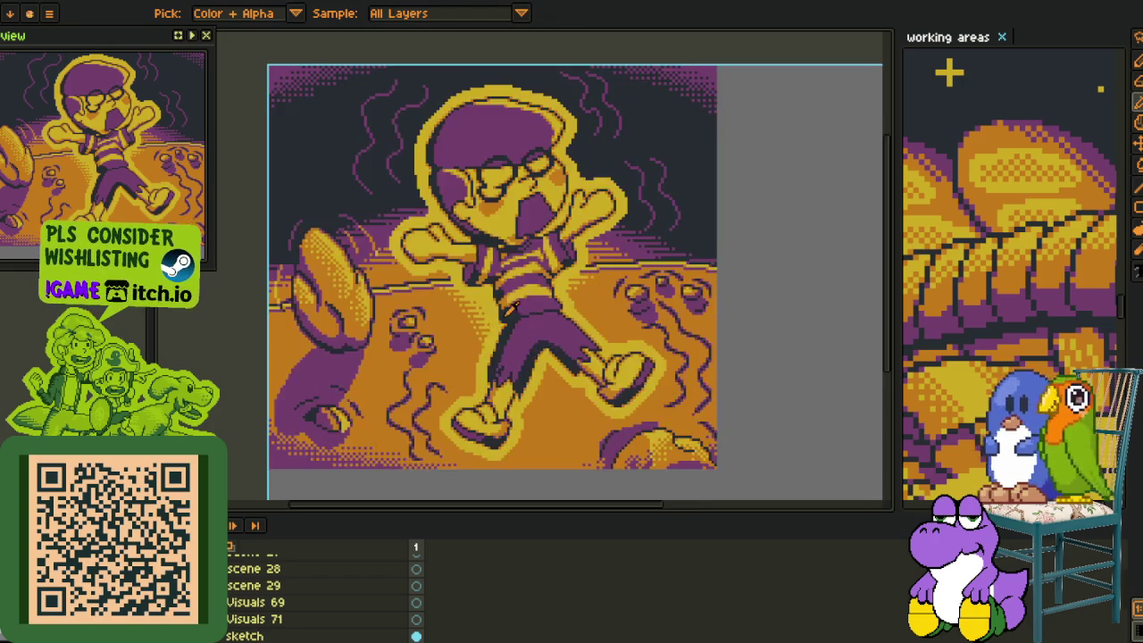
pyautogui.scroll(1, 375, 329)
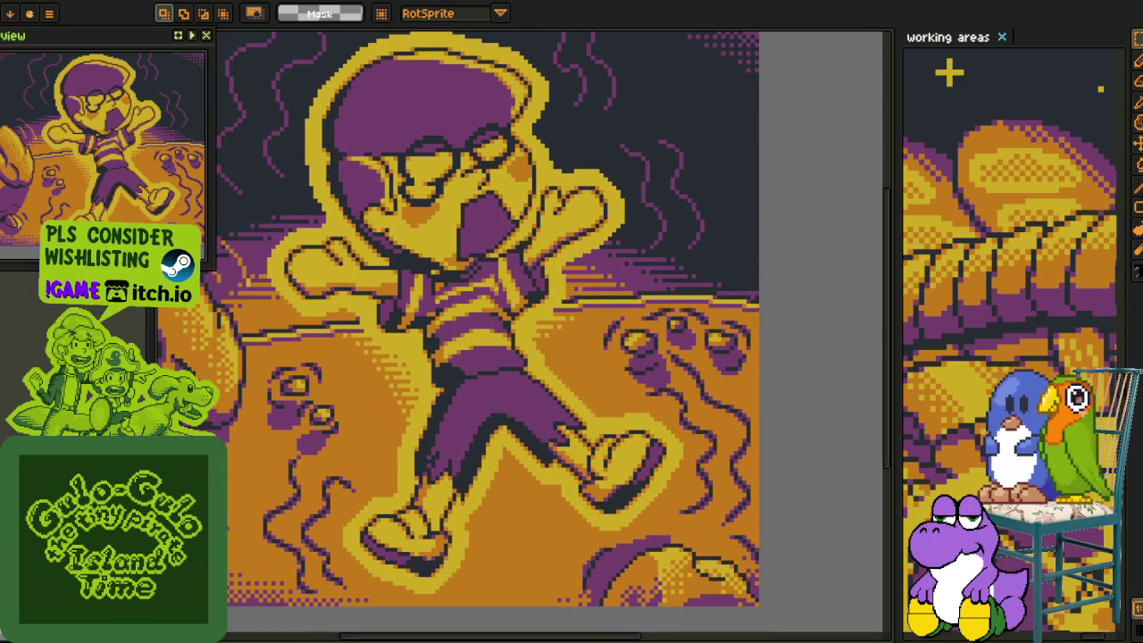
pyautogui.scroll(1, 358, 326)
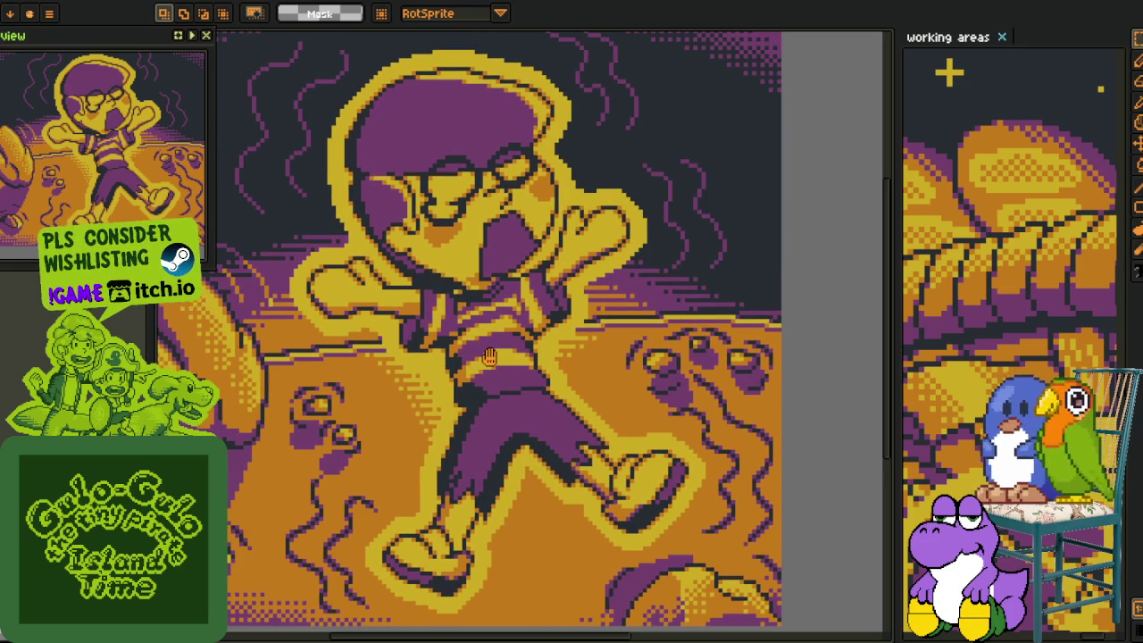
pyautogui.scroll(-1, 489, 357)
pyautogui.moveTo(578, 395); pyautogui.dragTo(600, 386)
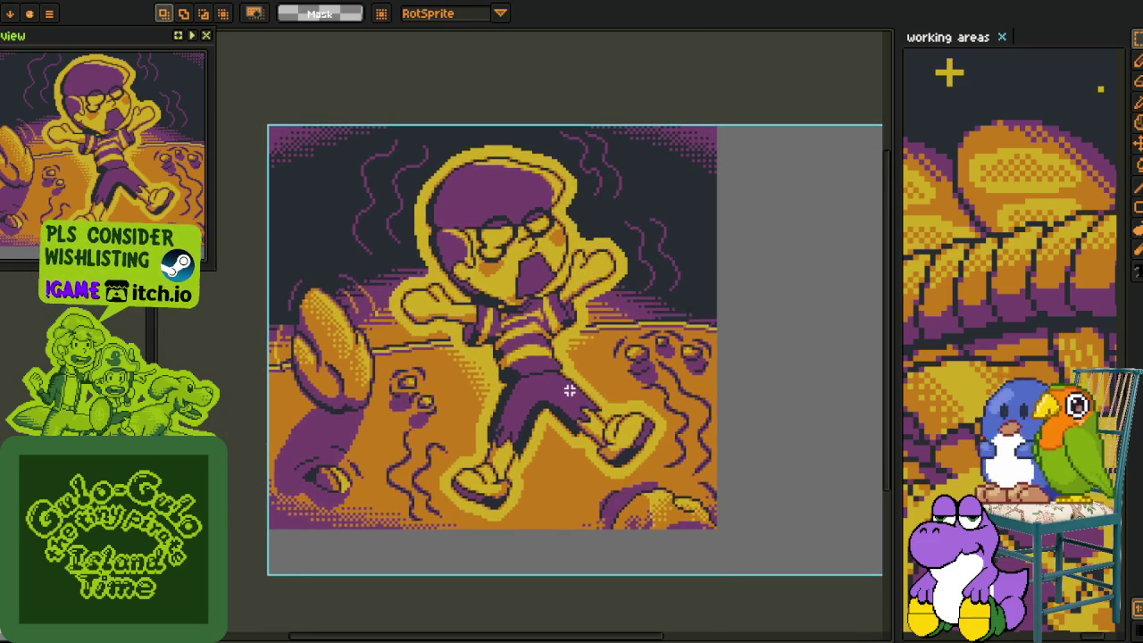
pyautogui.scroll(-1, 569, 390)
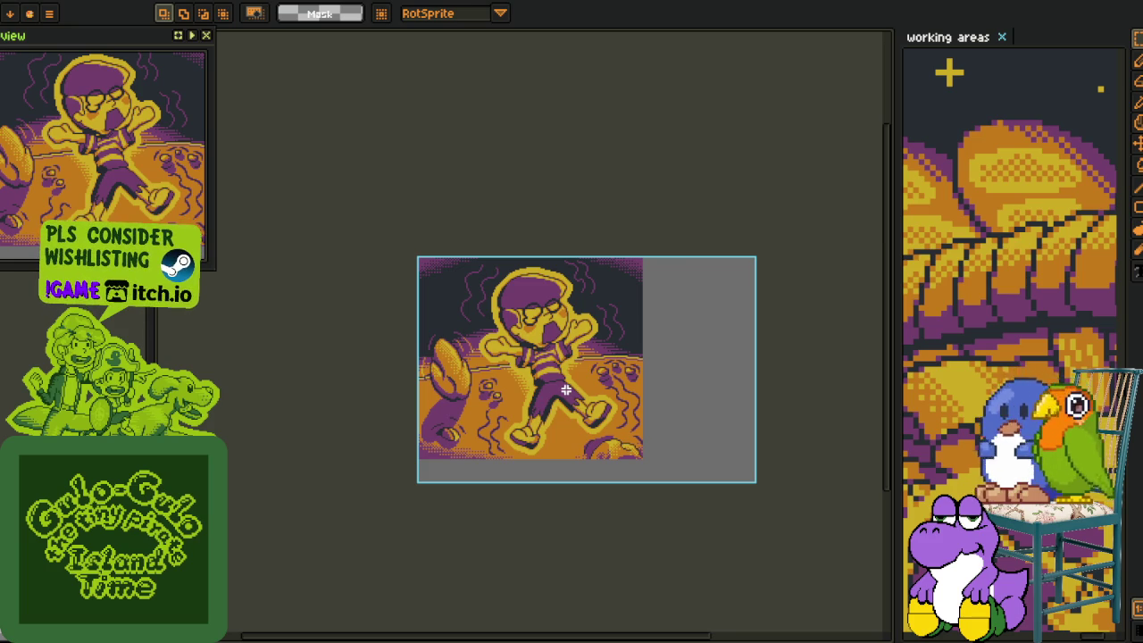
pyautogui.moveTo(565, 388)
pyautogui.mouseDown()
pyautogui.moveTo(528, 336)
pyautogui.moveTo(451, 482)
pyautogui.moveTo(514, 536)
pyautogui.mouseUp()
pyautogui.scroll(2, 529, 335)
# Lasso the lower torso and legs, nudge them right, commit, and zoom back out.
pyautogui.press('q')
pyautogui.click(484, 332)
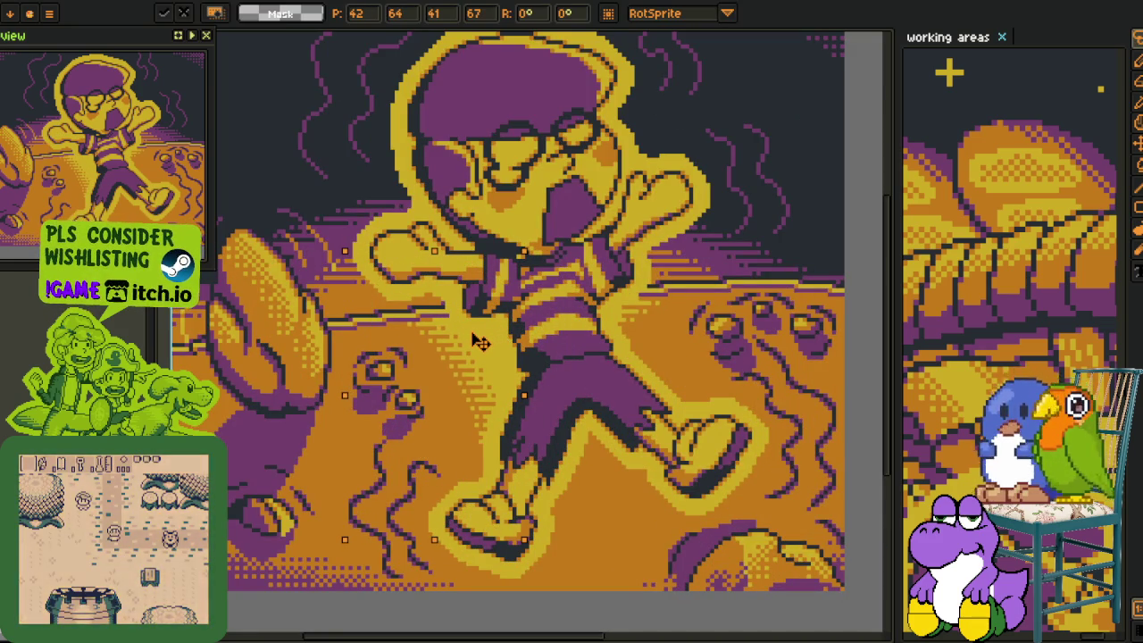
pyautogui.click(695, 339)
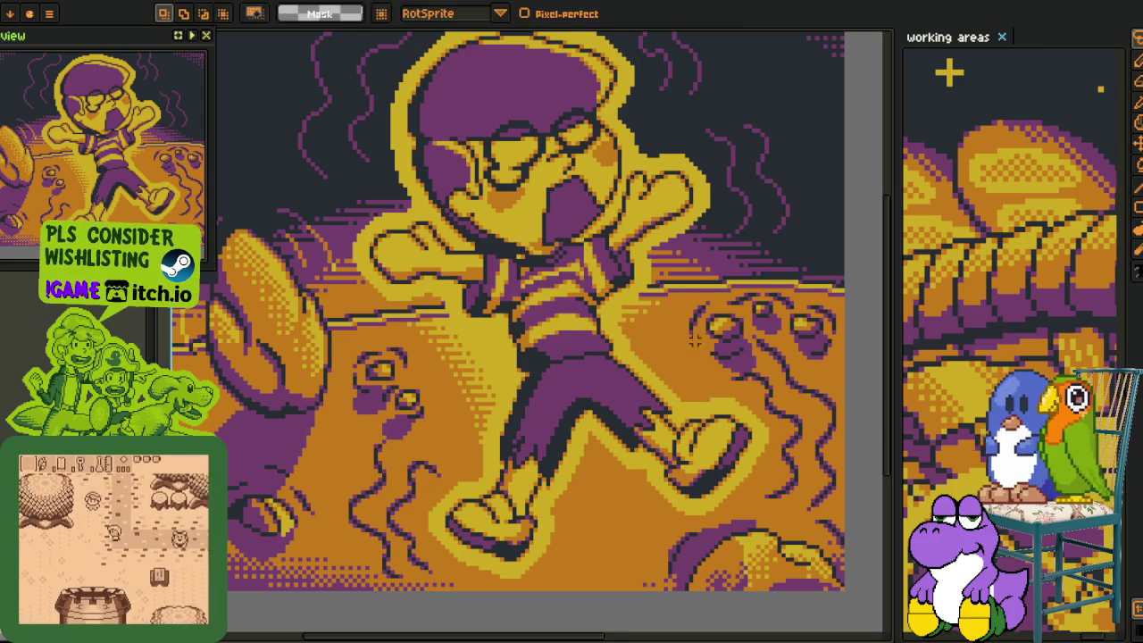
pyautogui.moveTo(695, 339); pyautogui.dragTo(674, 362)
pyautogui.moveTo(630, 300); pyautogui.dragTo(741, 332)
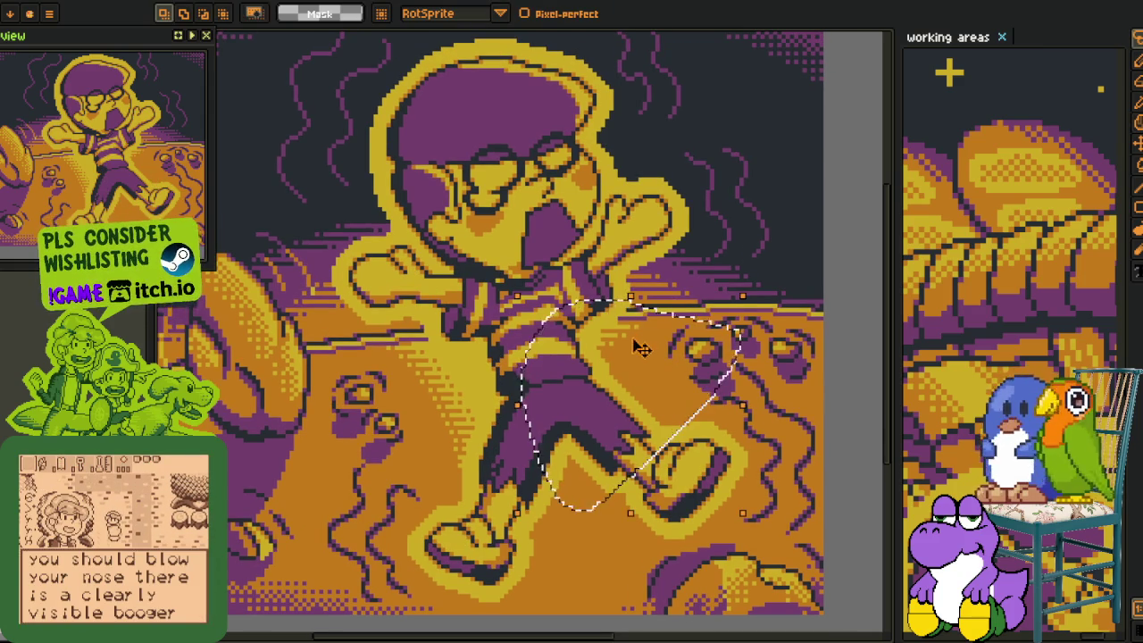
pyautogui.moveTo(642, 349); pyautogui.dragTo(664, 349)
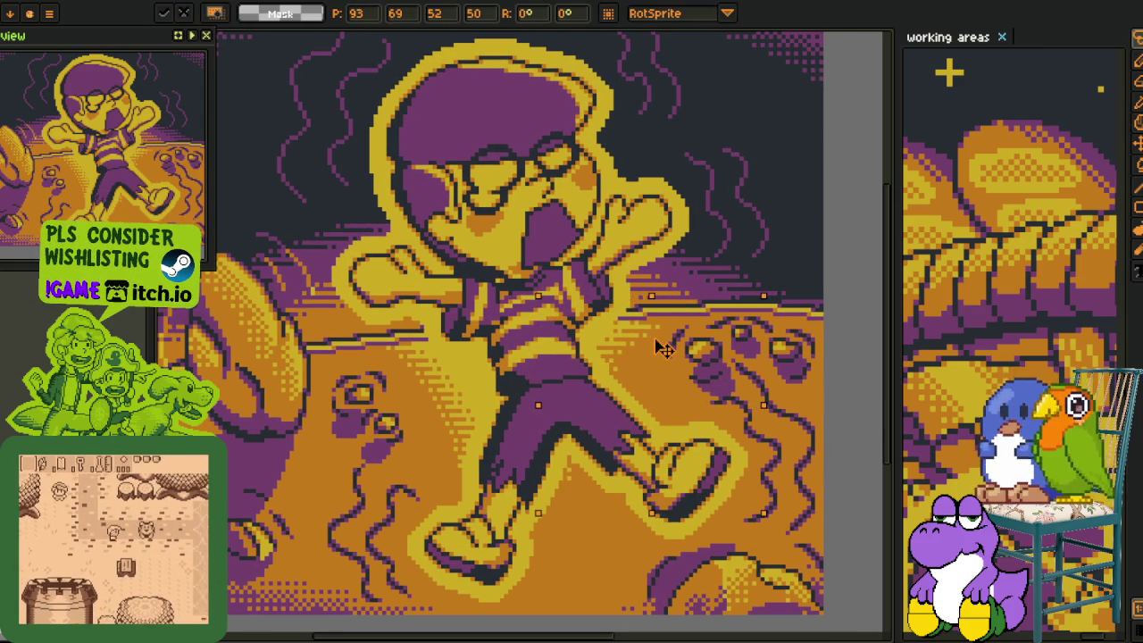
pyautogui.press('Return')
pyautogui.scroll(3, 559, 473)
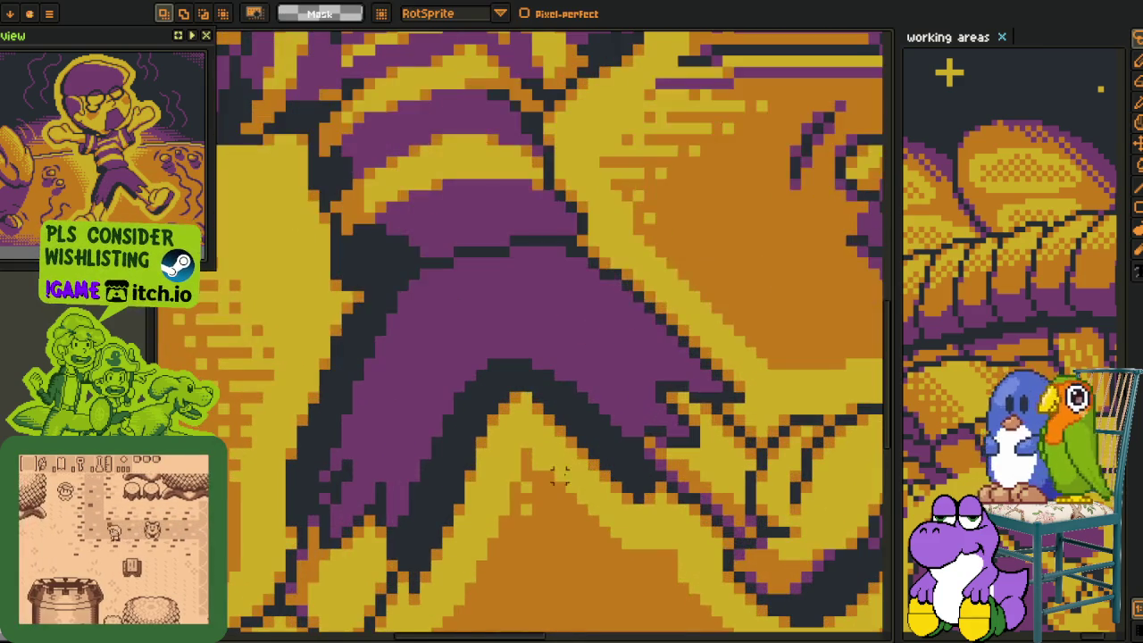
pyautogui.press('v')
pyautogui.press('b')
pyautogui.scroll(-3, 538, 465)
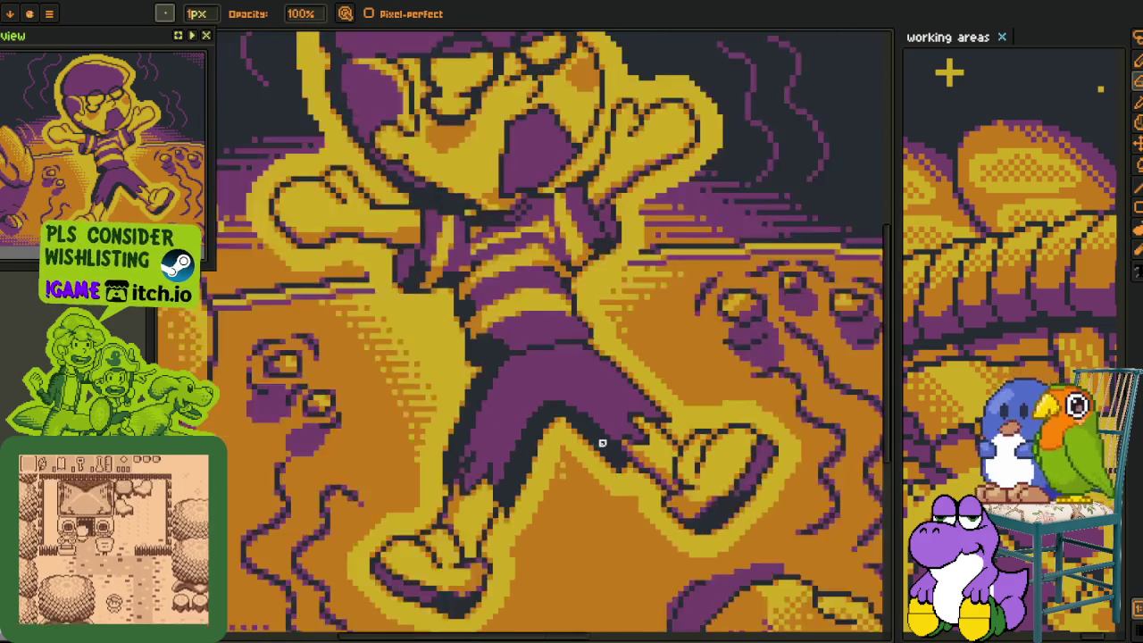
pyautogui.scroll(-1, 602, 442)
pyautogui.scroll(-1, 607, 451)
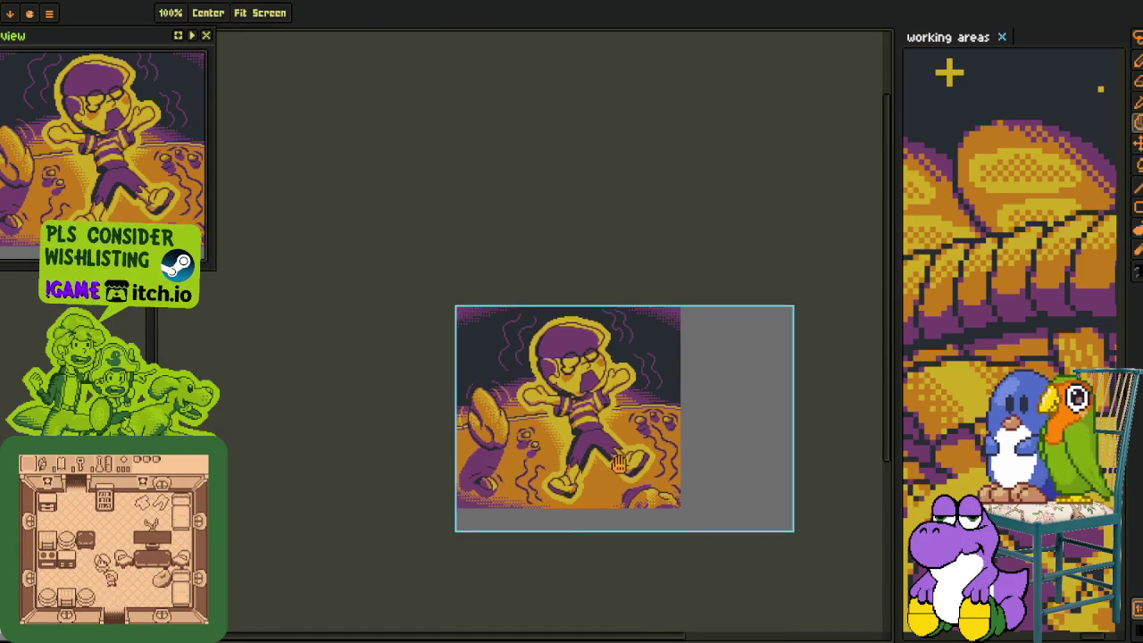
# Show the timeline and merge layer 1 down into the background.
pyautogui.moveTo(607, 420); pyautogui.dragTo(586, 427)
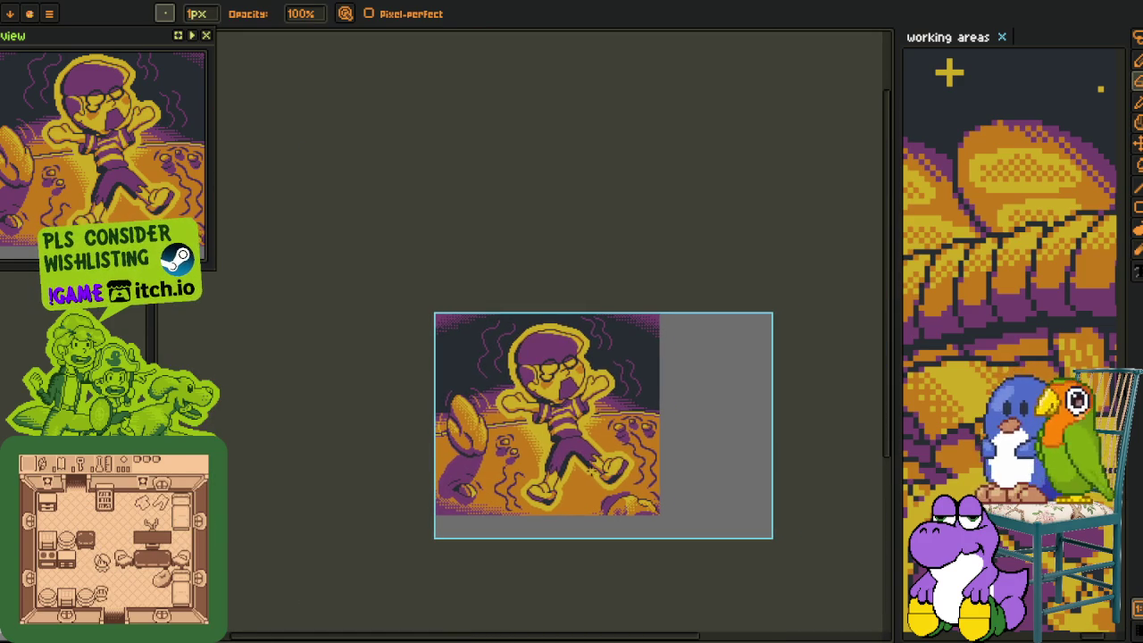
pyautogui.press('Tab')
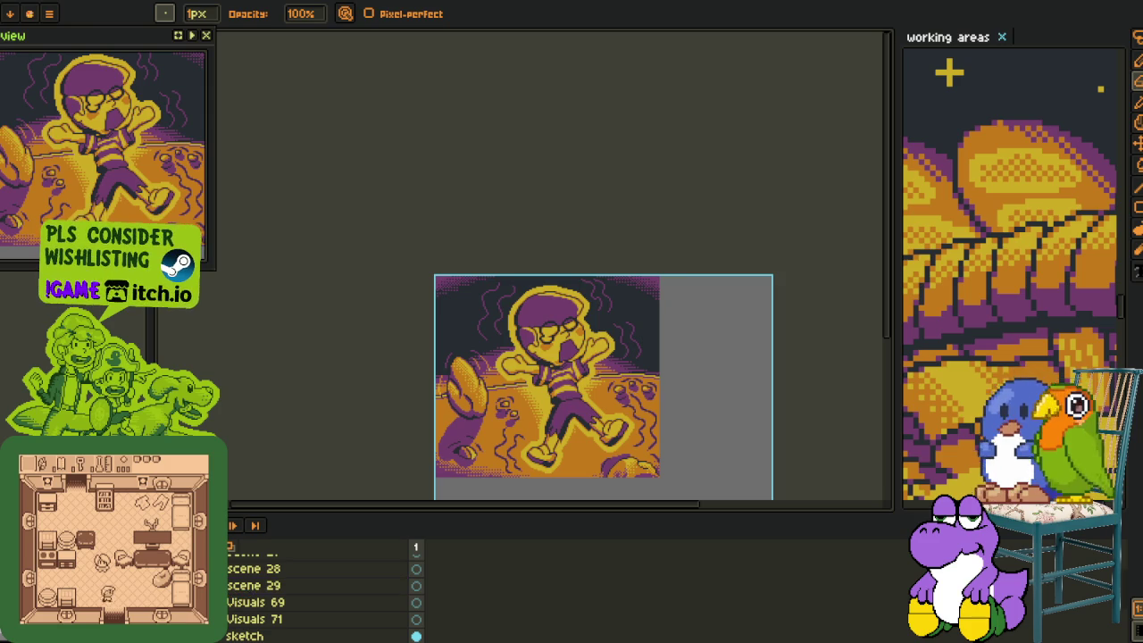
pyautogui.scroll(3, 568, 379)
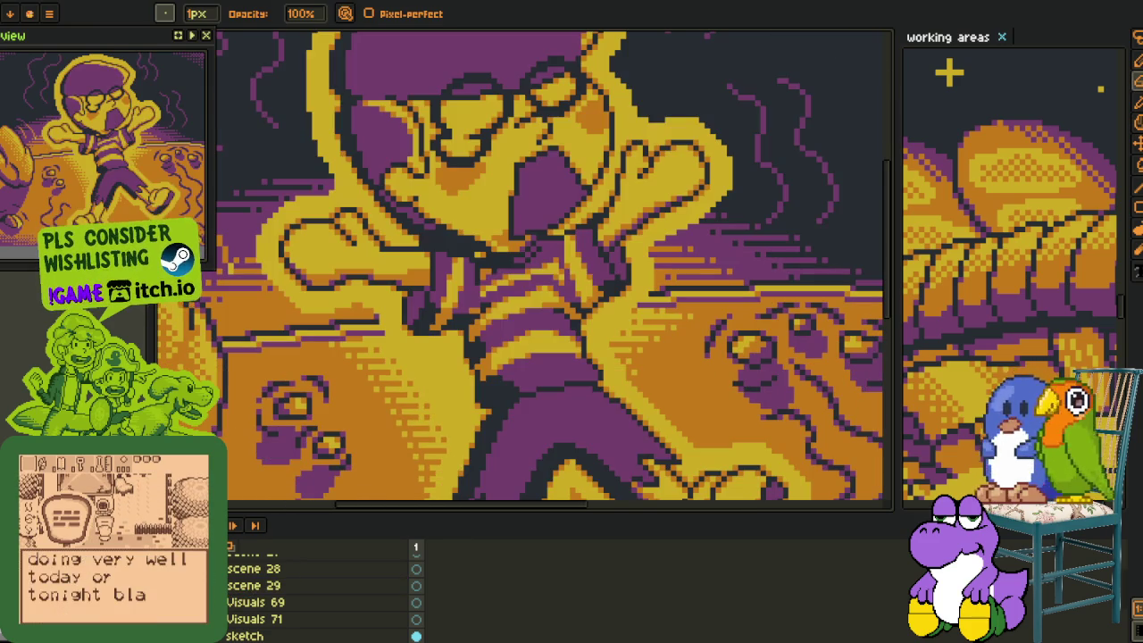
pyautogui.moveTo(340, 581); pyautogui.dragTo(268, 626)
pyautogui.rightClick(268, 603)
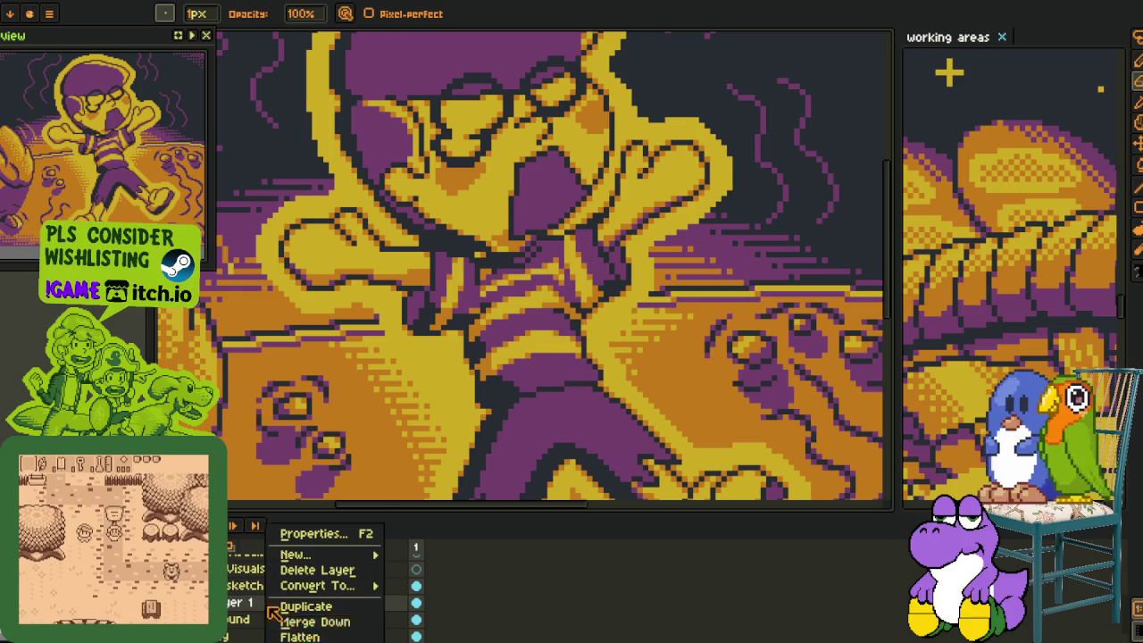
pyautogui.click(313, 620)
# Add a new empty layer for drawing, then hide the timeline.
pyautogui.scroll(-3, 676, 372)
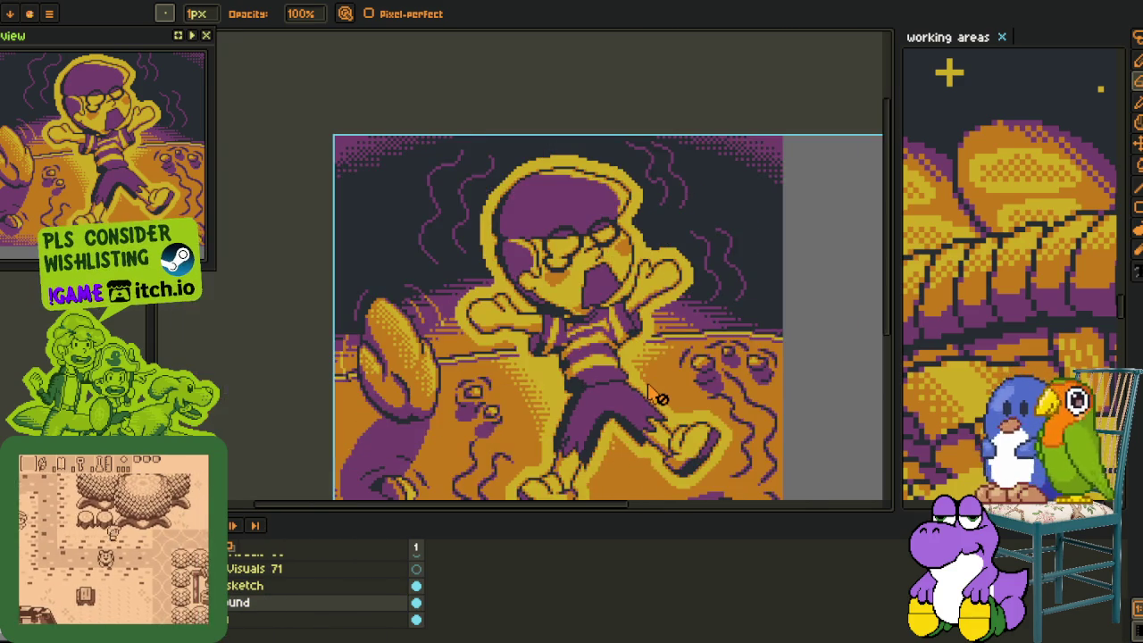
pyautogui.moveTo(657, 399)
pyautogui.mouseDown()
pyautogui.moveTo(580, 428)
pyautogui.moveTo(614, 405)
pyautogui.mouseUp()
pyautogui.press('b')
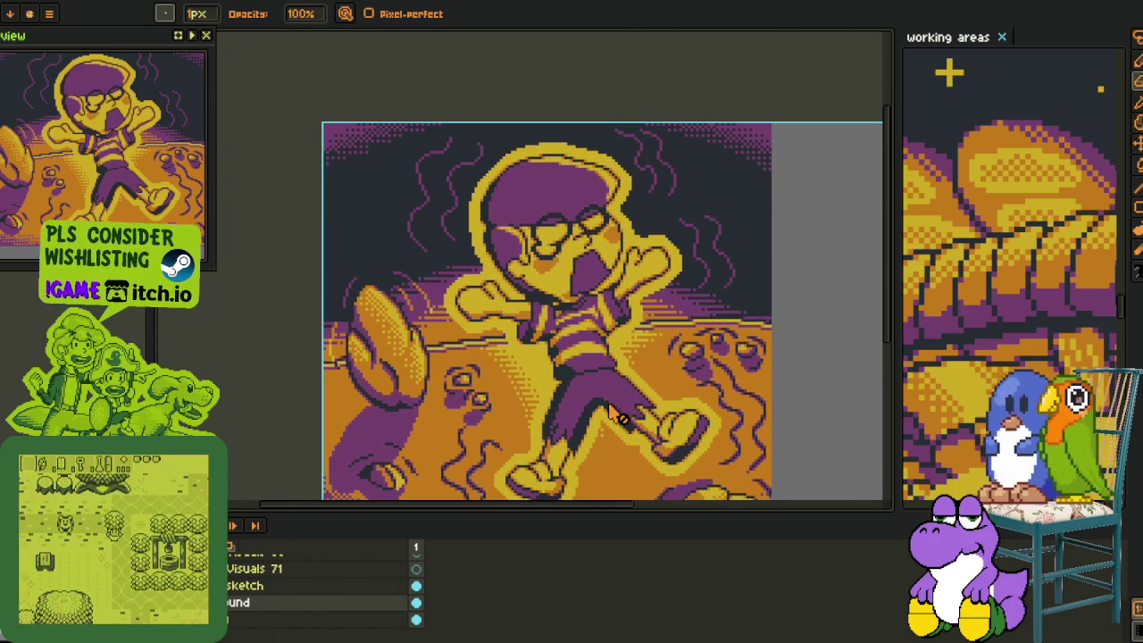
pyautogui.scroll(-2, 471, 341)
pyautogui.moveTo(483, 346); pyautogui.dragTo(463, 355)
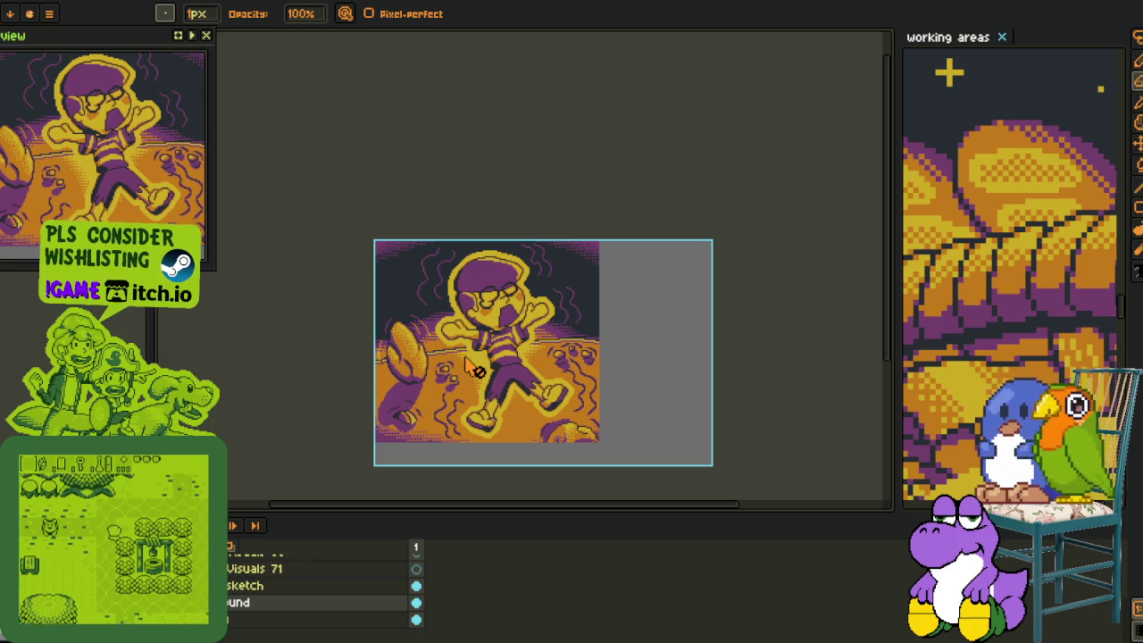
pyautogui.rightClick(268, 617)
pyautogui.moveTo(292, 554)
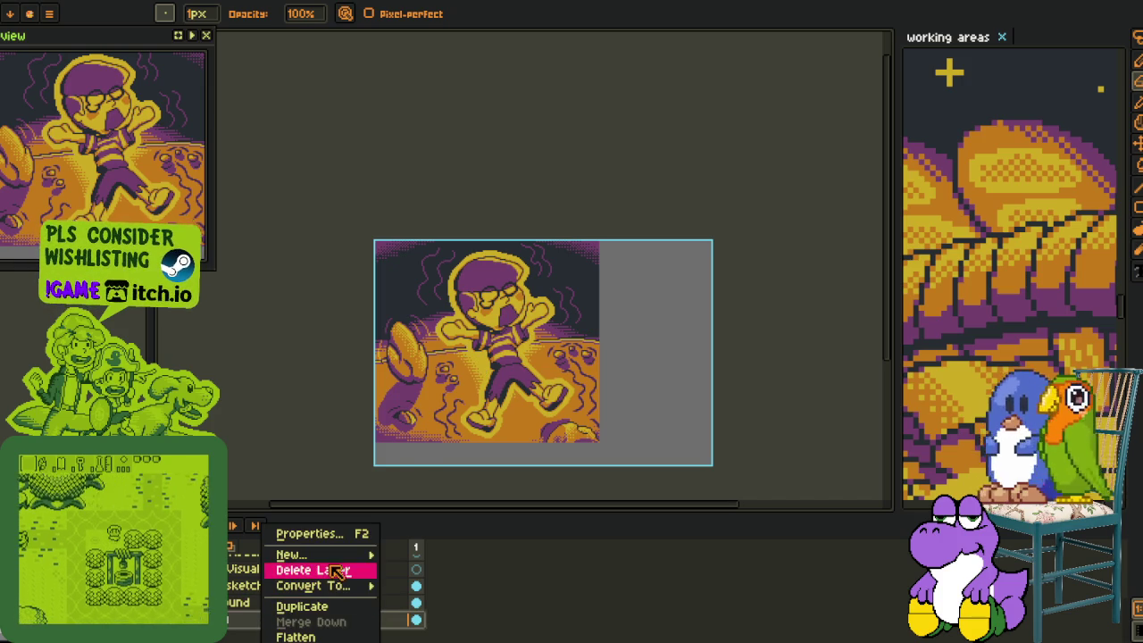
pyautogui.click(442, 555)
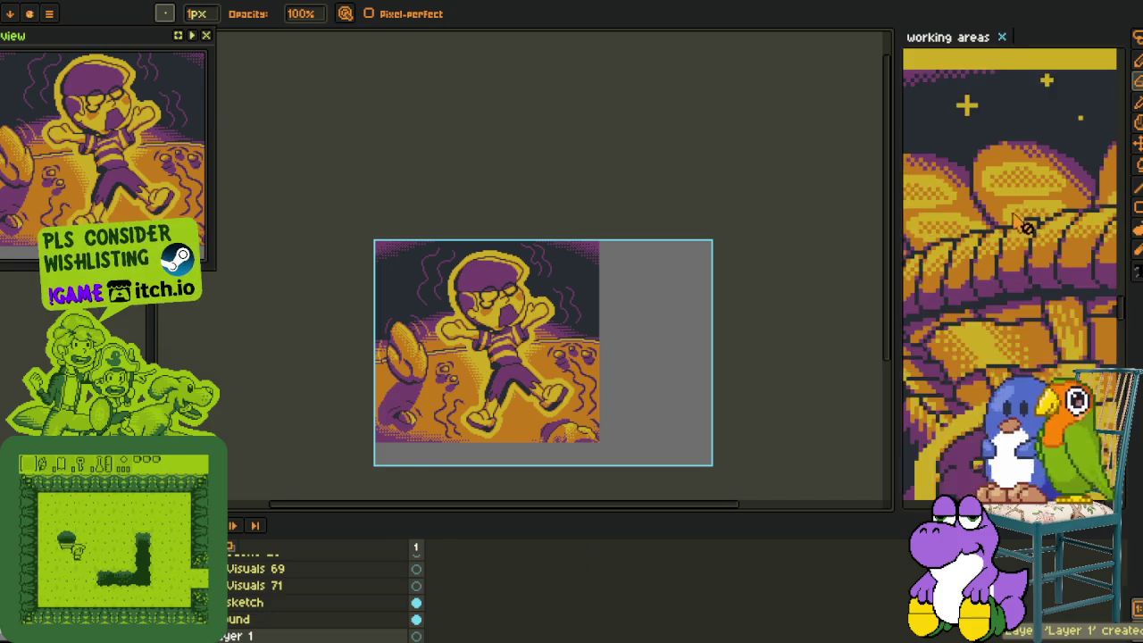
pyautogui.press('Tab')
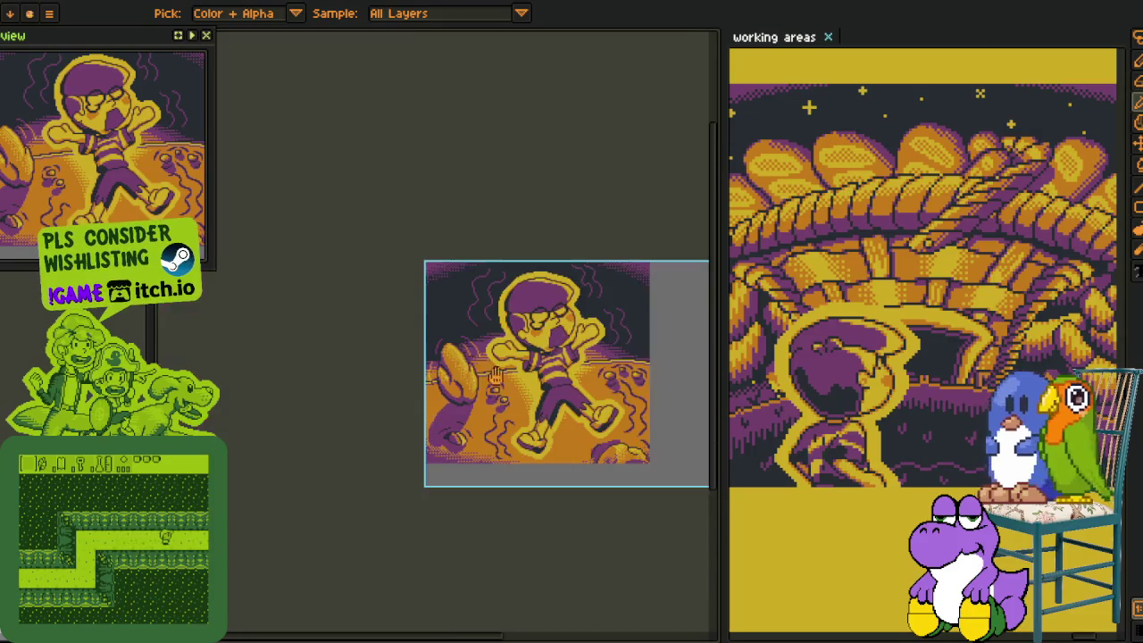
# Widen the working-areas view and draw a yellow plus star and a single dot in the sky.
pyautogui.moveTo(427, 340); pyautogui.dragTo(433, 422)
pyautogui.scroll(2, 383, 393)
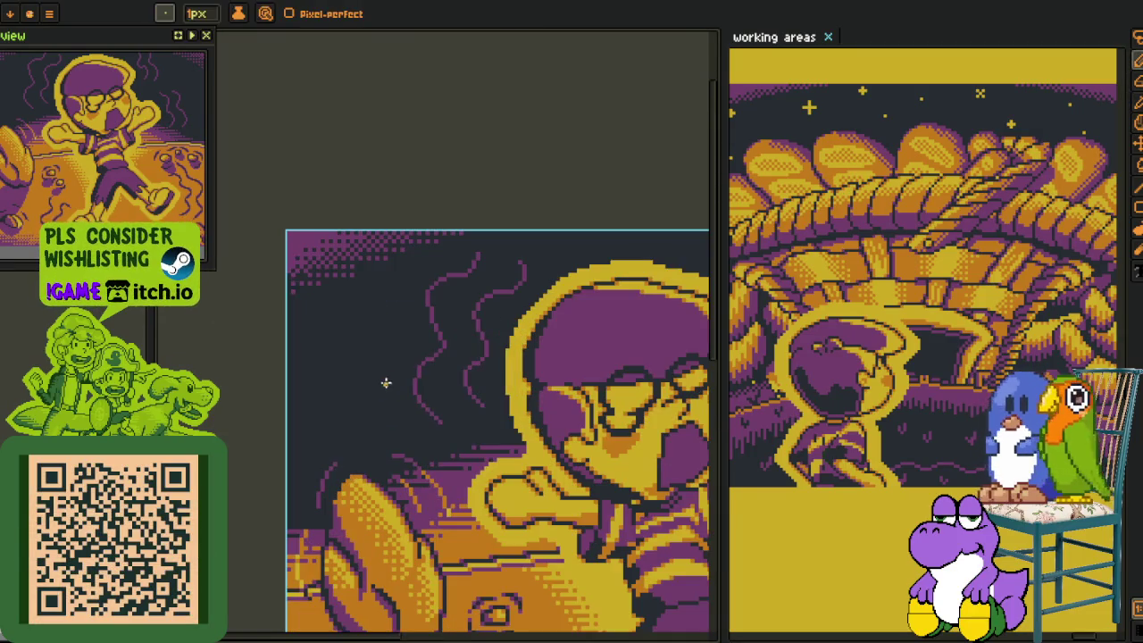
pyautogui.scroll(2, 332, 363)
pyautogui.scroll(2, 294, 329)
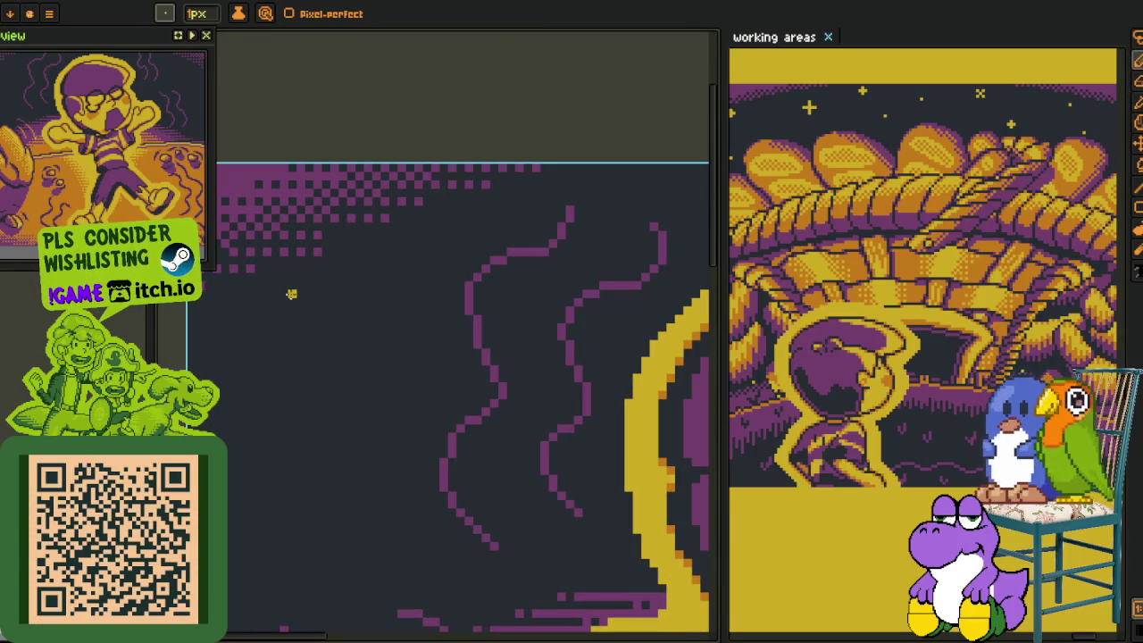
pyautogui.moveTo(292, 304); pyautogui.dragTo(292, 319)
pyautogui.scroll(2, 292, 306)
pyautogui.click(277, 302)
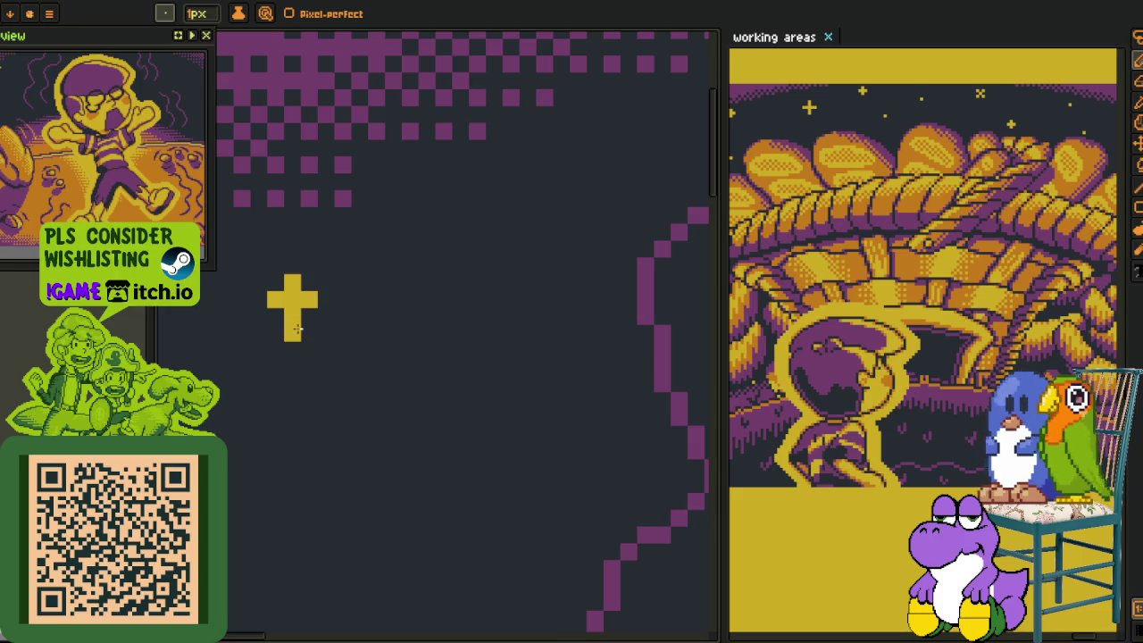
pyautogui.scroll(-2, 297, 330)
pyautogui.scroll(-2, 297, 329)
# Pan over the sky to the canvas top and face, then switch to the planet background image.
pyautogui.moveTo(424, 334); pyautogui.dragTo(378, 320)
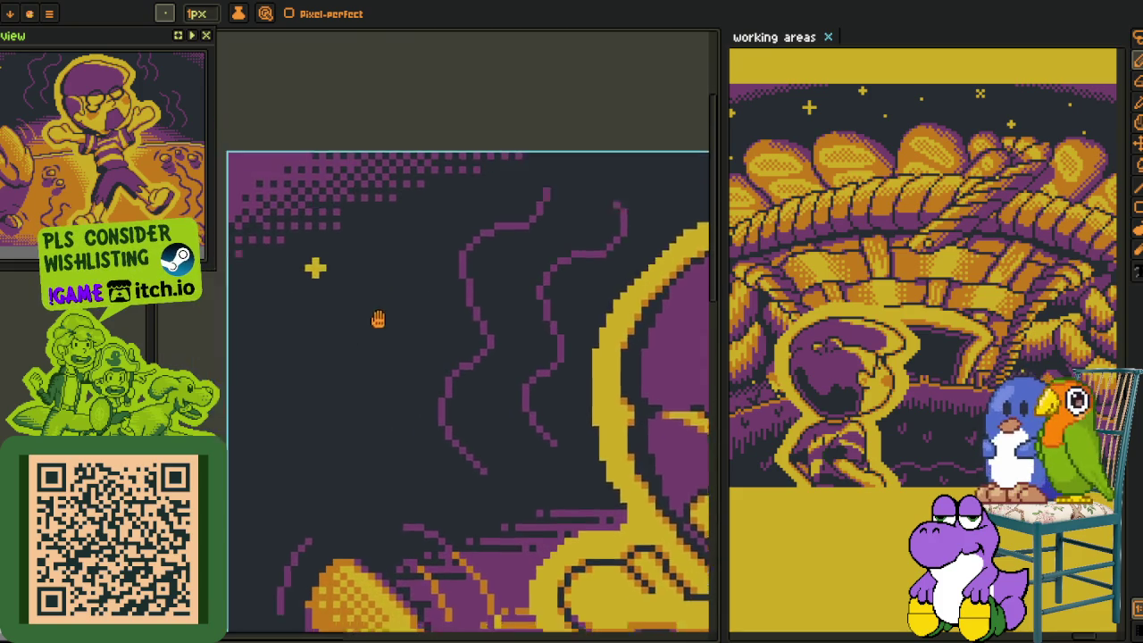
pyautogui.scroll(1, 377, 319)
pyautogui.scroll(1, 411, 303)
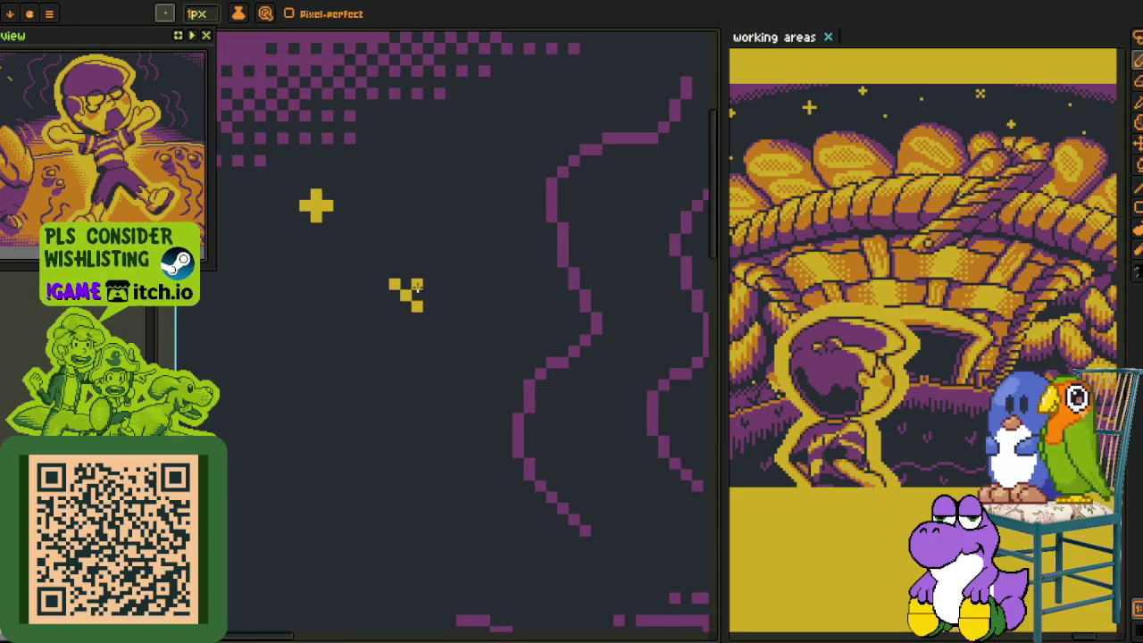
pyautogui.scroll(-1, 393, 306)
pyautogui.moveTo(418, 244); pyautogui.dragTo(315, 325)
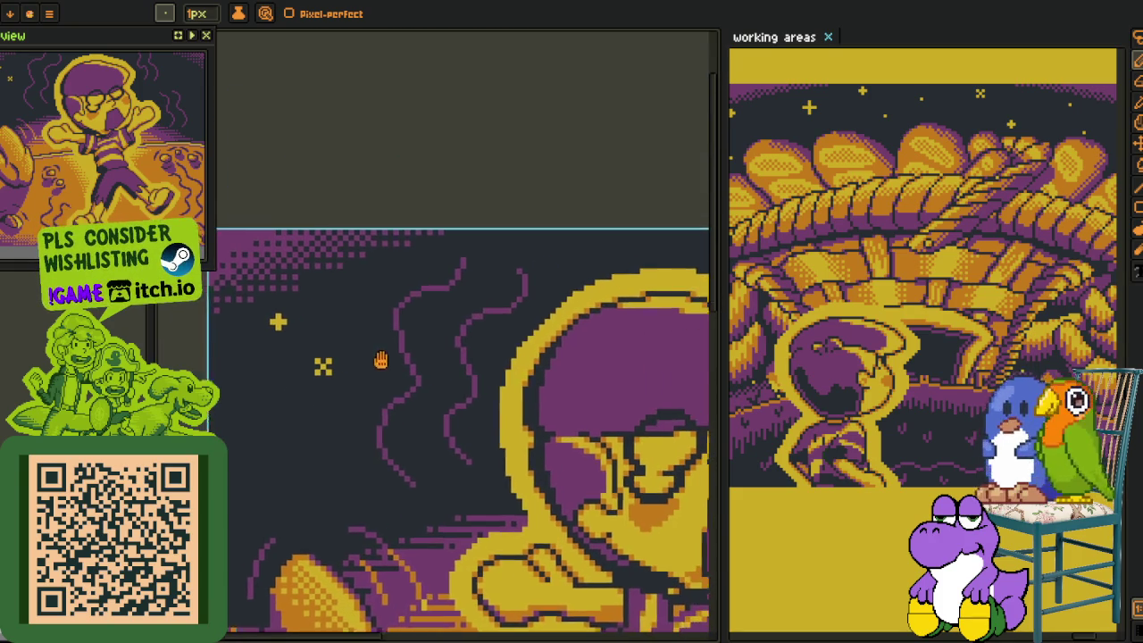
pyautogui.scroll(1, 313, 314)
pyautogui.hscroll(-2, 304, 308)
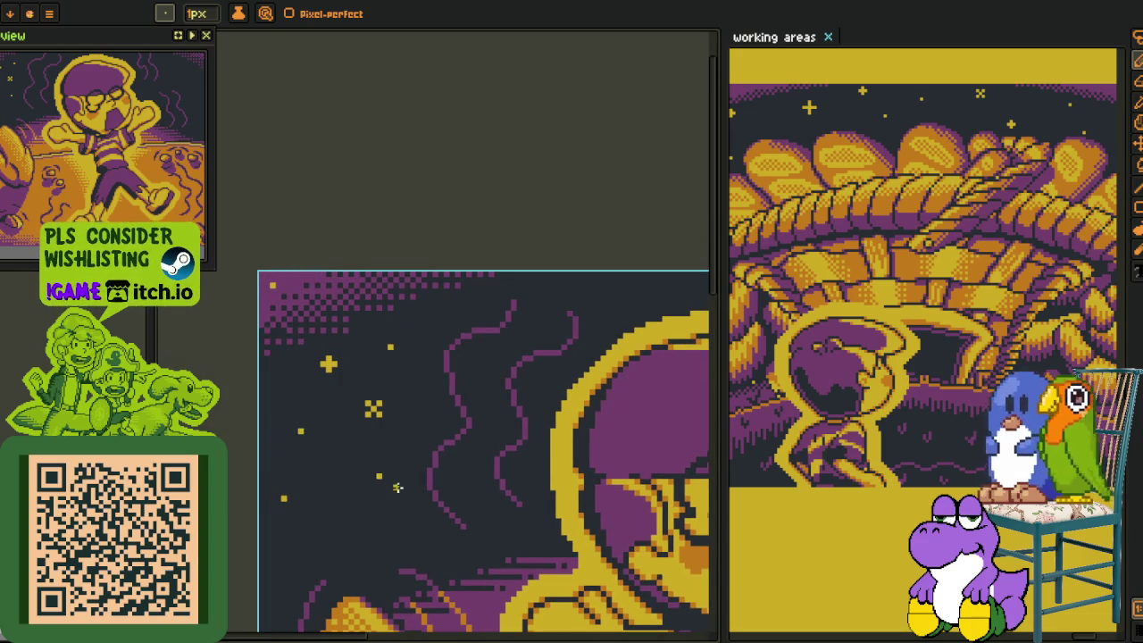
pyautogui.hscroll(3, 397, 487)
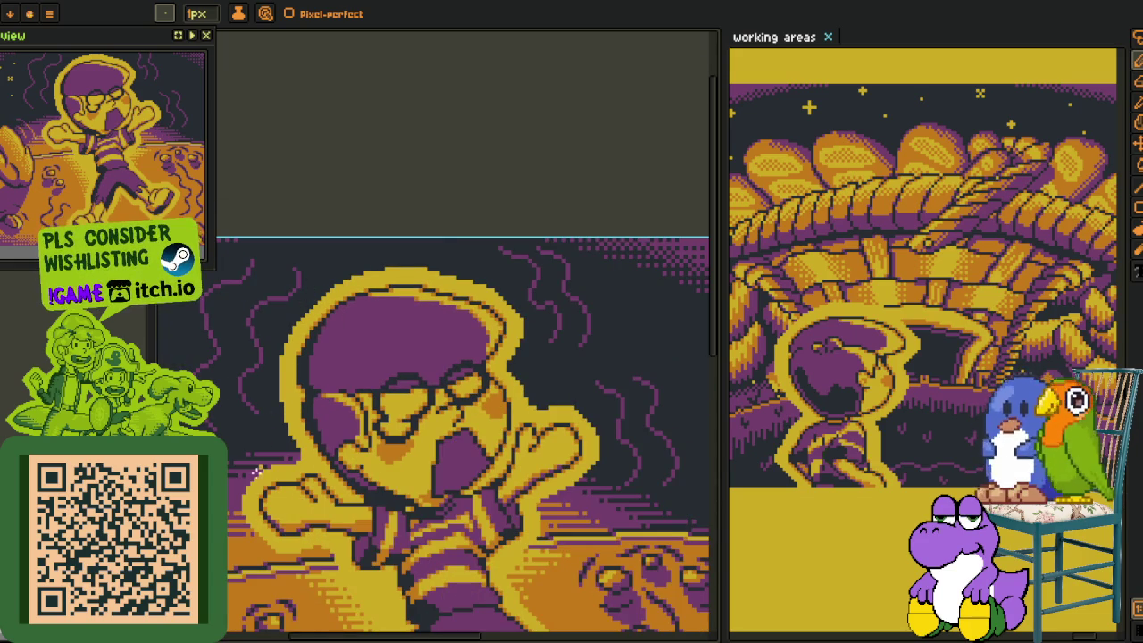
pyautogui.press('Tab')
pyautogui.scroll(2, 321, 589)
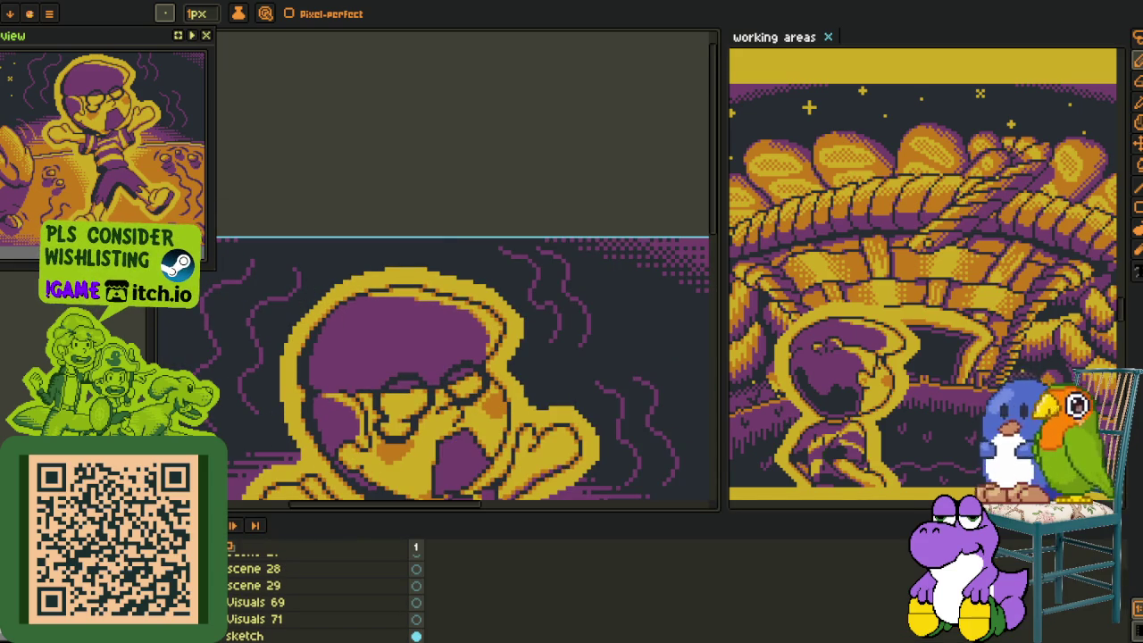
pyautogui.hotkey('ctrl', 'Tab')
# Return to the planet background image and zoom in on its starry sky.
pyautogui.press('z')
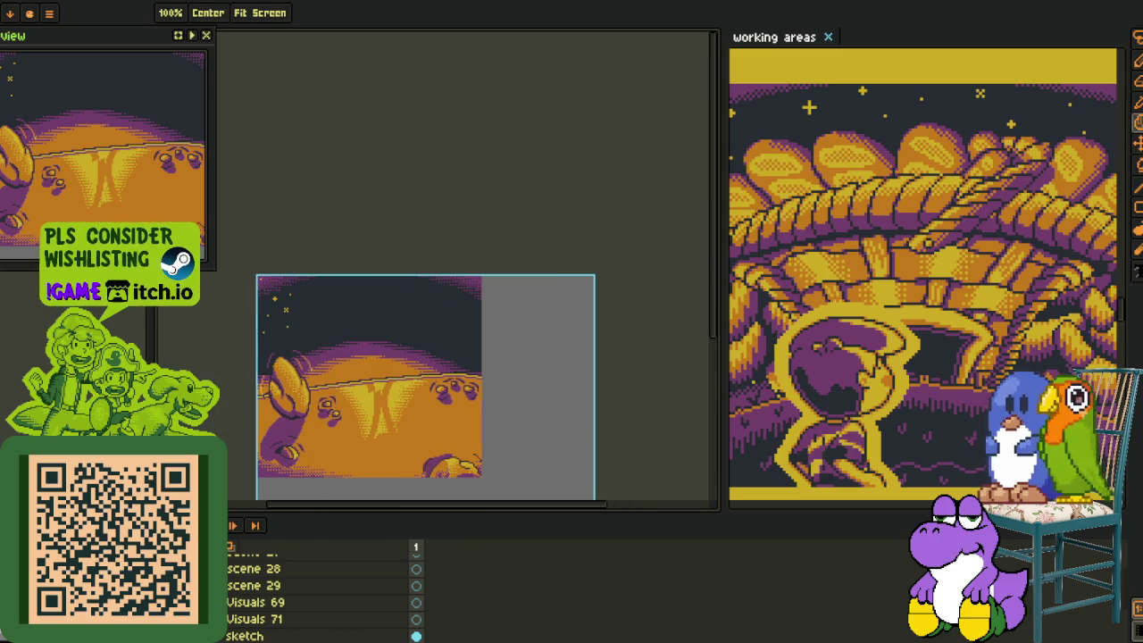
pyautogui.hotkey('ctrl', 'Tab')
pyautogui.press('b')
pyautogui.scroll(3, 304, 347)
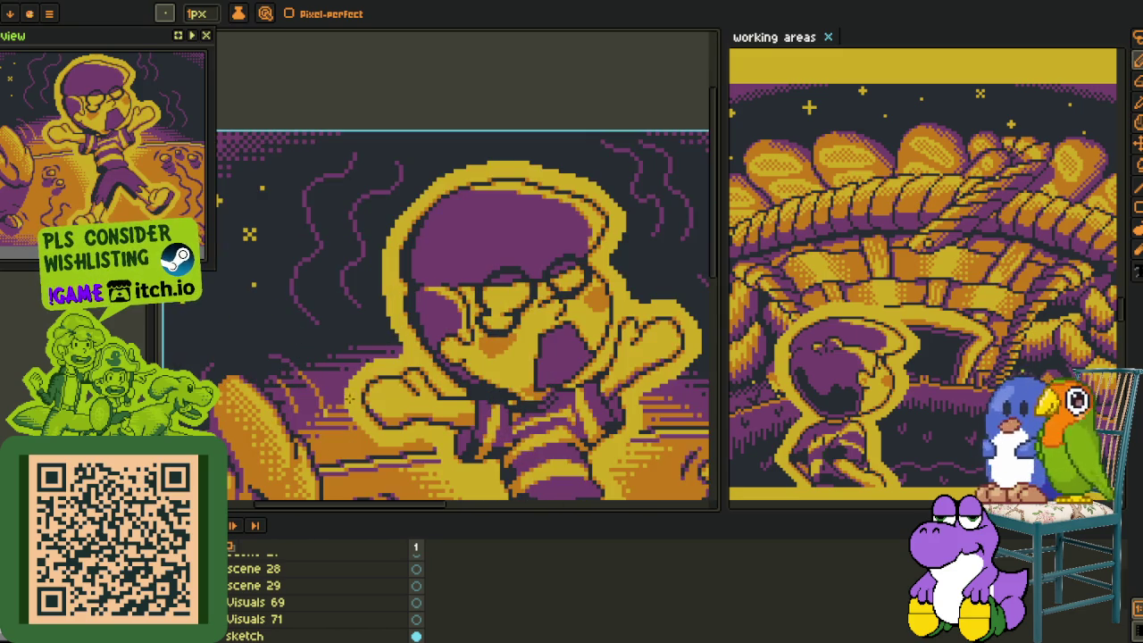
pyautogui.scroll(2, 322, 590)
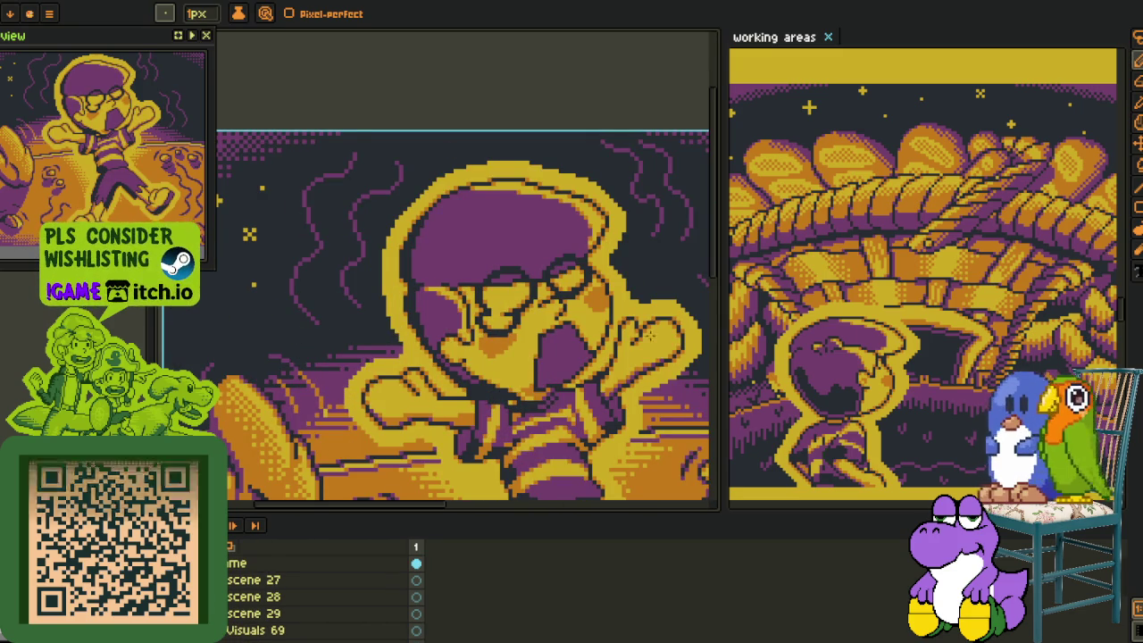
pyautogui.hotkey('ctrl', 'Tab')
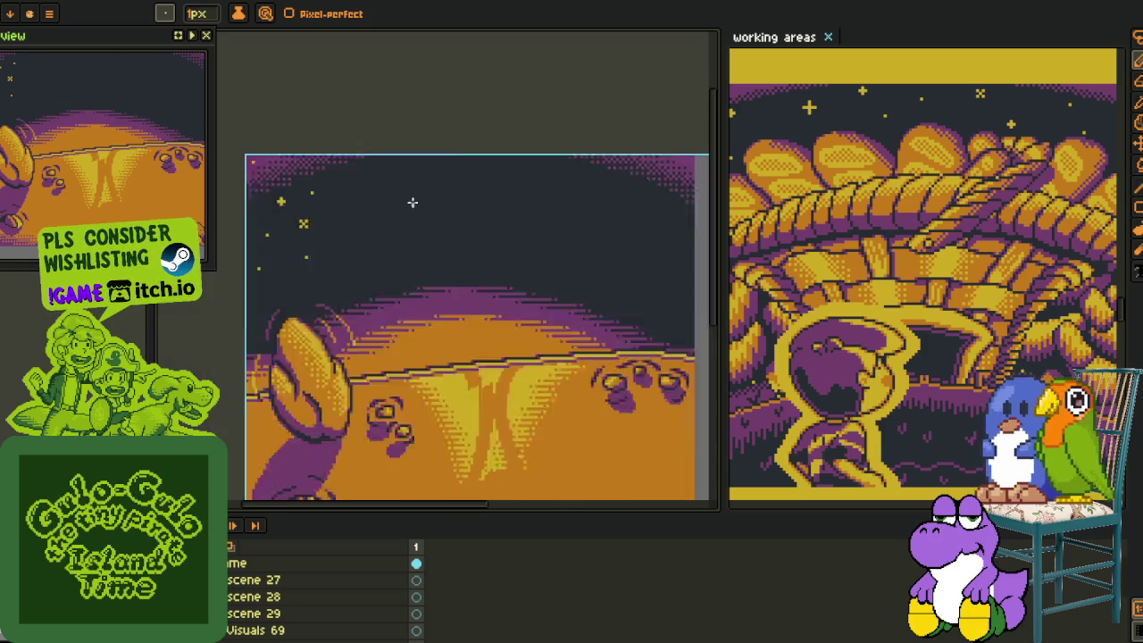
pyautogui.scroll(-2, 359, 285)
pyautogui.scroll(2, 359, 285)
pyautogui.scroll(1, 359, 285)
pyautogui.scroll(2, 358, 285)
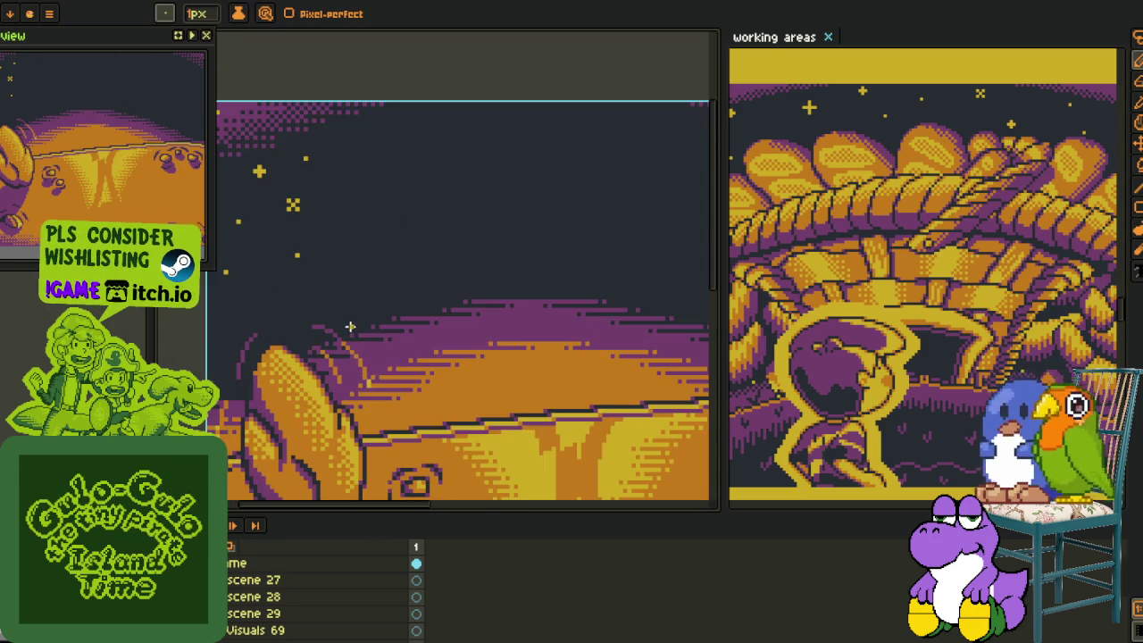
pyautogui.scroll(1, 370, 218)
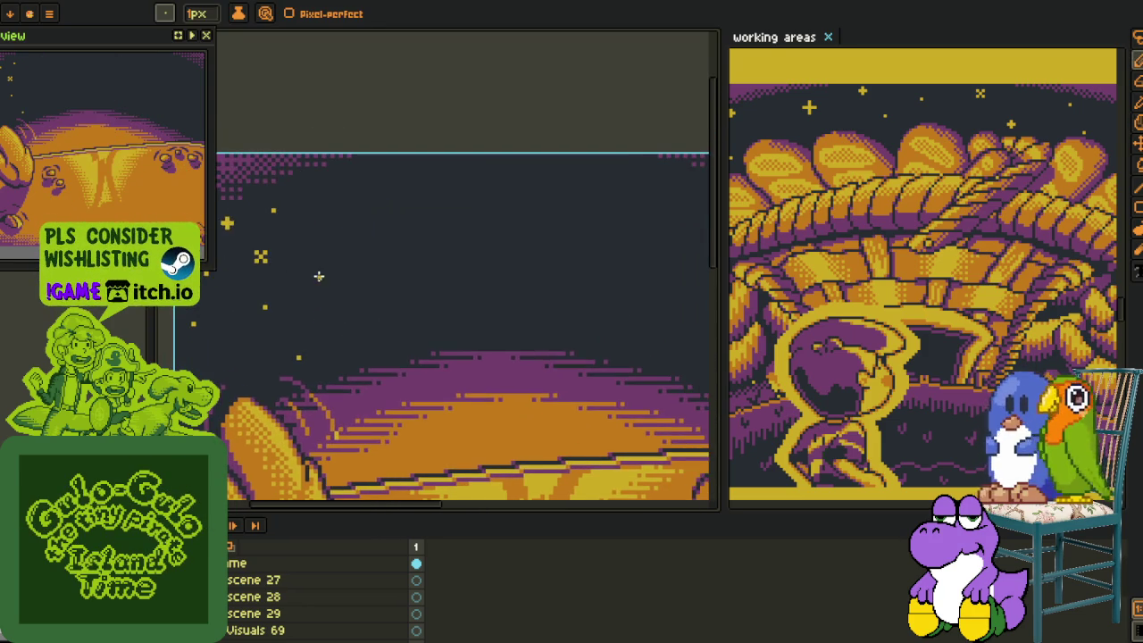
pyautogui.scroll(1, 319, 305)
pyautogui.scroll(1, 320, 318)
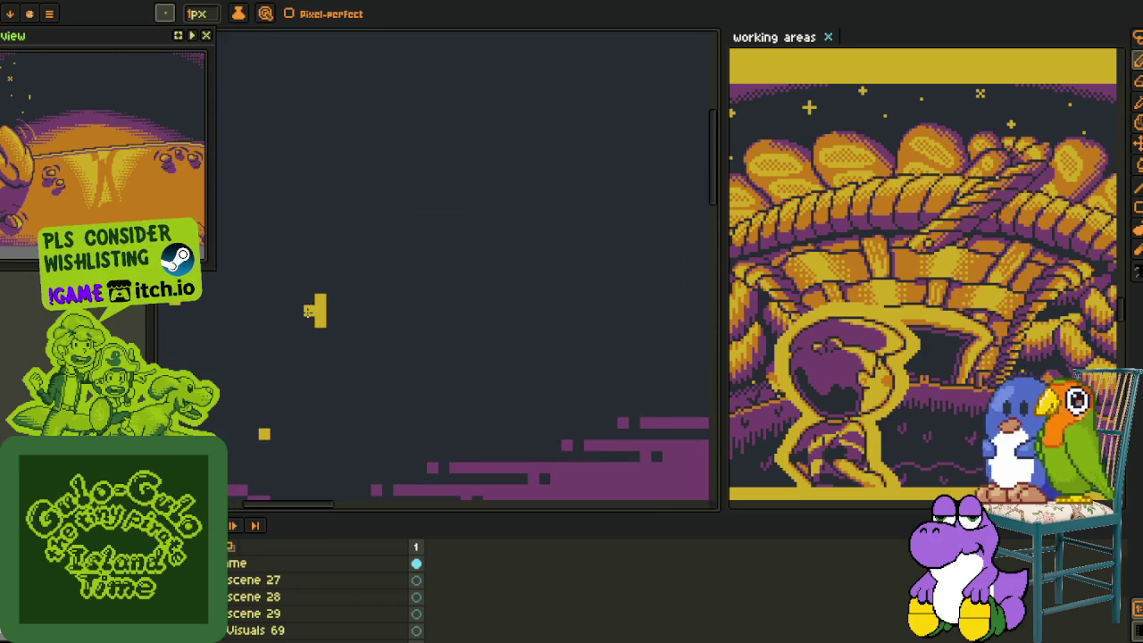
pyautogui.scroll(-1, 331, 311)
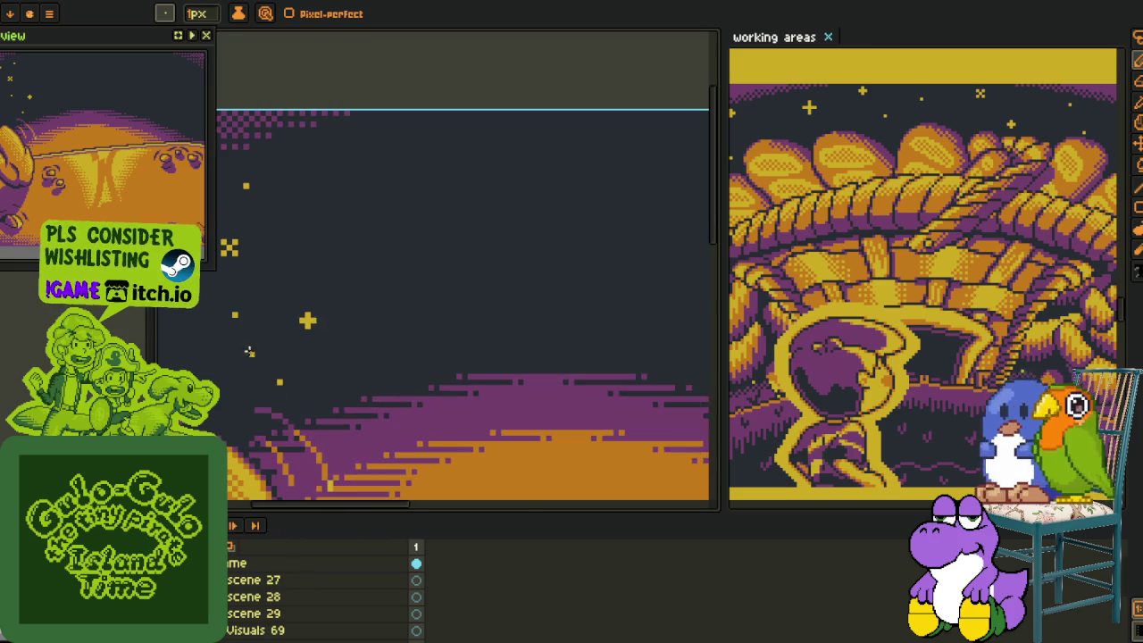
pyautogui.scroll(-1, 304, 358)
pyautogui.scroll(1, 300, 363)
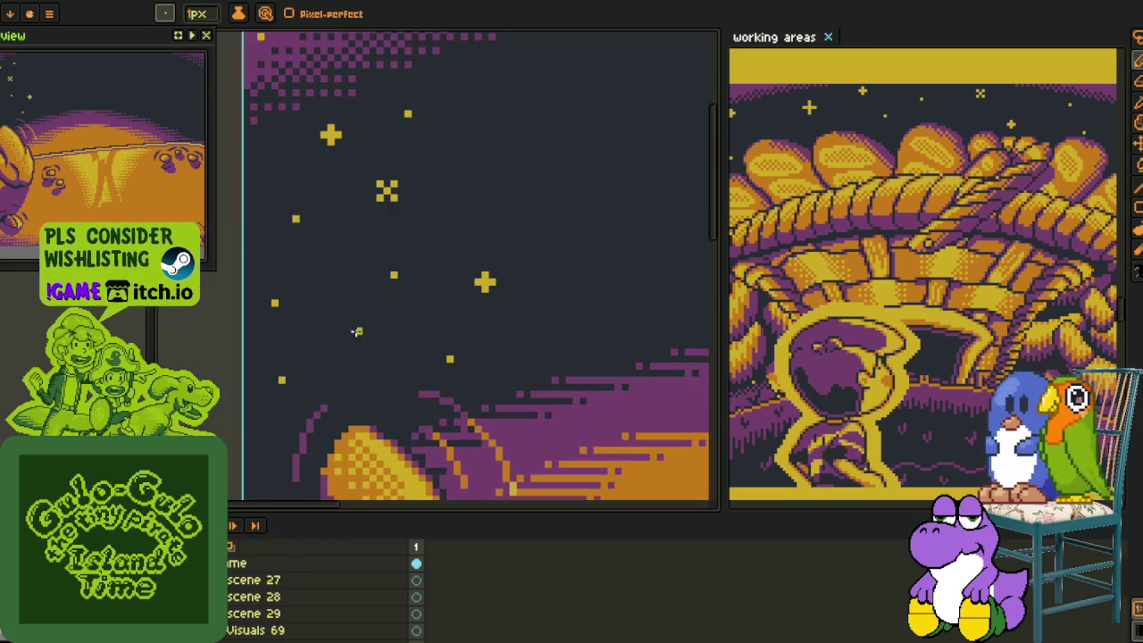
pyautogui.moveTo(357, 332); pyautogui.dragTo(334, 360)
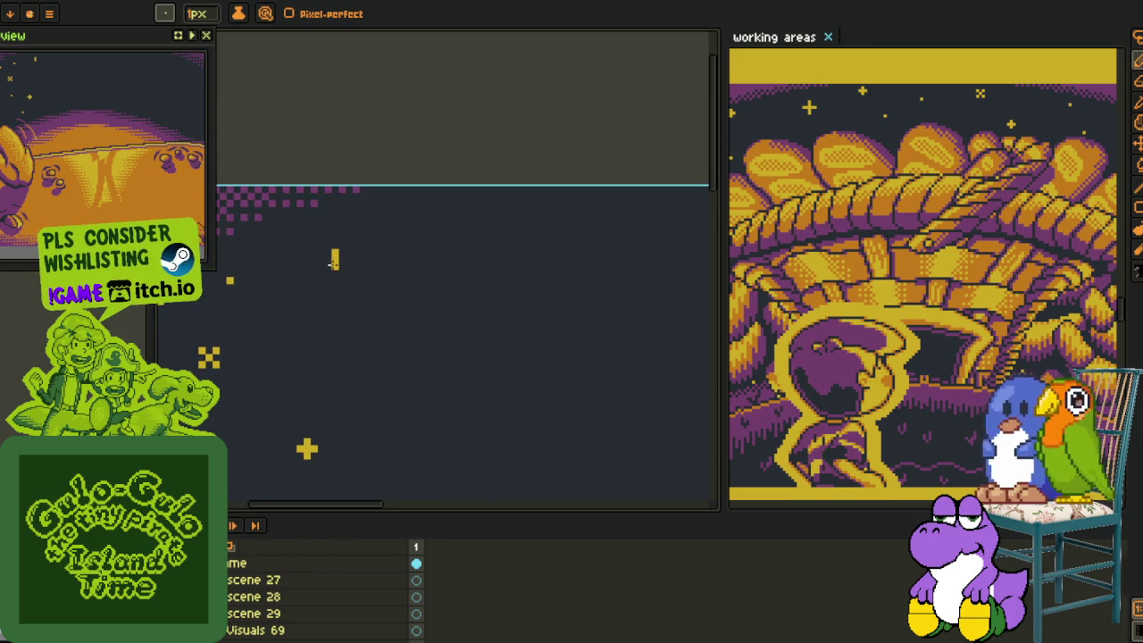
# Place yellow diagonal star pixels to start the larger sparkle's arms.
pyautogui.click(356, 309)
pyautogui.click(363, 316)
pyautogui.click(370, 324)
pyautogui.scroll(-3, 378, 268)
pyautogui.scroll(3, 346, 262)
pyautogui.click(353, 269)
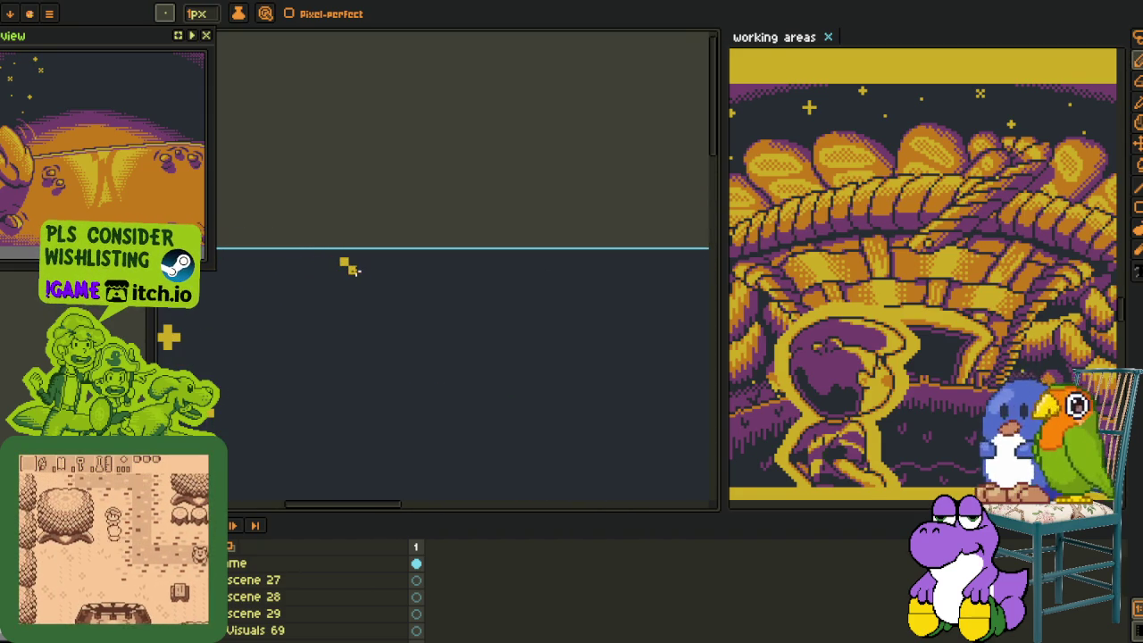
pyautogui.click(360, 276)
pyautogui.scroll(-2, 361, 266)
pyautogui.scroll(2, 349, 304)
pyautogui.scroll(-2, 340, 374)
pyautogui.scroll(2, 340, 374)
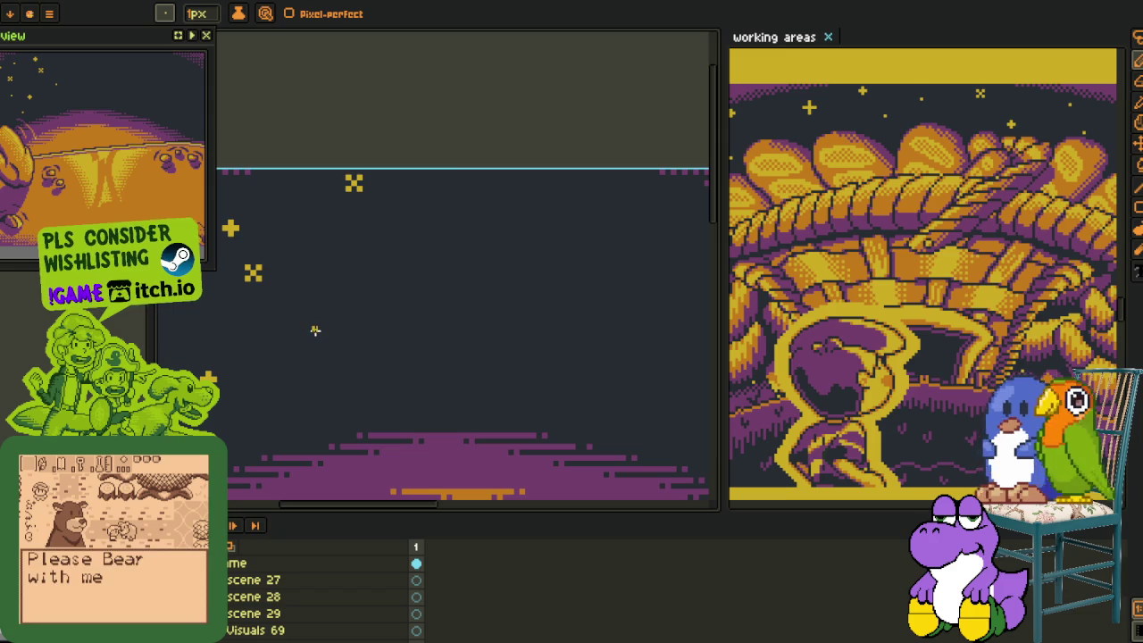
pyautogui.scroll(1, 308, 332)
# Finish the larger yellow plus-shaped sparkle with two more arm pixels.
pyautogui.click(308, 334)
pyautogui.click(324, 334)
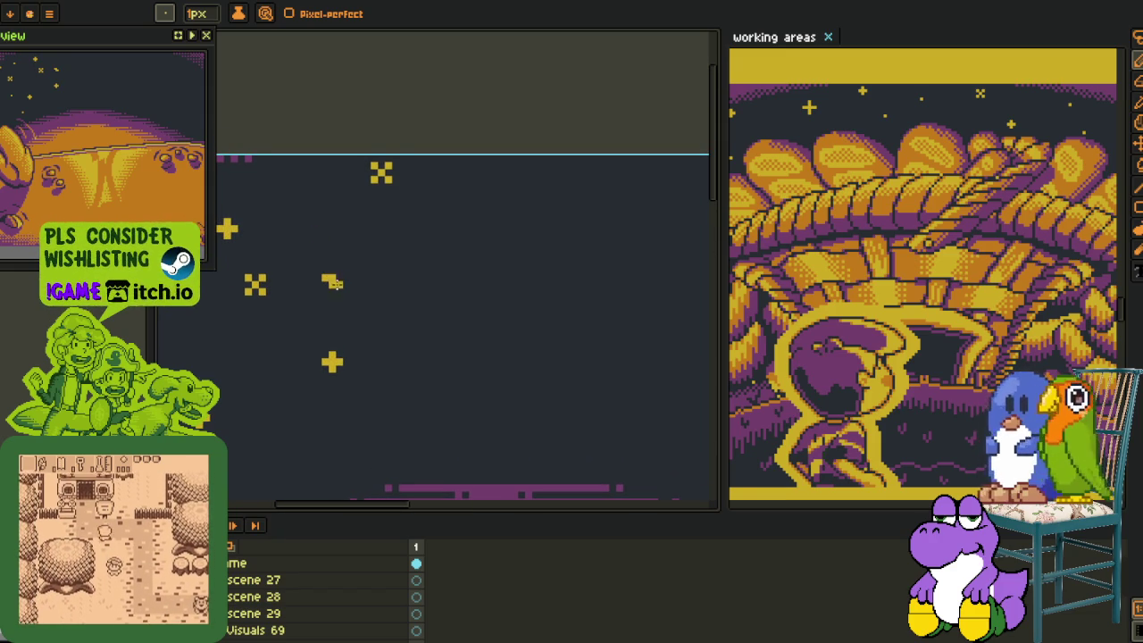
pyautogui.scroll(1, 334, 284)
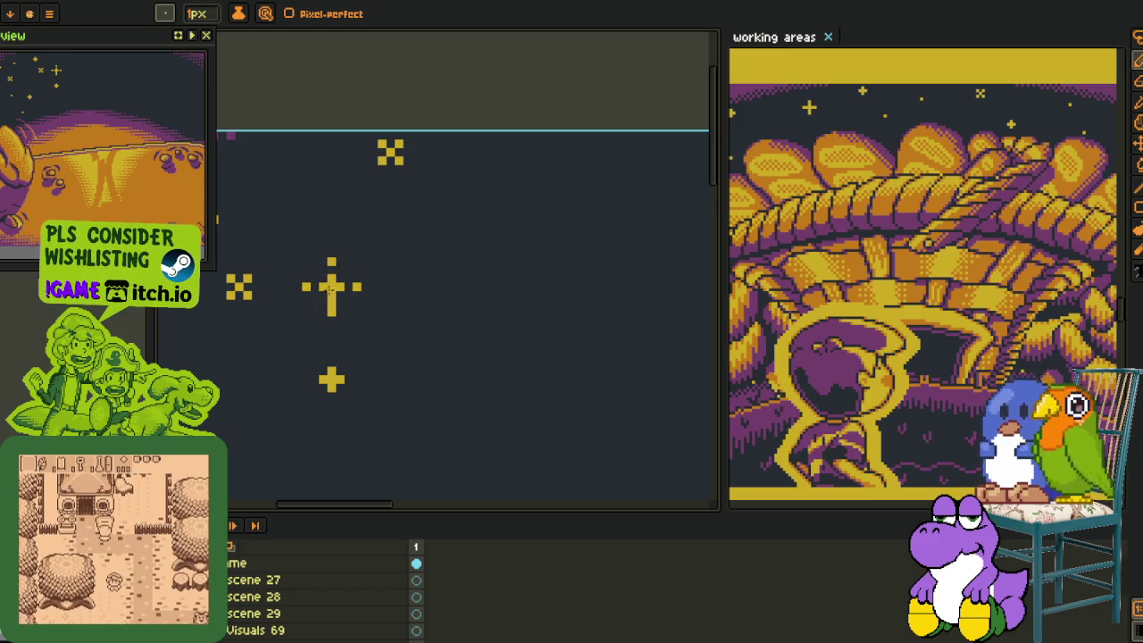
pyautogui.scroll(-2, 331, 304)
pyautogui.scroll(-1, 434, 297)
pyautogui.scroll(1, 455, 316)
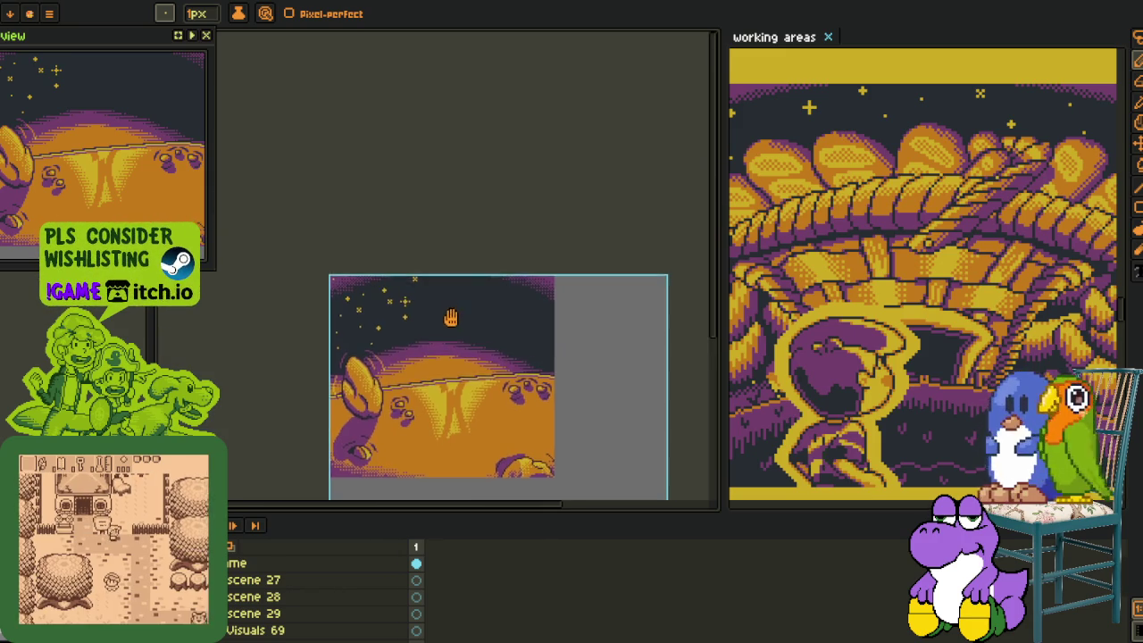
pyautogui.scroll(2, 398, 306)
pyautogui.moveTo(399, 305); pyautogui.dragTo(426, 295)
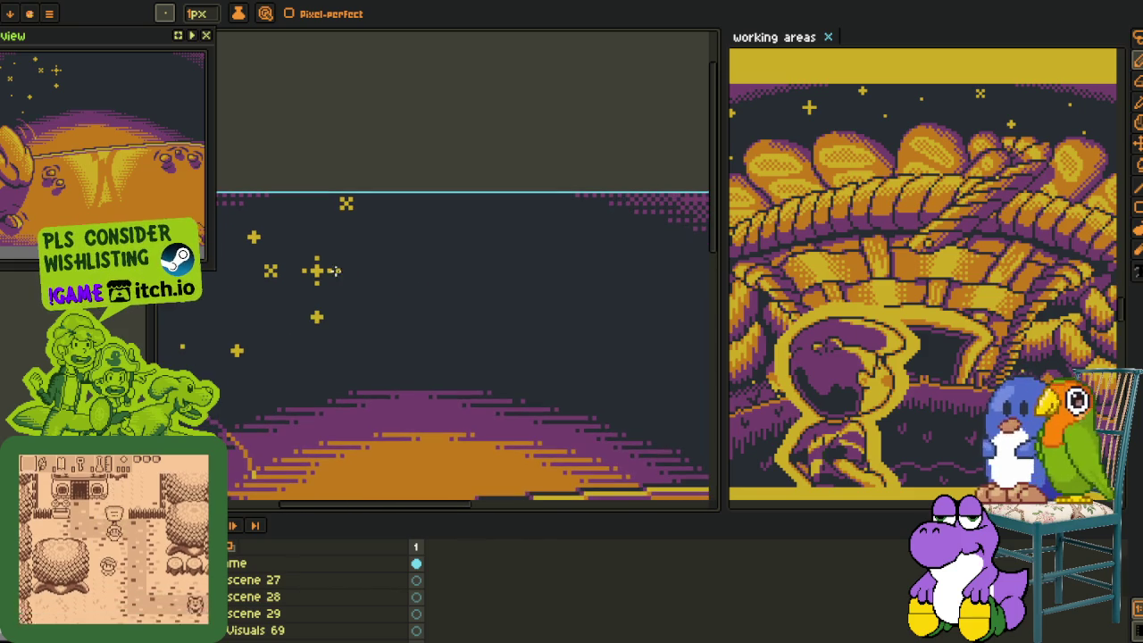
# Marquee-select the first sparkle star and drag it to a new sky position.
pyautogui.press('m')
pyautogui.moveTo(299, 254)
pyautogui.mouseDown()
pyautogui.moveTo(554, 415)
pyautogui.moveTo(396, 256)
pyautogui.moveTo(191, 451)
pyautogui.mouseUp()
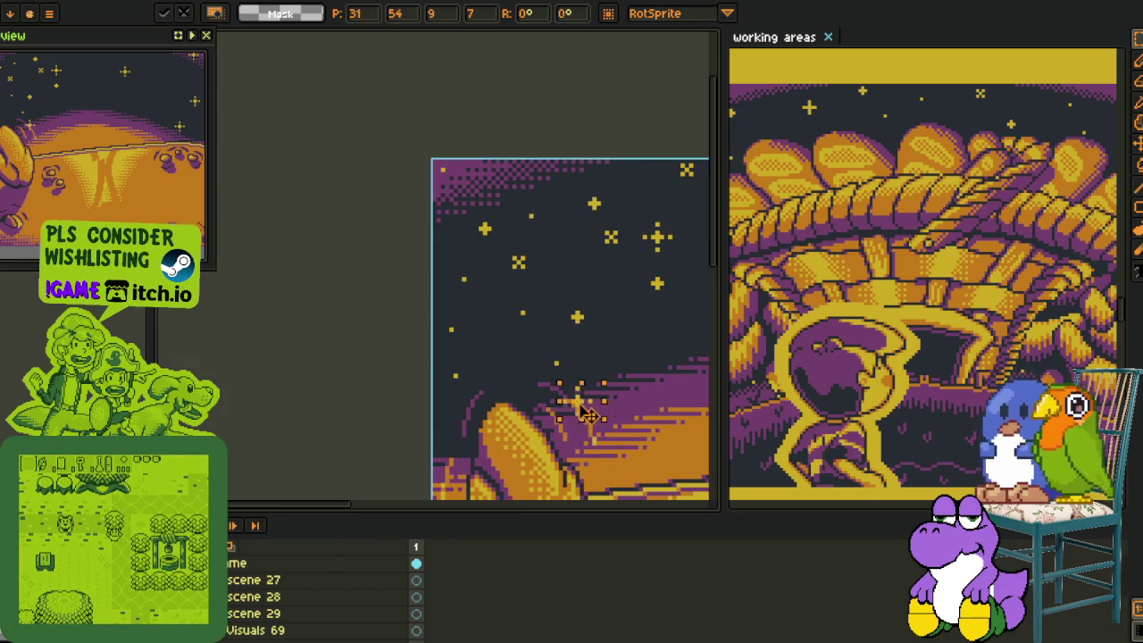
pyautogui.moveTo(191, 451)
pyautogui.mouseDown()
pyautogui.moveTo(640, 413)
pyautogui.moveTo(615, 369)
pyautogui.mouseUp()
pyautogui.press('Return')
# Move two more small sparkles higher and to the right in the sky.
pyautogui.moveTo(643, 324)
pyautogui.mouseDown()
pyautogui.moveTo(424, 380)
pyautogui.moveTo(534, 295)
pyautogui.moveTo(375, 268)
pyautogui.moveTo(362, 161)
pyautogui.moveTo(365, 295)
pyautogui.moveTo(306, 129)
pyautogui.mouseUp()
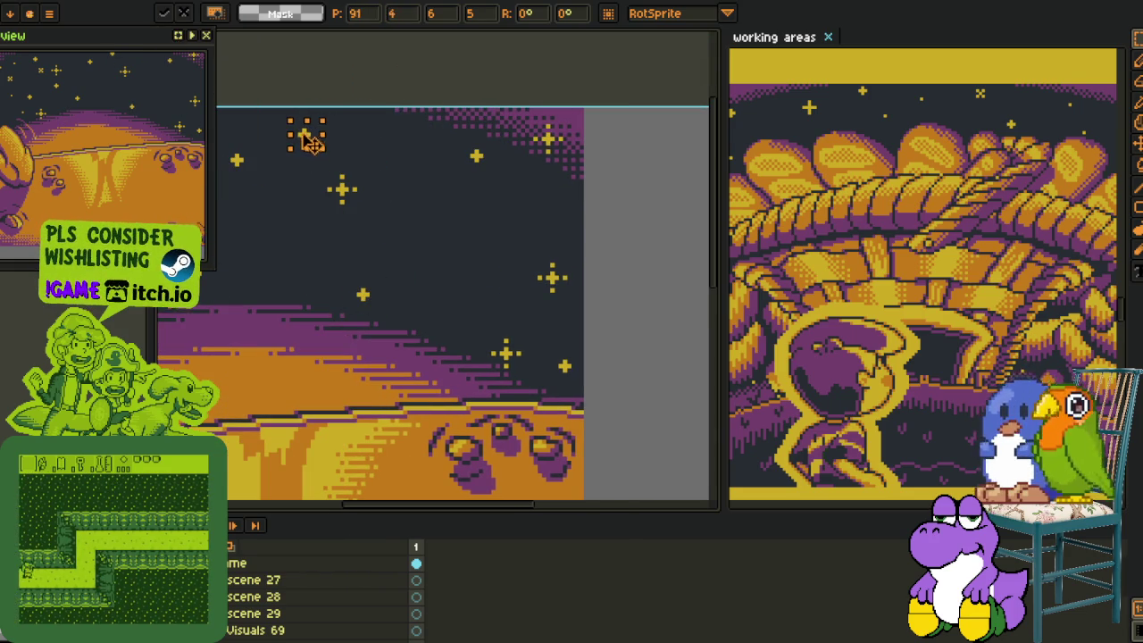
pyautogui.press('space')
pyautogui.moveTo(375, 134); pyautogui.dragTo(361, 243)
pyautogui.moveTo(331, 293)
pyautogui.mouseDown()
pyautogui.moveTo(350, 304)
pyautogui.moveTo(284, 204)
pyautogui.moveTo(293, 235)
pyautogui.moveTo(505, 316)
pyautogui.moveTo(428, 247)
pyautogui.moveTo(505, 373)
pyautogui.moveTo(573, 323)
pyautogui.moveTo(499, 254)
pyautogui.moveTo(529, 439)
pyautogui.moveTo(428, 401)
pyautogui.mouseUp()
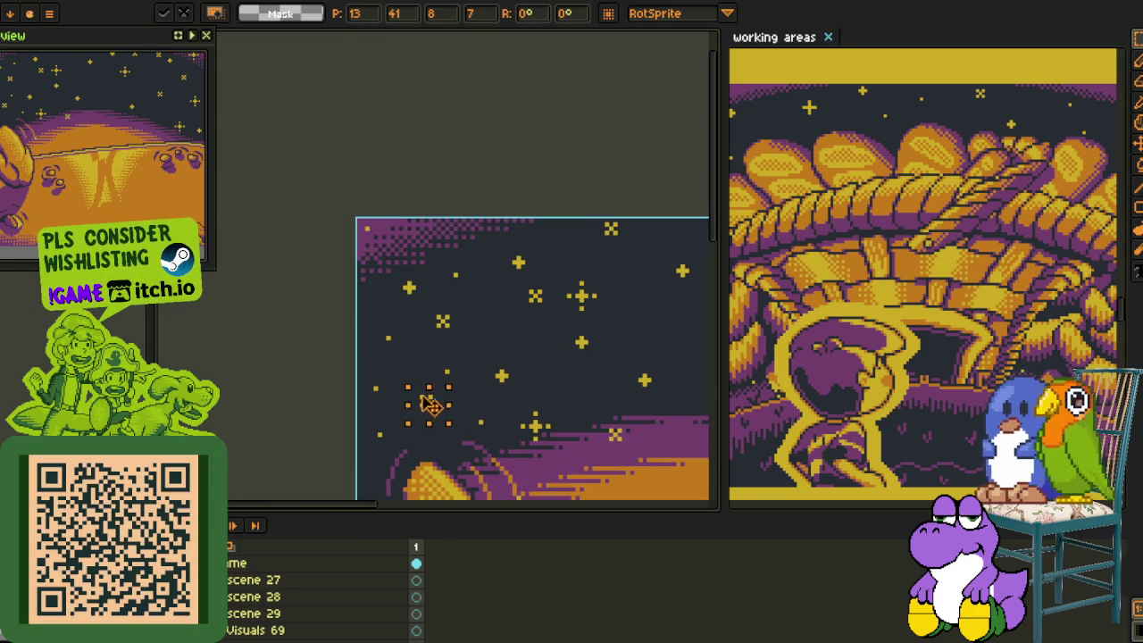
pyautogui.scroll(-2, 530, 358)
pyautogui.scroll(3, 470, 321)
pyautogui.moveTo(327, 383)
pyautogui.mouseDown()
pyautogui.moveTo(355, 411)
pyautogui.moveTo(585, 280)
pyautogui.mouseUp()
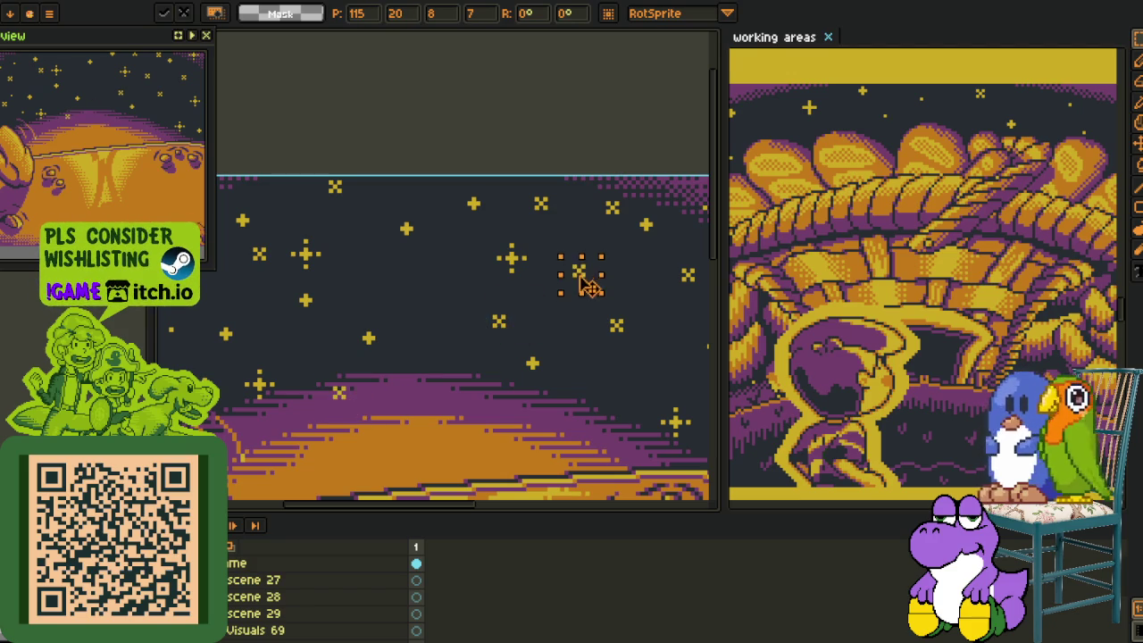
pyautogui.press('i')
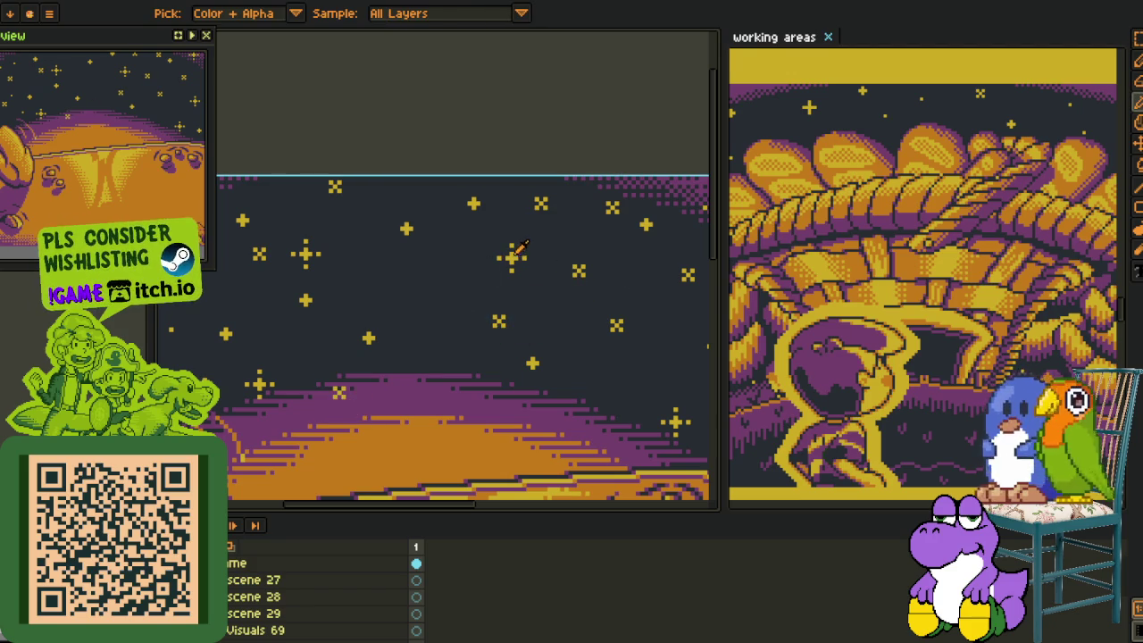
pyautogui.press('b')
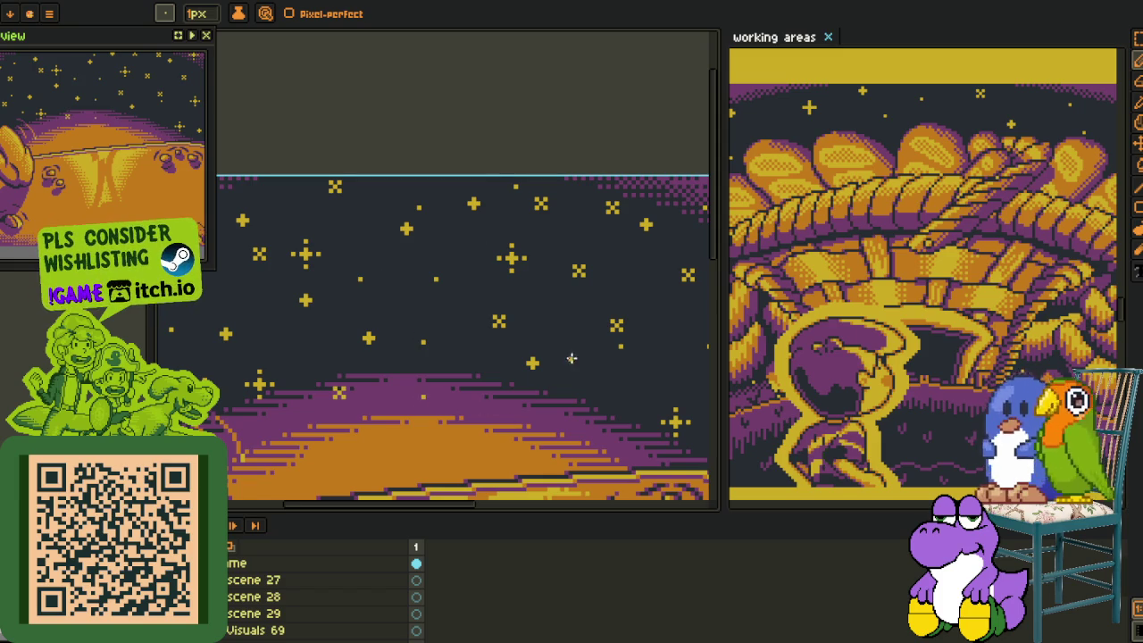
# Marquee-select a star in the upper sky, move it right, and deselect.
pyautogui.scroll(-3, 637, 286)
pyautogui.scroll(2, 598, 298)
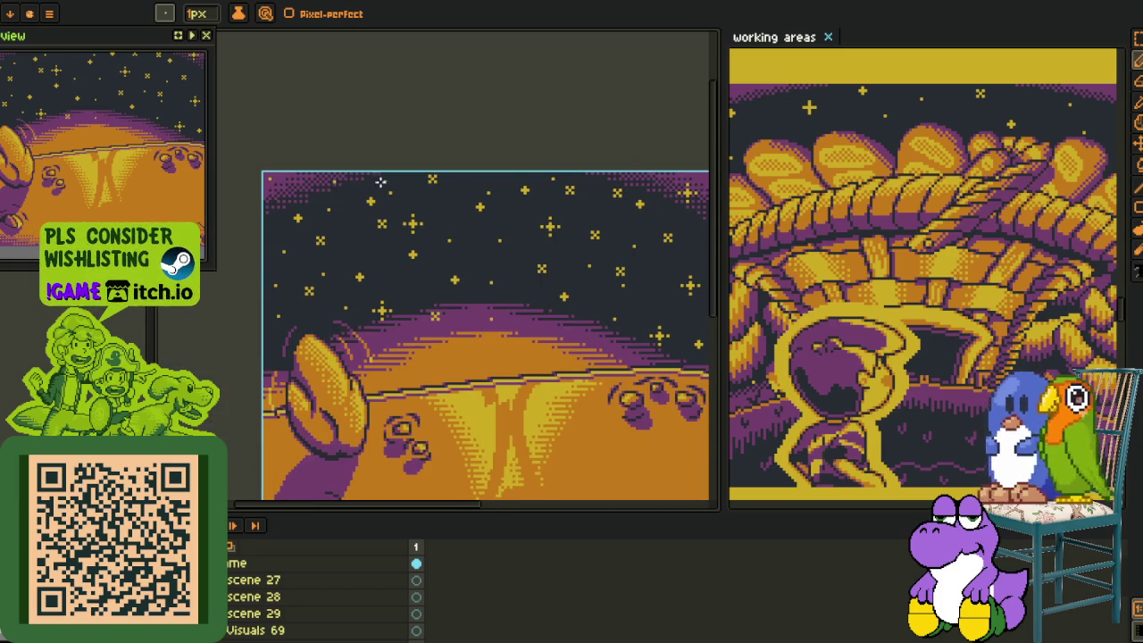
pyautogui.scroll(1, 380, 182)
pyautogui.scroll(-2, 351, 286)
pyautogui.scroll(-1, 351, 286)
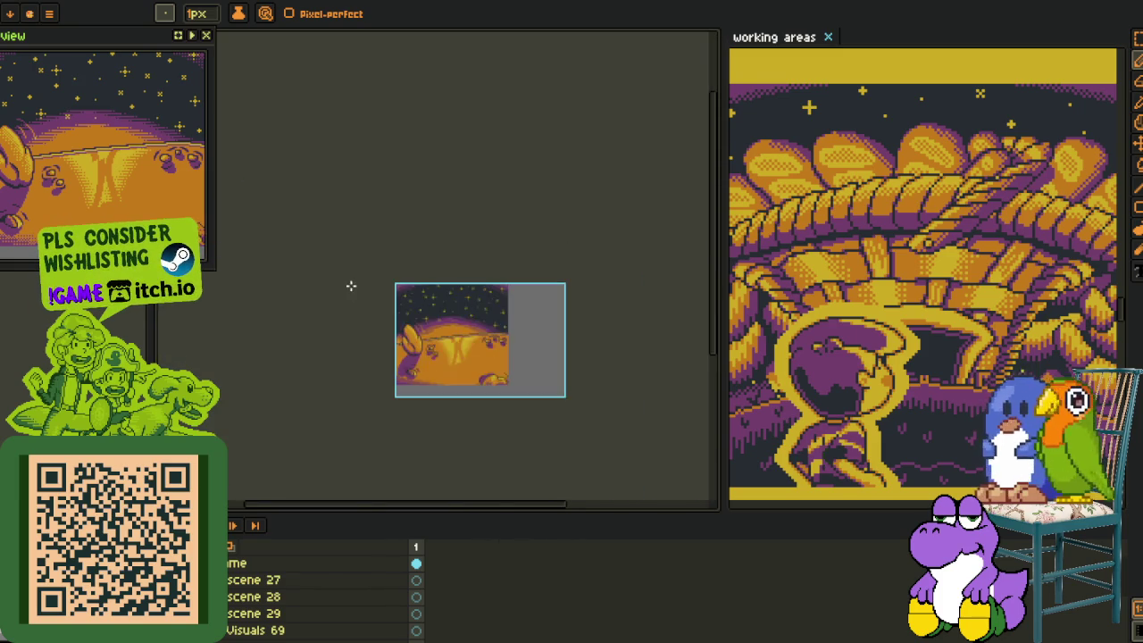
pyautogui.scroll(2, 395, 288)
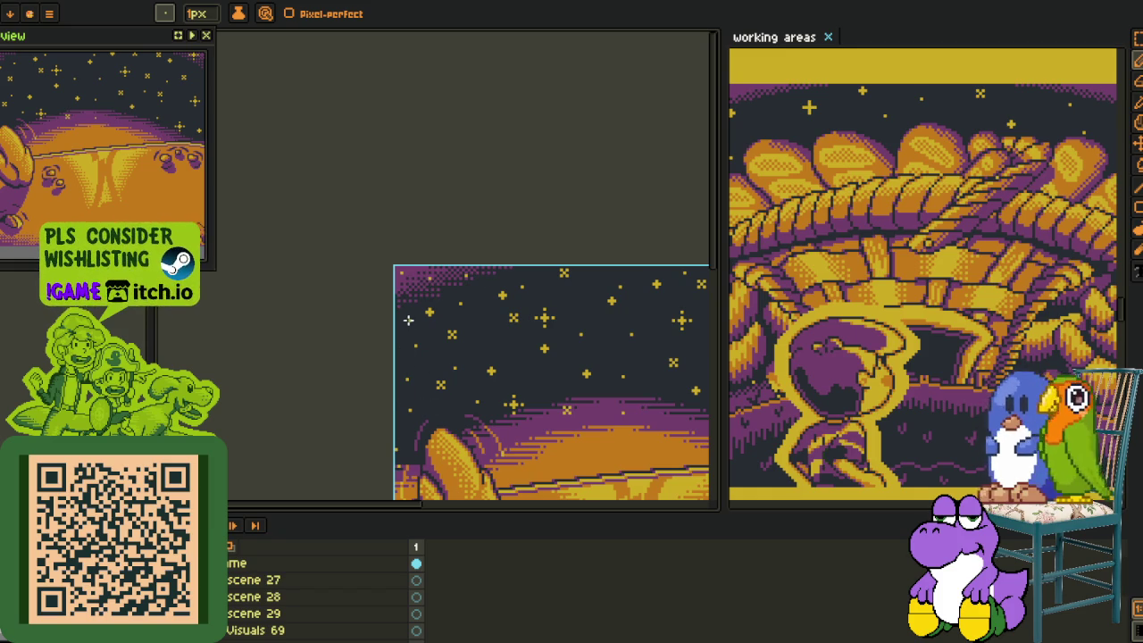
pyautogui.moveTo(408, 320); pyautogui.dragTo(294, 294)
pyautogui.scroll(3, 525, 349)
pyautogui.press('m')
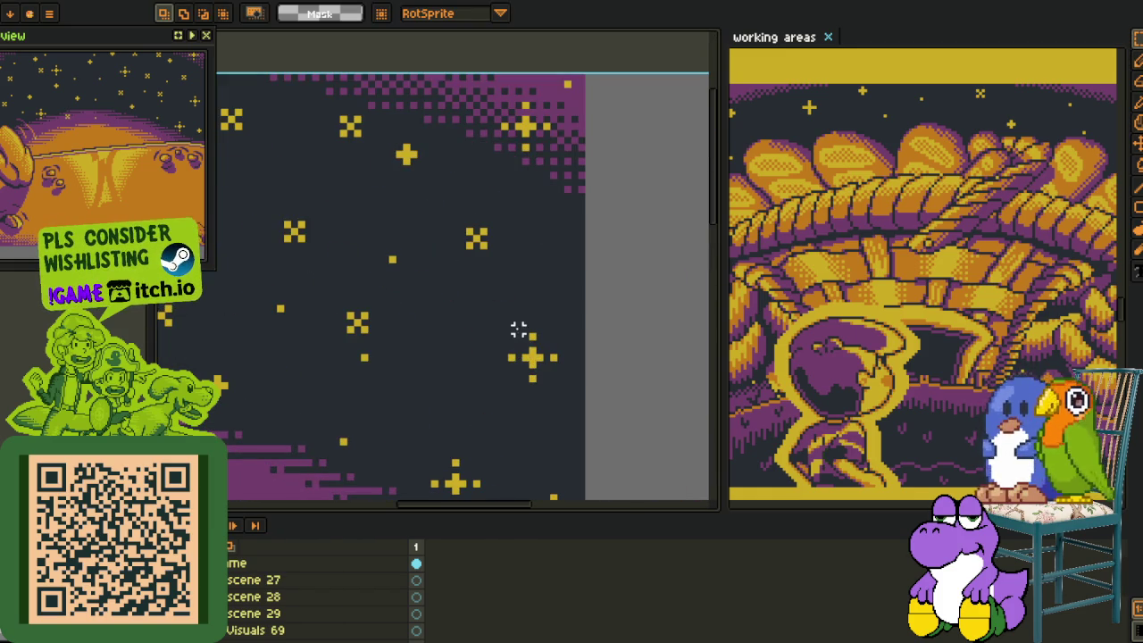
pyautogui.moveTo(454, 225)
pyautogui.mouseDown()
pyautogui.moveTo(509, 261)
pyautogui.moveTo(590, 275)
pyautogui.moveTo(333, 238)
pyautogui.moveTo(339, 415)
pyautogui.moveTo(363, 414)
pyautogui.mouseUp()
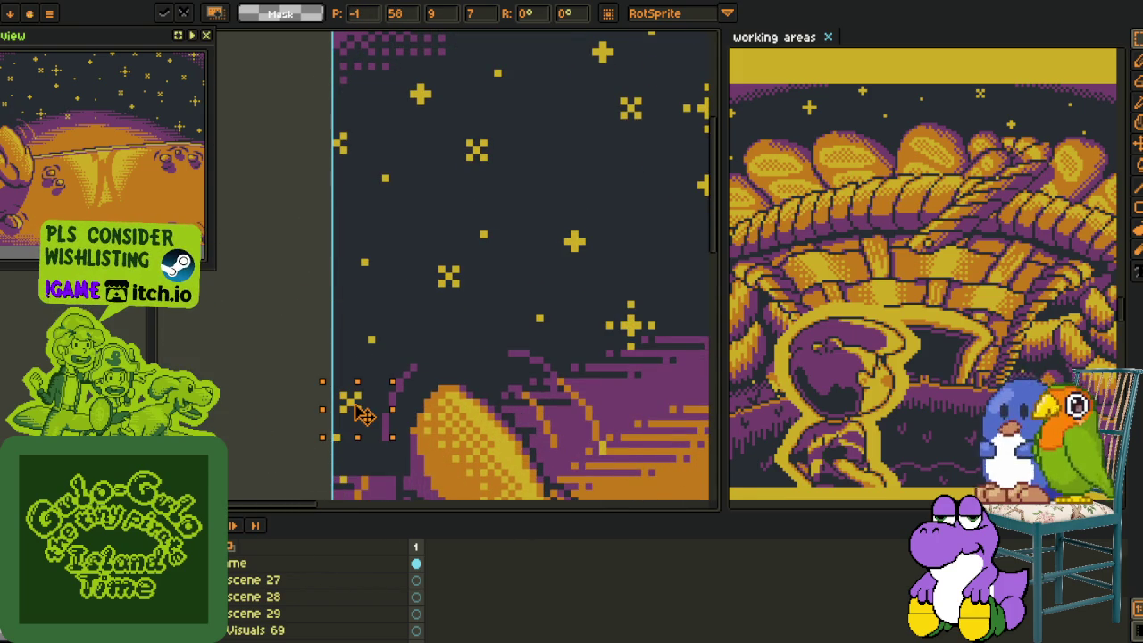
pyautogui.hotkey('ctrl', 'd')
# Select another star in the upper sky and clear the selection.
pyautogui.scroll(-2, 530, 268)
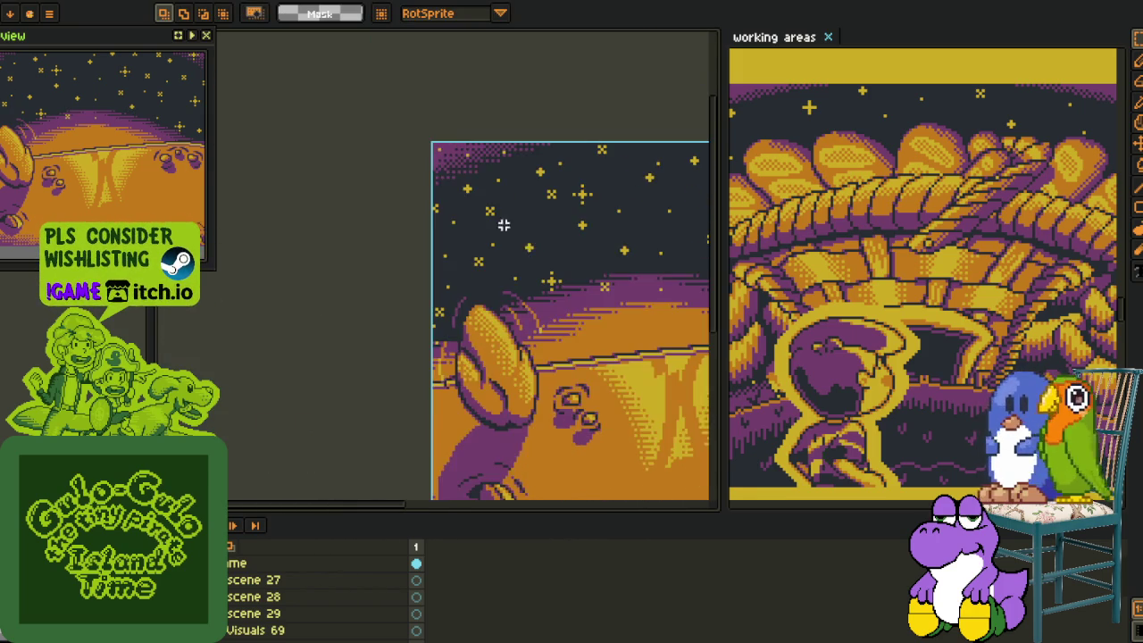
pyautogui.scroll(2, 375, 372)
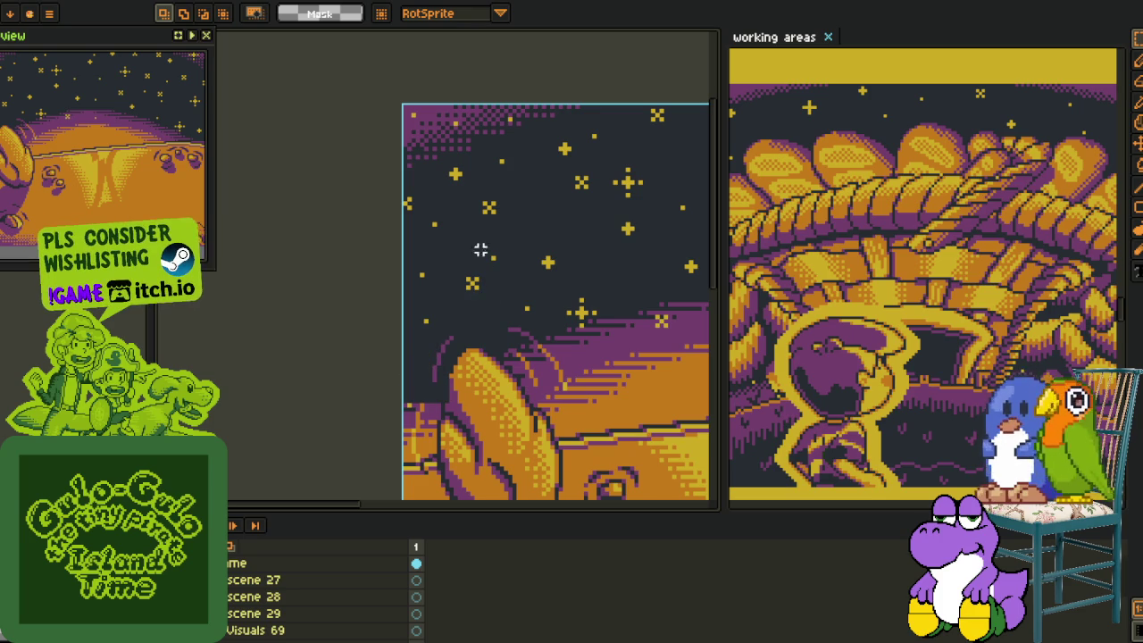
pyautogui.moveTo(437, 150); pyautogui.dragTo(479, 197)
pyautogui.hotkey('ctrl', 'd')
pyautogui.scroll(1, 421, 383)
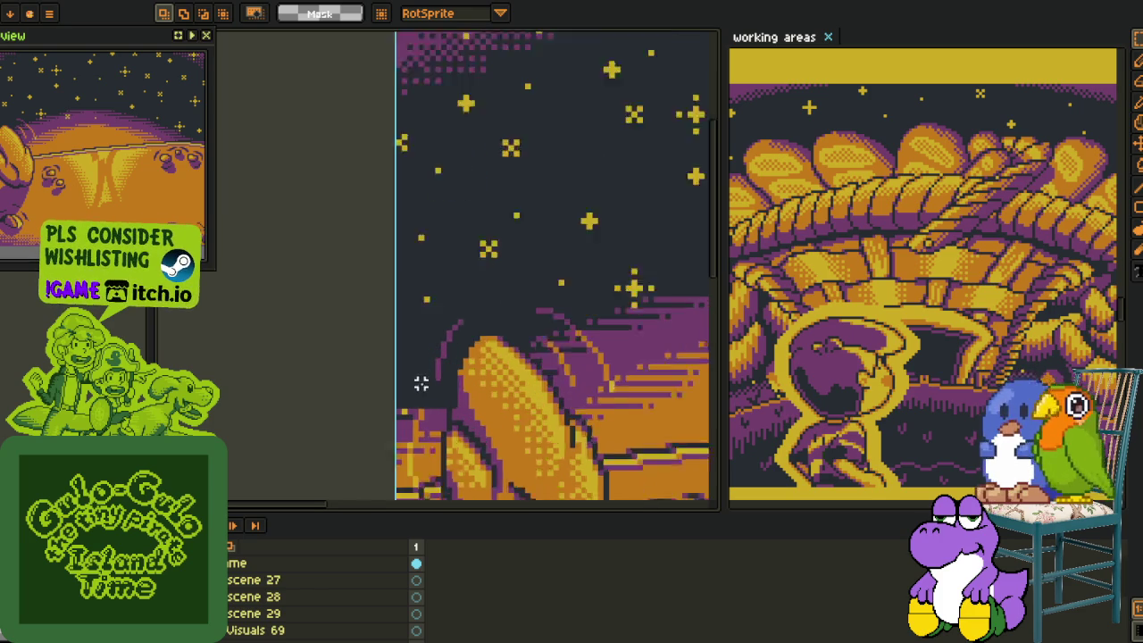
pyautogui.scroll(1, 447, 387)
pyautogui.scroll(-2, 450, 391)
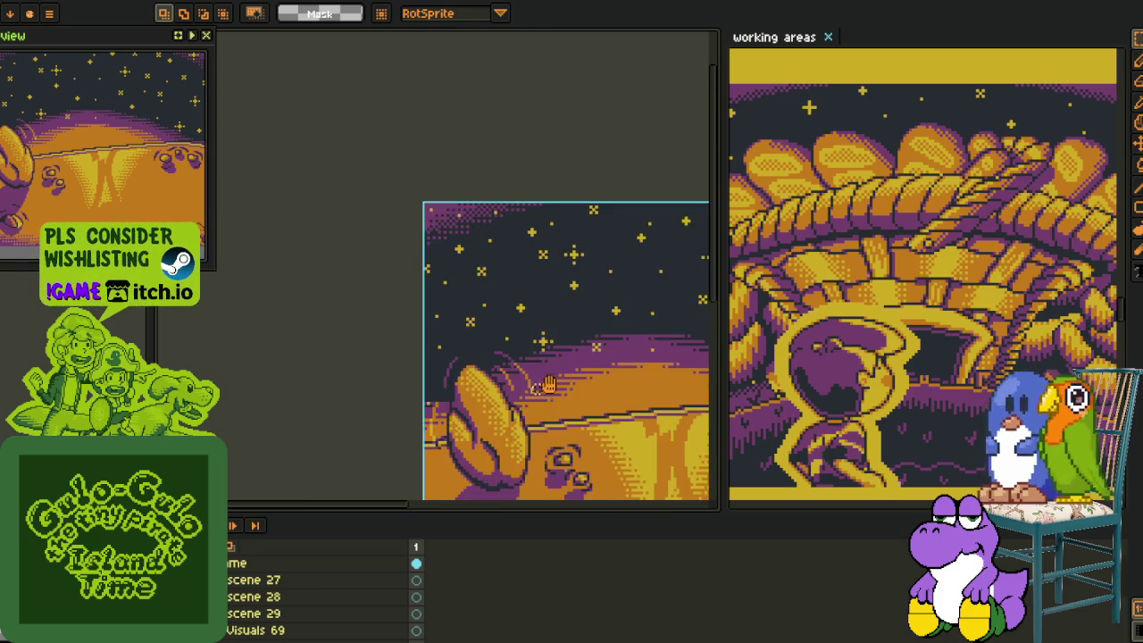
# Inspect the starry sky around the character, alternating between pencil and eyedropper.
pyautogui.press('b')
pyautogui.scroll(1, 476, 263)
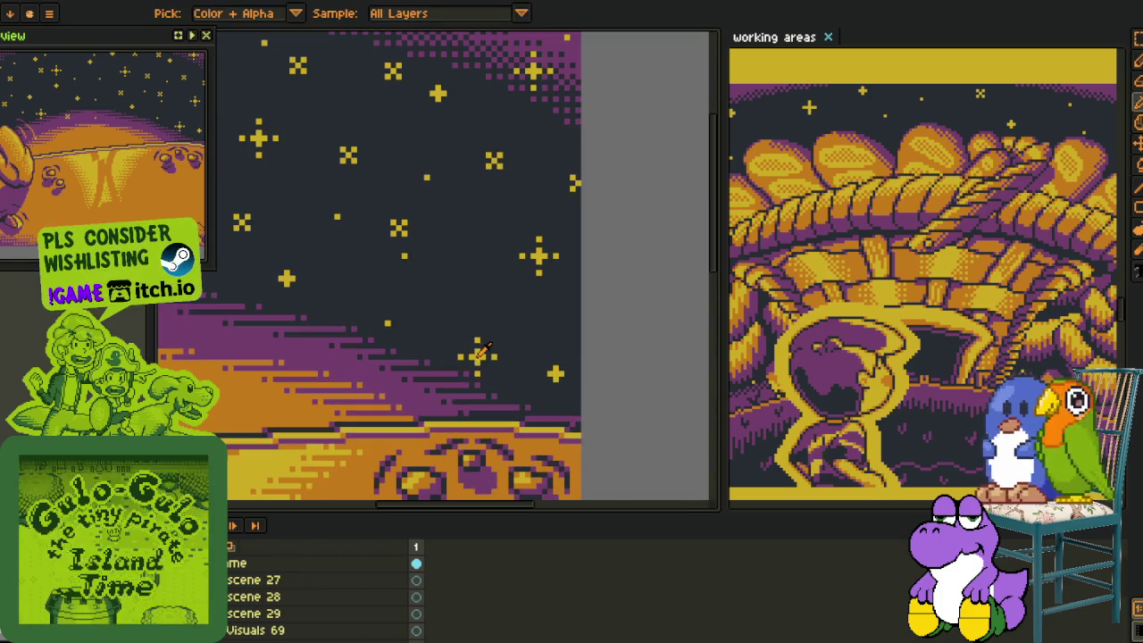
pyautogui.scroll(-3, 476, 263)
pyautogui.press('i')
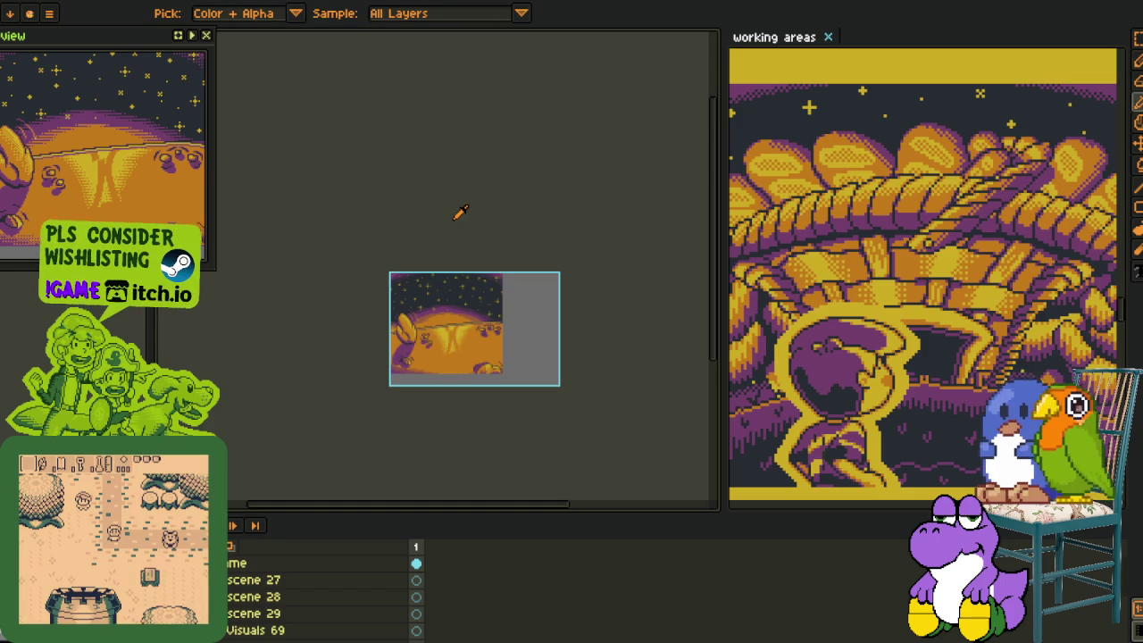
pyautogui.scroll(2, 370, 439)
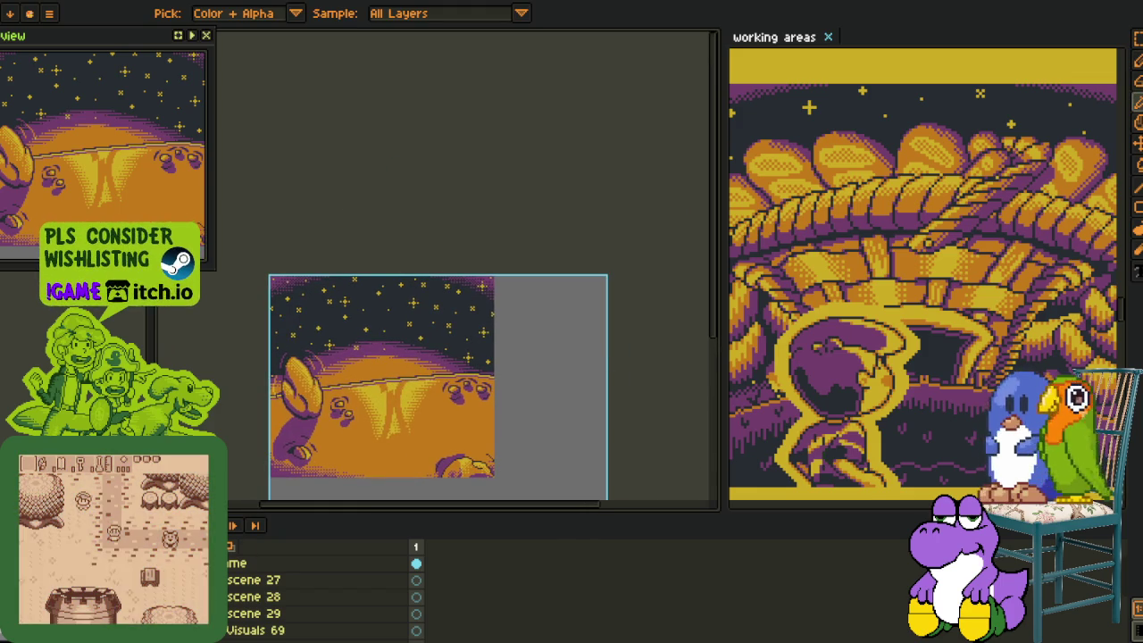
pyautogui.scroll(-3, 312, 589)
pyautogui.scroll(1, 312, 590)
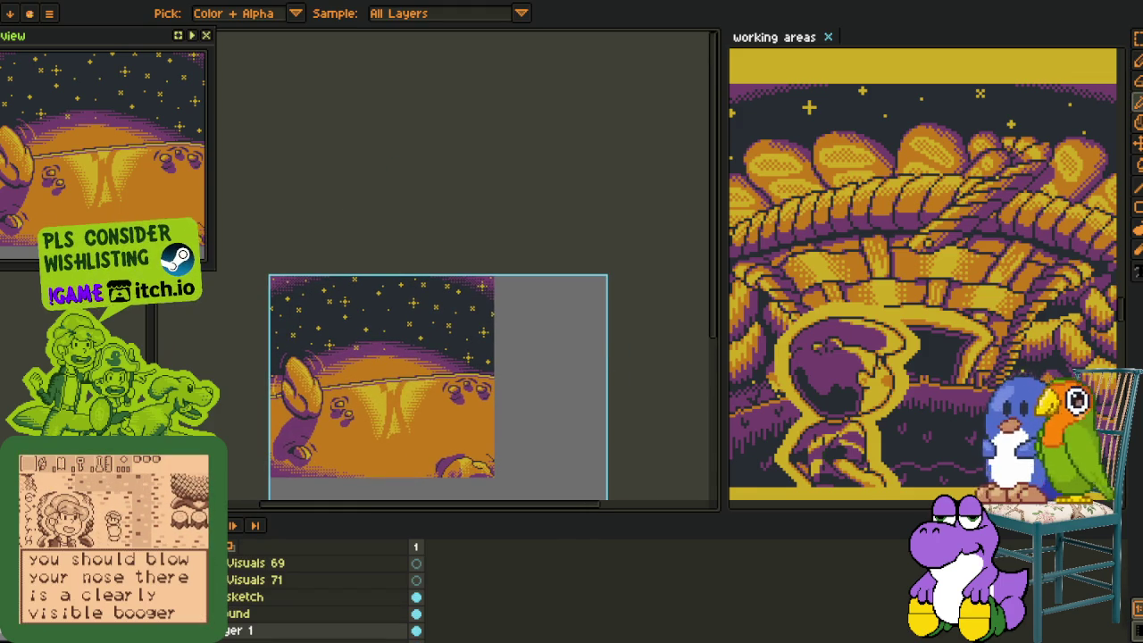
pyautogui.scroll(1, 313, 589)
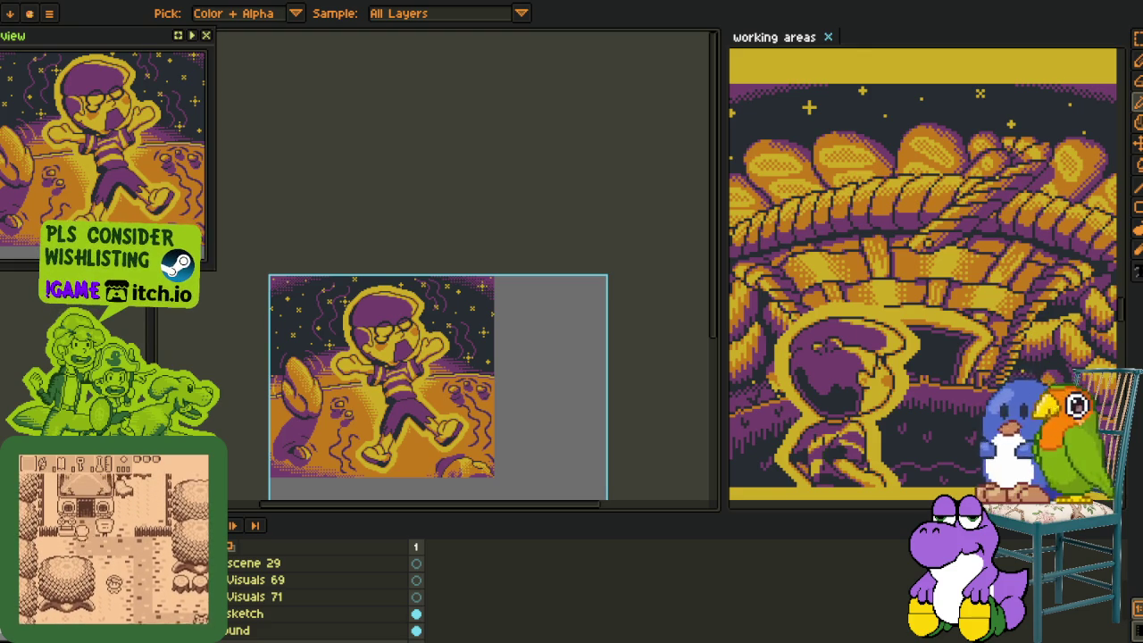
pyautogui.scroll(-2, 313, 590)
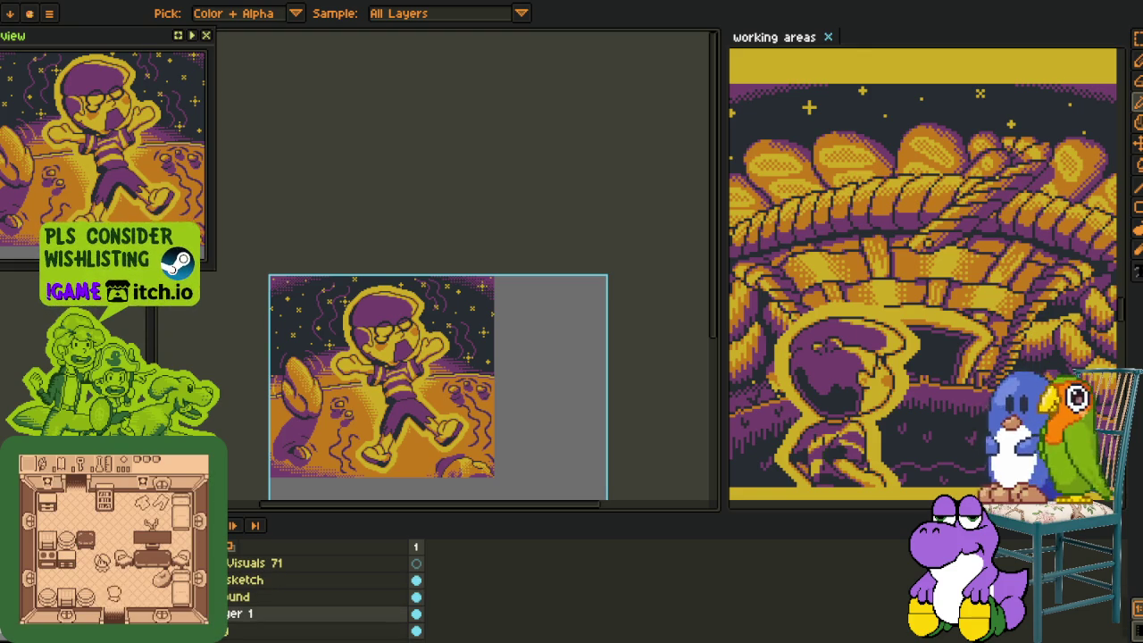
pyautogui.scroll(3, 355, 290)
pyautogui.scroll(2, 355, 290)
pyautogui.press('b')
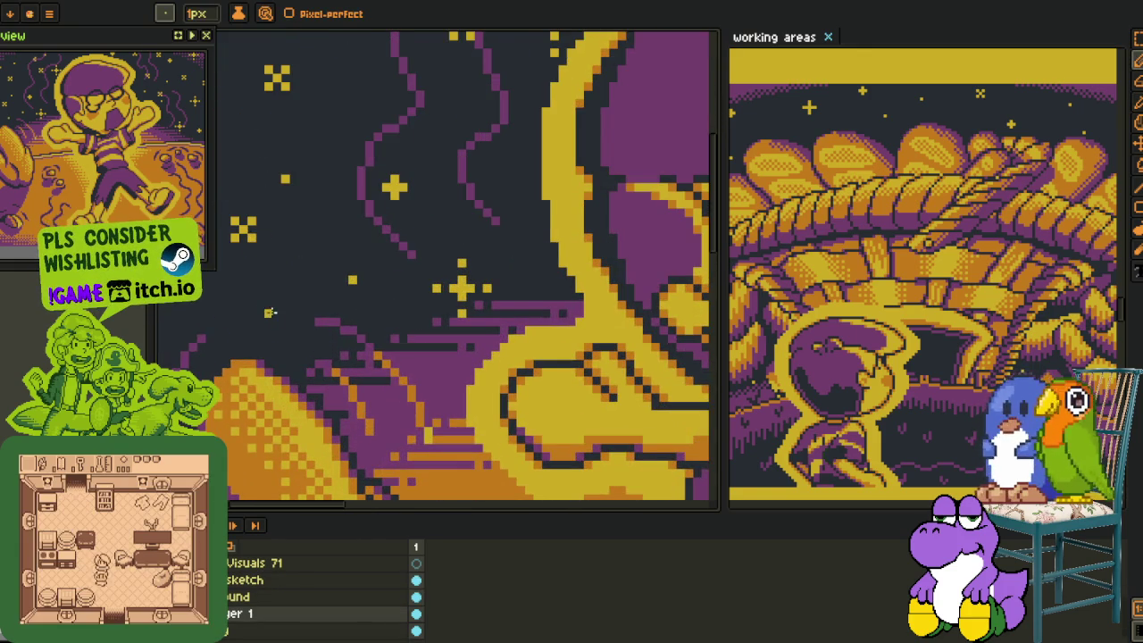
pyautogui.scroll(-2, 319, 306)
pyautogui.scroll(2, 295, 448)
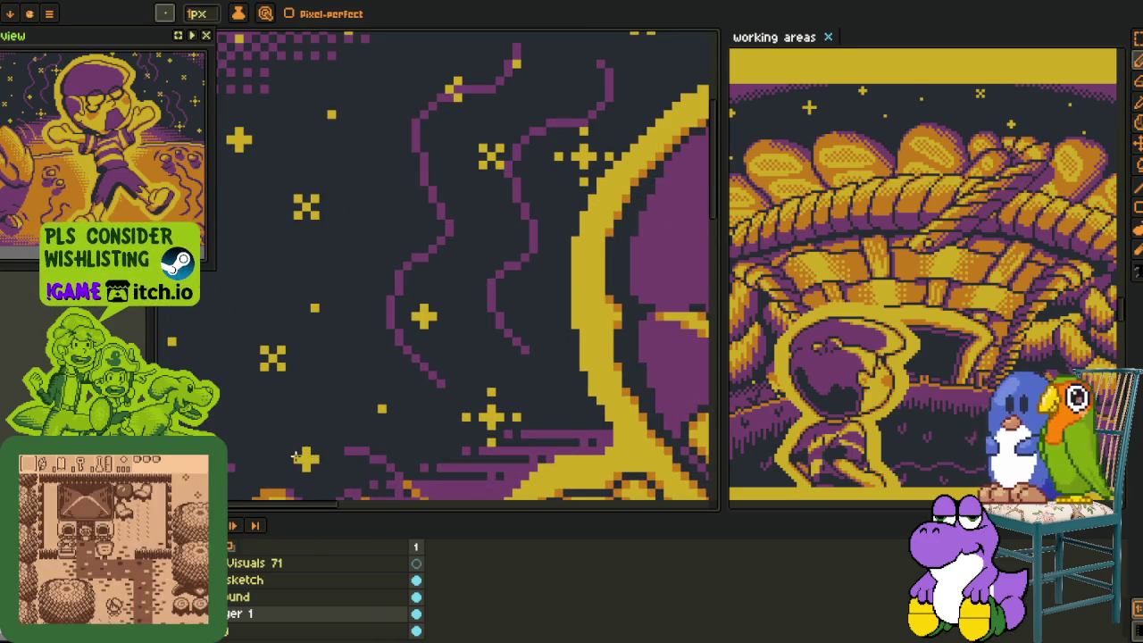
pyautogui.scroll(-2, 296, 456)
pyautogui.scroll(1, 348, 242)
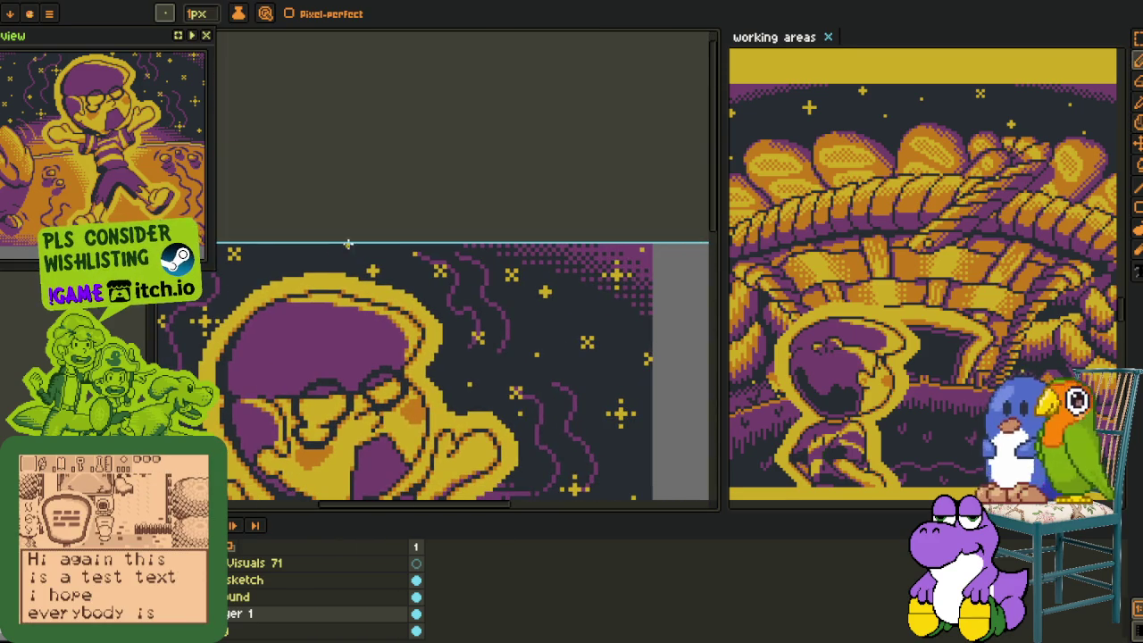
pyautogui.scroll(-2, 331, 254)
pyautogui.scroll(1, 331, 312)
pyautogui.scroll(1, 332, 311)
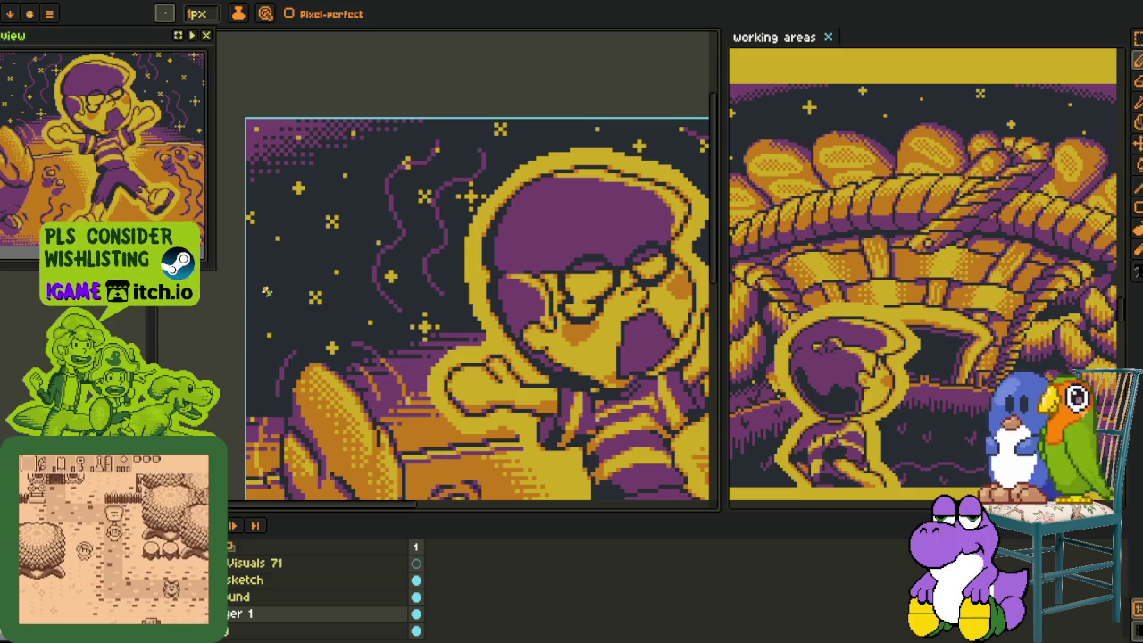
pyautogui.scroll(-2, 266, 291)
pyautogui.scroll(-2, 416, 254)
# Rename Layer 1 to 'stars'.
pyautogui.press('i')
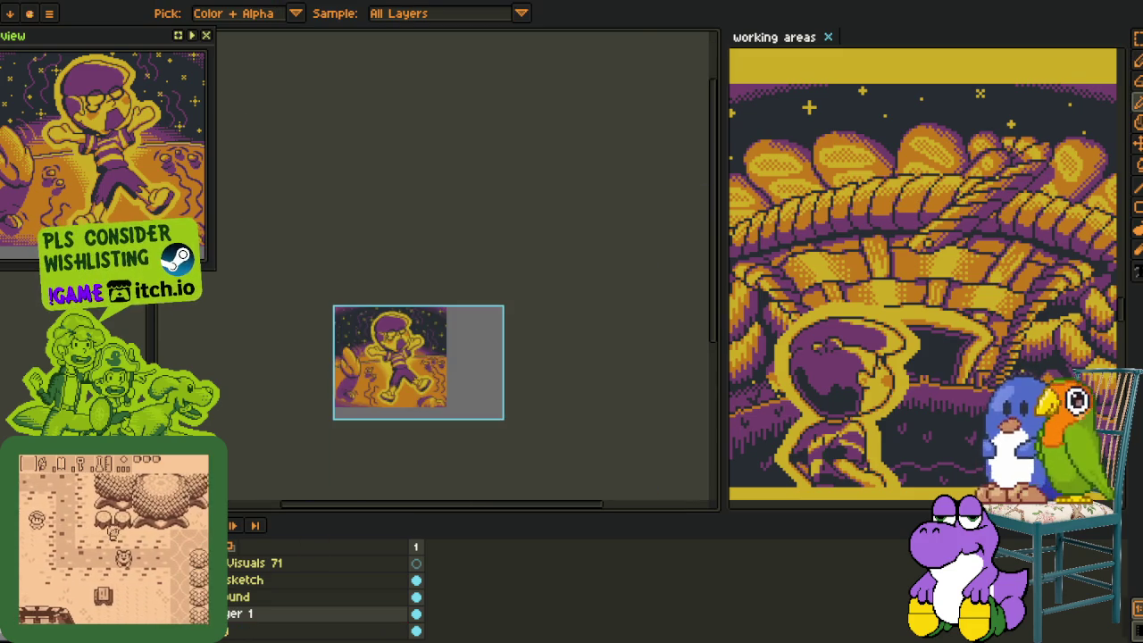
pyautogui.doubleClick(230, 614)
pyautogui.write('stars')
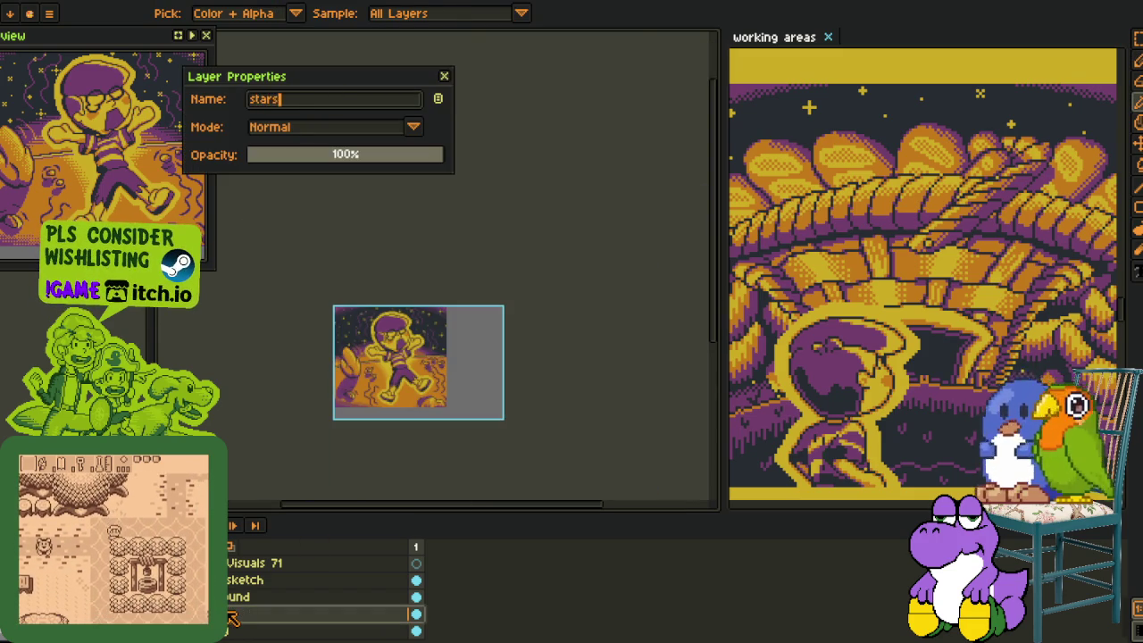
pyautogui.press('Return')
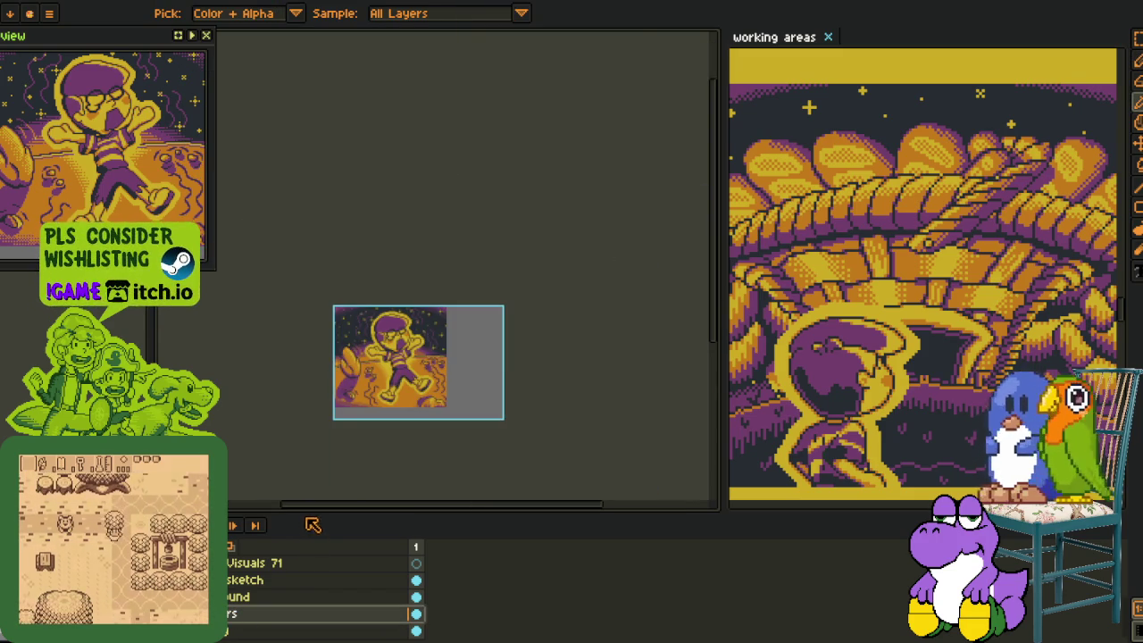
# Move the stars layer and the bottom ground layer into the Visuals 69 group.
pyautogui.moveTo(314, 515); pyautogui.dragTo(334, 381)
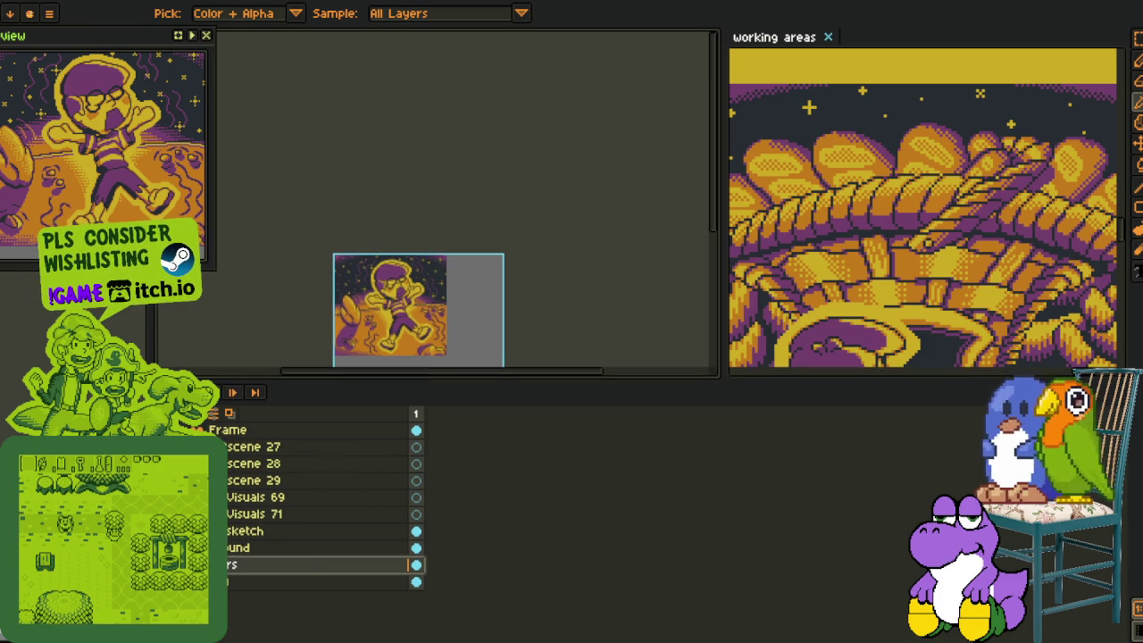
pyautogui.click(217, 496)
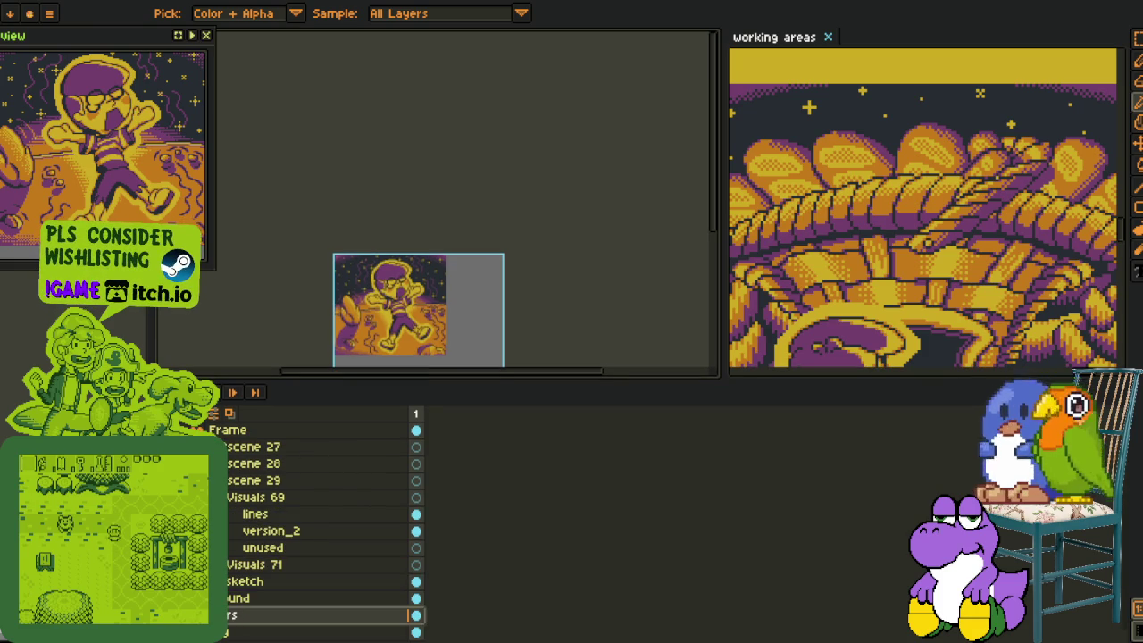
pyautogui.moveTo(219, 616); pyautogui.dragTo(241, 540)
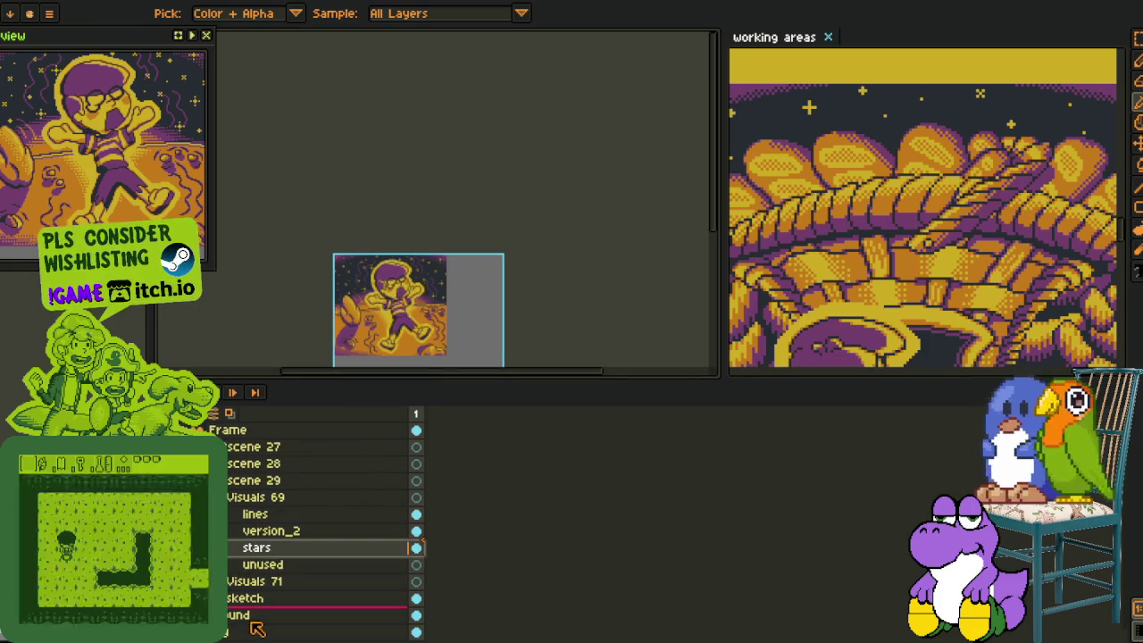
pyautogui.moveTo(245, 618); pyautogui.dragTo(259, 543)
pyautogui.moveTo(263, 618); pyautogui.dragTo(259, 568)
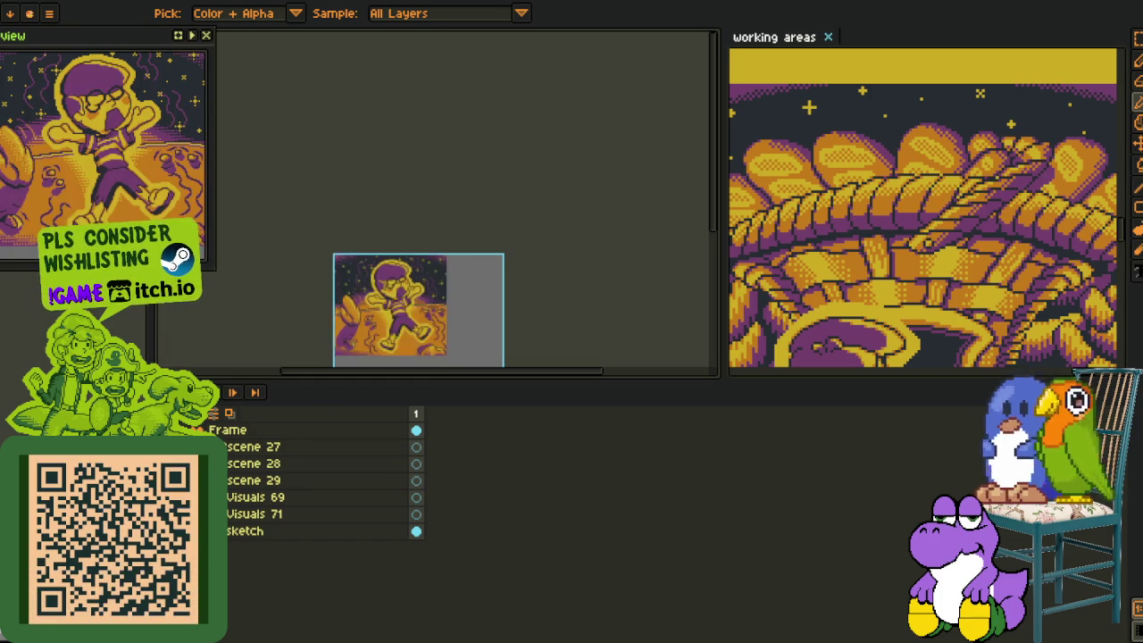
# Export the falling-character scene as a sprite sheet.
pyautogui.scroll(2, 422, 309)
pyautogui.press('Tab')
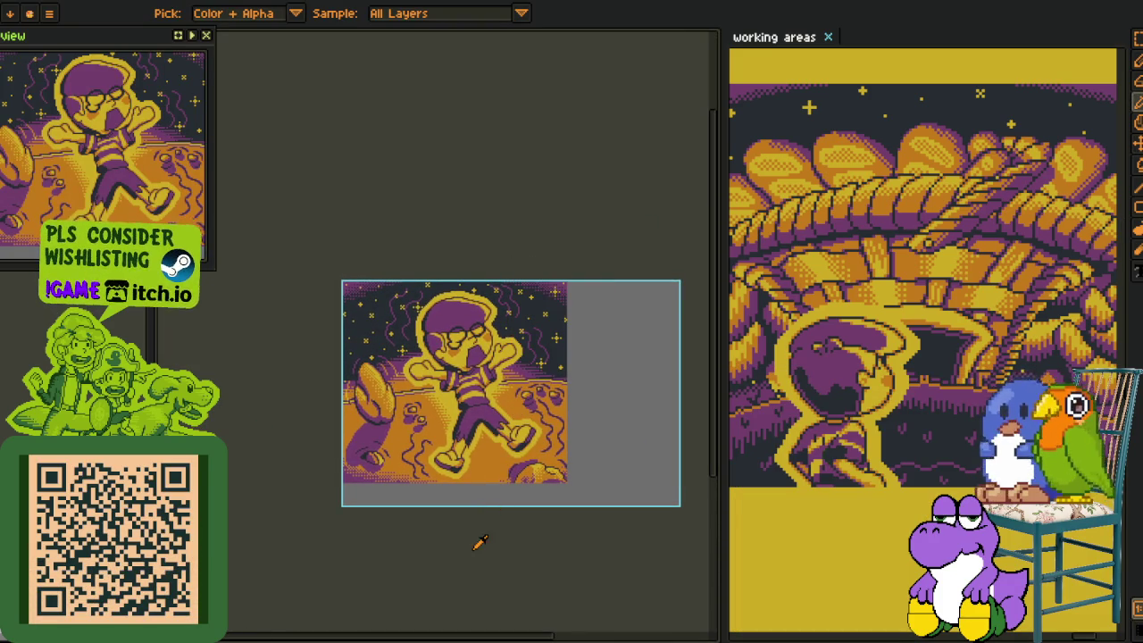
pyautogui.moveTo(521, 422); pyautogui.dragTo(525, 484)
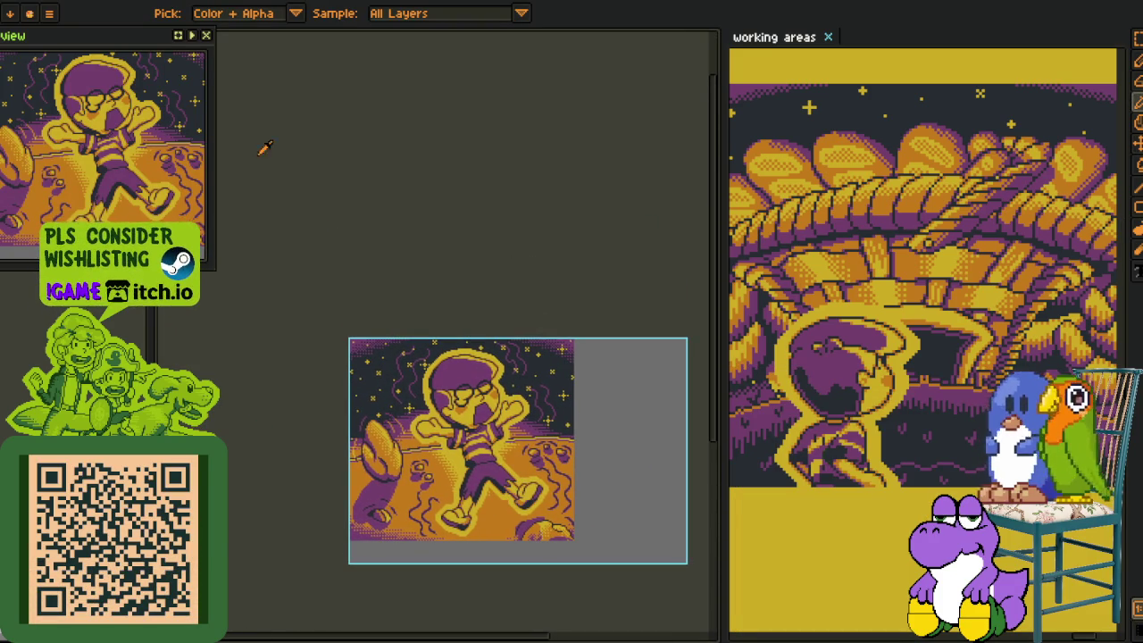
pyautogui.hotkey('alt', 'e')
pyautogui.press('Left')
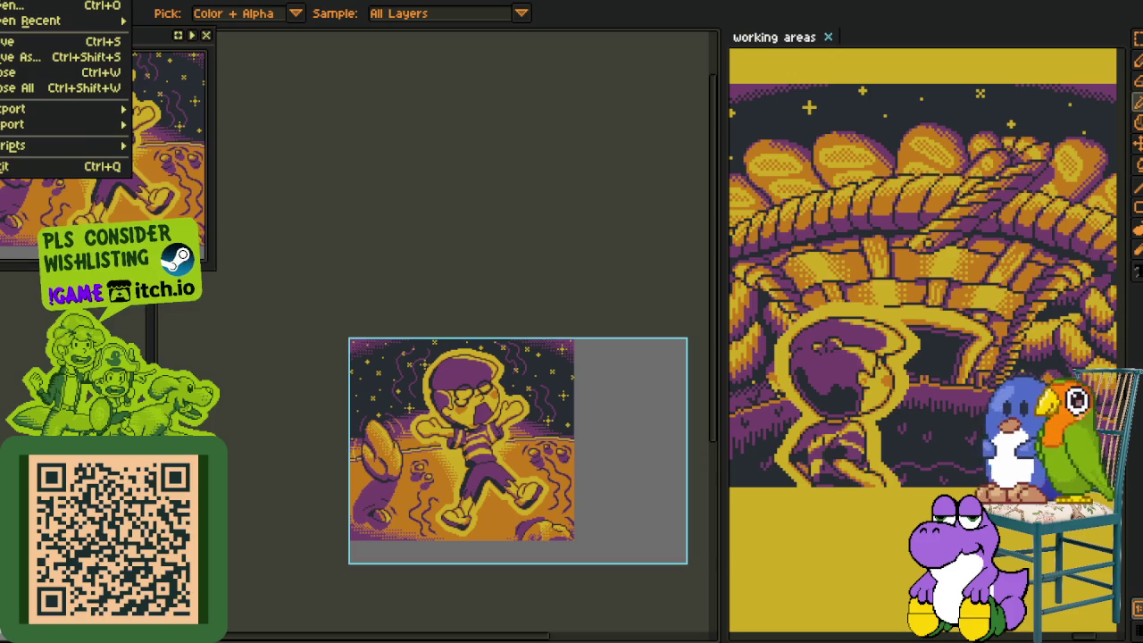
pyautogui.click(214, 119)
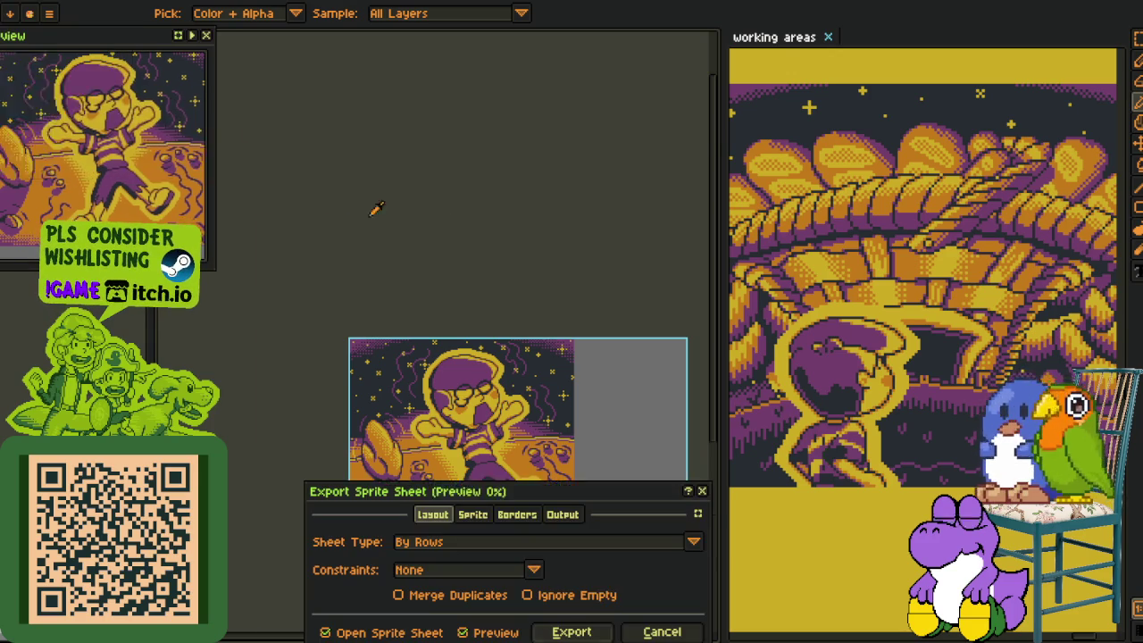
pyautogui.click(571, 631)
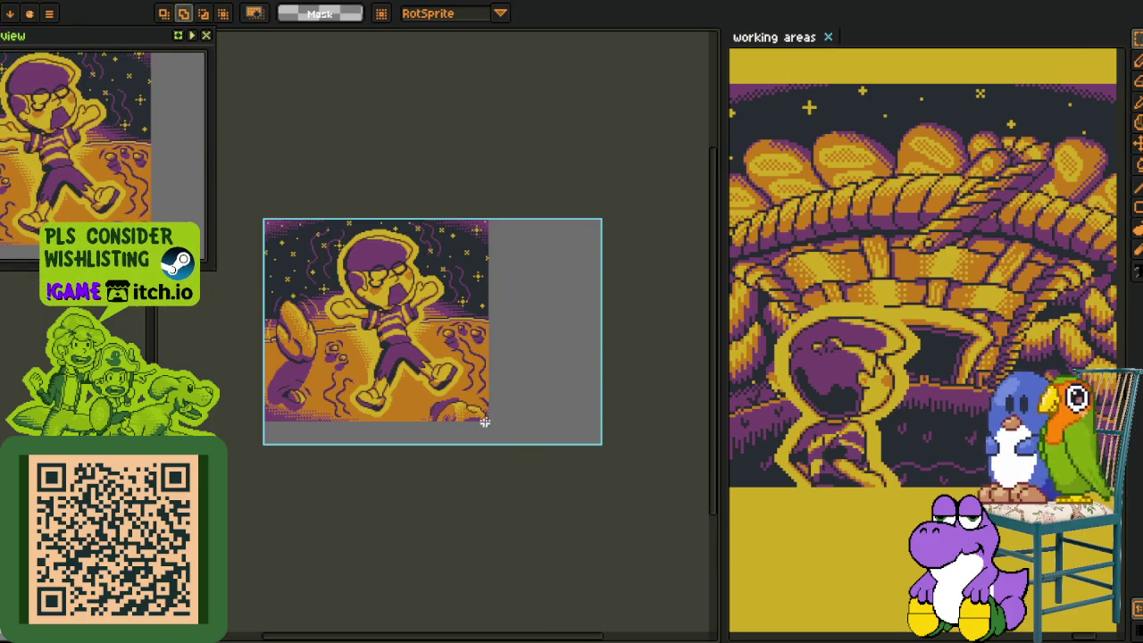
# Copy the whole scene image and bring the working areas sheet into the main view.
pyautogui.hotkey('ctrl', 'a')
pyautogui.hotkey('ctrl', 'x')
pyautogui.hotkey('ctrl', 'v')
pyautogui.hotkey('ctrl', 'd')
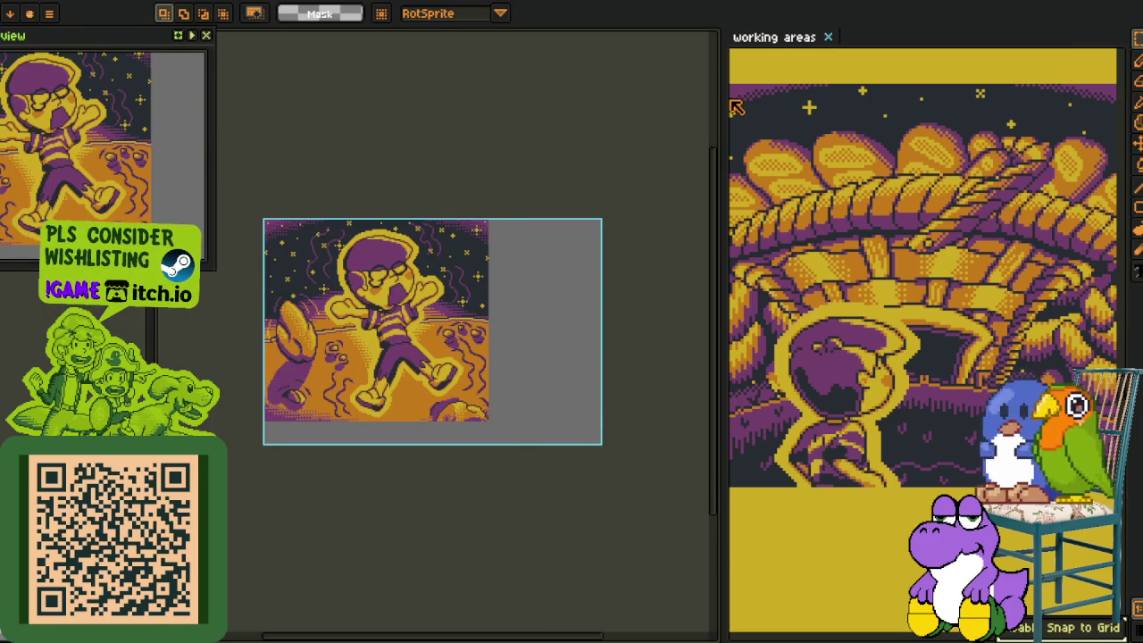
pyautogui.moveTo(736, 107); pyautogui.dragTo(228, 107)
pyautogui.scroll(-3, 532, 343)
# Paste the scene onto a new layer aligned over the old falling-character sketch.
pyautogui.press('h')
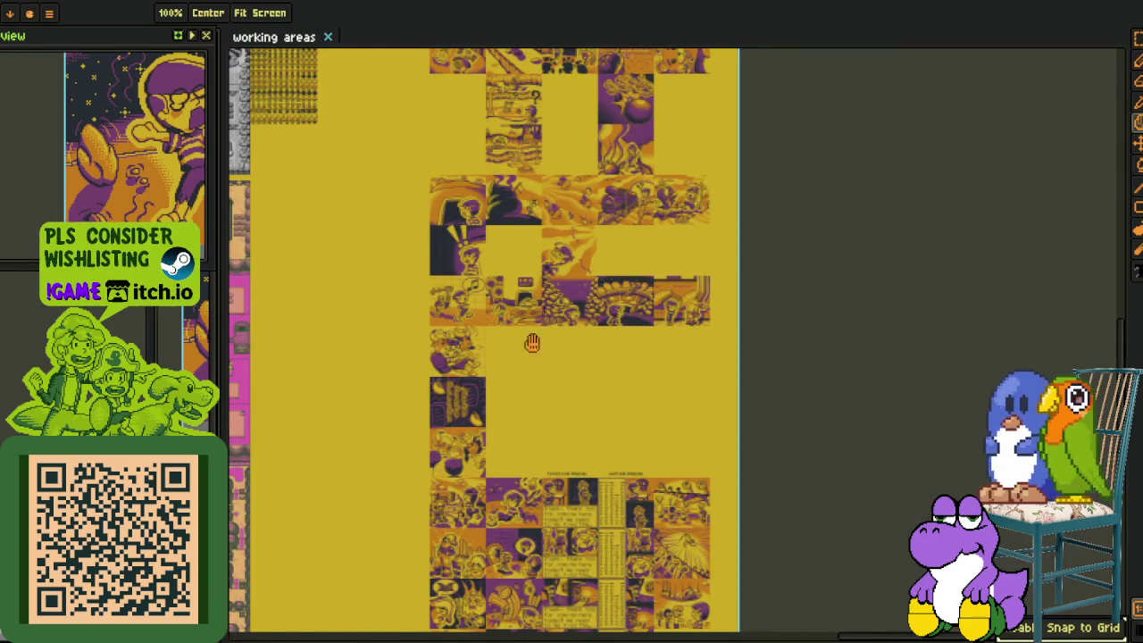
pyautogui.scroll(-5, 533, 343)
pyautogui.scroll(5, 532, 343)
pyautogui.moveTo(512, 318); pyautogui.dragTo(692, 318)
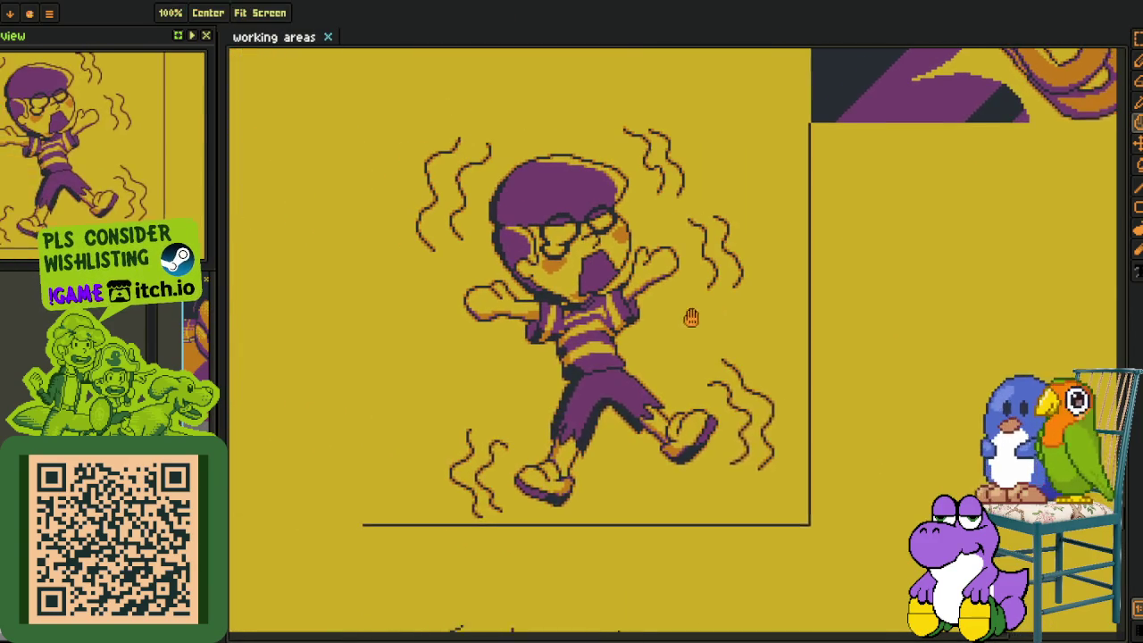
pyautogui.press('Tab')
pyautogui.rightClick(227, 525)
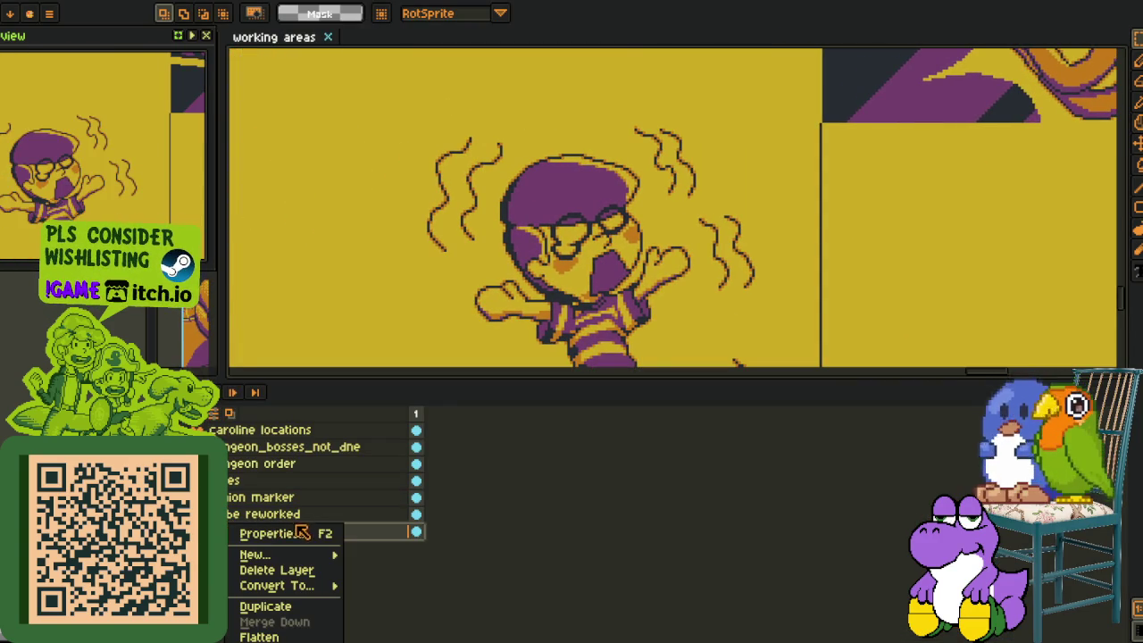
pyautogui.click(406, 550)
pyautogui.press('Tab')
pyautogui.hotkey('ctrl', 'v')
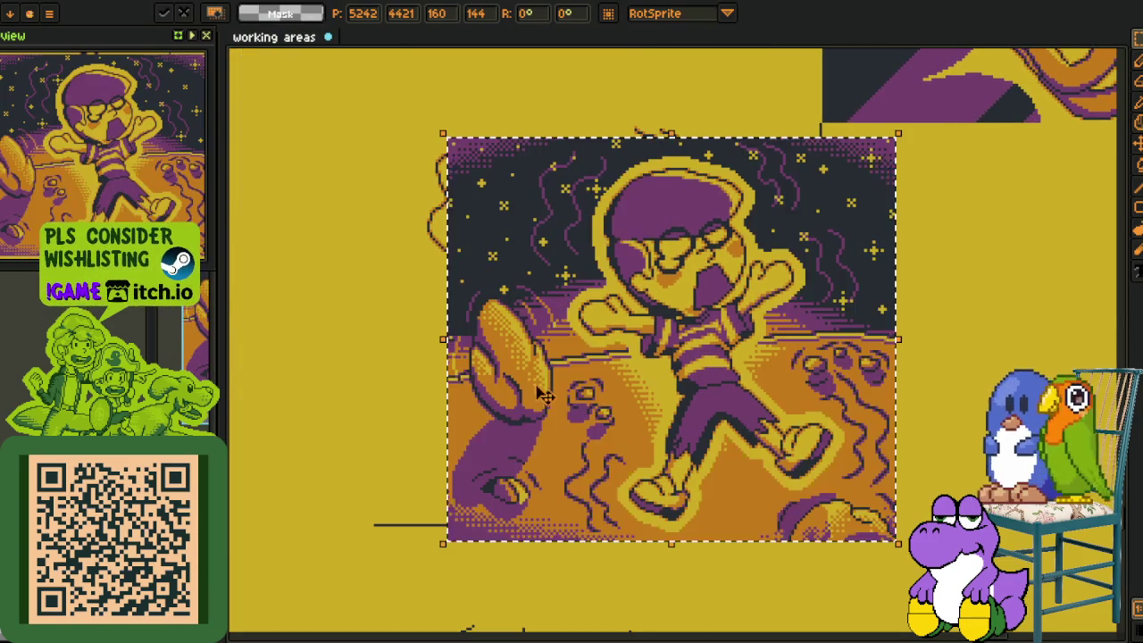
pyautogui.moveTo(713, 439); pyautogui.dragTo(641, 425)
pyautogui.press('Return')
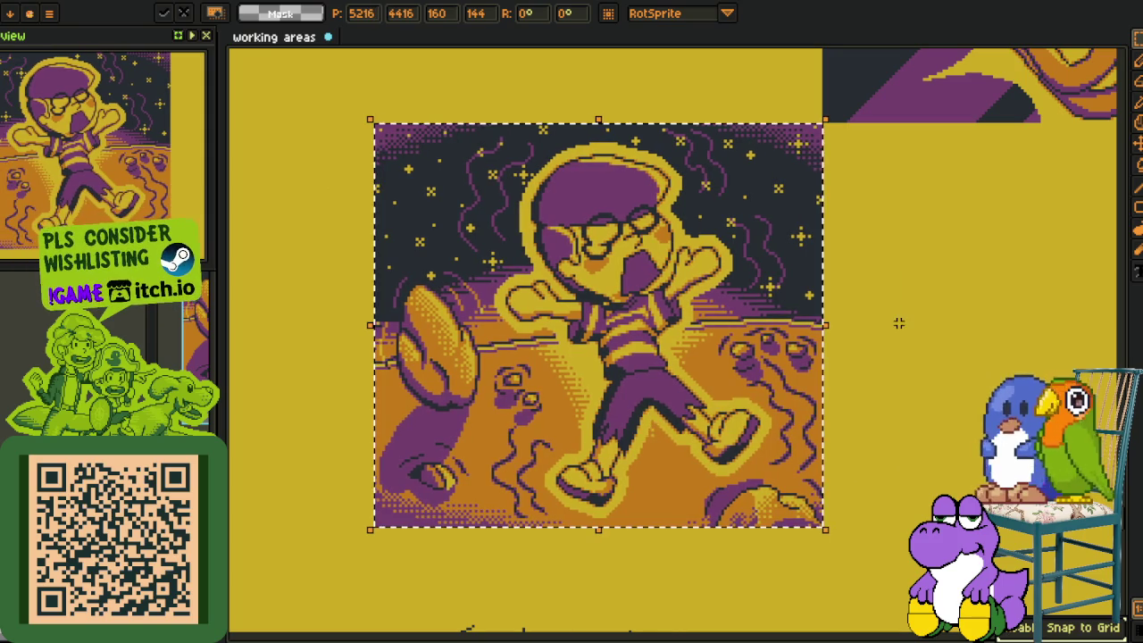
# Merge the pasted layer down and save the working areas sheet.
pyautogui.scroll(-2, 875, 321)
pyautogui.moveTo(855, 338); pyautogui.dragTo(547, 338)
pyautogui.press('Tab')
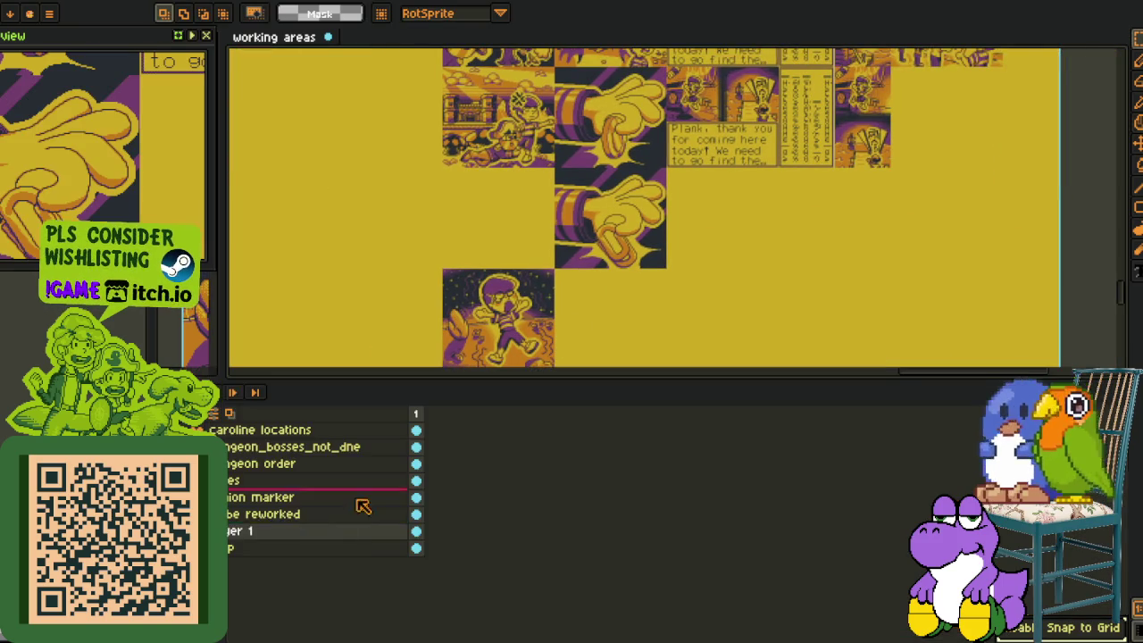
pyautogui.rightClick(232, 531)
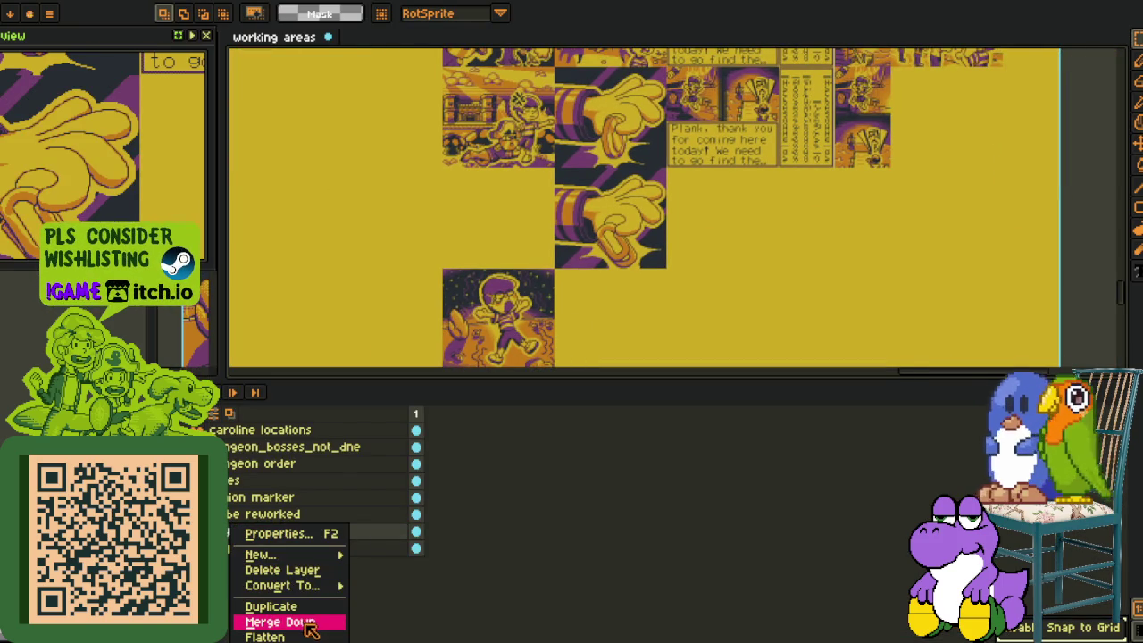
pyautogui.click(279, 622)
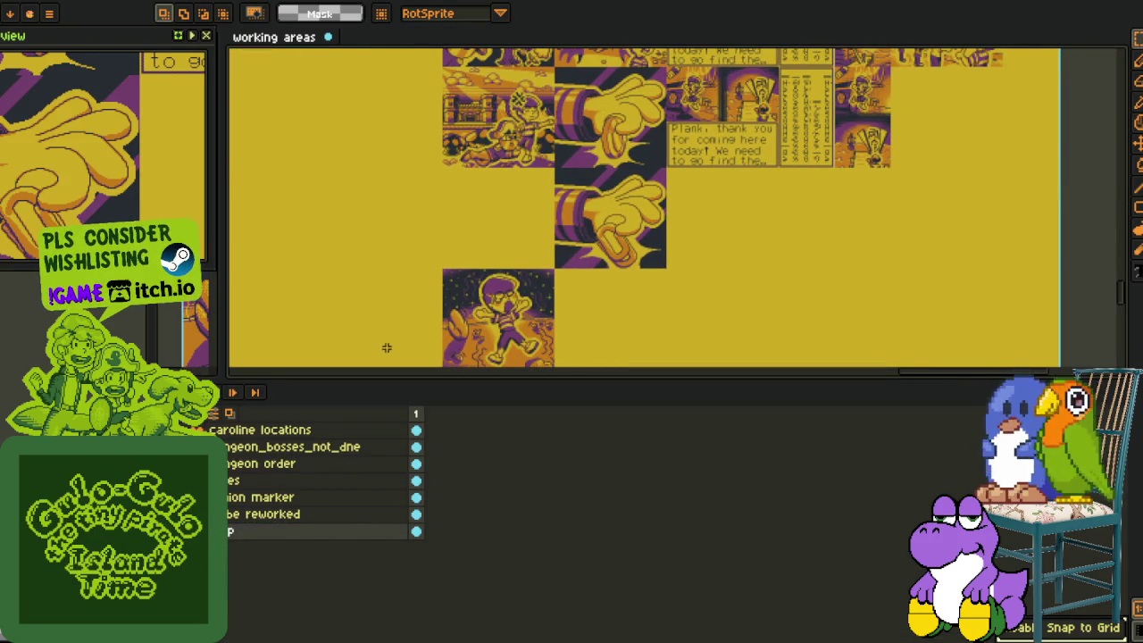
pyautogui.press('Tab')
pyautogui.hotkey('ctrl', 's')
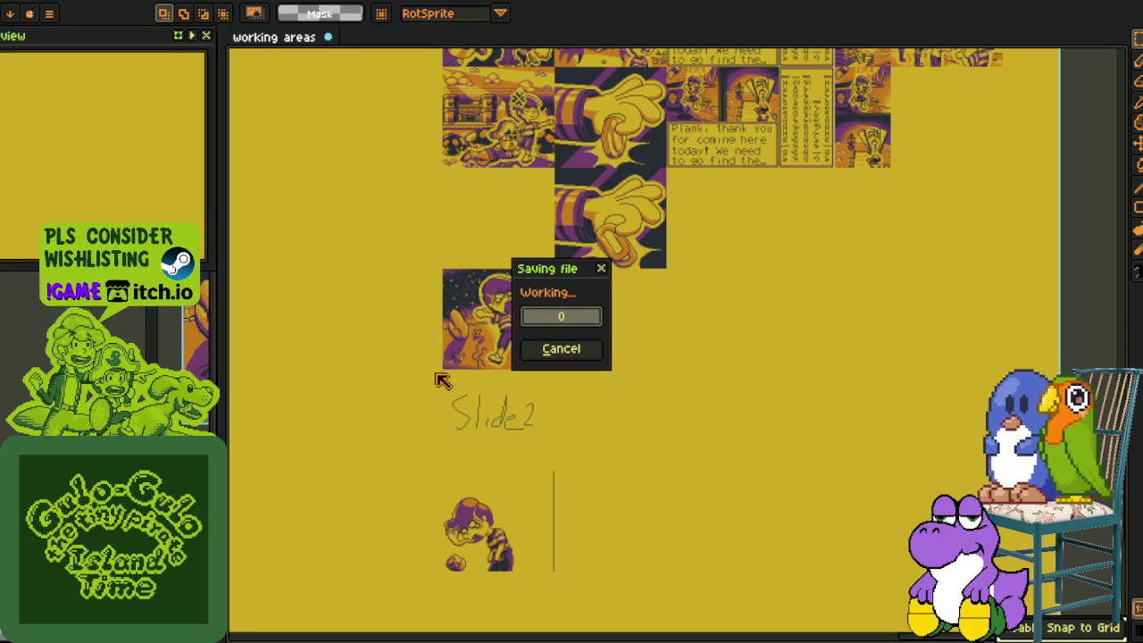
pyautogui.scroll(1, 486, 389)
pyautogui.scroll(1, 510, 403)
pyautogui.scroll(-1, 516, 455)
pyautogui.moveTo(516, 455)
pyautogui.mouseDown()
pyautogui.moveTo(579, 466)
pyautogui.moveTo(594, 484)
pyautogui.moveTo(859, 480)
pyautogui.moveTo(668, 621)
pyautogui.mouseUp()
pyautogui.scroll(-1, 859, 480)
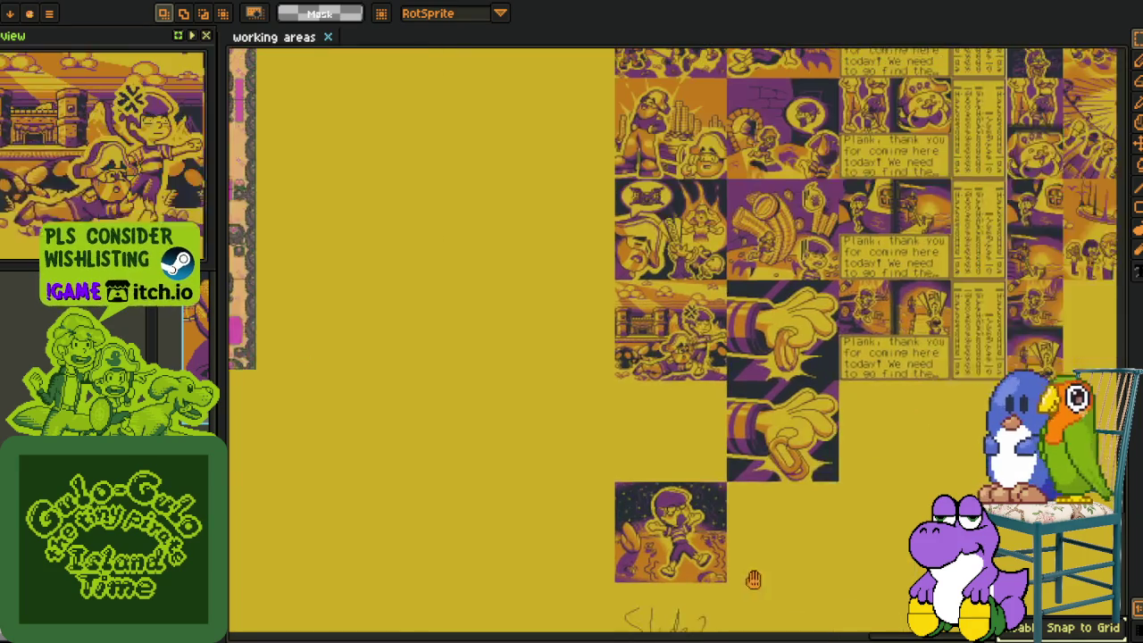
pyautogui.moveTo(668, 536)
pyautogui.mouseDown()
pyautogui.moveTo(834, 503)
pyautogui.moveTo(896, 380)
pyautogui.moveTo(945, 359)
pyautogui.mouseUp()
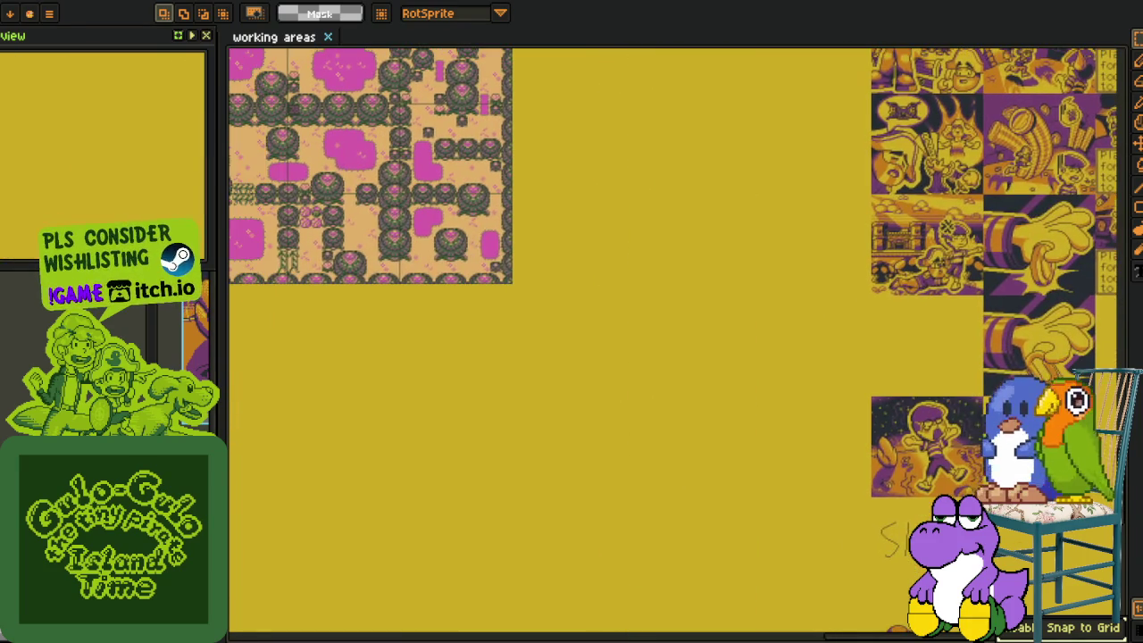
pyautogui.press('w')
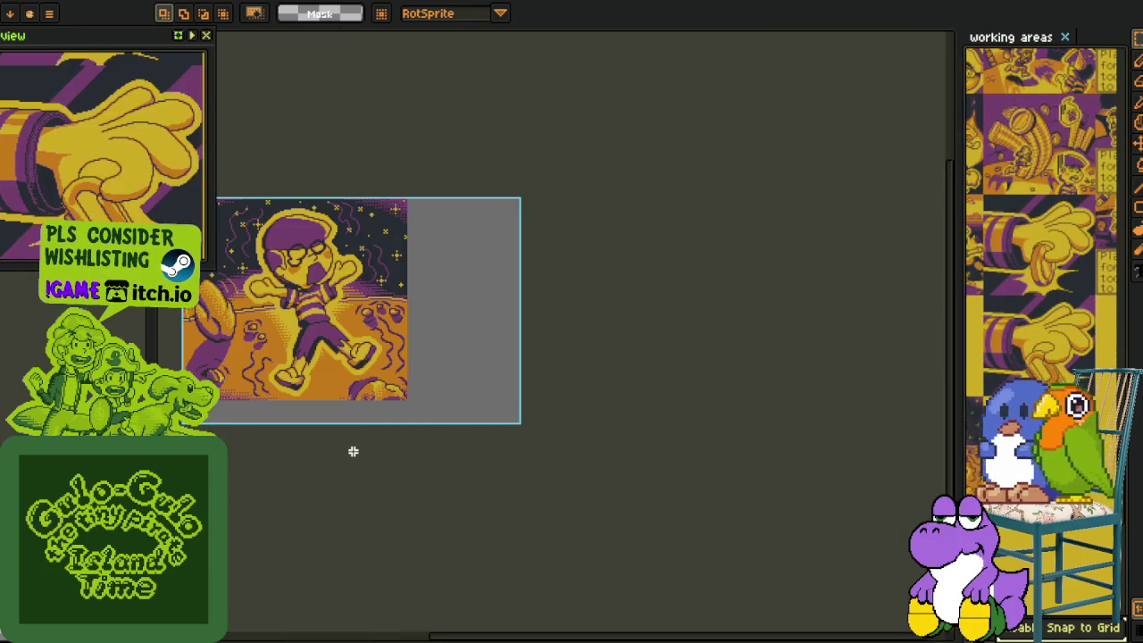
pyautogui.press('Tab')
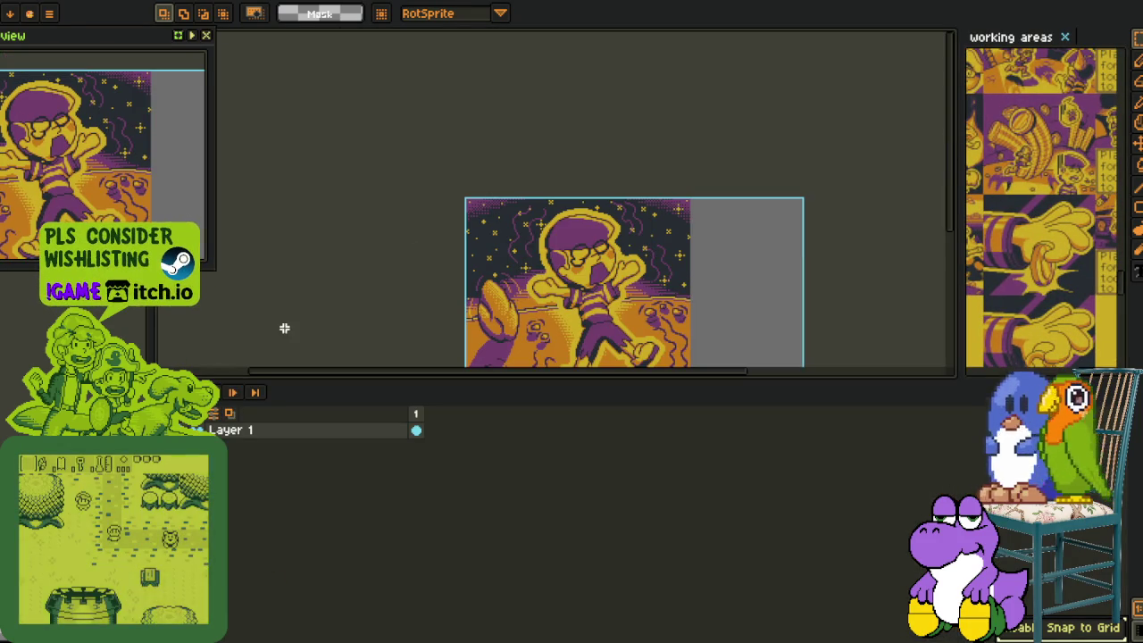
pyautogui.hotkey('ctrl', 'Tab')
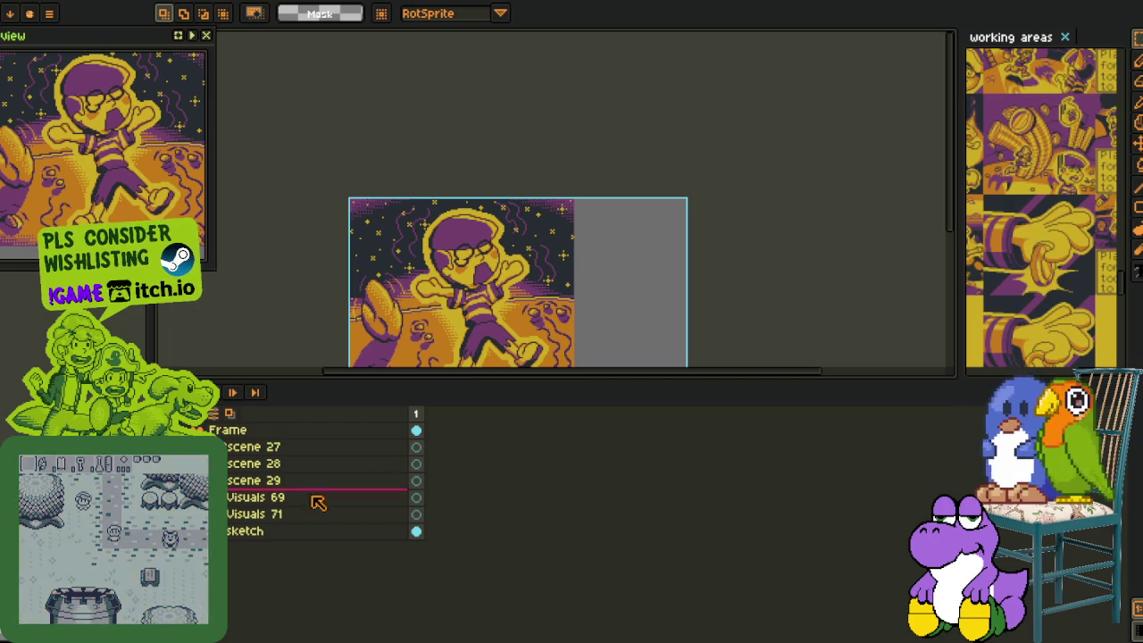
pyautogui.hotkey('ctrl', 'Tab')
pyautogui.press('Tab')
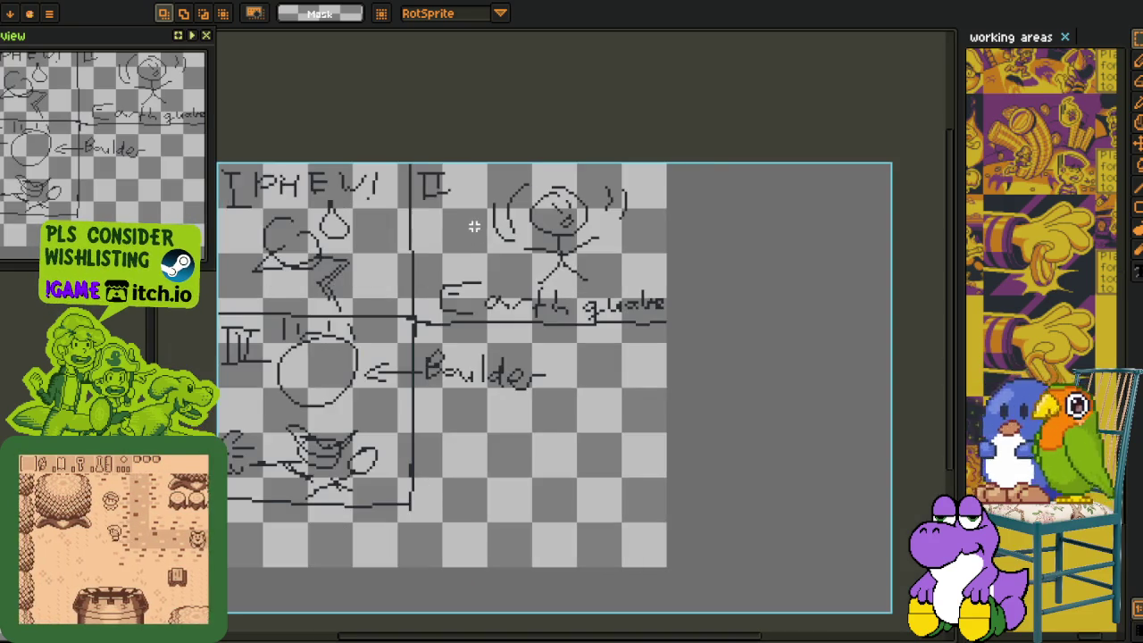
pyautogui.scroll(2, 474, 227)
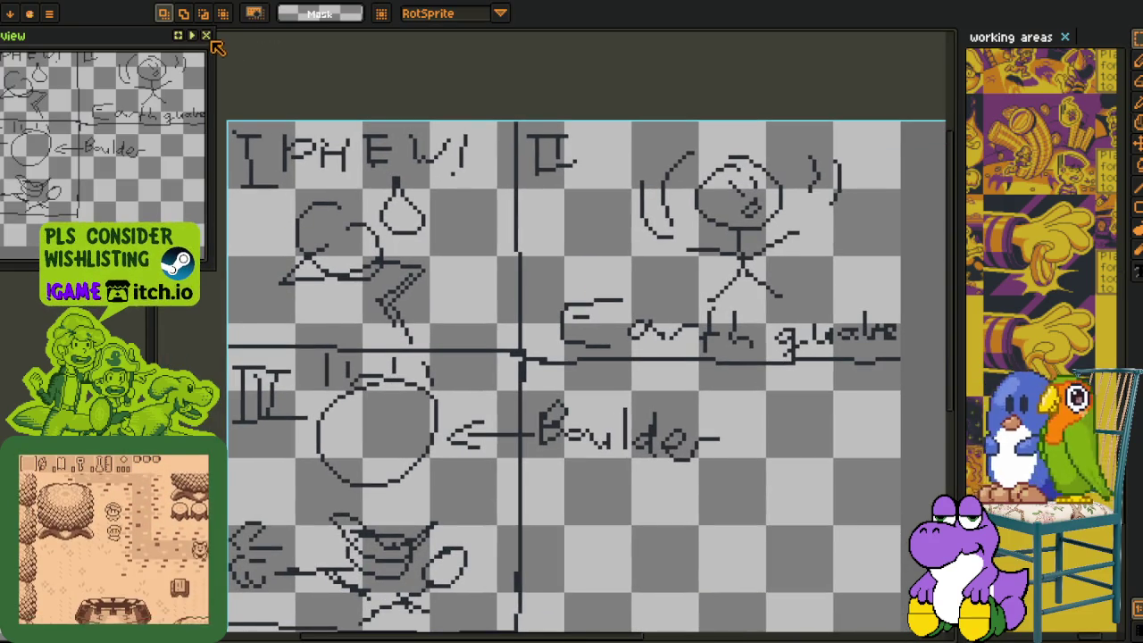
pyautogui.click(206, 36)
pyautogui.scroll(1, 220, 102)
pyautogui.moveTo(207, 97); pyautogui.dragTo(591, 405)
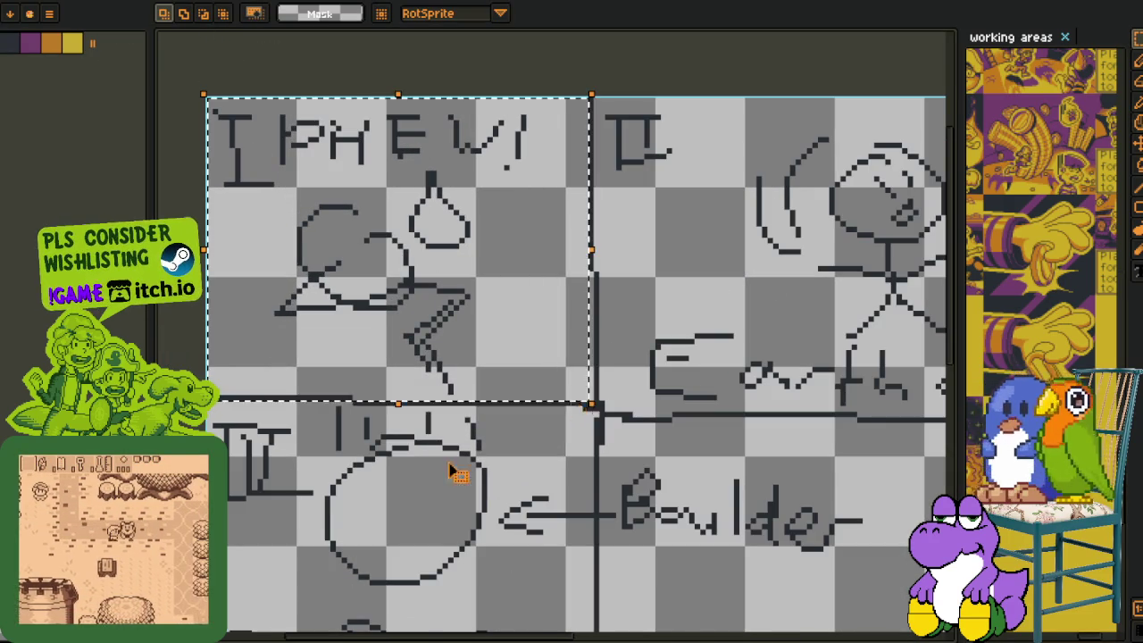
pyautogui.press('Tab')
pyautogui.press('Tab')
pyautogui.scroll(-2, 458, 327)
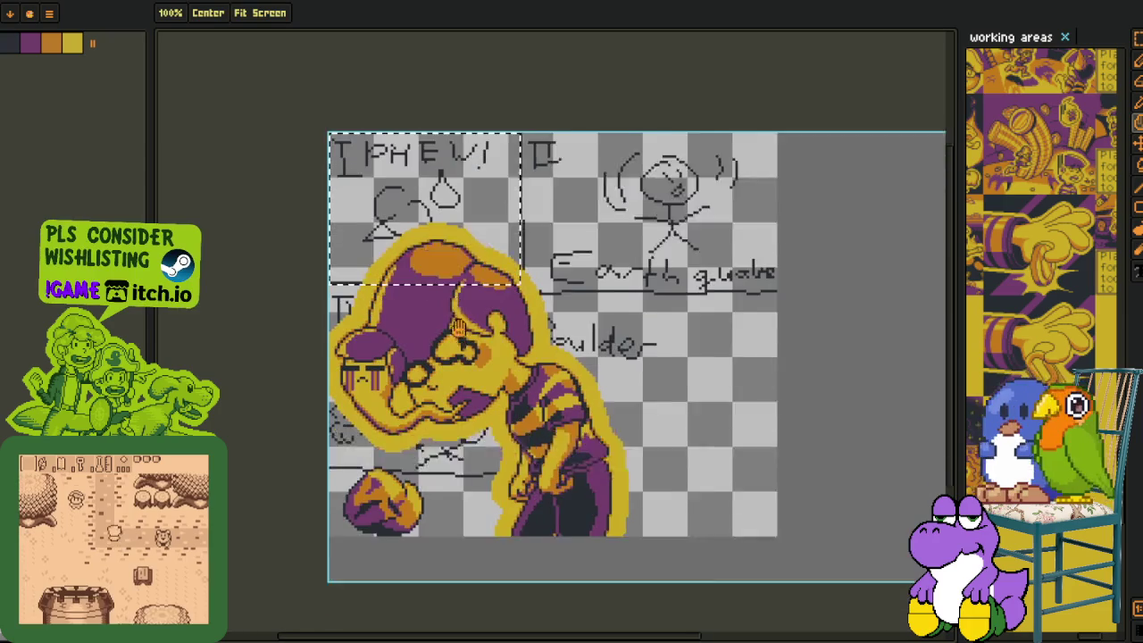
pyautogui.press('m')
pyautogui.press('Tab')
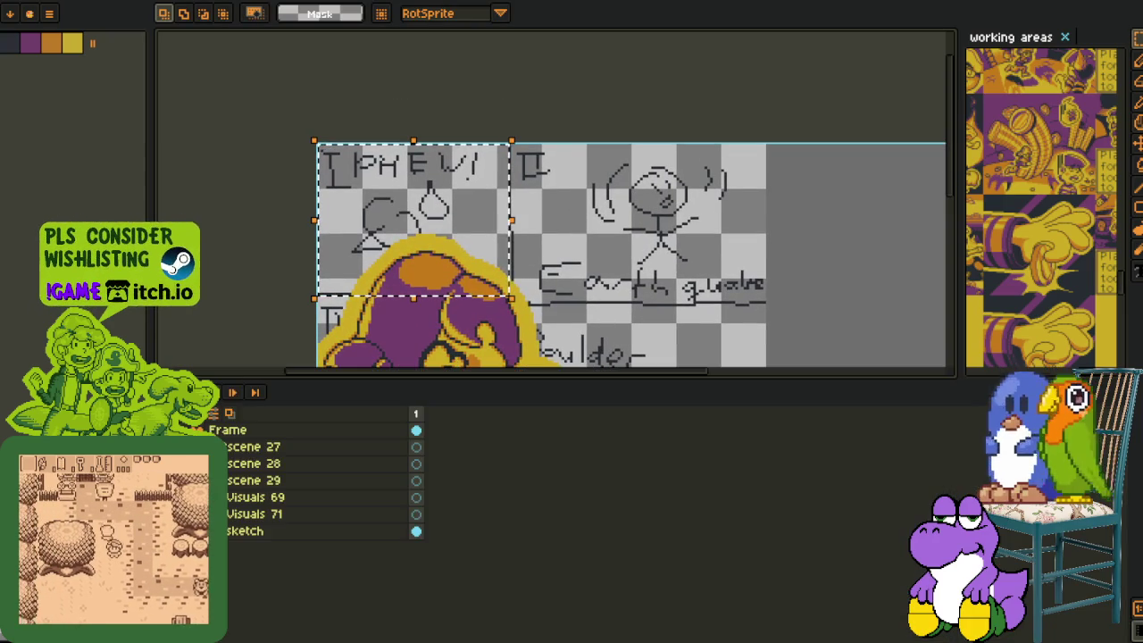
pyautogui.hotkey('ctrl', 'd')
pyautogui.press('Tab')
pyautogui.scroll(1, 569, 317)
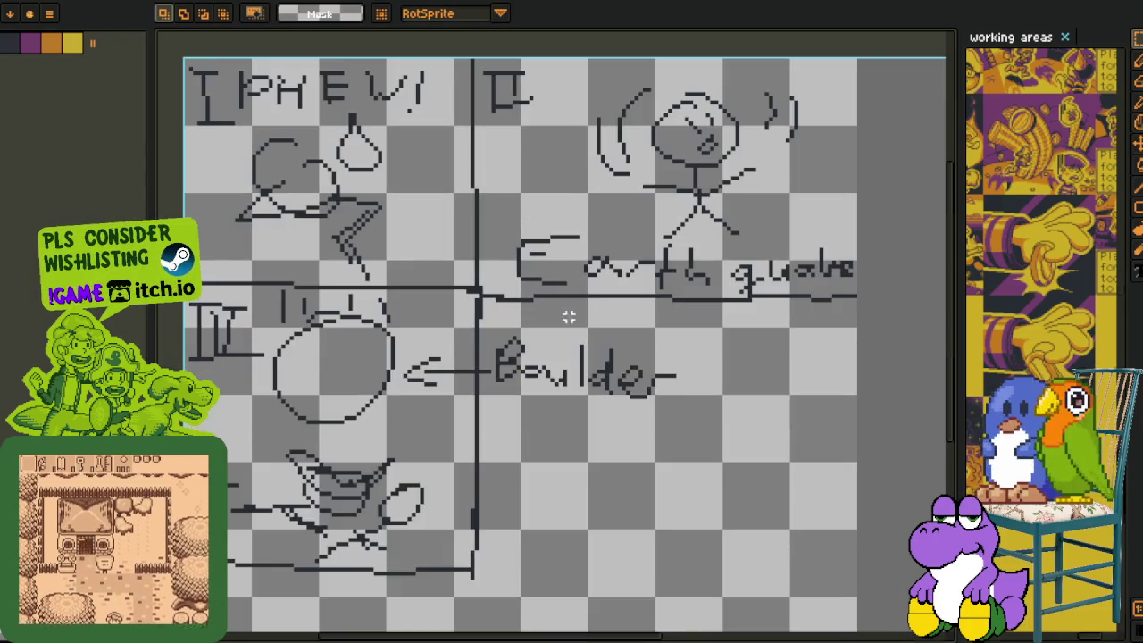
pyautogui.moveTo(569, 317); pyautogui.dragTo(431, 469)
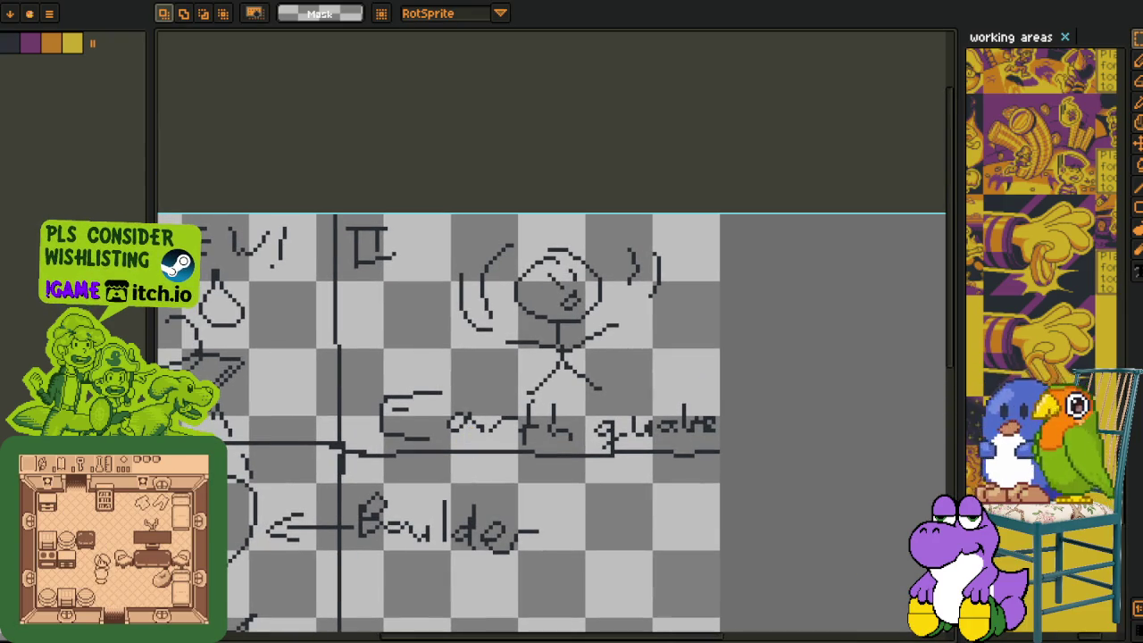
pyautogui.moveTo(350, 170); pyautogui.dragTo(742, 413)
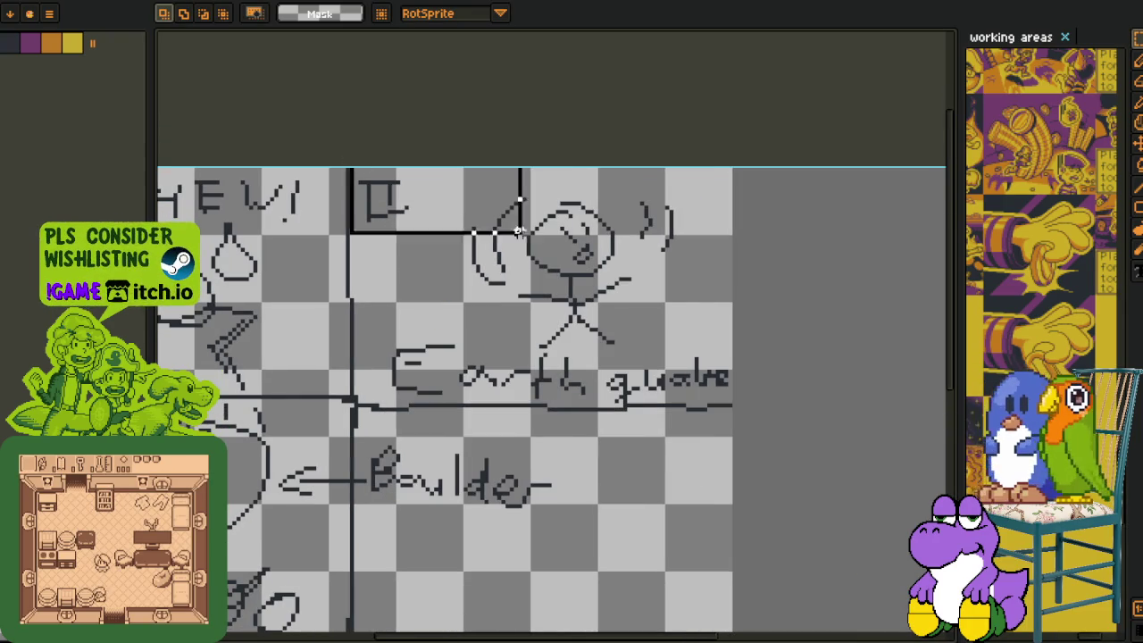
pyautogui.moveTo(662, 356); pyautogui.dragTo(676, 260)
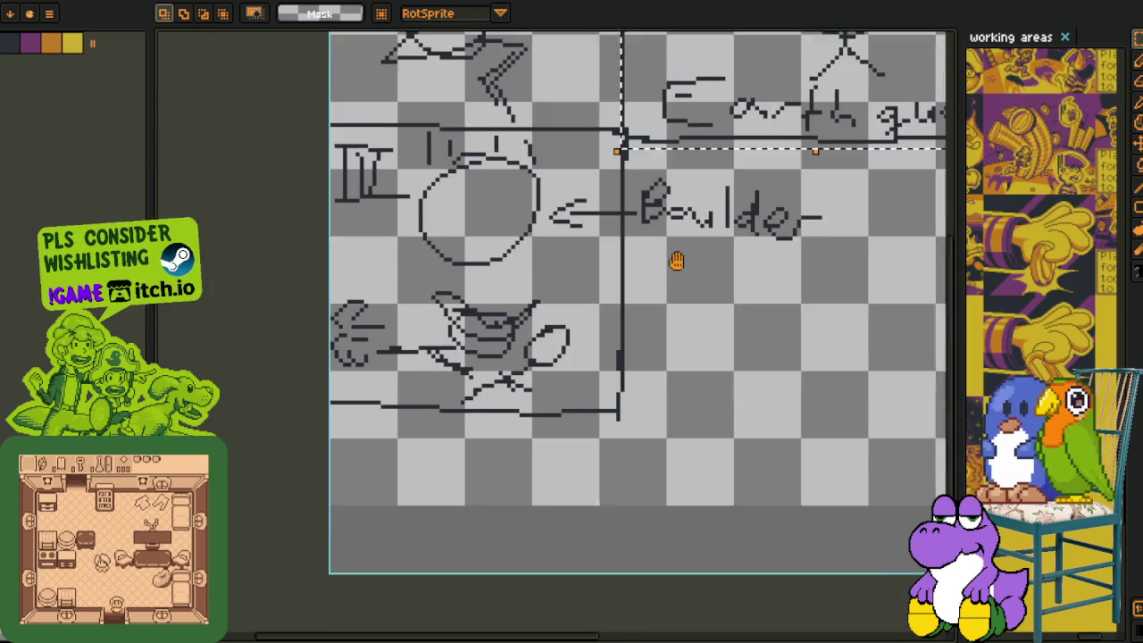
pyautogui.moveTo(629, 128); pyautogui.dragTo(840, 489)
pyautogui.moveTo(541, 13); pyautogui.dragTo(549, 311)
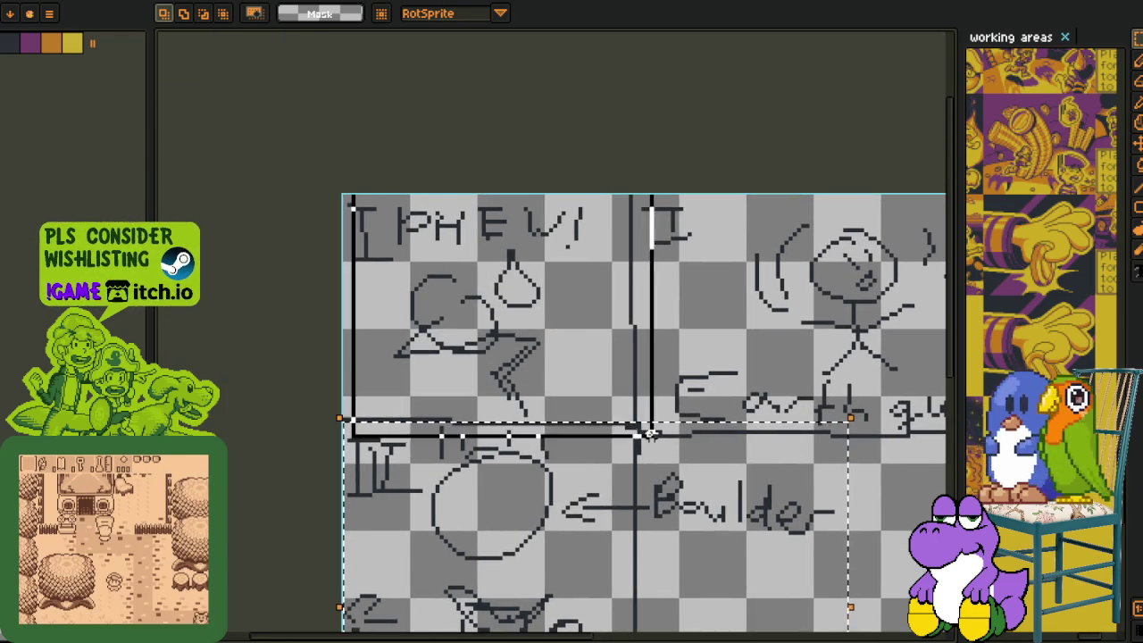
pyautogui.moveTo(707, 530); pyautogui.dragTo(524, 352)
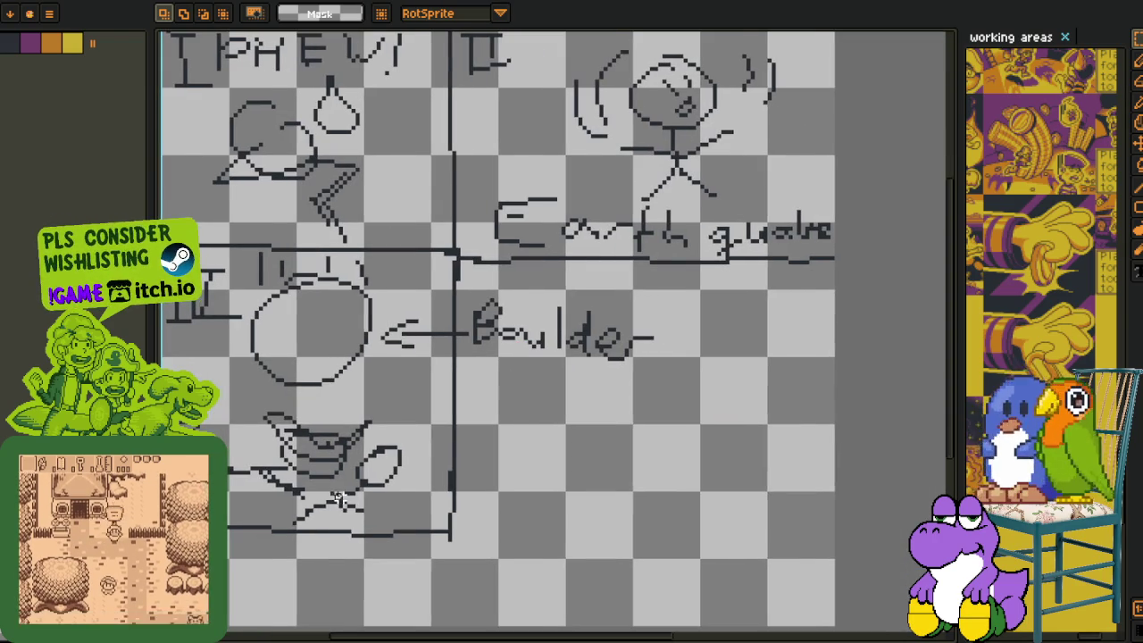
pyautogui.press('Tab')
pyautogui.press('Tab')
pyautogui.scroll(-2, 518, 362)
pyautogui.scroll(2, 518, 362)
pyautogui.moveTo(518, 361); pyautogui.dragTo(537, 334)
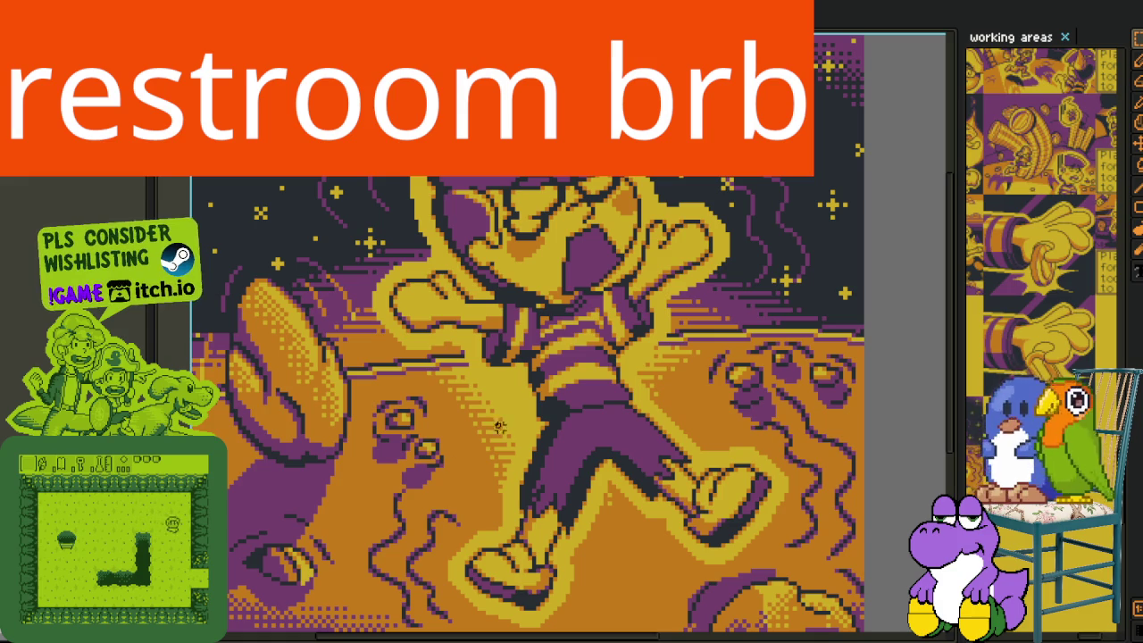
pyautogui.scroll(-1, 587, 391)
pyautogui.moveTo(587, 390); pyautogui.dragTo(586, 426)
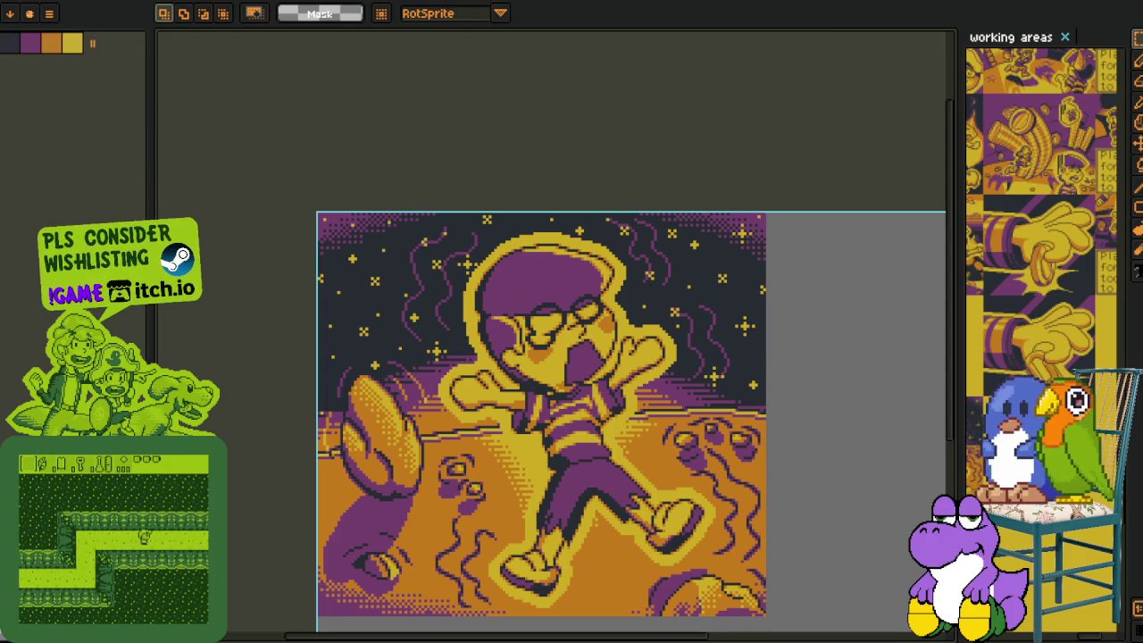
# Compare the finished artwork with the sketch by hiding and restoring the figure.
pyautogui.moveTo(595, 426)
pyautogui.mouseDown()
pyautogui.moveTo(615, 408)
pyautogui.moveTo(528, 290)
pyautogui.mouseUp()
pyautogui.press('Tab')
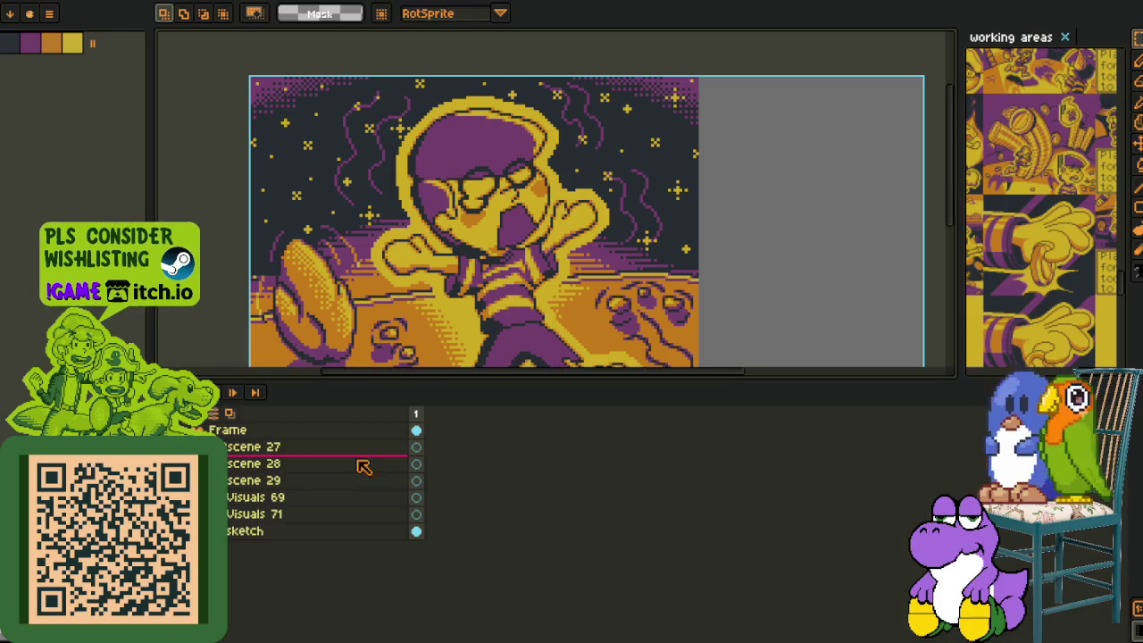
pyautogui.hotkey('ctrl', 'z')
pyautogui.hotkey('ctrl', 'v')
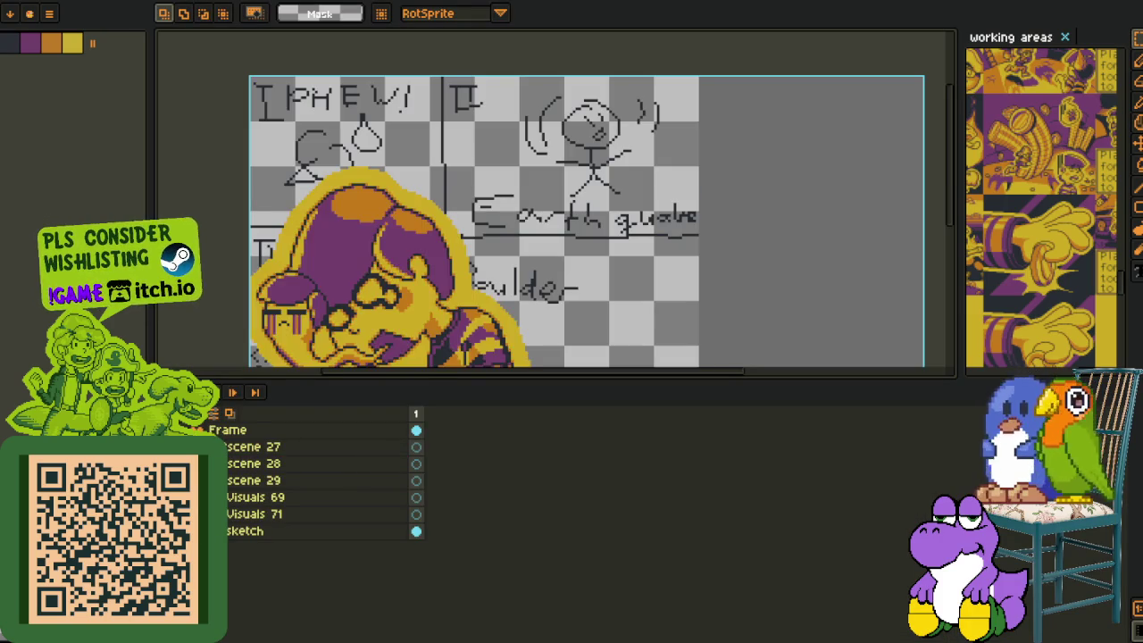
pyautogui.scroll(-1, 430, 284)
pyautogui.scroll(2, 430, 284)
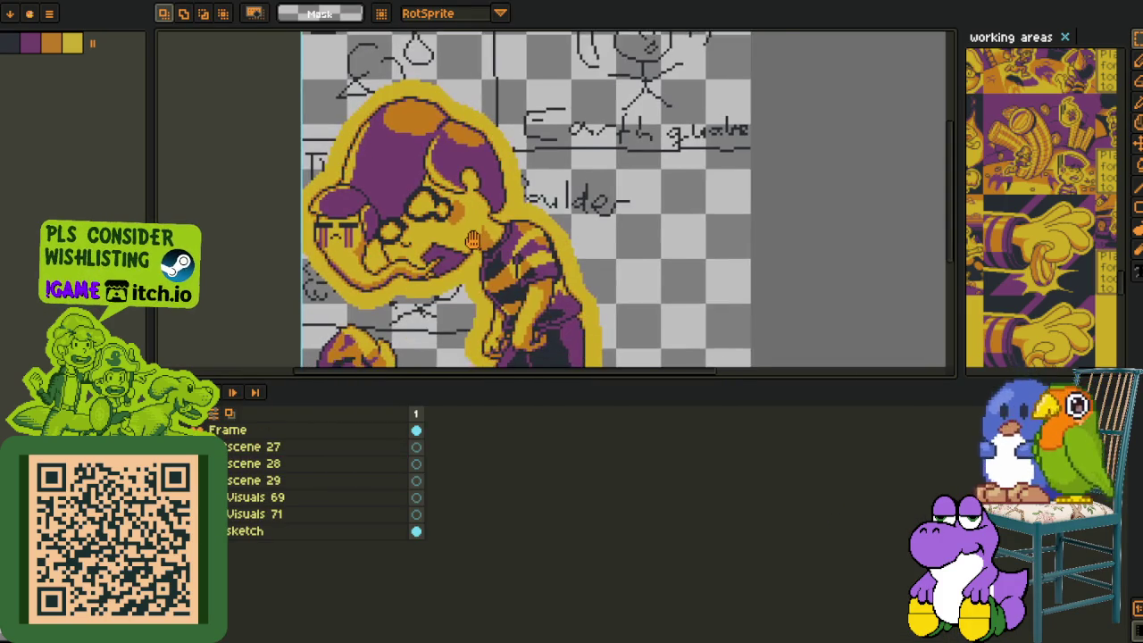
pyautogui.moveTo(500, 287); pyautogui.dragTo(580, 207)
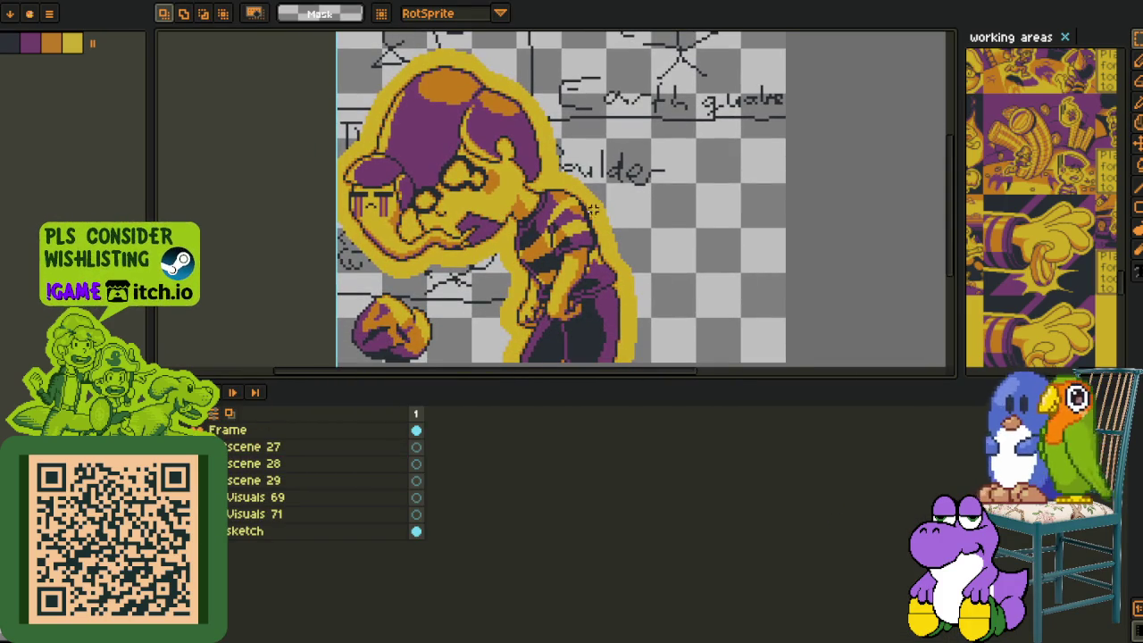
pyautogui.hotkey('ctrl', 'z')
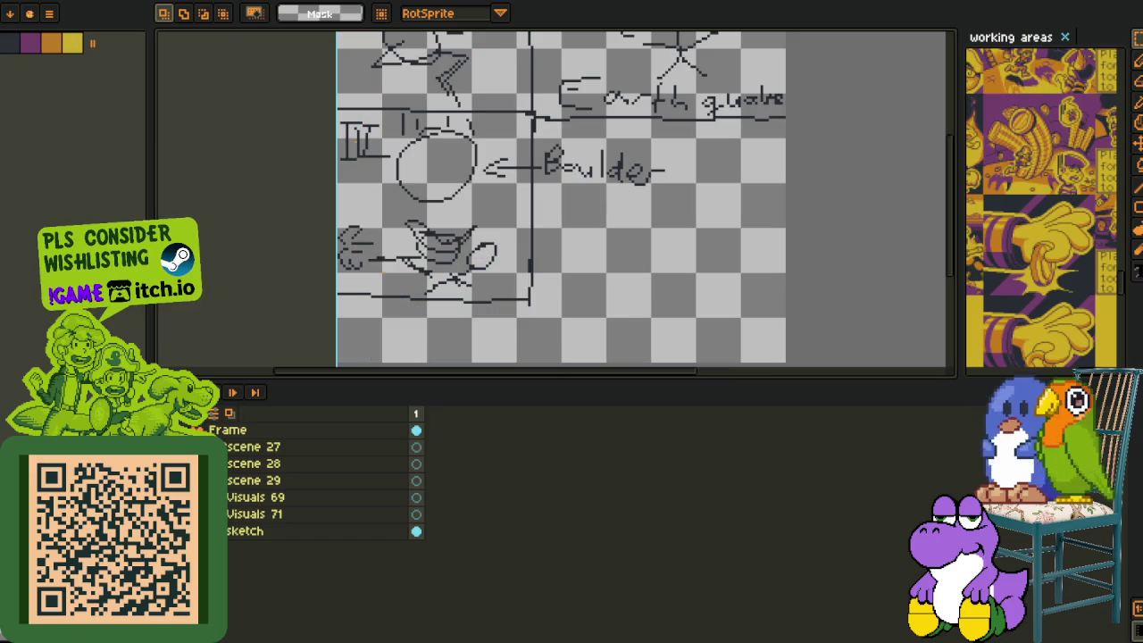
pyautogui.hotkey('ctrl', 'y')
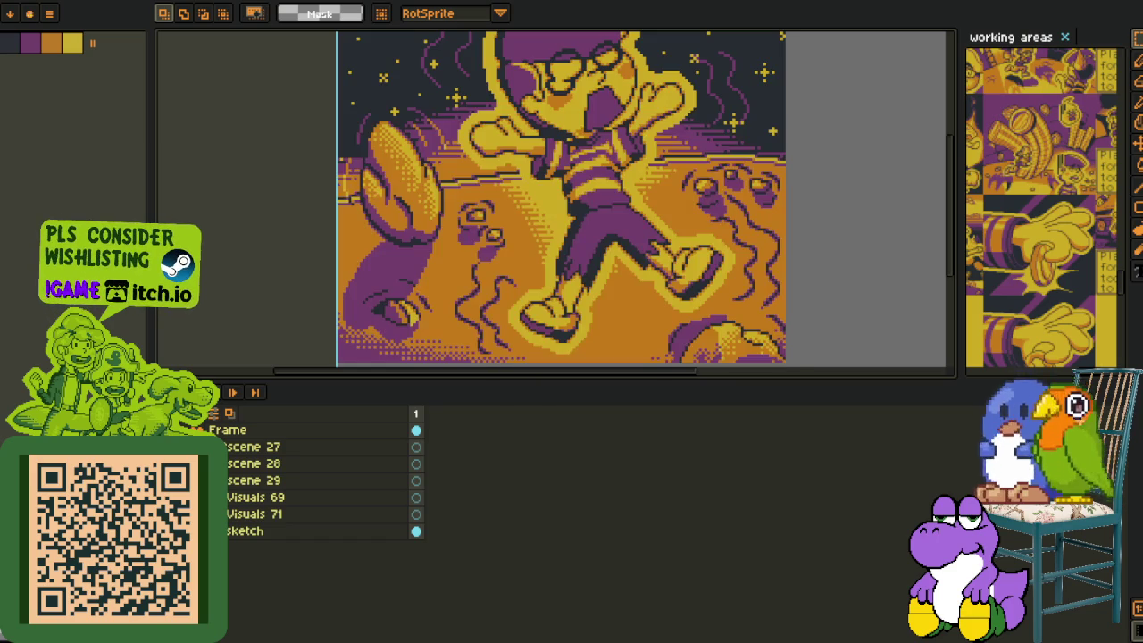
pyautogui.scroll(-1, 610, 186)
pyautogui.scroll(1, 582, 261)
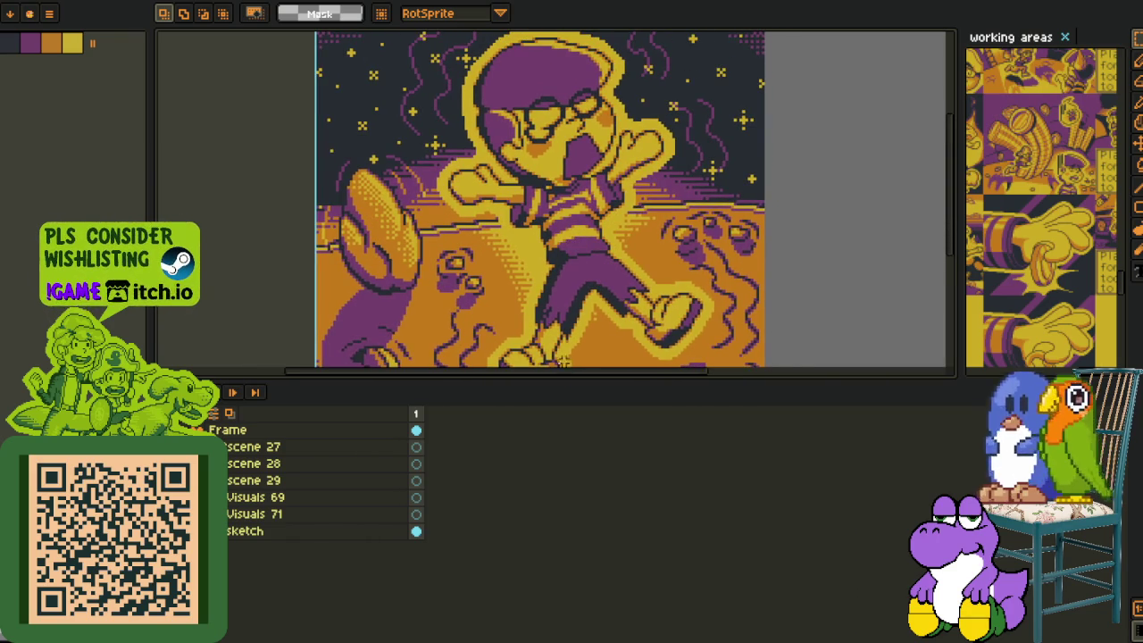
# Shrink the layer list to enlarge the canvas and re-centre the starry scene.
pyautogui.moveTo(562, 379); pyautogui.dragTo(562, 491)
pyautogui.moveTo(589, 327); pyautogui.dragTo(563, 390)
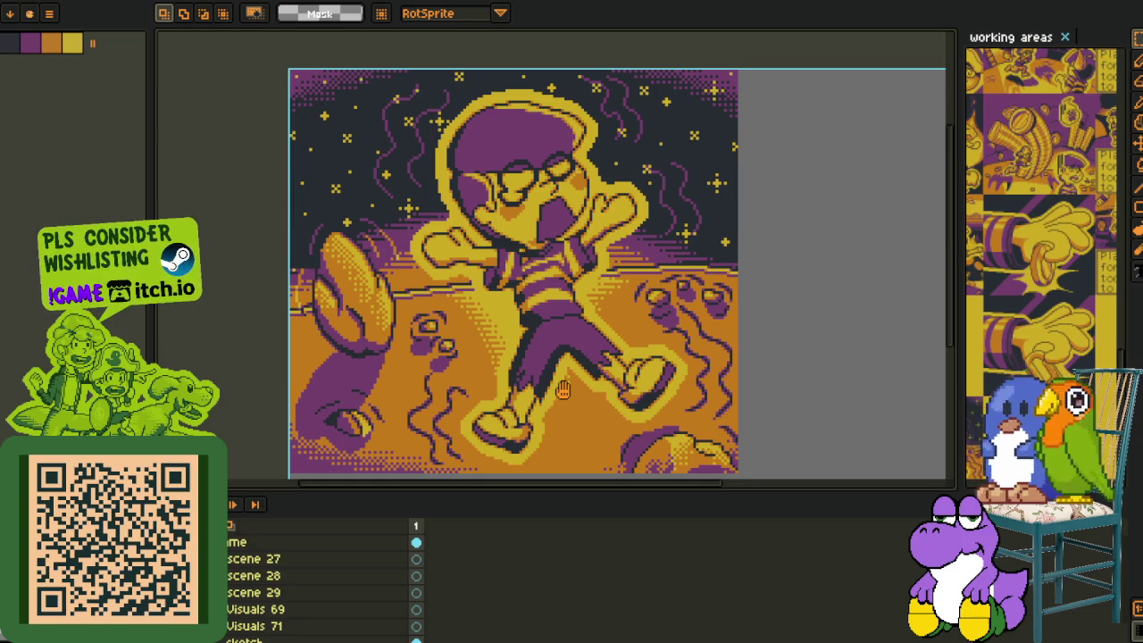
pyautogui.moveTo(562, 390); pyautogui.dragTo(593, 336)
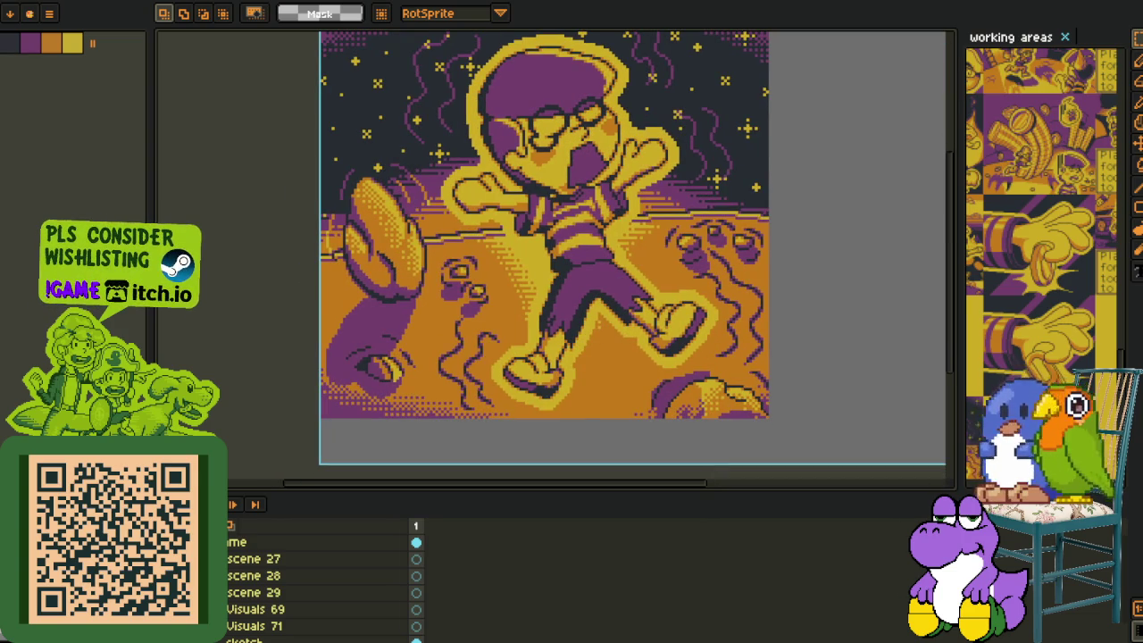
# Zoom out the working areas sheet and widen its panel beside the artwork.
pyautogui.scroll(-2, 970, 225)
pyautogui.scroll(-2, 970, 225)
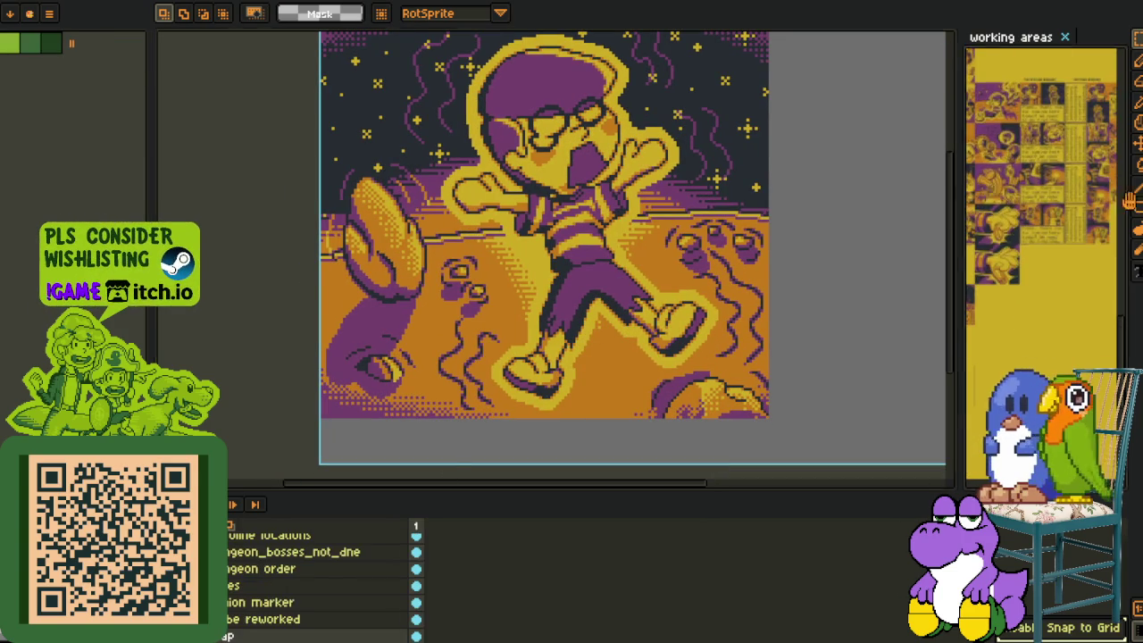
pyautogui.scroll(-2, 964, 223)
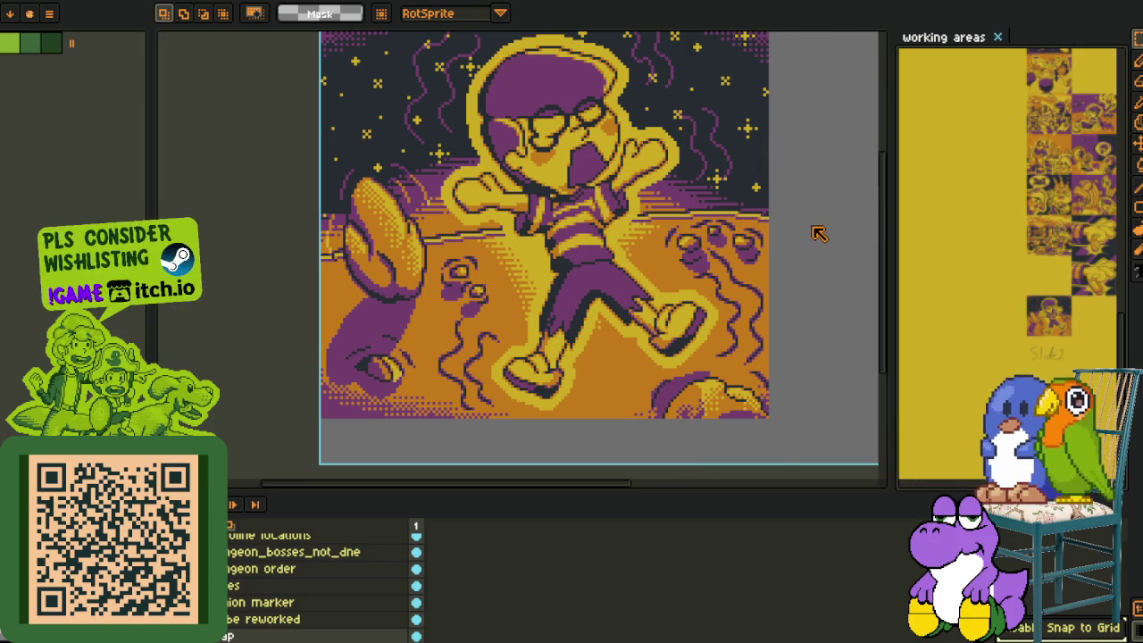
pyautogui.moveTo(965, 223); pyautogui.dragTo(780, 223)
# Zoom the working areas sheet in on the character portrait sprites.
pyautogui.scroll(2, 967, 109)
pyautogui.scroll(2, 967, 109)
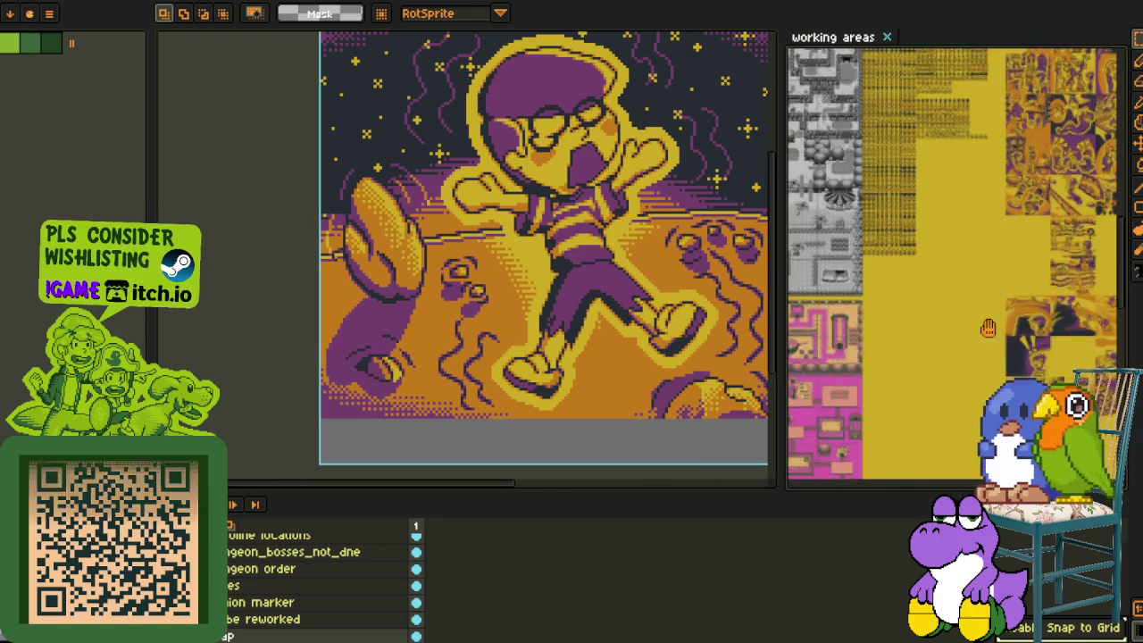
pyautogui.scroll(2, 967, 108)
pyautogui.scroll(2, 968, 109)
pyautogui.scroll(2, 947, 143)
pyautogui.scroll(2, 929, 174)
pyautogui.scroll(2, 907, 205)
pyautogui.scroll(2, 911, 214)
pyautogui.scroll(2, 918, 233)
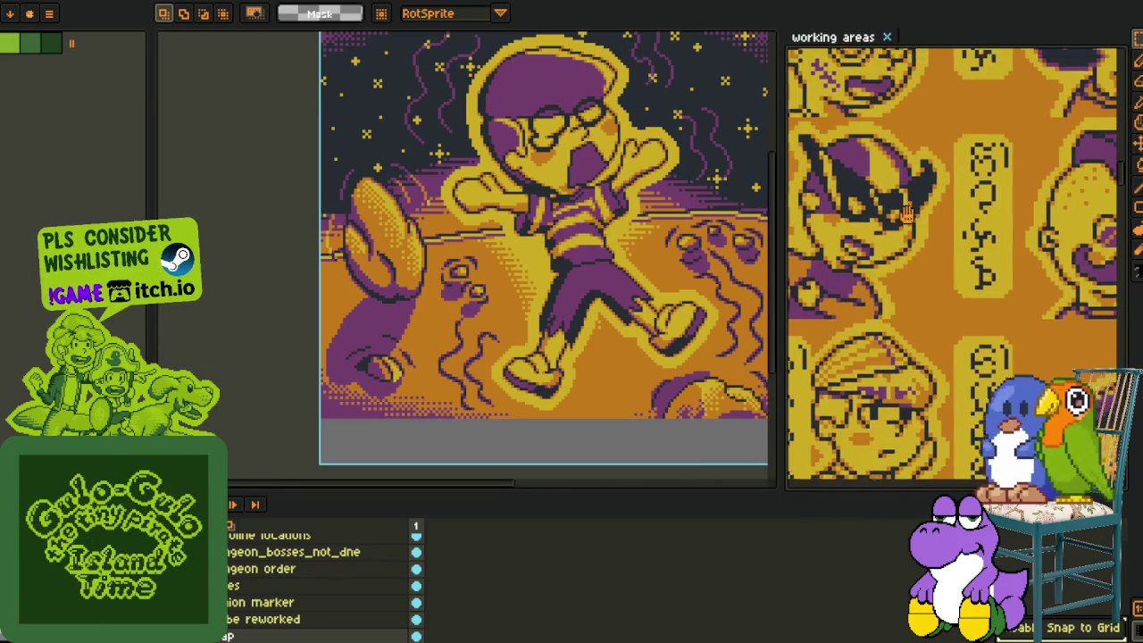
pyautogui.scroll(2, 926, 250)
pyautogui.scroll(2, 933, 268)
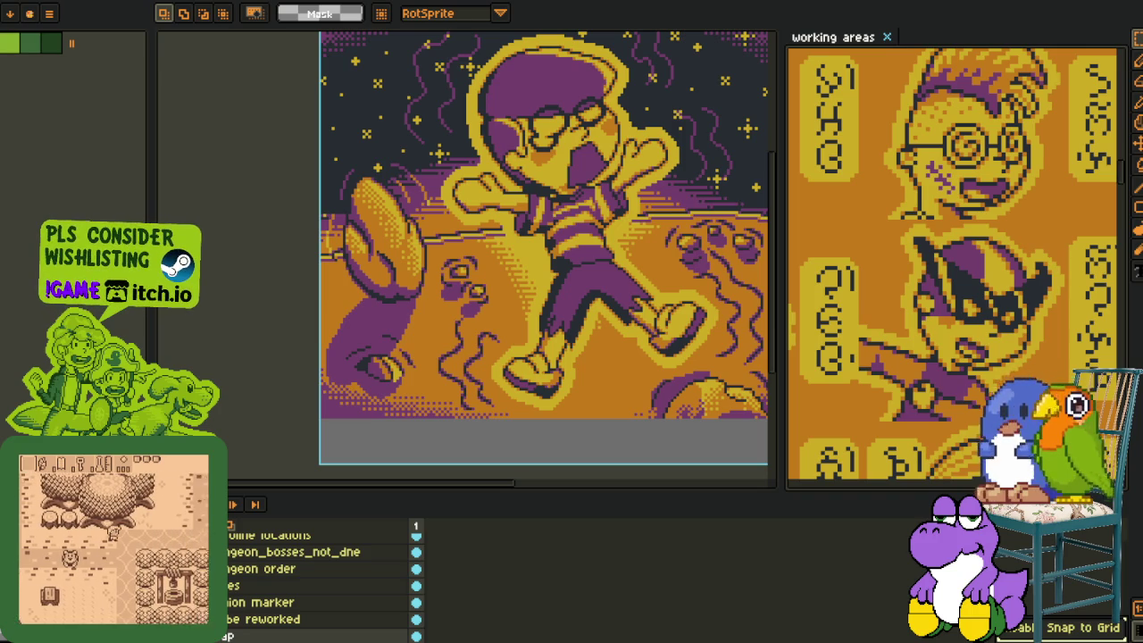
pyautogui.click(49, 14)
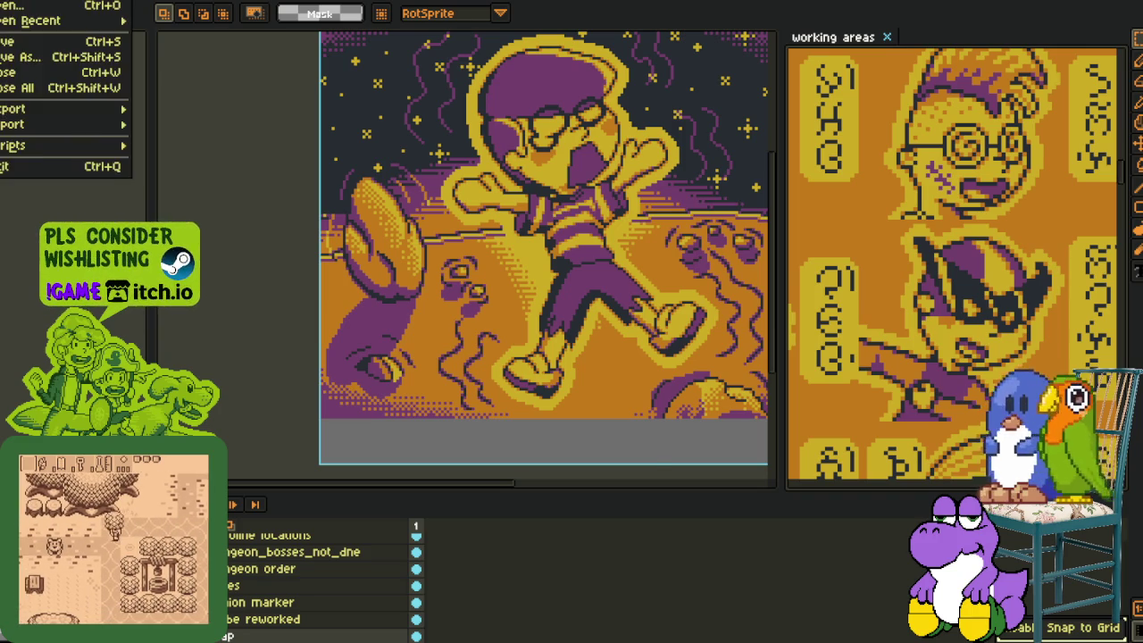
# Create a new sprite and paste the Wolverine reference image into it.
pyautogui.click(26, 7)
pyautogui.click(510, 438)
pyautogui.hotkey('ctrl', 'v')
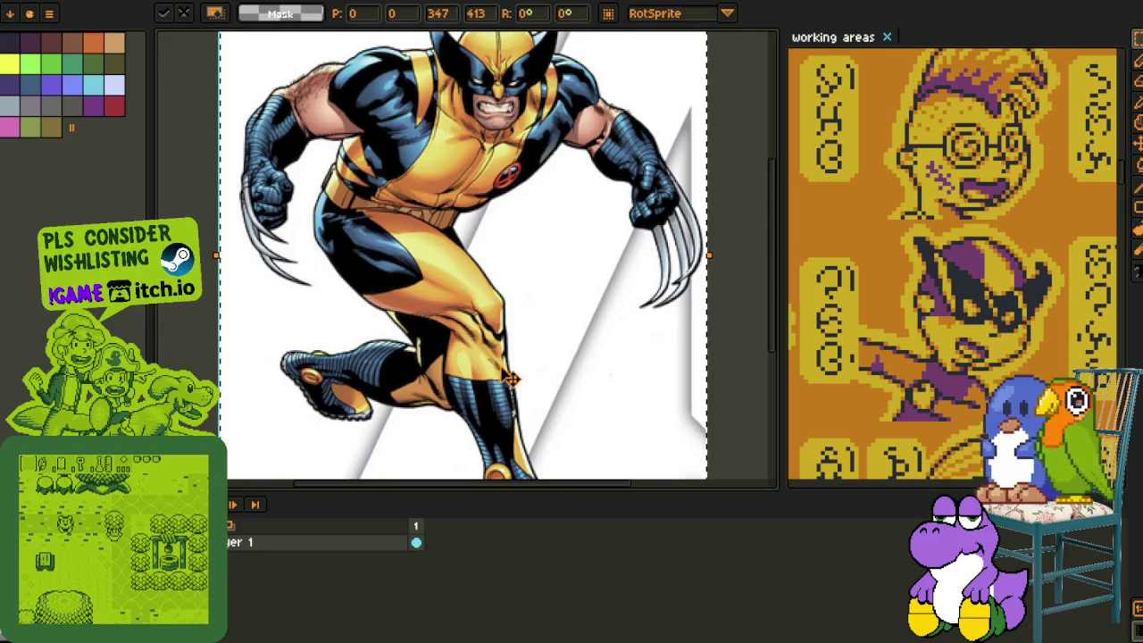
pyautogui.press('Tab')
pyautogui.moveTo(570, 303); pyautogui.dragTo(575, 380)
# Browse the working areas character sprites, then close the Wolverine image without saving.
pyautogui.scroll(2, 527, 219)
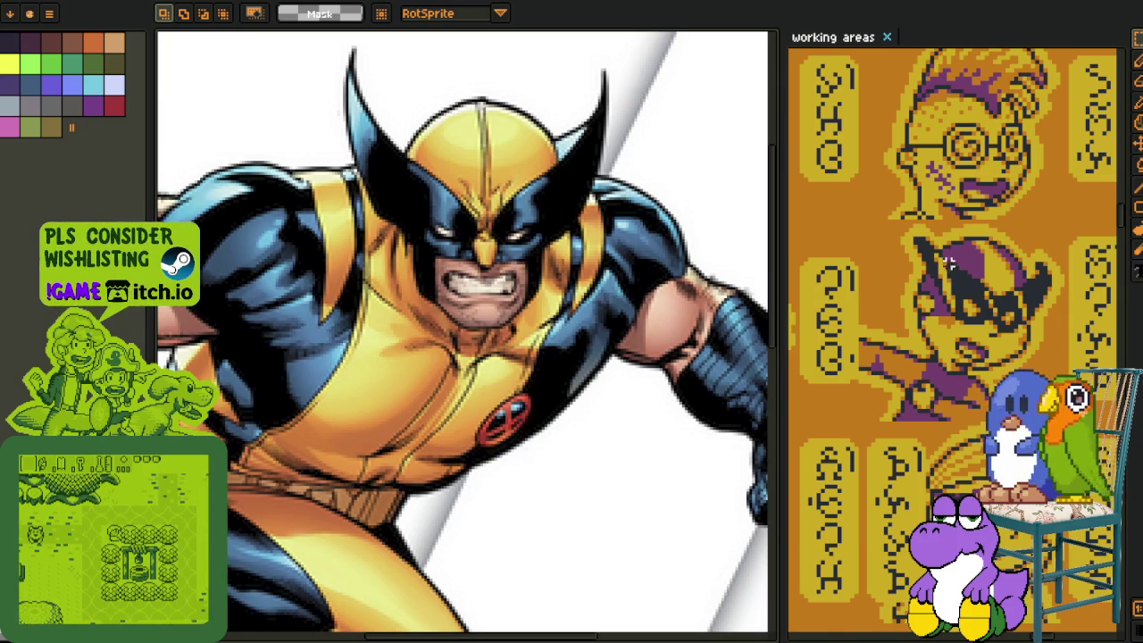
pyautogui.scroll(-3, 893, 306)
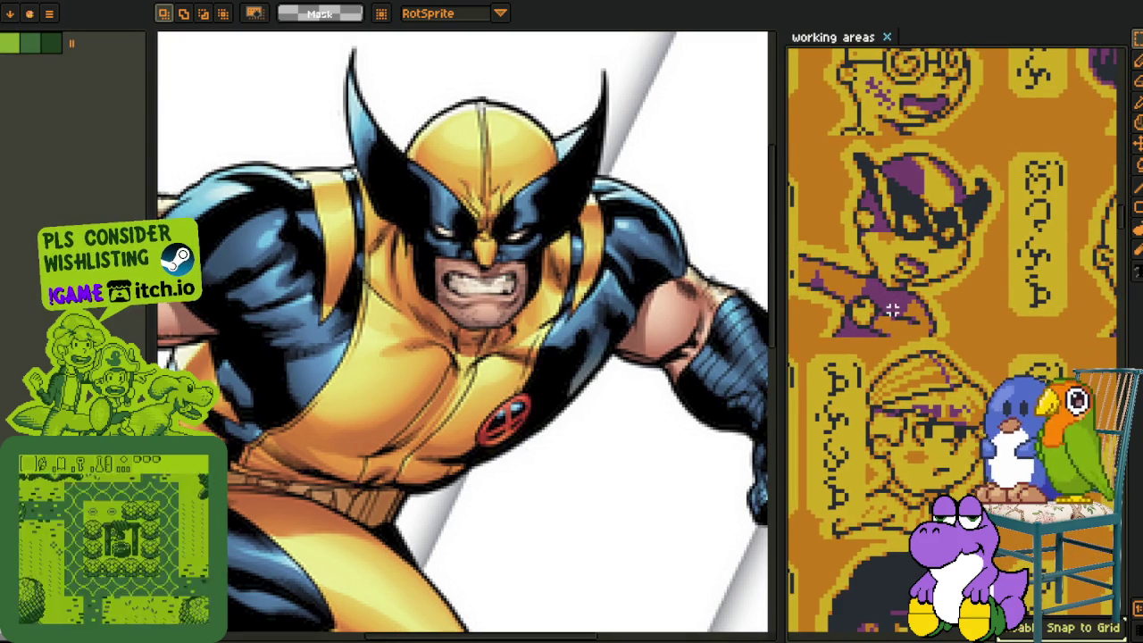
pyautogui.scroll(-1, 837, 370)
pyautogui.scroll(-1, 839, 370)
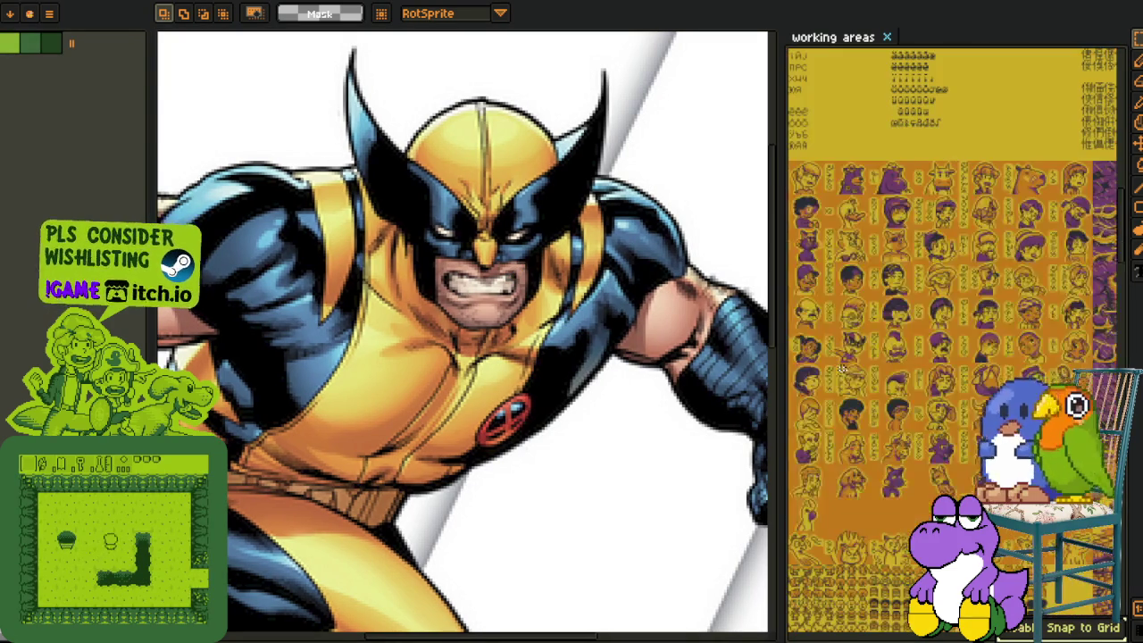
pyautogui.moveTo(946, 107); pyautogui.dragTo(969, 283)
pyautogui.scroll(1, 969, 283)
pyautogui.scroll(1, 969, 283)
pyautogui.scroll(1, 969, 284)
pyautogui.moveTo(857, 178)
pyautogui.mouseDown()
pyautogui.moveTo(884, 572)
pyautogui.moveTo(908, 357)
pyautogui.moveTo(951, 207)
pyautogui.mouseUp()
pyautogui.scroll(-3, 955, 340)
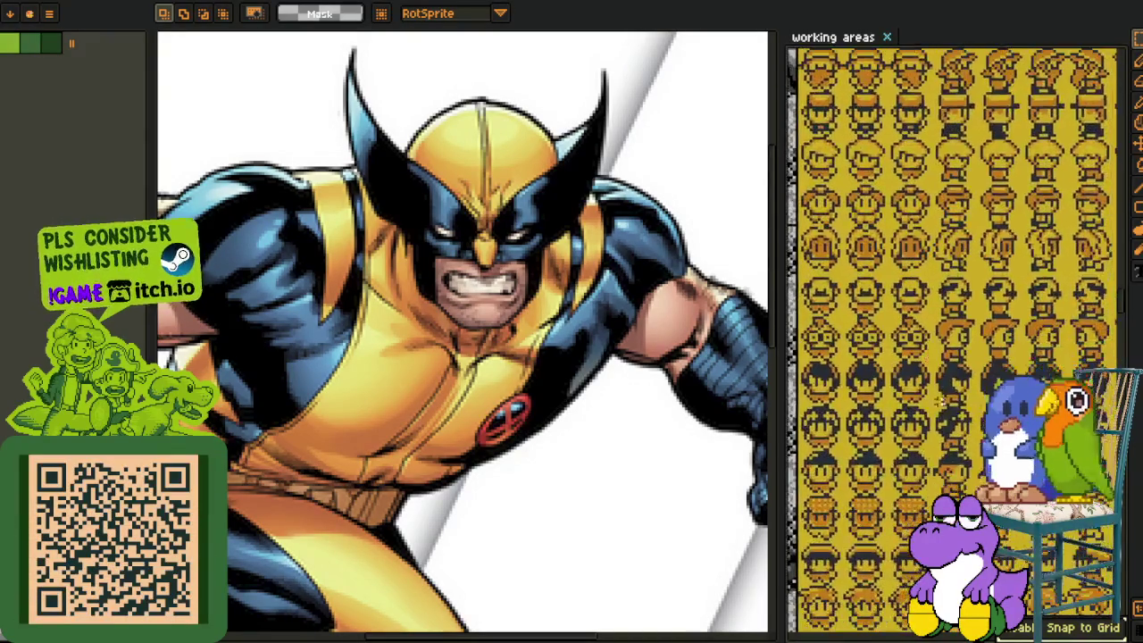
pyautogui.scroll(2, 824, 393)
pyautogui.scroll(2, 824, 393)
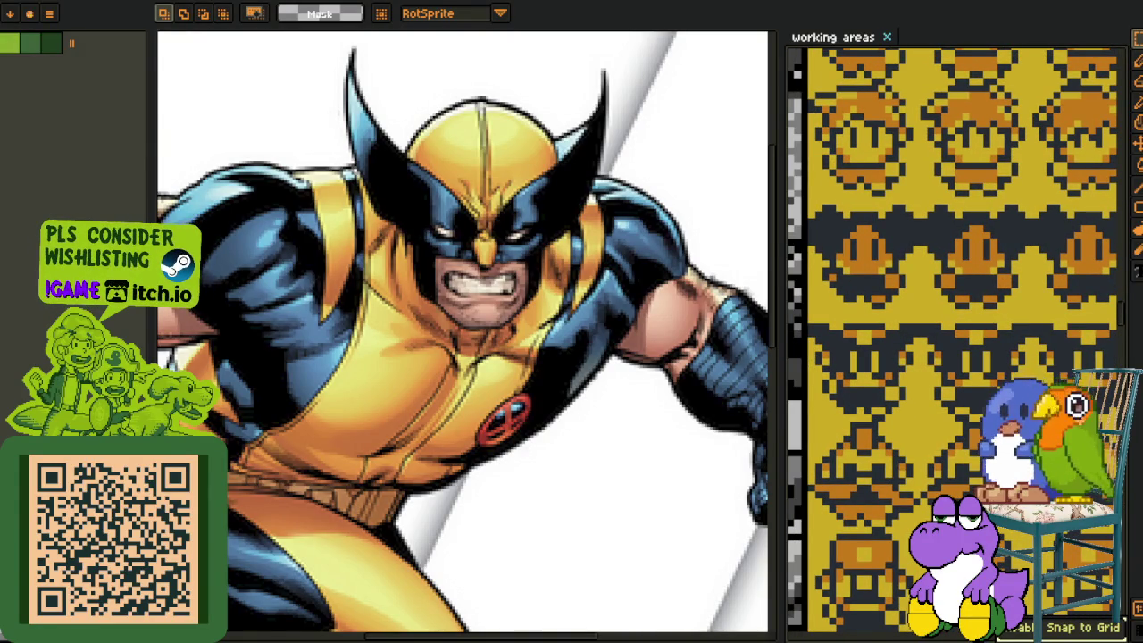
pyautogui.moveTo(864, 438)
pyautogui.mouseDown()
pyautogui.moveTo(857, 263)
pyautogui.moveTo(887, 195)
pyautogui.mouseUp()
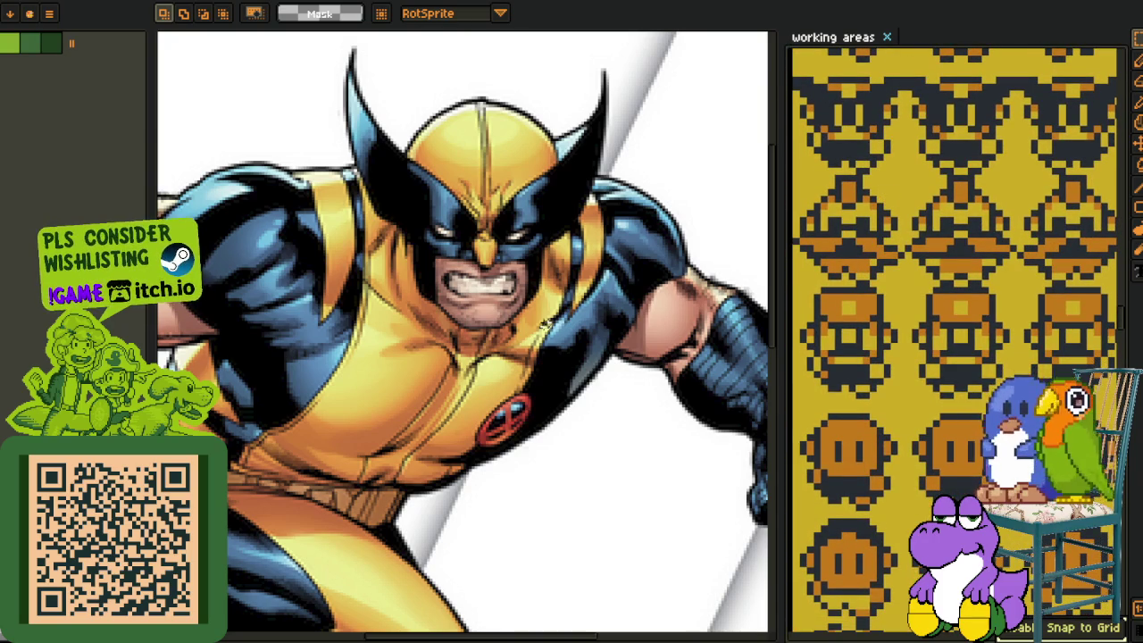
pyautogui.scroll(-2, 541, 323)
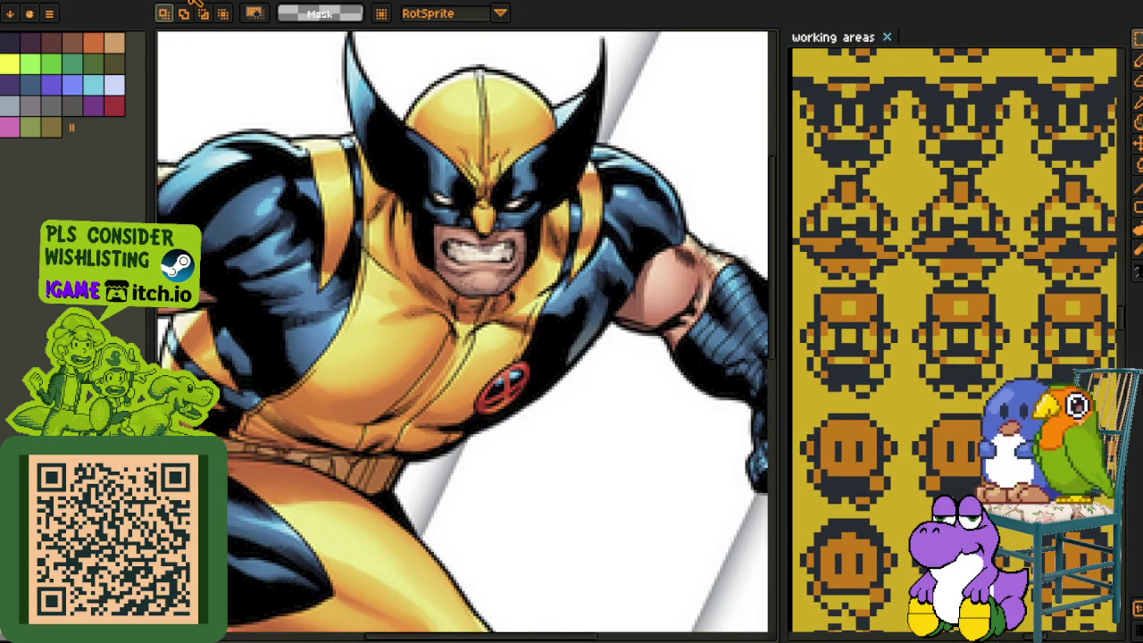
pyautogui.hotkey('ctrl', 'w')
pyautogui.click(559, 346)
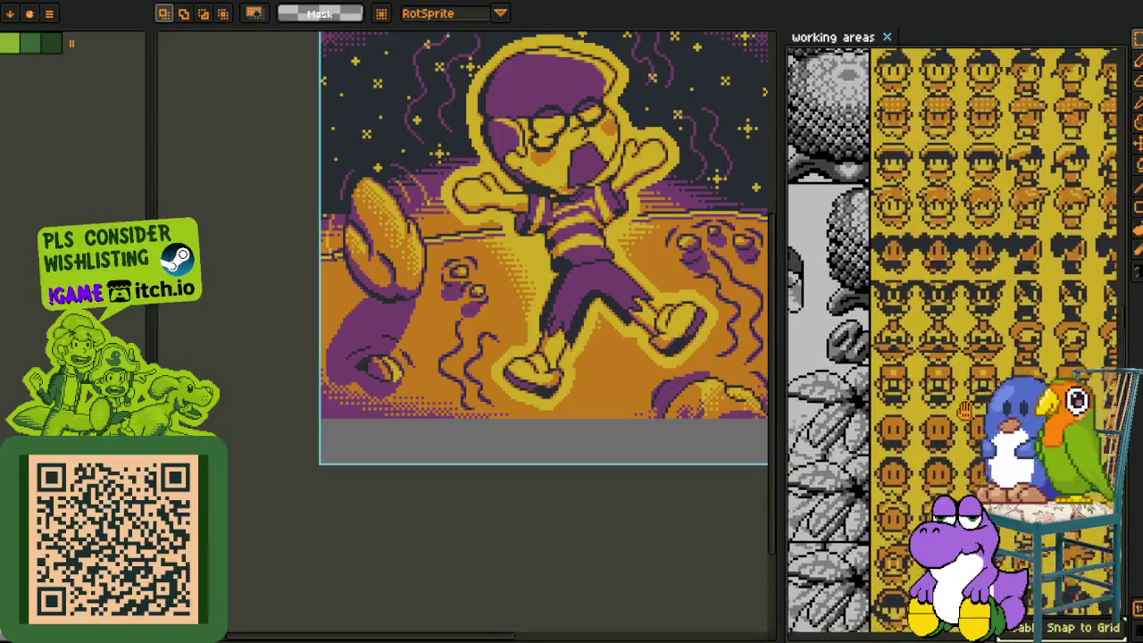
# Switch from the falling-character scene to the sketch-notes document.
pyautogui.scroll(2, 283, 212)
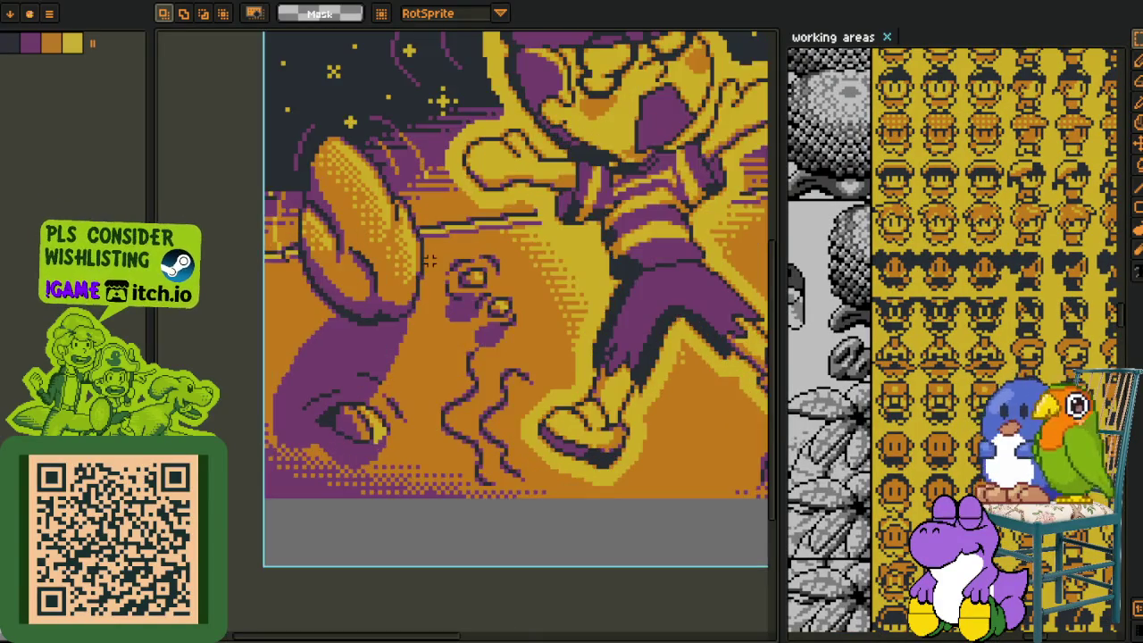
pyautogui.moveTo(380, 257); pyautogui.dragTo(427, 305)
pyautogui.press('Tab')
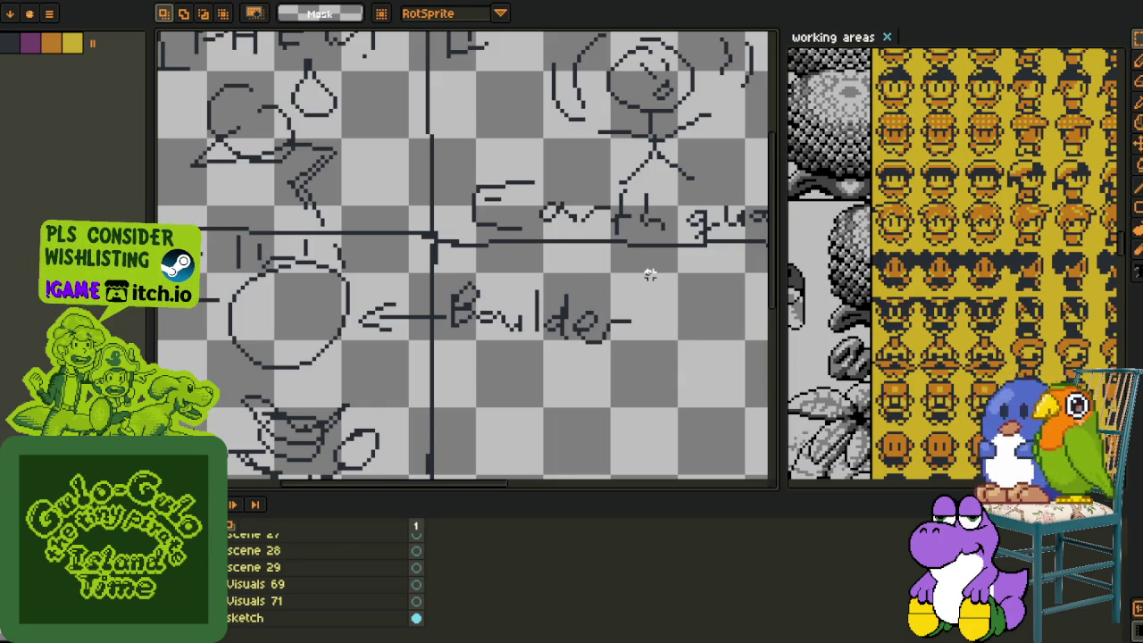
# Zoom in on the Boulder sketch notes and select the sketch layer.
pyautogui.scroll(-1, 920, 178)
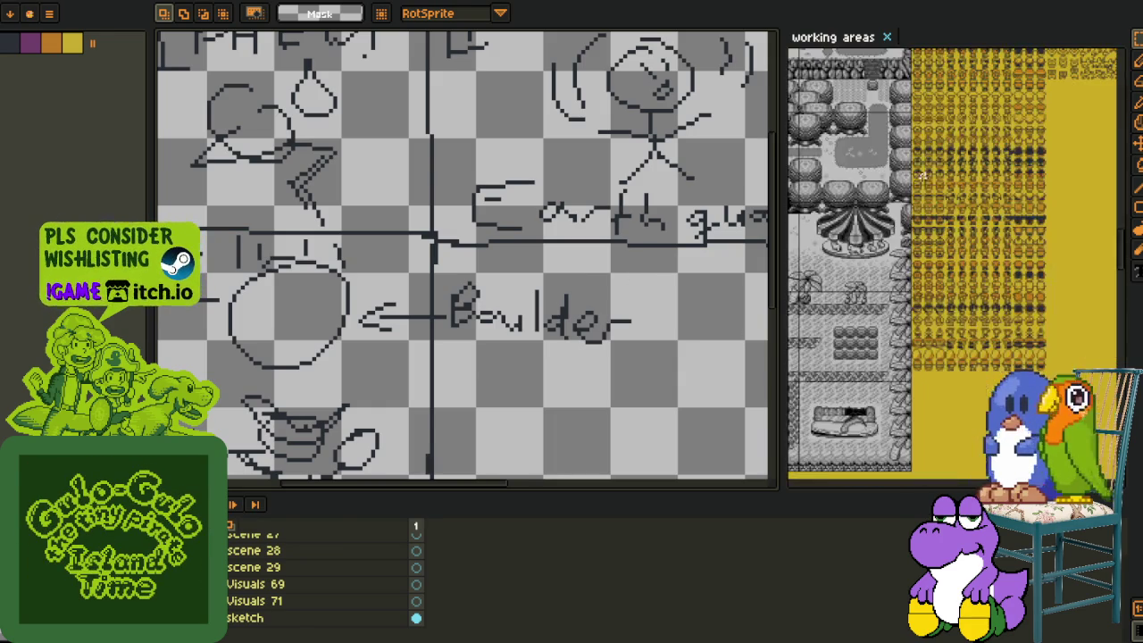
pyautogui.scroll(-1, 890, 271)
pyautogui.scroll(1, 897, 275)
pyautogui.scroll(2, 929, 286)
pyautogui.scroll(1, 960, 297)
pyautogui.scroll(1, 982, 307)
pyautogui.scroll(1, 978, 305)
pyautogui.scroll(2, 969, 301)
pyautogui.scroll(1, 957, 297)
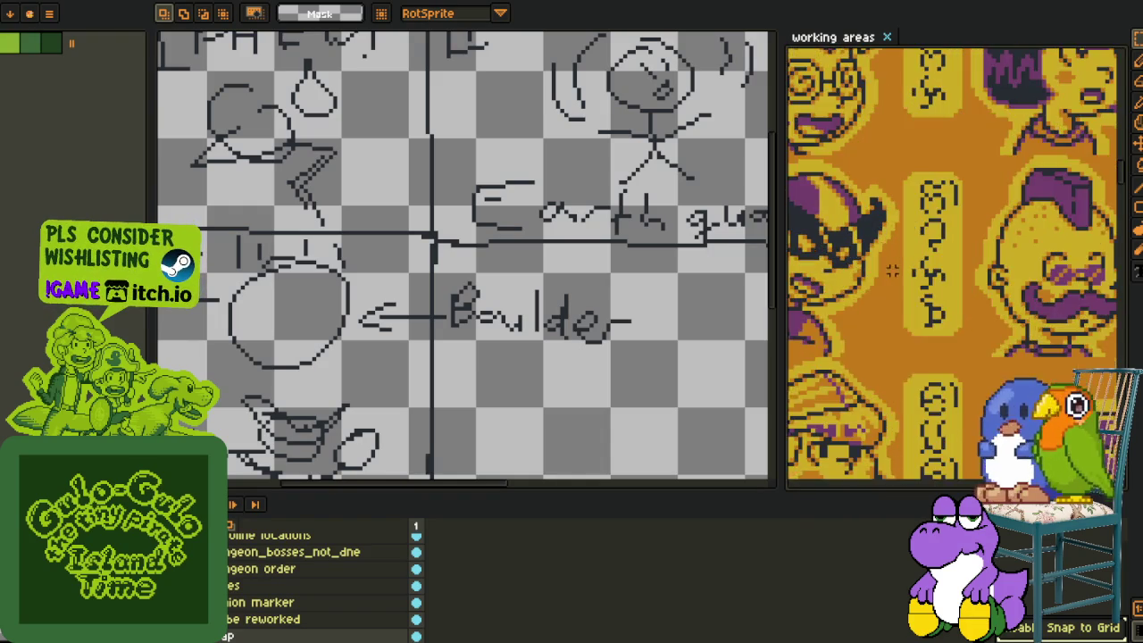
pyautogui.scroll(1, 947, 293)
pyautogui.scroll(1, 942, 293)
pyautogui.scroll(1, 893, 298)
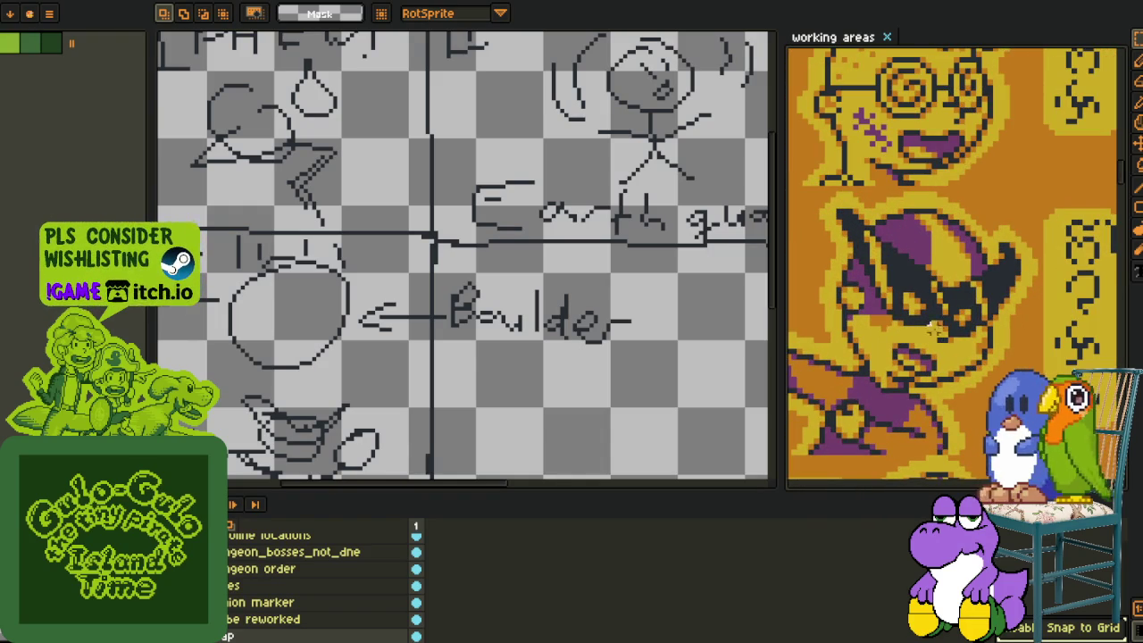
pyautogui.scroll(-2, 456, 333)
pyautogui.keyDown('ctrl'); pyautogui.click(429, 317); pyautogui.keyUp('ctrl')
pyautogui.scroll(1, 439, 348)
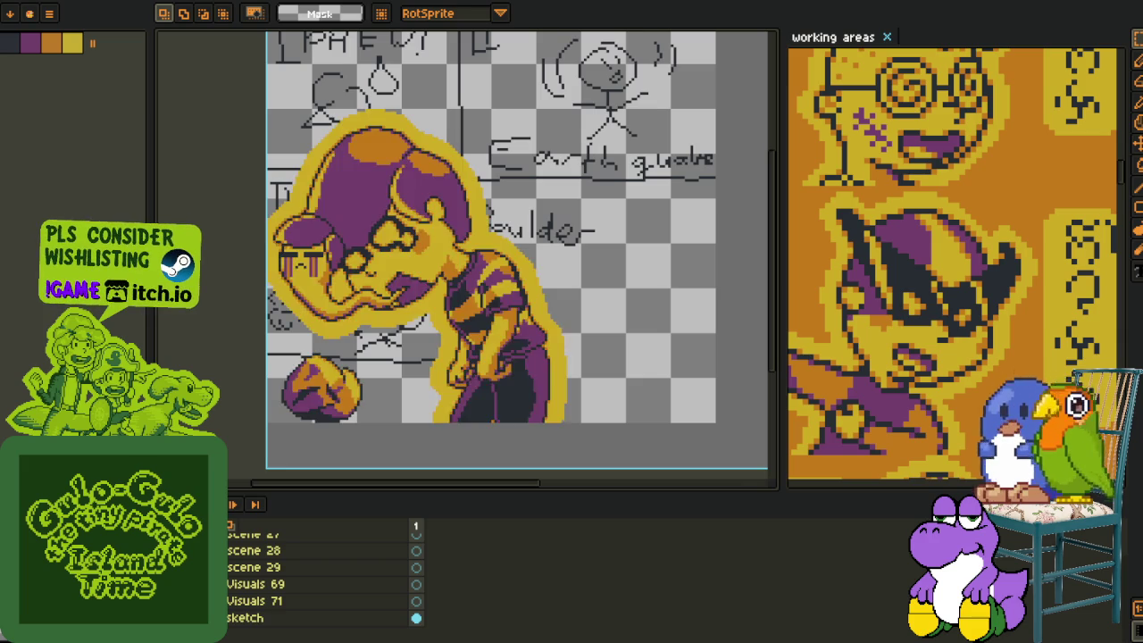
# Add a new layer named 'rough'.
pyautogui.rightClick(243, 604)
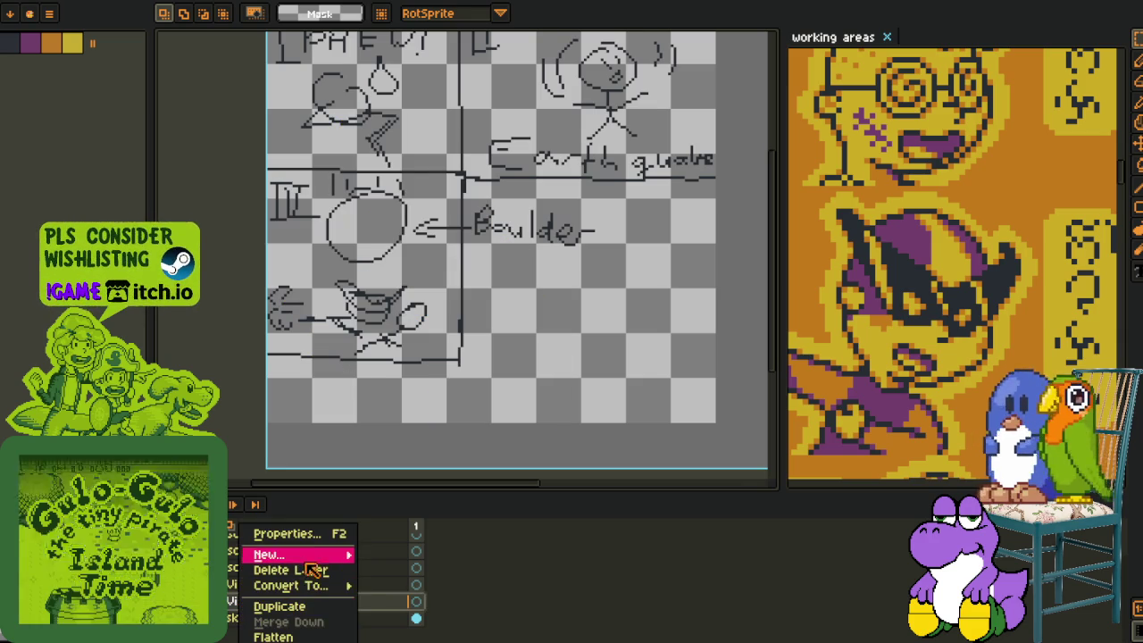
pyautogui.click(420, 551)
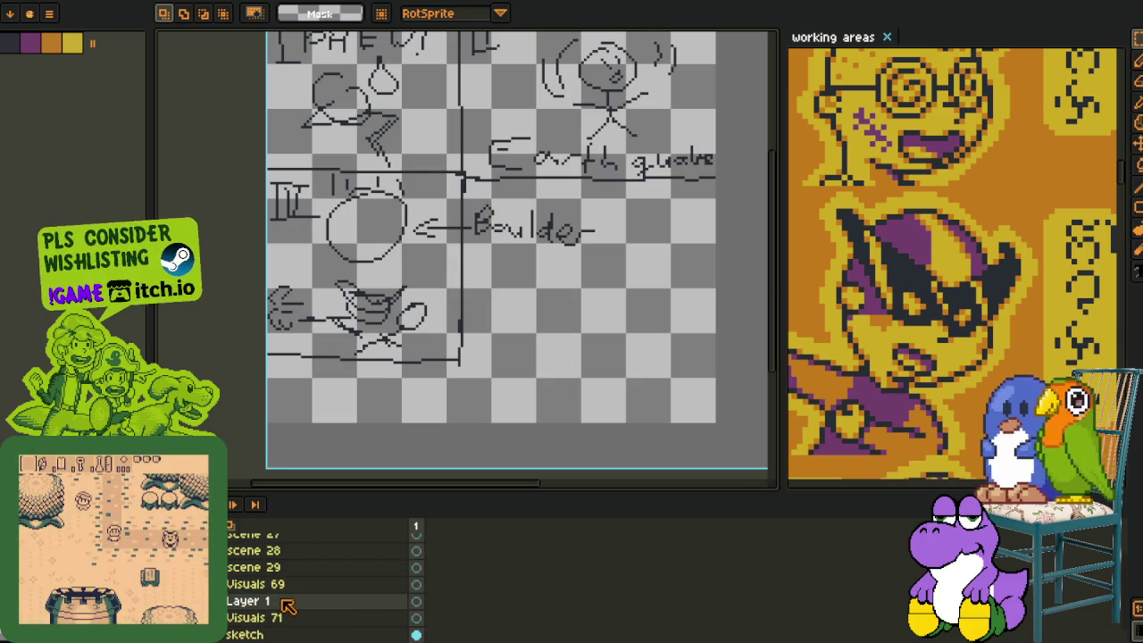
pyautogui.doubleClick(300, 603)
pyautogui.write('rough')
pyautogui.press('Return')
# Create a group named 'Visuals 70' and place the rough layer inside it.
pyautogui.rightClick(294, 605)
pyautogui.moveTo(307, 554)
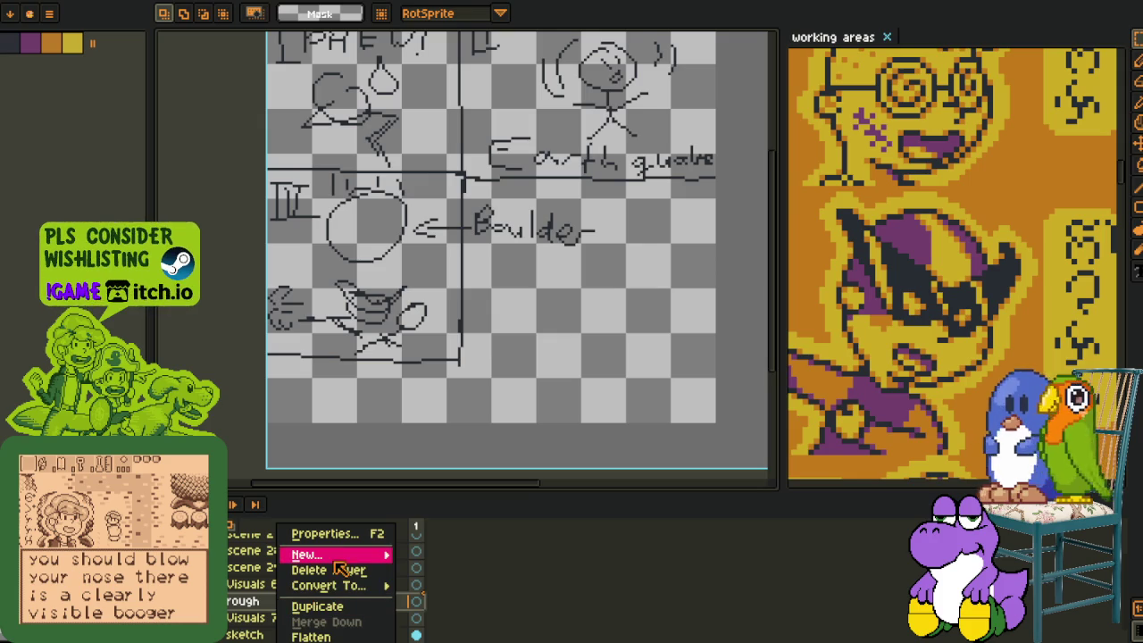
pyautogui.click(441, 570)
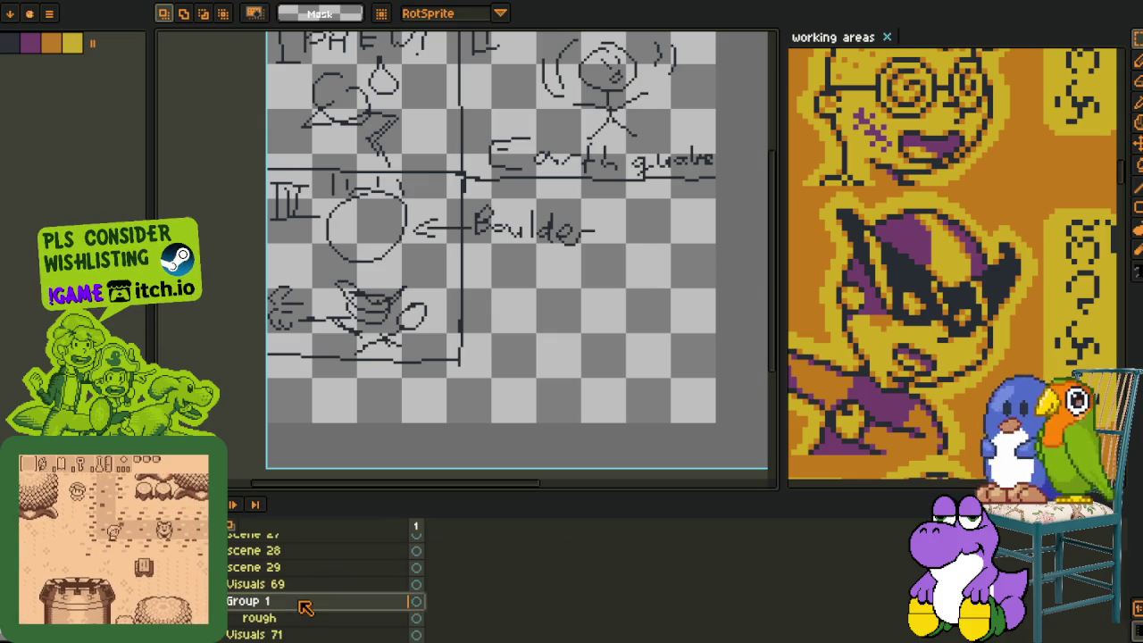
pyautogui.doubleClick(301, 603)
pyautogui.write('Visuals 70')
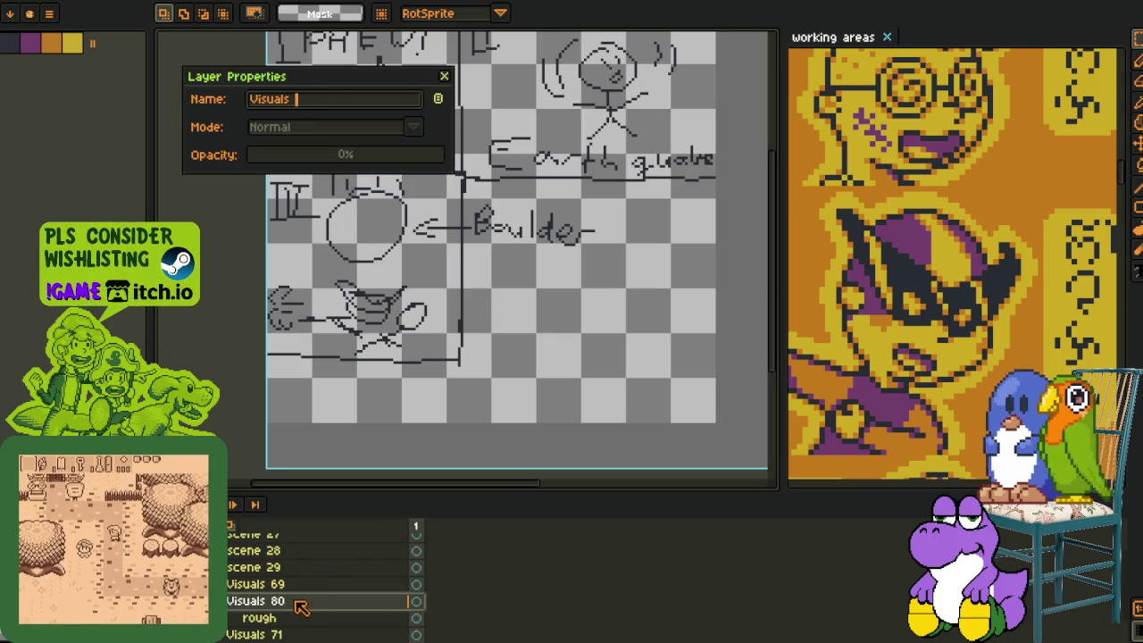
pyautogui.press('Return')
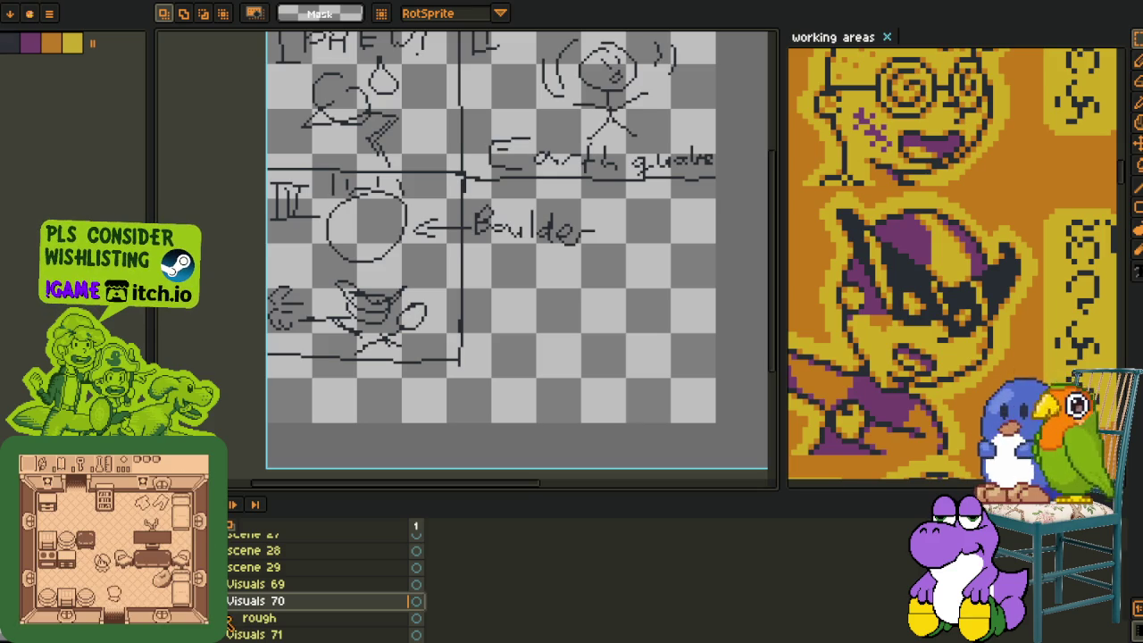
pyautogui.moveTo(240, 618); pyautogui.dragTo(240, 599)
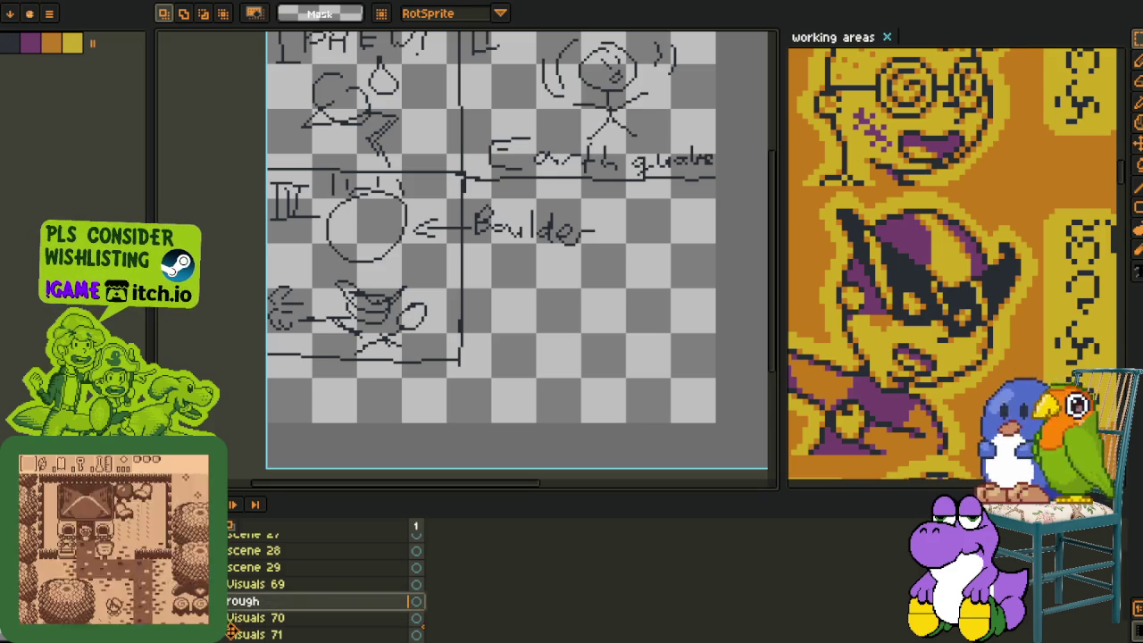
pyautogui.moveTo(234, 601); pyautogui.dragTo(234, 618)
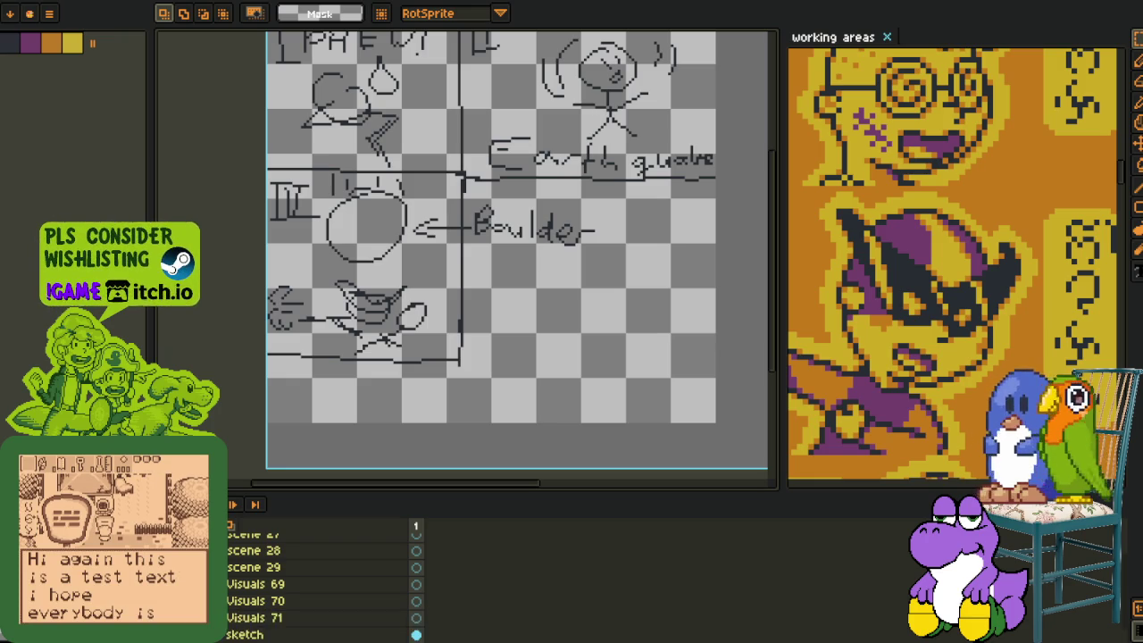
pyautogui.scroll(-2, 515, 357)
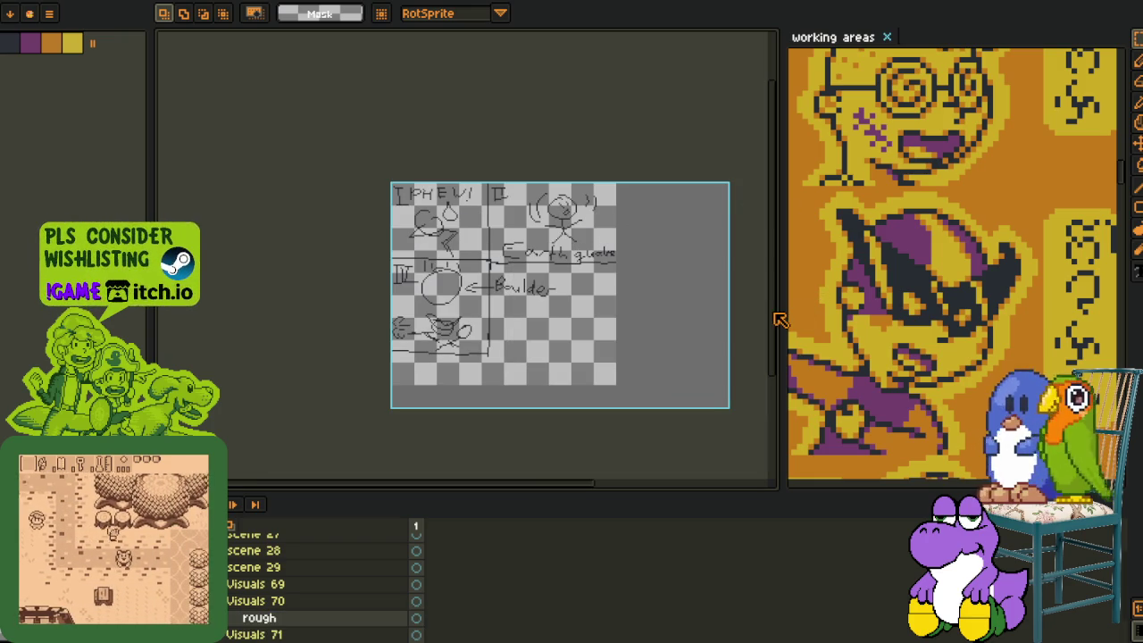
# Drag the divider left to widen the working-areas overview panel.
pyautogui.moveTo(772, 313); pyautogui.dragTo(384, 312)
pyautogui.scroll(-4, 563, 101)
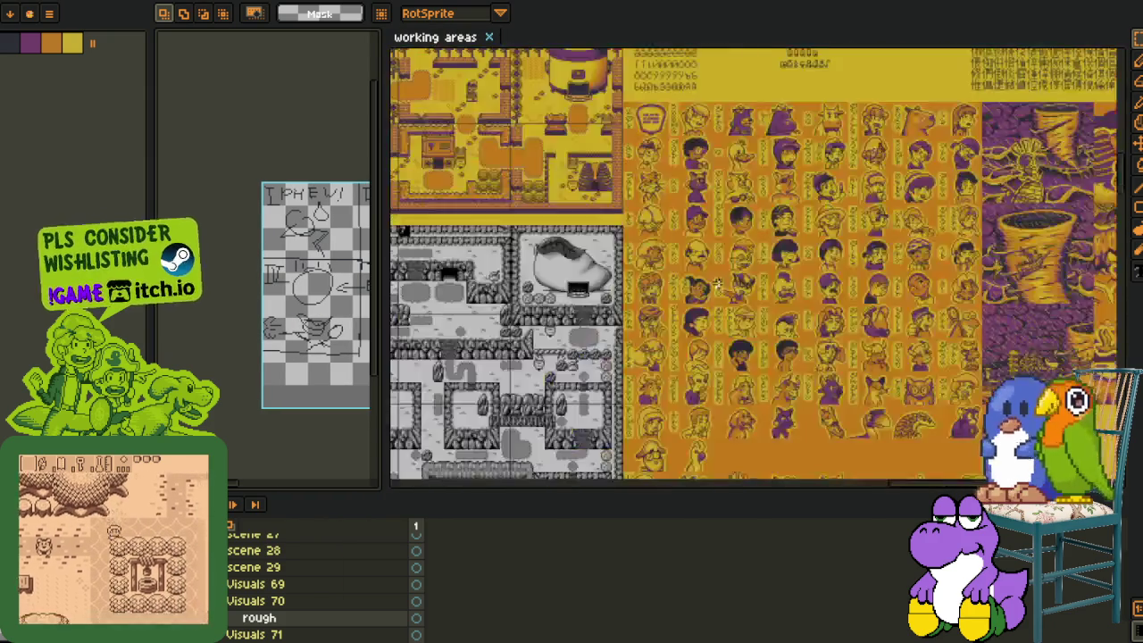
pyautogui.scroll(2, 563, 100)
pyautogui.scroll(-2, 563, 101)
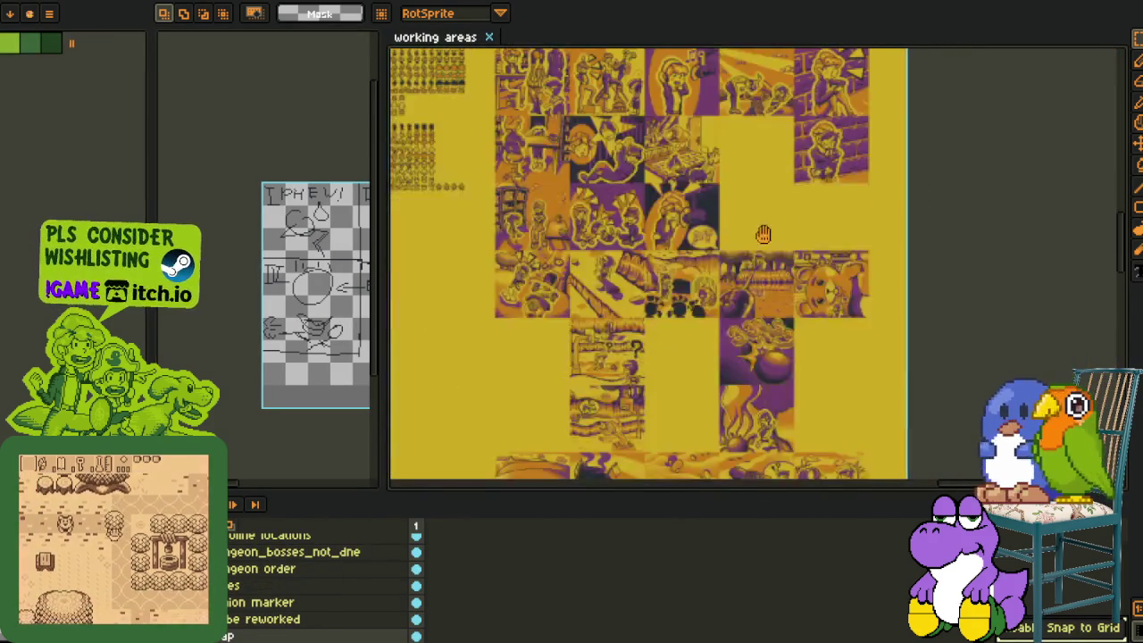
pyautogui.scroll(3, 686, 159)
# Zoom and pan the overview to the falling-character tile above the Slide 2 label.
pyautogui.moveTo(686, 158); pyautogui.dragTo(714, 188)
pyautogui.scroll(-5, 715, 188)
pyautogui.scroll(-5, 706, 232)
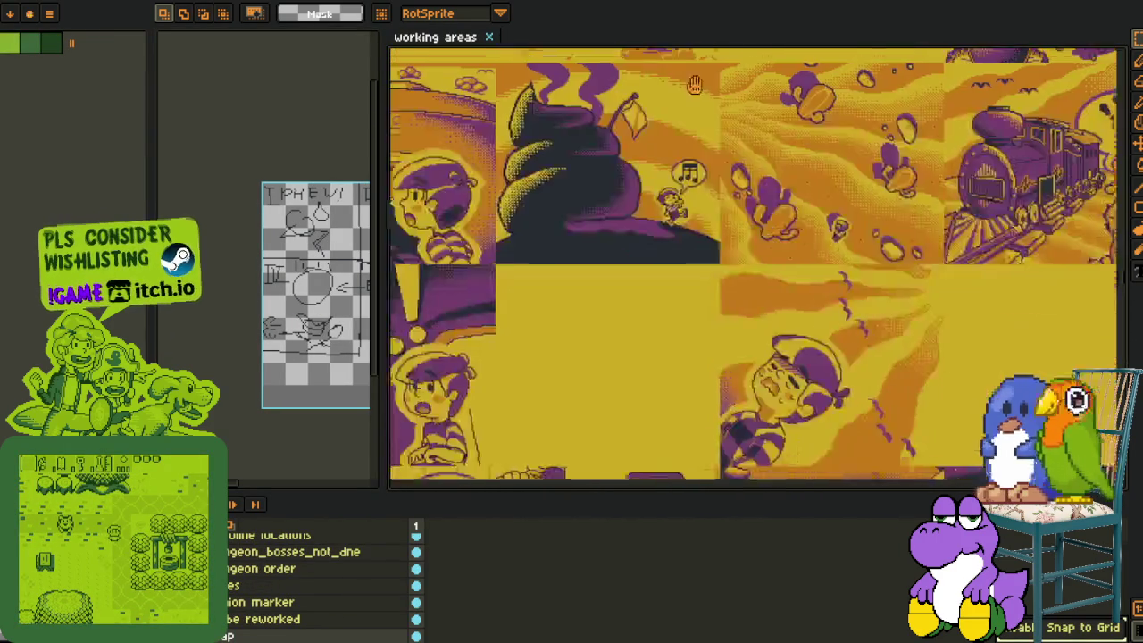
pyautogui.scroll(-5, 696, 285)
pyautogui.scroll(-5, 688, 345)
pyautogui.scroll(-5, 688, 345)
pyautogui.scroll(-3, 717, 226)
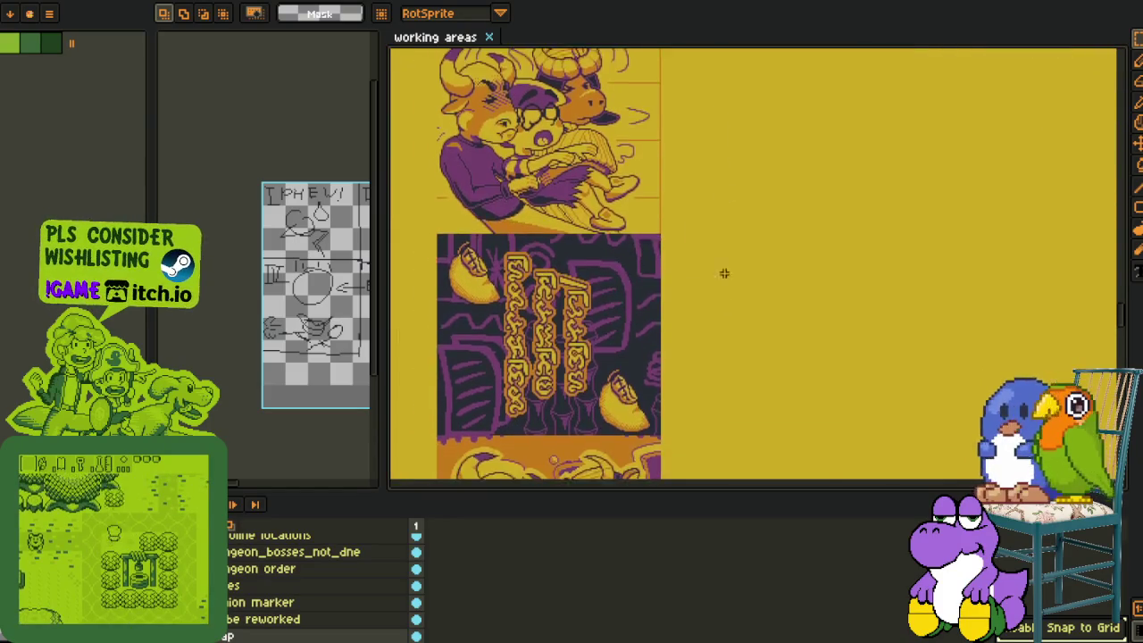
pyautogui.scroll(-5, 725, 274)
pyautogui.scroll(-5, 750, 227)
pyautogui.scroll(-2, 752, 212)
pyautogui.scroll(-2, 756, 158)
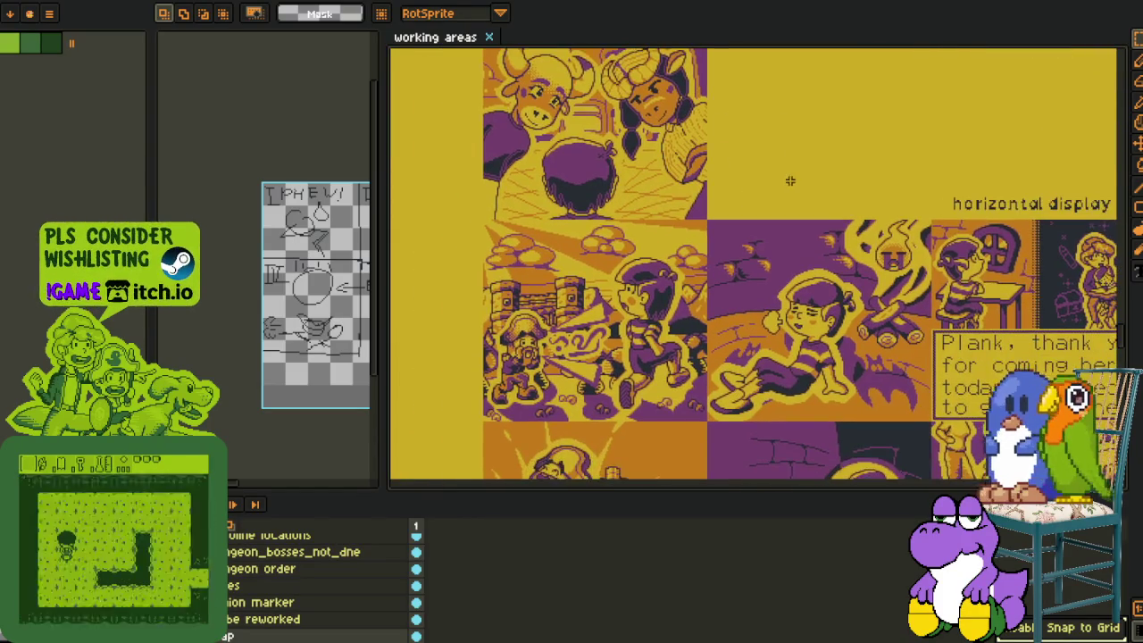
pyautogui.scroll(-3, 791, 179)
pyautogui.scroll(-4, 817, 123)
pyautogui.scroll(-3, 788, 93)
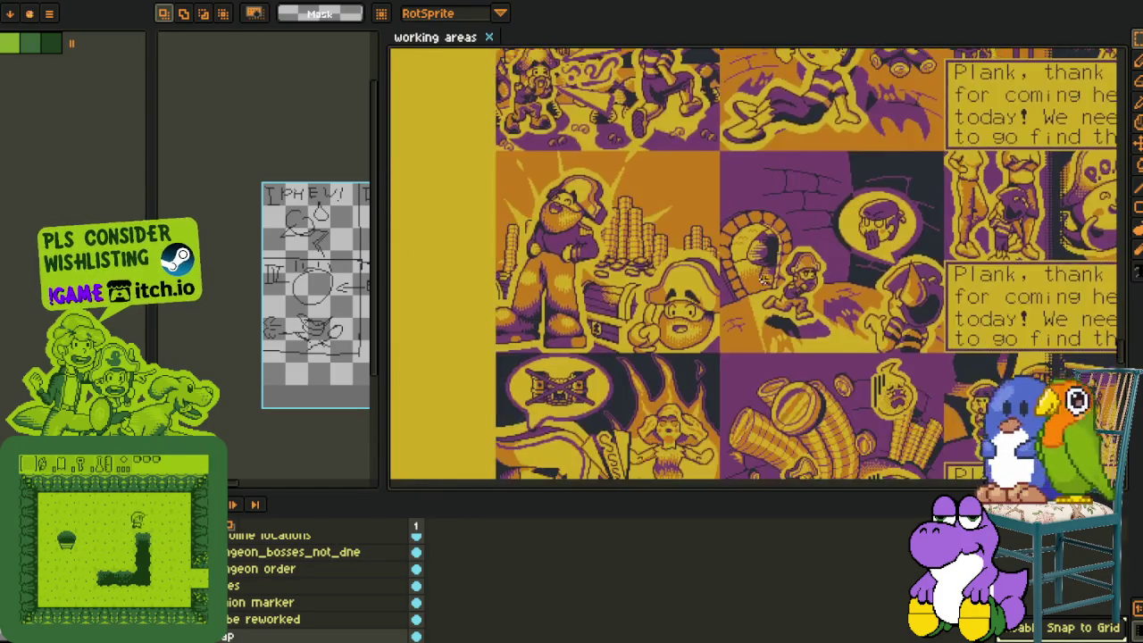
pyautogui.scroll(-2, 800, 187)
pyautogui.scroll(1, 809, 284)
pyautogui.moveTo(809, 283); pyautogui.dragTo(791, 140)
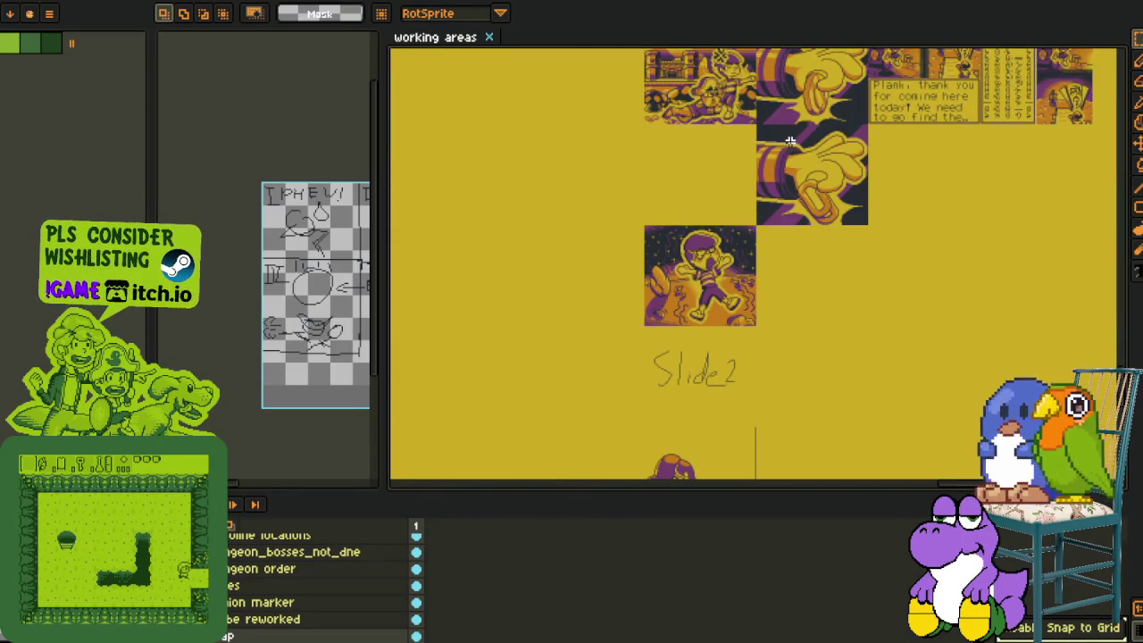
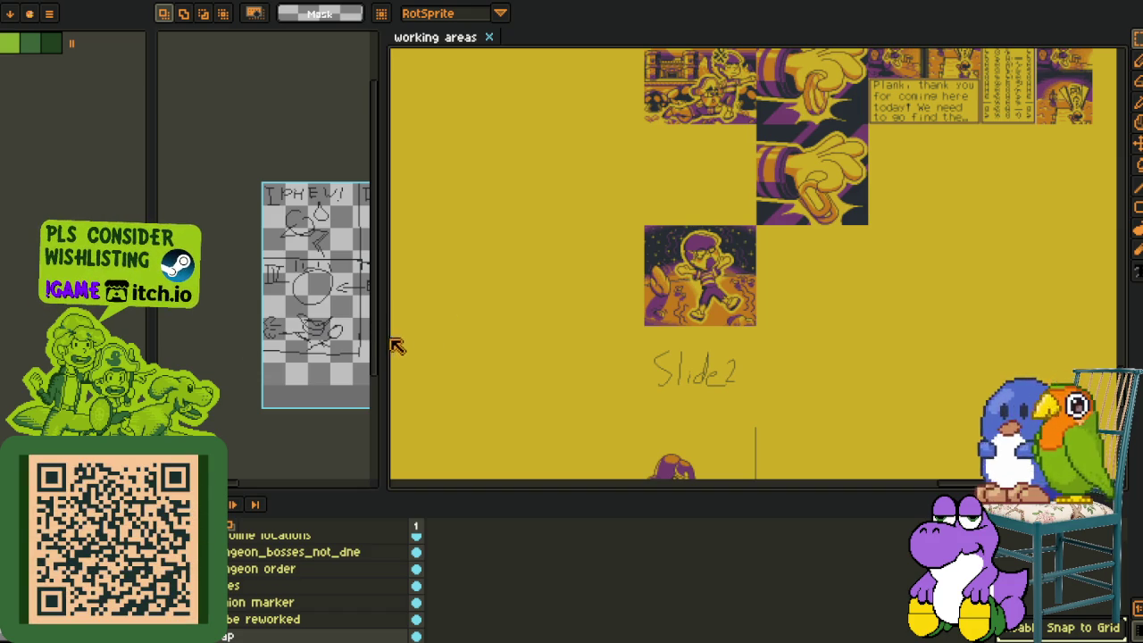
# Widen the canvas area, then zoom and pan to the storyboard's Boulder panel.
pyautogui.moveTo(382, 328); pyautogui.dragTo(752, 328)
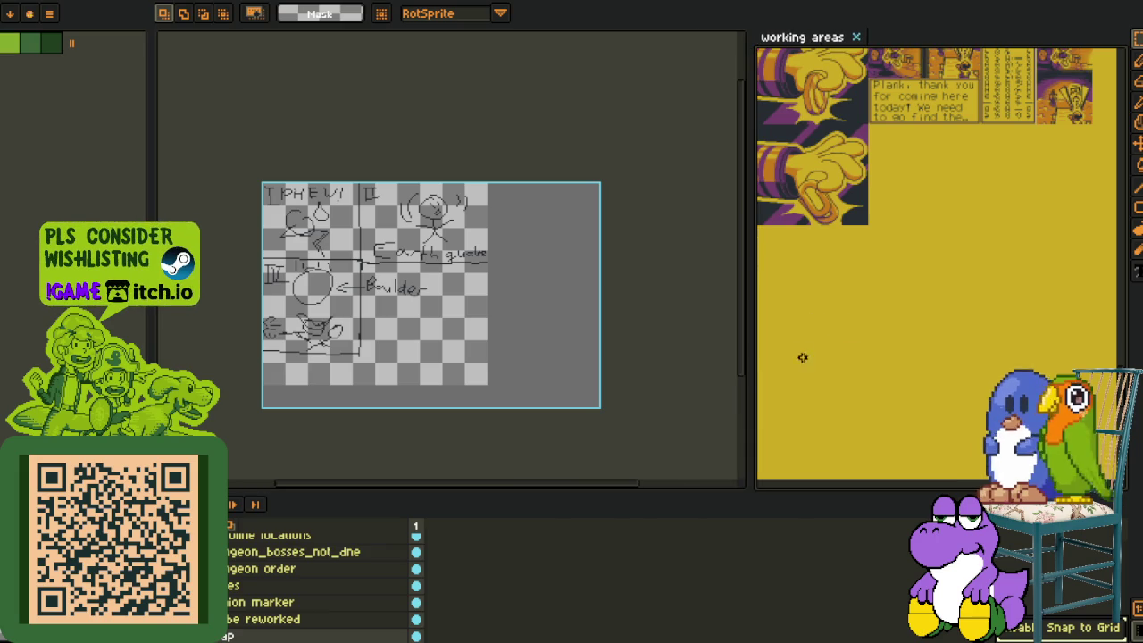
pyautogui.scroll(5, 1042, 335)
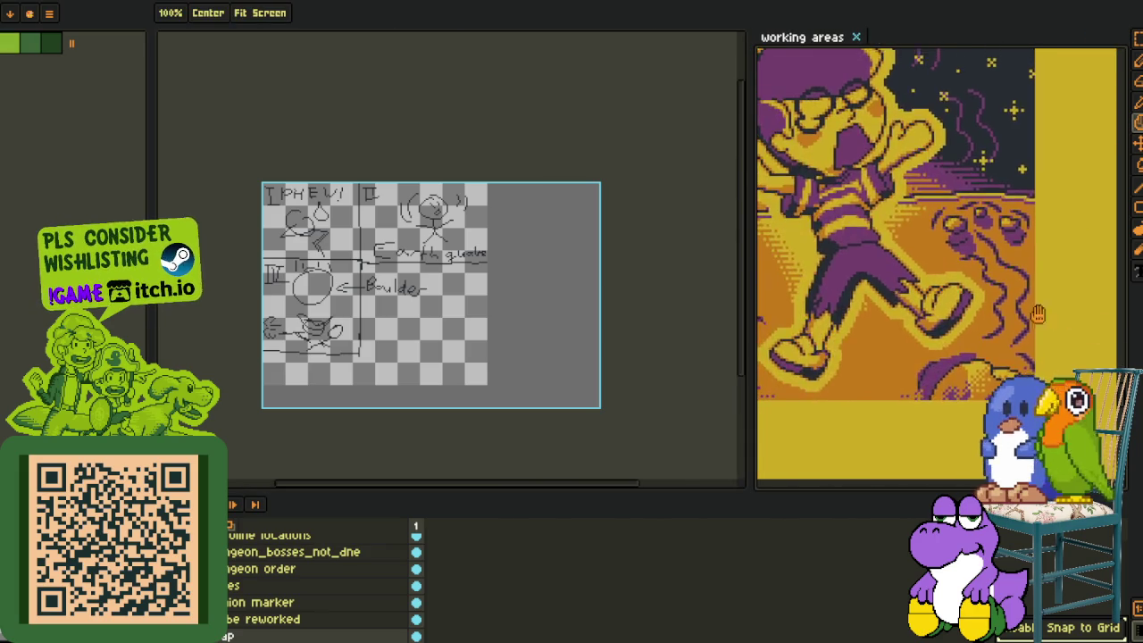
pyautogui.scroll(3, 1041, 335)
pyautogui.press('r')
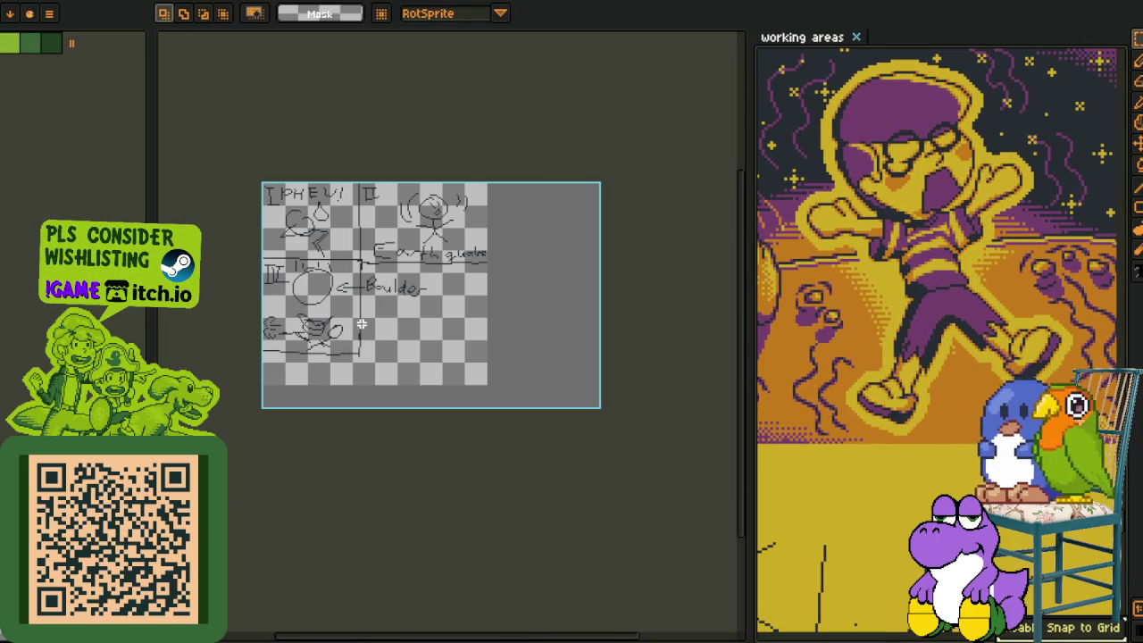
pyautogui.scroll(3, 362, 325)
pyautogui.scroll(-1, 362, 324)
pyautogui.scroll(1, 396, 396)
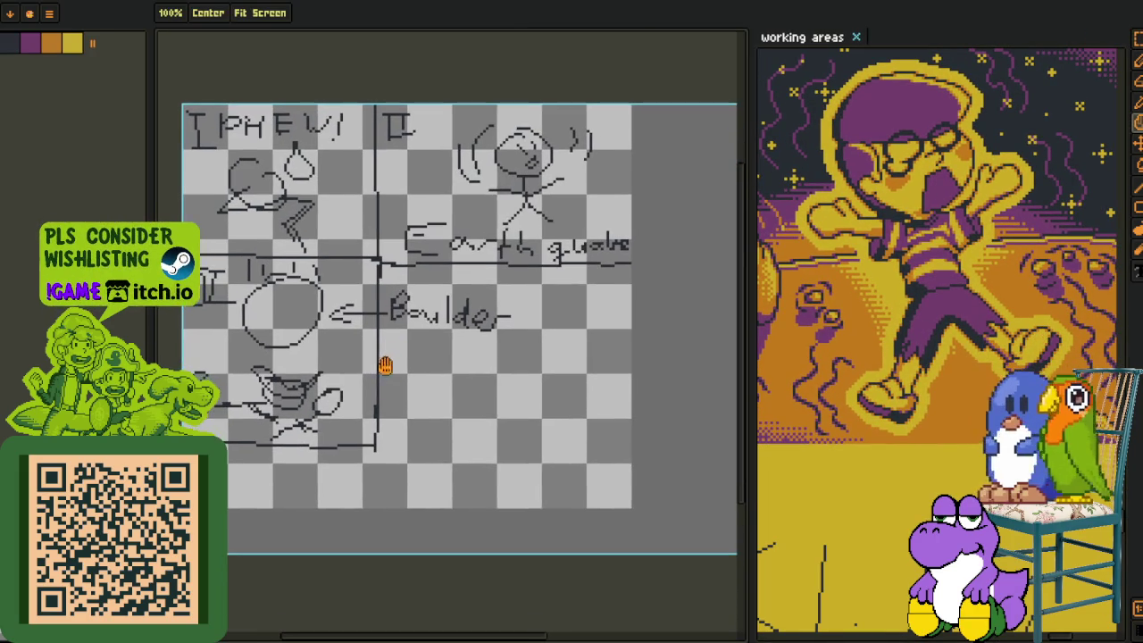
pyautogui.press('r')
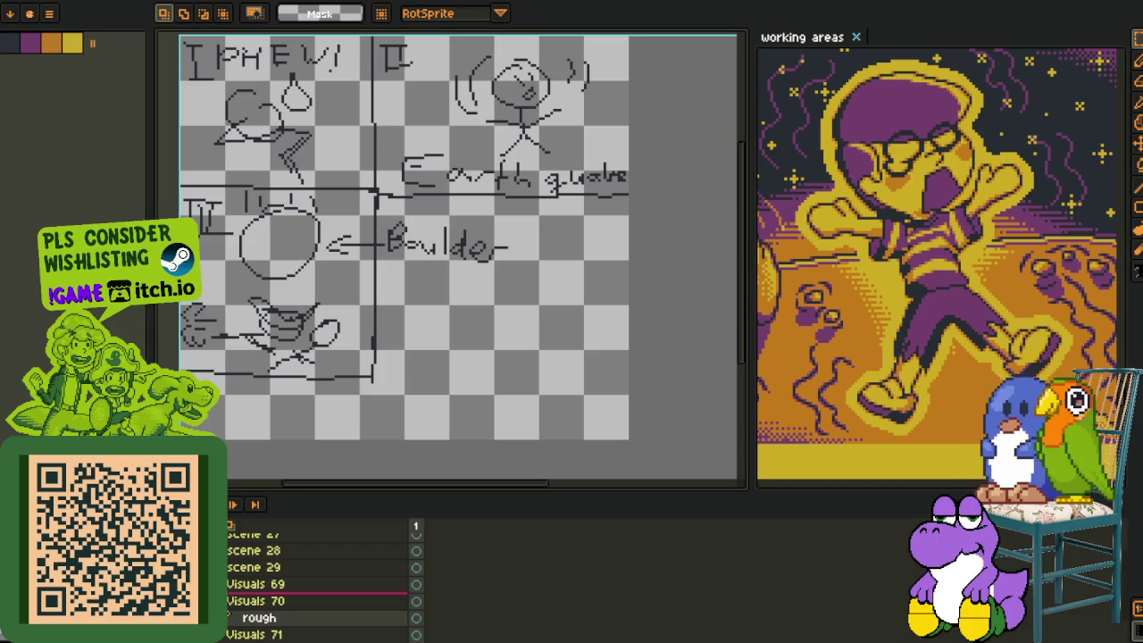
pyautogui.moveTo(395, 298)
pyautogui.mouseDown()
pyautogui.moveTo(480, 328)
pyautogui.moveTo(339, 263)
pyautogui.mouseUp()
pyautogui.scroll(2, 340, 262)
pyautogui.scroll(1, 277, 220)
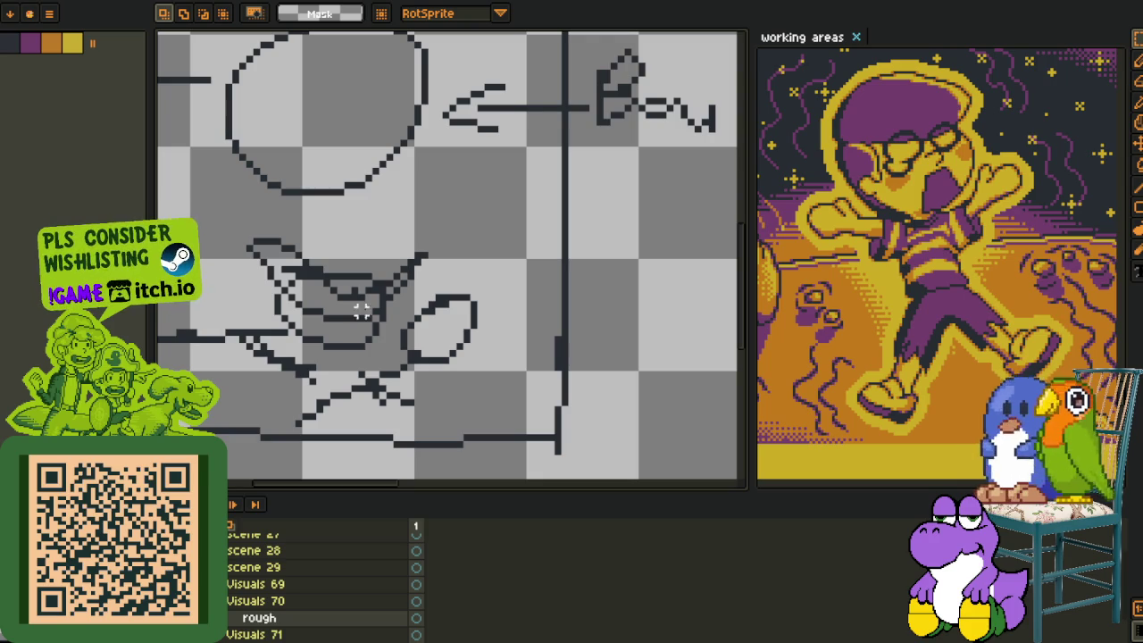
pyautogui.scroll(-1, 362, 310)
pyautogui.scroll(-1, 319, 235)
pyautogui.press('Tab')
pyautogui.scroll(2, 256, 270)
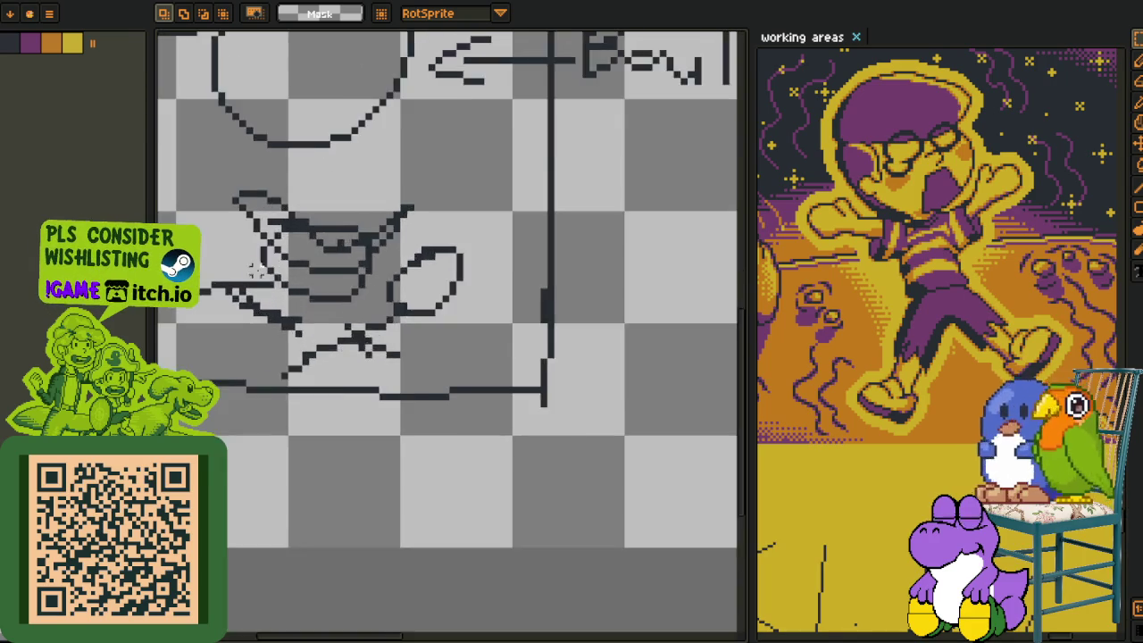
pyautogui.moveTo(256, 269); pyautogui.dragTo(338, 284)
# Circle the Boulder label freehand in red with the pencil.
pyautogui.press('b')
pyautogui.scroll(-4, 357, 364)
pyautogui.press('Tab')
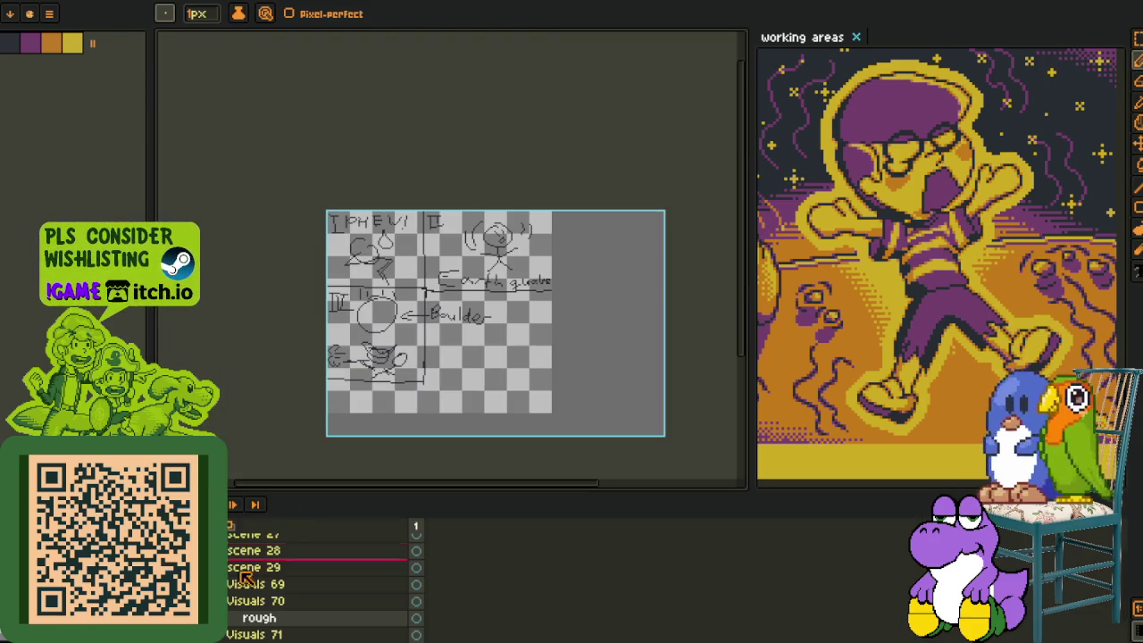
pyautogui.press('Tab')
pyautogui.scroll(4, 501, 339)
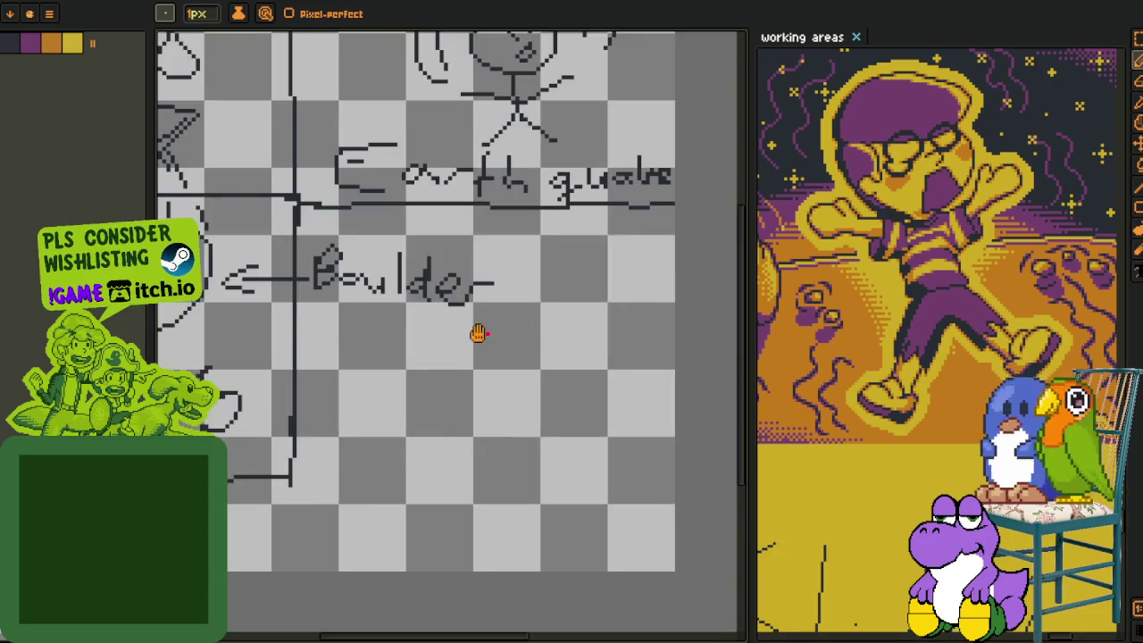
pyautogui.press('space')
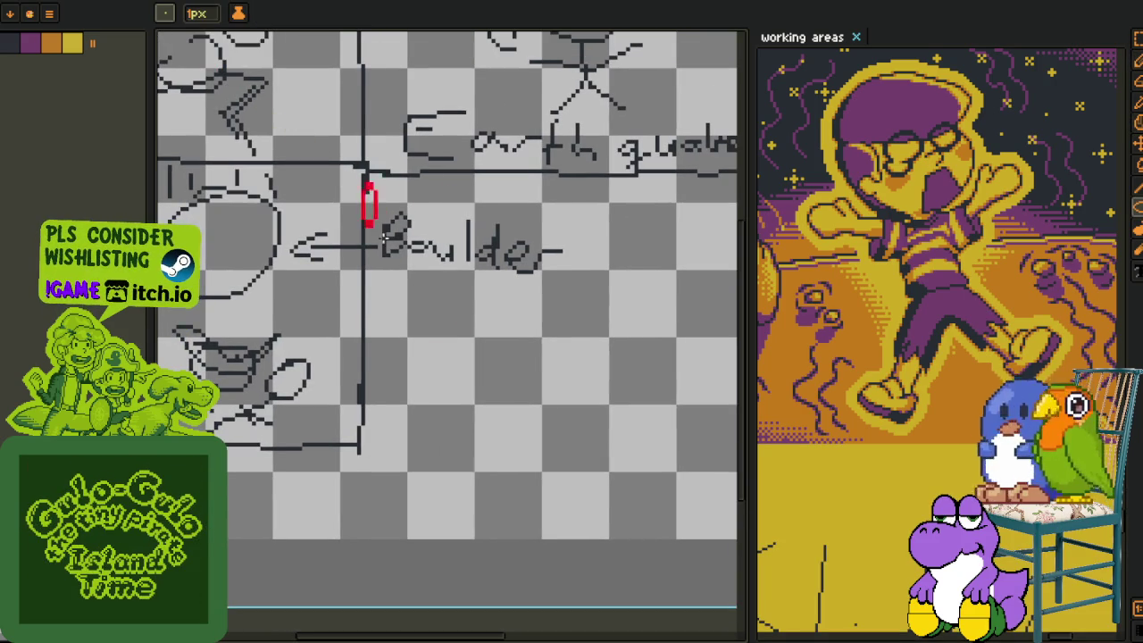
pyautogui.moveTo(387, 234); pyautogui.dragTo(548, 356)
# Select the rough red circle around the Boulder label and delete it.
pyautogui.scroll(-2, 539, 354)
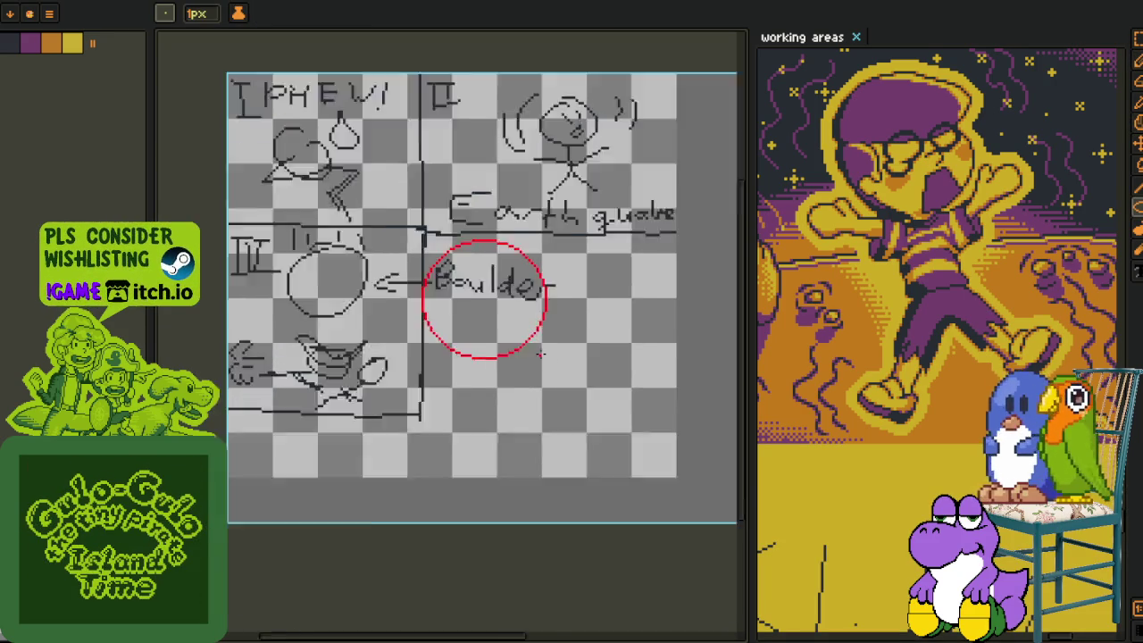
pyautogui.scroll(-2, 539, 354)
pyautogui.scroll(-3, 872, 363)
pyautogui.scroll(1, 880, 243)
pyautogui.hscroll(-3, 879, 243)
pyautogui.hscroll(-3, 899, 329)
pyautogui.hscroll(-3, 903, 319)
pyautogui.hscroll(-3, 830, 459)
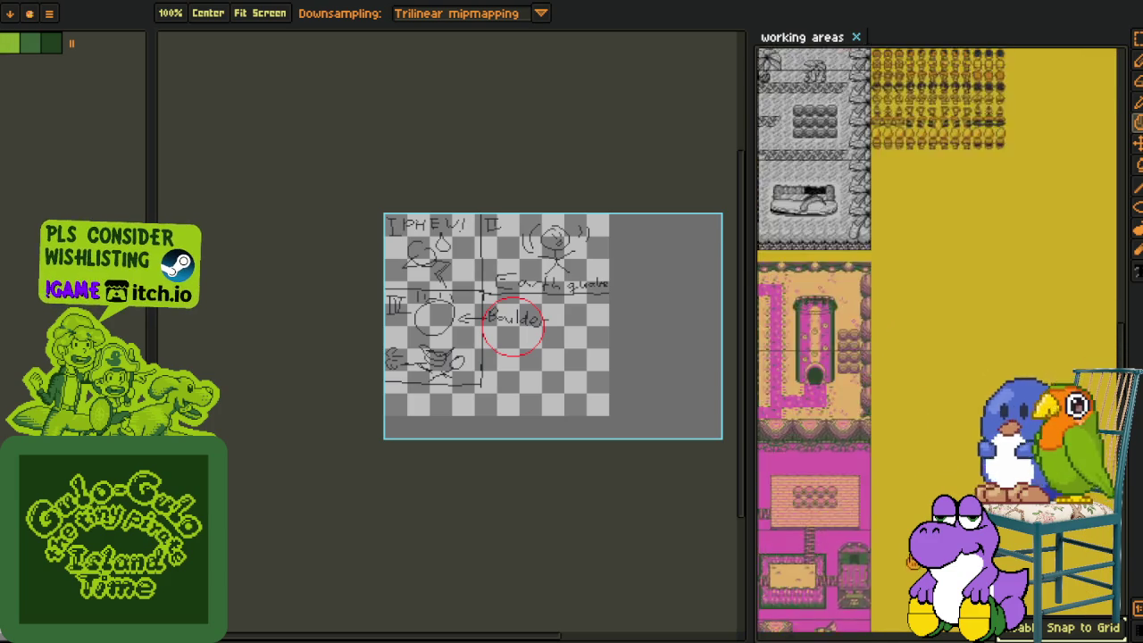
pyautogui.scroll(-2, 963, 424)
pyautogui.scroll(2, 963, 425)
pyautogui.scroll(2, 963, 424)
pyautogui.scroll(2, 962, 424)
pyautogui.scroll(2, 963, 428)
pyautogui.scroll(2, 962, 428)
pyautogui.scroll(2, 962, 486)
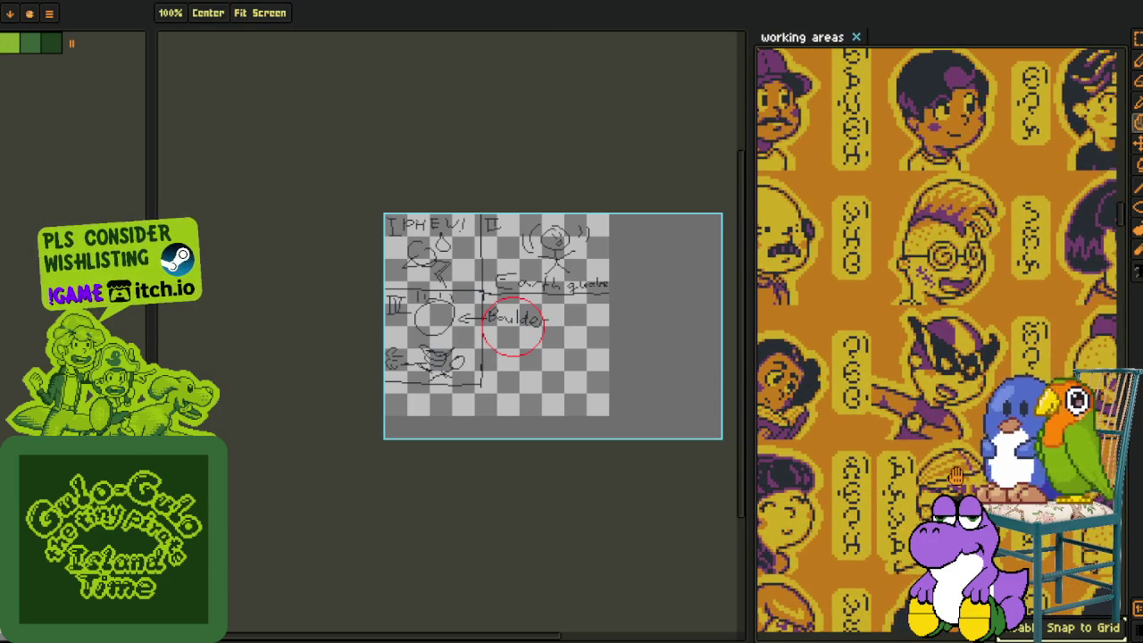
pyautogui.scroll(2, 956, 478)
pyautogui.scroll(2, 956, 478)
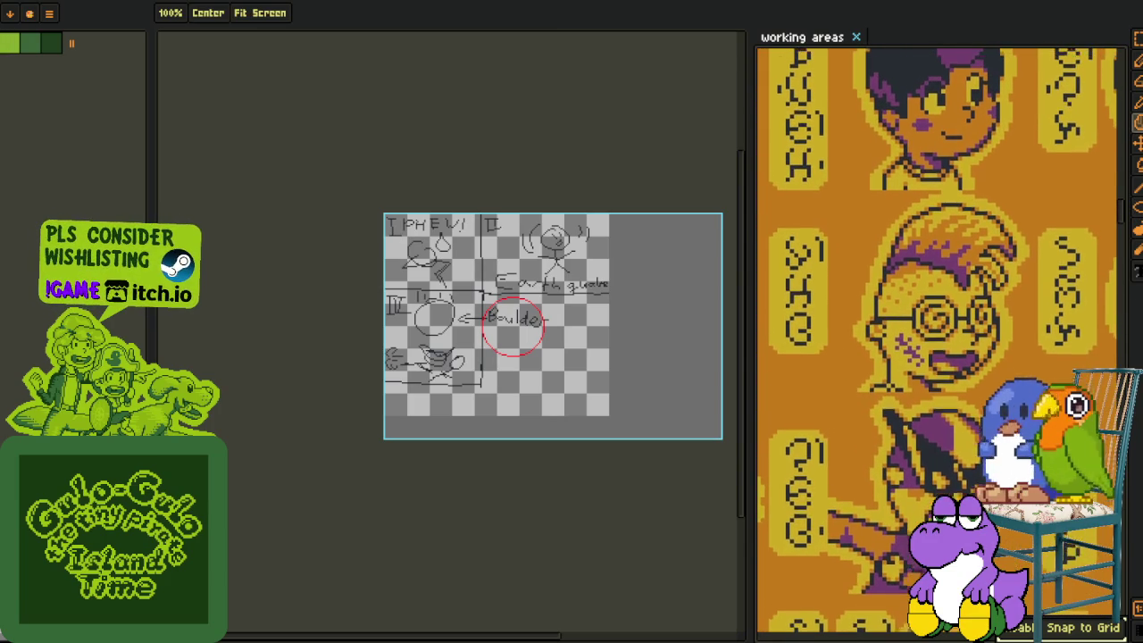
pyautogui.scroll(2, 602, 426)
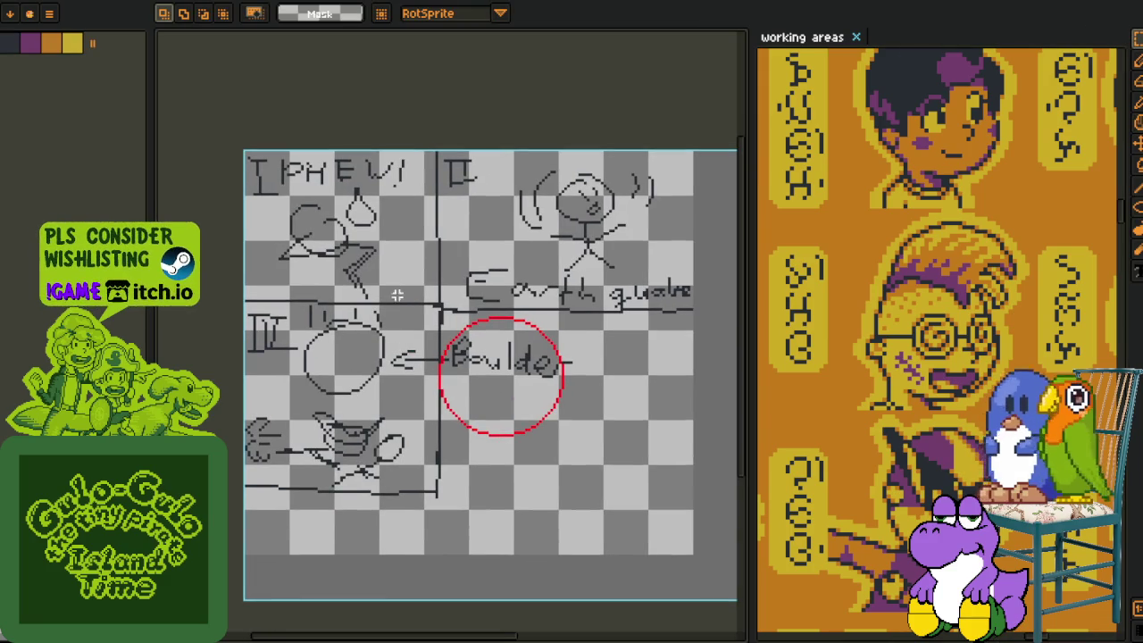
pyautogui.moveTo(398, 295); pyautogui.dragTo(589, 470)
pyautogui.press('Delete')
# Draw a red ellipse around the arrow and B of Boulder.
pyautogui.scroll(1, 471, 408)
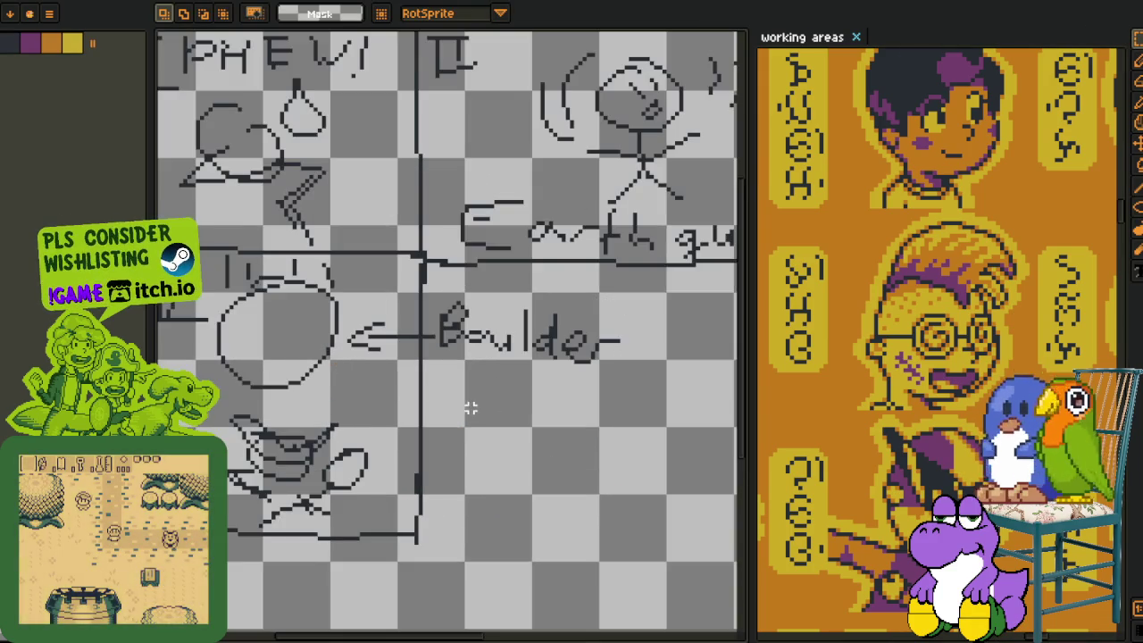
pyautogui.press('u')
pyautogui.moveTo(310, 265)
pyautogui.mouseDown()
pyautogui.moveTo(425, 361)
pyautogui.moveTo(425, 379)
pyautogui.mouseUp()
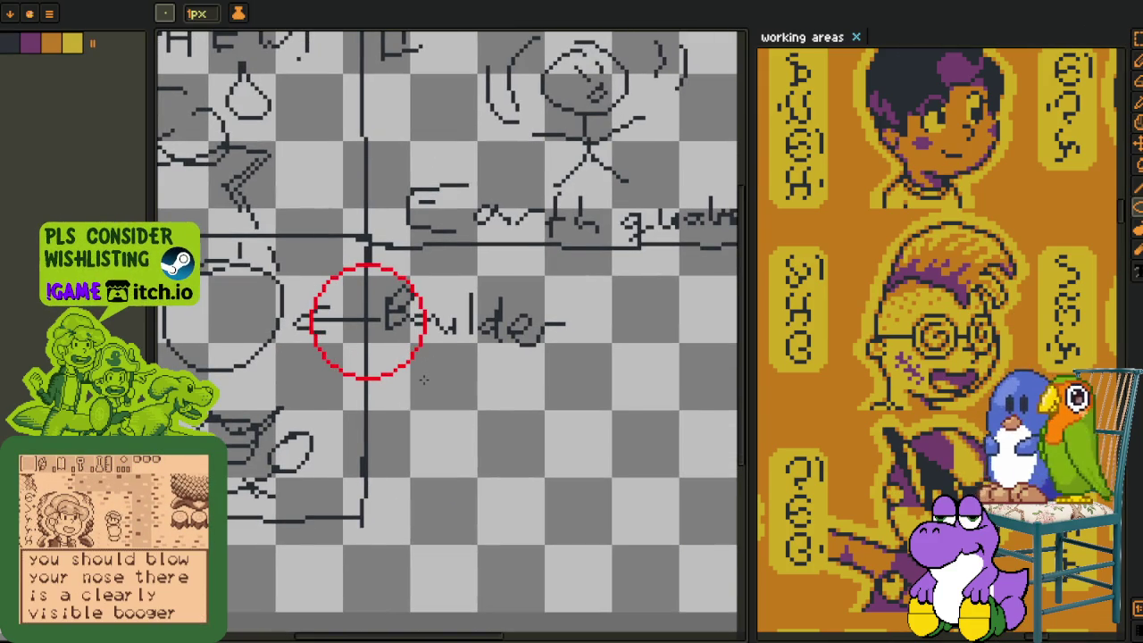
# Sketch a red line down through the ellipse.
pyautogui.scroll(-2, 425, 380)
pyautogui.scroll(1, 424, 379)
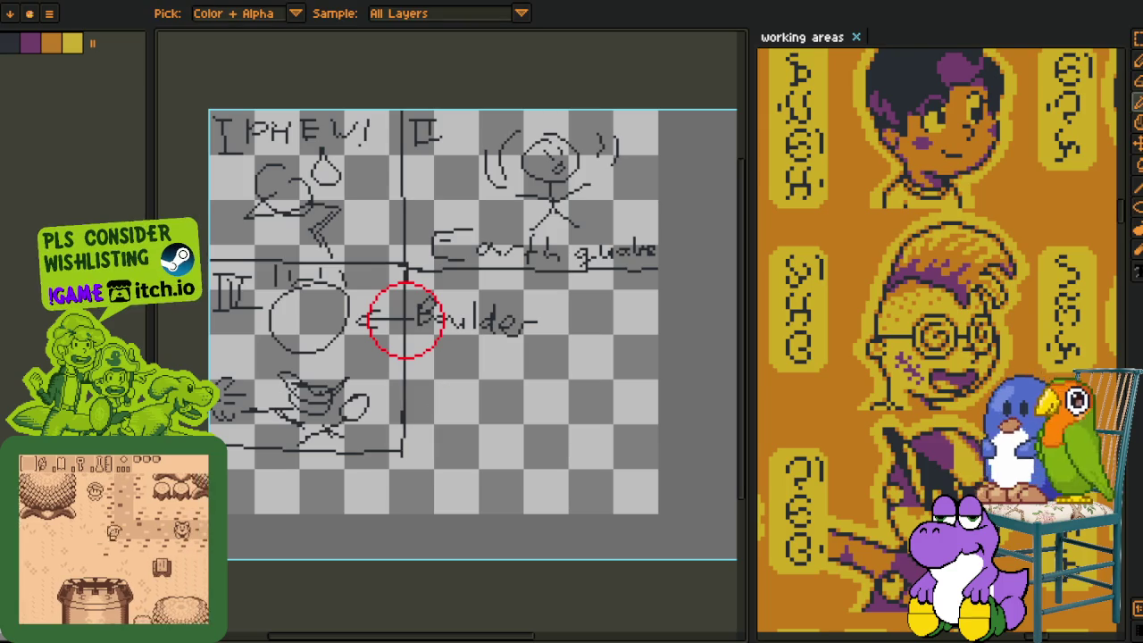
pyautogui.scroll(2, 432, 383)
pyautogui.scroll(1, 432, 382)
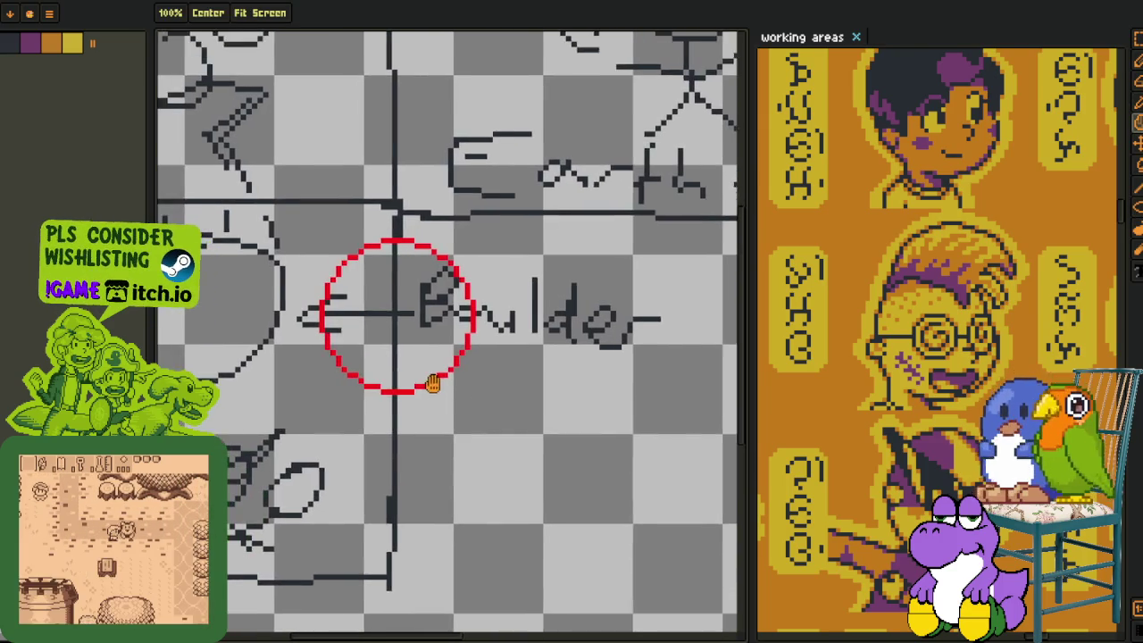
pyautogui.scroll(1, 429, 357)
pyautogui.scroll(1, 410, 304)
pyautogui.scroll(1, 426, 259)
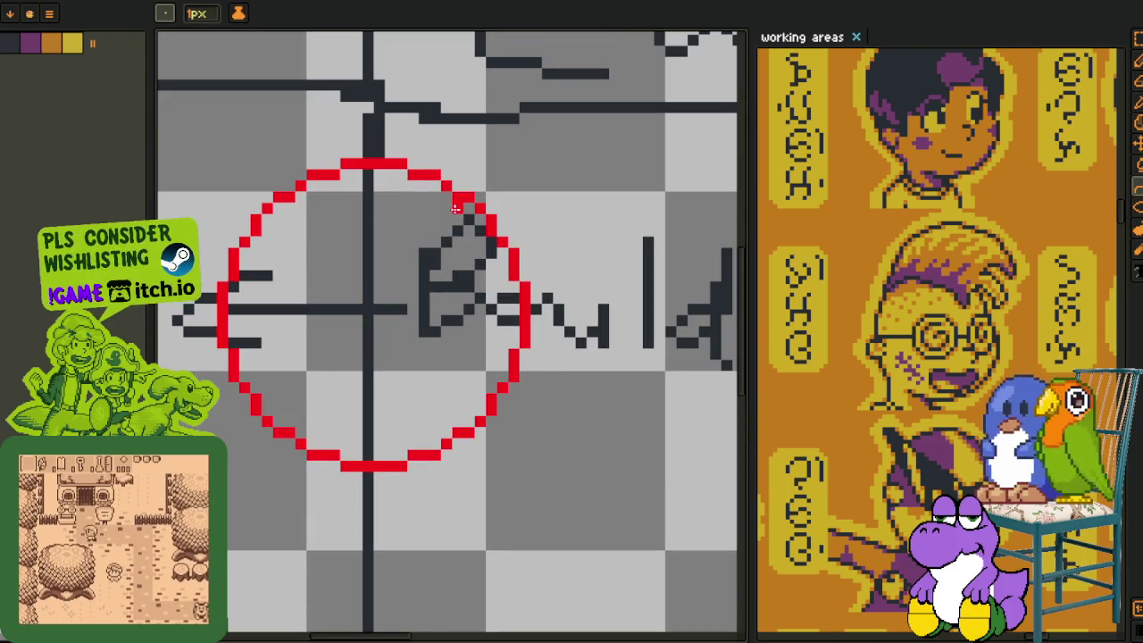
pyautogui.moveTo(456, 206)
pyautogui.mouseDown()
pyautogui.moveTo(395, 469)
pyautogui.moveTo(358, 525)
pyautogui.mouseUp()
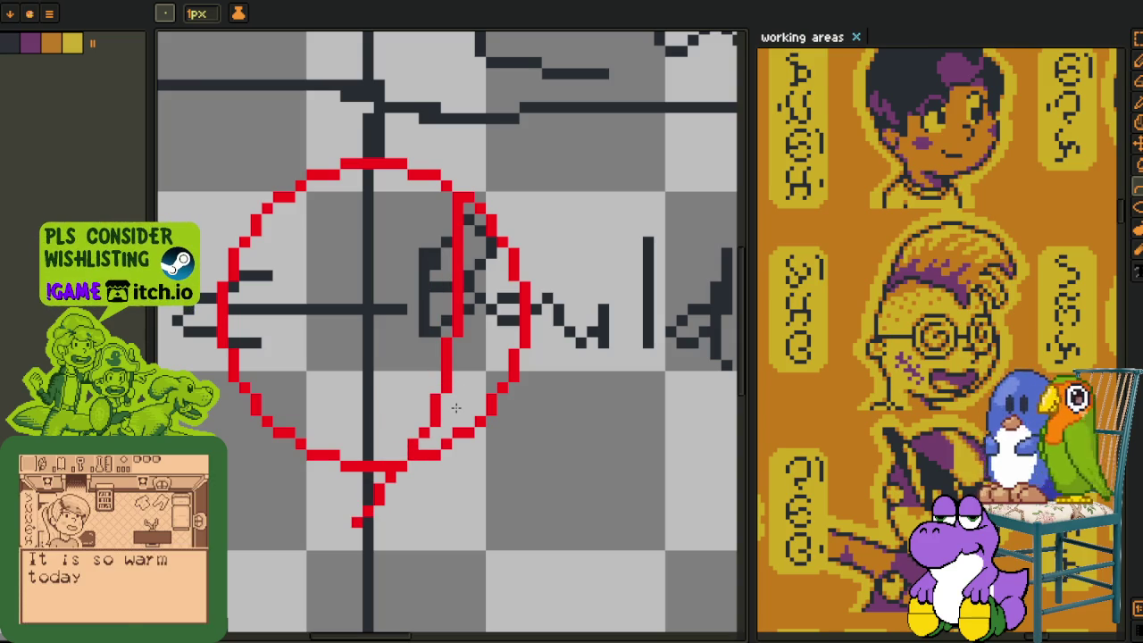
# Add red contour strokes along the boulder's lower right and lower left.
pyautogui.press('b')
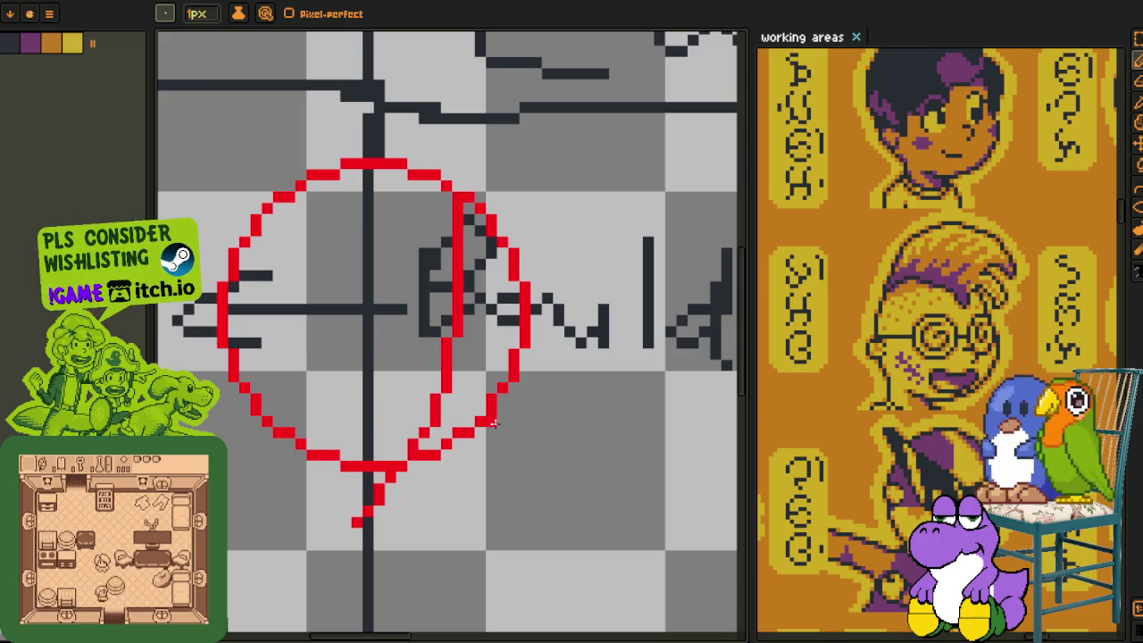
pyautogui.moveTo(485, 424); pyautogui.dragTo(332, 500)
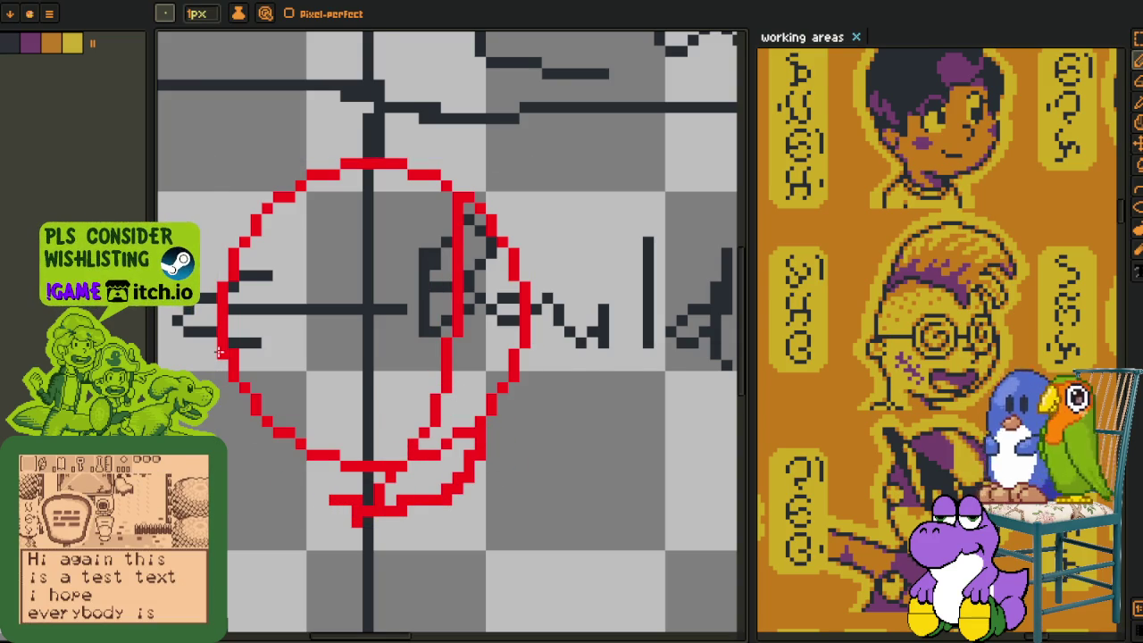
pyautogui.moveTo(220, 352); pyautogui.dragTo(359, 502)
pyautogui.scroll(1, 361, 492)
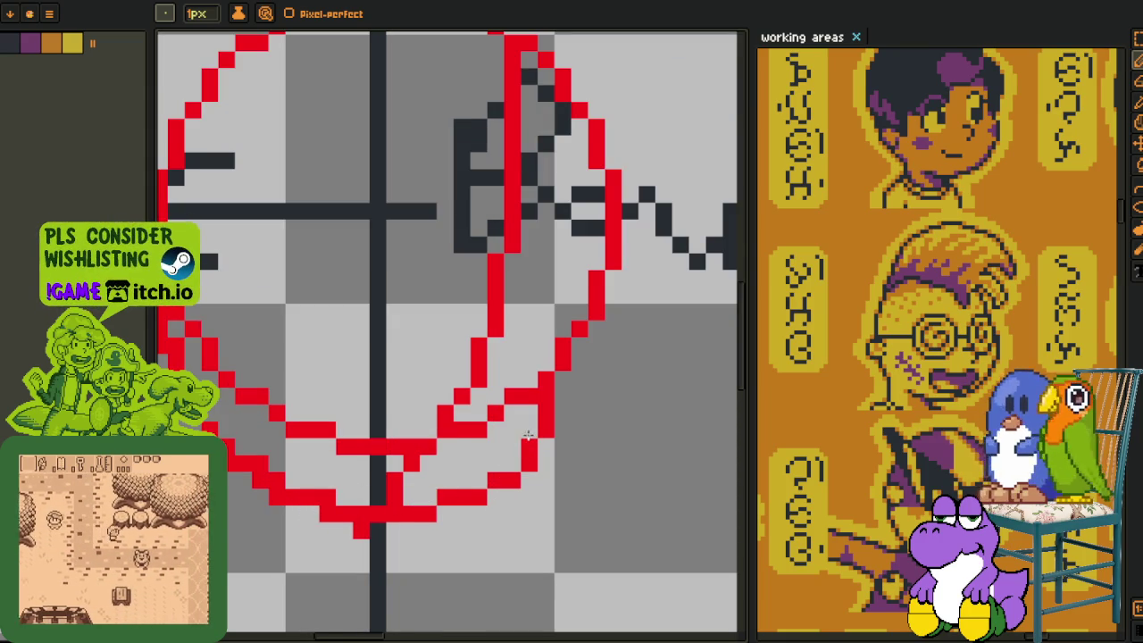
# Erase stray and doubled red pixels along the ellipse edges and smooth the stair step.
pyautogui.rightClick(361, 529)
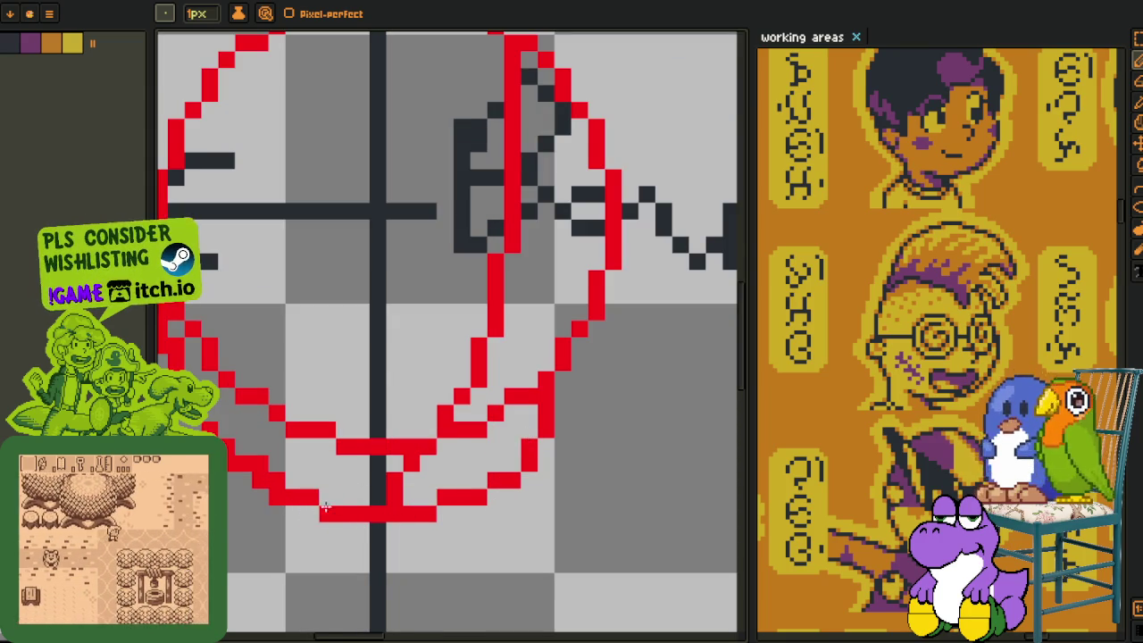
pyautogui.rightClick(328, 510)
pyautogui.rightClick(277, 497)
pyautogui.click(277, 481)
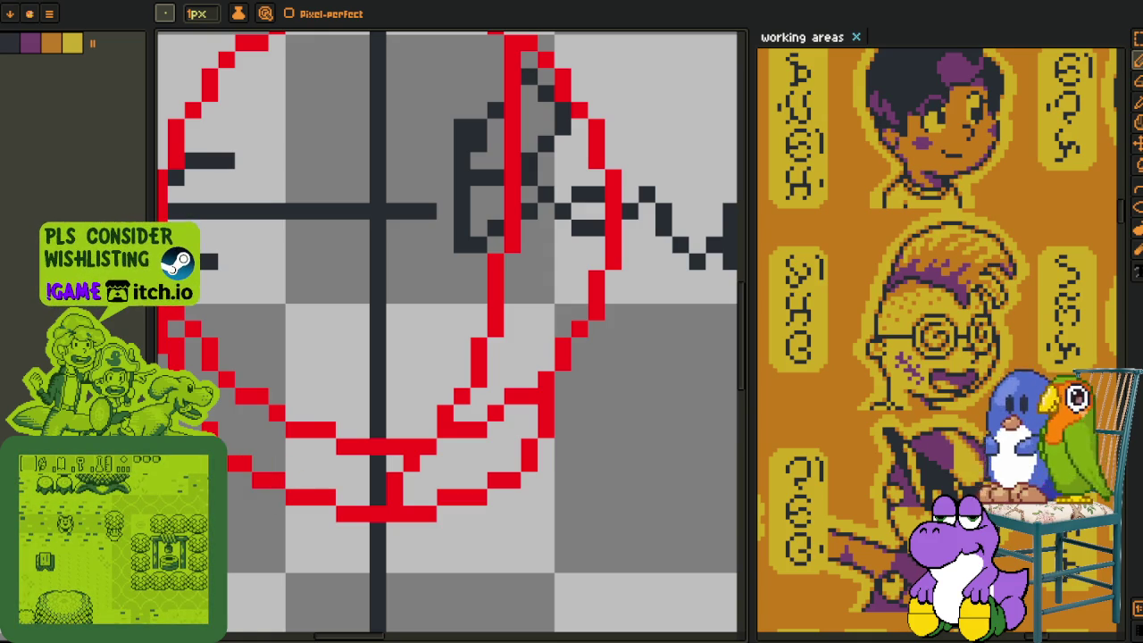
pyautogui.moveTo(187, 391); pyautogui.dragTo(280, 463)
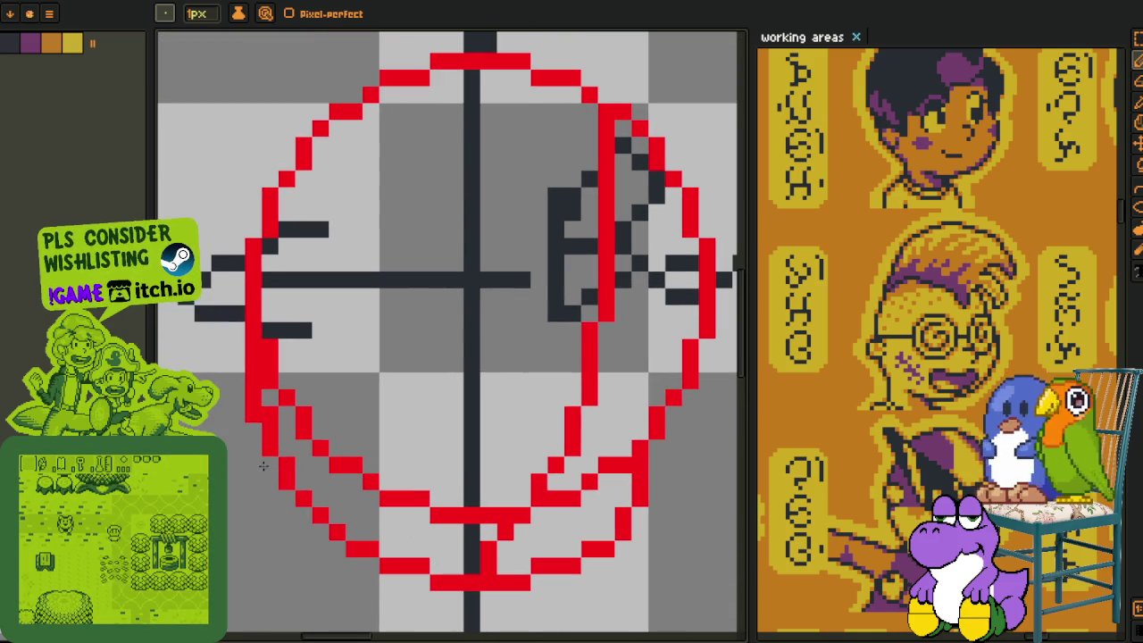
pyautogui.moveTo(285, 397); pyautogui.dragTo(270, 350)
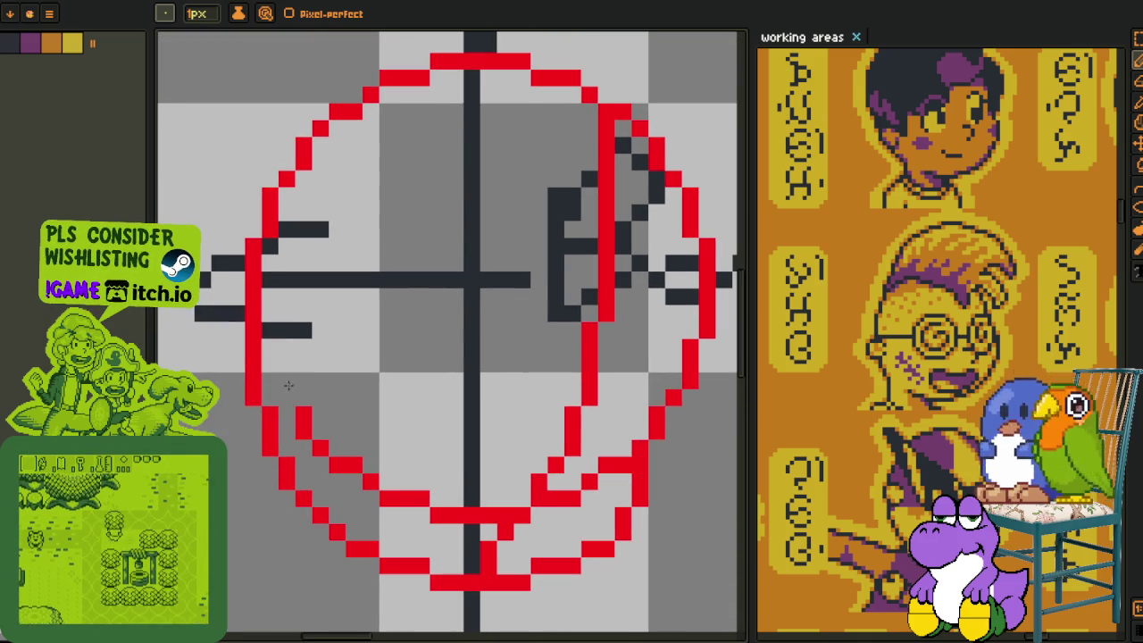
pyautogui.moveTo(554, 497)
pyautogui.mouseDown()
pyautogui.moveTo(453, 470)
pyautogui.moveTo(513, 436)
pyautogui.mouseUp()
pyautogui.scroll(-2, 516, 435)
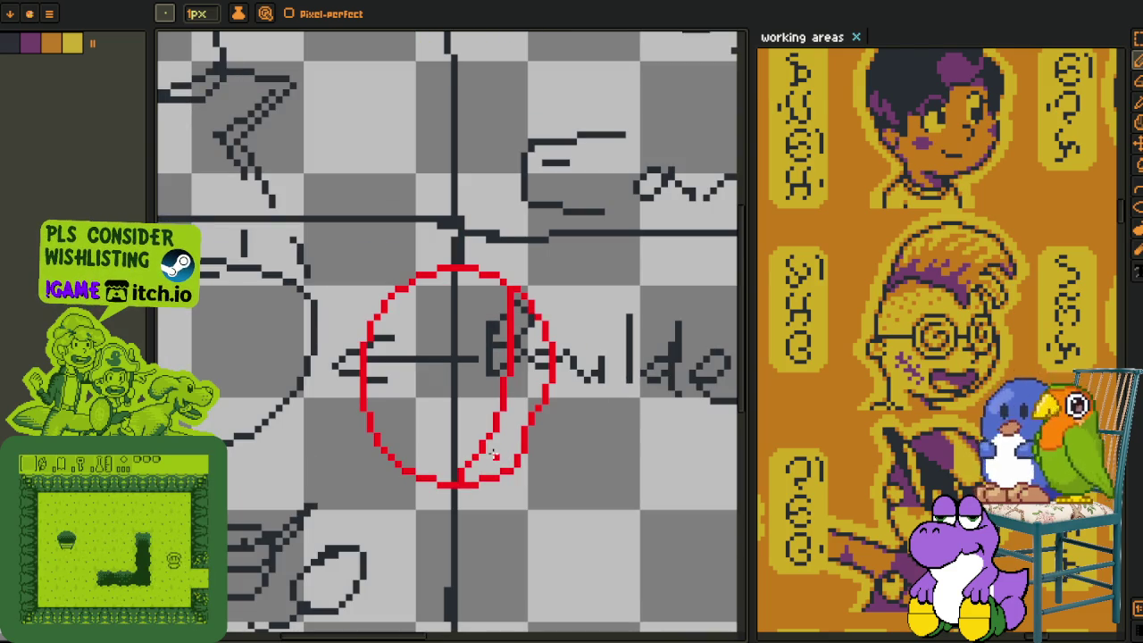
pyautogui.scroll(1, 493, 453)
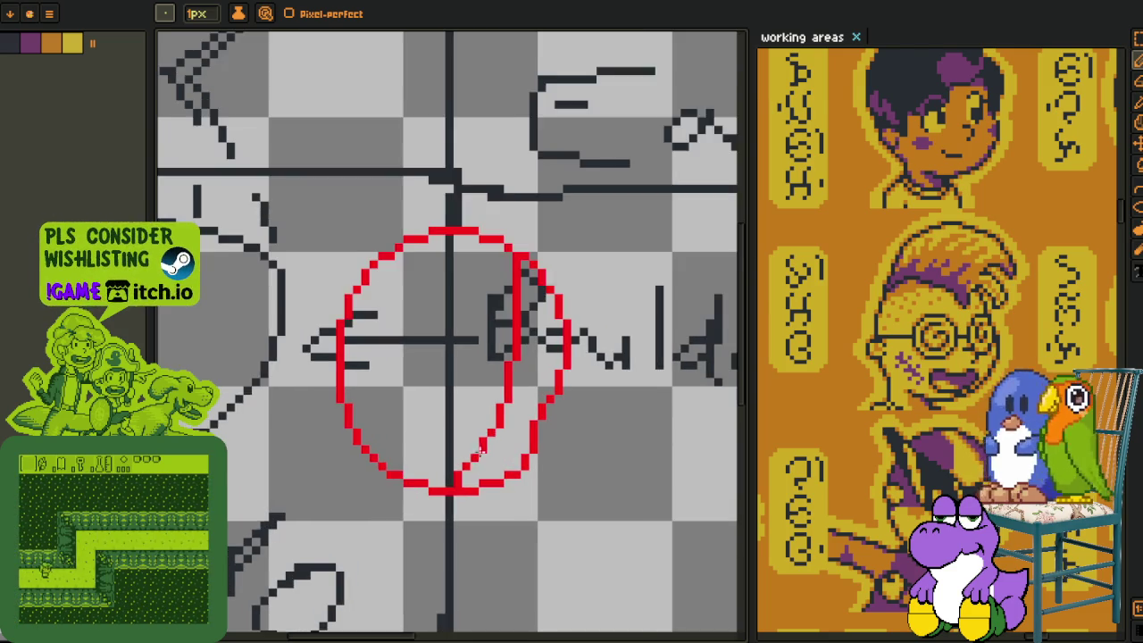
# Select the lower part of the red circle and nudge it up one pixel.
pyautogui.press('z')
pyautogui.scroll(1, 536, 465)
pyautogui.scroll(1, 544, 466)
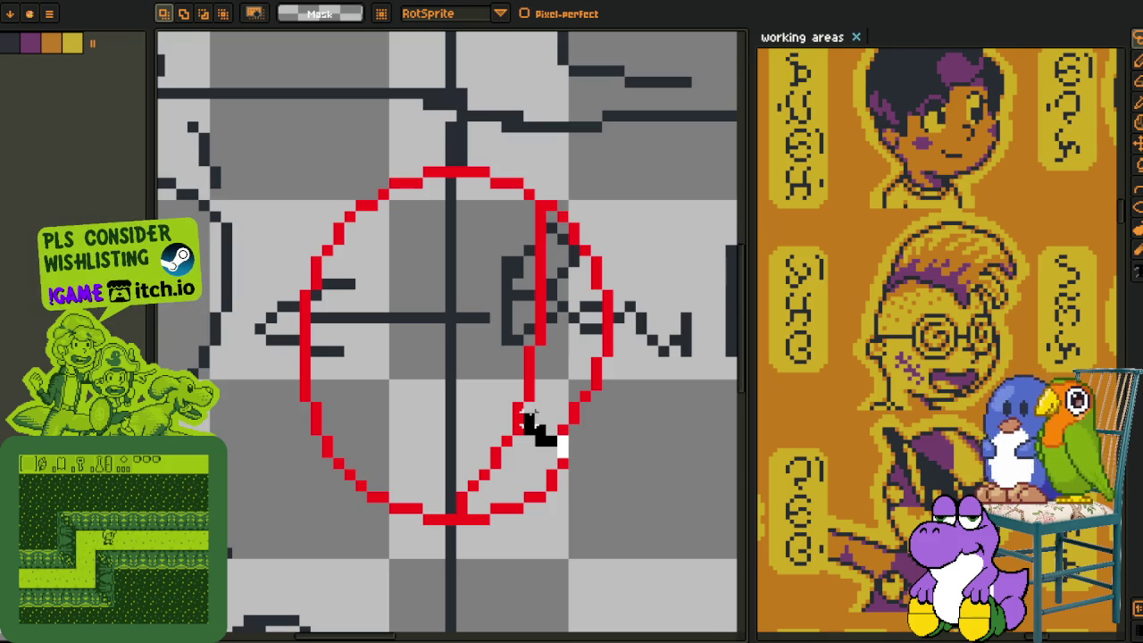
pyautogui.moveTo(549, 447); pyautogui.dragTo(652, 460)
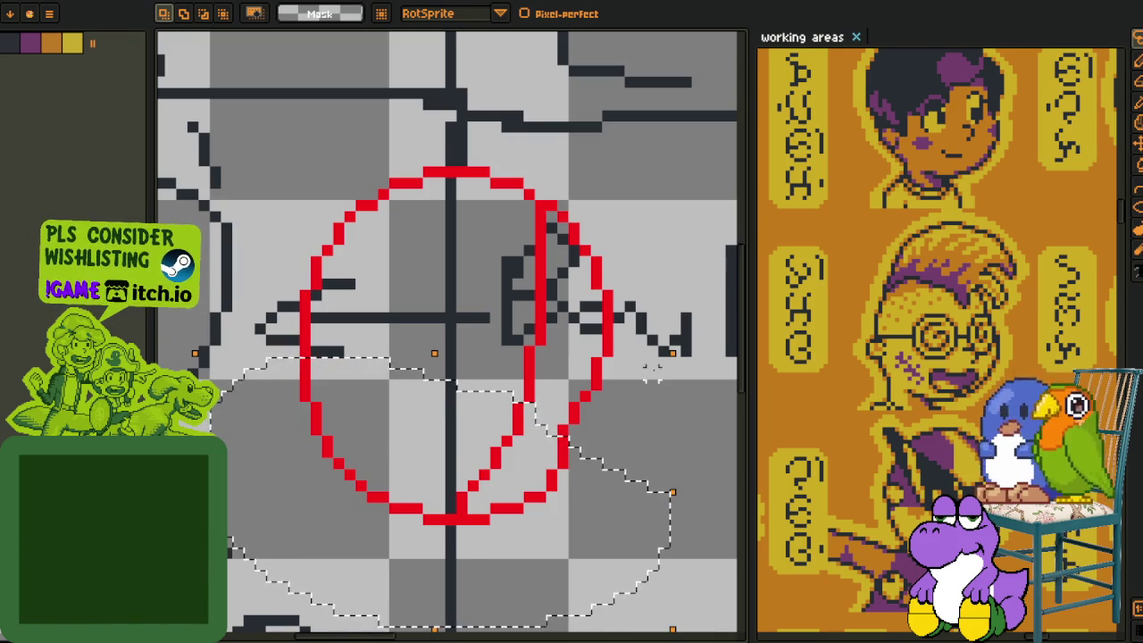
pyautogui.press('Up')
pyautogui.hotkey('ctrl', 'd')
# Erase the red diagonal and lower vertical stroke inside the circle.
pyautogui.press('b')
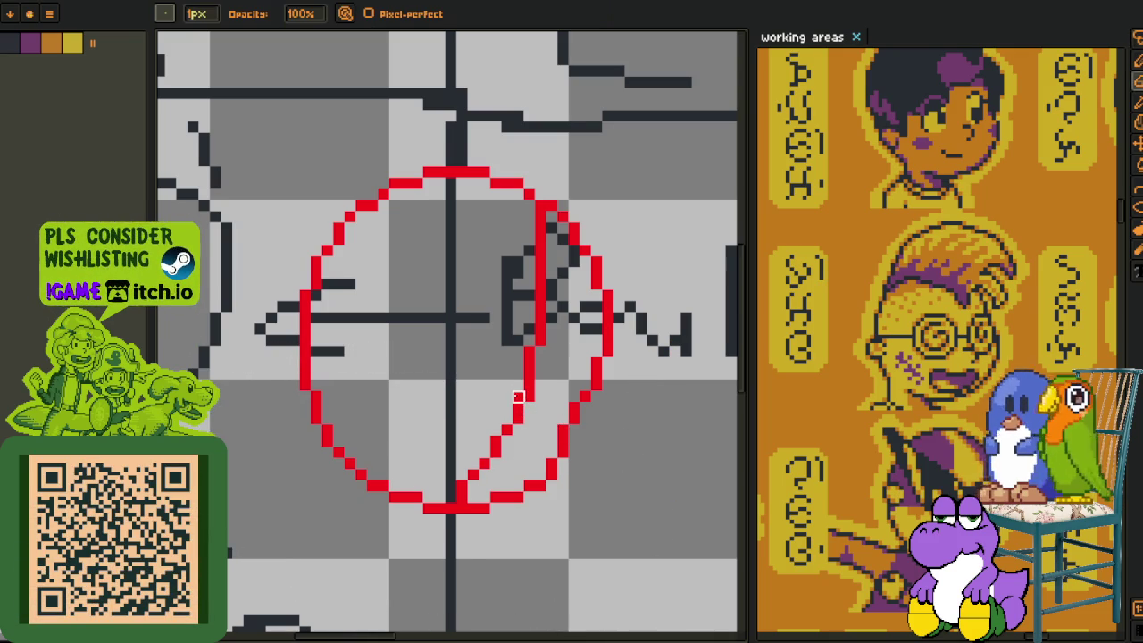
pyautogui.scroll(-1, 552, 486)
pyautogui.scroll(2, 536, 423)
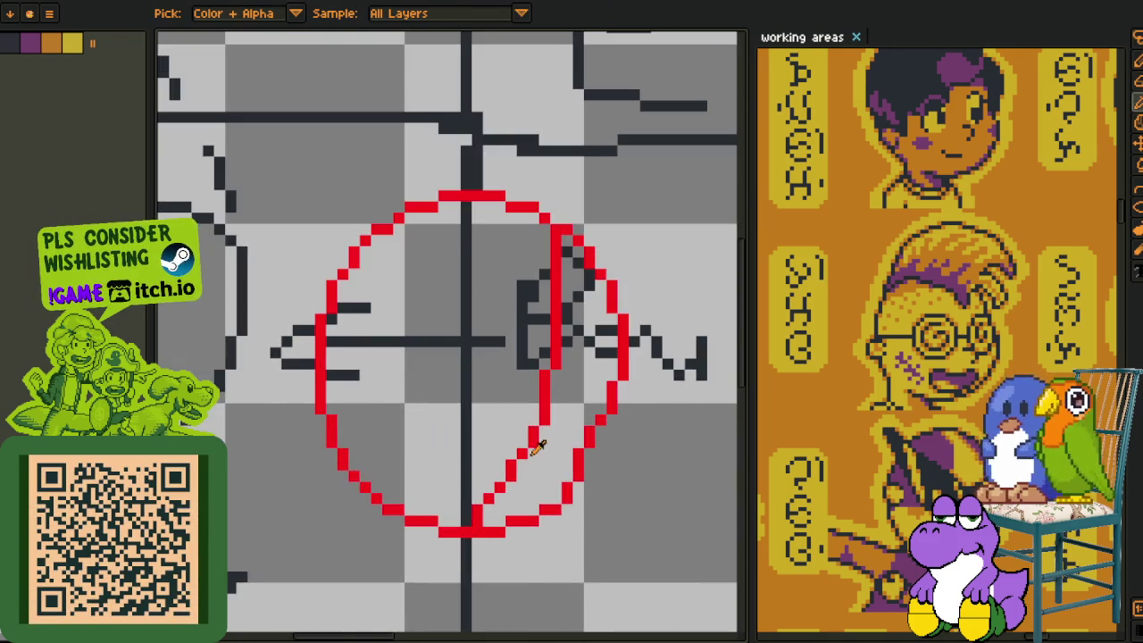
pyautogui.scroll(1, 535, 424)
pyautogui.moveTo(535, 423)
pyautogui.mouseDown()
pyautogui.moveTo(502, 471)
pyautogui.moveTo(551, 402)
pyautogui.moveTo(551, 353)
pyautogui.mouseUp()
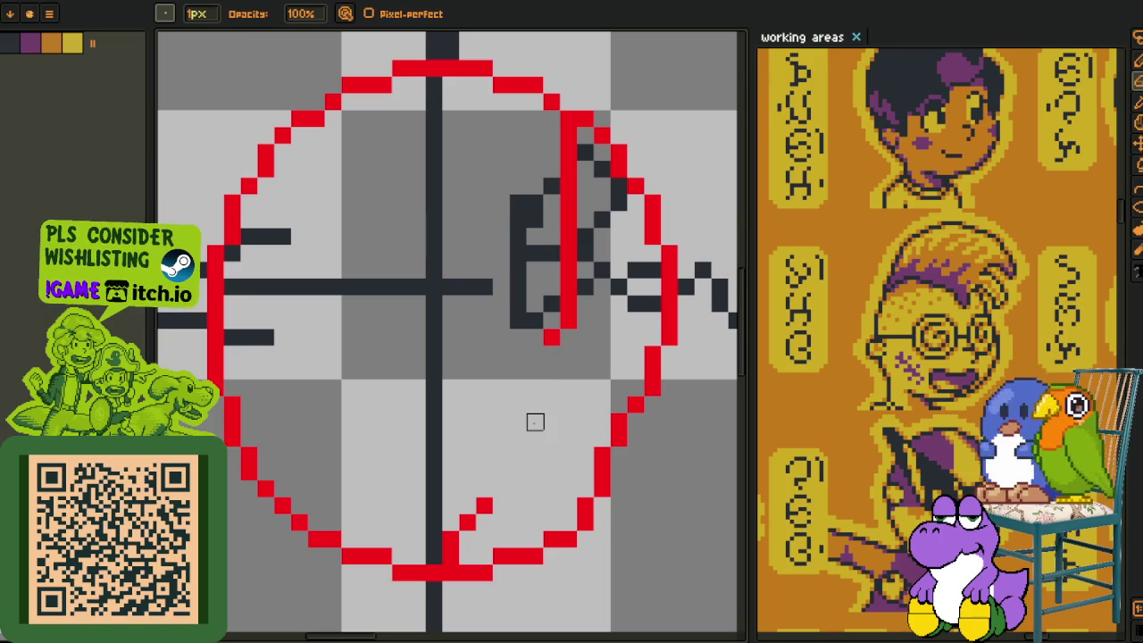
pyautogui.press('alt')
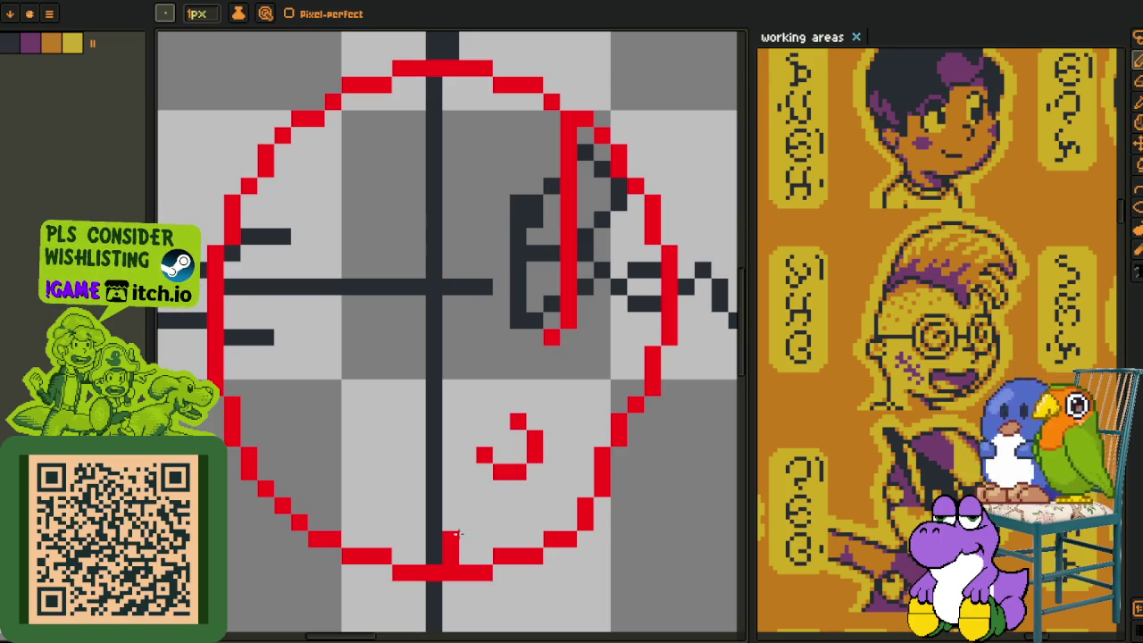
# Pencil a red L-shaped boulder outline extending left, undoing the last extra stroke.
pyautogui.moveTo(468, 503); pyautogui.dragTo(454, 470)
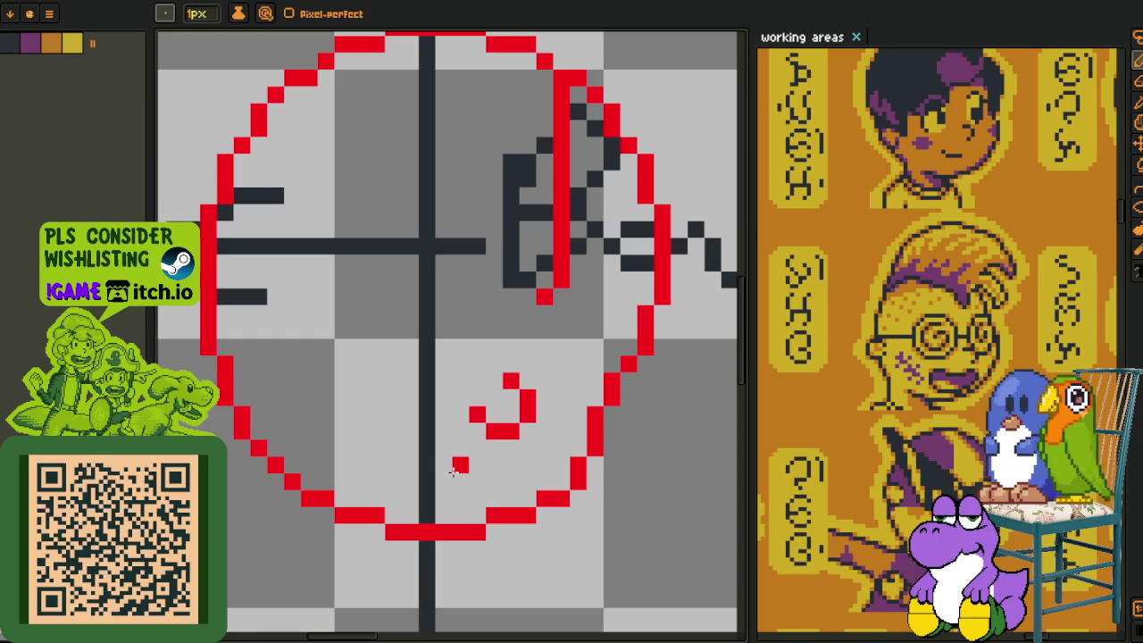
pyautogui.moveTo(444, 468)
pyautogui.mouseDown()
pyautogui.moveTo(459, 459)
pyautogui.moveTo(390, 399)
pyautogui.mouseUp()
pyautogui.moveTo(456, 473); pyautogui.dragTo(374, 397)
pyautogui.click(442, 447)
pyautogui.moveTo(442, 464); pyautogui.dragTo(406, 394)
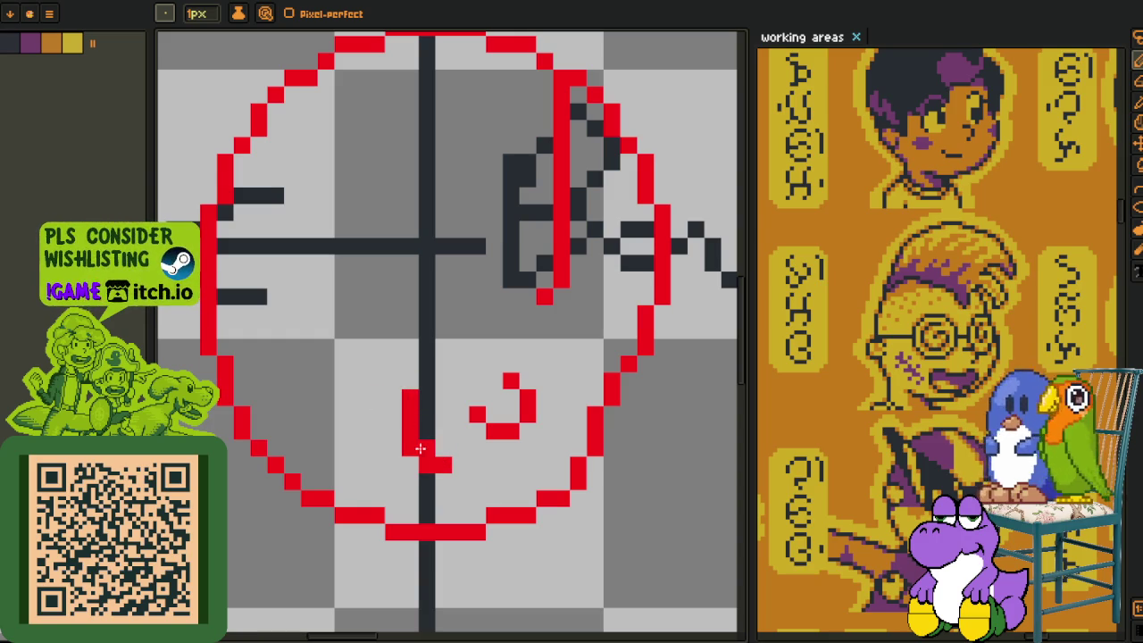
pyautogui.moveTo(390, 384)
pyautogui.mouseDown()
pyautogui.moveTo(354, 385)
pyautogui.moveTo(341, 403)
pyautogui.mouseUp()
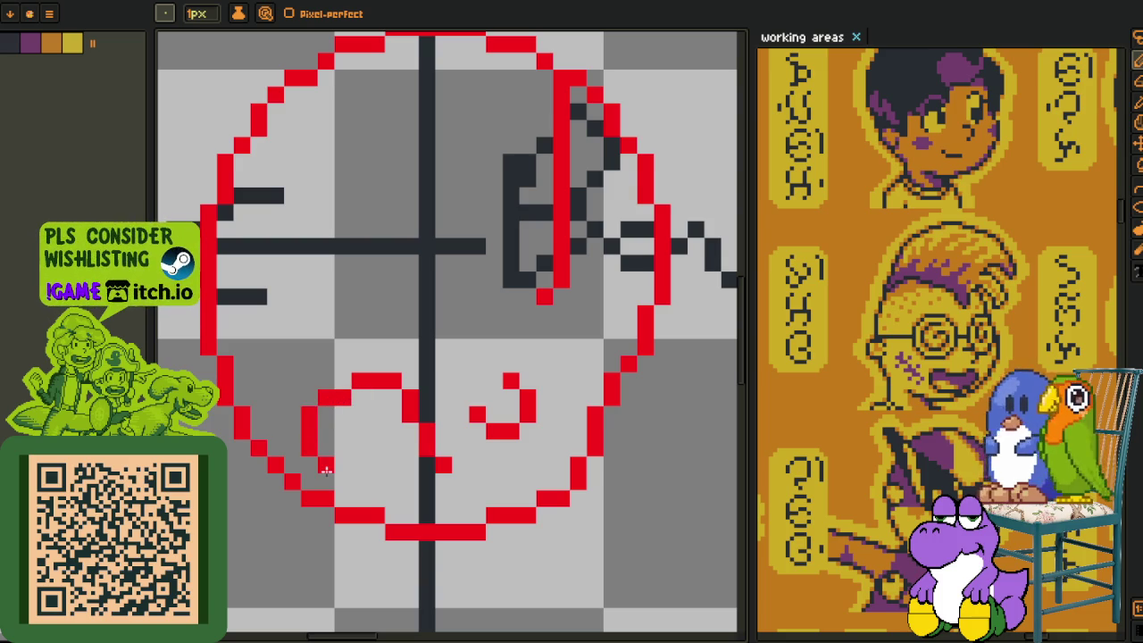
pyautogui.click(459, 497)
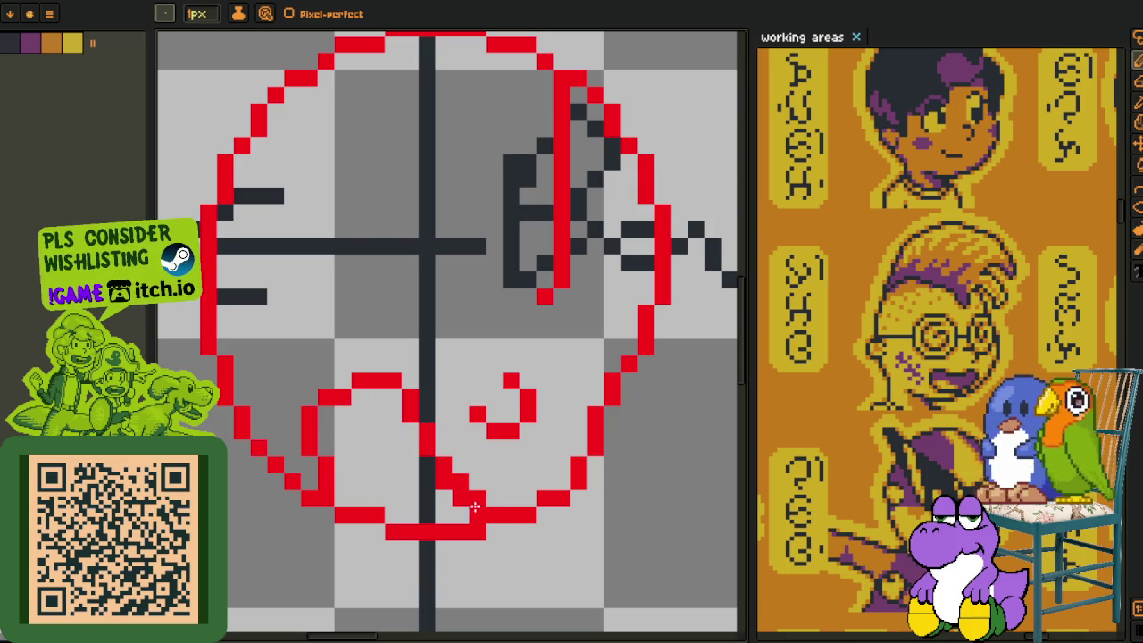
pyautogui.scroll(-2, 445, 488)
pyautogui.scroll(2, 464, 503)
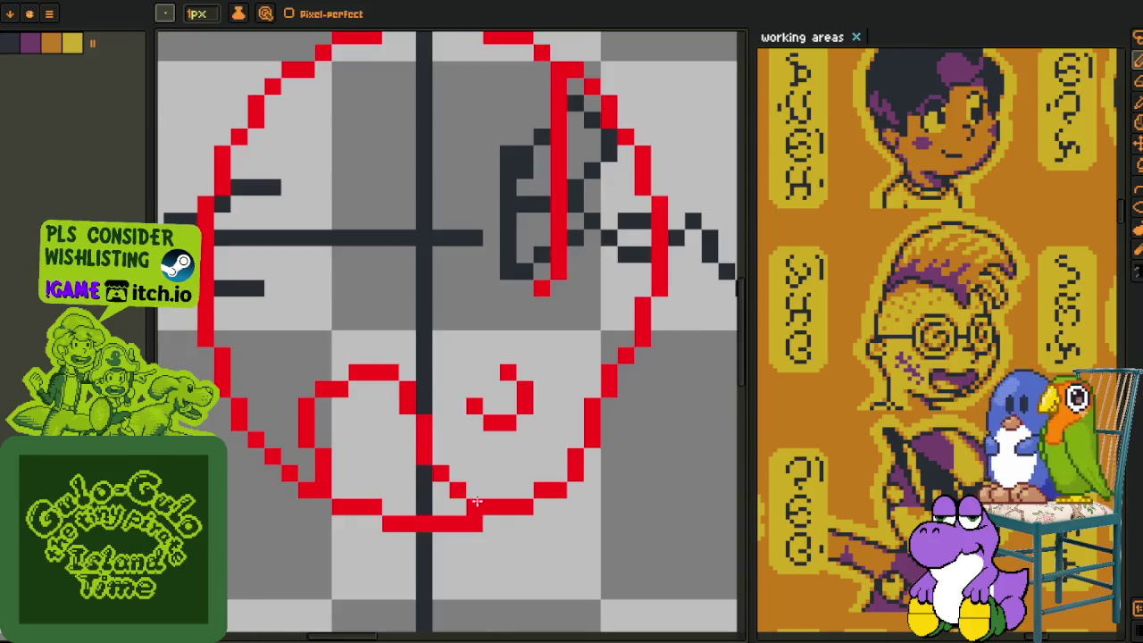
pyautogui.scroll(-2, 486, 498)
pyautogui.scroll(-1, 482, 500)
pyautogui.scroll(-1, 496, 509)
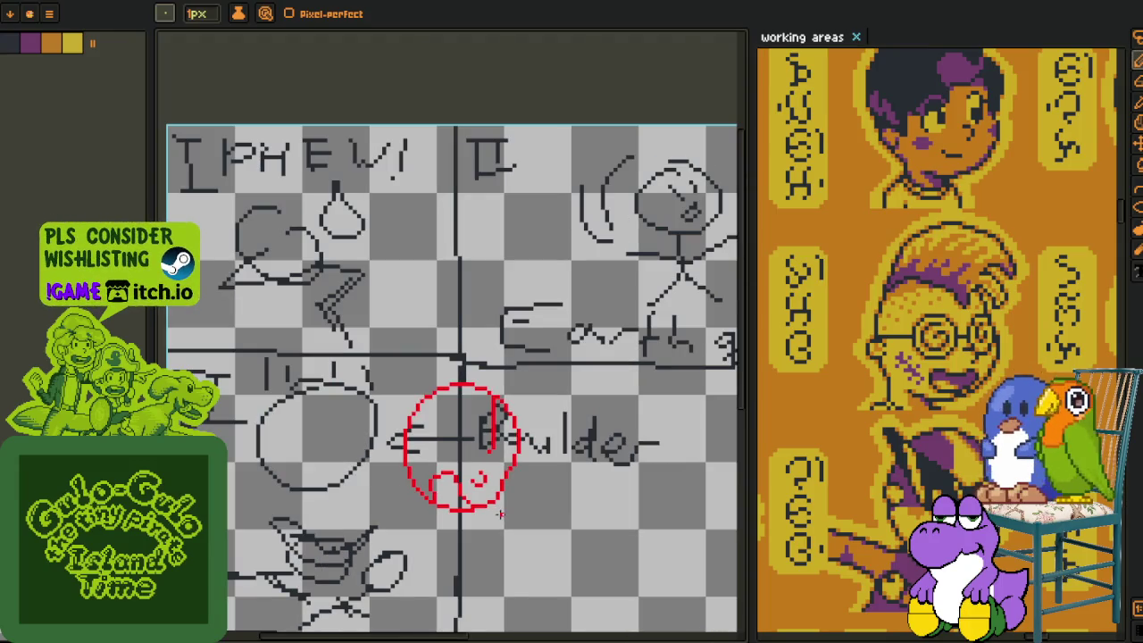
pyautogui.scroll(2, 490, 506)
pyautogui.hotkey('ctrl', 'z')
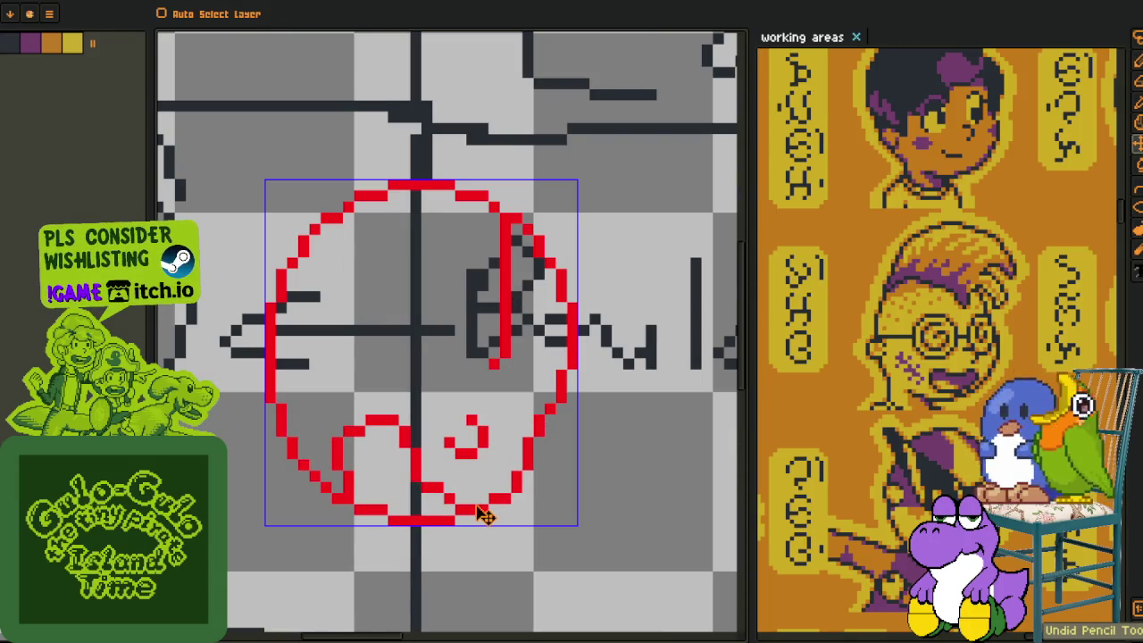
pyautogui.scroll(-2, 484, 516)
pyautogui.scroll(1, 408, 500)
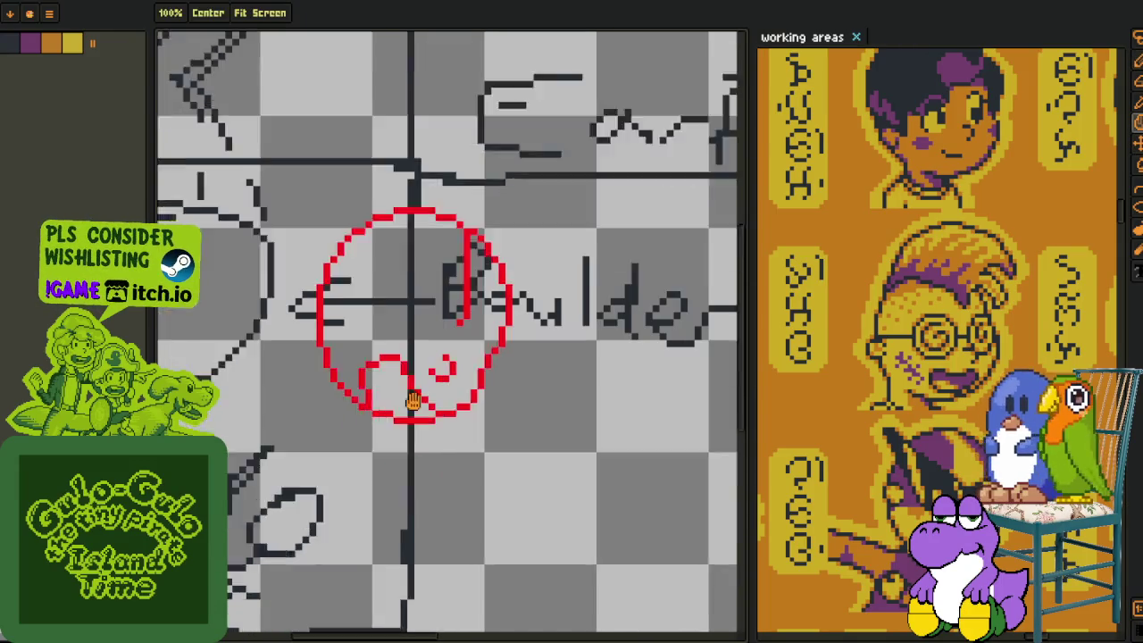
pyautogui.scroll(1, 408, 500)
pyautogui.scroll(2, 383, 339)
# Fill the inside of the red boulder outline with yellow from the palette.
pyautogui.press('g')
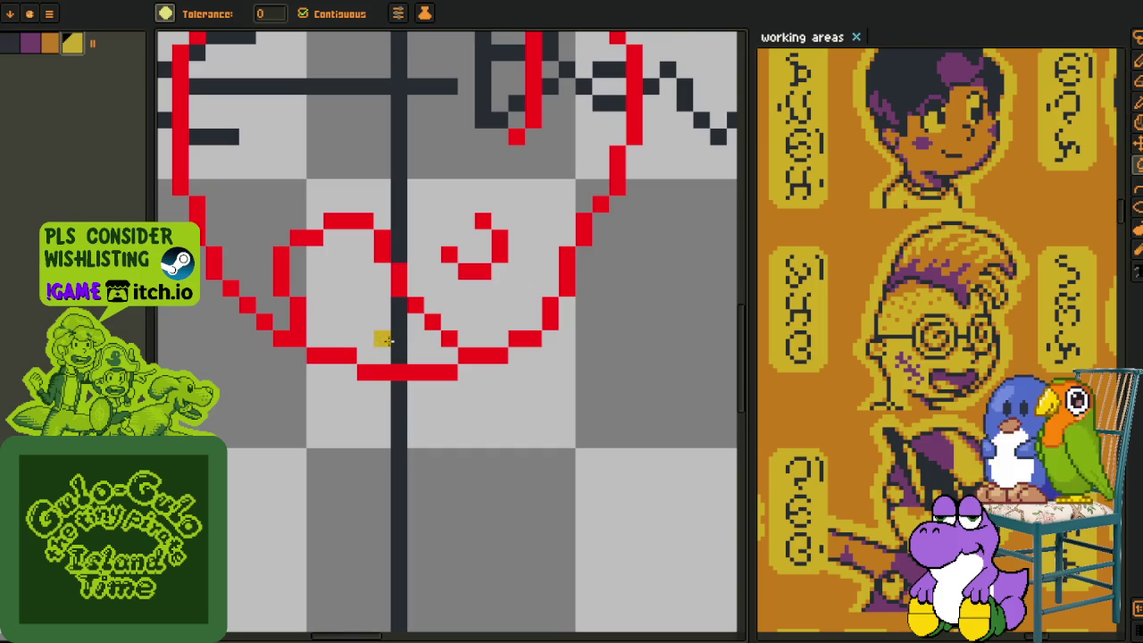
pyautogui.click(409, 345)
pyautogui.press('i')
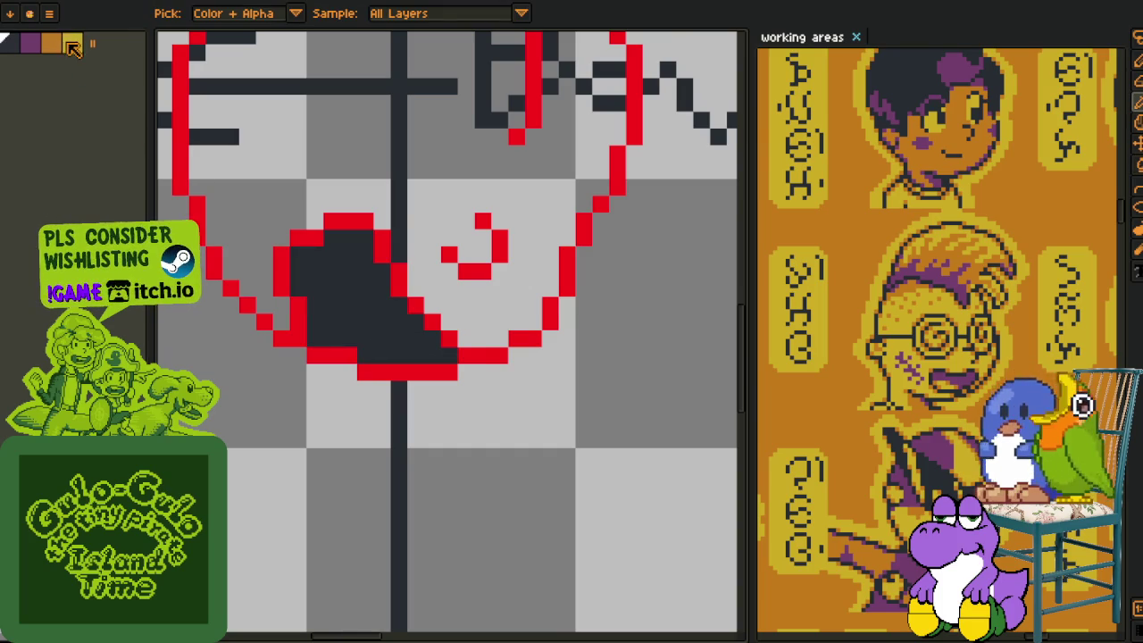
pyautogui.click(73, 45)
pyautogui.press('g')
pyautogui.click(380, 319)
pyautogui.scroll(-2, 380, 319)
pyautogui.scroll(2, 429, 428)
# Bucket-fill the boulder shape with the purple palette colour.
pyautogui.press('i')
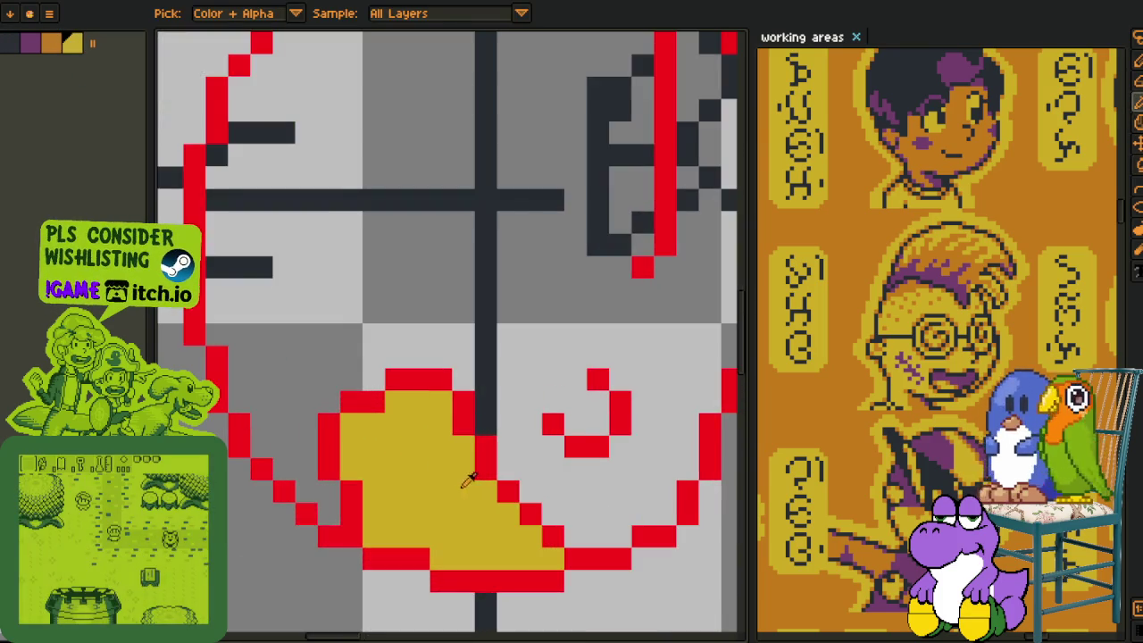
pyautogui.moveTo(464, 483); pyautogui.dragTo(435, 350)
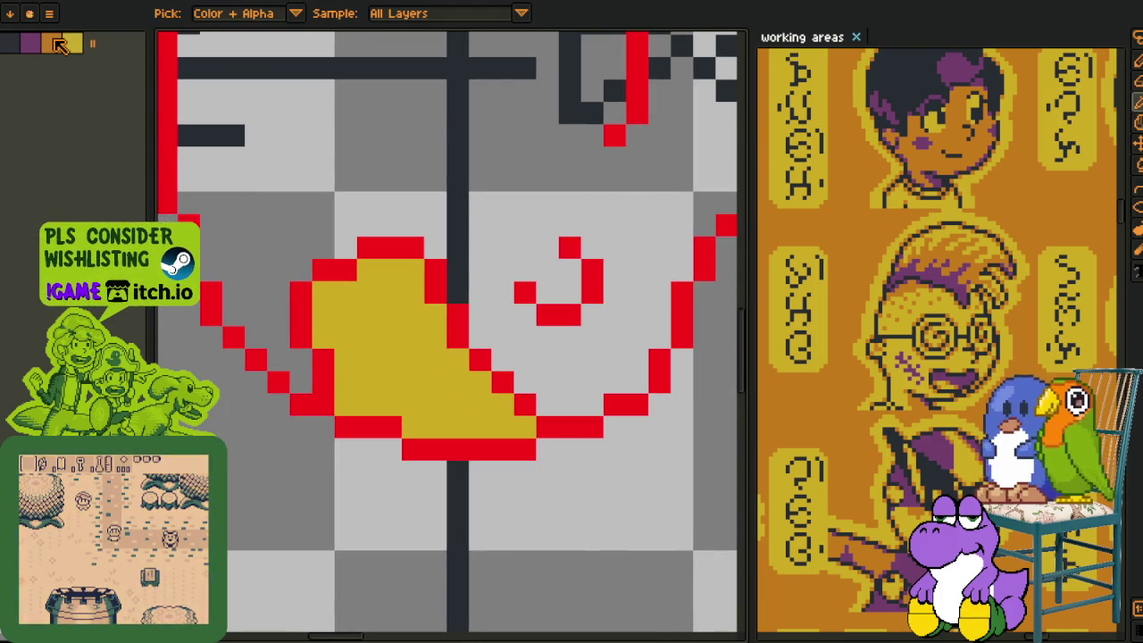
pyautogui.click(30, 43)
pyautogui.press('g')
pyautogui.click(438, 386)
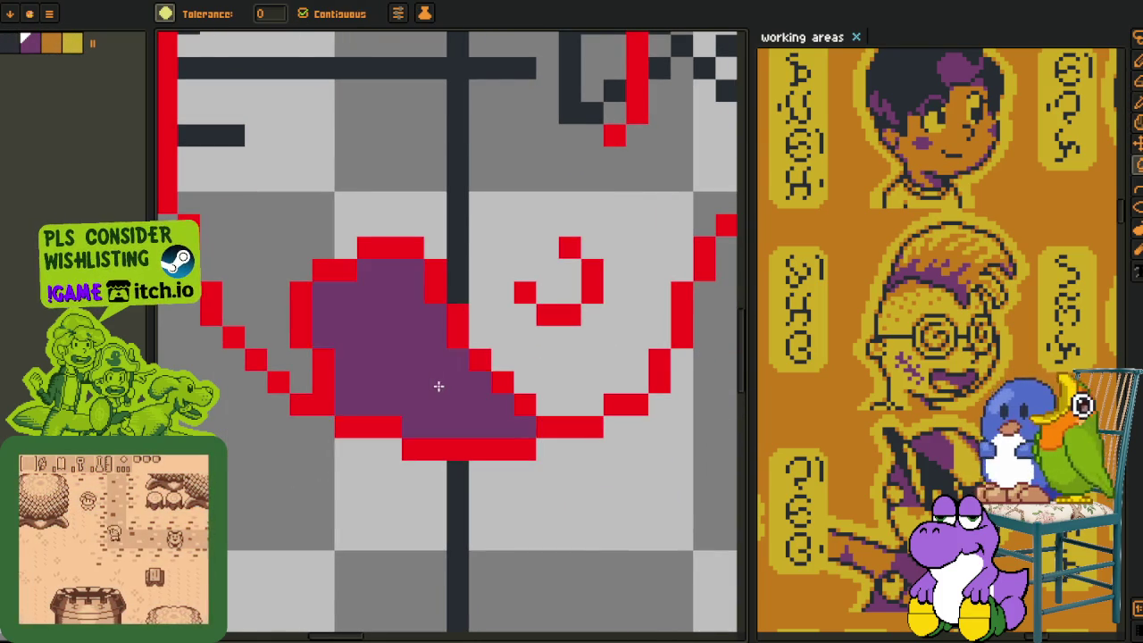
pyautogui.scroll(-2, 439, 386)
# Paint yellow shading pixels inside the boulder, then turn a few stray yellow pixels back to purple.
pyautogui.press('i')
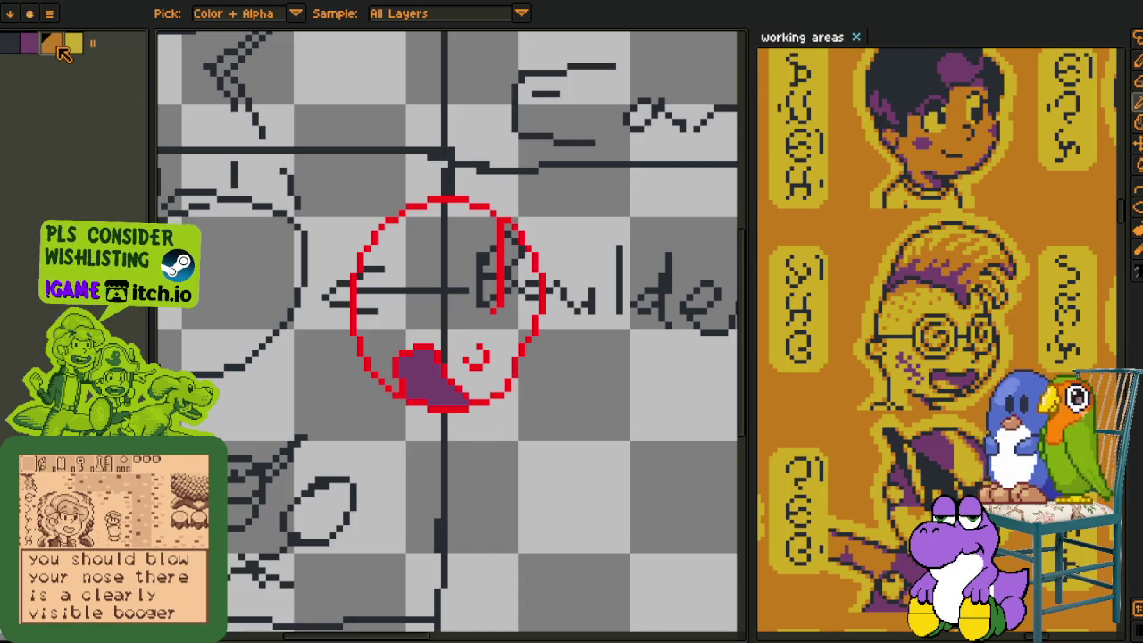
pyautogui.click(73, 42)
pyautogui.press('b')
pyautogui.scroll(3, 419, 400)
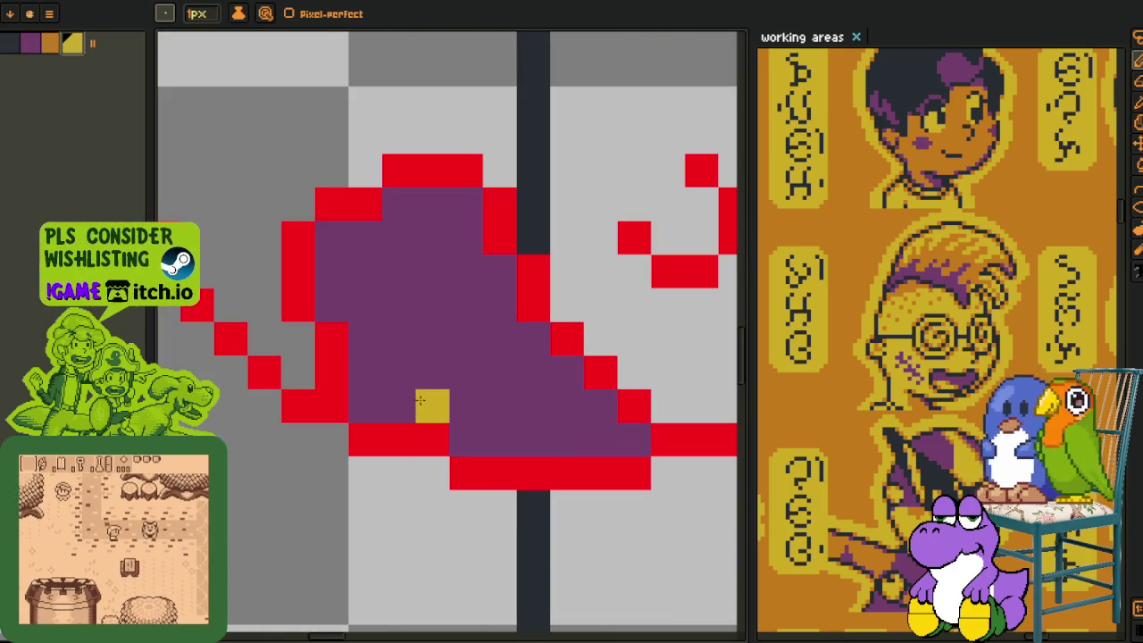
pyautogui.moveTo(419, 400)
pyautogui.mouseDown()
pyautogui.moveTo(399, 340)
pyautogui.moveTo(370, 378)
pyautogui.mouseUp()
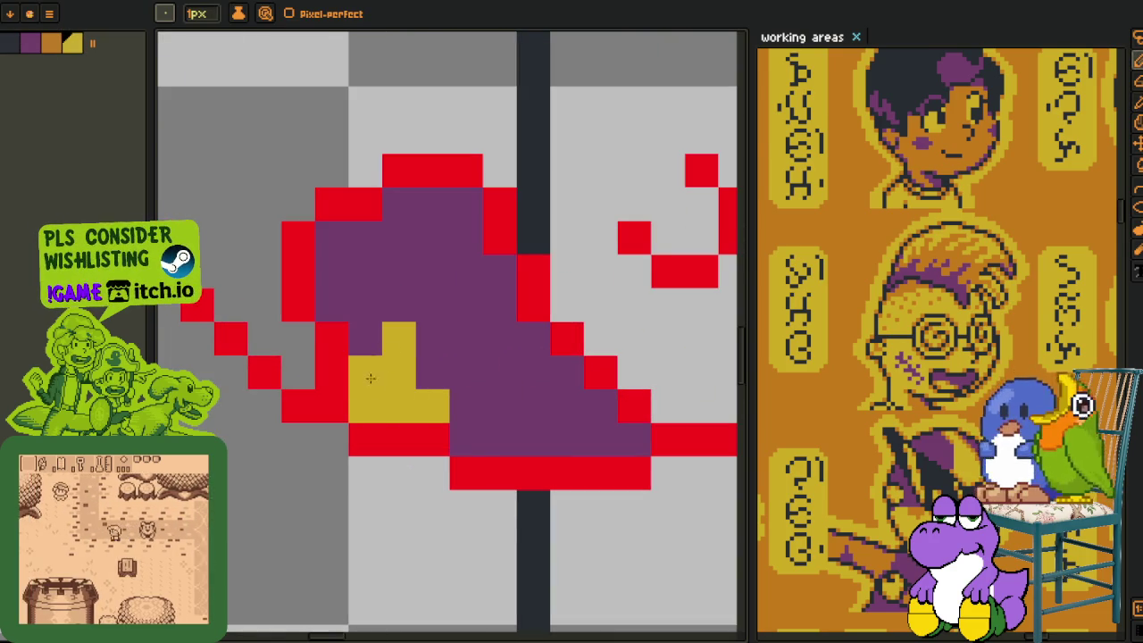
pyautogui.click(365, 338)
pyautogui.keyDown('alt'); pyautogui.click(438, 340); pyautogui.keyUp('alt')
pyautogui.click(399, 338)
pyautogui.click(433, 406)
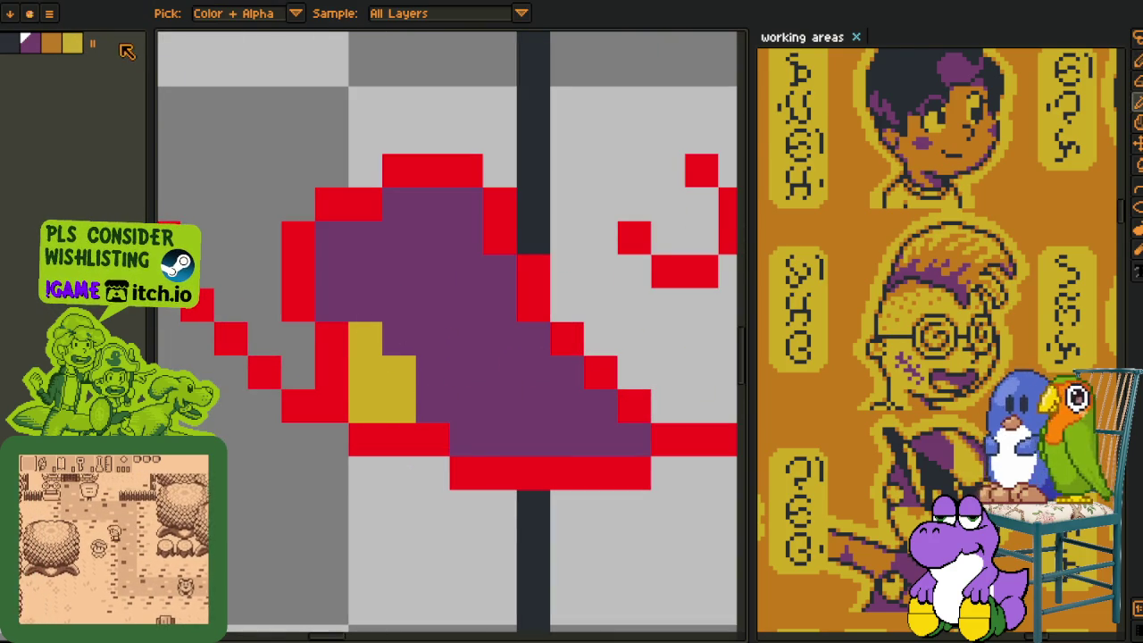
# Draw a diagonal run of orange shading pixels across the boulder.
pyautogui.click(54, 45)
pyautogui.press('b')
pyautogui.moveTo(331, 305)
pyautogui.mouseDown()
pyautogui.moveTo(366, 304)
pyautogui.moveTo(436, 383)
pyautogui.mouseUp()
pyautogui.scroll(-3, 436, 382)
pyautogui.scroll(2, 371, 350)
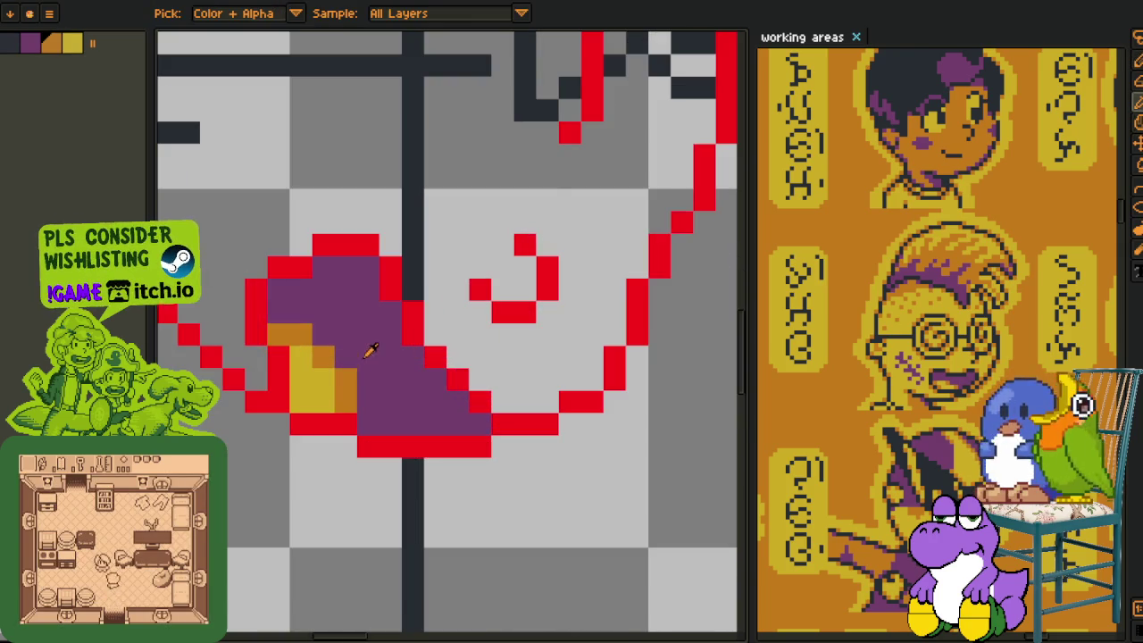
# Shade the boulder's right edge and bottom diagonal in yellow, fixing stray pixels.
pyautogui.keyDown('alt'); pyautogui.click(326, 388); pyautogui.keyUp('alt')
pyautogui.click(390, 313)
pyautogui.moveTo(390, 323)
pyautogui.mouseDown()
pyautogui.moveTo(390, 379)
pyautogui.moveTo(412, 353)
pyautogui.mouseUp()
pyautogui.moveTo(412, 402)
pyautogui.mouseDown()
pyautogui.moveTo(435, 386)
pyautogui.moveTo(480, 424)
pyautogui.mouseUp()
pyautogui.keyDown('alt'); pyautogui.click(437, 424); pyautogui.keyUp('alt')
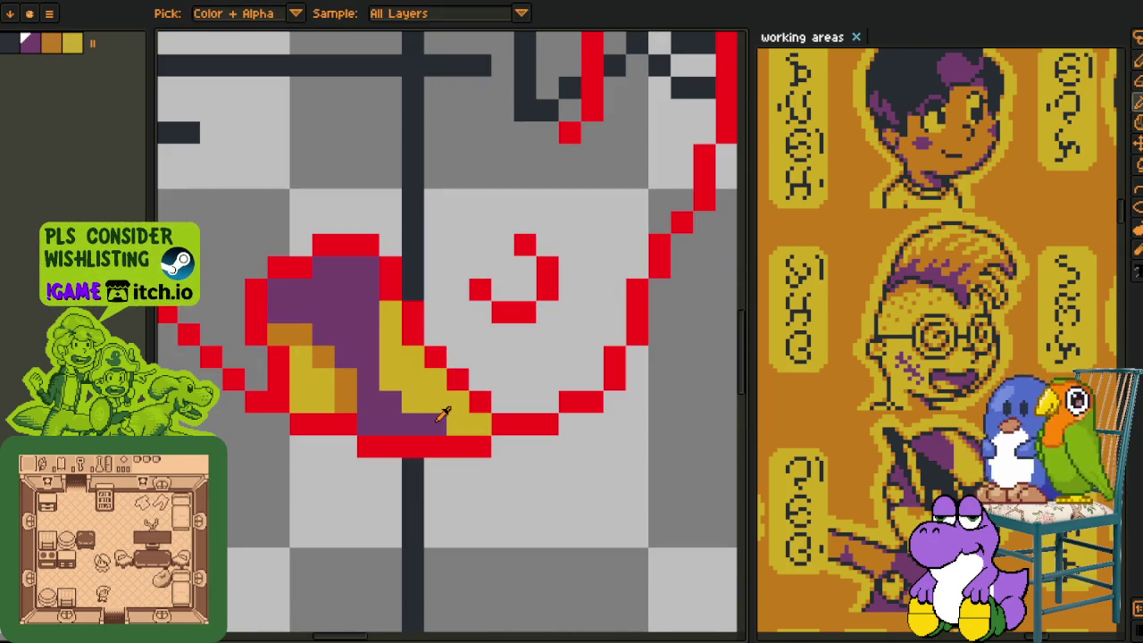
pyautogui.click(390, 379)
pyautogui.click(398, 361)
pyautogui.keyDown('alt'); pyautogui.click(345, 380); pyautogui.keyUp('alt')
pyautogui.click(371, 291)
pyautogui.hotkey('ctrl', 'z')
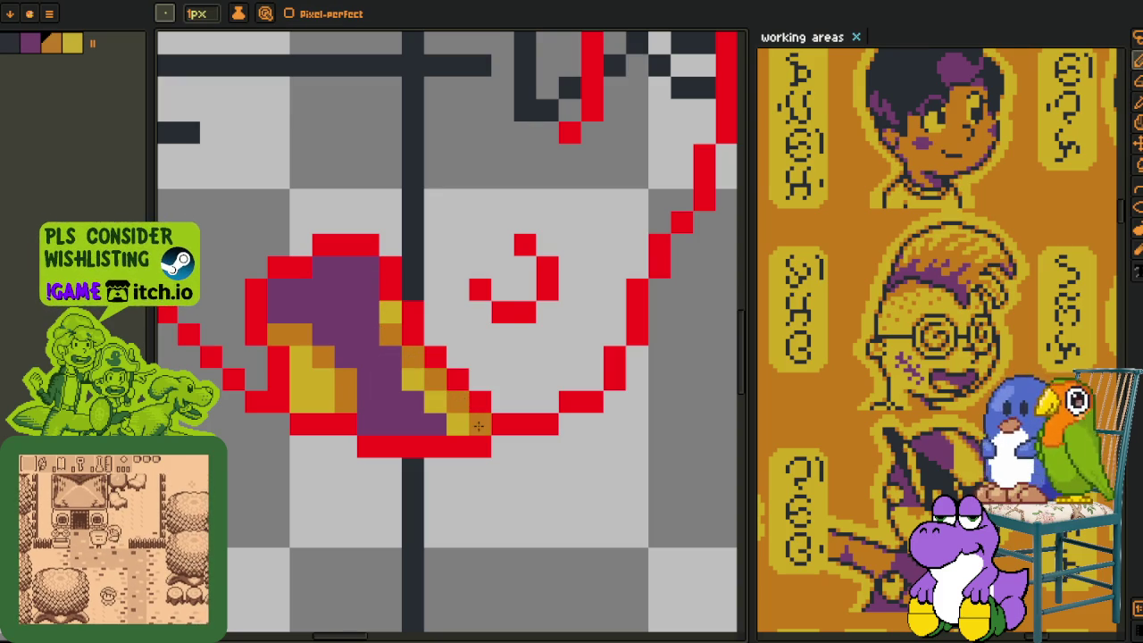
# Paint purple over the shading at the boulder tip, then zoom out to check the panel.
pyautogui.scroll(-5, 485, 431)
pyautogui.scroll(-2, 485, 431)
pyautogui.scroll(5, 485, 431)
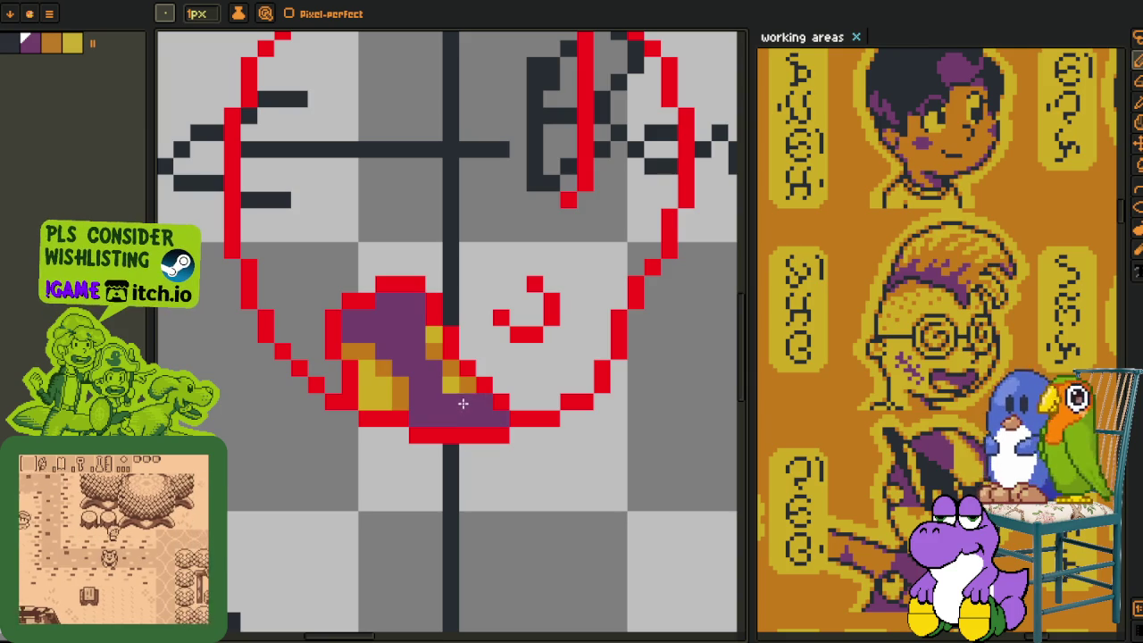
pyautogui.moveTo(463, 404); pyautogui.dragTo(455, 384)
pyautogui.scroll(-3, 432, 337)
pyautogui.press('i')
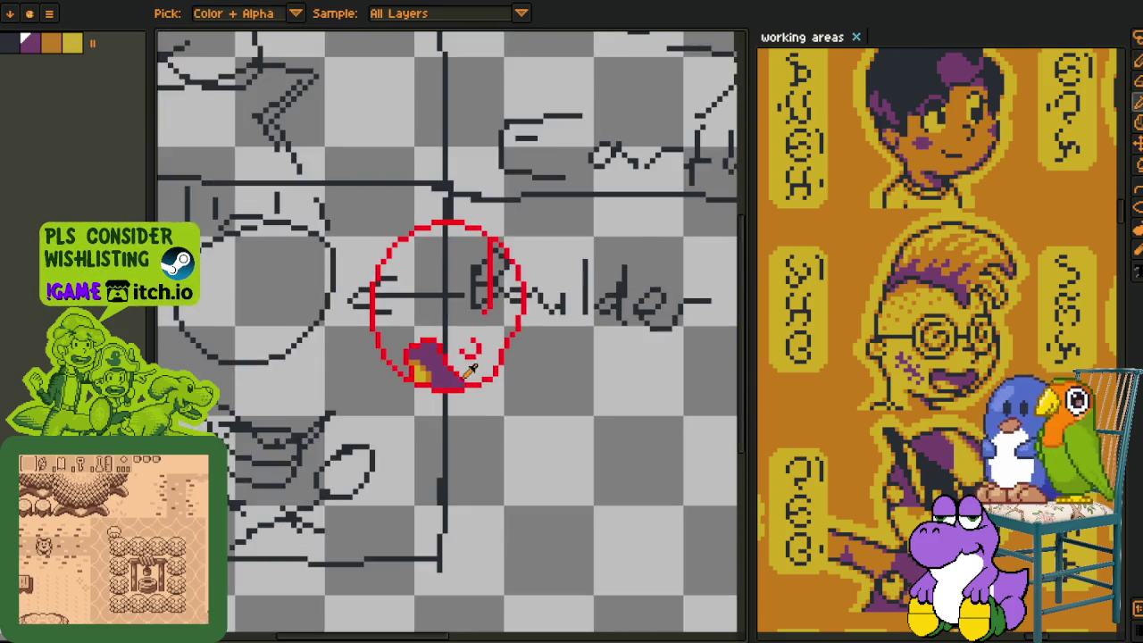
pyautogui.scroll(-2, 474, 384)
pyautogui.moveTo(490, 411); pyautogui.dragTo(488, 381)
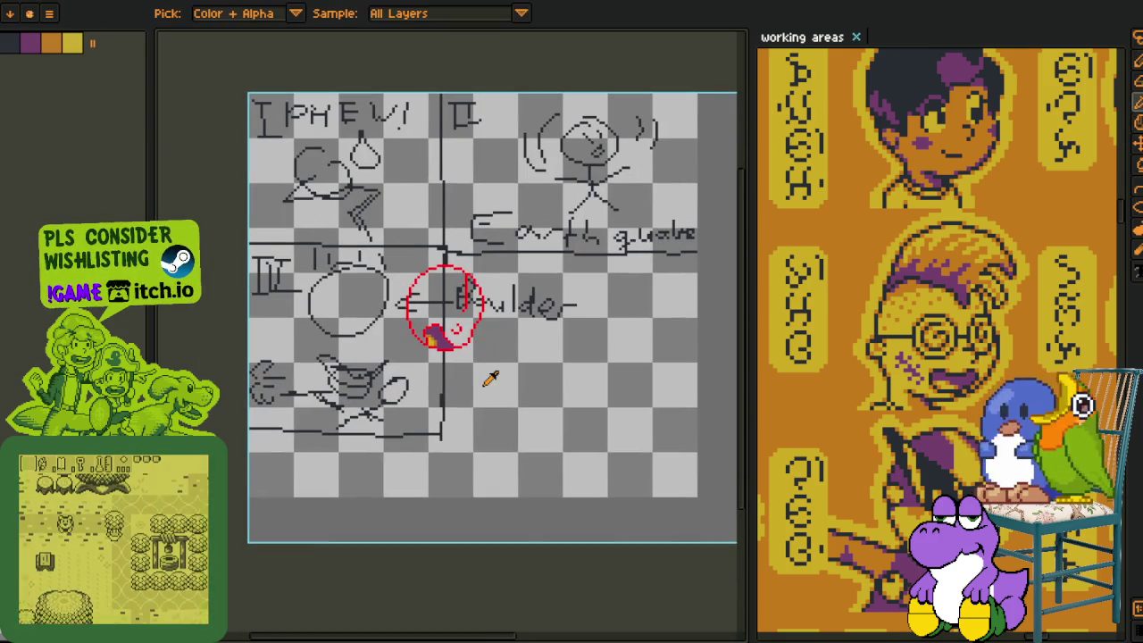
# Erase the red vertical stroke over the B.
pyautogui.scroll(2, 447, 321)
pyautogui.scroll(2, 500, 286)
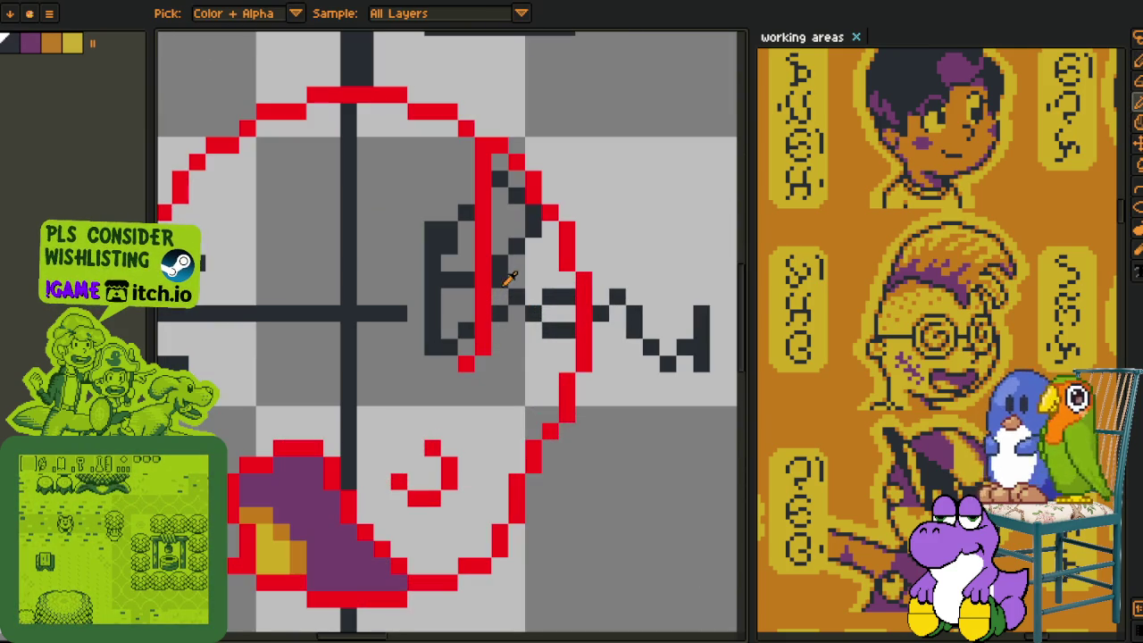
pyautogui.press('e')
pyautogui.moveTo(484, 158); pyautogui.dragTo(466, 349)
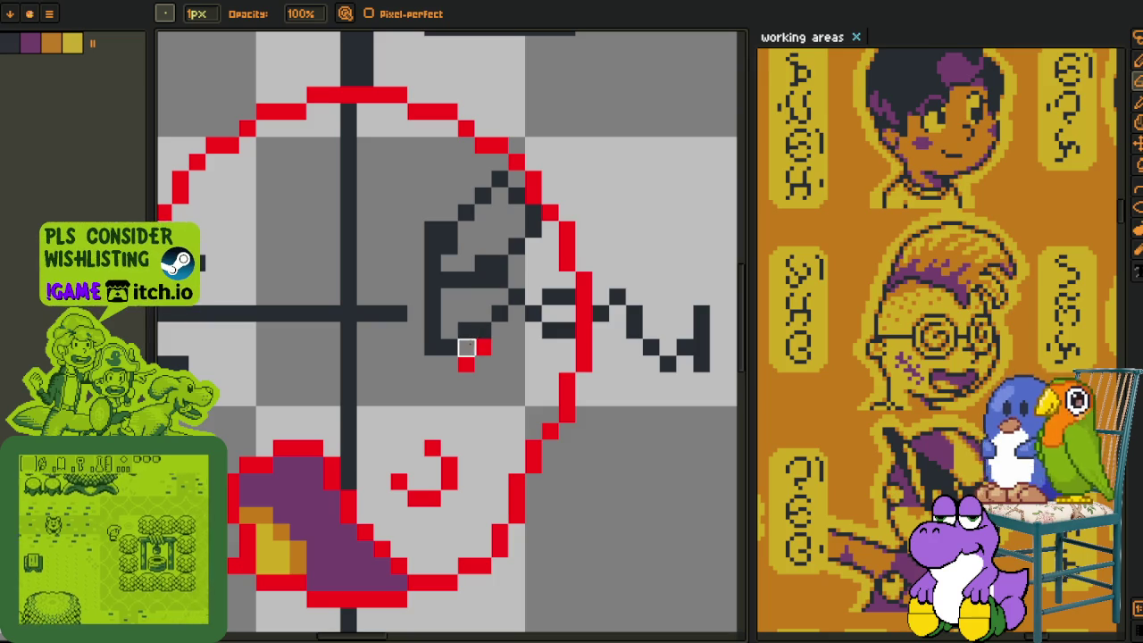
pyautogui.scroll(-1, 484, 347)
pyautogui.scroll(1, 384, 353)
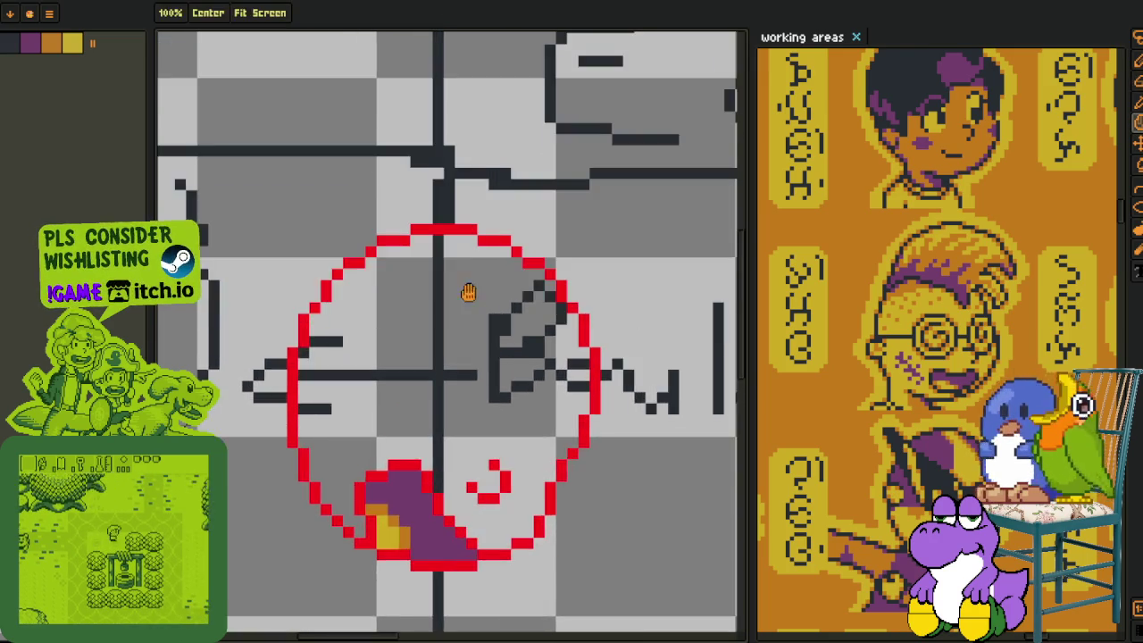
pyautogui.scroll(1, 375, 354)
pyautogui.scroll(1, 374, 354)
# Sample red from the curve and dot a red pixel beside it.
pyautogui.press('i')
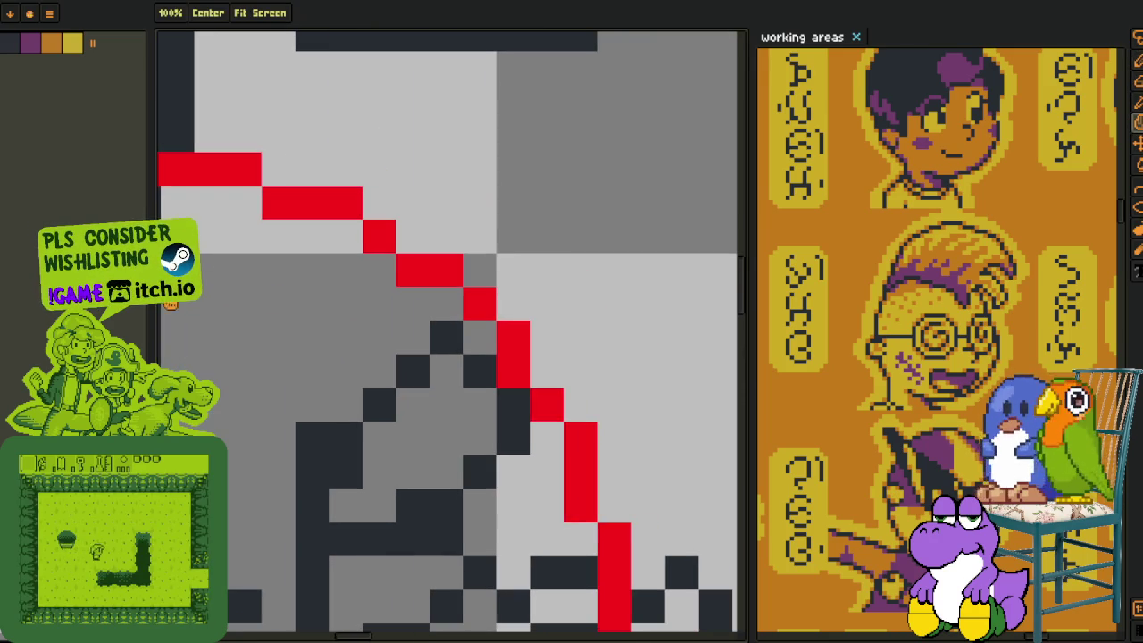
pyautogui.moveTo(551, 351); pyautogui.dragTo(46, 271)
pyautogui.click(403, 246)
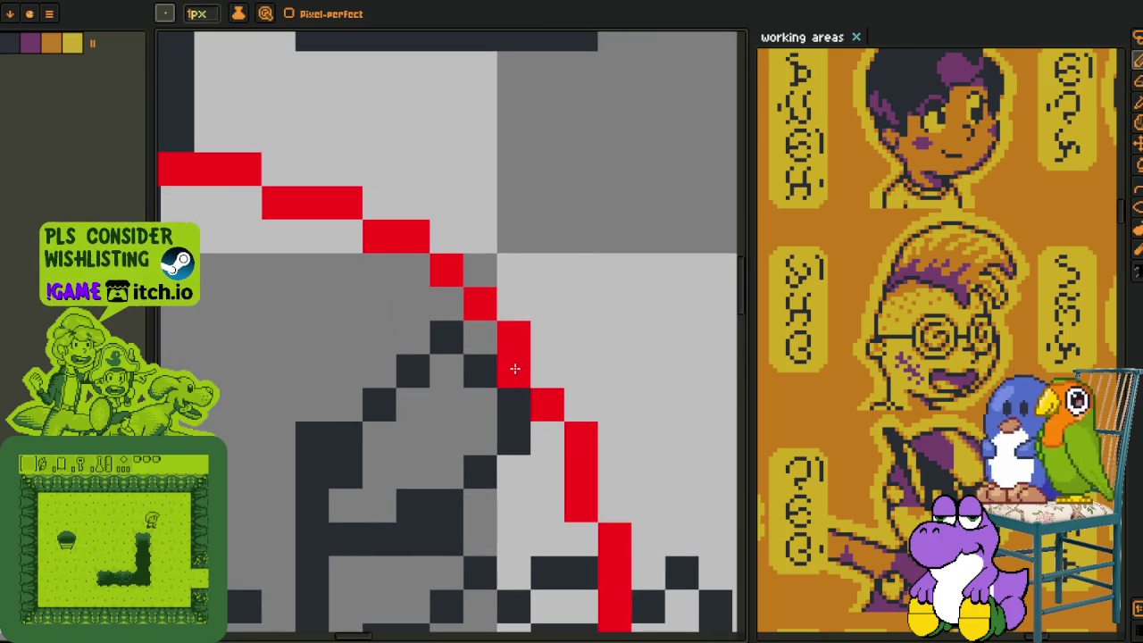
pyautogui.scroll(-2, 365, 354)
pyautogui.scroll(2, 362, 362)
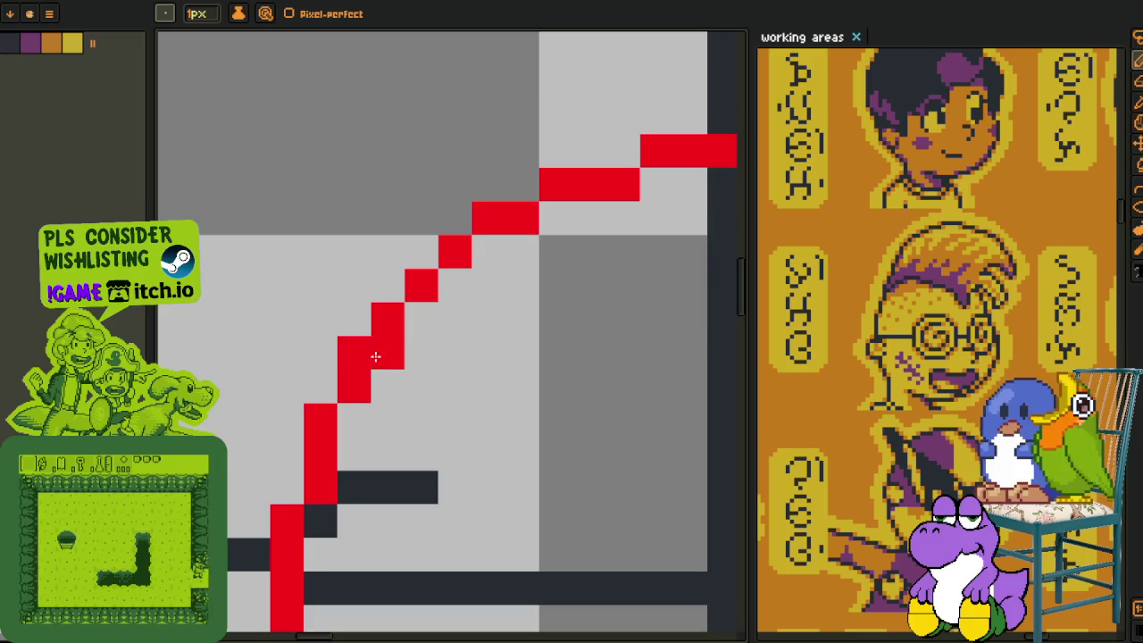
pyautogui.scroll(-3, 376, 357)
pyautogui.moveTo(422, 406); pyautogui.dragTo(412, 362)
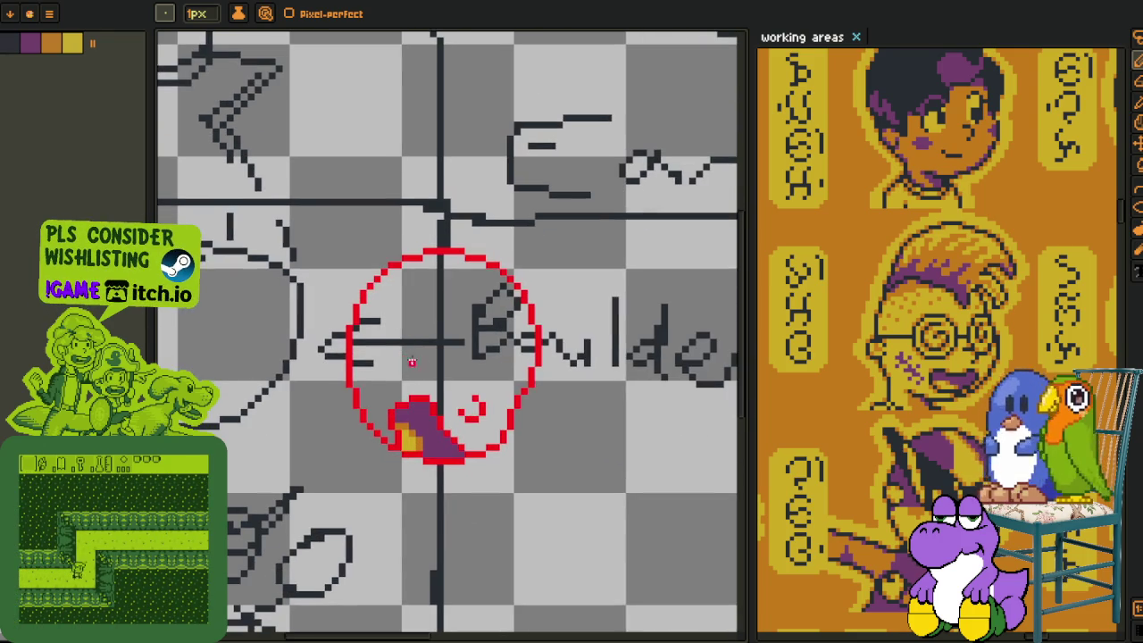
# Draw a short red hooked stroke inside the upper-left of the circle.
pyautogui.scroll(1, 405, 363)
pyautogui.scroll(1, 413, 352)
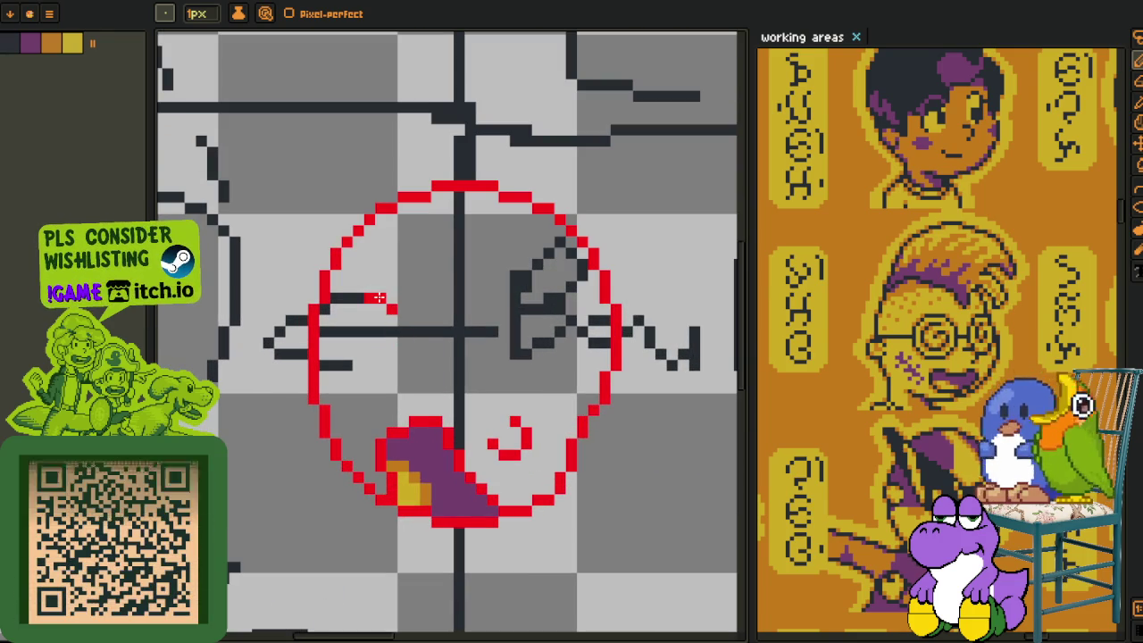
pyautogui.moveTo(381, 287); pyautogui.dragTo(355, 285)
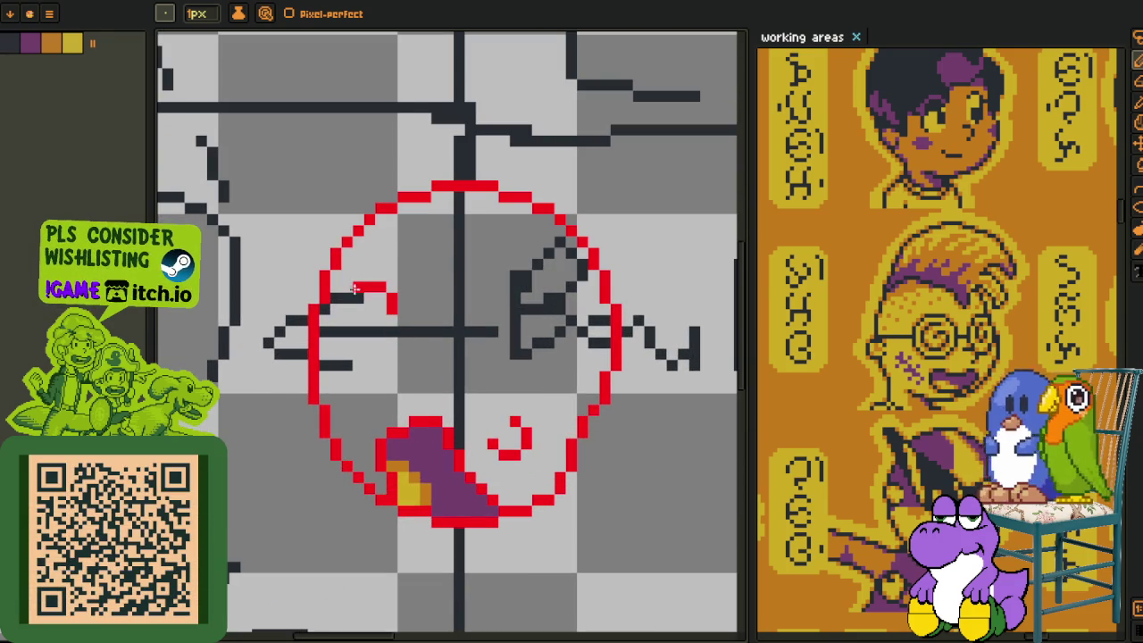
pyautogui.scroll(1, 356, 321)
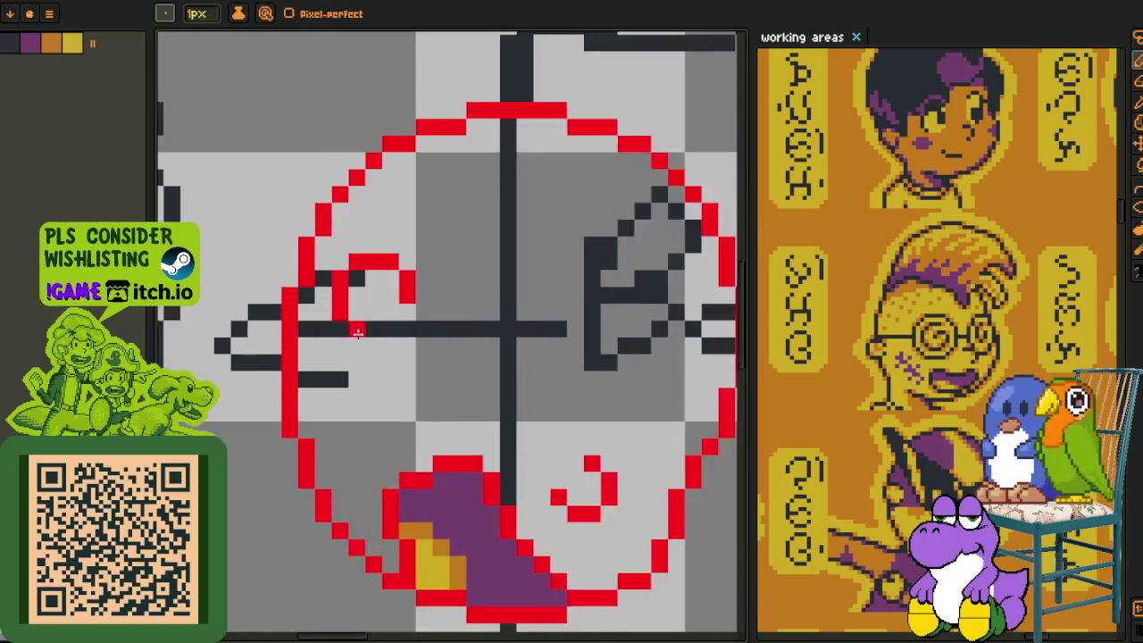
pyautogui.scroll(1, 361, 327)
pyautogui.scroll(-3, 366, 334)
pyautogui.scroll(-2, 353, 351)
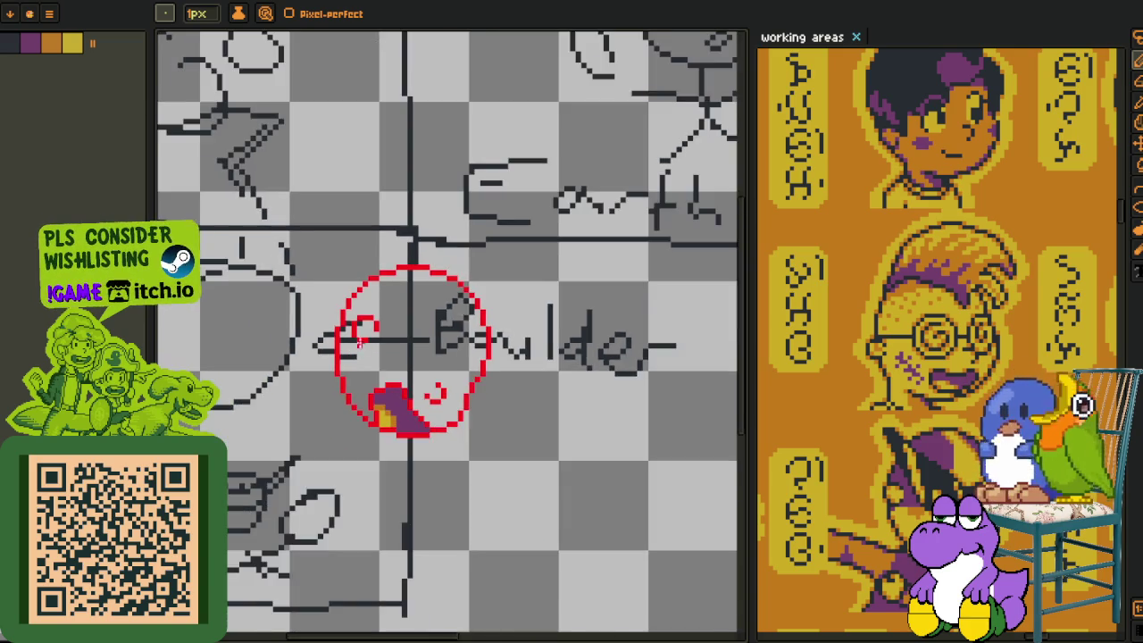
pyautogui.scroll(3, 366, 344)
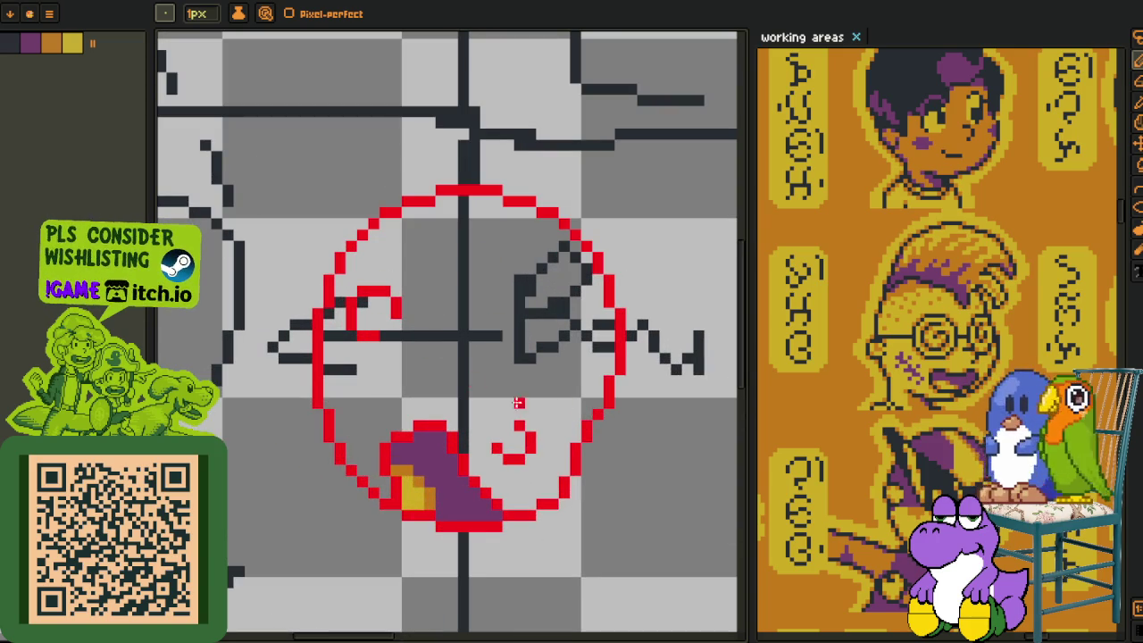
# Move the small red curl up-left with Rectangle Select and deselect it.
pyautogui.press('m')
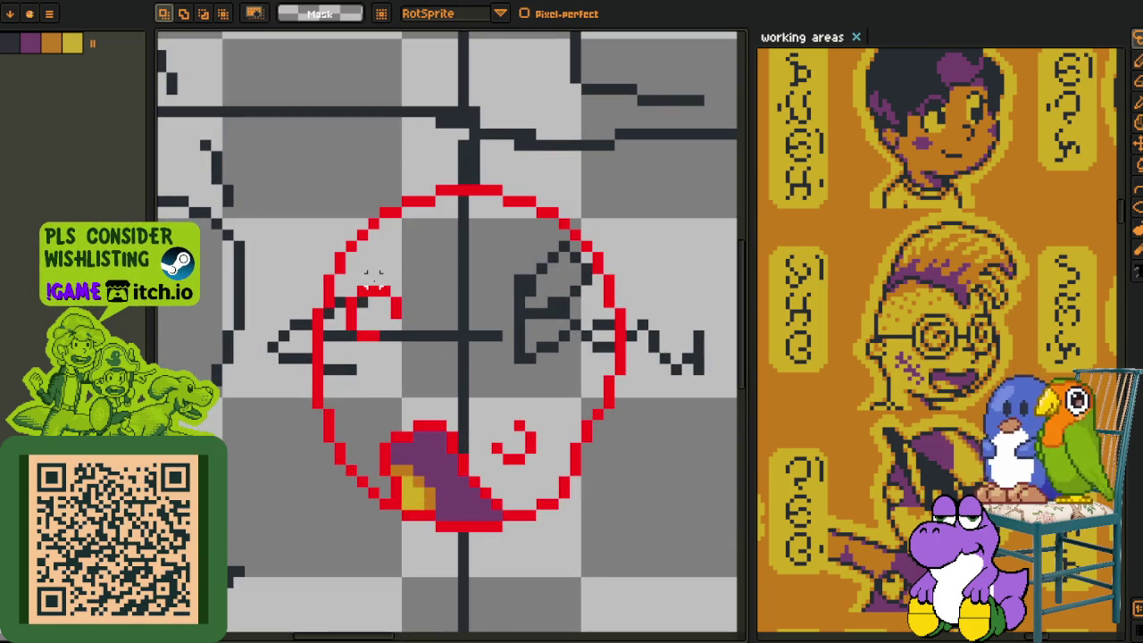
pyautogui.moveTo(327, 266)
pyautogui.mouseDown()
pyautogui.moveTo(409, 350)
pyautogui.moveTo(356, 317)
pyautogui.moveTo(332, 317)
pyautogui.moveTo(355, 317)
pyautogui.mouseUp()
pyautogui.hotkey('ctrl', 'd')
pyautogui.scroll(-2, 355, 317)
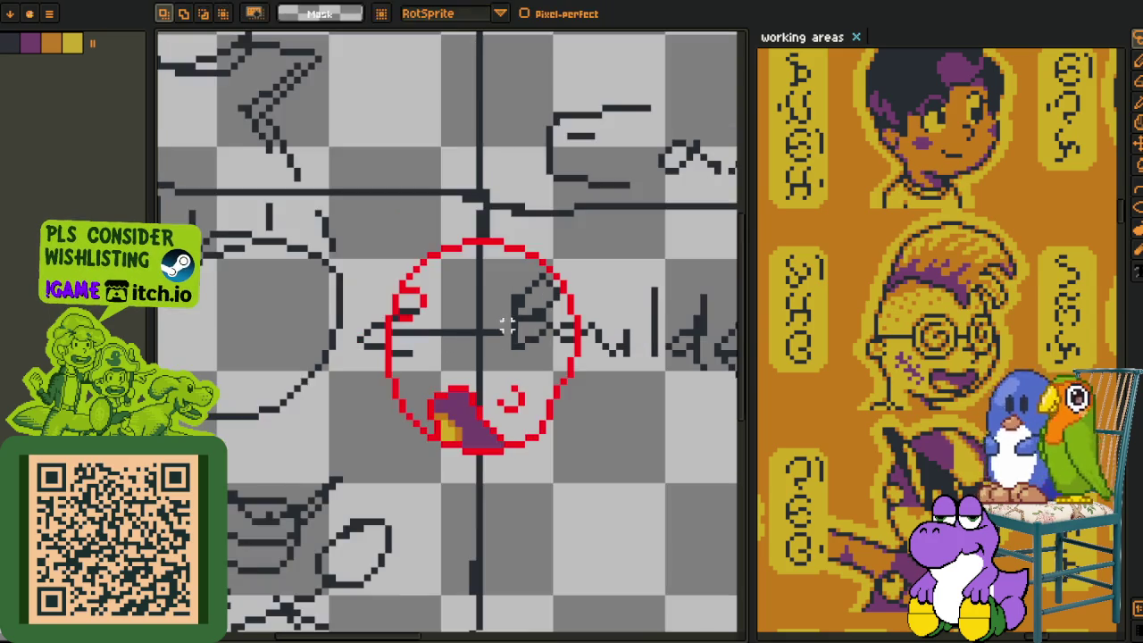
pyautogui.scroll(1, 405, 348)
# Sample red from the canvas and switch to the 1px Pencil, zooming over the circle.
pyautogui.press('i')
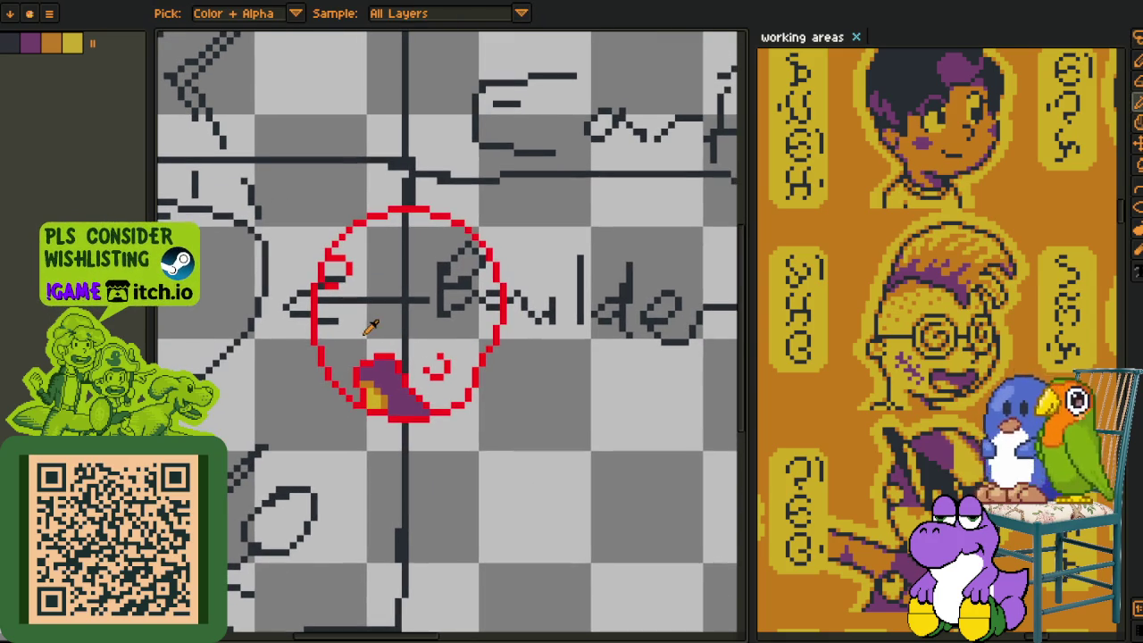
pyautogui.scroll(1, 405, 378)
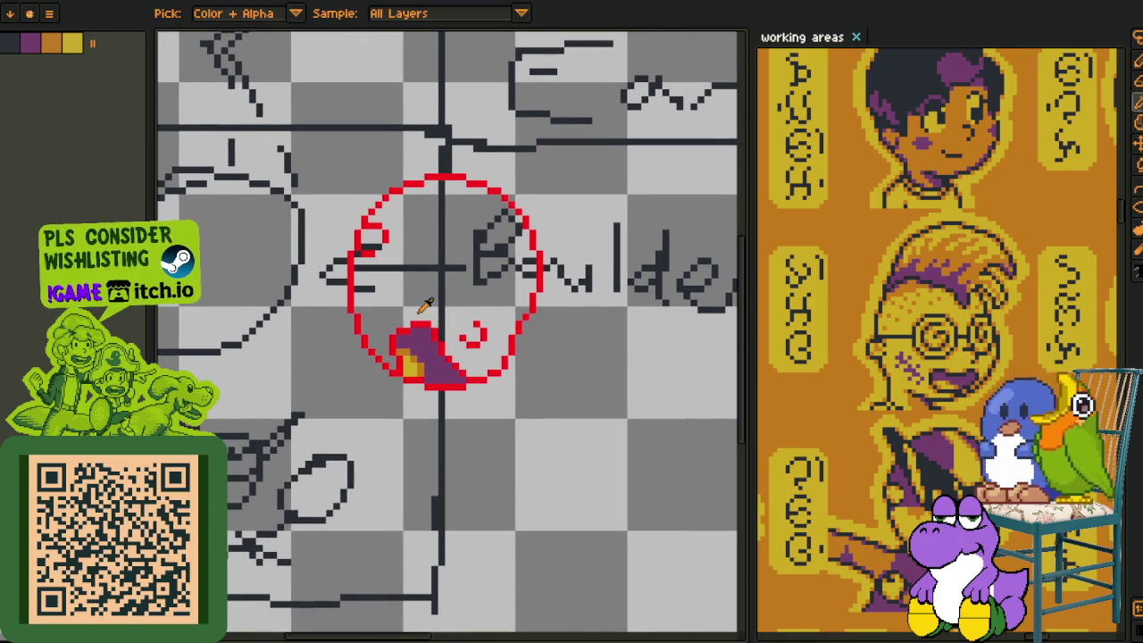
pyautogui.scroll(1, 411, 299)
pyautogui.scroll(-1, 411, 295)
pyautogui.scroll(1, 410, 294)
pyautogui.press('b')
pyautogui.scroll(-1, 375, 358)
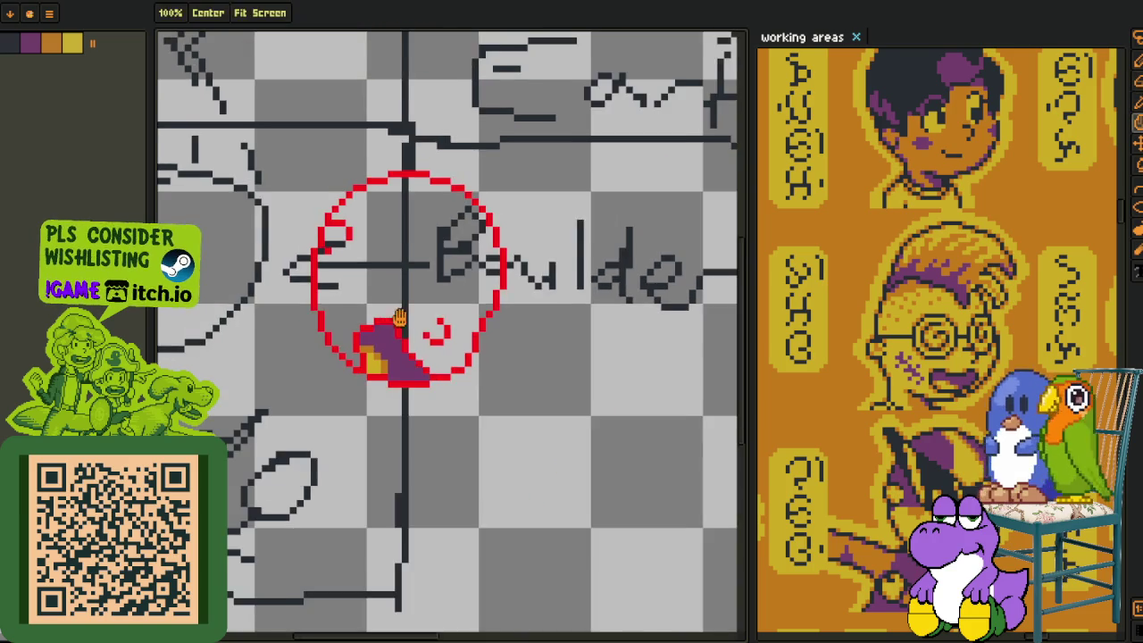
pyautogui.scroll(1, 362, 391)
pyautogui.press('Tab')
pyautogui.scroll(-1, 411, 339)
pyautogui.press('Tab')
pyautogui.scroll(1, 447, 286)
# Draw a red diagonal stroke near the circle's centre.
pyautogui.press('i')
pyautogui.scroll(1, 458, 306)
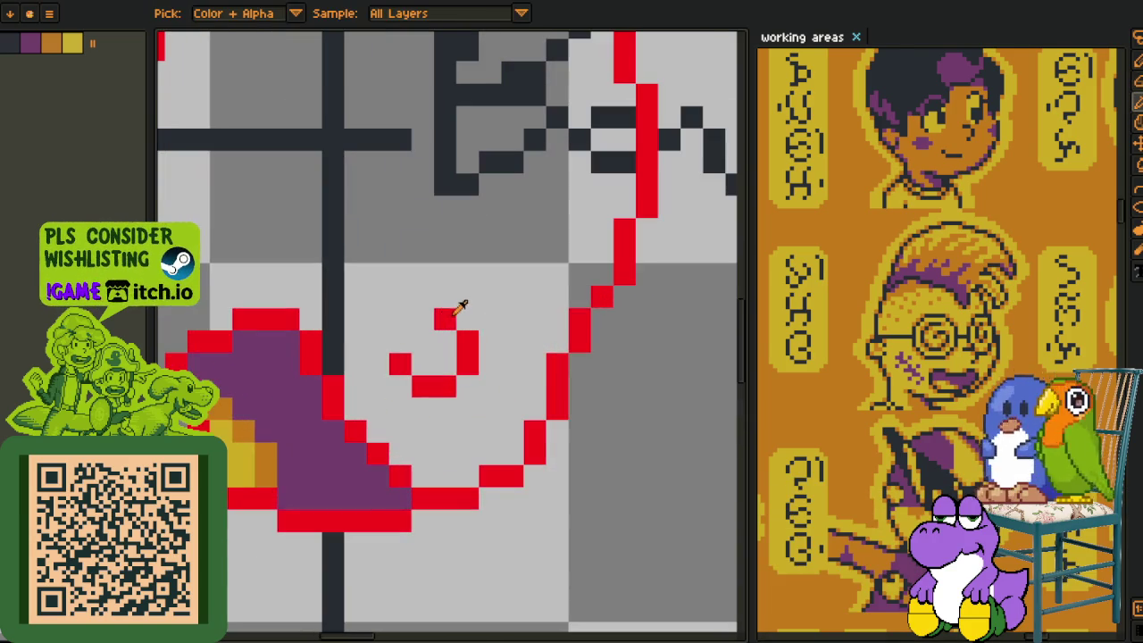
pyautogui.press('b')
pyautogui.scroll(-1, 490, 230)
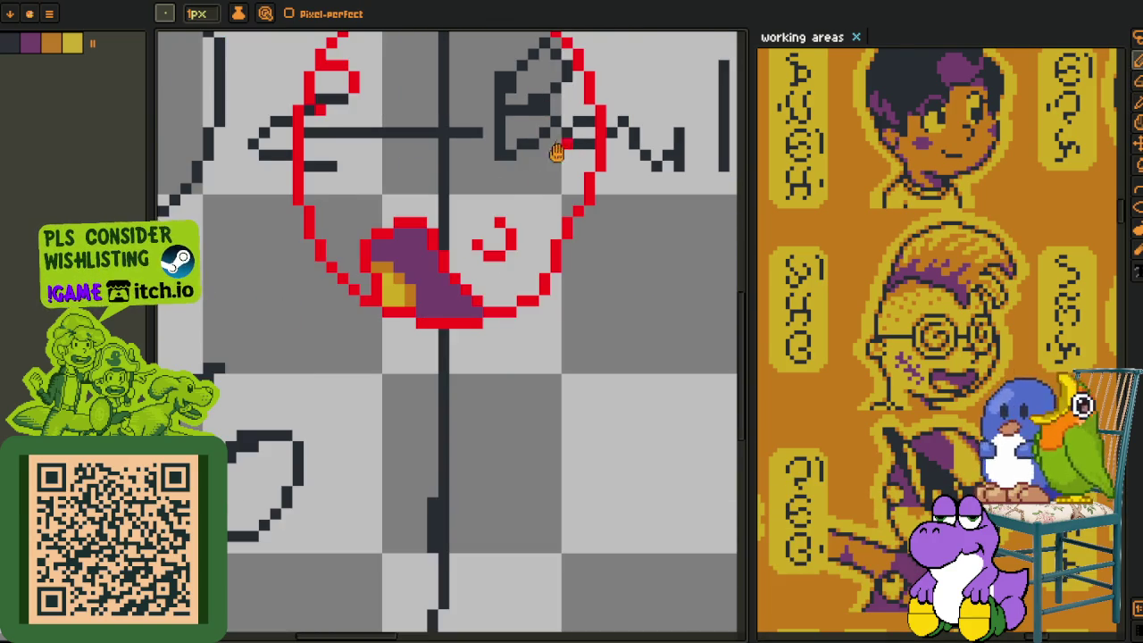
pyautogui.scroll(1, 556, 153)
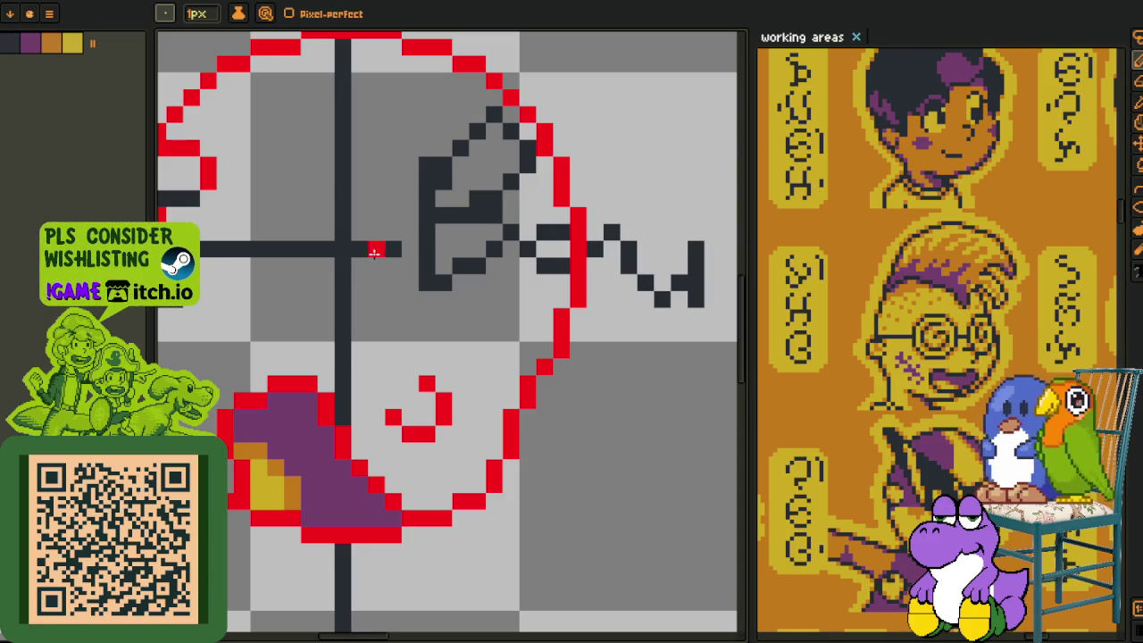
pyautogui.moveTo(380, 285)
pyautogui.mouseDown()
pyautogui.moveTo(407, 326)
pyautogui.moveTo(343, 309)
pyautogui.mouseUp()
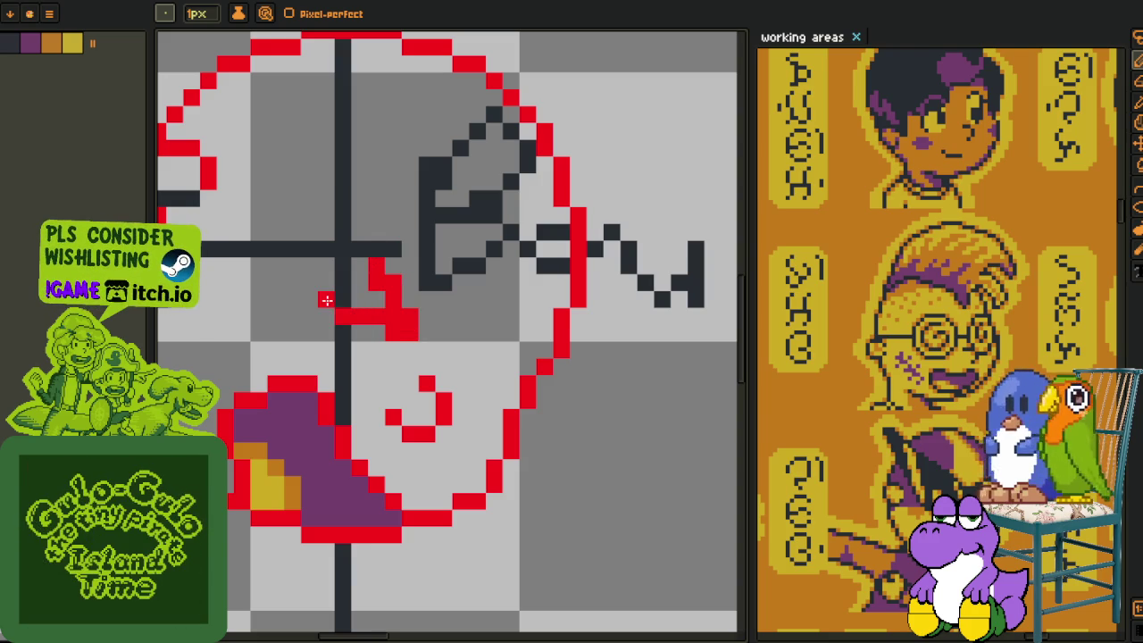
# Draw a short horizontal red line toward the circle's right edge, then show the layer timeline.
pyautogui.moveTo(473, 365); pyautogui.dragTo(518, 364)
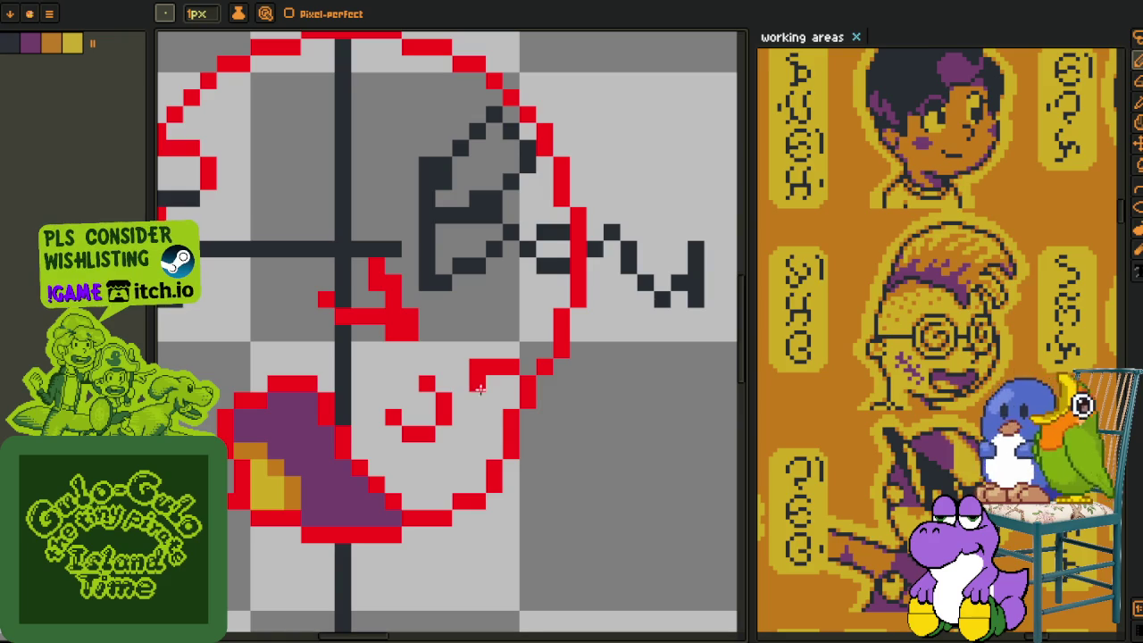
pyautogui.scroll(-2, 478, 384)
pyautogui.scroll(-1, 473, 375)
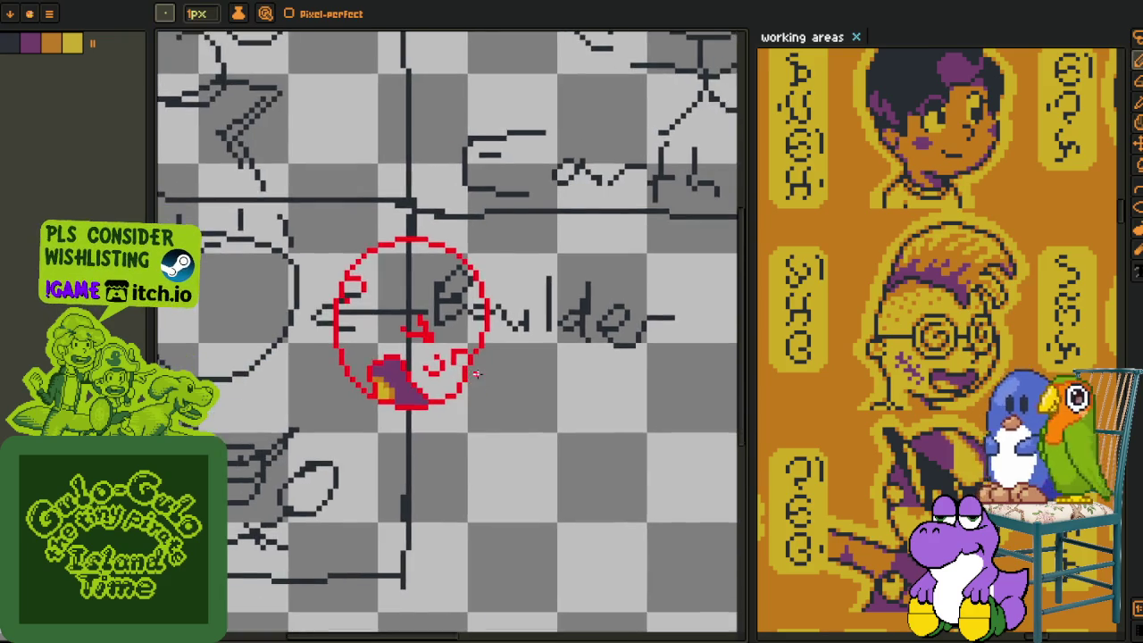
pyautogui.scroll(-1, 465, 366)
pyautogui.press('i')
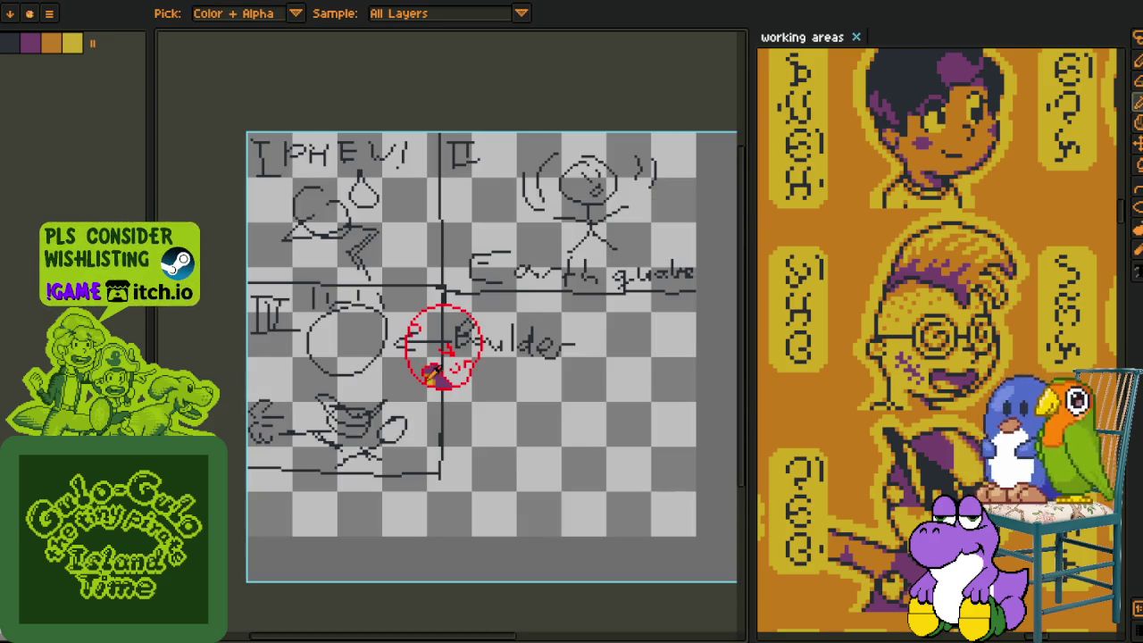
pyautogui.scroll(2, 428, 375)
pyautogui.scroll(1, 416, 385)
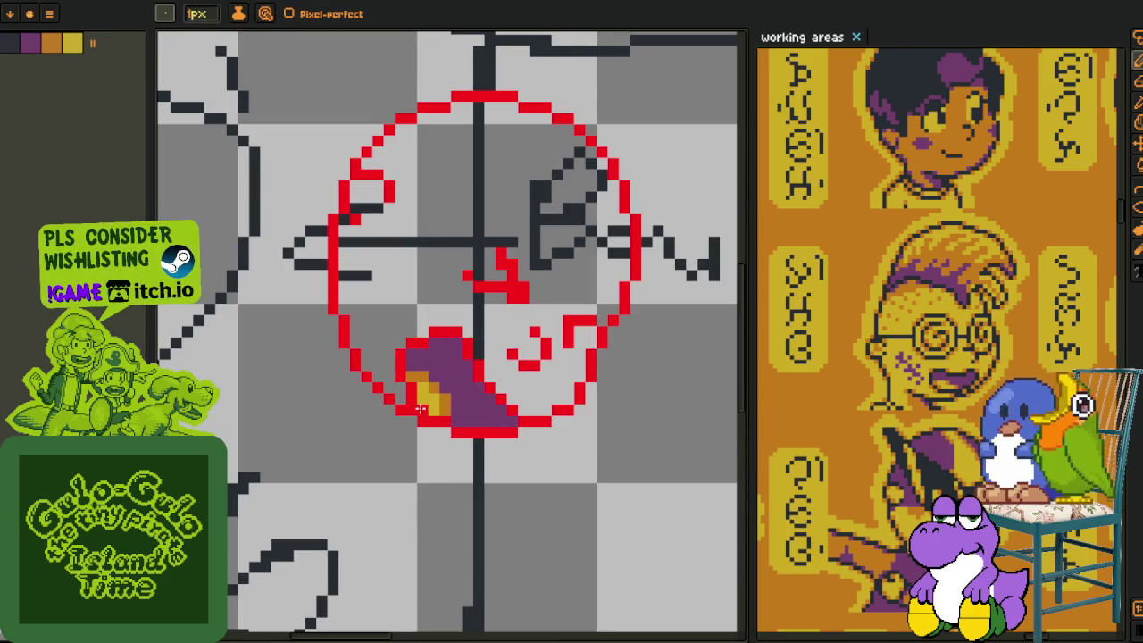
pyautogui.scroll(-2, 447, 415)
pyautogui.scroll(1, 457, 393)
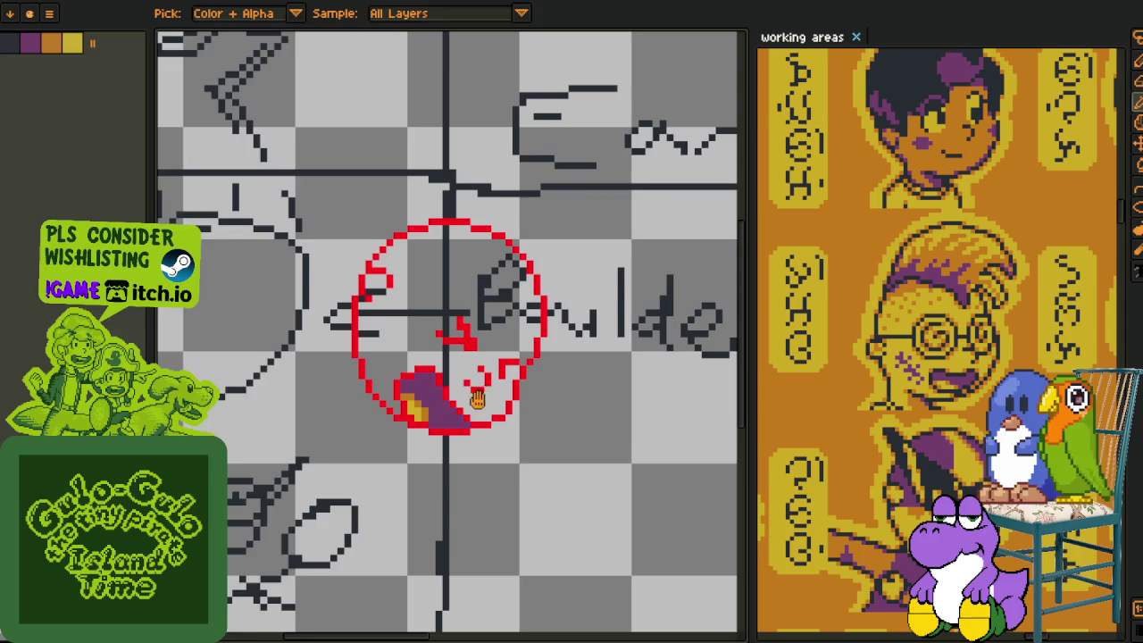
pyautogui.scroll(-1, 534, 420)
pyautogui.press('Tab')
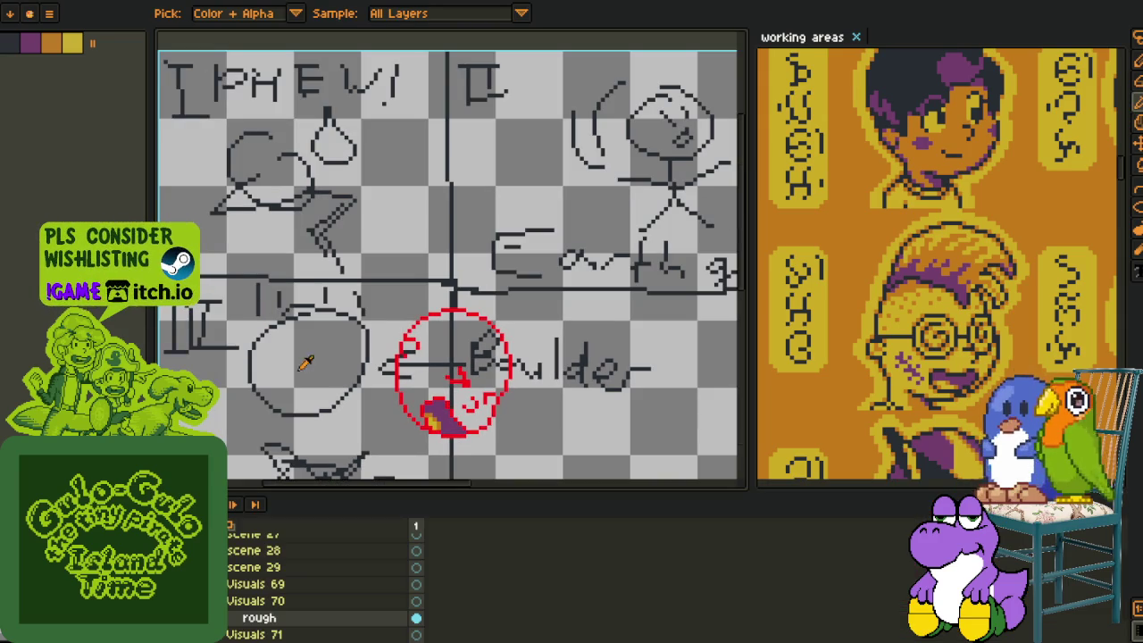
# Add a new layer from the rough layer's options menu and hide the timeline.
pyautogui.rightClick(259, 618)
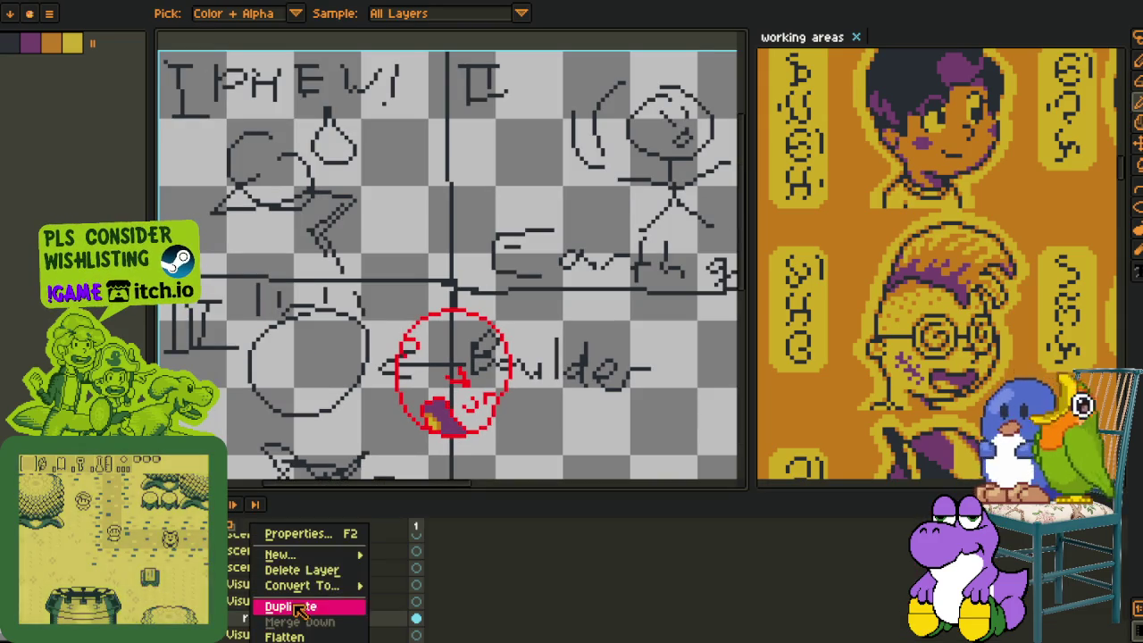
pyautogui.click(420, 553)
pyautogui.press('Tab')
pyautogui.moveTo(481, 422)
pyautogui.mouseDown()
pyautogui.moveTo(454, 381)
pyautogui.moveTo(450, 392)
pyautogui.mouseUp()
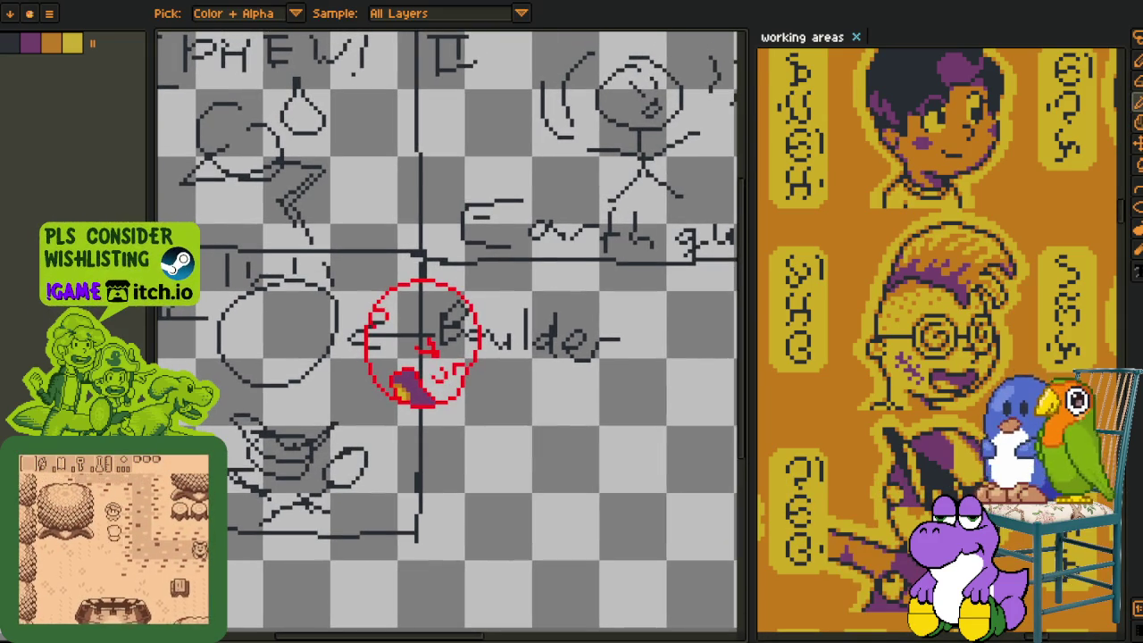
# Start the black outline with the Pencil, drawing the boulder's top edge and continuing down-right.
pyautogui.press('b')
pyautogui.scroll(2, 426, 342)
pyautogui.scroll(1, 383, 420)
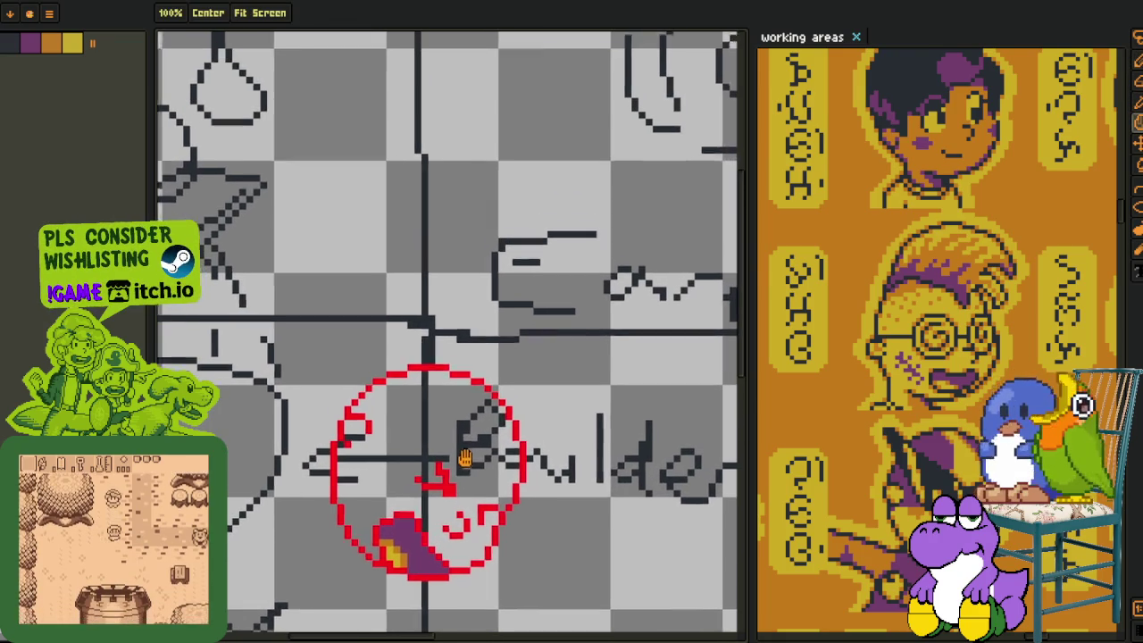
pyautogui.scroll(1, 467, 455)
pyautogui.click(471, 477)
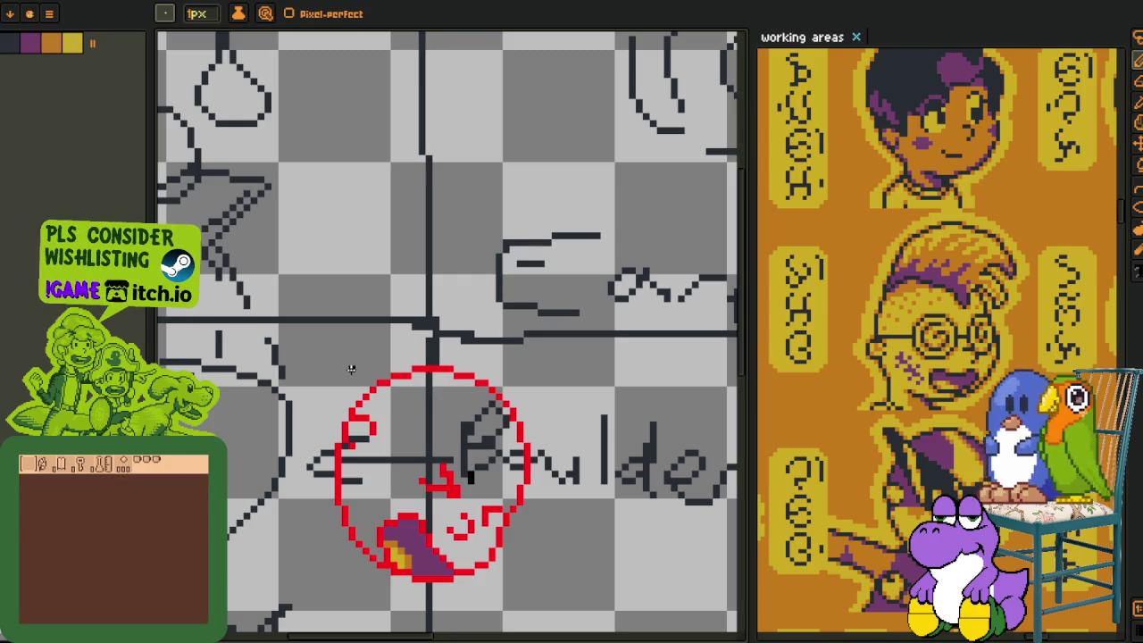
pyautogui.moveTo(351, 369); pyautogui.dragTo(415, 379)
pyautogui.scroll(1, 455, 446)
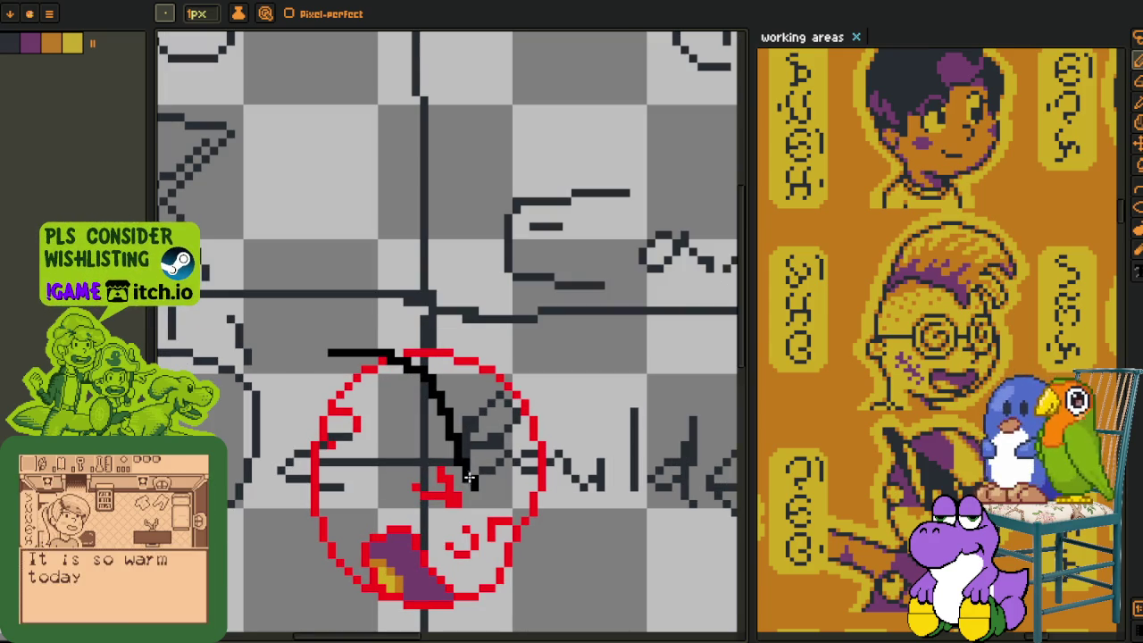
pyautogui.scroll(1, 357, 369)
pyautogui.moveTo(284, 352); pyautogui.dragTo(375, 467)
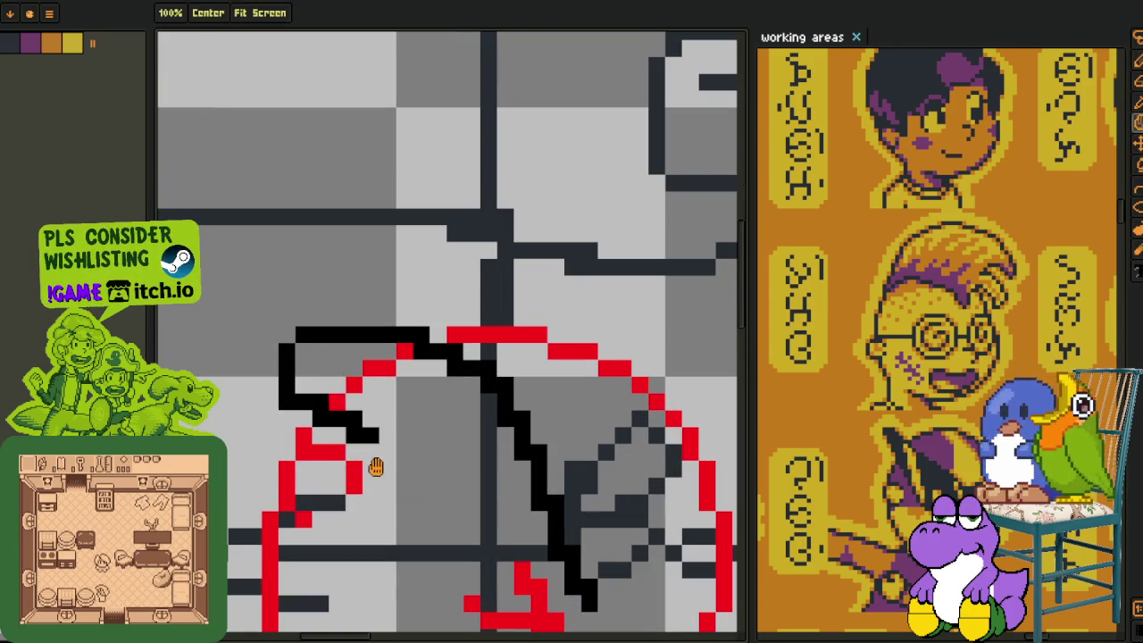
# Outline the boulder's top and left side in black, erasing stray pixels at the upper left.
pyautogui.scroll(-5, 375, 467)
pyautogui.hscroll(2, 375, 467)
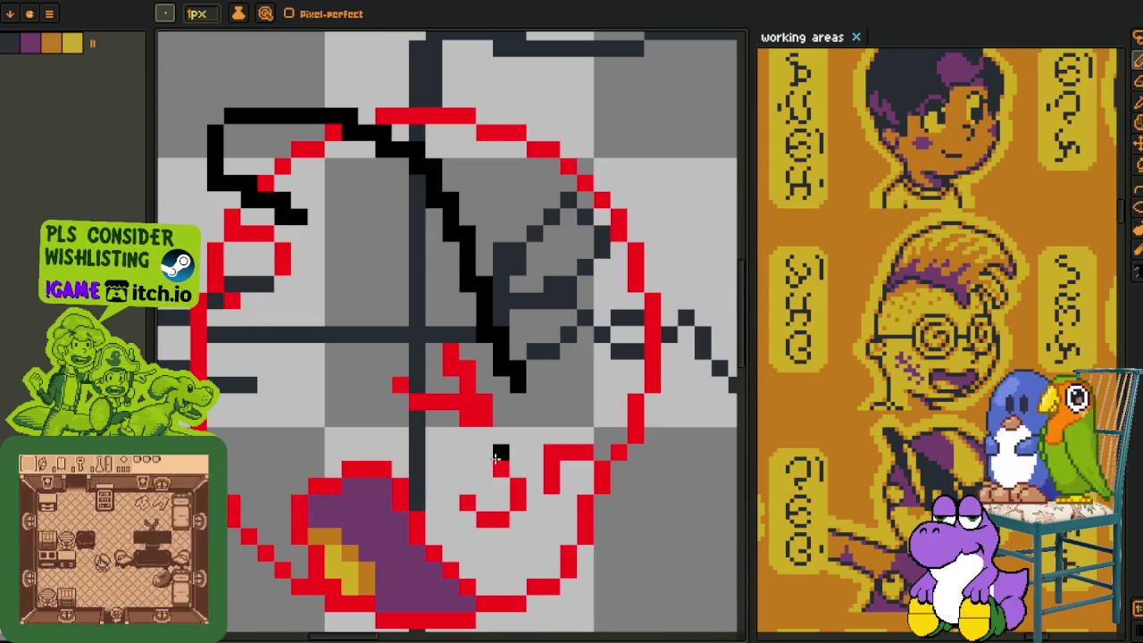
pyautogui.moveTo(482, 456)
pyautogui.mouseDown()
pyautogui.moveTo(442, 452)
pyautogui.moveTo(383, 422)
pyautogui.moveTo(367, 375)
pyautogui.moveTo(385, 443)
pyautogui.moveTo(365, 413)
pyautogui.moveTo(370, 331)
pyautogui.moveTo(242, 224)
pyautogui.mouseUp()
pyautogui.moveTo(349, 334); pyautogui.dragTo(347, 374)
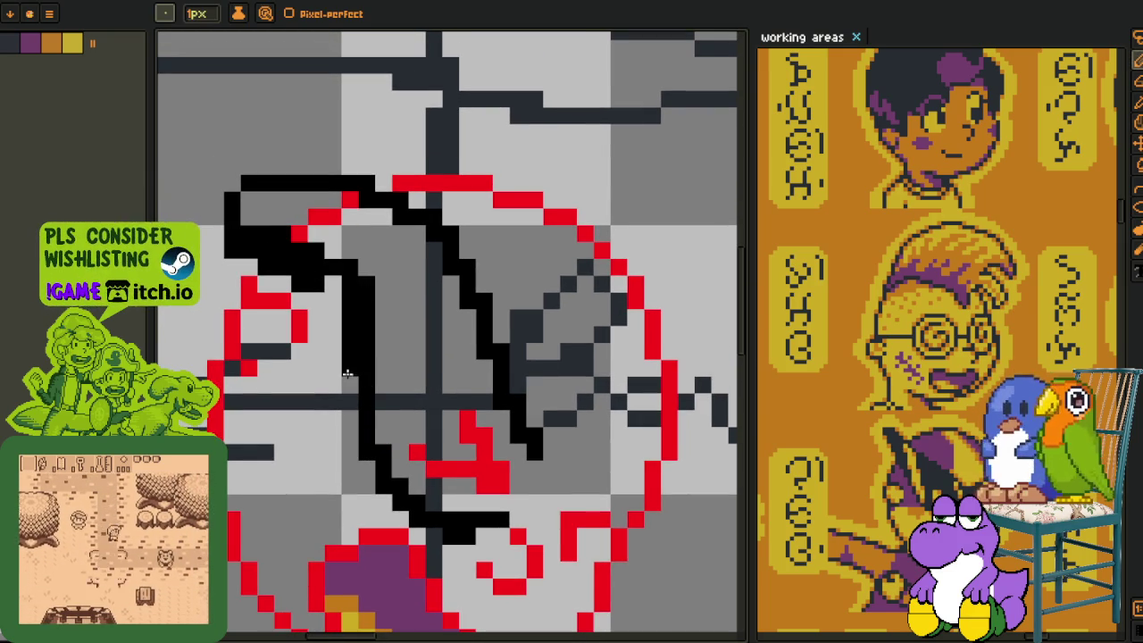
pyautogui.moveTo(230, 217)
pyautogui.mouseDown()
pyautogui.moveTo(301, 272)
pyautogui.moveTo(278, 244)
pyautogui.moveTo(299, 231)
pyautogui.mouseUp()
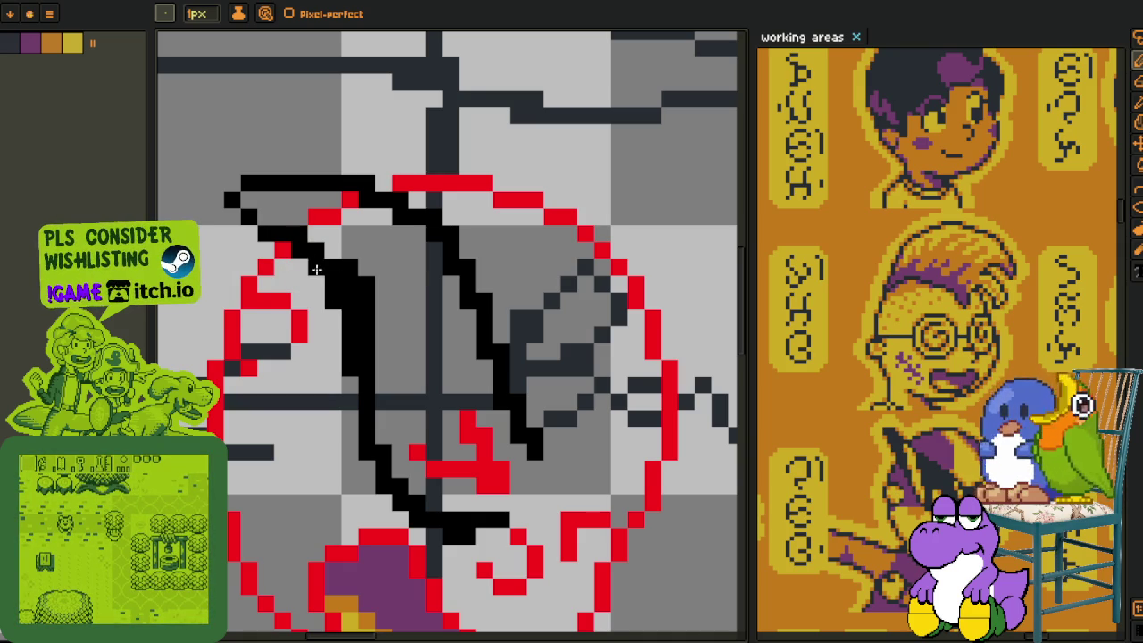
# Draw the black outline along the boulder's upper-right edge.
pyautogui.scroll(-3, 317, 269)
pyautogui.scroll(1, 399, 362)
pyautogui.scroll(2, 400, 362)
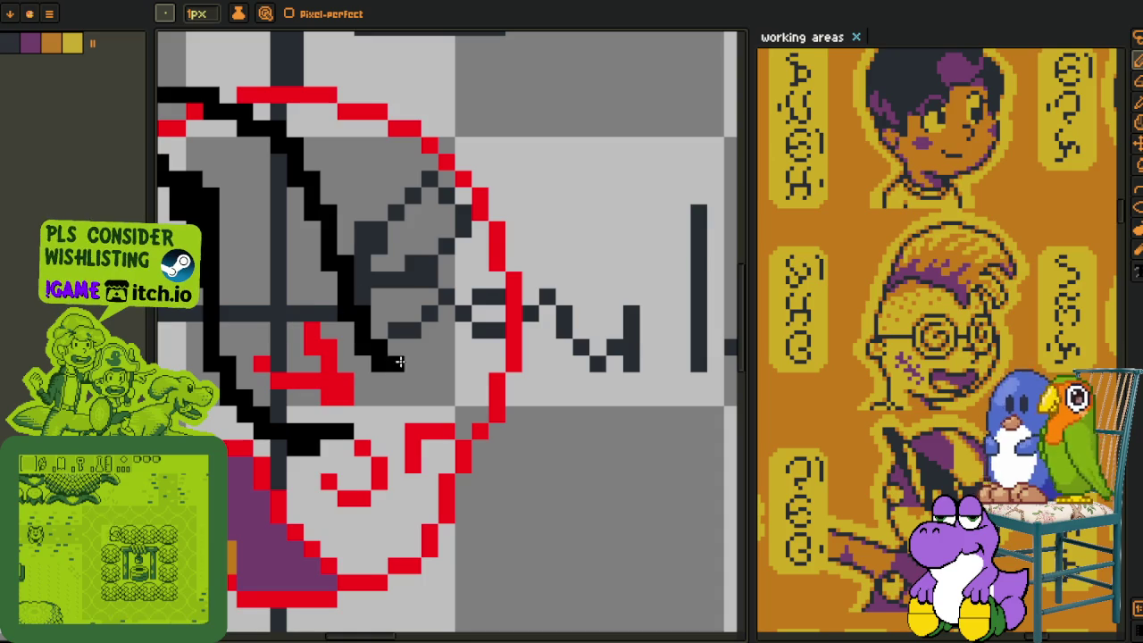
pyautogui.scroll(-2, 400, 362)
pyautogui.scroll(2, 423, 339)
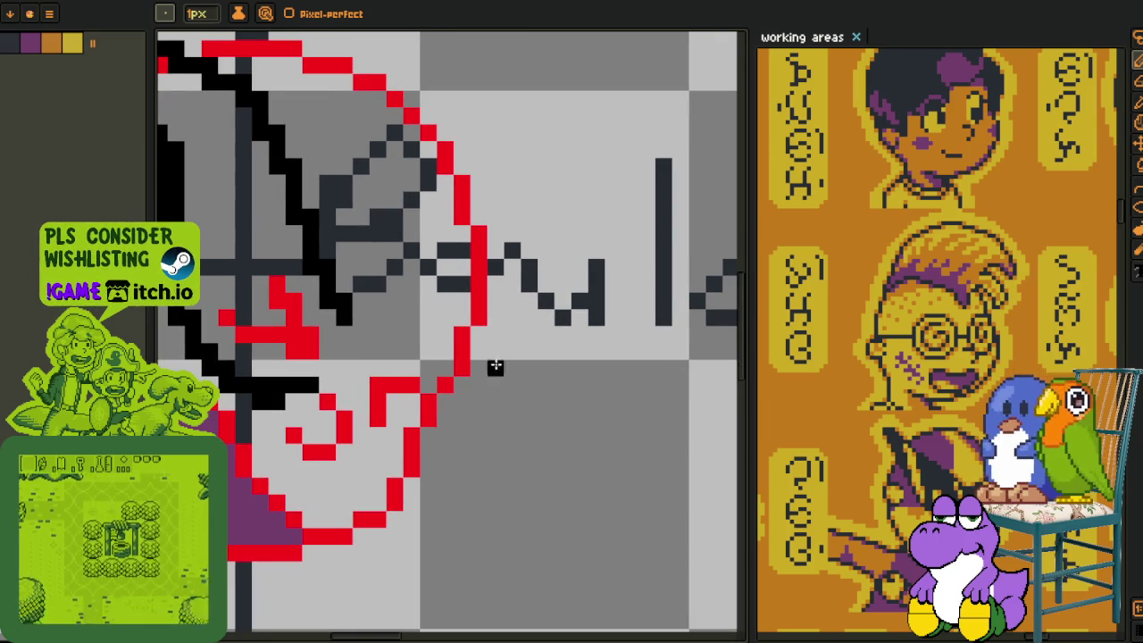
pyautogui.scroll(-1, 495, 366)
pyautogui.scroll(1, 512, 387)
pyautogui.moveTo(510, 288); pyautogui.dragTo(490, 335)
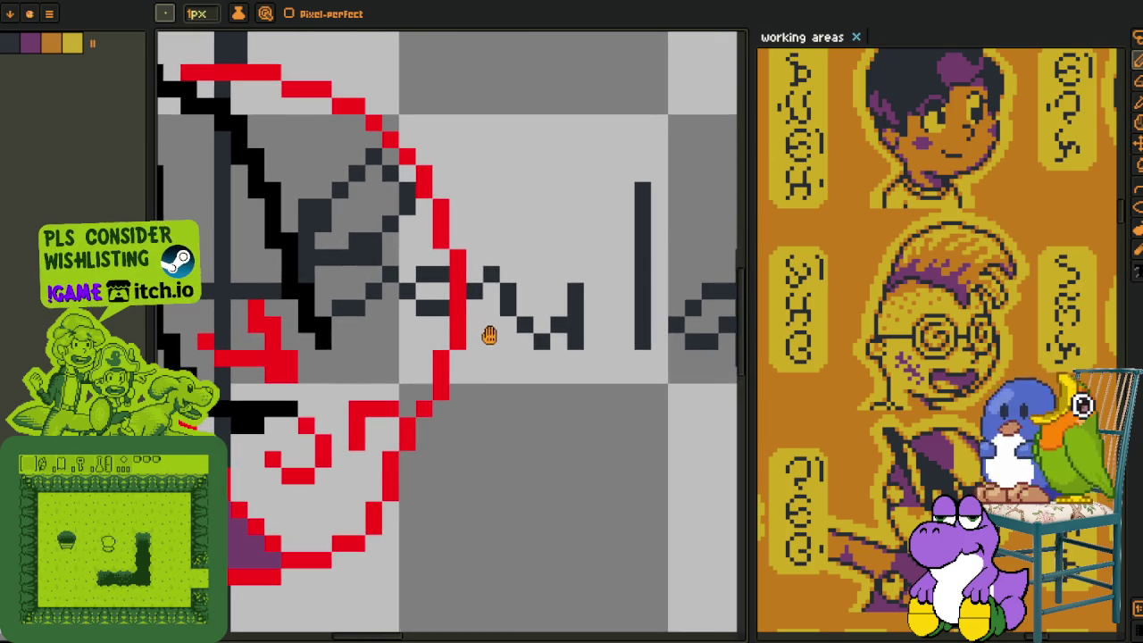
pyautogui.moveTo(492, 250)
pyautogui.mouseDown()
pyautogui.moveTo(434, 205)
pyautogui.moveTo(459, 268)
pyautogui.mouseUp()
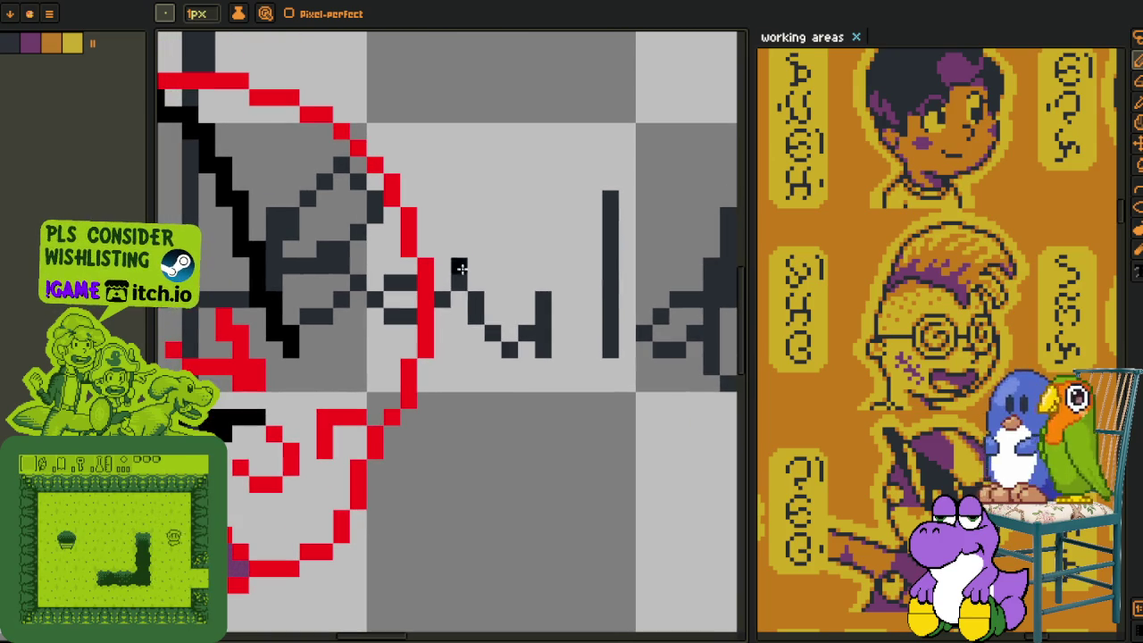
pyautogui.hscroll(-1, 474, 309)
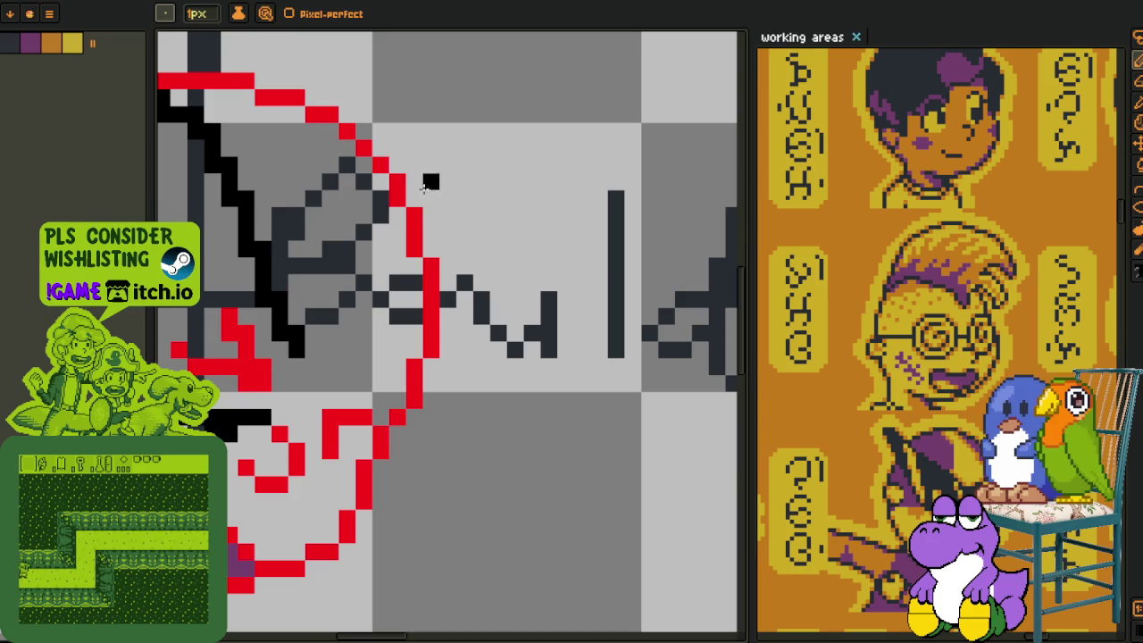
pyautogui.moveTo(413, 186)
pyautogui.mouseDown()
pyautogui.moveTo(460, 222)
pyautogui.moveTo(475, 252)
pyautogui.moveTo(472, 235)
pyautogui.moveTo(506, 339)
pyautogui.mouseUp()
# Add a black corner near the bottom and redraw the right edge curving down-left.
pyautogui.hscroll(-3, 458, 451)
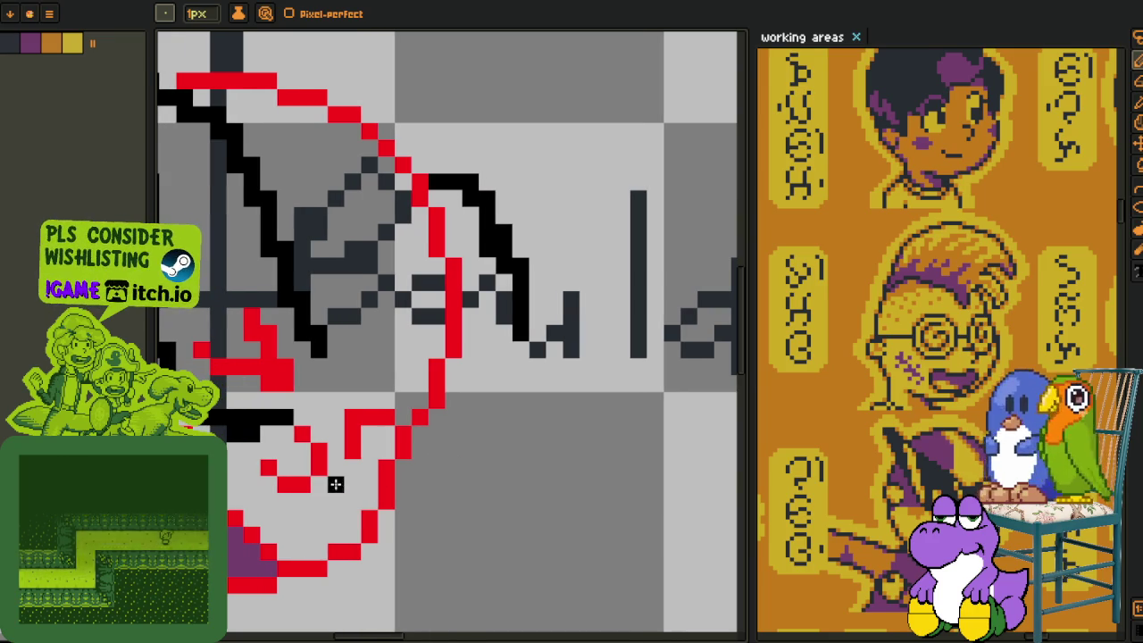
pyautogui.moveTo(334, 485)
pyautogui.mouseDown()
pyautogui.moveTo(336, 502)
pyautogui.moveTo(359, 506)
pyautogui.mouseUp()
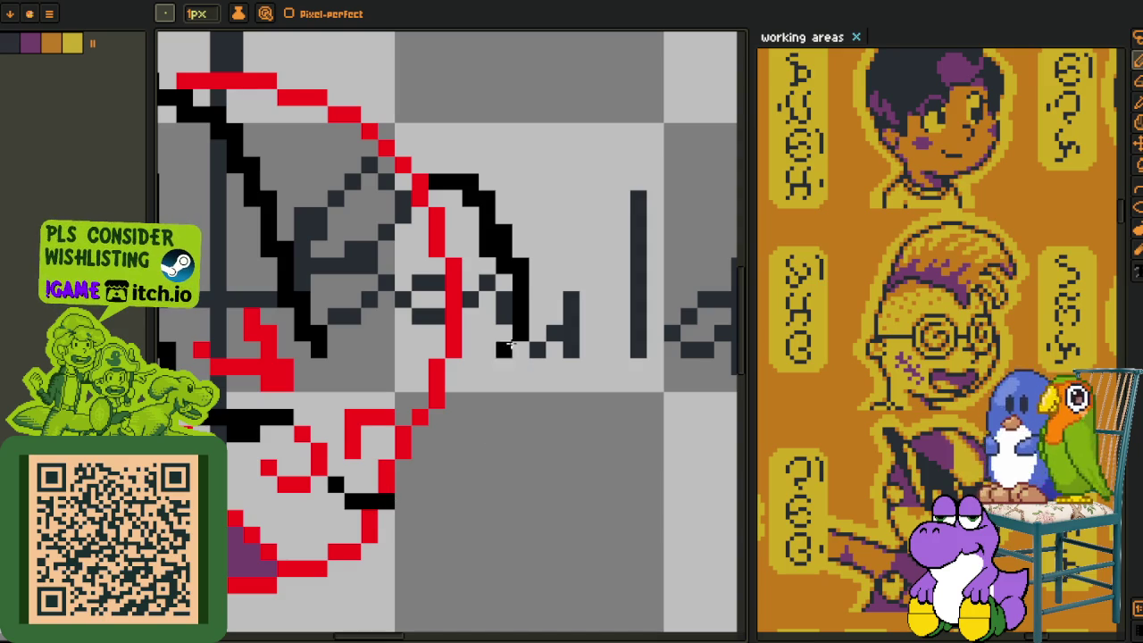
pyautogui.moveTo(530, 264); pyautogui.dragTo(520, 341)
pyautogui.moveTo(504, 284)
pyautogui.mouseDown()
pyautogui.moveTo(522, 284)
pyautogui.moveTo(488, 386)
pyautogui.mouseUp()
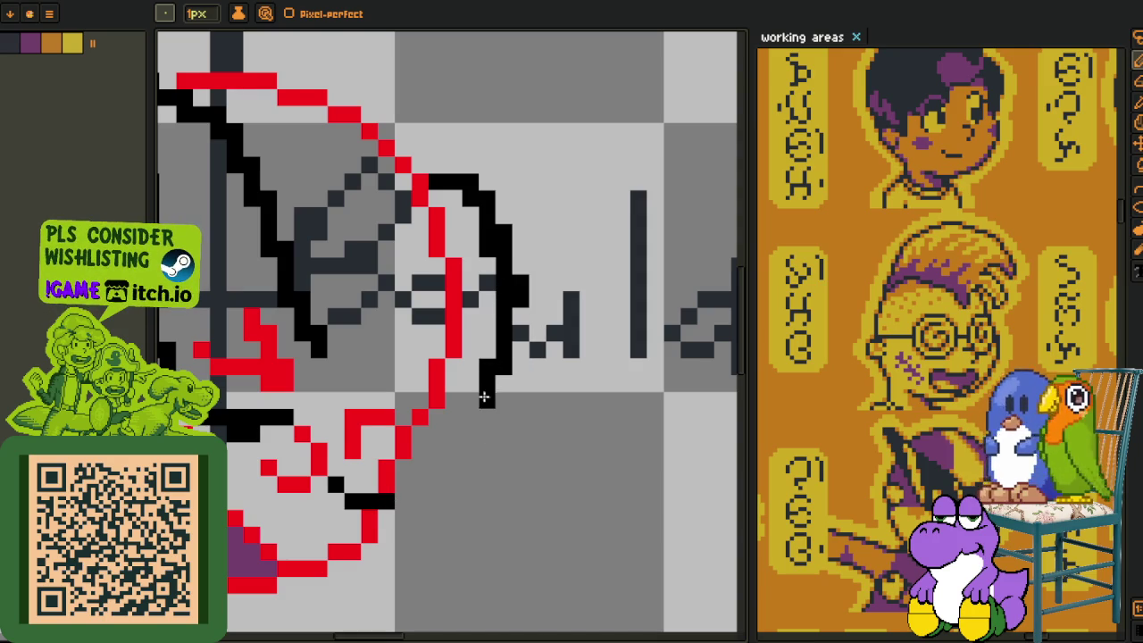
pyautogui.moveTo(484, 397); pyautogui.dragTo(420, 480)
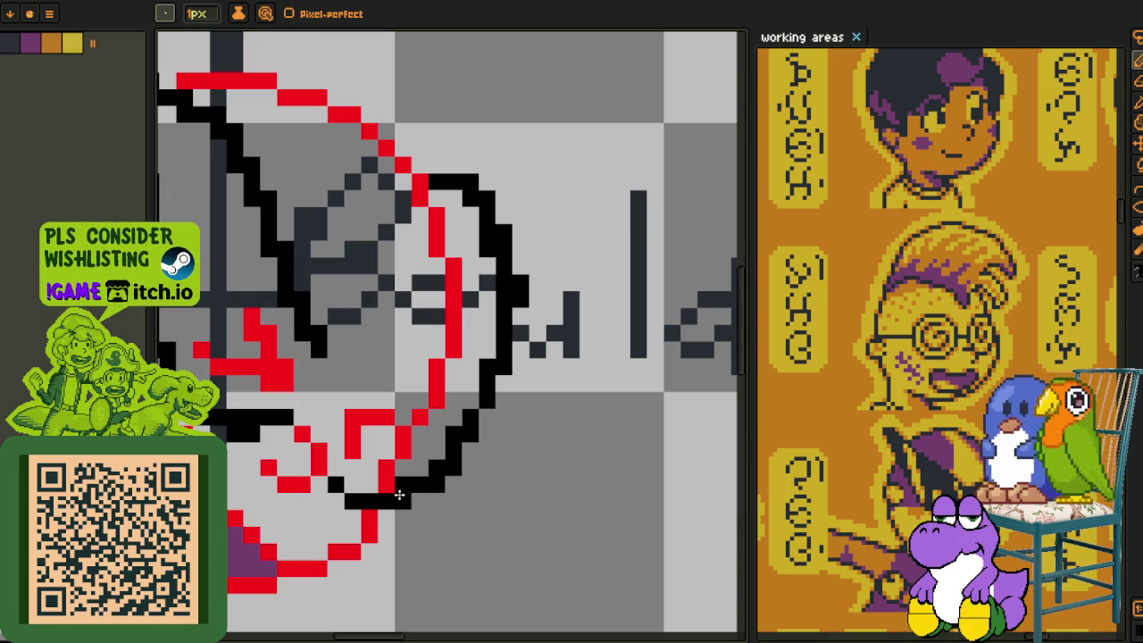
# Undo the last diagonal outline stroke and redraw the lower-right outline.
pyautogui.scroll(-2, 400, 495)
pyautogui.scroll(2, 404, 431)
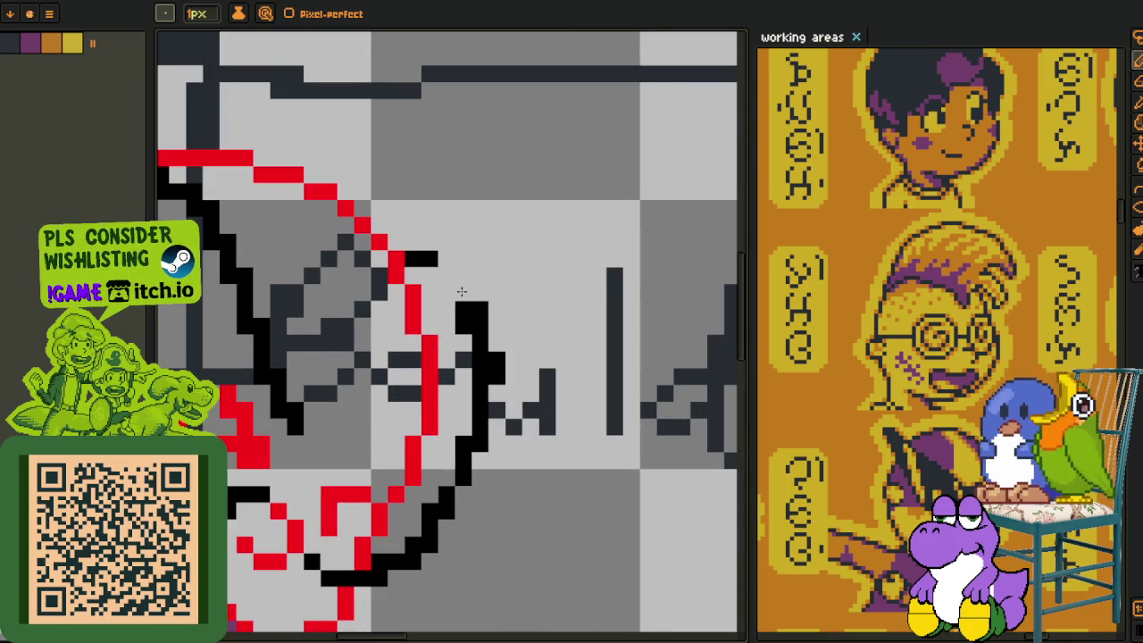
pyautogui.hotkey('ctrl', 'z')
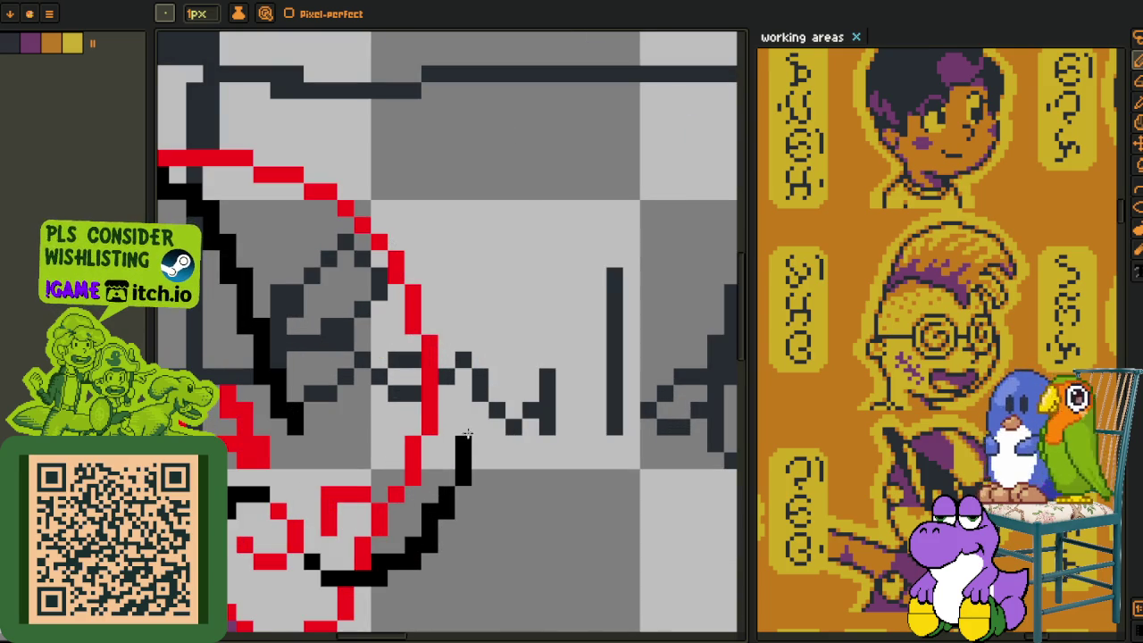
pyautogui.moveTo(466, 446)
pyautogui.mouseDown()
pyautogui.moveTo(449, 482)
pyautogui.moveTo(471, 453)
pyautogui.moveTo(471, 382)
pyautogui.moveTo(451, 336)
pyautogui.mouseUp()
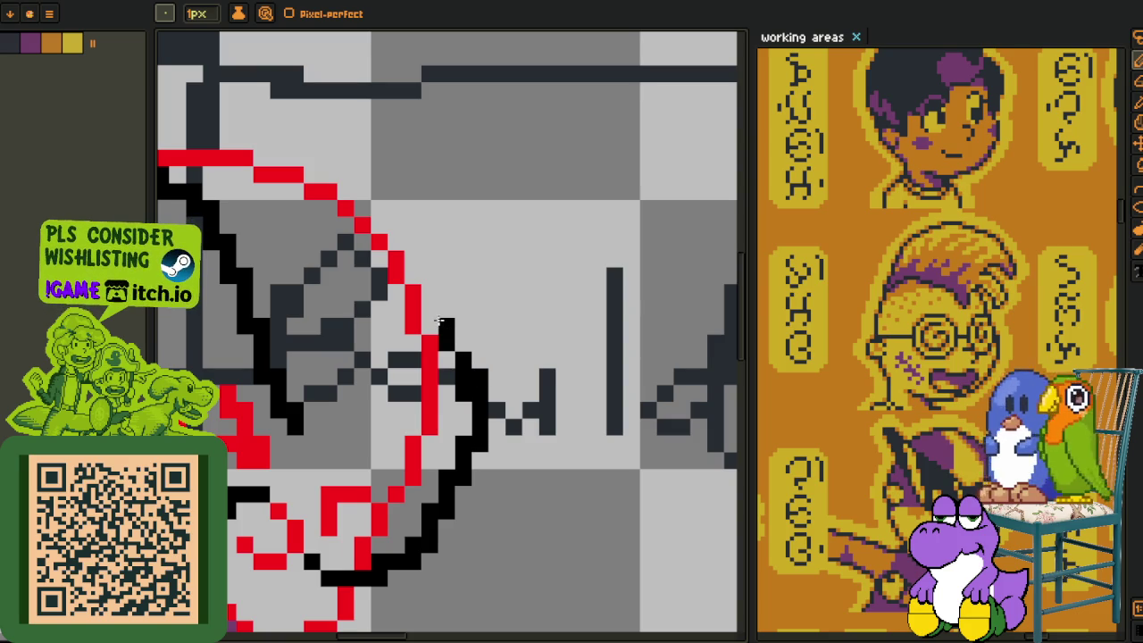
pyautogui.scroll(-2, 430, 379)
pyautogui.hscroll(-1, 430, 379)
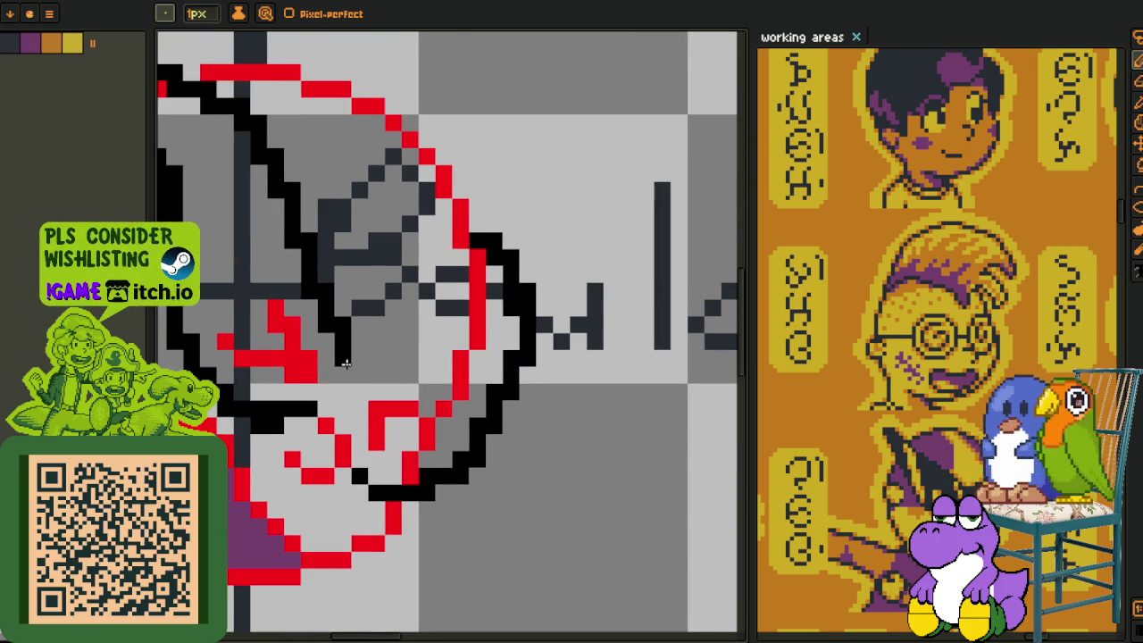
# Thicken the boulder's inner black contour and paint the red and grey pixels inside it black.
pyautogui.moveTo(361, 375); pyautogui.dragTo(467, 371)
pyautogui.moveTo(395, 374)
pyautogui.mouseDown()
pyautogui.moveTo(495, 330)
pyautogui.moveTo(496, 265)
pyautogui.moveTo(511, 344)
pyautogui.moveTo(461, 422)
pyautogui.mouseUp()
pyautogui.hotkey('ctrl', 'z')
pyautogui.moveTo(463, 379); pyautogui.dragTo(449, 429)
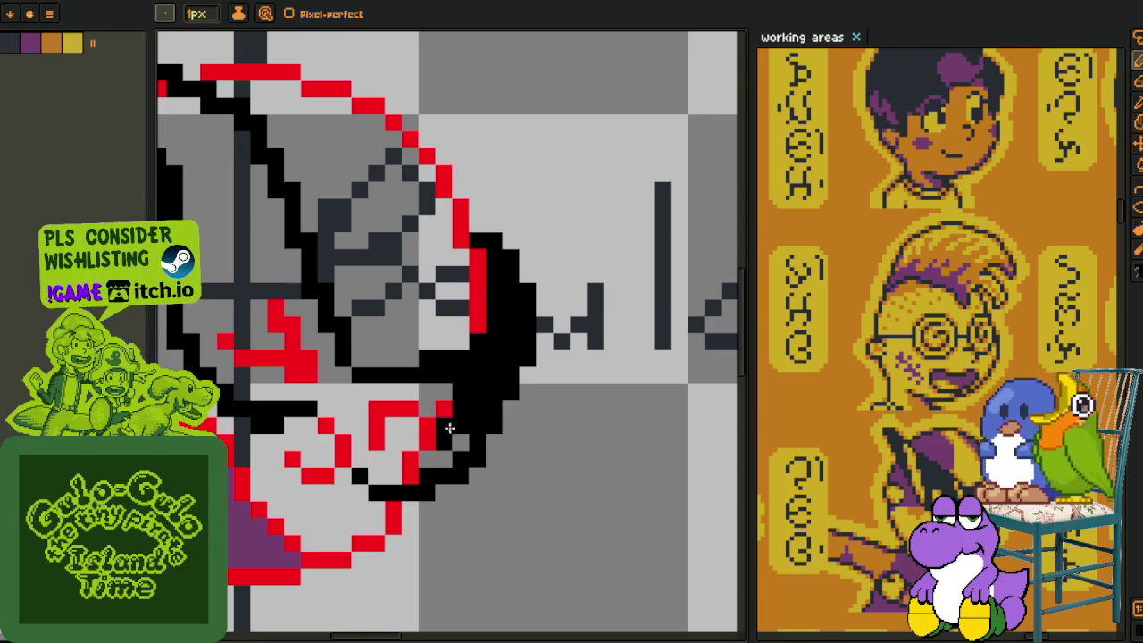
pyautogui.moveTo(411, 473)
pyautogui.mouseDown()
pyautogui.moveTo(439, 401)
pyautogui.moveTo(426, 408)
pyautogui.moveTo(396, 387)
pyautogui.moveTo(340, 393)
pyautogui.moveTo(359, 403)
pyautogui.moveTo(365, 464)
pyautogui.moveTo(396, 448)
pyautogui.mouseUp()
# Fill the light and grey areas in the boulder's lower and upper middle with black.
pyautogui.moveTo(442, 415); pyautogui.dragTo(543, 537)
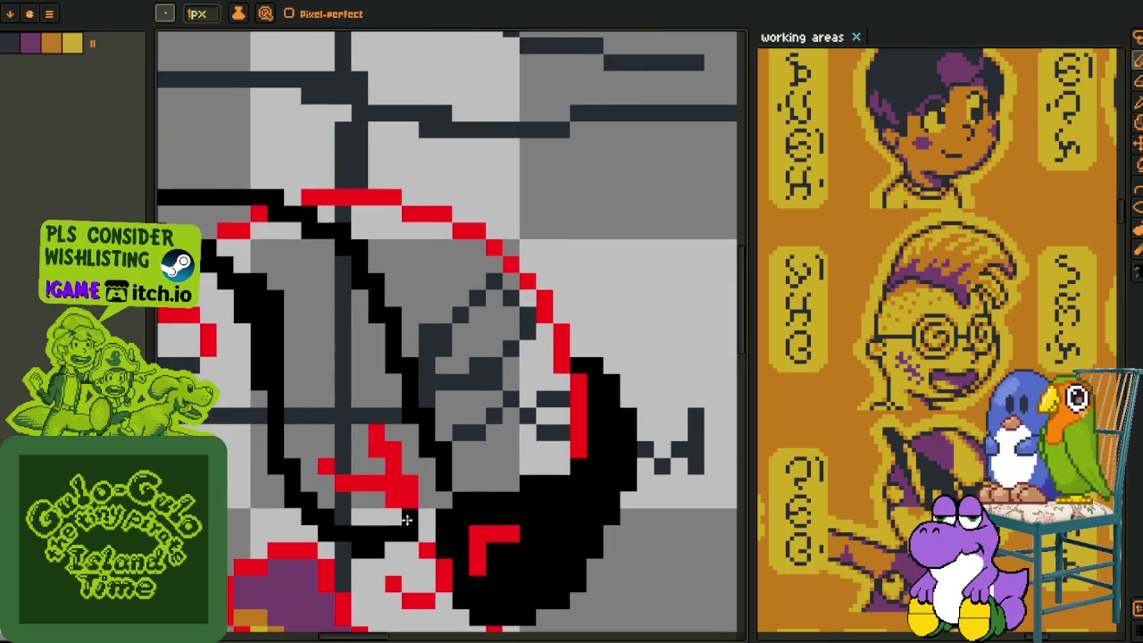
pyautogui.moveTo(434, 476)
pyautogui.mouseDown()
pyautogui.moveTo(430, 510)
pyautogui.moveTo(348, 518)
pyautogui.moveTo(355, 500)
pyautogui.mouseUp()
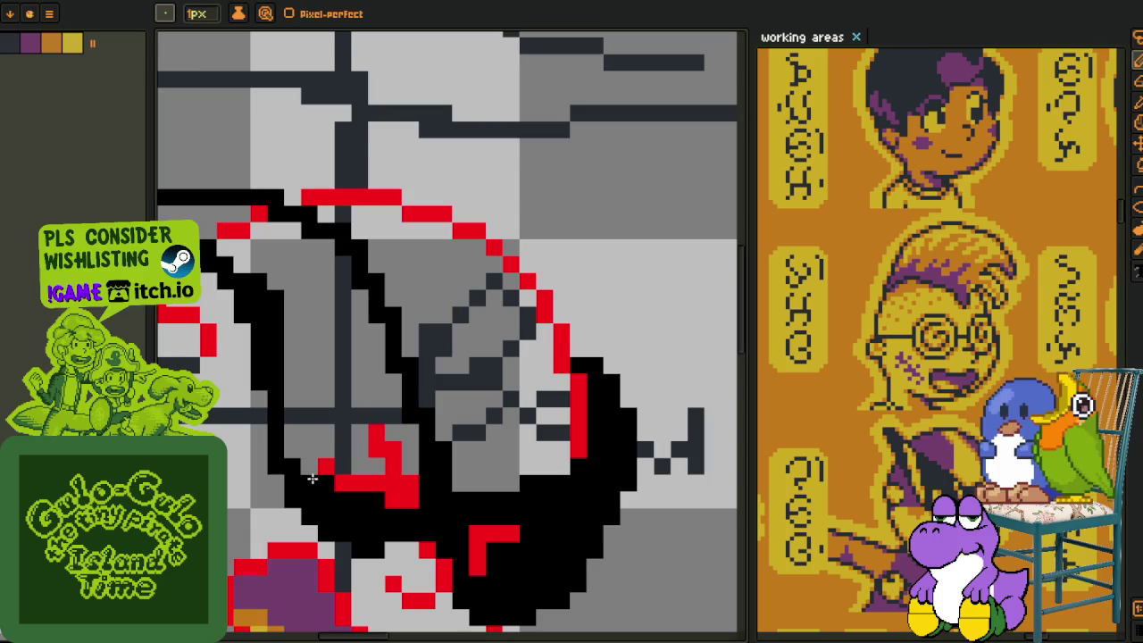
pyautogui.moveTo(310, 446)
pyautogui.mouseDown()
pyautogui.moveTo(339, 451)
pyautogui.moveTo(348, 437)
pyautogui.moveTo(375, 464)
pyautogui.moveTo(349, 414)
pyautogui.moveTo(401, 413)
pyautogui.moveTo(416, 465)
pyautogui.moveTo(390, 401)
pyautogui.moveTo(363, 413)
pyautogui.moveTo(357, 384)
pyautogui.moveTo(290, 384)
pyautogui.moveTo(306, 398)
pyautogui.mouseUp()
pyautogui.moveTo(349, 346)
pyautogui.mouseDown()
pyautogui.moveTo(347, 256)
pyautogui.moveTo(348, 340)
pyautogui.moveTo(430, 471)
pyautogui.moveTo(390, 446)
pyautogui.moveTo(402, 384)
pyautogui.moveTo(378, 394)
pyautogui.moveTo(342, 382)
pyautogui.moveTo(327, 357)
pyautogui.moveTo(302, 351)
pyautogui.moveTo(327, 332)
pyautogui.moveTo(263, 329)
pyautogui.moveTo(250, 341)
pyautogui.mouseUp()
# Select a patch of pixels at the boulder's top and move it into place.
pyautogui.scroll(-2, 234, 319)
pyautogui.press('i')
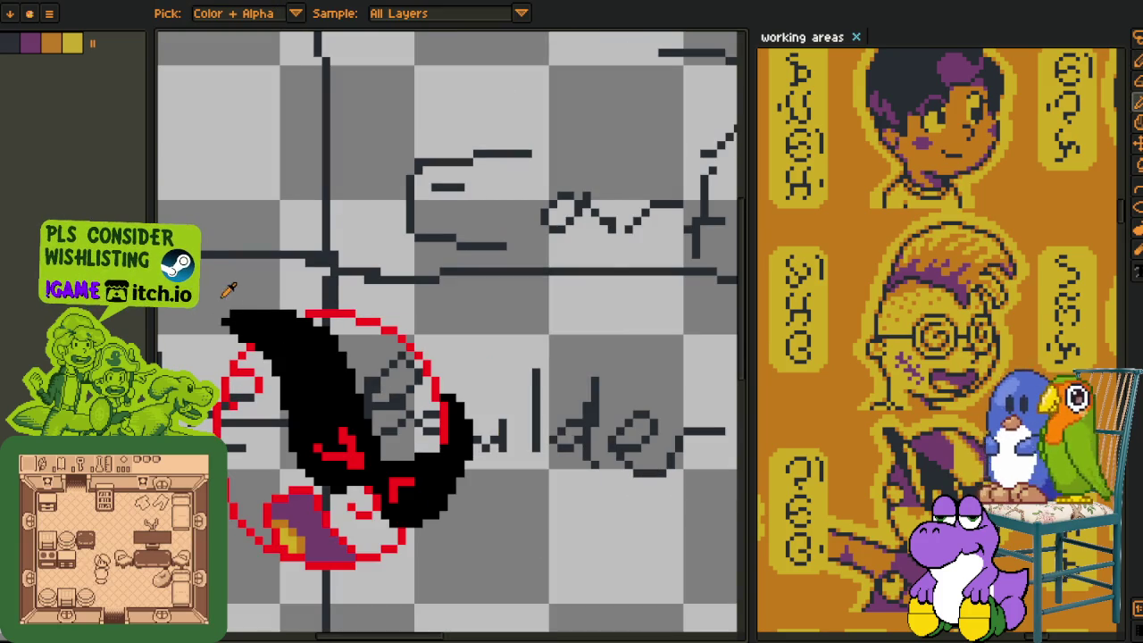
pyautogui.scroll(3, 259, 338)
pyautogui.press('m')
pyautogui.scroll(-3, 273, 344)
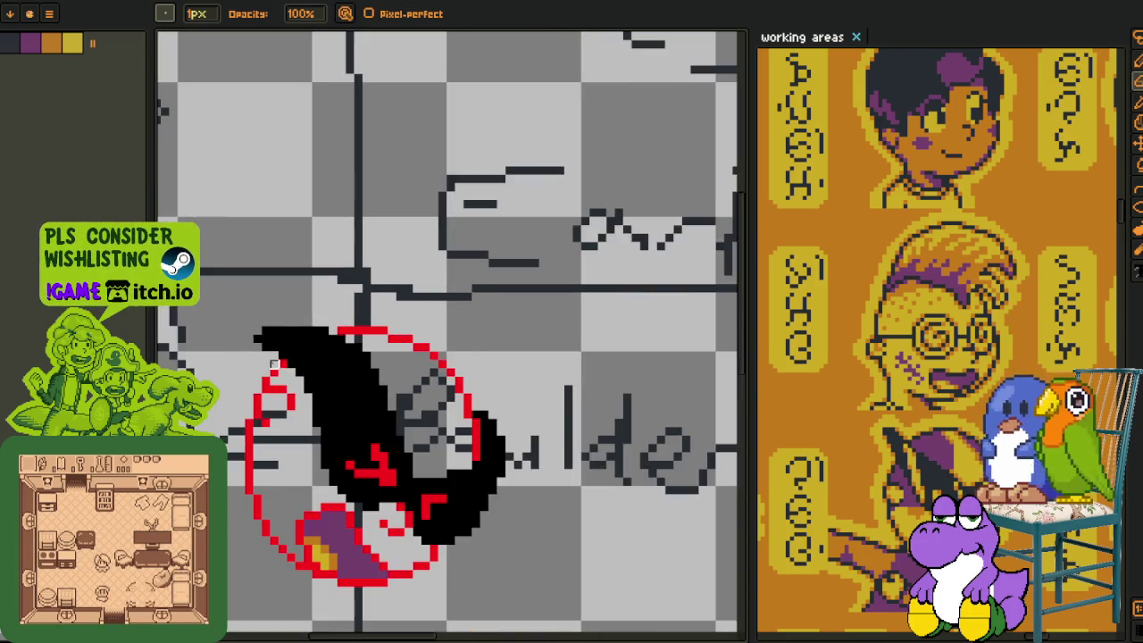
pyautogui.scroll(3, 273, 322)
pyautogui.scroll(-1, 277, 518)
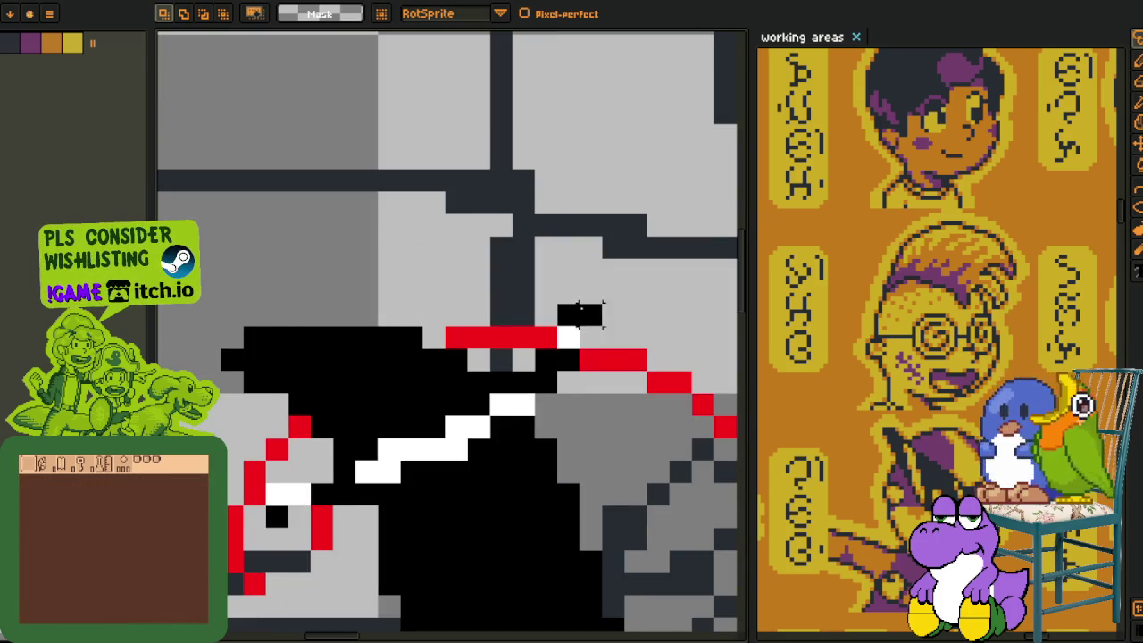
pyautogui.moveTo(584, 311); pyautogui.dragTo(625, 166)
pyautogui.moveTo(306, 408)
pyautogui.mouseDown()
pyautogui.moveTo(351, 455)
pyautogui.moveTo(344, 475)
pyautogui.mouseUp()
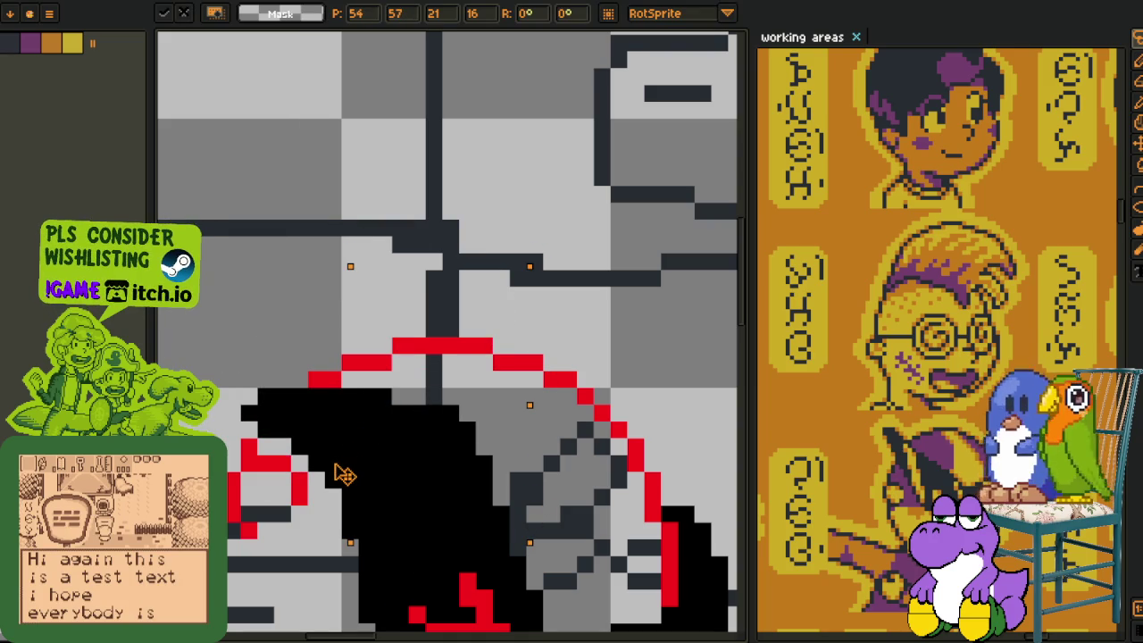
pyautogui.press('Return')
# Select and shift another patch along the black shape's top edge.
pyautogui.press('b')
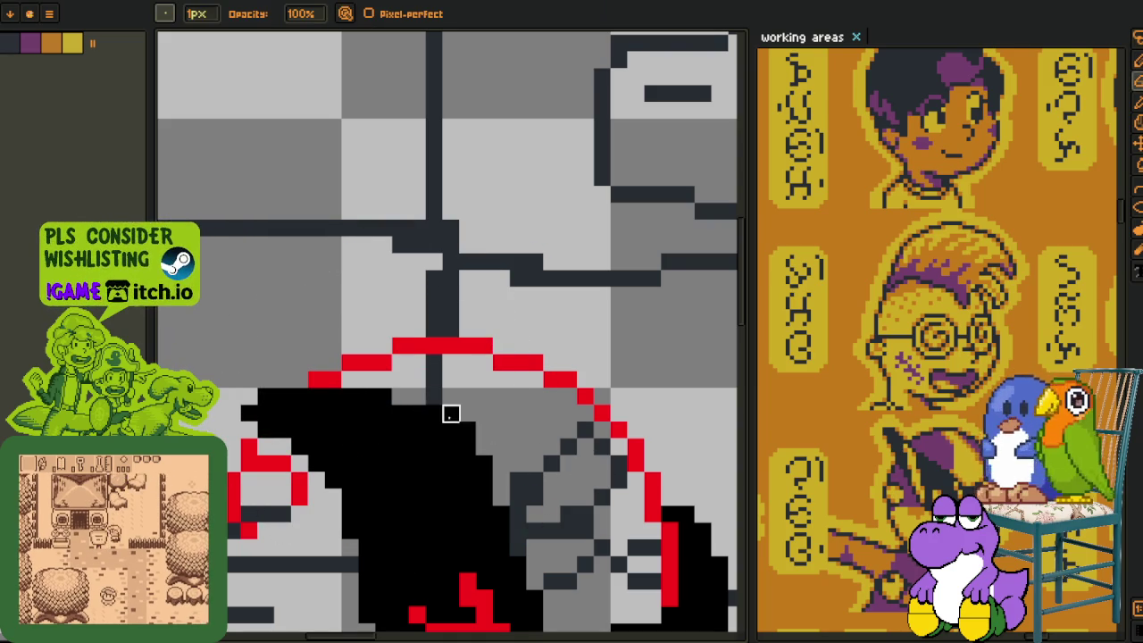
pyautogui.scroll(-1, 467, 431)
pyautogui.scroll(-1, 454, 393)
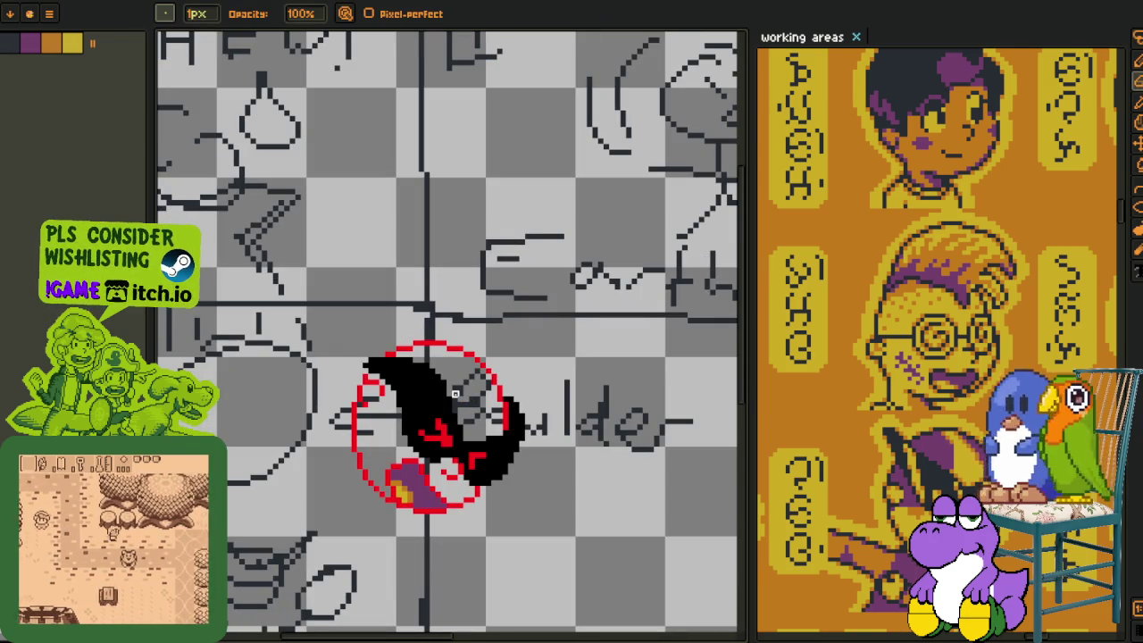
pyautogui.press('i')
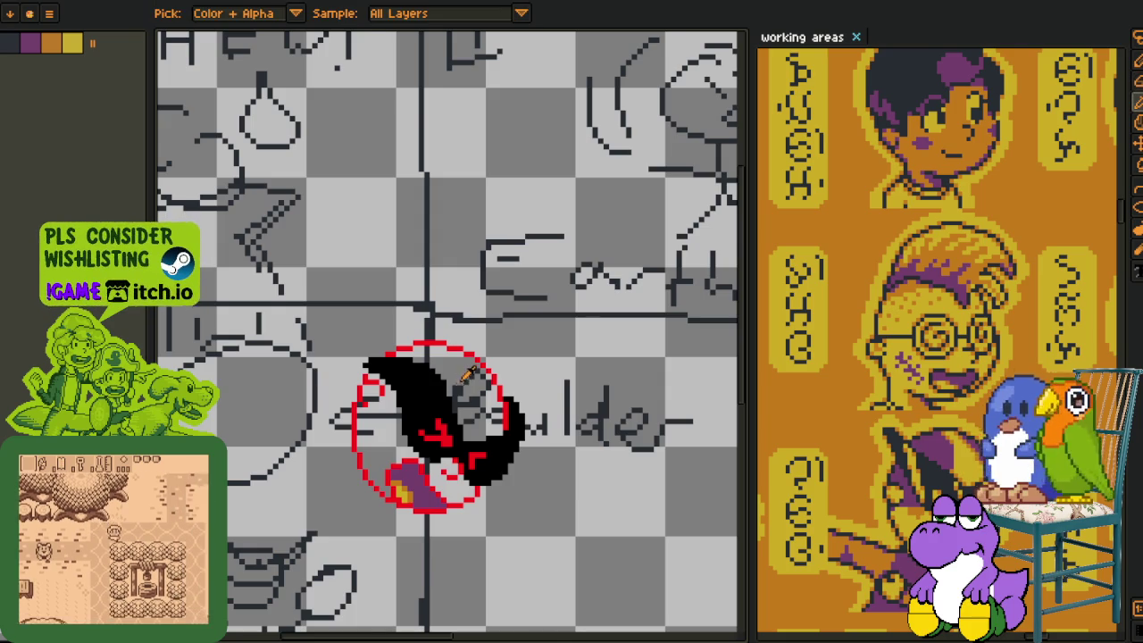
pyautogui.scroll(1, 447, 394)
pyautogui.scroll(1, 420, 410)
pyautogui.moveTo(390, 433); pyautogui.dragTo(390, 455)
pyautogui.press('m')
pyautogui.moveTo(347, 492)
pyautogui.mouseDown()
pyautogui.moveTo(426, 507)
pyautogui.moveTo(536, 429)
pyautogui.mouseUp()
pyautogui.moveTo(446, 395)
pyautogui.mouseDown()
pyautogui.moveTo(471, 394)
pyautogui.moveTo(393, 447)
pyautogui.mouseUp()
pyautogui.press('Return')
# Fill the grey pixels left of the shape and the gap at its bottom black.
pyautogui.press('i')
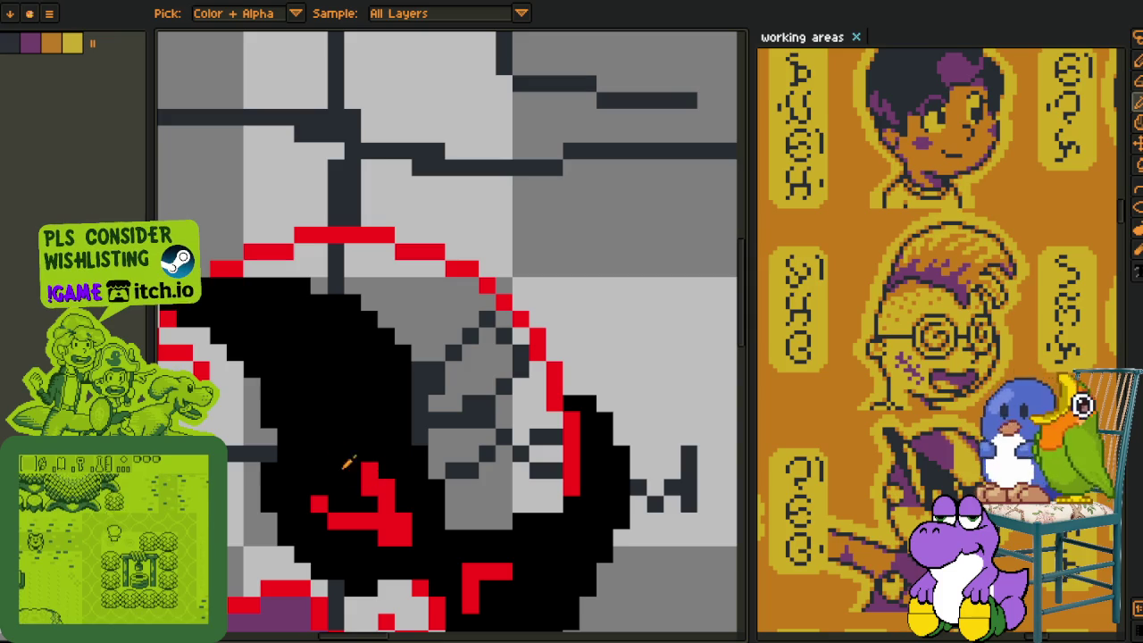
pyautogui.press('b')
pyautogui.moveTo(264, 432); pyautogui.dragTo(240, 386)
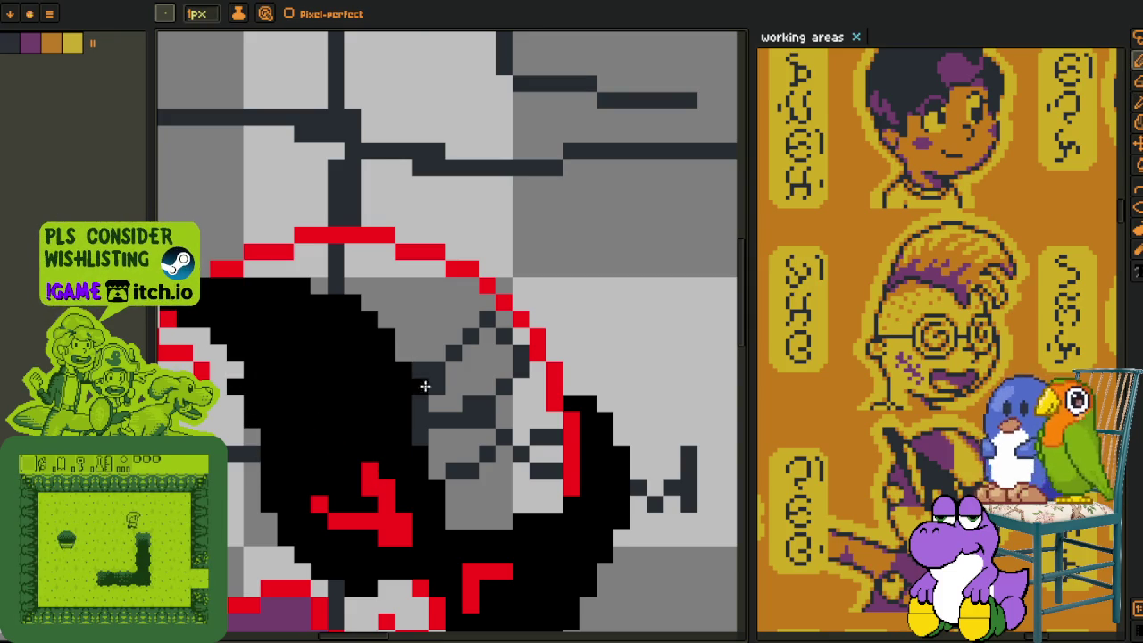
pyautogui.moveTo(472, 518); pyautogui.dragTo(573, 497)
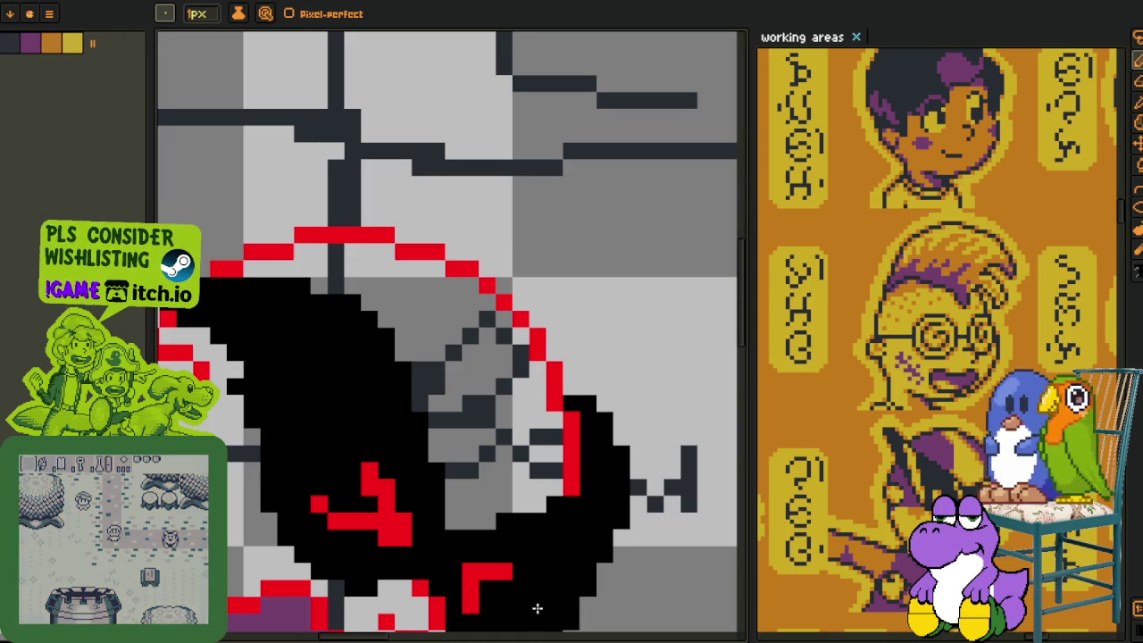
# Add a red pixel joining the red stroke and outline the top of the black shape.
pyautogui.moveTo(550, 603); pyautogui.dragTo(570, 568)
pyautogui.scroll(-1, 563, 545)
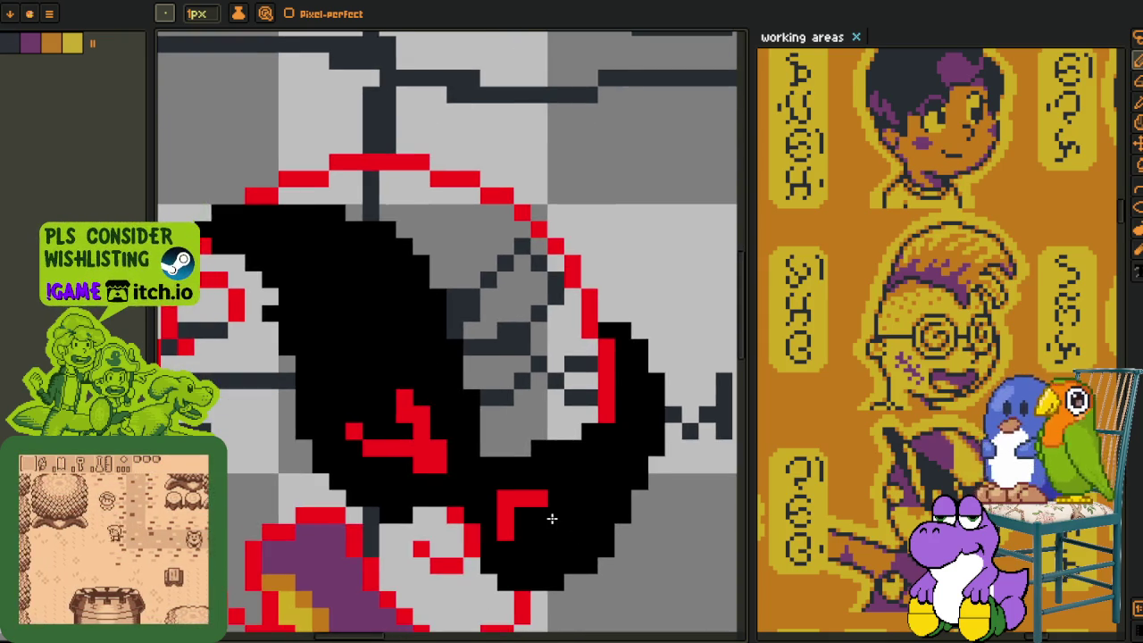
pyautogui.scroll(-1, 536, 516)
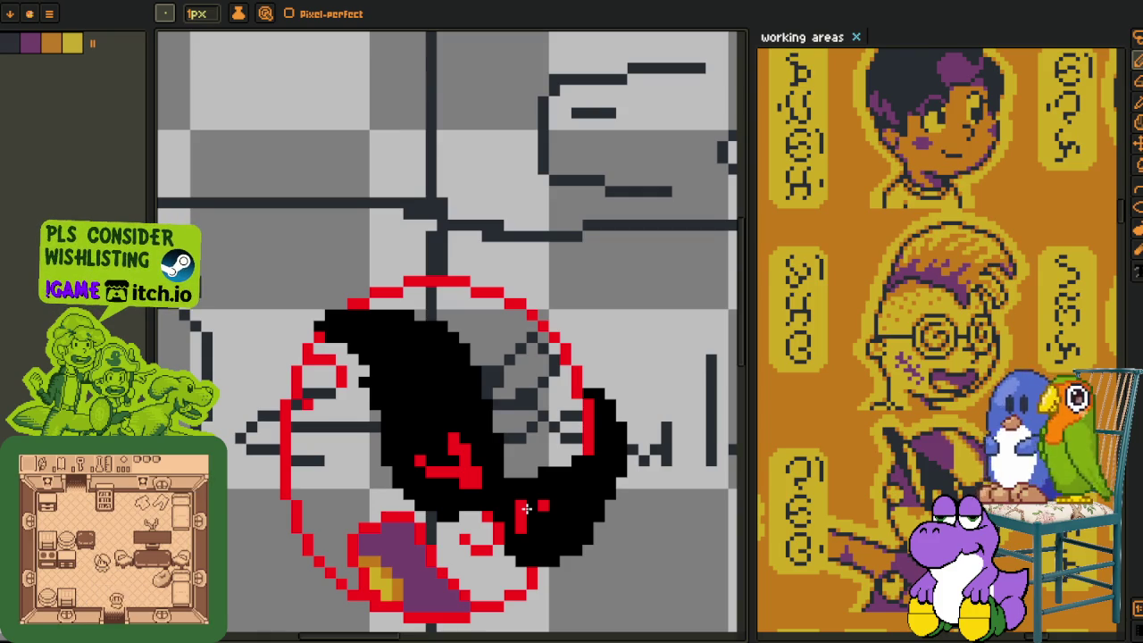
pyautogui.moveTo(527, 509); pyautogui.dragTo(527, 522)
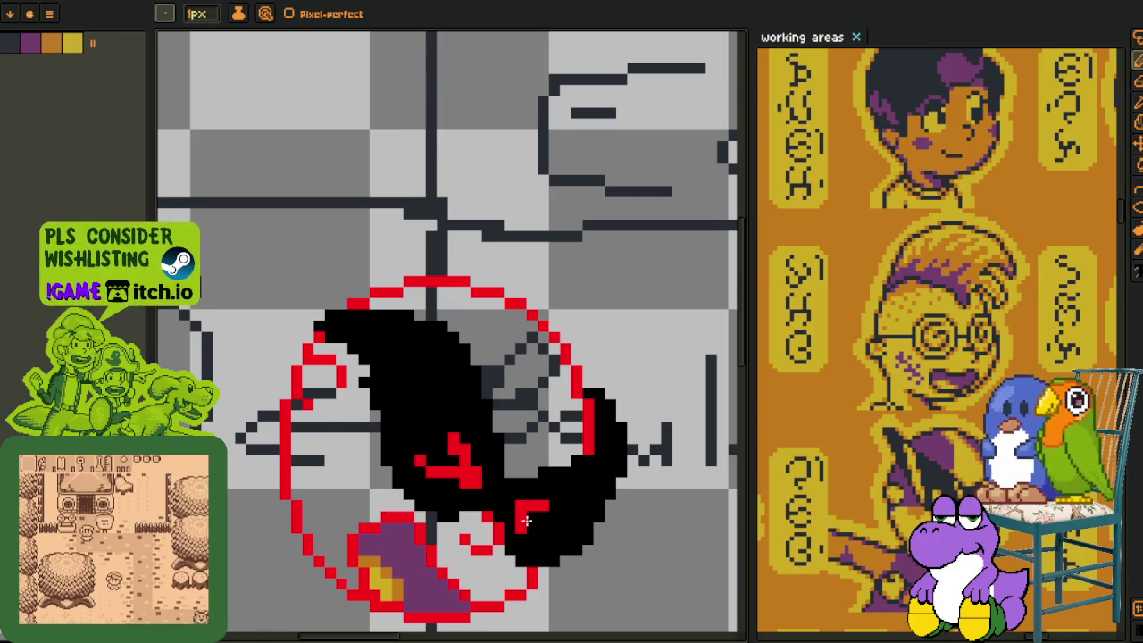
pyautogui.scroll(-2, 482, 375)
pyautogui.scroll(1, 483, 375)
pyautogui.press('i')
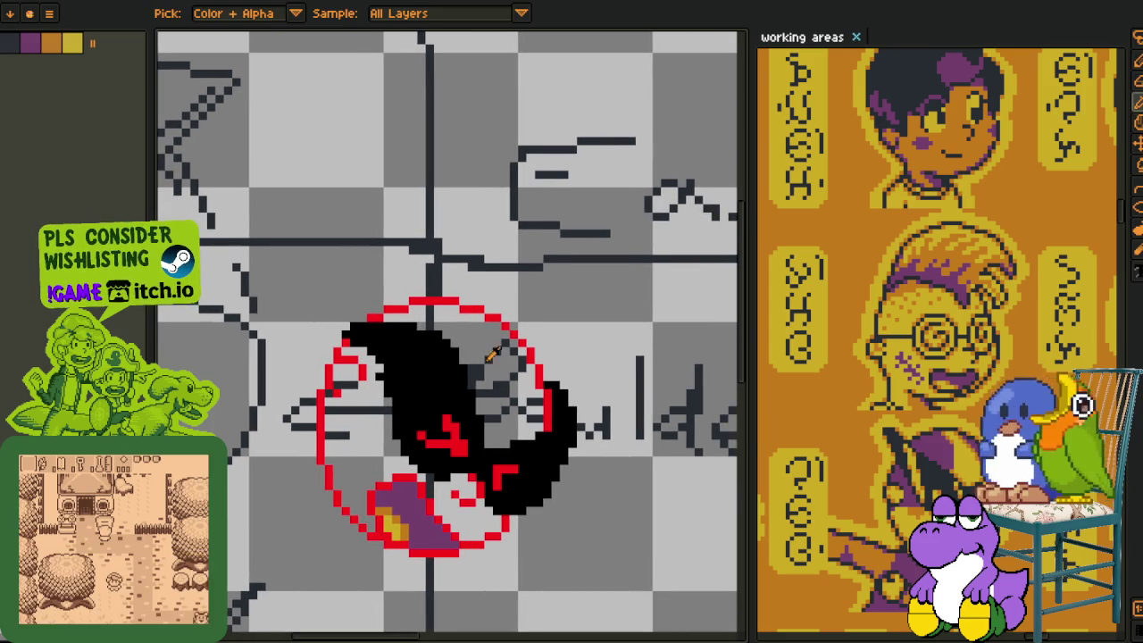
pyautogui.scroll(1, 491, 343)
pyautogui.scroll(1, 491, 343)
pyautogui.scroll(1, 429, 375)
pyautogui.press('b')
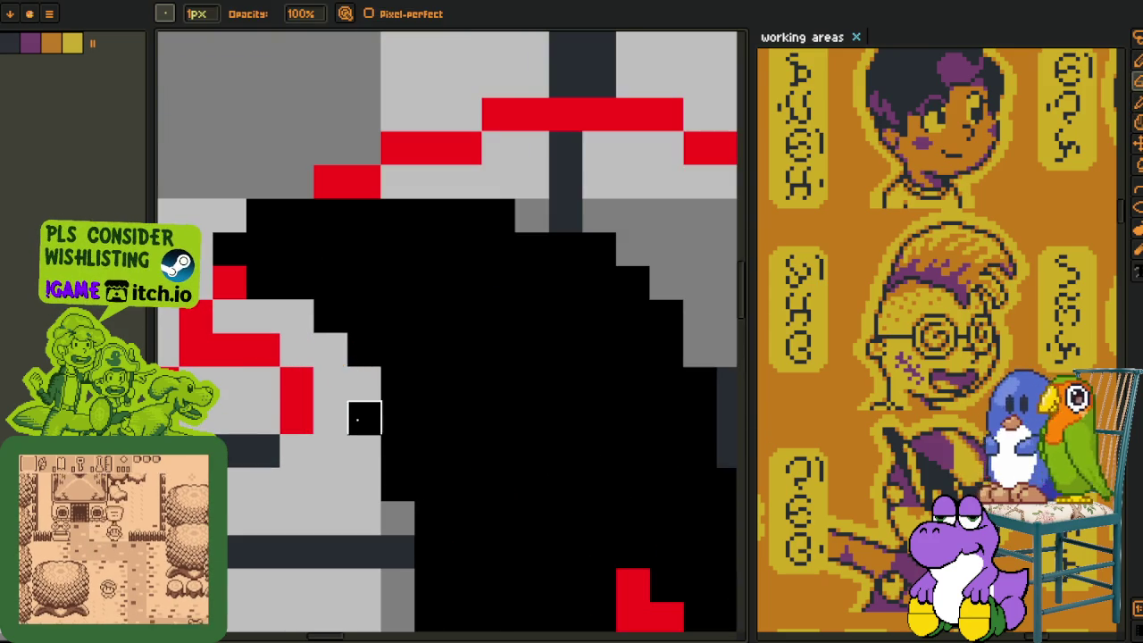
pyautogui.scroll(-1, 354, 415)
pyautogui.moveTo(353, 414); pyautogui.dragTo(335, 463)
# Lasso-select and nudge the boulder's top, then fill remaining gap pixels black.
pyautogui.press('q')
pyautogui.moveTo(402, 427)
pyautogui.mouseDown()
pyautogui.moveTo(248, 425)
pyautogui.moveTo(378, 434)
pyautogui.moveTo(385, 420)
pyautogui.mouseUp()
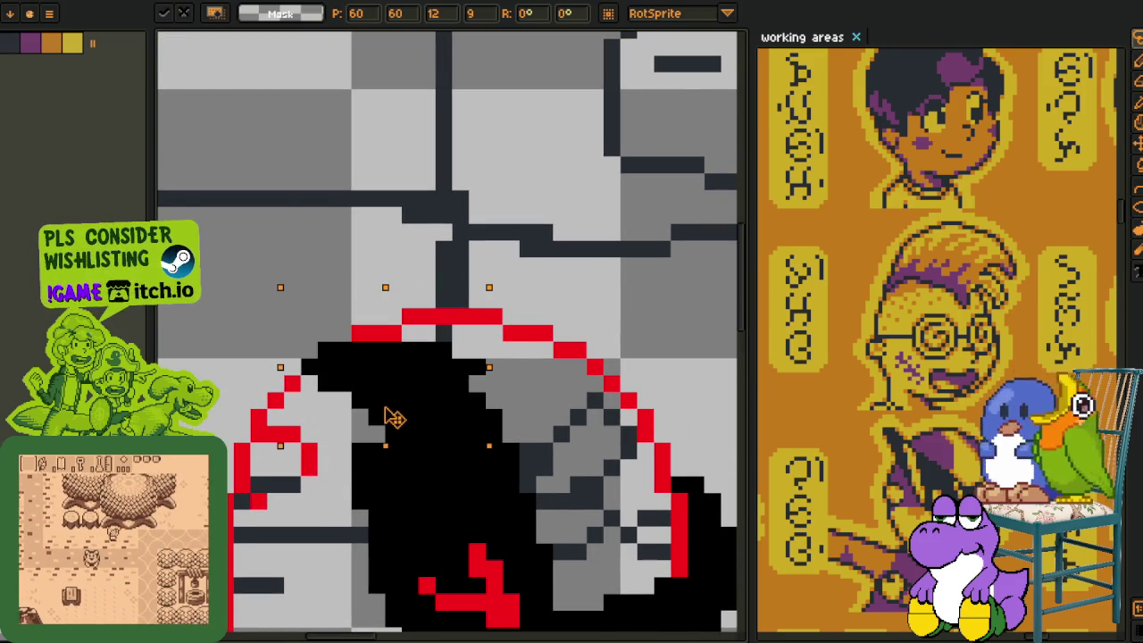
pyautogui.press('Return')
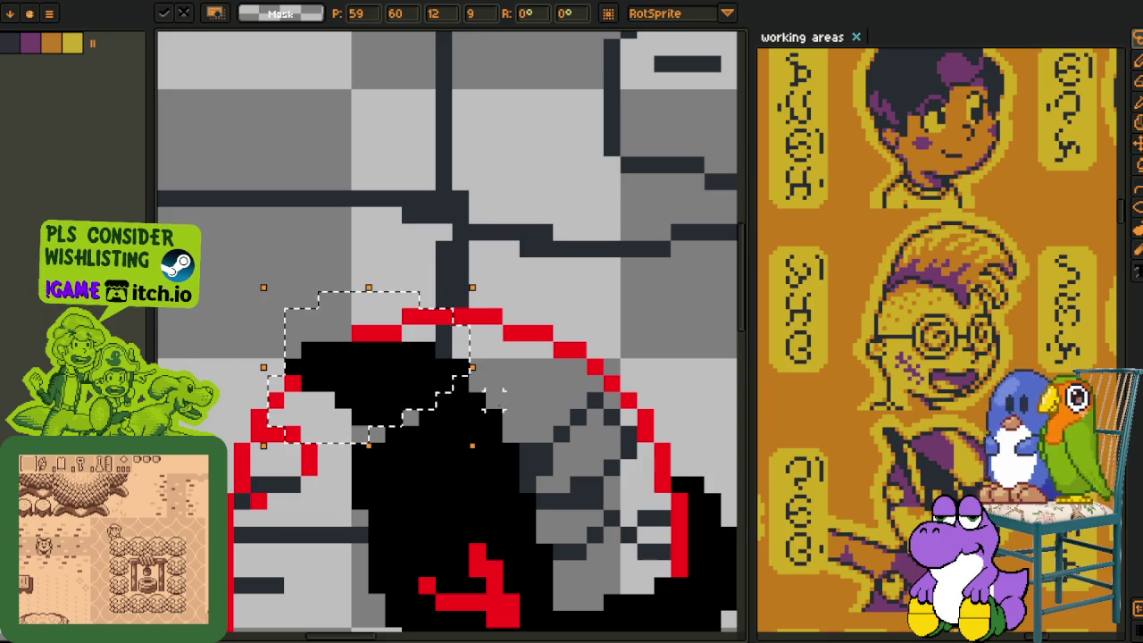
pyautogui.scroll(1, 475, 383)
pyautogui.click(453, 363)
pyautogui.press('b')
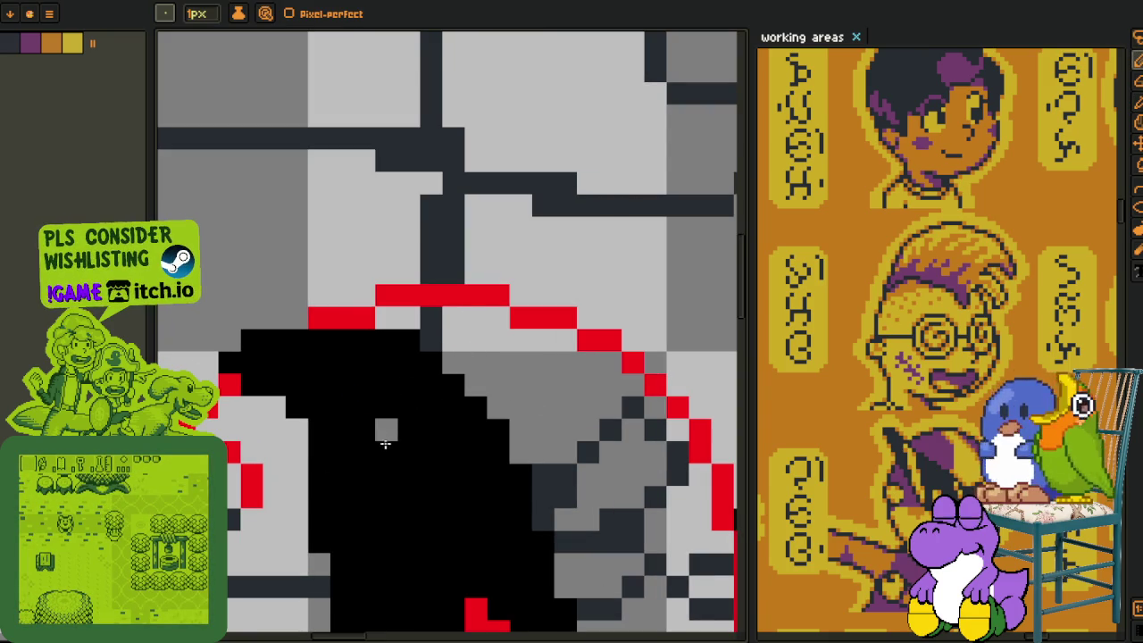
pyautogui.click(386, 430)
pyautogui.moveTo(297, 432); pyautogui.dragTo(297, 476)
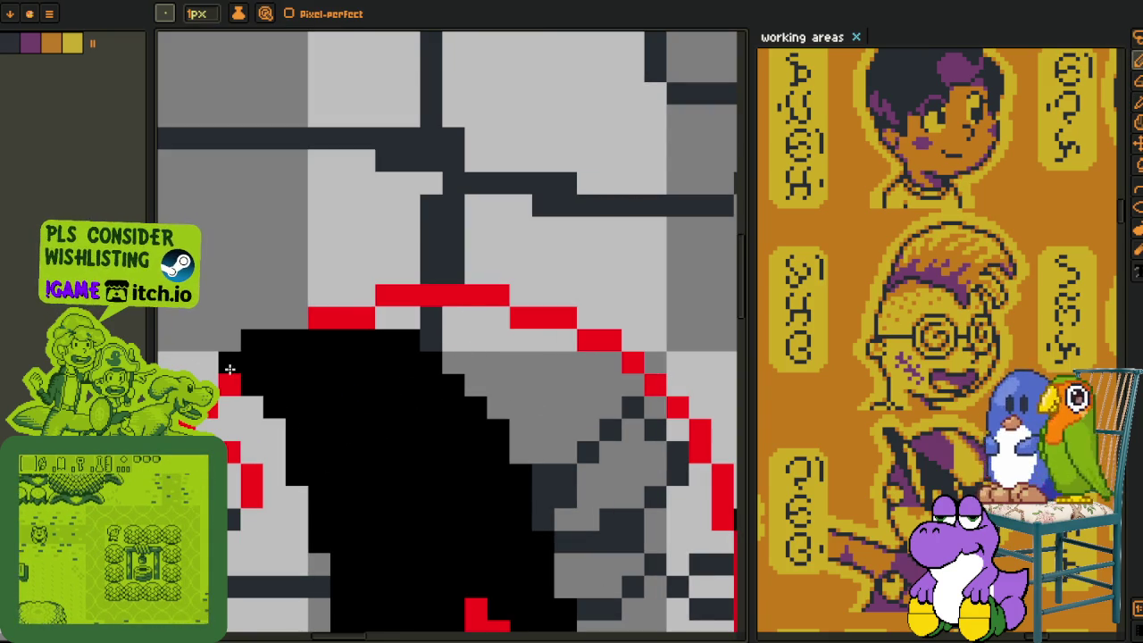
# Show the layers timeline and open the context menu for Layer 1.
pyautogui.scroll(-2, 258, 352)
pyautogui.scroll(2, 301, 363)
pyautogui.scroll(-3, 370, 351)
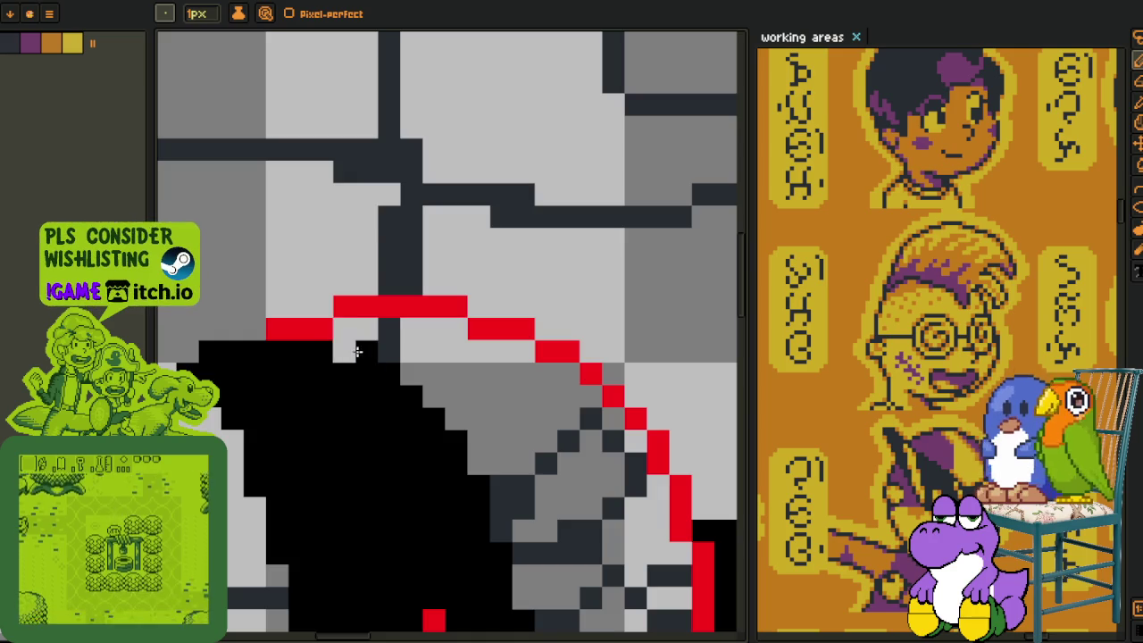
pyautogui.press('i')
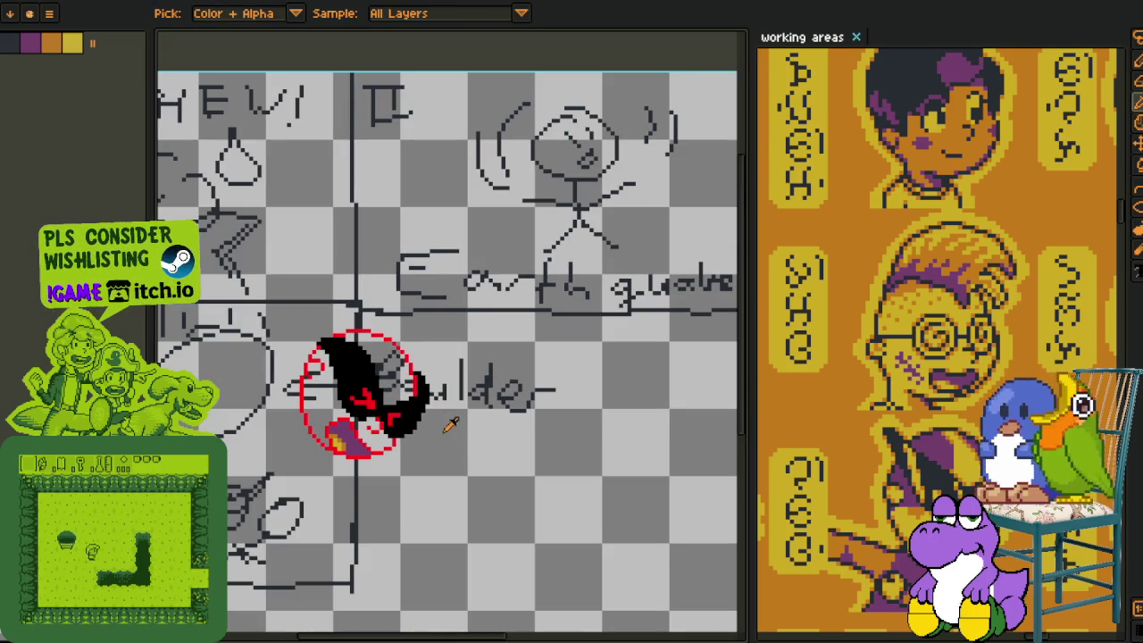
pyautogui.scroll(-3, 429, 418)
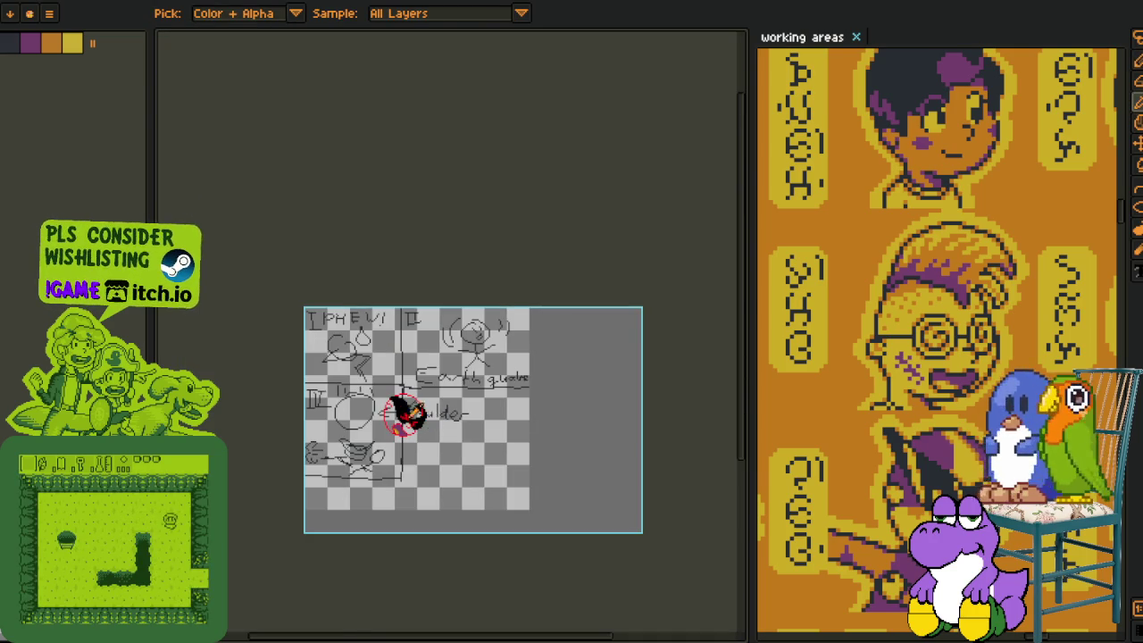
pyautogui.scroll(4, 432, 423)
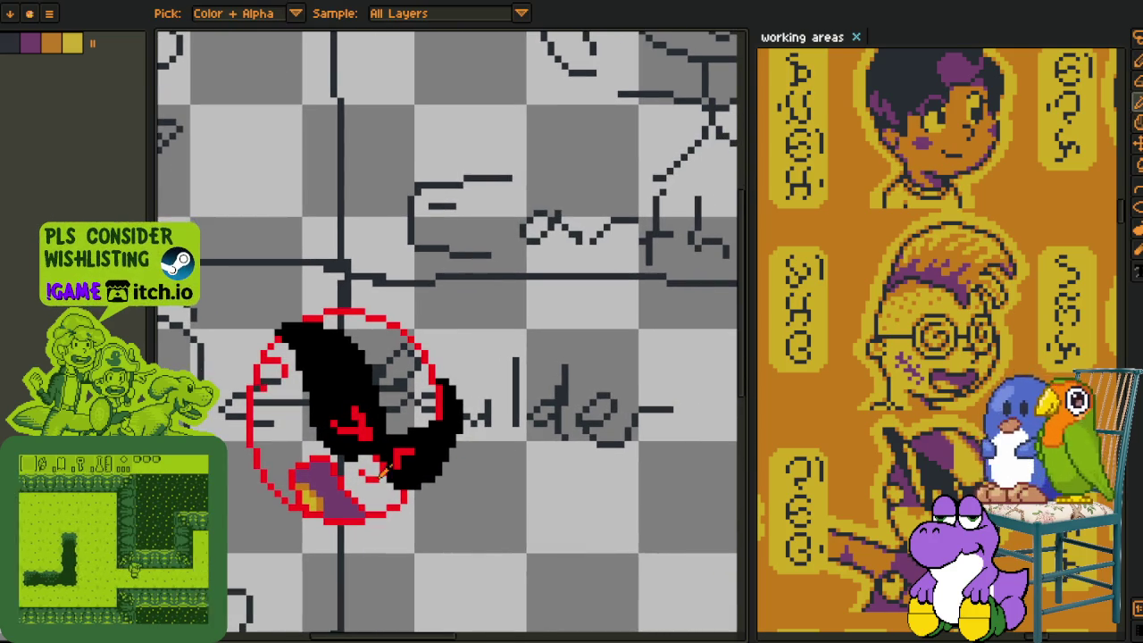
pyautogui.press('Tab')
pyautogui.rightClick(254, 622)
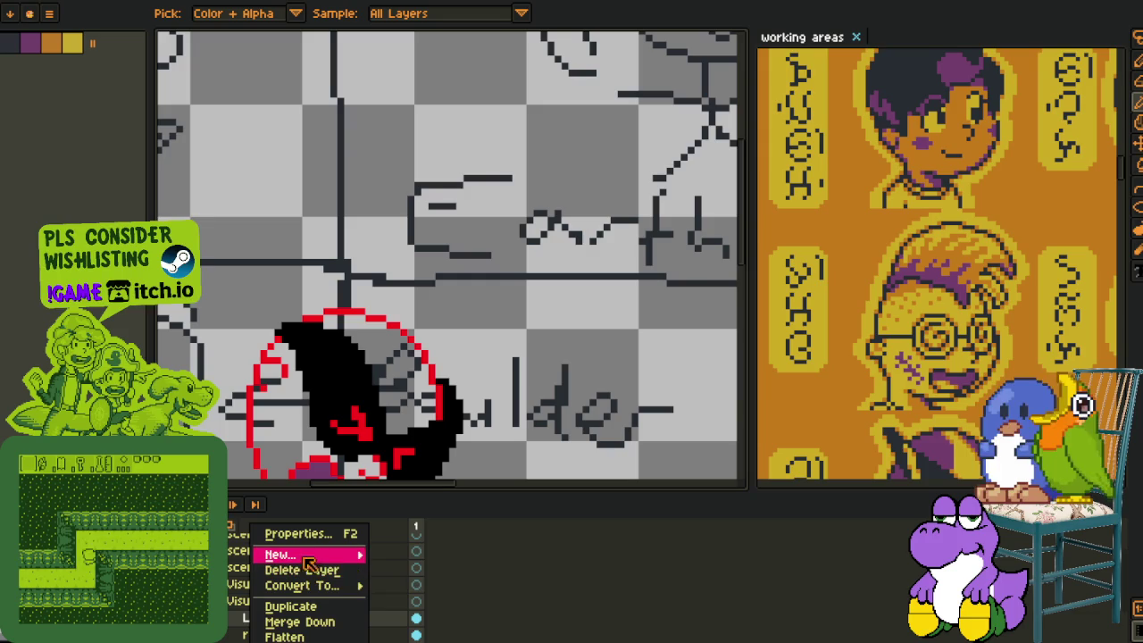
# Add a new layer above Layer 1 for the highlights.
pyautogui.click(406, 551)
pyautogui.press('Tab')
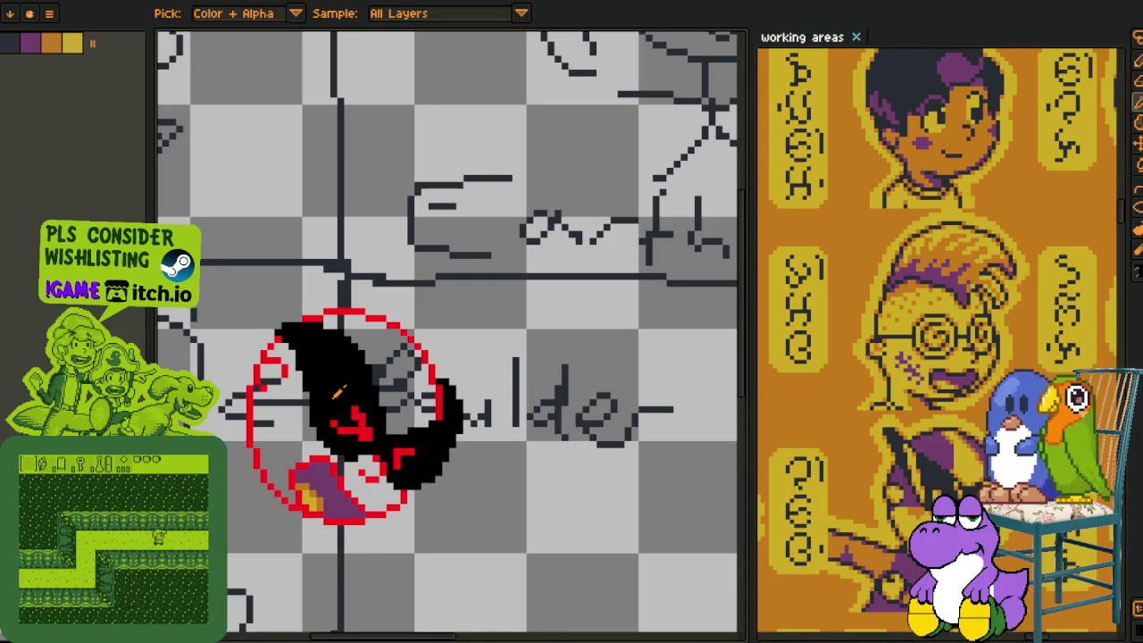
pyautogui.scroll(1, 308, 408)
pyautogui.scroll(1, 307, 407)
pyautogui.scroll(1, 308, 408)
# Paint white highlight stripes down the boulder's left and upper parts.
pyautogui.press('b')
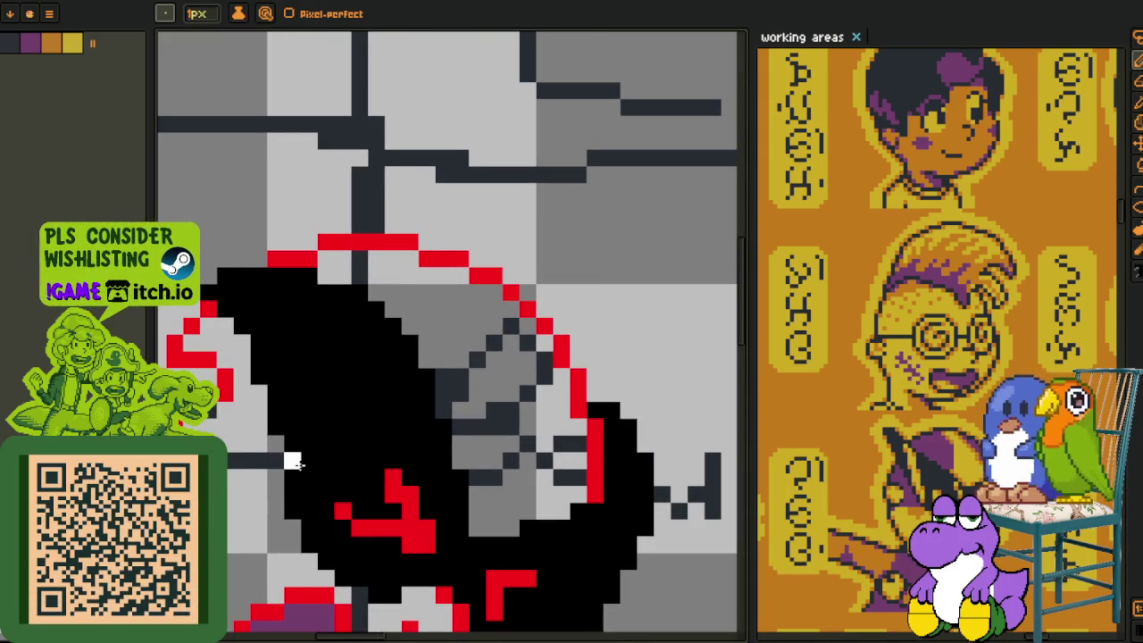
pyautogui.moveTo(264, 274)
pyautogui.mouseDown()
pyautogui.moveTo(311, 361)
pyautogui.moveTo(330, 512)
pyautogui.mouseUp()
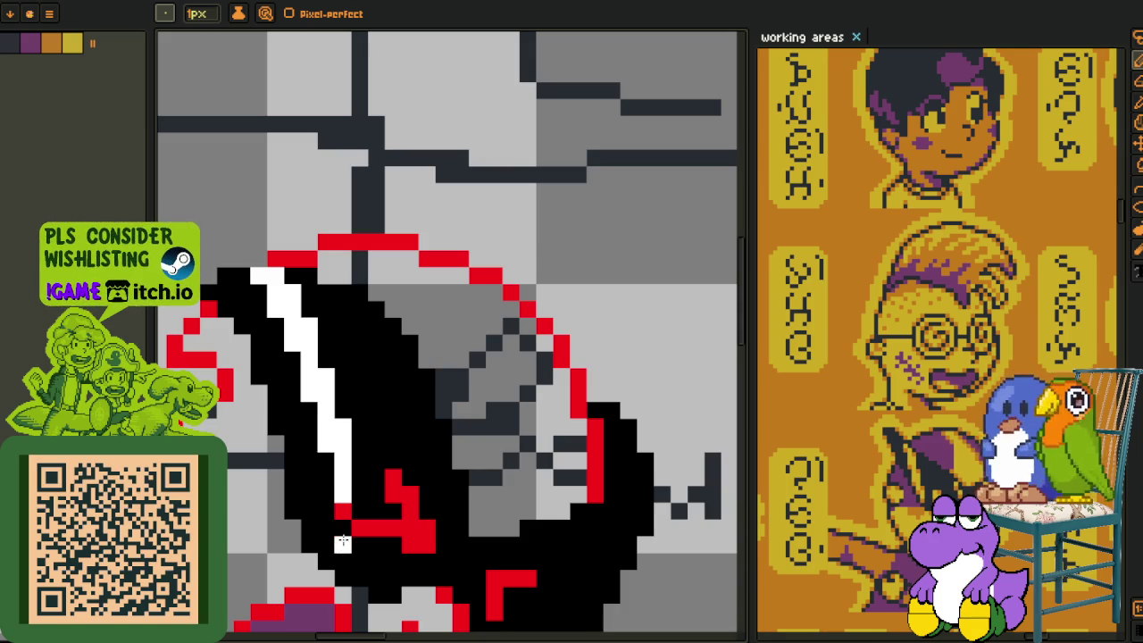
pyautogui.moveTo(327, 554); pyautogui.dragTo(343, 533)
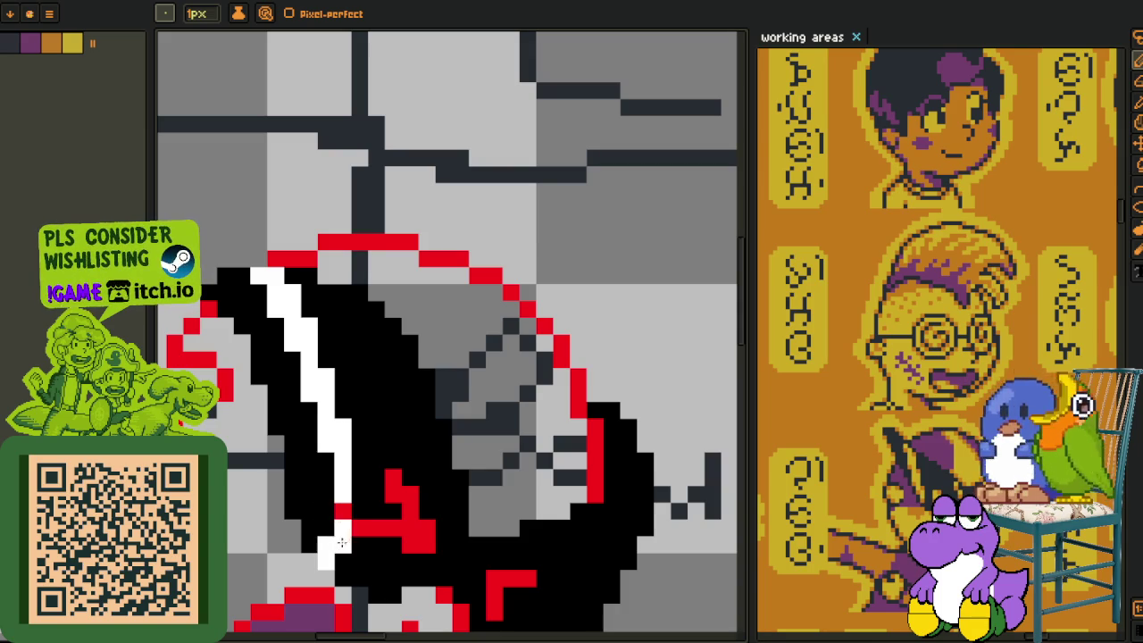
pyautogui.moveTo(359, 490); pyautogui.dragTo(322, 347)
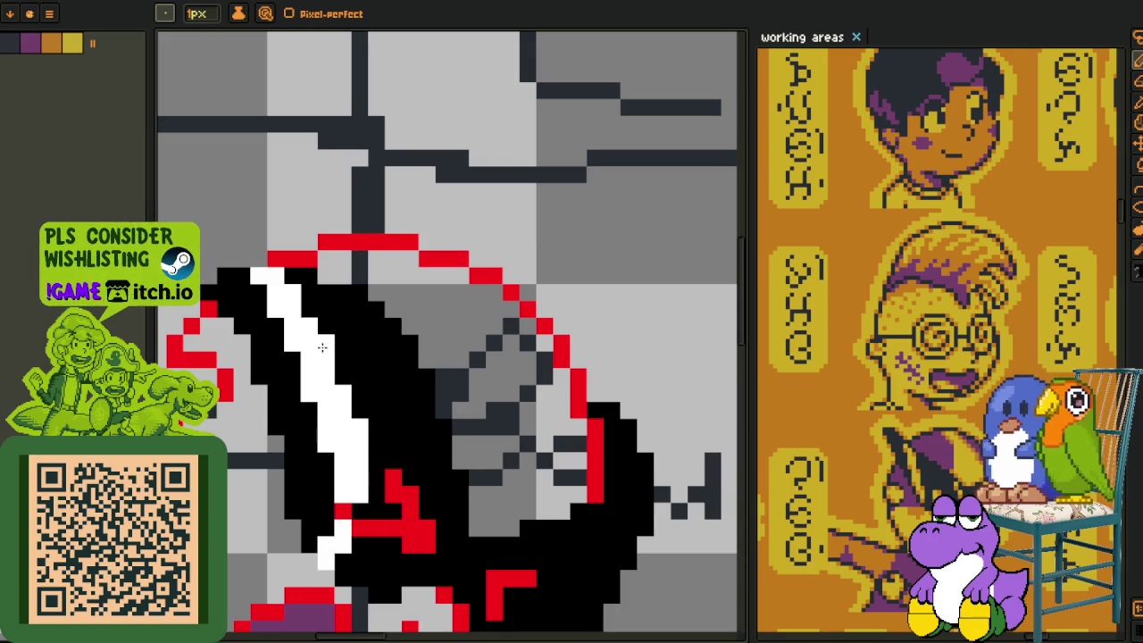
pyautogui.moveTo(409, 463); pyautogui.dragTo(360, 369)
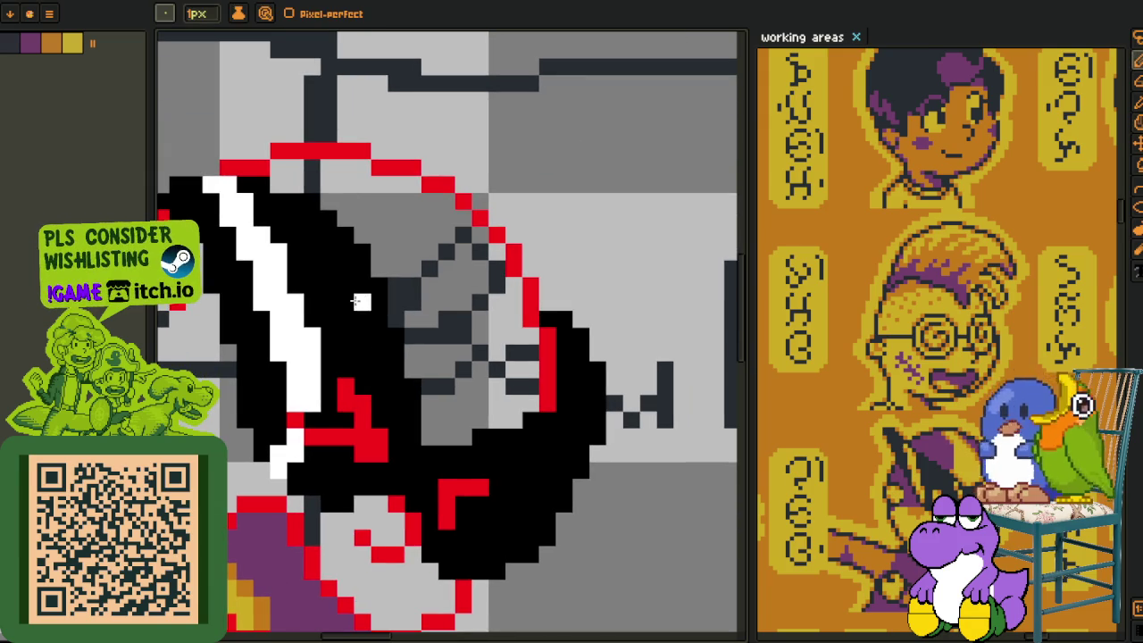
pyautogui.moveTo(360, 277); pyautogui.dragTo(381, 425)
pyautogui.moveTo(396, 380); pyautogui.dragTo(389, 433)
pyautogui.click(389, 433)
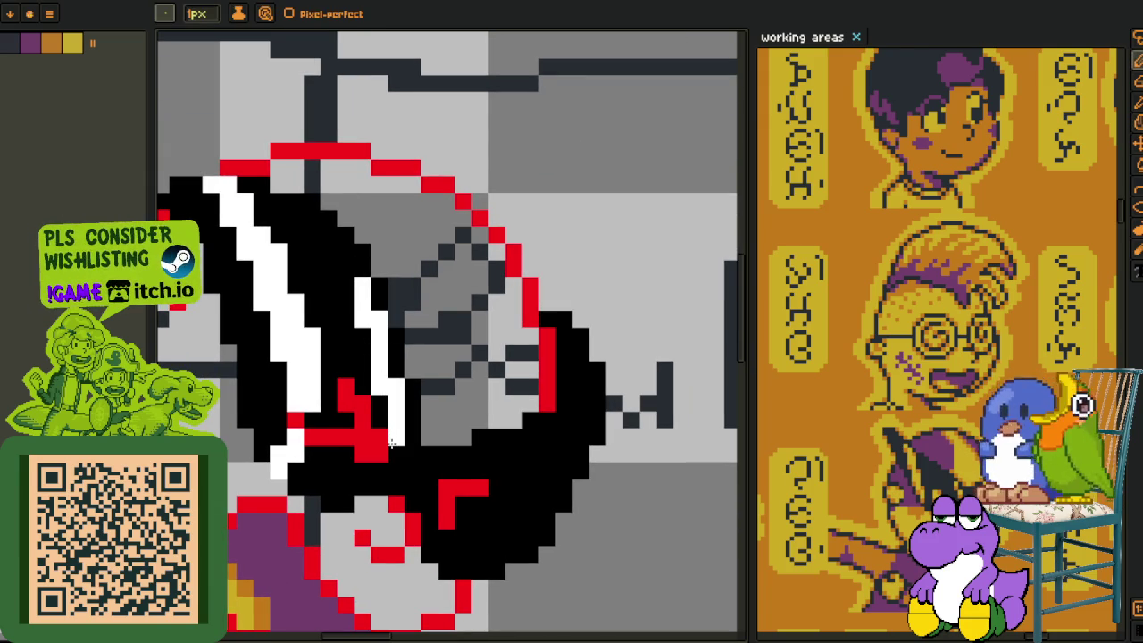
pyautogui.moveTo(363, 472); pyautogui.dragTo(345, 482)
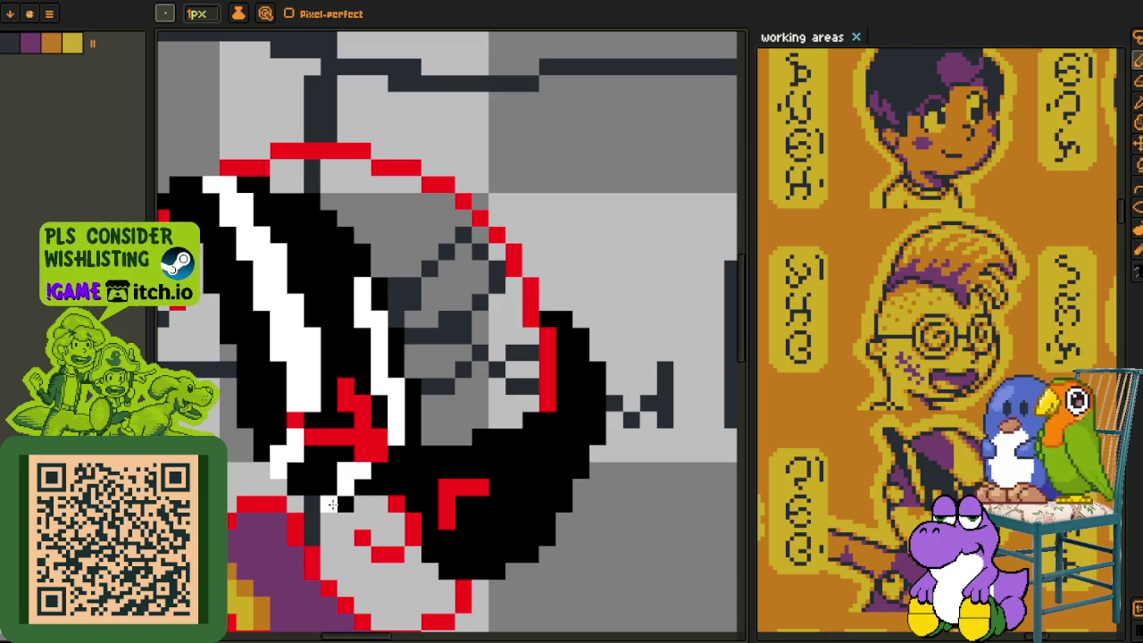
pyautogui.scroll(-3, 328, 502)
pyautogui.scroll(1, 332, 402)
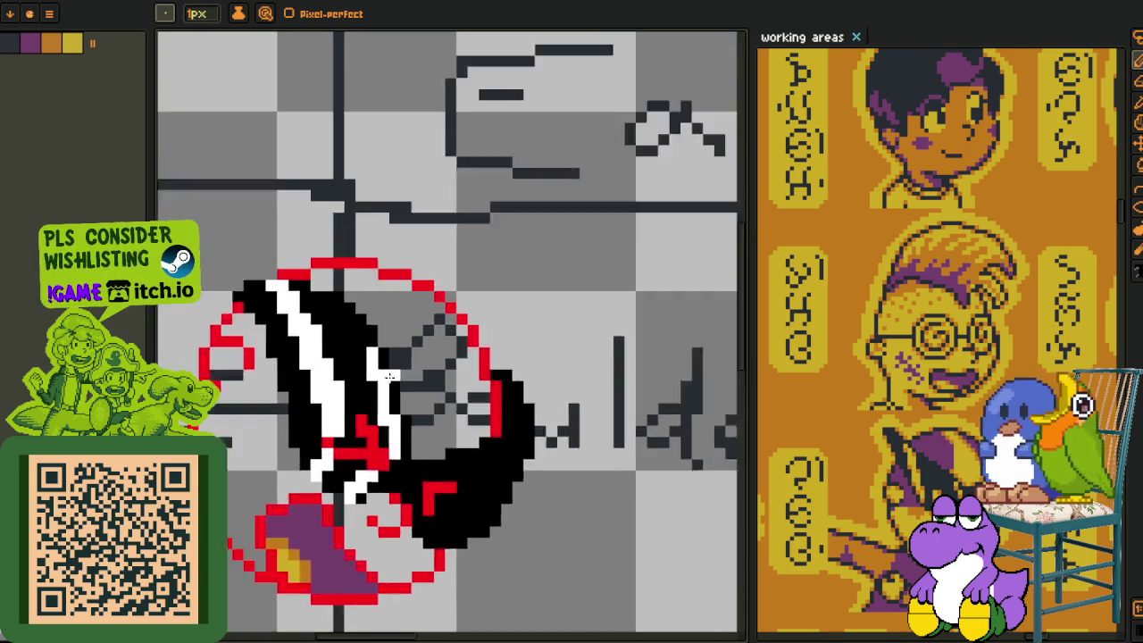
pyautogui.scroll(2, 337, 310)
pyautogui.moveTo(337, 310); pyautogui.dragTo(334, 328)
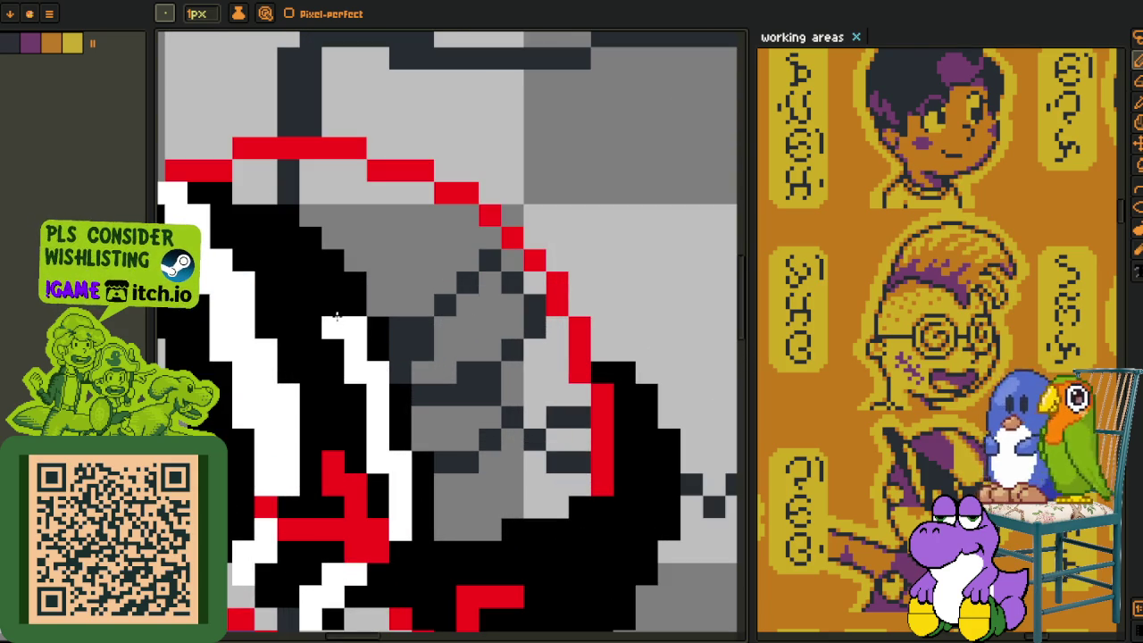
# Draw a white stripe on the right lobe, extending it up and to the right.
pyautogui.scroll(-1, 334, 285)
pyautogui.scroll(-1, 339, 295)
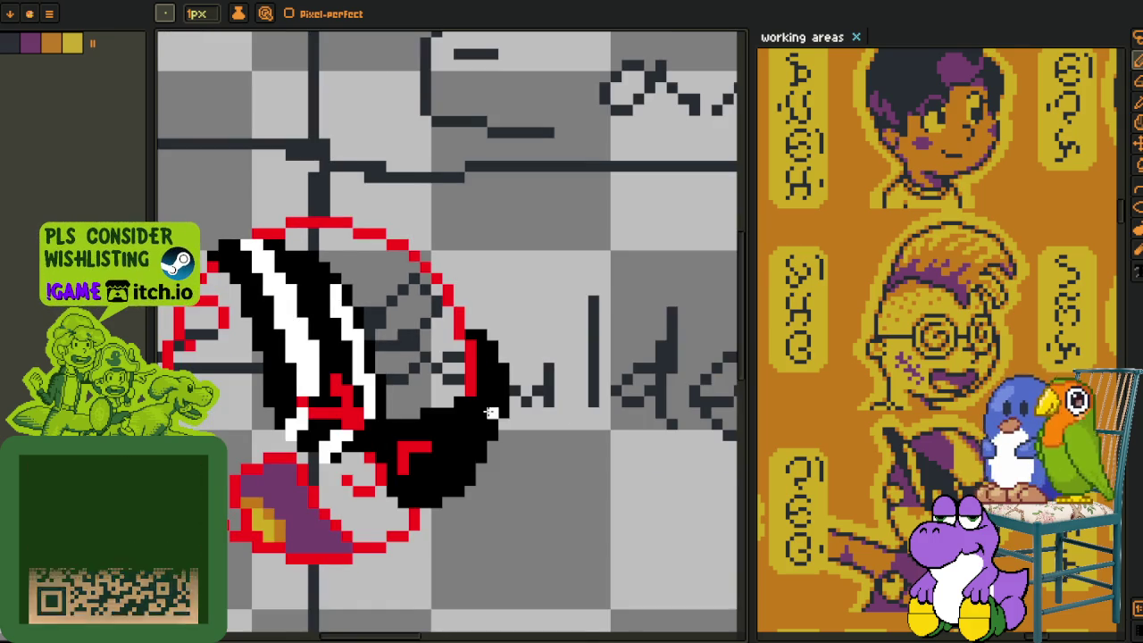
pyautogui.scroll(1, 451, 438)
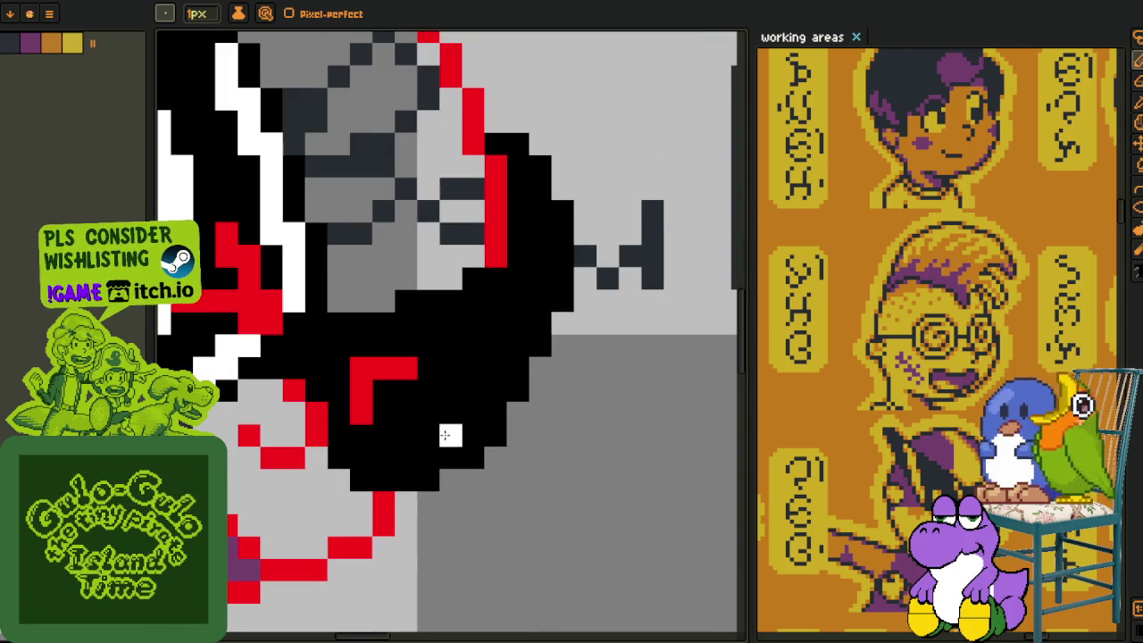
pyautogui.scroll(-1, 441, 441)
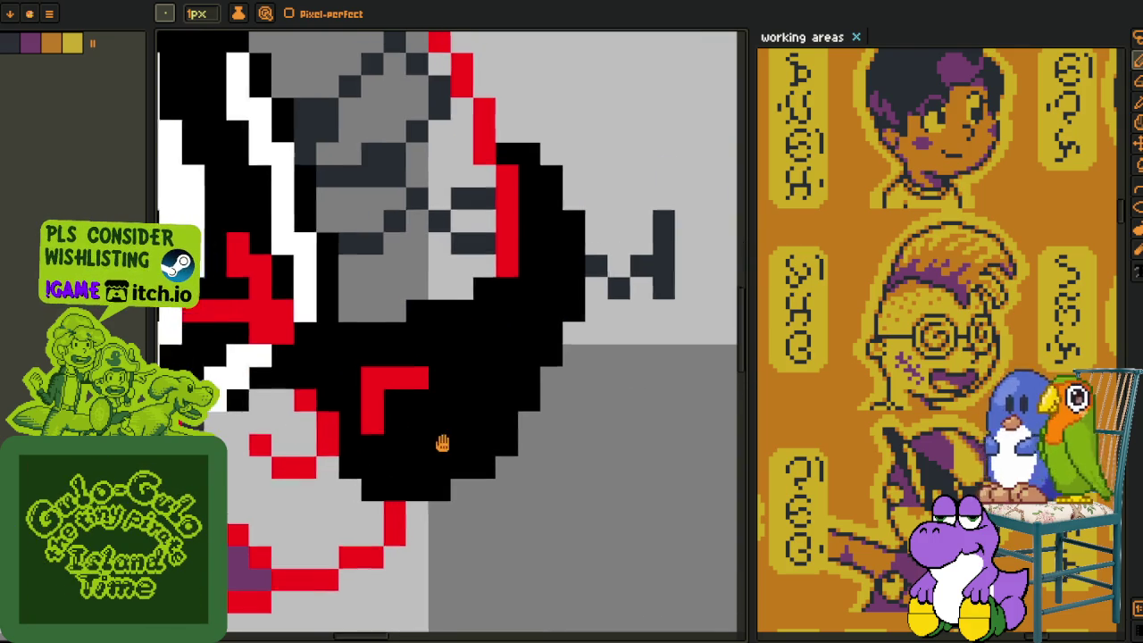
pyautogui.scroll(1, 482, 492)
pyautogui.scroll(-1, 481, 492)
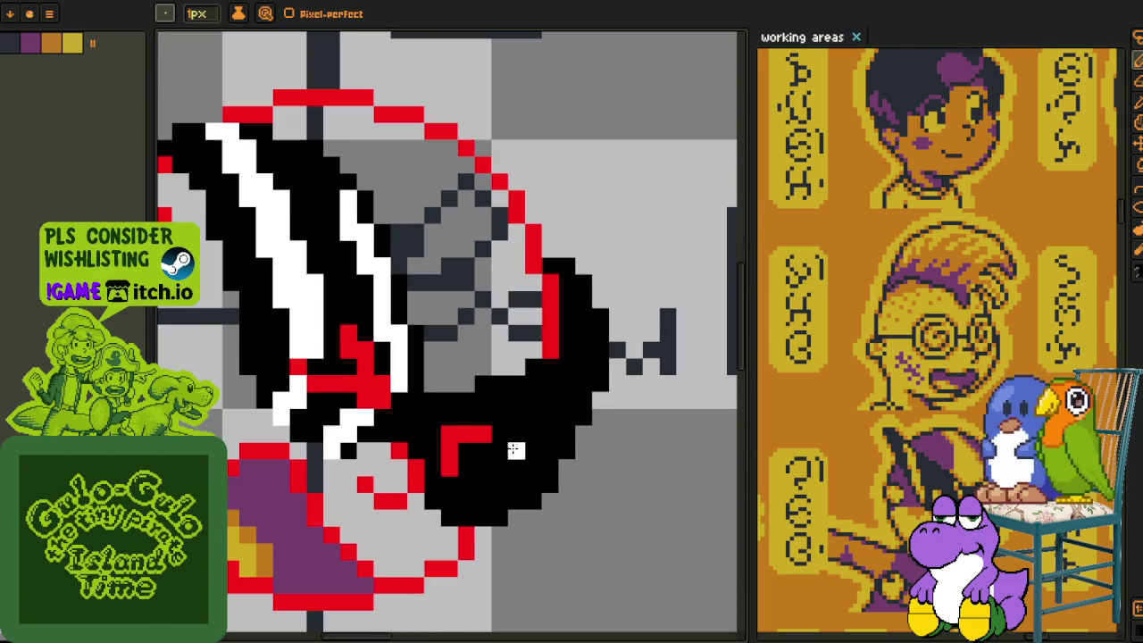
pyautogui.hscroll(-1, 500, 464)
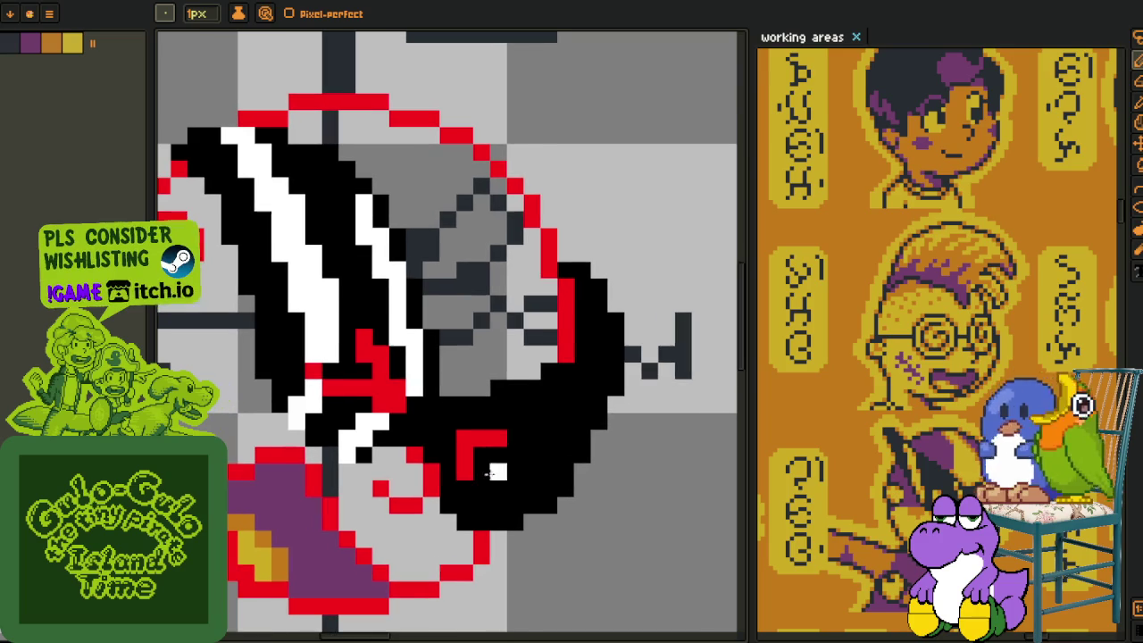
pyautogui.moveTo(511, 393); pyautogui.dragTo(524, 421)
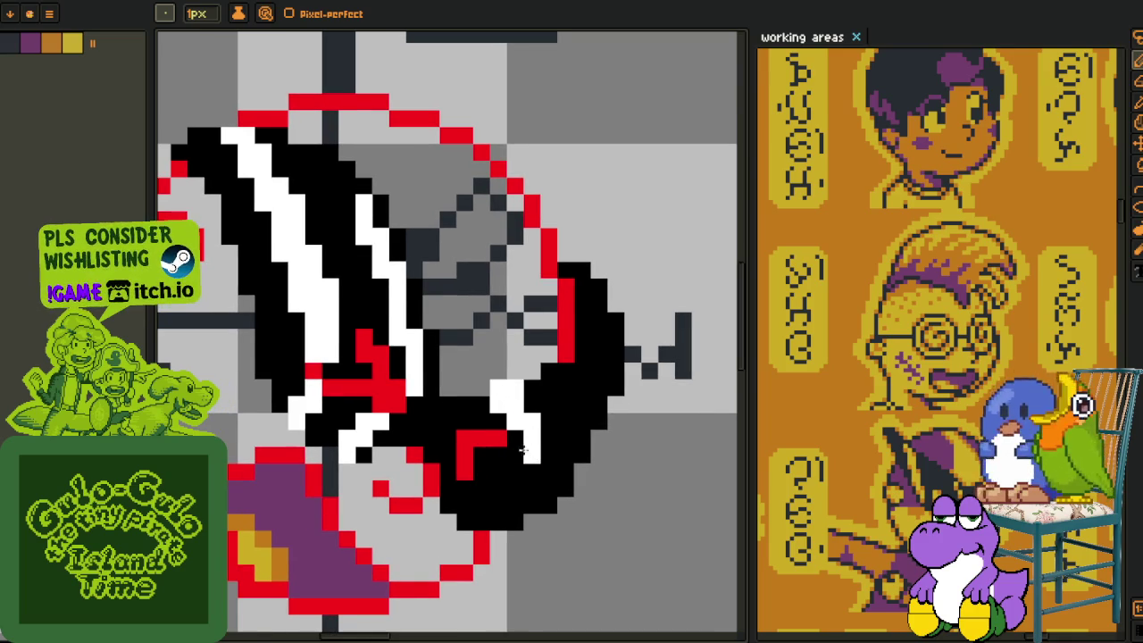
pyautogui.click(526, 454)
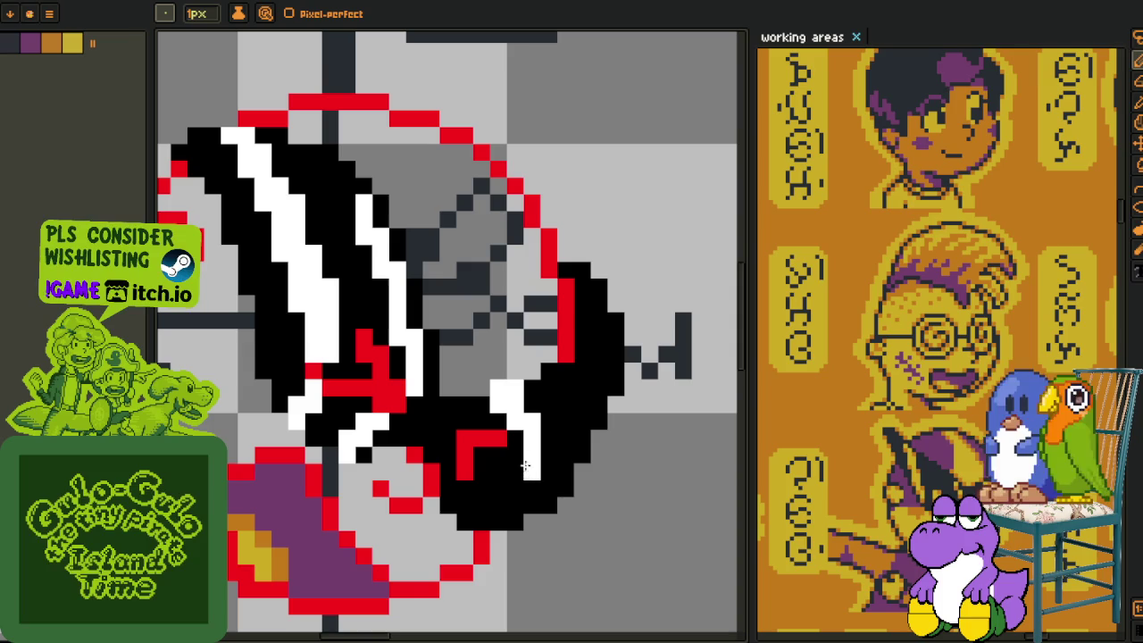
pyautogui.moveTo(526, 465); pyautogui.dragTo(484, 507)
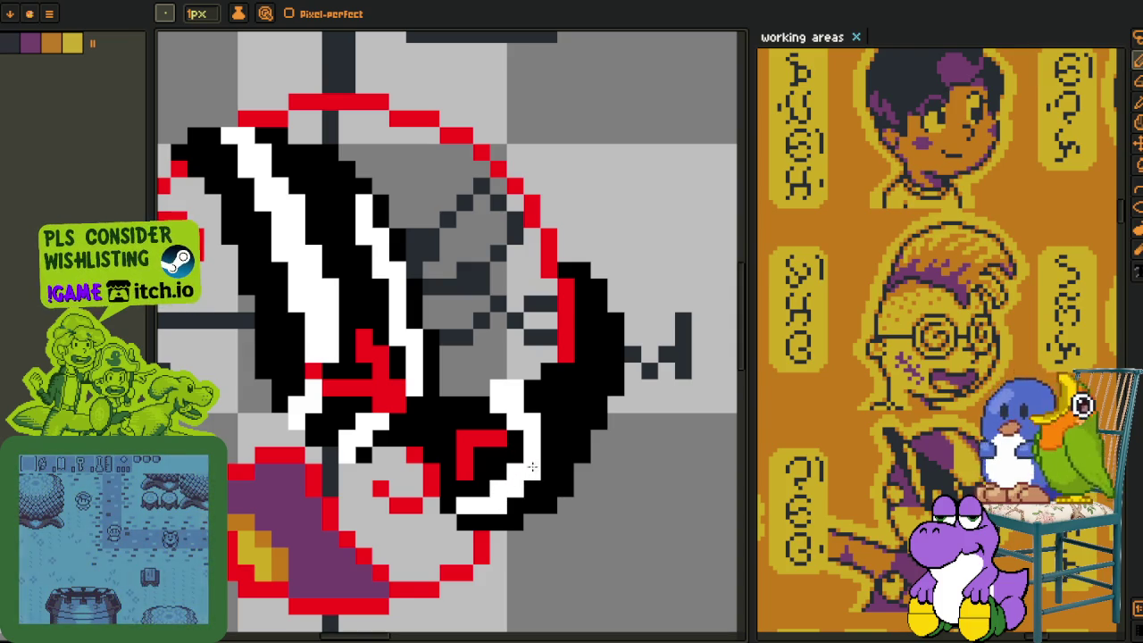
pyautogui.moveTo(574, 432); pyautogui.dragTo(537, 456)
pyautogui.click(527, 399)
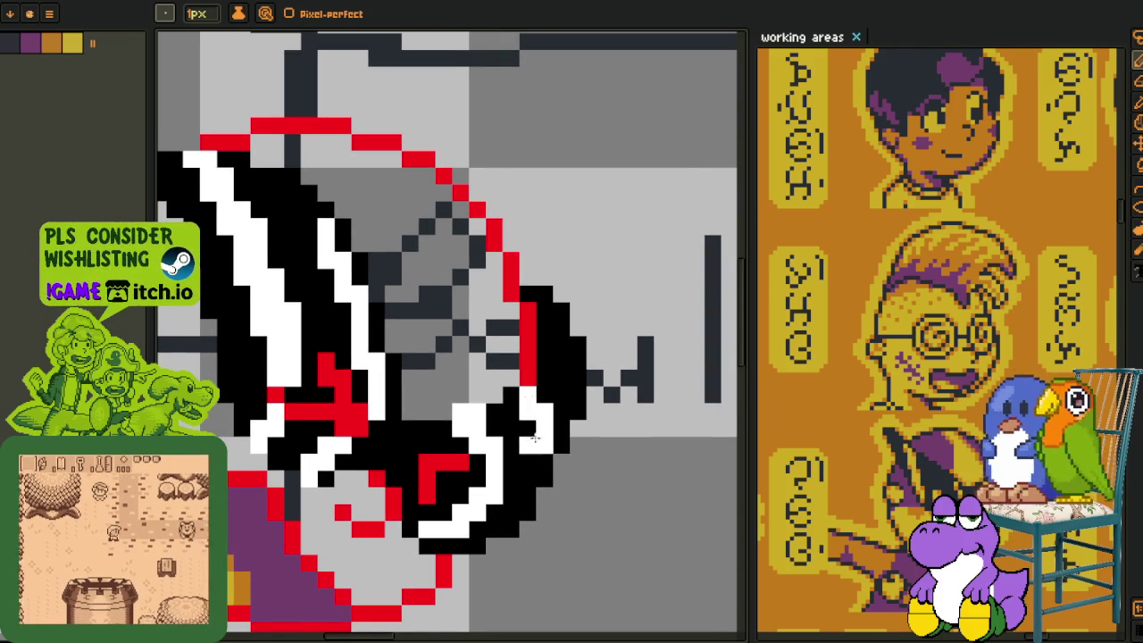
pyautogui.moveTo(515, 492); pyautogui.dragTo(489, 508)
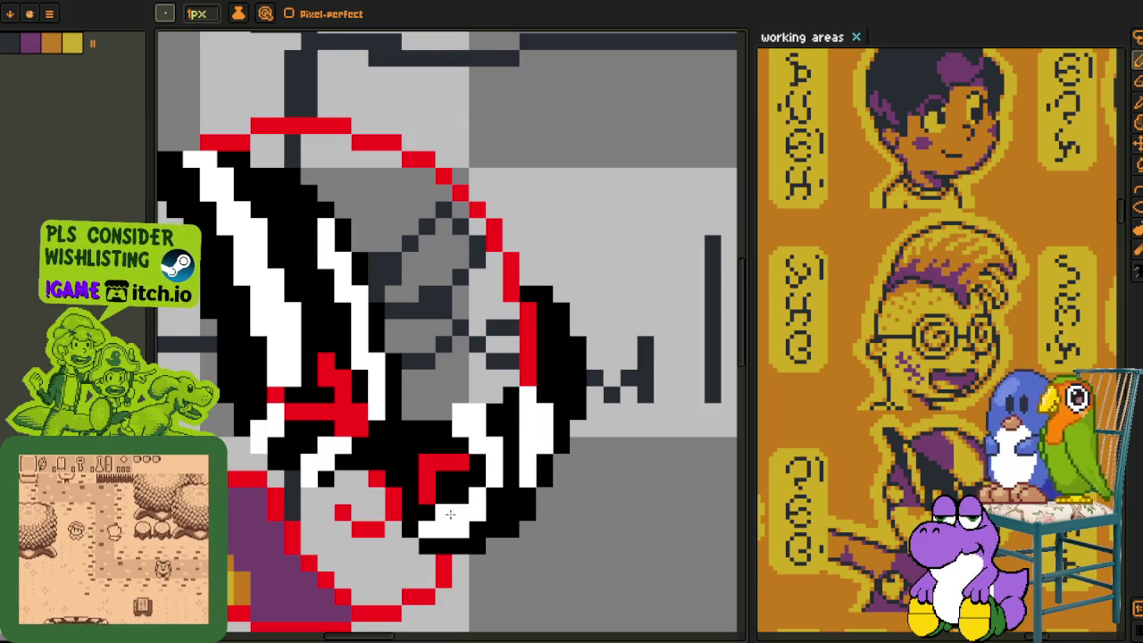
pyautogui.moveTo(464, 502); pyautogui.dragTo(510, 497)
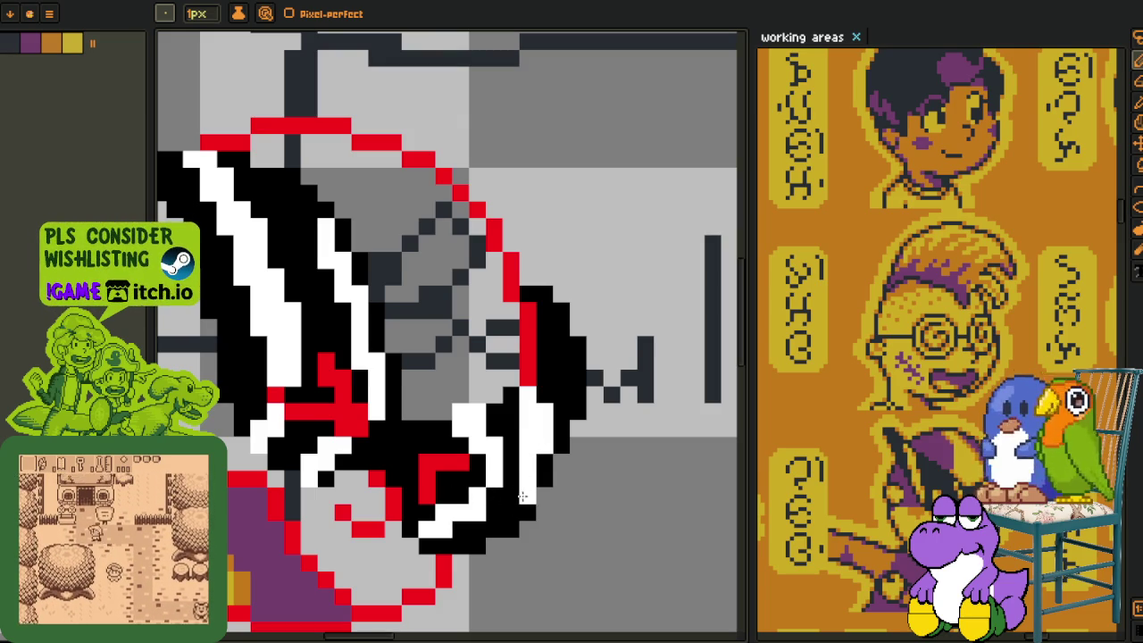
# Paint the old white stripe black and draw a new two-pixel white strip up the lower-right edge.
pyautogui.scroll(-2, 564, 407)
pyautogui.scroll(-1, 565, 407)
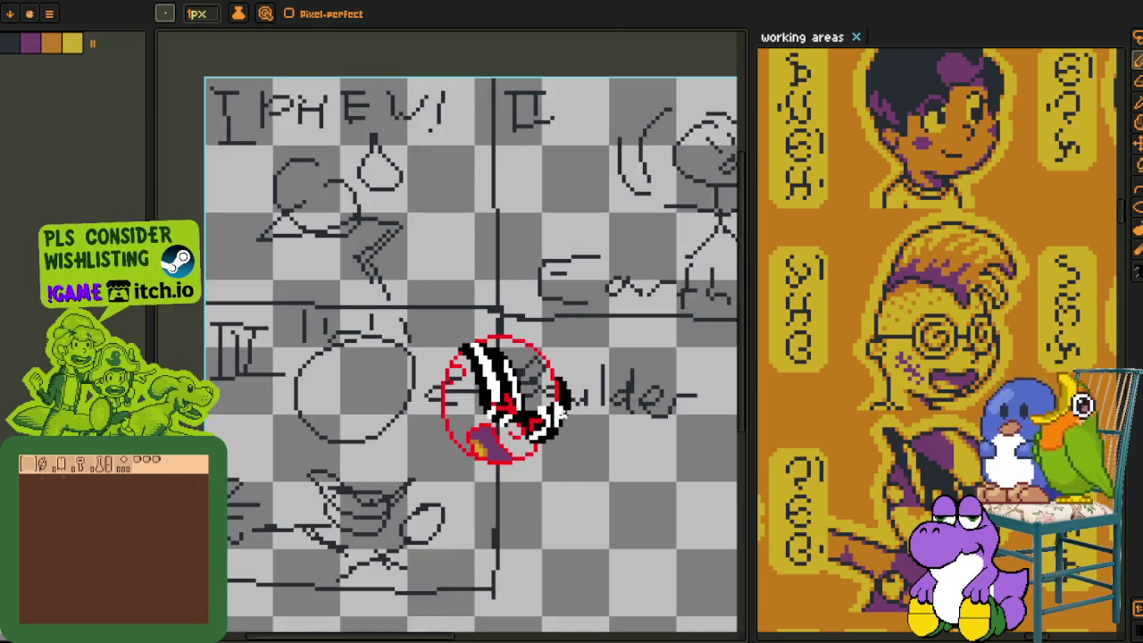
pyautogui.scroll(2, 544, 409)
pyautogui.scroll(1, 527, 411)
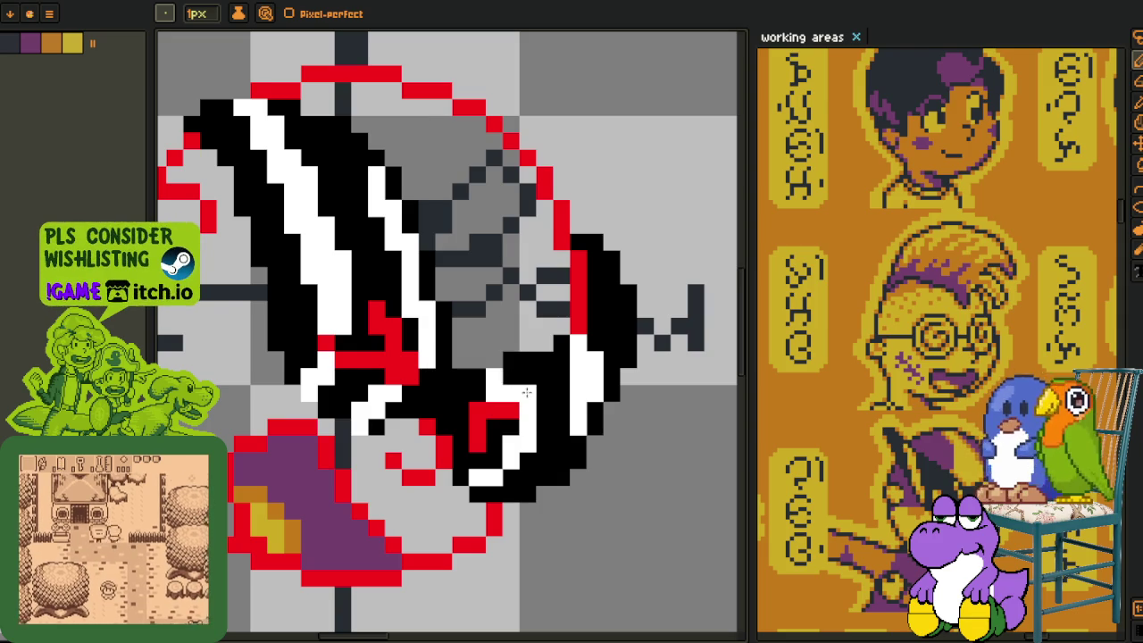
pyautogui.scroll(-1, 527, 390)
pyautogui.scroll(-1, 536, 397)
pyautogui.scroll(1, 566, 416)
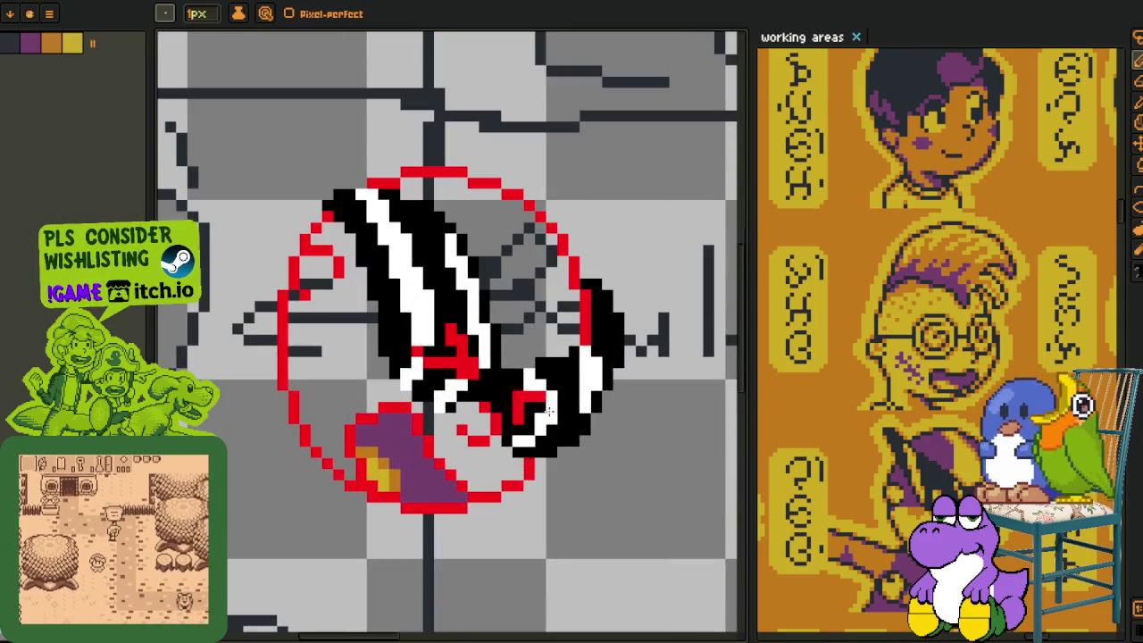
pyautogui.scroll(1, 580, 385)
pyautogui.moveTo(587, 362); pyautogui.dragTo(585, 438)
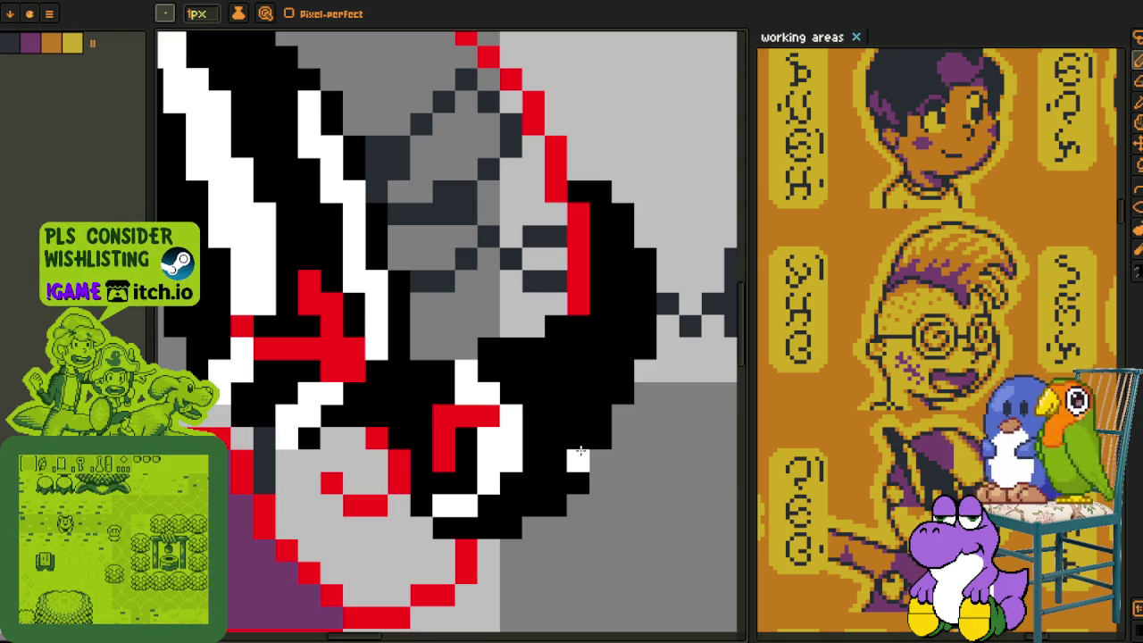
pyautogui.moveTo(567, 483); pyautogui.dragTo(555, 333)
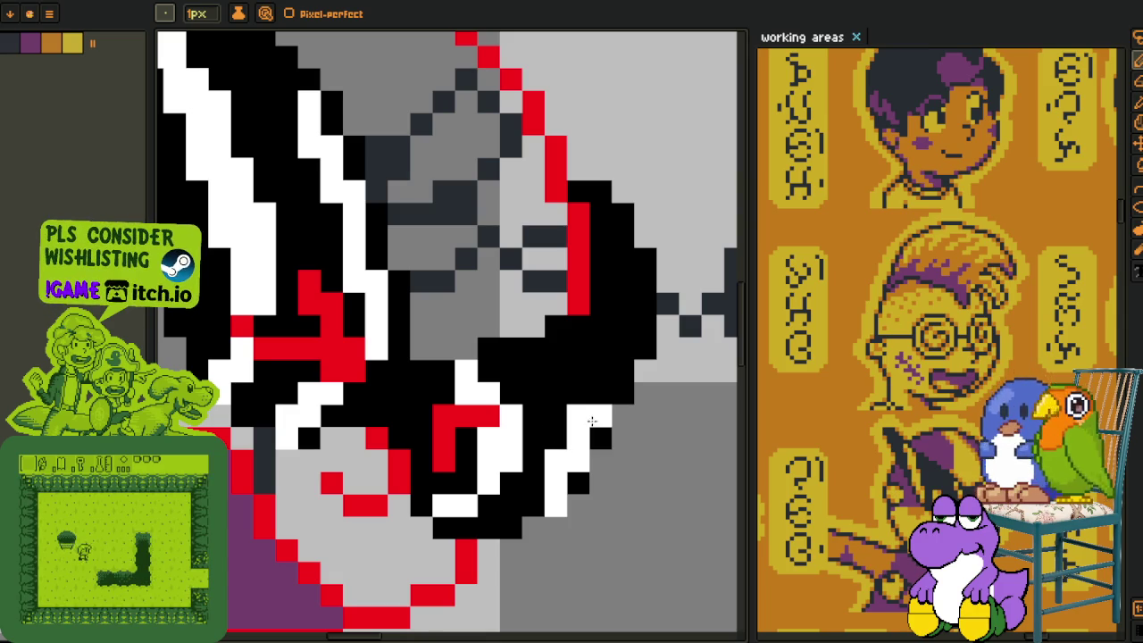
pyautogui.rightClick(600, 362)
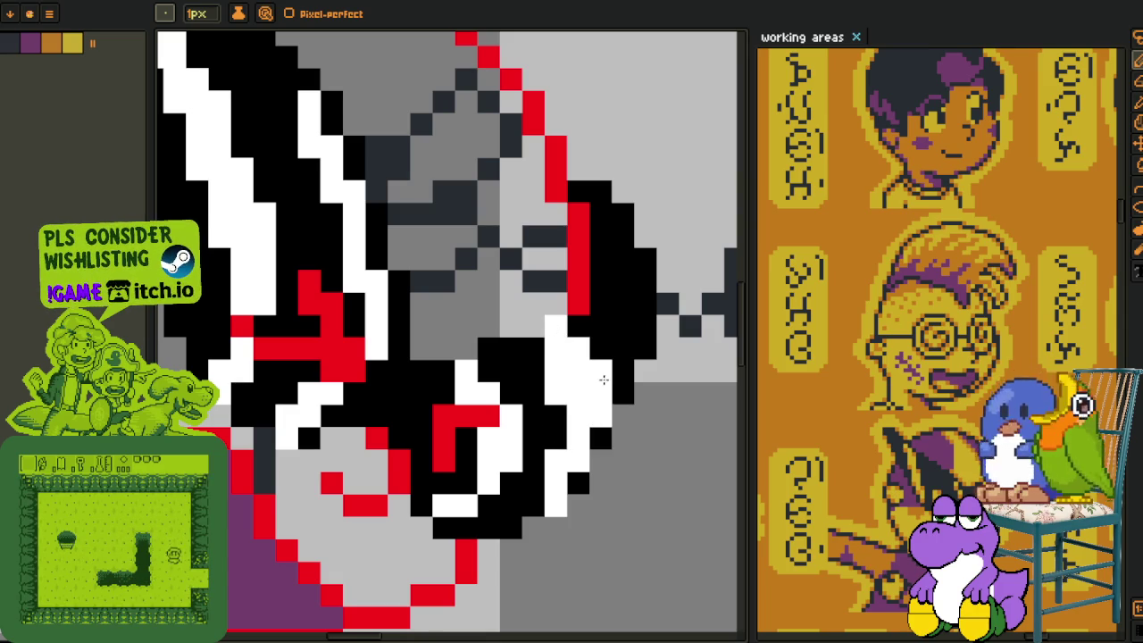
pyautogui.scroll(-3, 621, 442)
pyautogui.scroll(-2, 626, 448)
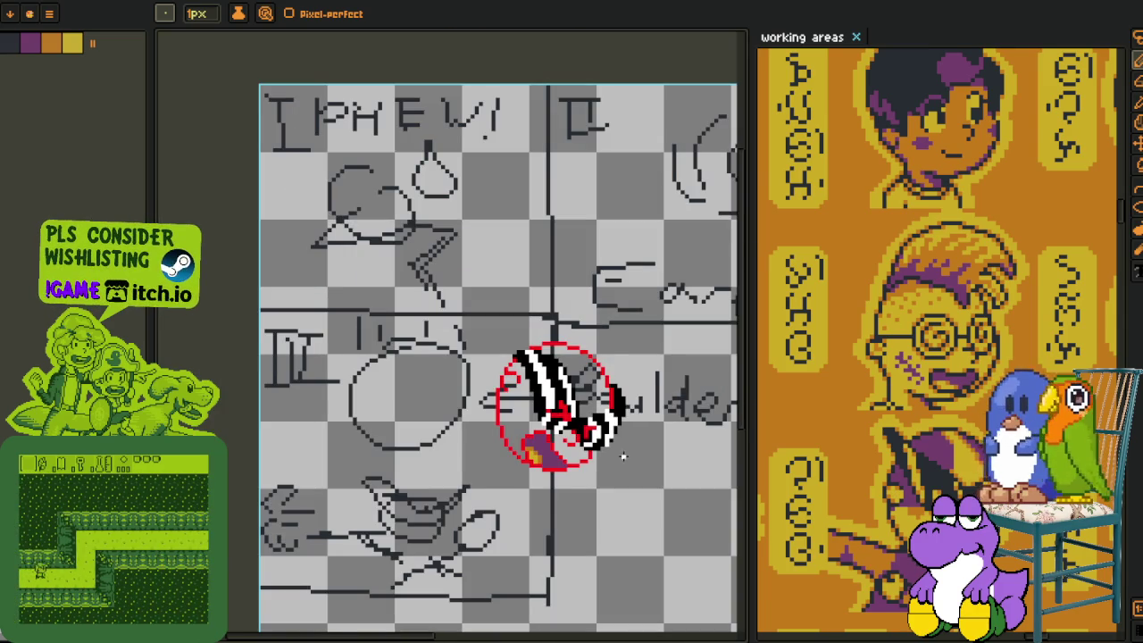
# Blacken stray white pixels on the right side and straighten the white diagonal into a vertical line.
pyautogui.scroll(3, 607, 438)
pyautogui.scroll(2, 605, 370)
pyautogui.moveTo(606, 370)
pyautogui.mouseDown()
pyautogui.moveTo(587, 268)
pyautogui.moveTo(597, 327)
pyautogui.moveTo(569, 388)
pyautogui.moveTo(628, 343)
pyautogui.mouseUp()
pyautogui.moveTo(518, 375)
pyautogui.mouseDown()
pyautogui.moveTo(474, 316)
pyautogui.moveTo(532, 420)
pyautogui.moveTo(493, 455)
pyautogui.moveTo(587, 280)
pyautogui.mouseUp()
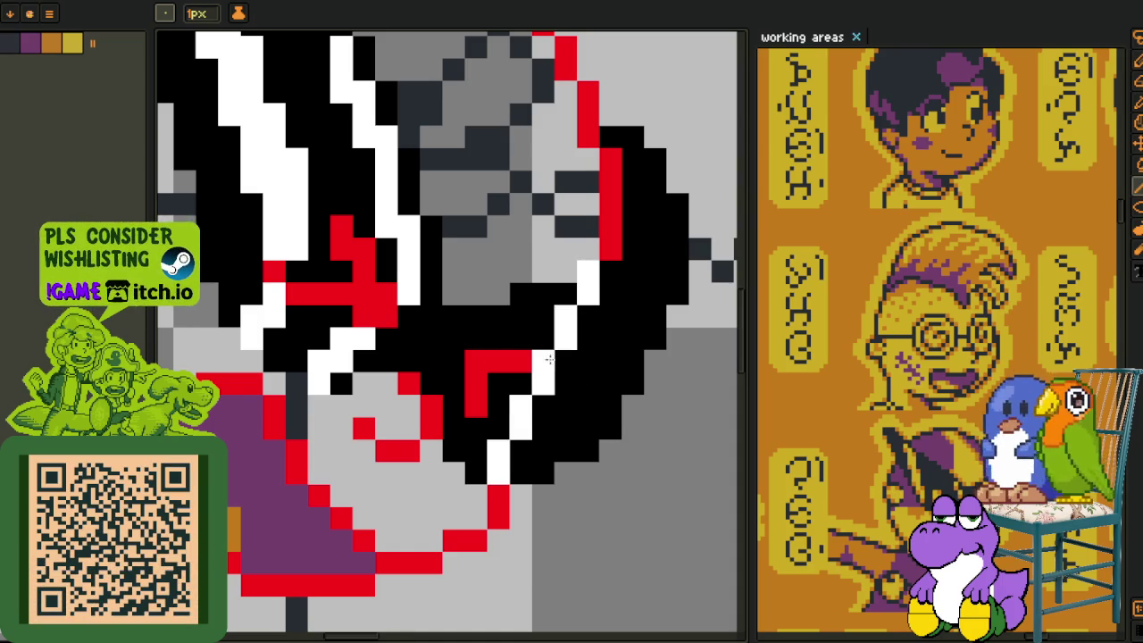
pyautogui.rightClick(542, 371)
pyautogui.moveTo(564, 361)
pyautogui.mouseDown()
pyautogui.moveTo(564, 407)
pyautogui.moveTo(499, 466)
pyautogui.mouseUp()
pyautogui.rightClick(520, 418)
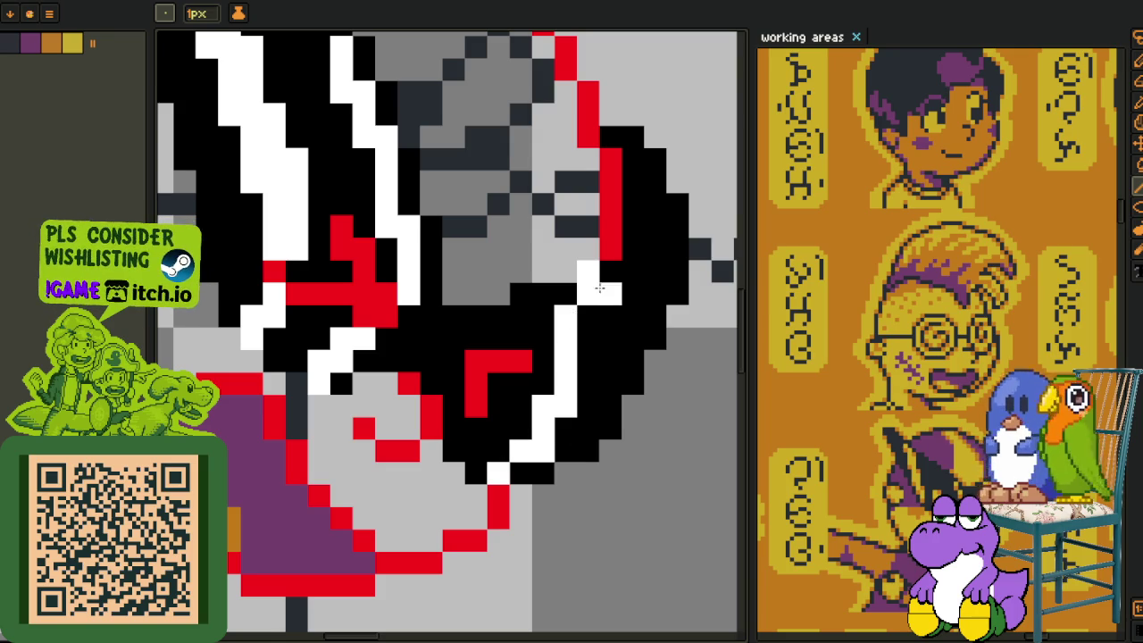
# Blacken the white pixels below the red patch and pick gold as the current colour.
pyautogui.scroll(-5, 598, 344)
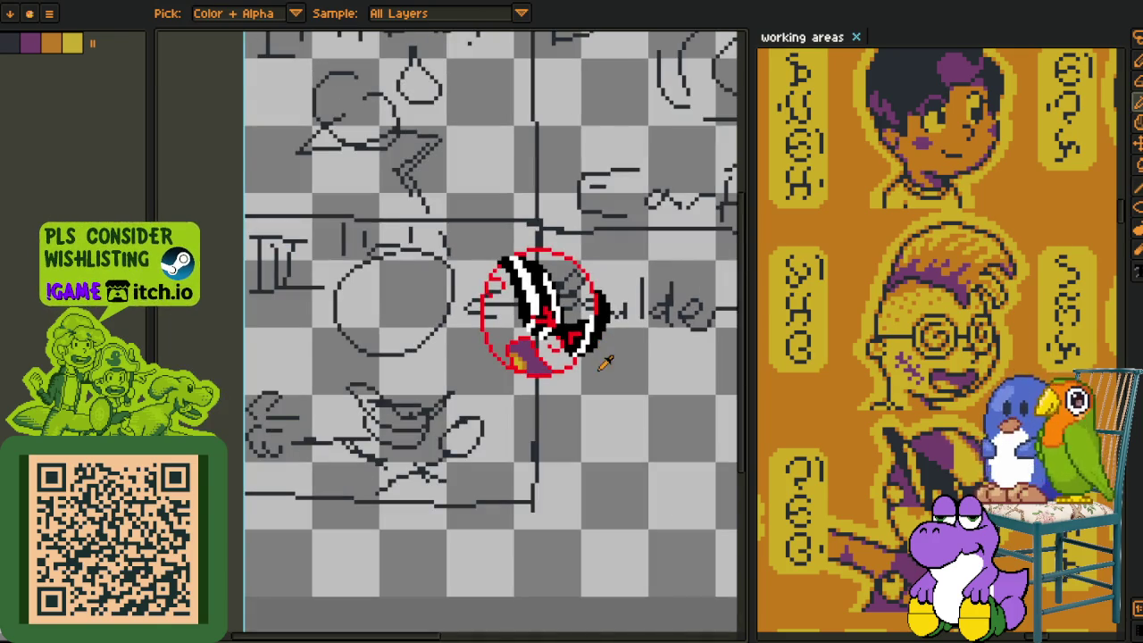
pyautogui.scroll(2, 605, 362)
pyautogui.moveTo(554, 322); pyautogui.dragTo(422, 342)
pyautogui.scroll(-2, 421, 342)
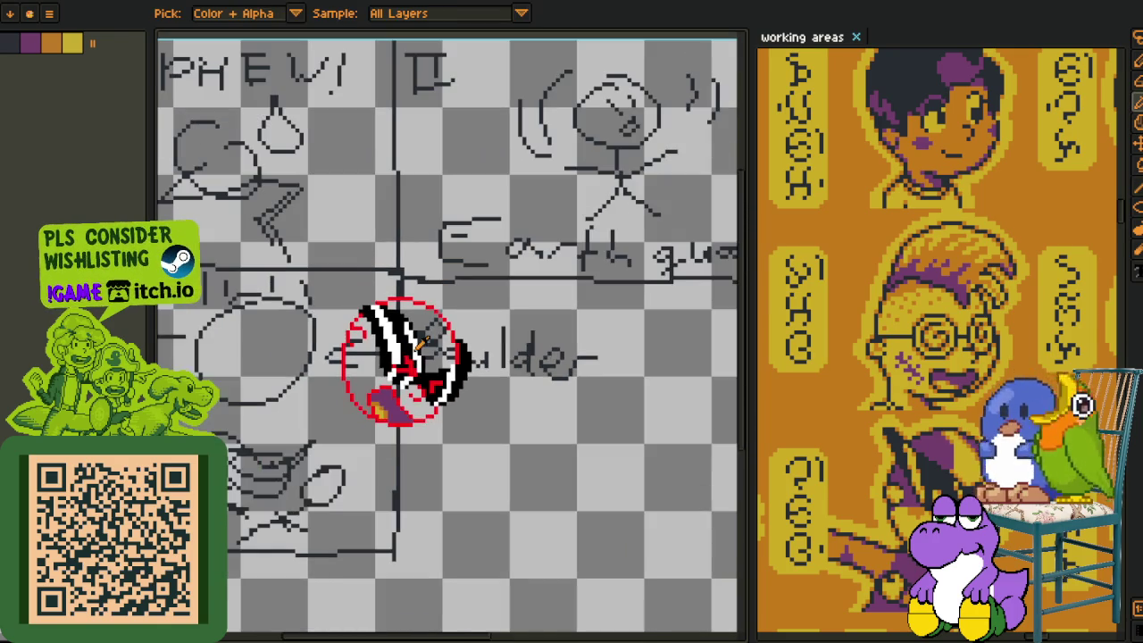
pyautogui.scroll(2, 423, 343)
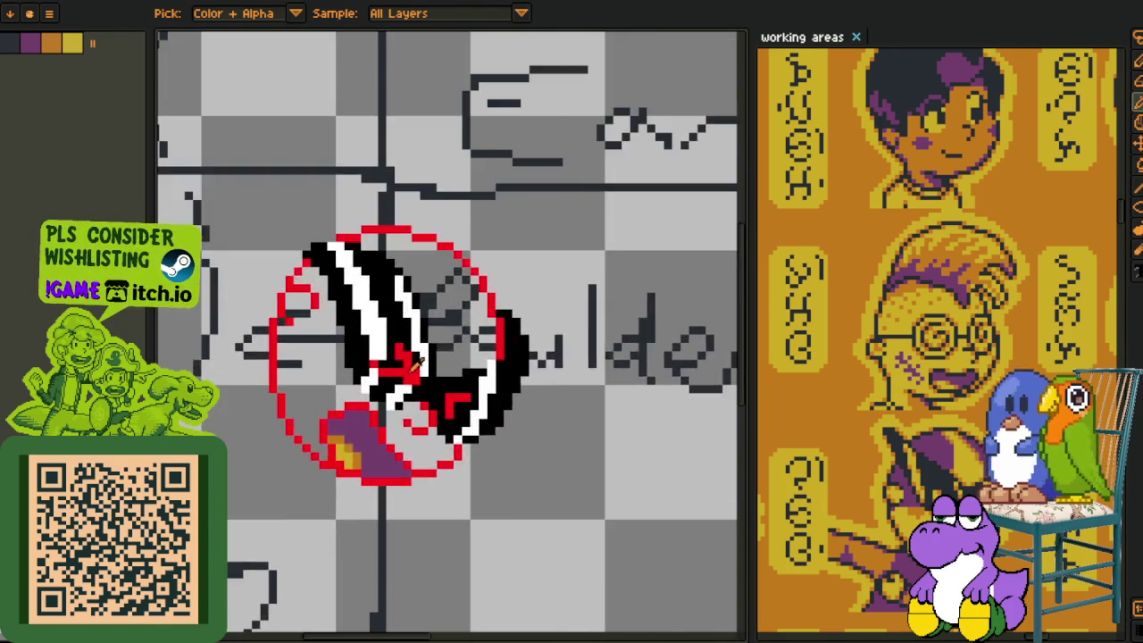
pyautogui.scroll(2, 428, 357)
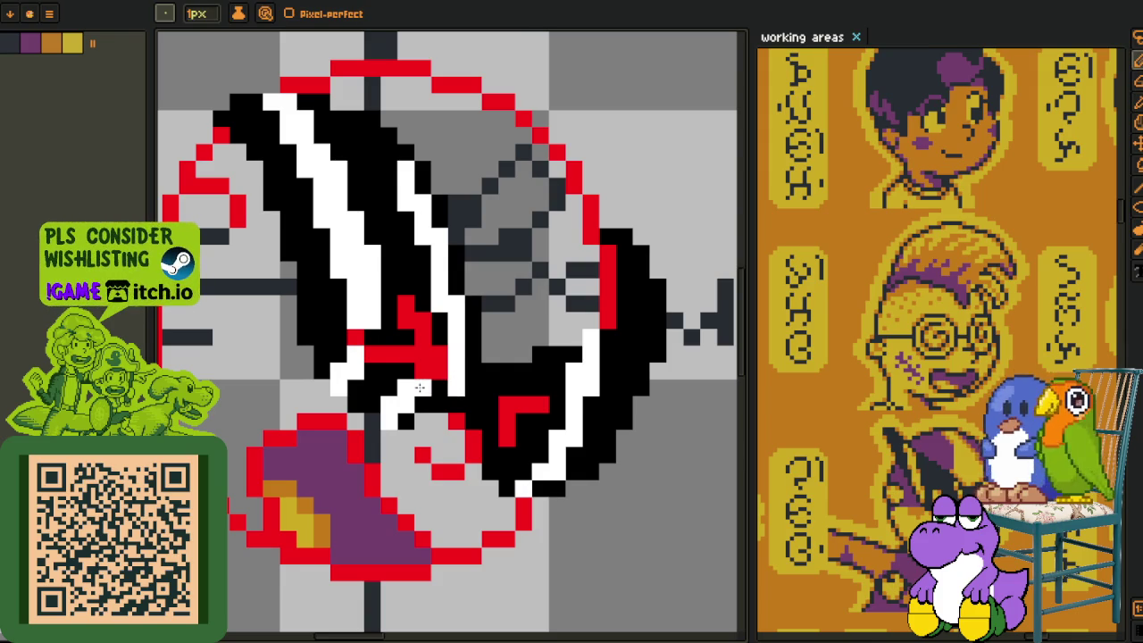
pyautogui.moveTo(432, 385); pyautogui.dragTo(405, 416)
pyautogui.scroll(-3, 487, 402)
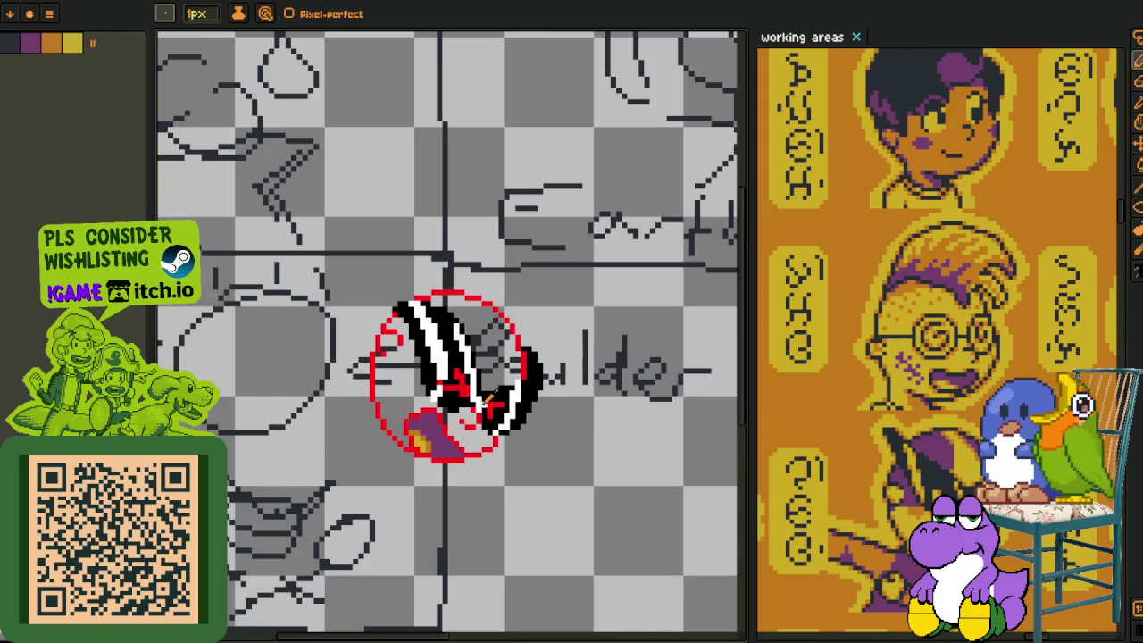
pyautogui.scroll(-3, 585, 432)
pyautogui.scroll(3, 572, 442)
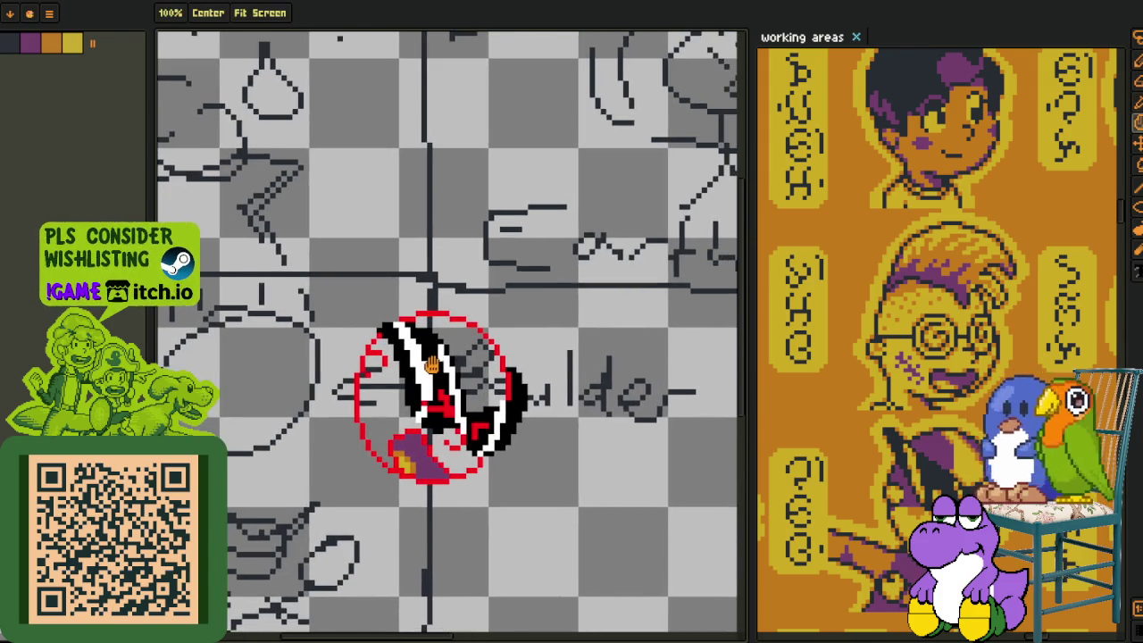
pyautogui.scroll(3, 462, 367)
pyautogui.scroll(1, 438, 370)
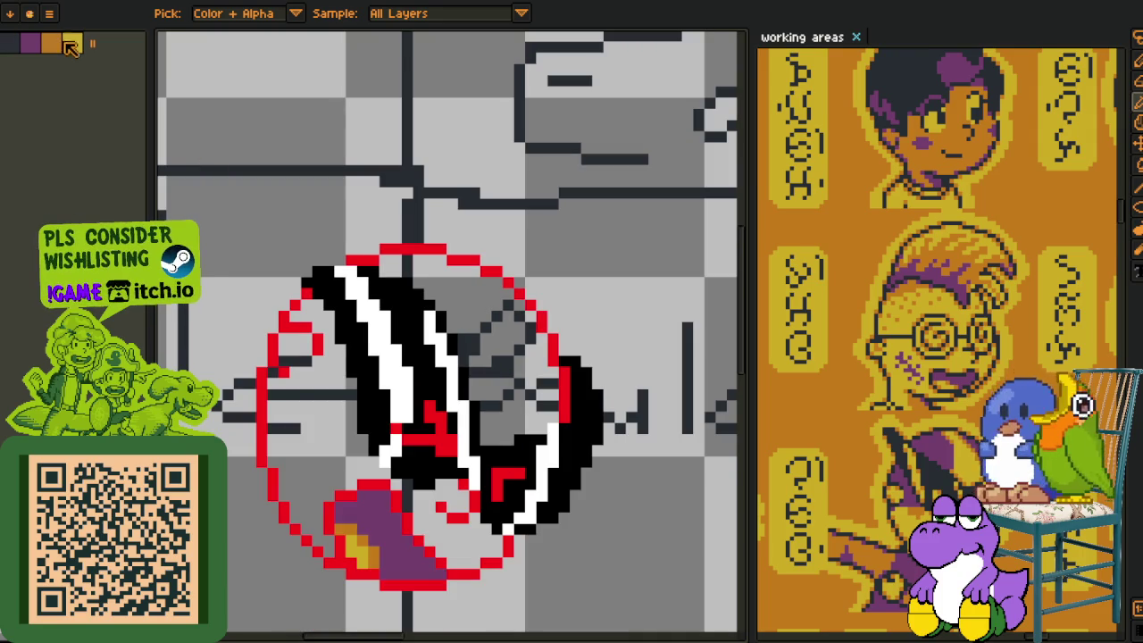
pyautogui.click(75, 51)
# Bucket-fill the four white stripe areas of the strap gold.
pyautogui.press('g')
pyautogui.click(401, 396)
pyautogui.click(394, 449)
pyautogui.click(460, 429)
pyautogui.click(539, 489)
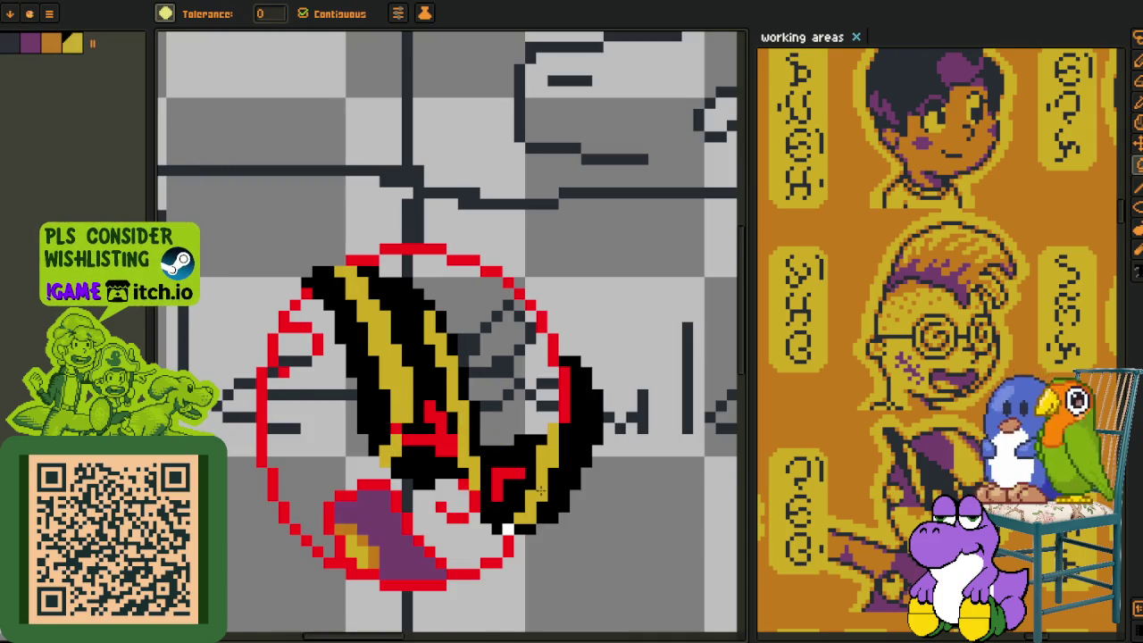
# Pick up dark grey as the fill colour and hide the sketch layer in the timeline.
pyautogui.press('o')
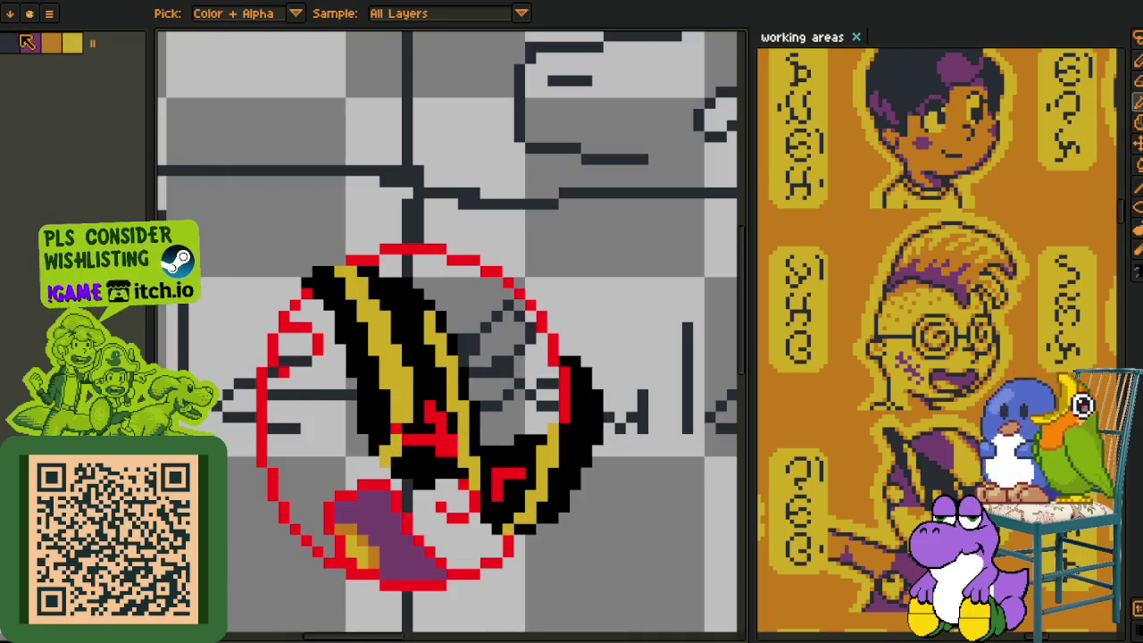
pyautogui.press('g')
pyautogui.press('Tab')
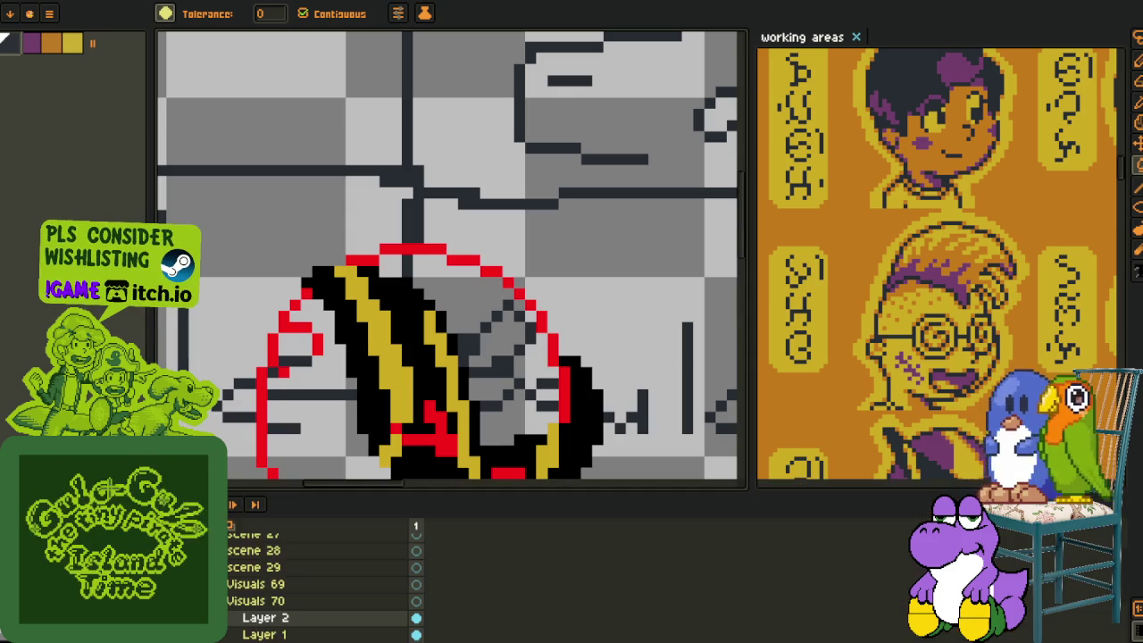
pyautogui.scroll(-1, 317, 581)
pyautogui.scroll(-2, 317, 580)
pyautogui.scroll(-1, 317, 581)
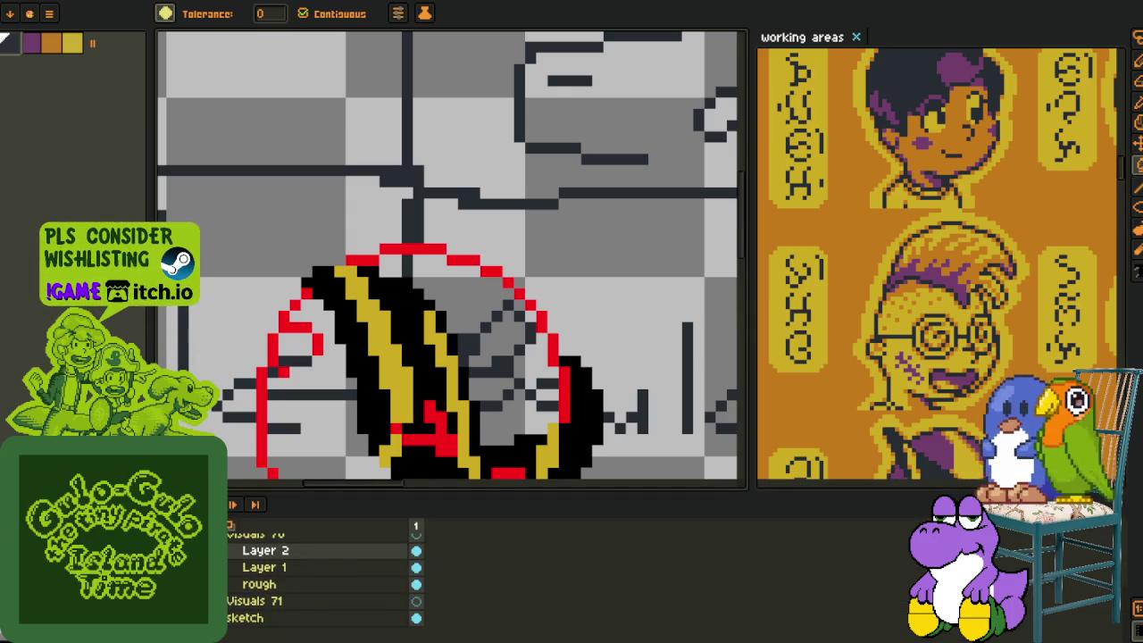
pyautogui.click(416, 617)
pyautogui.press('Tab')
# Bucket-fill the five black strap areas dark grey.
pyautogui.click(368, 420)
pyautogui.click(420, 382)
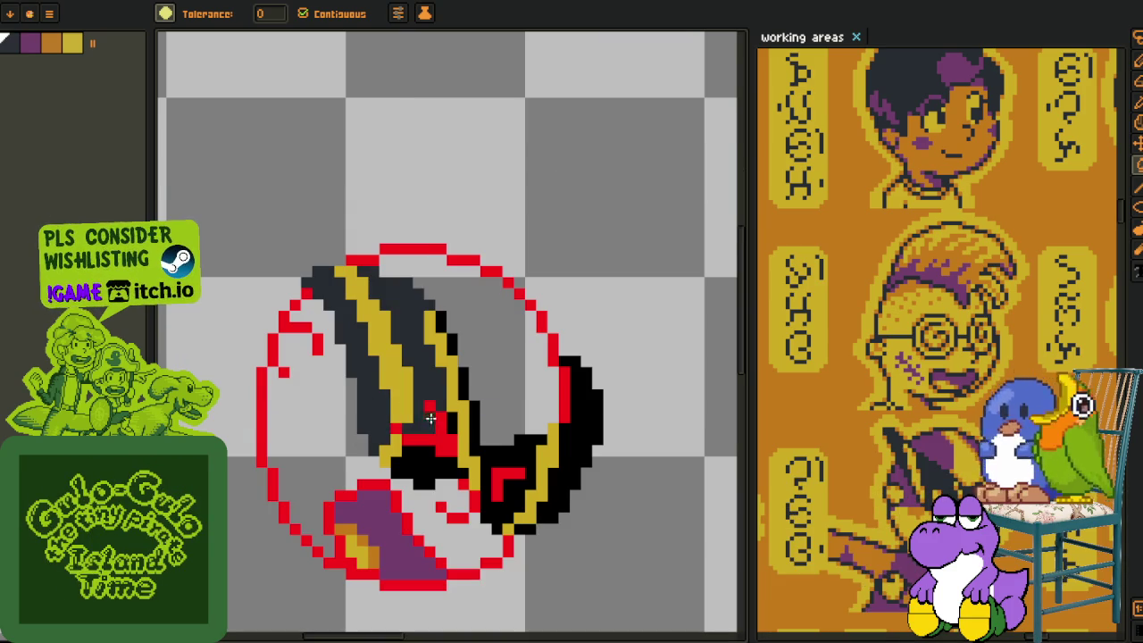
pyautogui.click(425, 476)
pyautogui.click(478, 439)
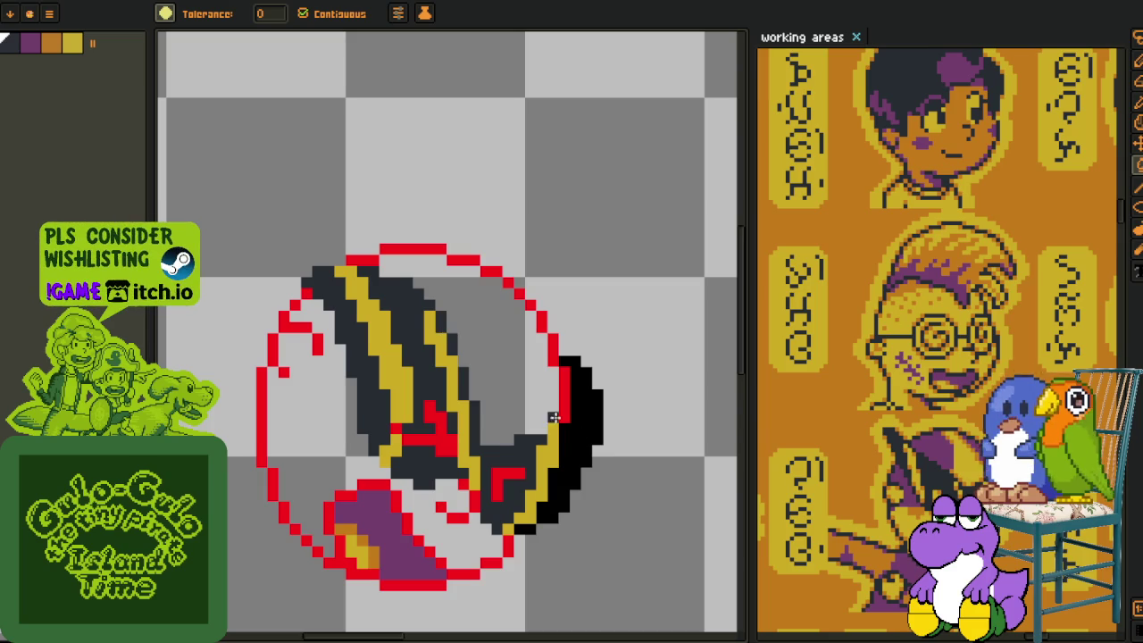
pyautogui.click(589, 439)
pyautogui.scroll(-5, 526, 528)
# Choose purple from the palette as the pencil colour.
pyautogui.press('o')
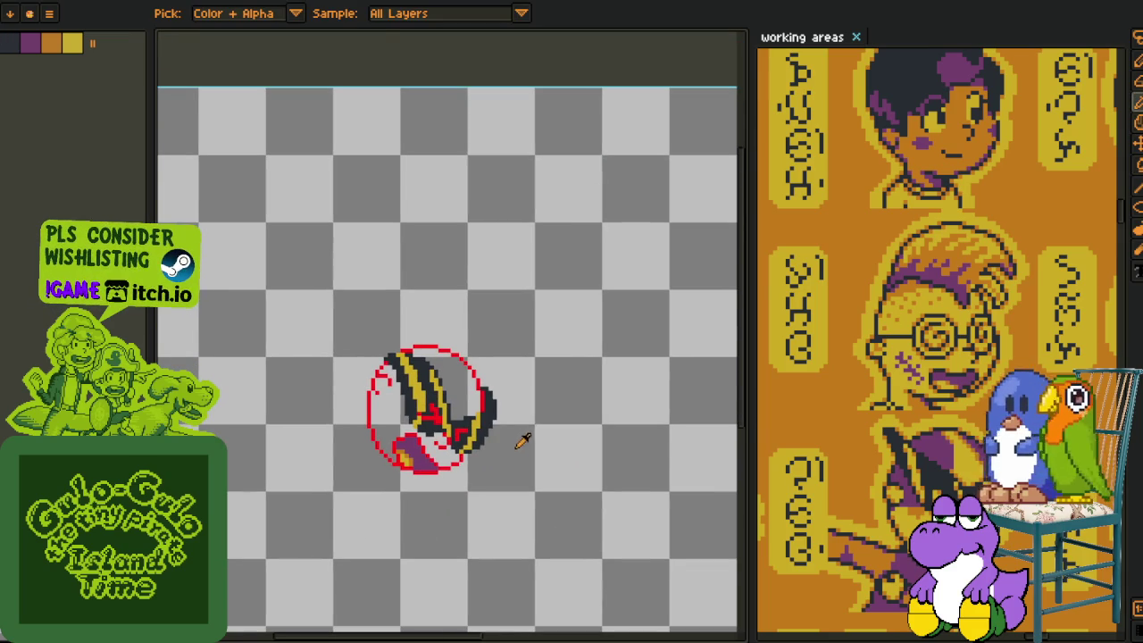
pyautogui.scroll(1, 523, 442)
pyautogui.scroll(2, 465, 428)
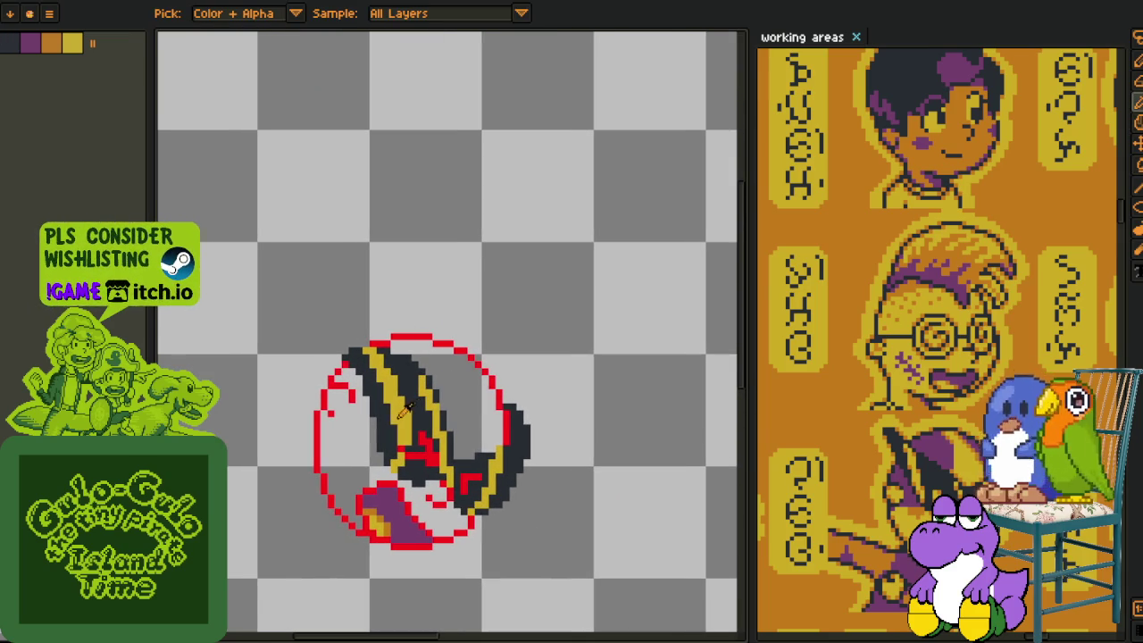
pyautogui.click(30, 42)
pyautogui.press('b')
pyautogui.scroll(1, 366, 402)
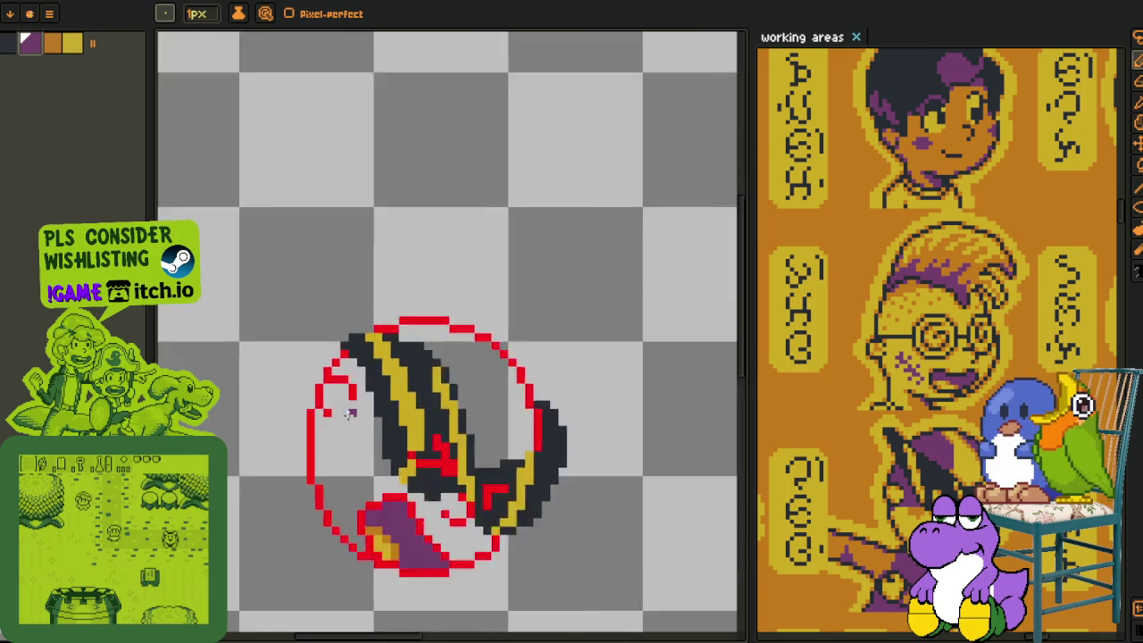
# Draw a purple diagonal strap with a few pixels and fill the left region purple.
pyautogui.scroll(2, 357, 452)
pyautogui.moveTo(283, 448); pyautogui.dragTo(411, 466)
pyautogui.scroll(-1, 375, 464)
pyautogui.scroll(1, 332, 373)
pyautogui.hotkey('ctrl', 'z')
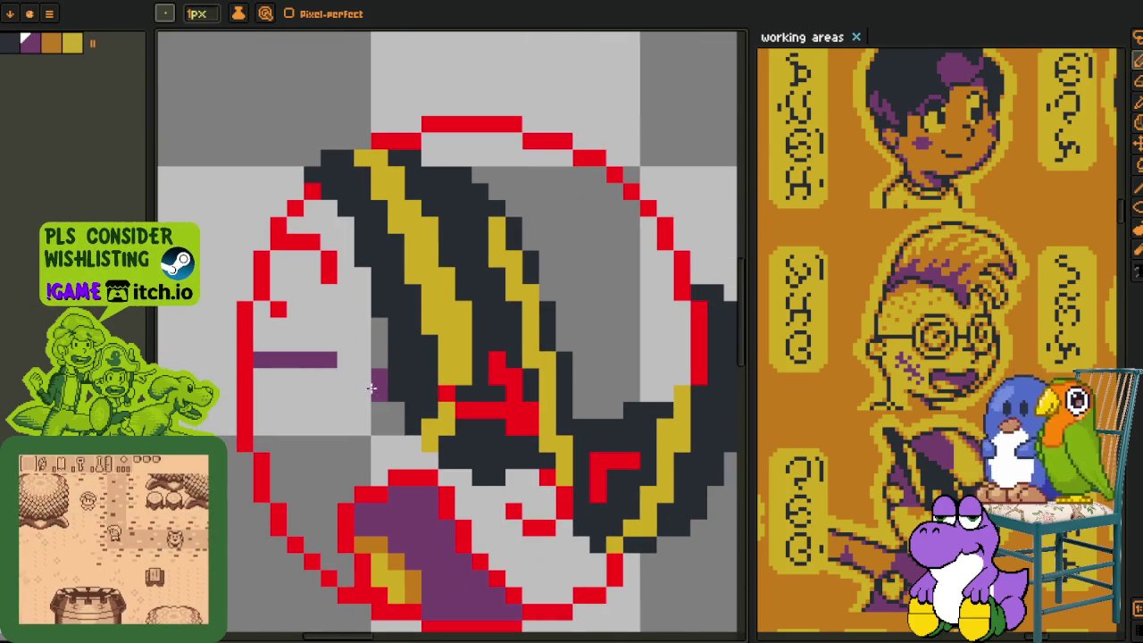
pyautogui.moveTo(378, 384); pyautogui.dragTo(350, 361)
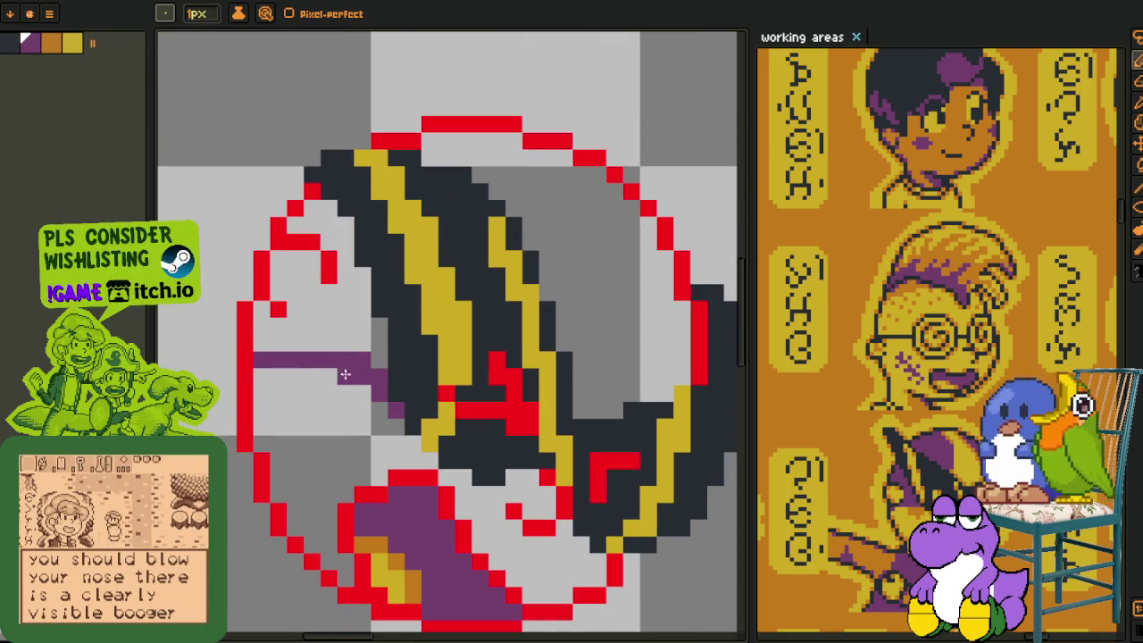
pyautogui.click(344, 373)
pyautogui.click(329, 293)
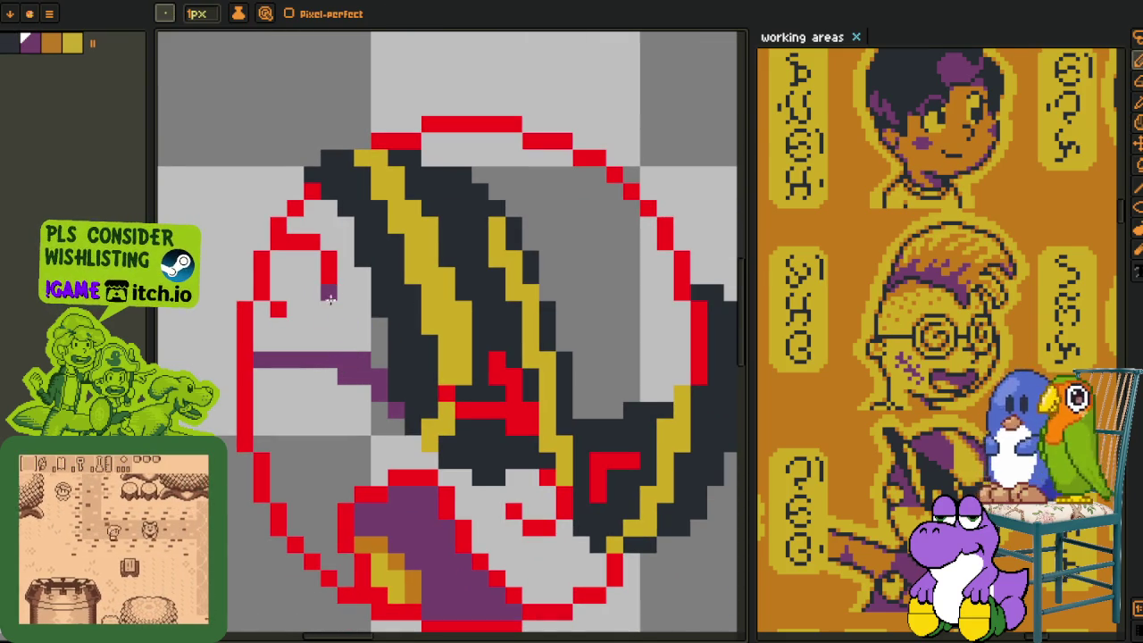
pyautogui.press('g')
pyautogui.click(301, 331)
# Sample the yellow and draw yellow strokes along the strap, undoing the right-side one.
pyautogui.scroll(2, 391, 382)
pyautogui.press('i')
pyautogui.click(359, 357)
pyautogui.press('b')
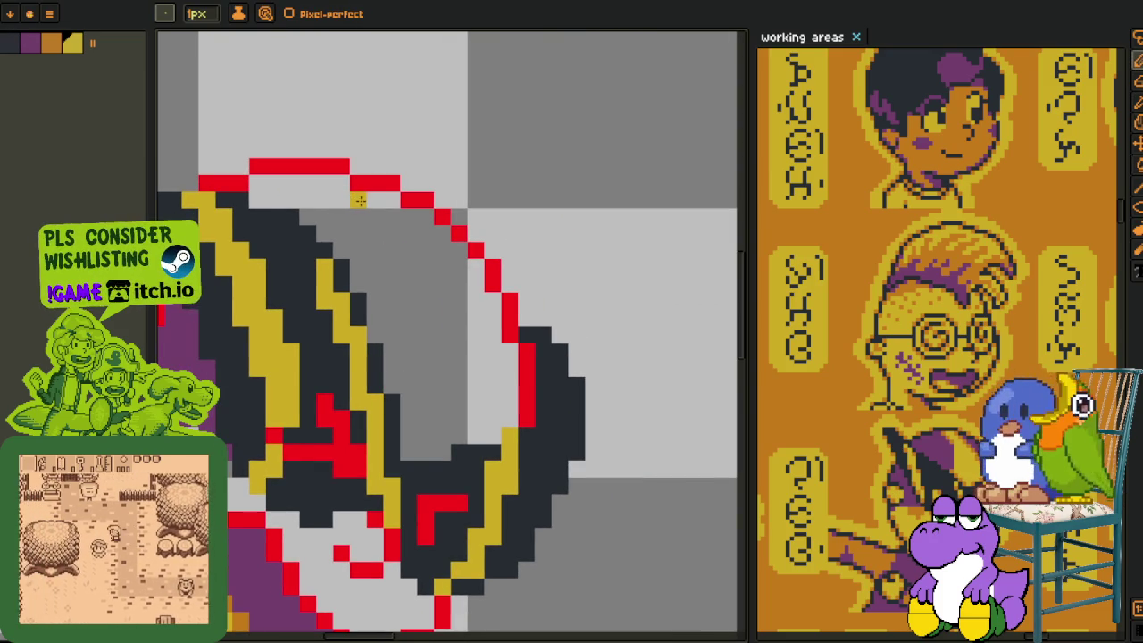
pyautogui.moveTo(358, 200); pyautogui.dragTo(413, 316)
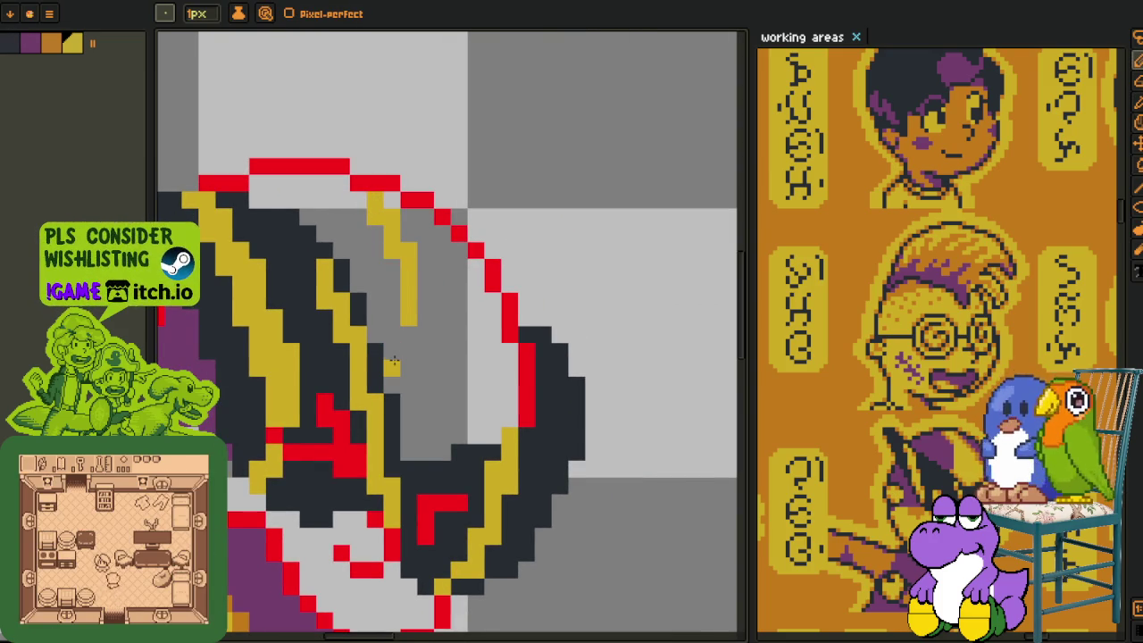
pyautogui.moveTo(393, 362); pyautogui.dragTo(402, 331)
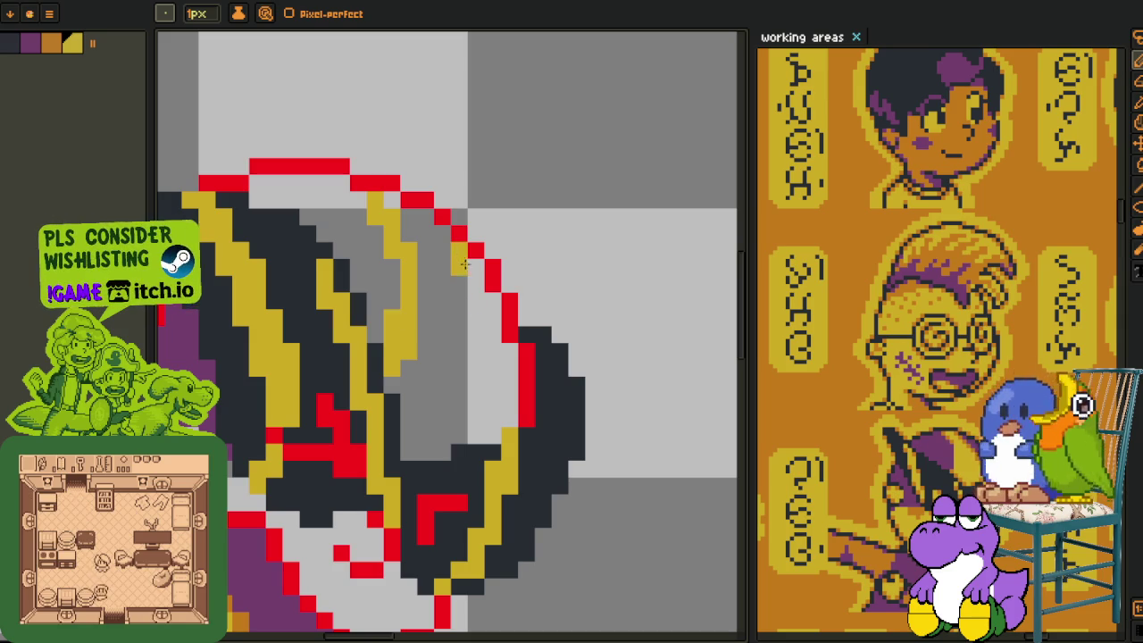
pyautogui.moveTo(464, 264); pyautogui.dragTo(466, 368)
pyautogui.hotkey('ctrl', 'z')
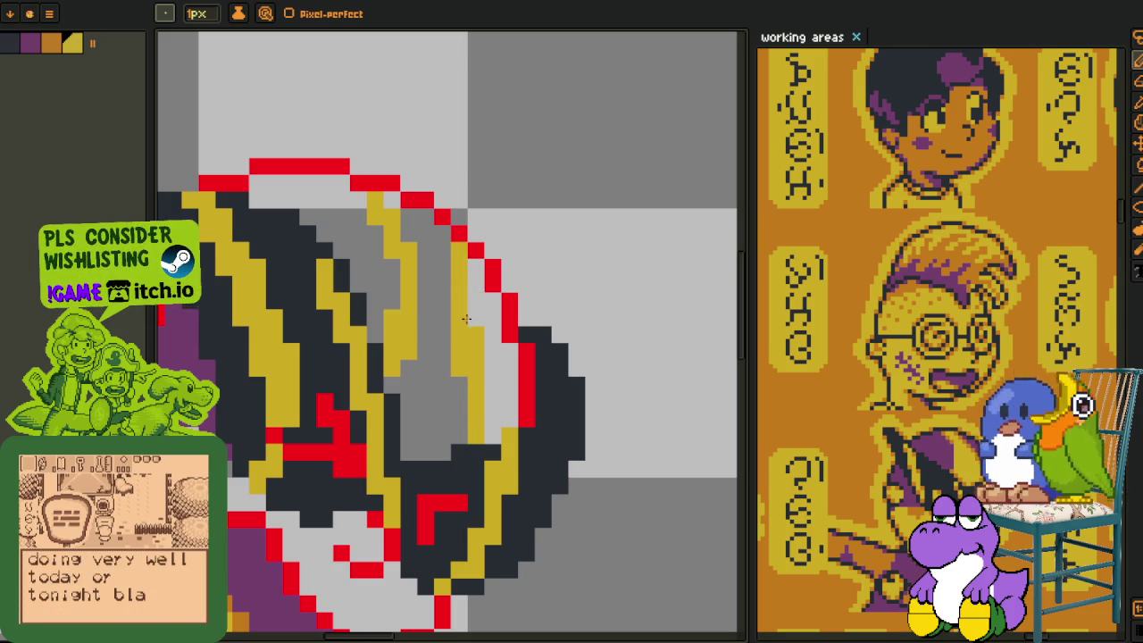
pyautogui.scroll(-3, 442, 350)
# Paint sampled purple over the yellow near the boulder's top, with one yellow touch-up pixel.
pyautogui.press('i')
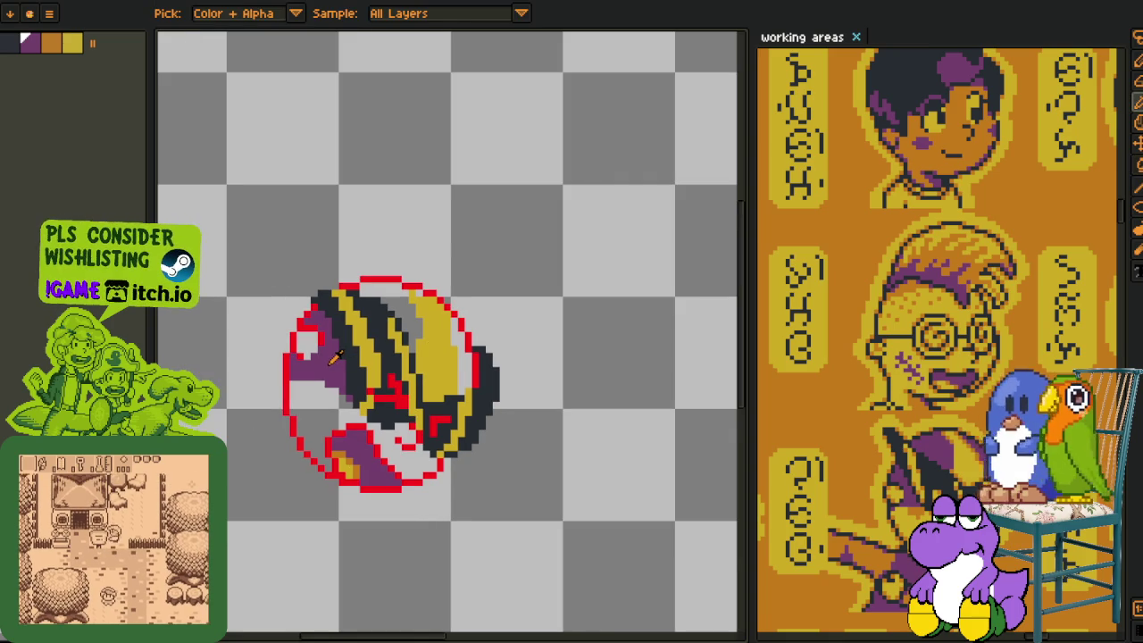
pyautogui.press('g')
pyautogui.scroll(1, 409, 301)
pyautogui.scroll(2, 408, 301)
pyautogui.scroll(2, 447, 332)
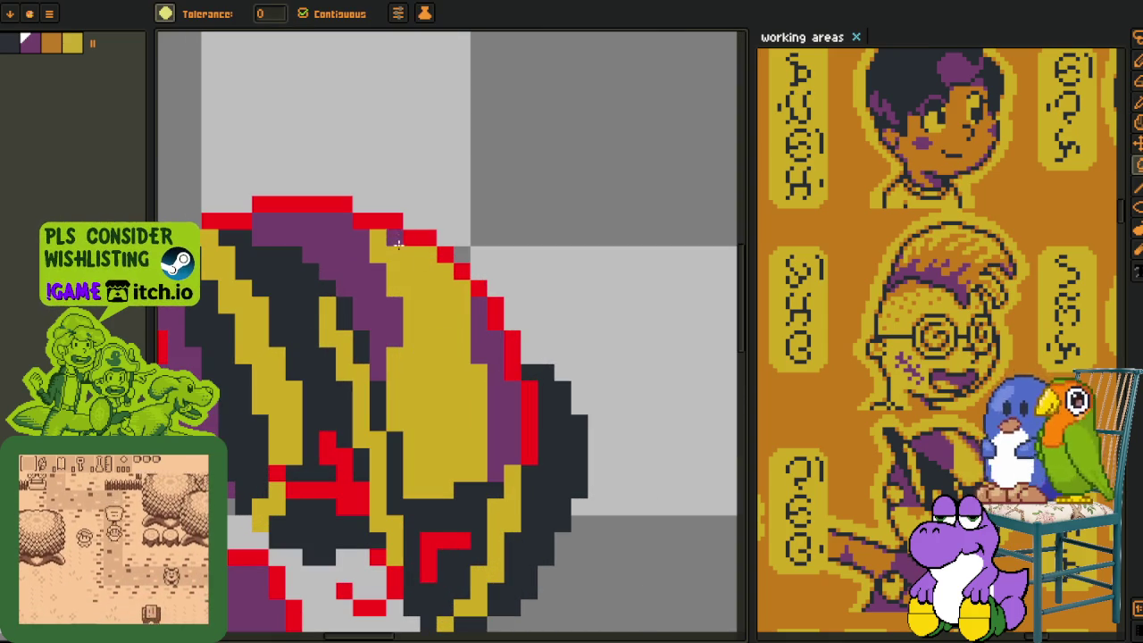
pyautogui.scroll(-3, 389, 252)
pyautogui.press('i')
pyautogui.scroll(1, 375, 286)
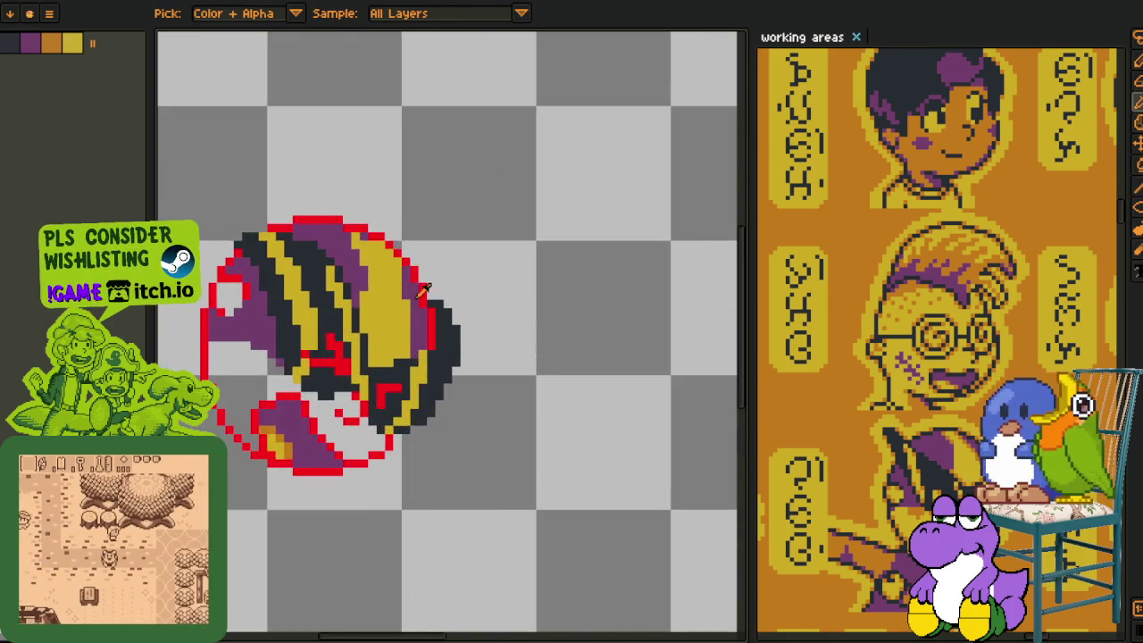
pyautogui.scroll(2, 361, 293)
pyautogui.click(356, 298)
pyautogui.press('b')
pyautogui.moveTo(363, 239)
pyautogui.mouseDown()
pyautogui.moveTo(345, 189)
pyautogui.moveTo(377, 284)
pyautogui.moveTo(355, 336)
pyautogui.mouseUp()
pyautogui.keyDown('alt'); pyautogui.click(380, 313); pyautogui.keyUp('alt')
pyautogui.click(354, 192)
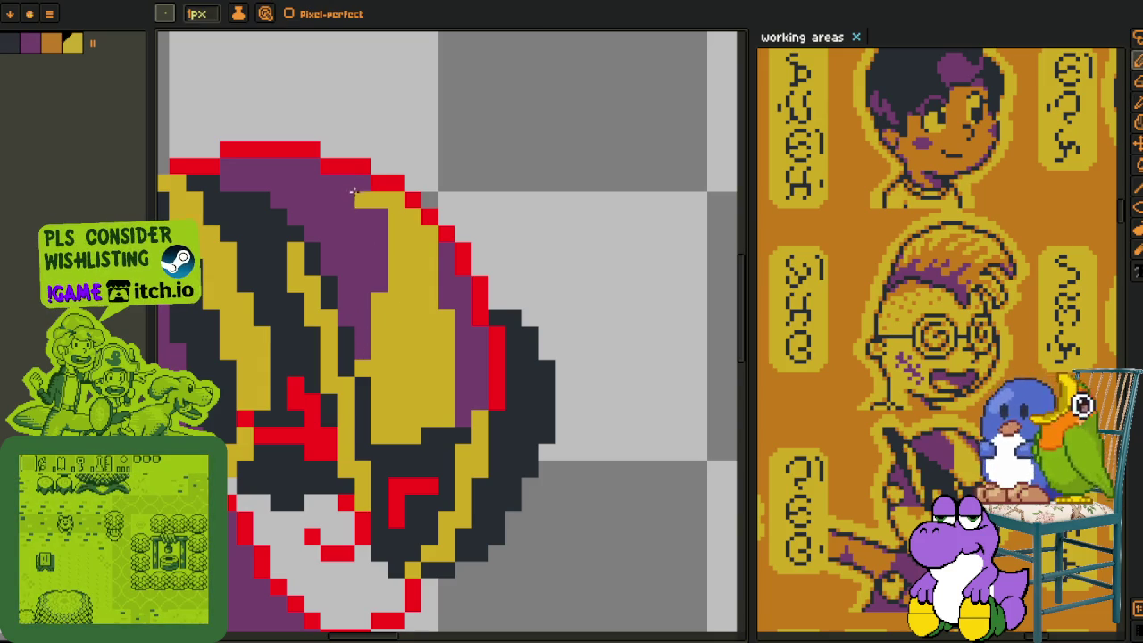
# Choose orange from the palette as the pencil colour.
pyautogui.scroll(-2, 357, 184)
pyautogui.scroll(-1, 357, 184)
pyautogui.press('i')
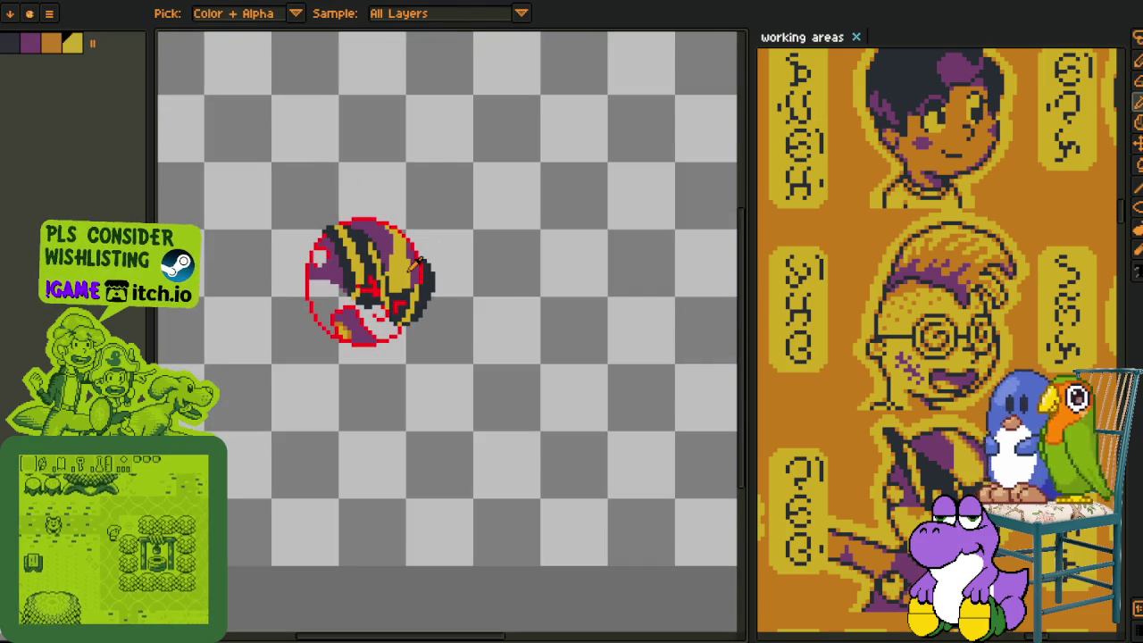
pyautogui.scroll(3, 387, 247)
pyautogui.scroll(1, 352, 238)
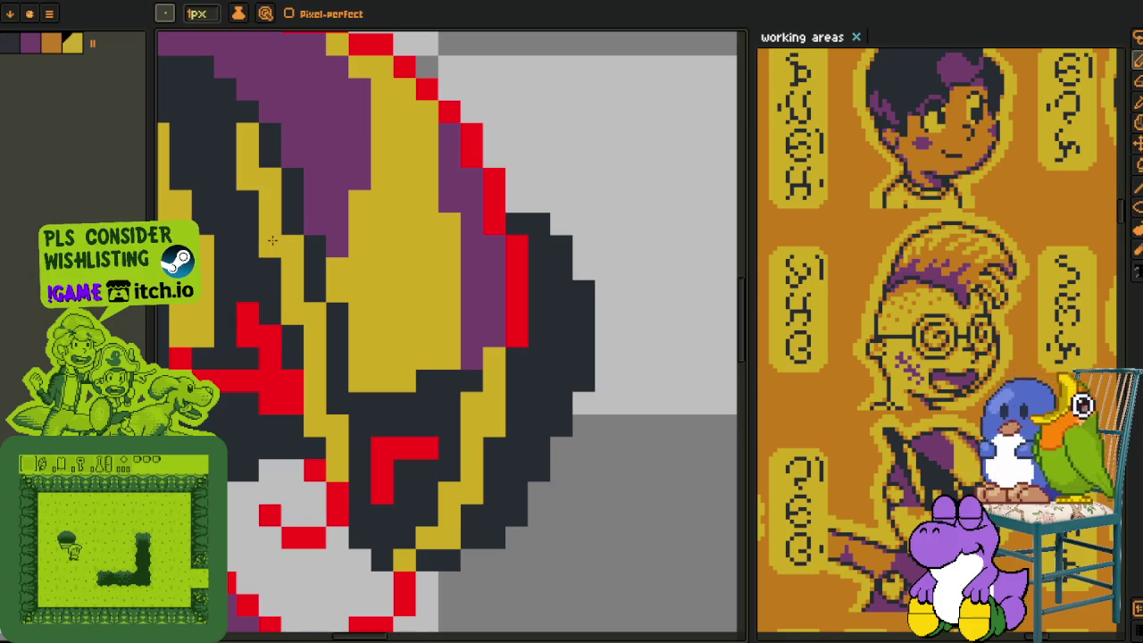
pyautogui.scroll(-3, 313, 262)
pyautogui.scroll(-1, 313, 261)
pyautogui.press('i')
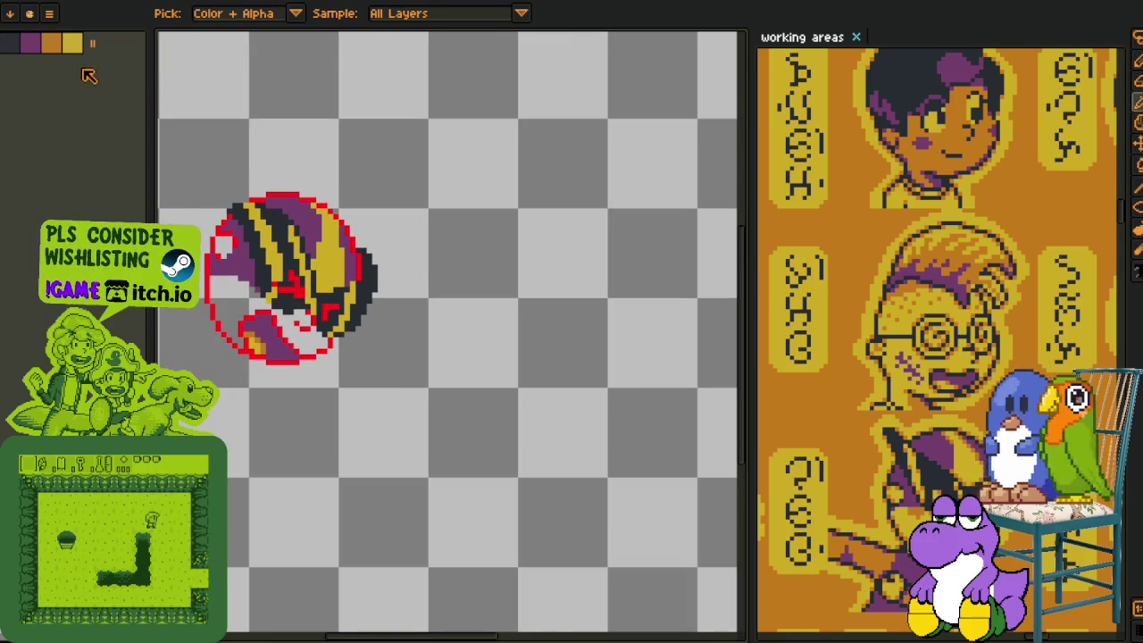
pyautogui.click(54, 45)
pyautogui.scroll(1, 346, 258)
pyautogui.scroll(1, 347, 257)
pyautogui.press('b')
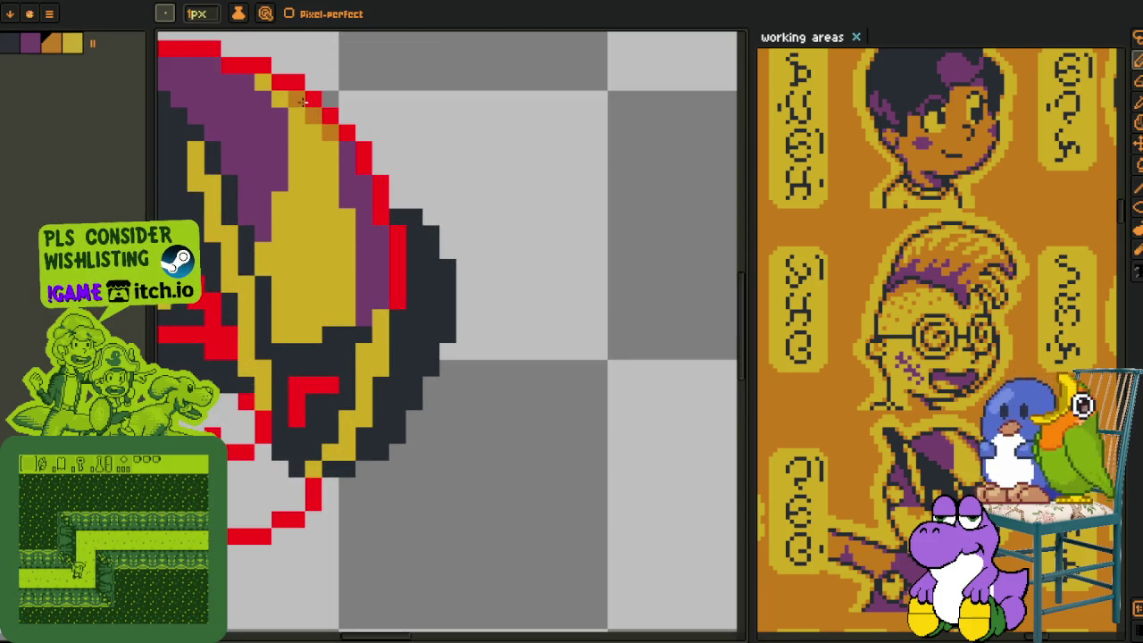
# Add orange accents on the yellow: one diagonal run and five single pixels.
pyautogui.moveTo(263, 80); pyautogui.dragTo(328, 132)
pyautogui.click(279, 200)
pyautogui.click(263, 251)
pyautogui.click(348, 319)
pyautogui.click(313, 334)
pyautogui.click(282, 345)
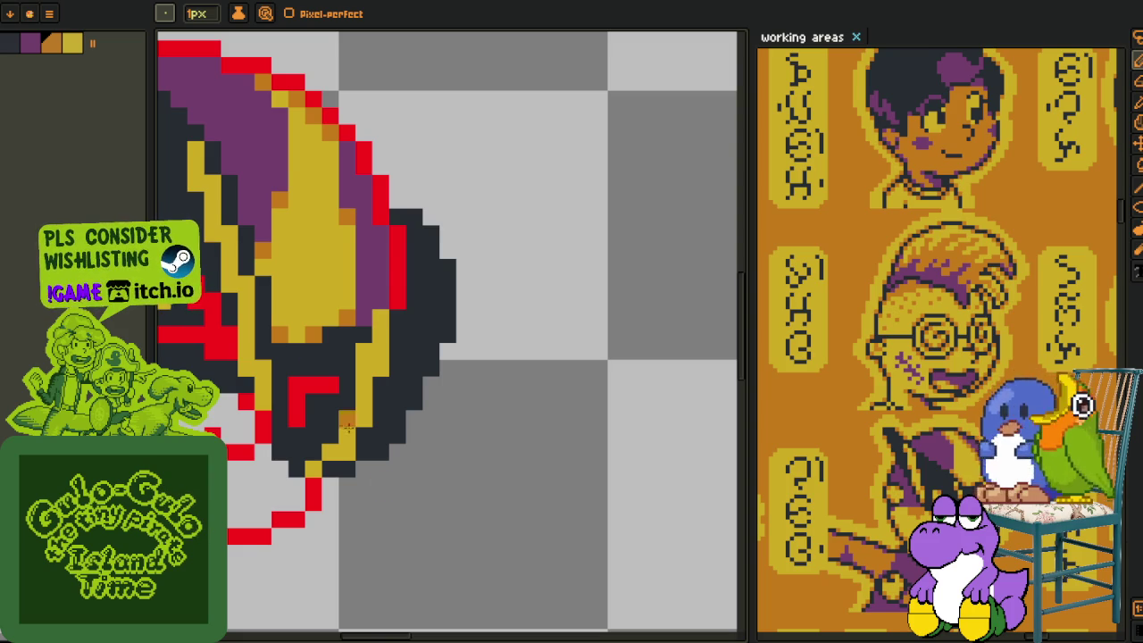
pyautogui.scroll(-4, 347, 426)
pyautogui.scroll(-1, 346, 426)
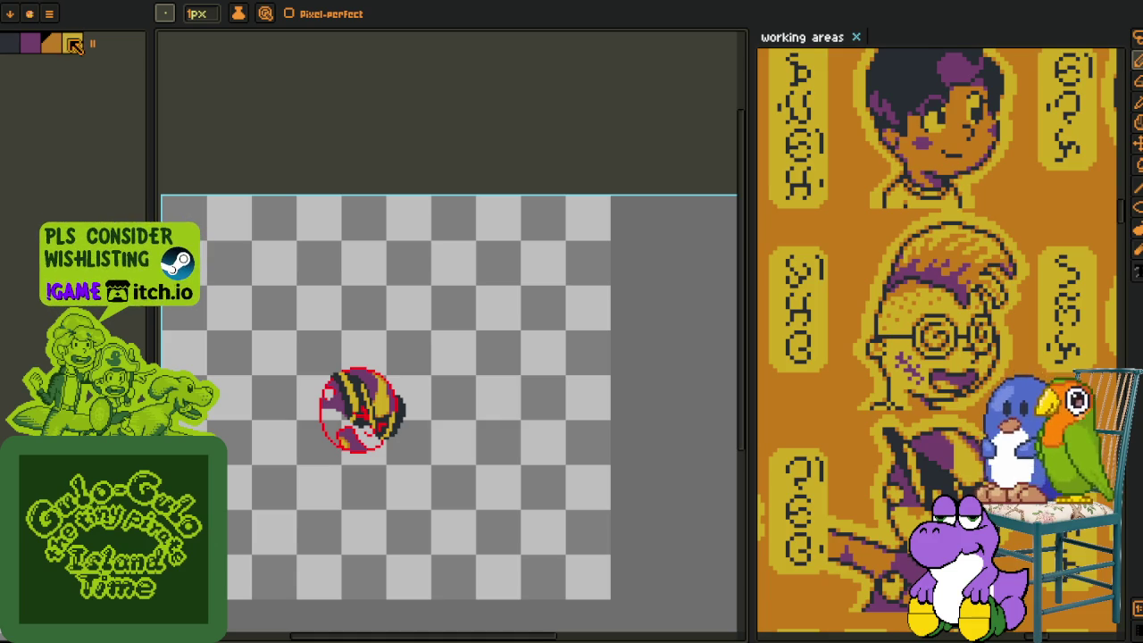
# Bucket-fill the boulder's lower-left, bottom and top-left gaps with yellow.
pyautogui.press('g')
pyautogui.scroll(3, 355, 439)
pyautogui.click(294, 401)
pyautogui.click(388, 429)
pyautogui.click(275, 302)
pyautogui.scroll(-3, 282, 317)
pyautogui.press('i')
# Merge Layer 2 down into Layer 1.
pyautogui.press('Tab')
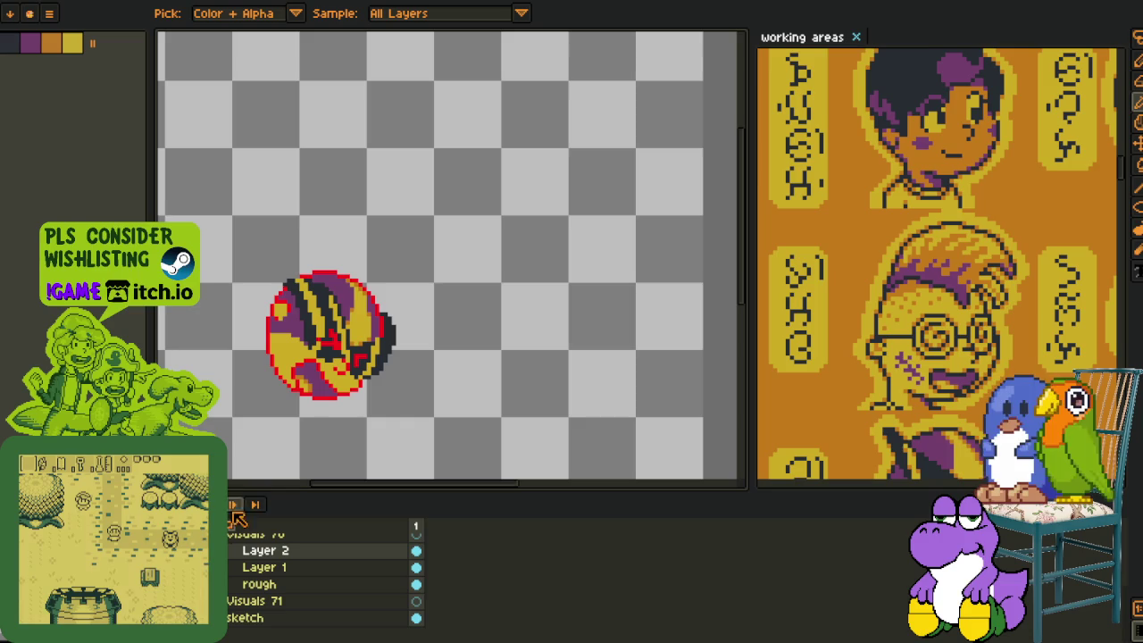
pyautogui.rightClick(259, 550)
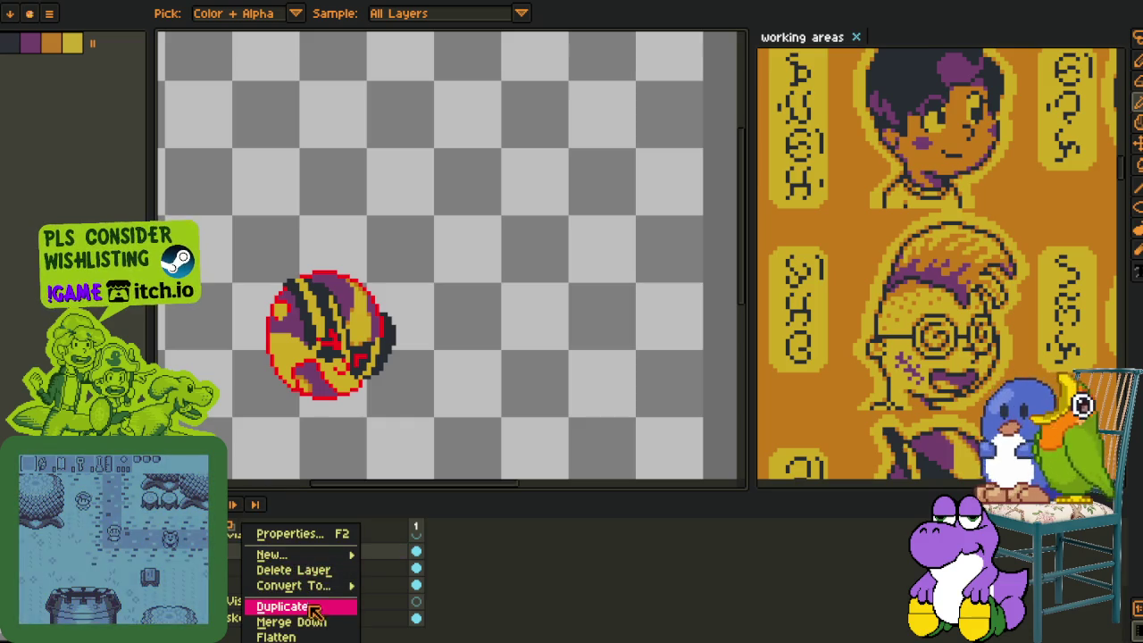
pyautogui.click(281, 618)
pyautogui.scroll(1, 355, 368)
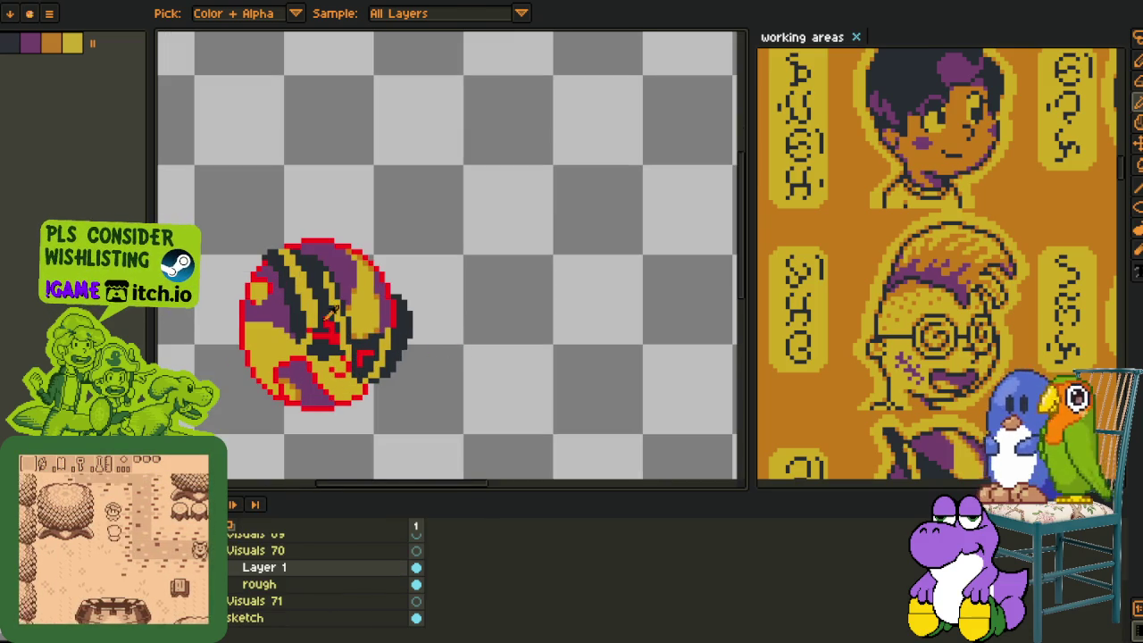
pyautogui.scroll(1, 370, 347)
pyautogui.press('Tab')
pyautogui.scroll(1, 338, 351)
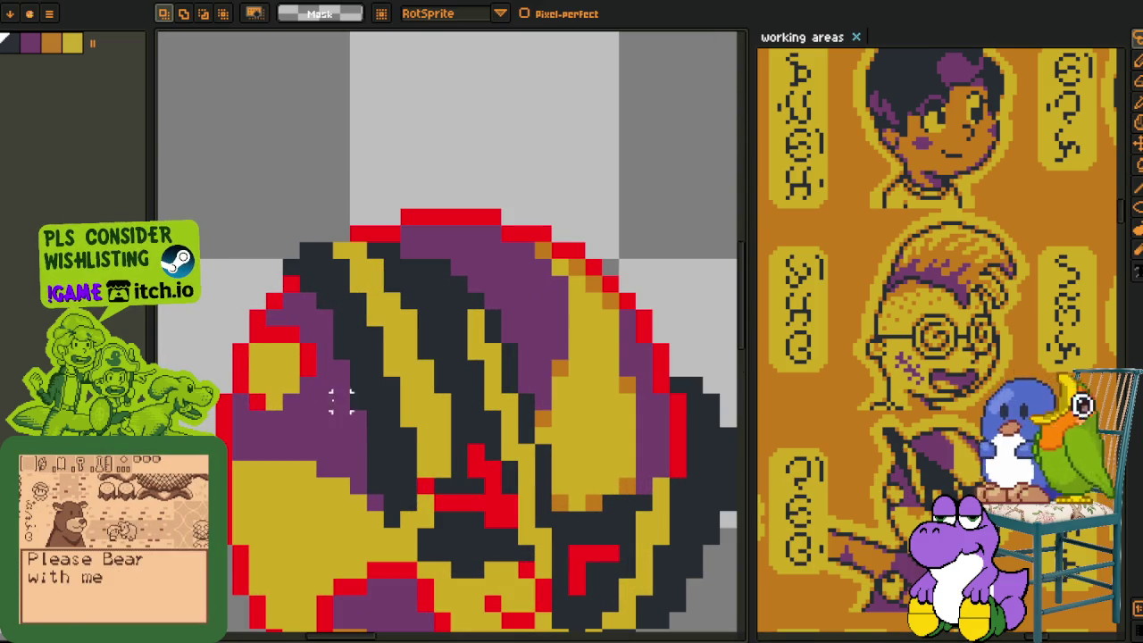
# Add a new empty Layer 2 above Layer 1.
pyautogui.press('b')
pyautogui.press('Tab')
pyautogui.scroll(-1, 355, 418)
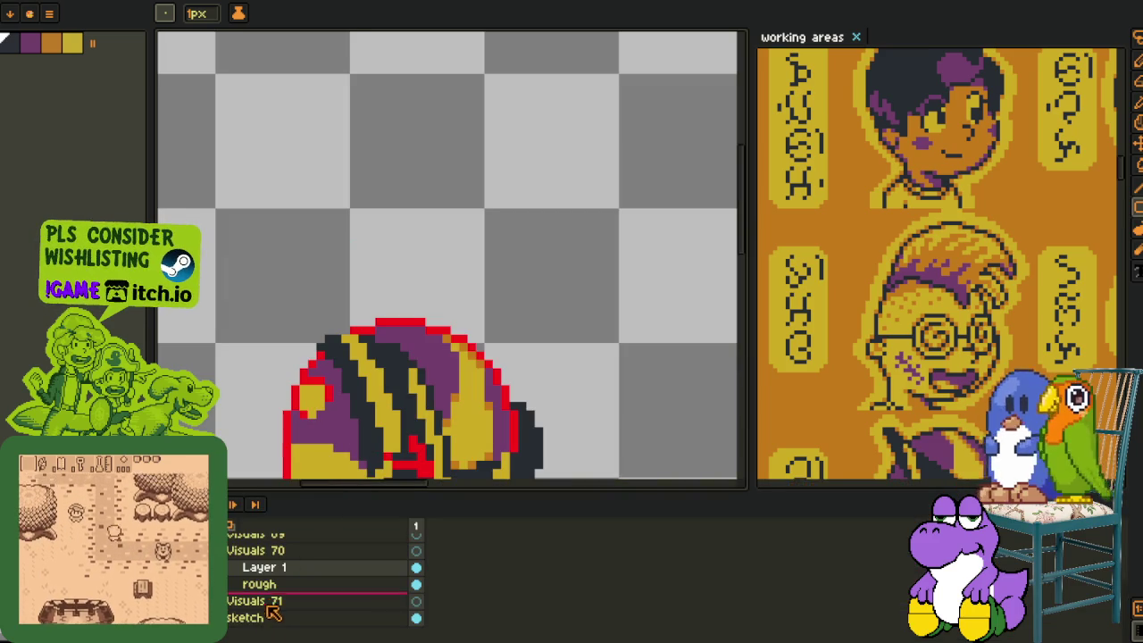
pyautogui.rightClick(267, 568)
pyautogui.click(456, 548)
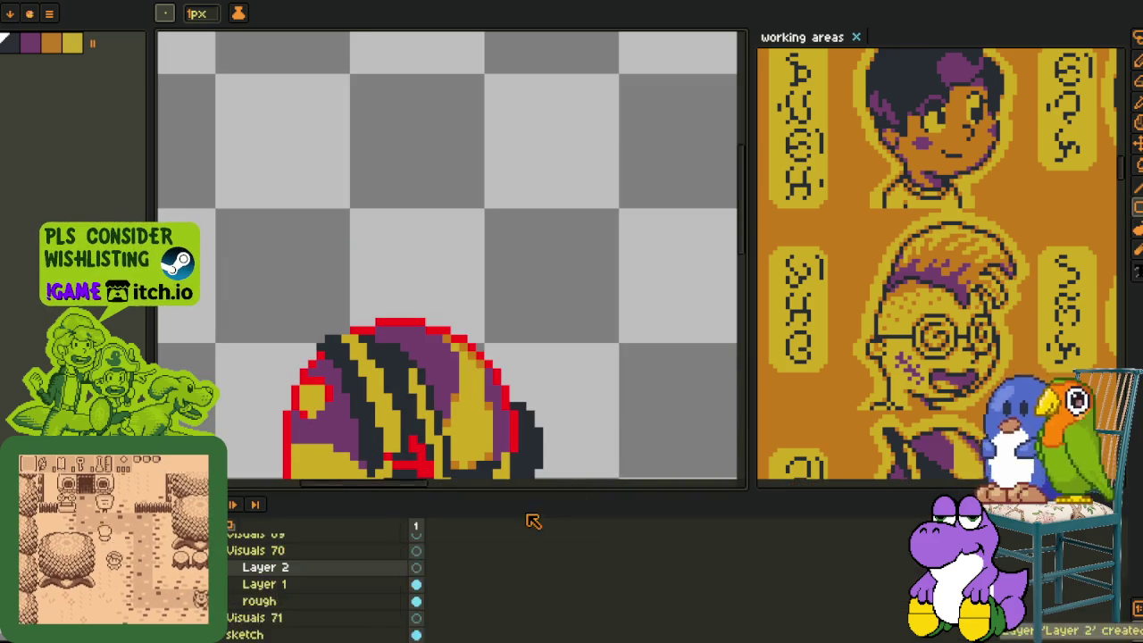
pyautogui.press('Tab')
# Mirror the boulder horizontally from the Image menu.
pyautogui.scroll(1, 380, 431)
pyautogui.press('i')
pyautogui.scroll(-1, 379, 431)
pyautogui.click(152, 9)
pyautogui.moveTo(90, 93)
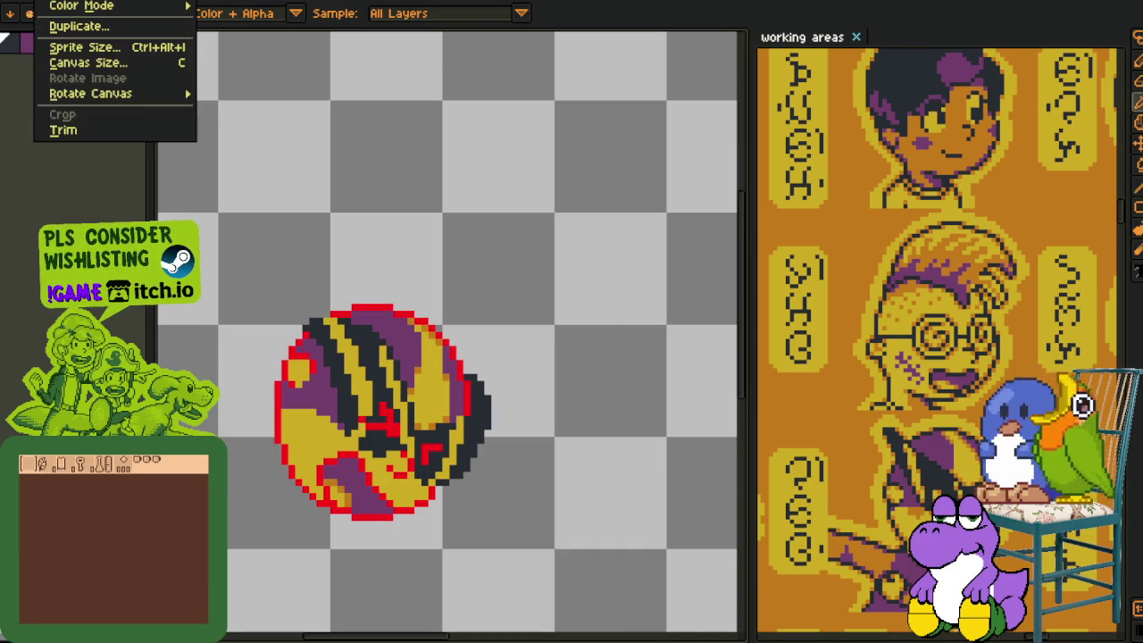
pyautogui.click(291, 125)
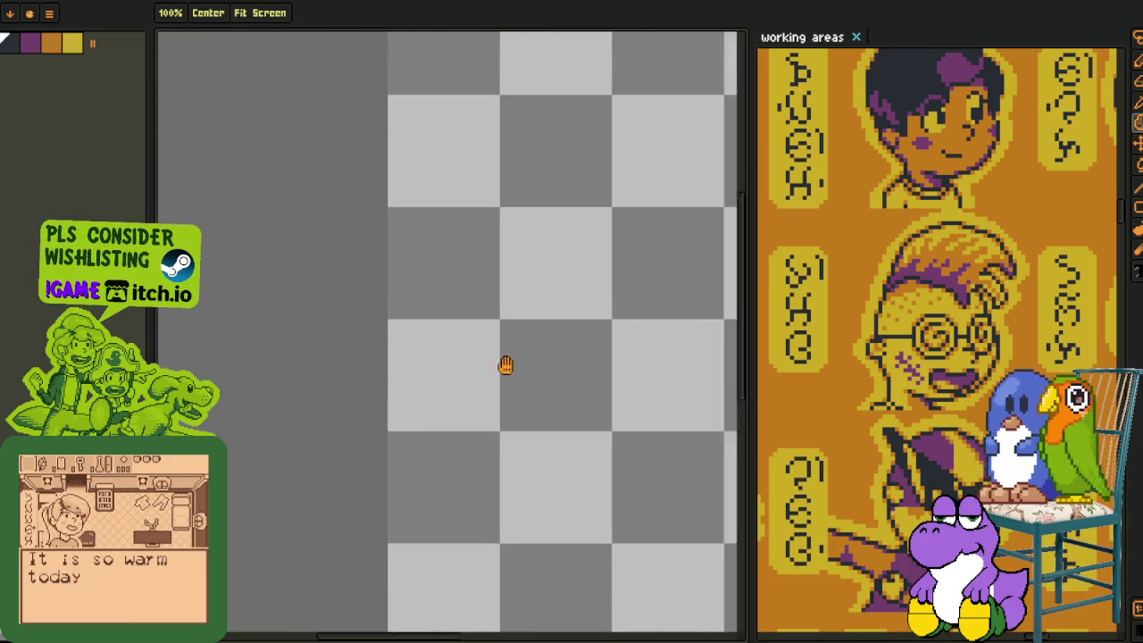
pyautogui.scroll(-1, 506, 365)
pyautogui.scroll(1, 348, 326)
pyautogui.scroll(1, 348, 326)
pyautogui.scroll(-2, 335, 370)
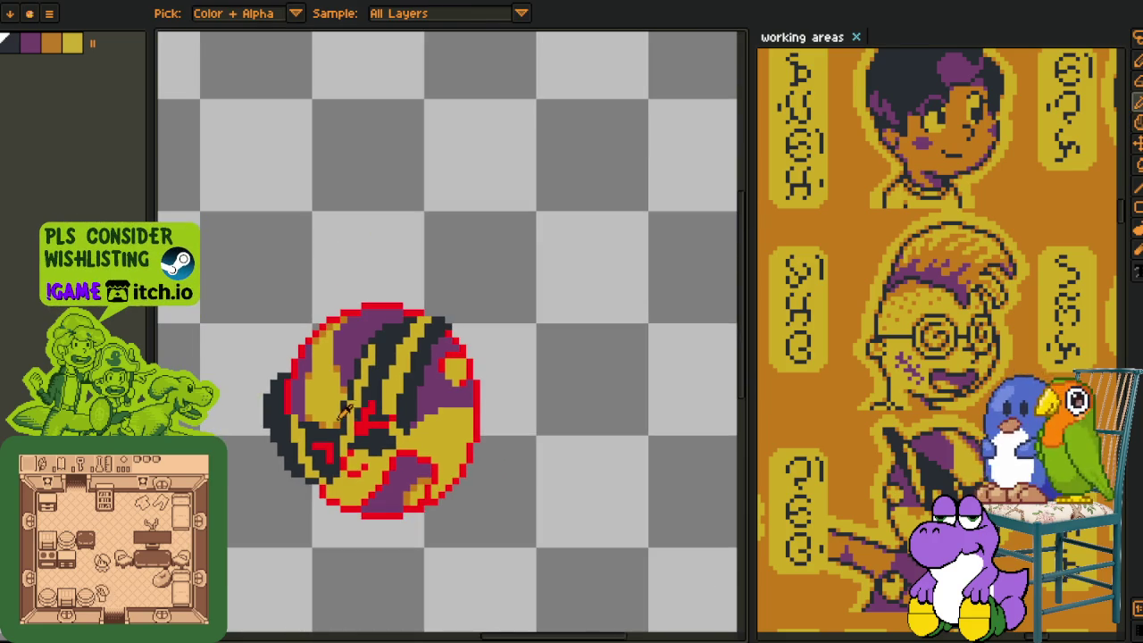
# Marquee-select the boulder, delete its colour fill, and deselect.
pyautogui.press('m')
pyautogui.moveTo(191, 256)
pyautogui.mouseDown()
pyautogui.moveTo(462, 530)
pyautogui.moveTo(609, 632)
pyautogui.mouseUp()
pyautogui.press('Tab')
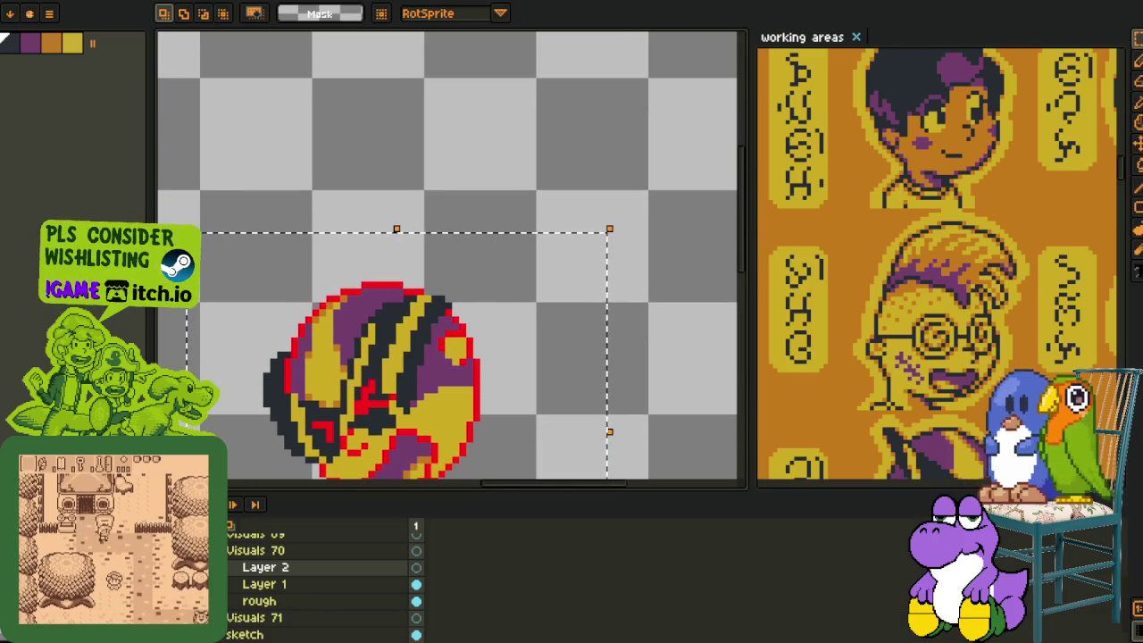
pyautogui.press('Delete')
pyautogui.press('Tab')
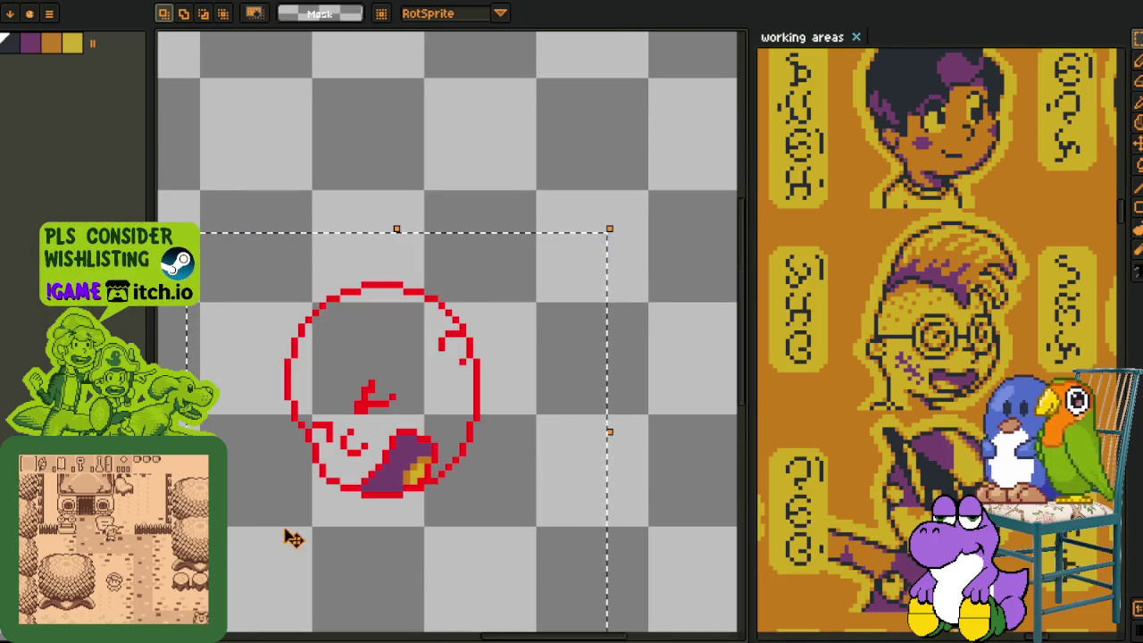
pyautogui.hotkey('ctrl', 'd')
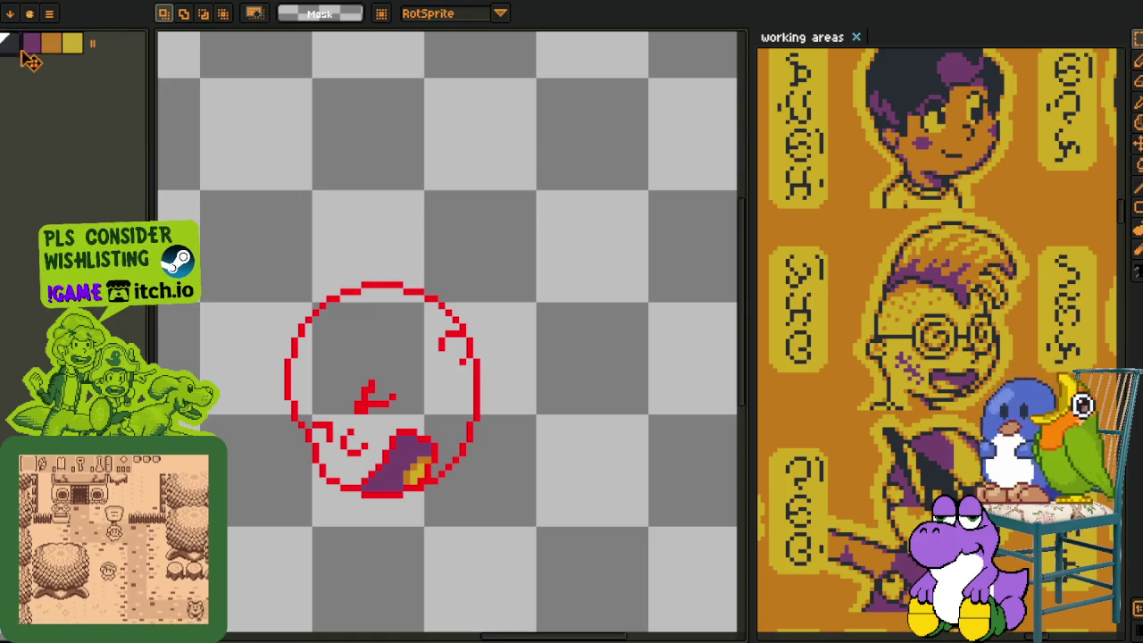
# Draw three black pencil strokes along the circle's upper-left and top, then select the rough layer.
pyautogui.press('b')
pyautogui.scroll(1, 334, 383)
pyautogui.scroll(1, 324, 409)
pyautogui.press('x')
pyautogui.moveTo(323, 387)
pyautogui.mouseDown()
pyautogui.moveTo(424, 220)
pyautogui.moveTo(470, 221)
pyautogui.mouseUp()
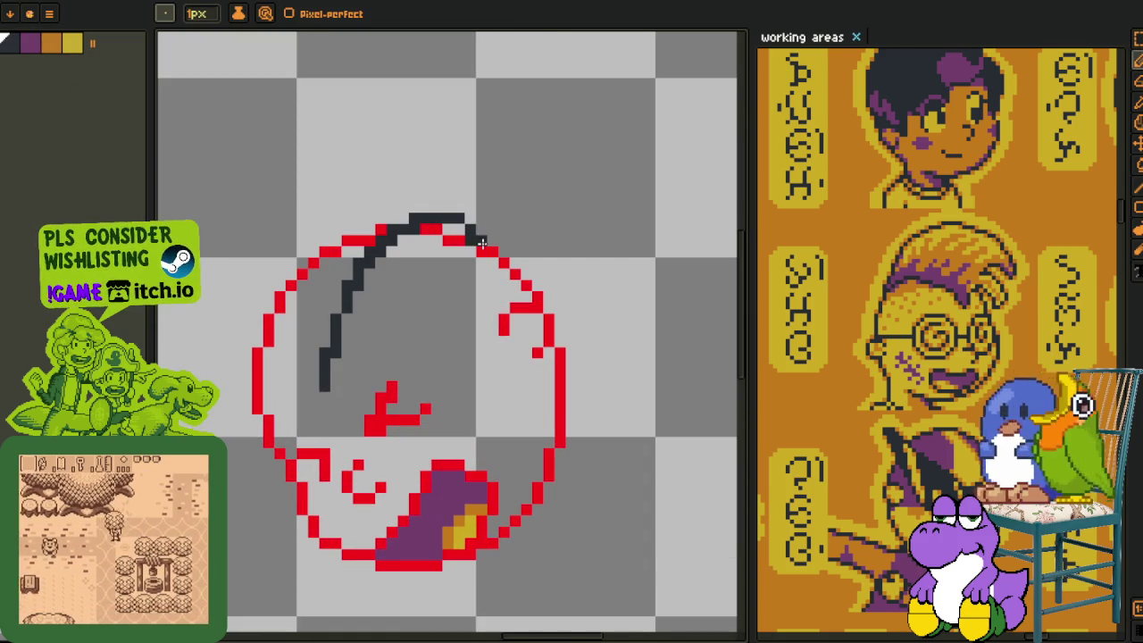
pyautogui.moveTo(483, 242)
pyautogui.mouseDown()
pyautogui.moveTo(473, 274)
pyautogui.moveTo(433, 286)
pyautogui.mouseUp()
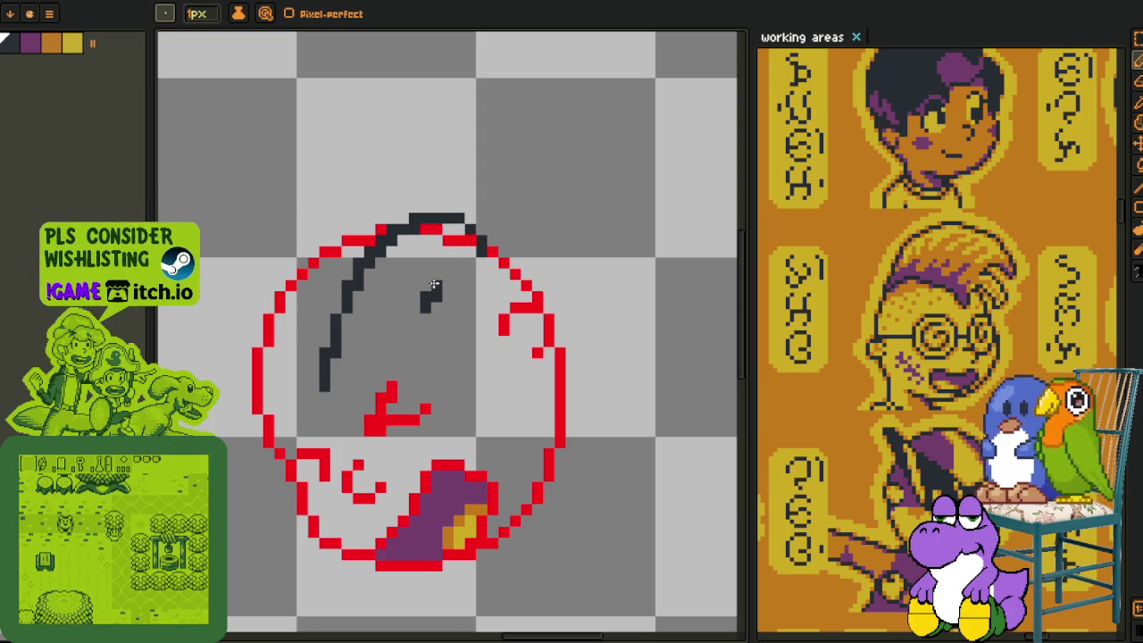
pyautogui.moveTo(478, 252); pyautogui.dragTo(402, 308)
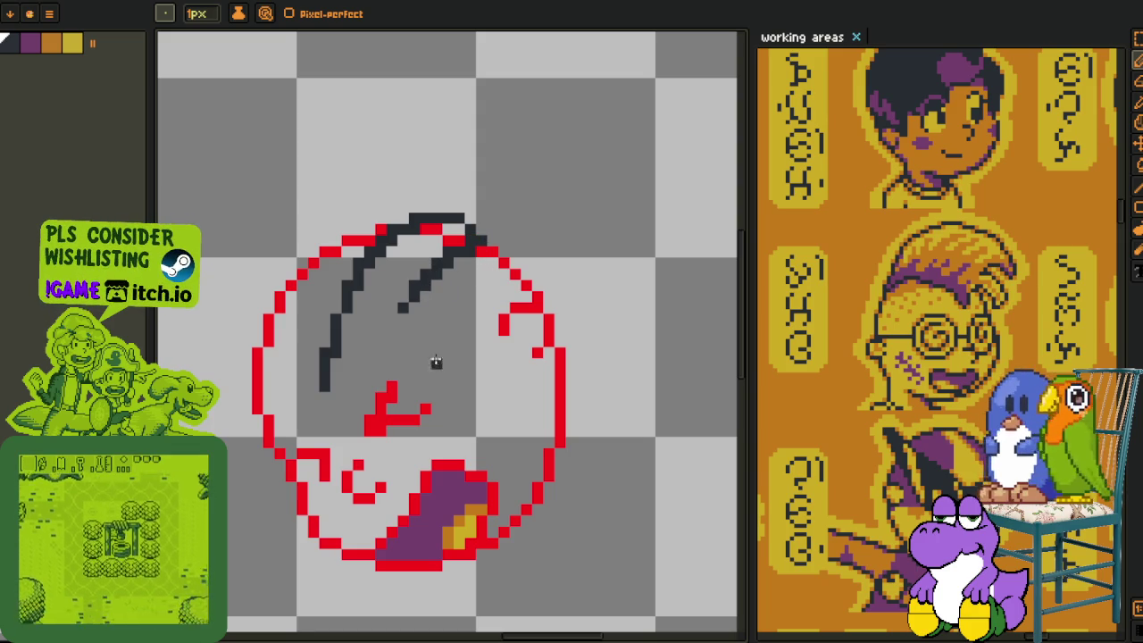
pyautogui.scroll(-2, 380, 453)
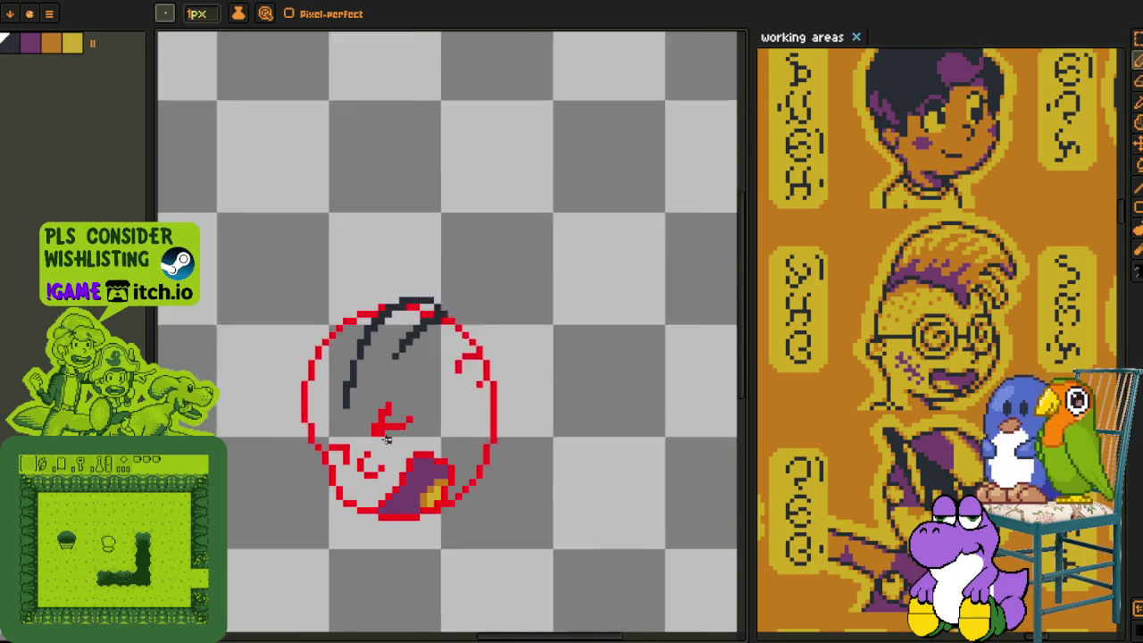
pyautogui.scroll(-2, 393, 453)
pyautogui.scroll(2, 419, 460)
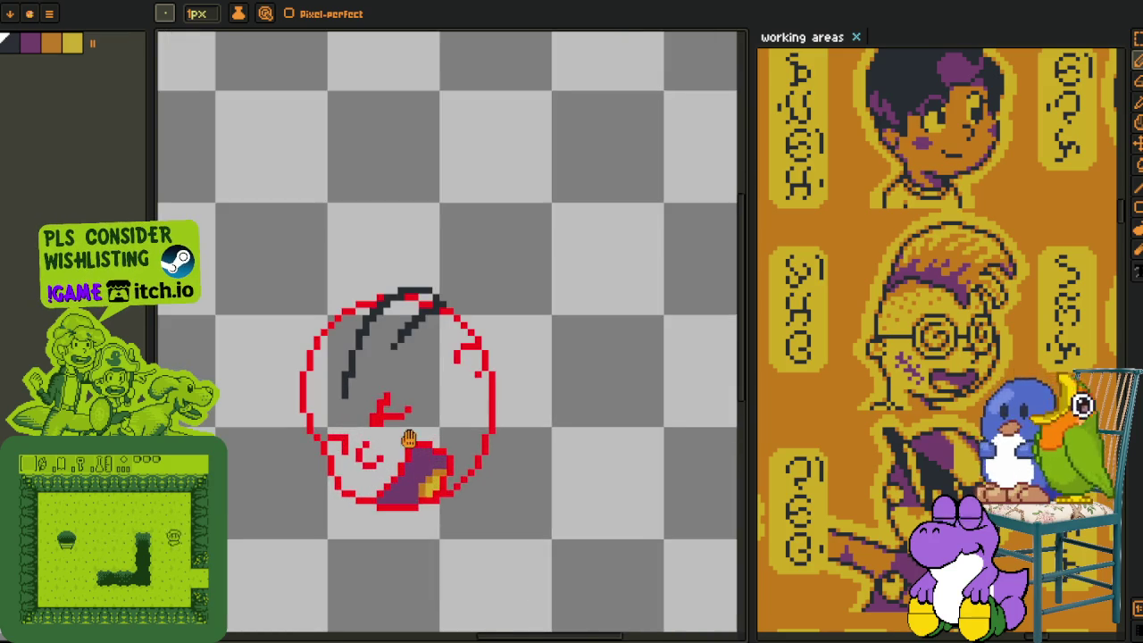
pyautogui.click(259, 601)
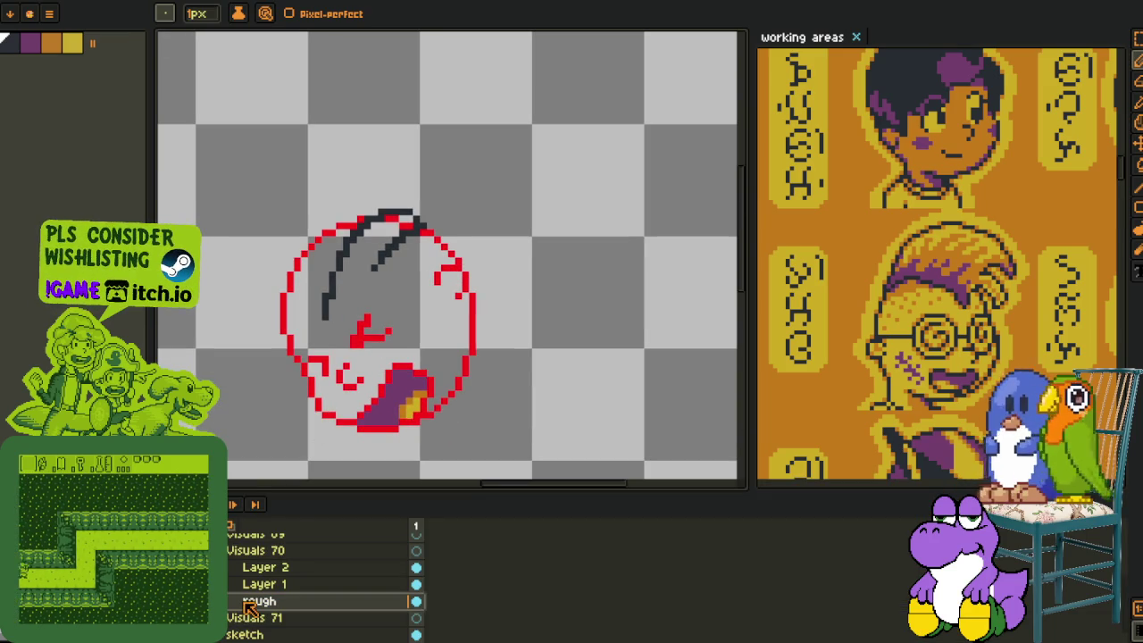
# Select the central red arrow stroke, shift it down-left, and commit.
pyautogui.press('m')
pyautogui.scroll(2, 324, 334)
pyautogui.scroll(1, 378, 311)
pyautogui.press('Tab')
pyautogui.moveTo(313, 362); pyautogui.dragTo(297, 379)
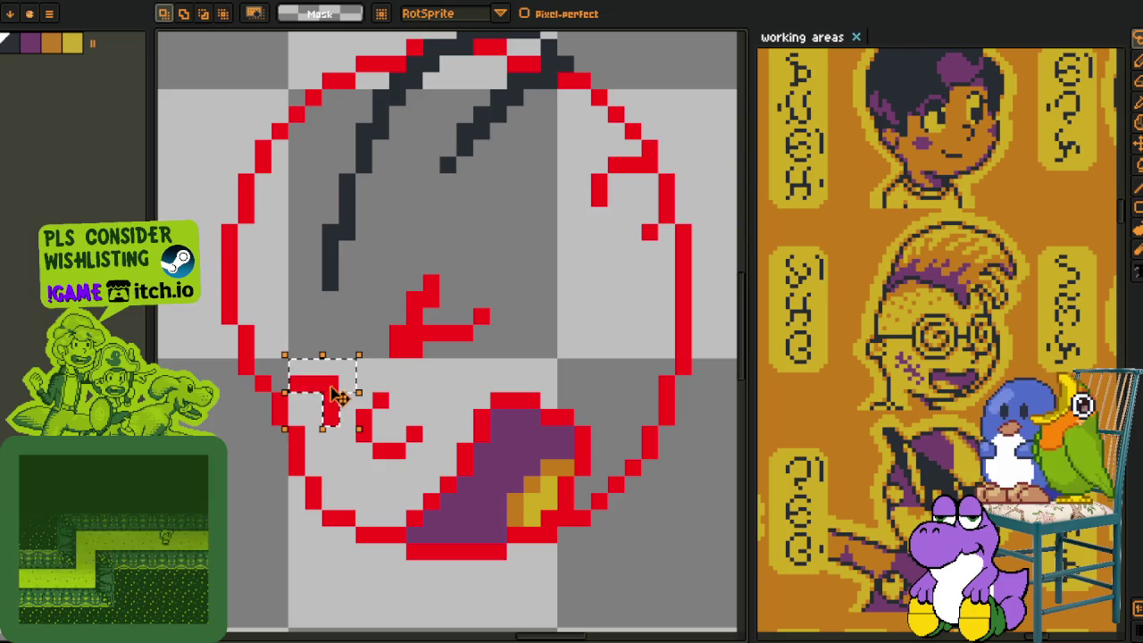
pyautogui.click(414, 314)
pyautogui.moveTo(357, 357); pyautogui.dragTo(492, 271)
pyautogui.moveTo(408, 352); pyautogui.dragTo(425, 353)
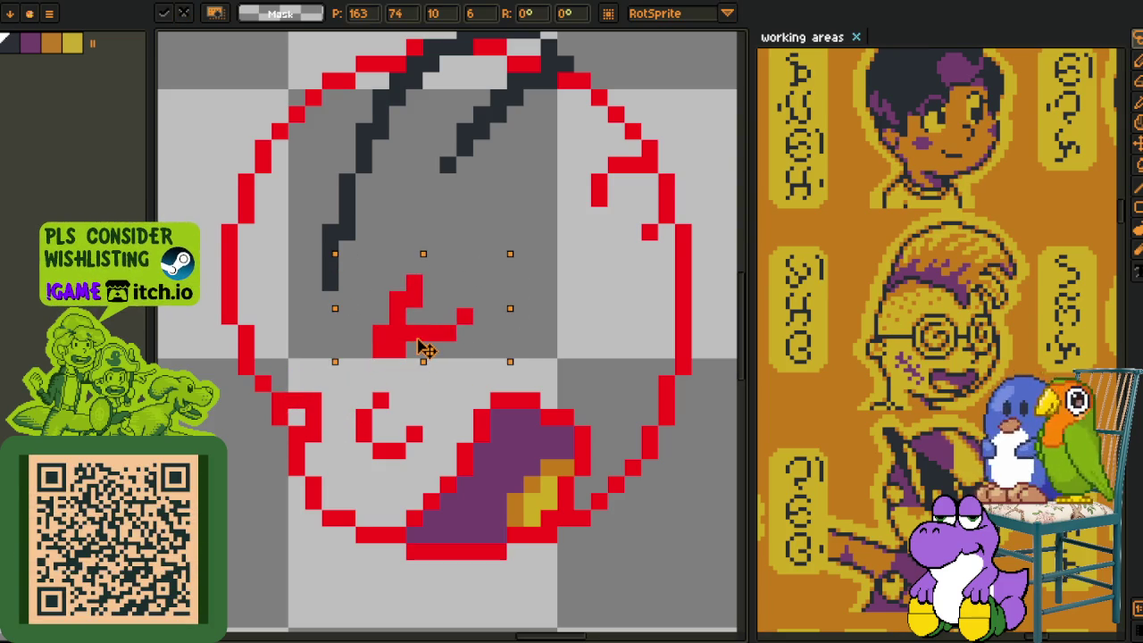
pyautogui.press('Return')
# Nudge the small red curl one pixel down-left, commit, and show the layers panel.
pyautogui.scroll(-3, 527, 276)
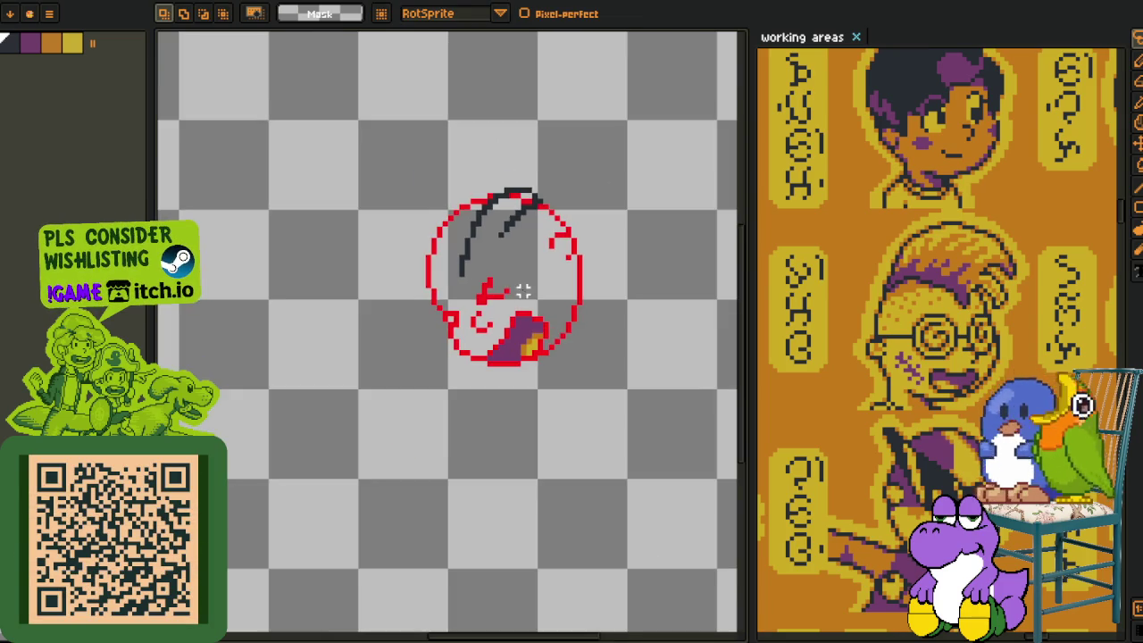
pyautogui.scroll(3, 447, 341)
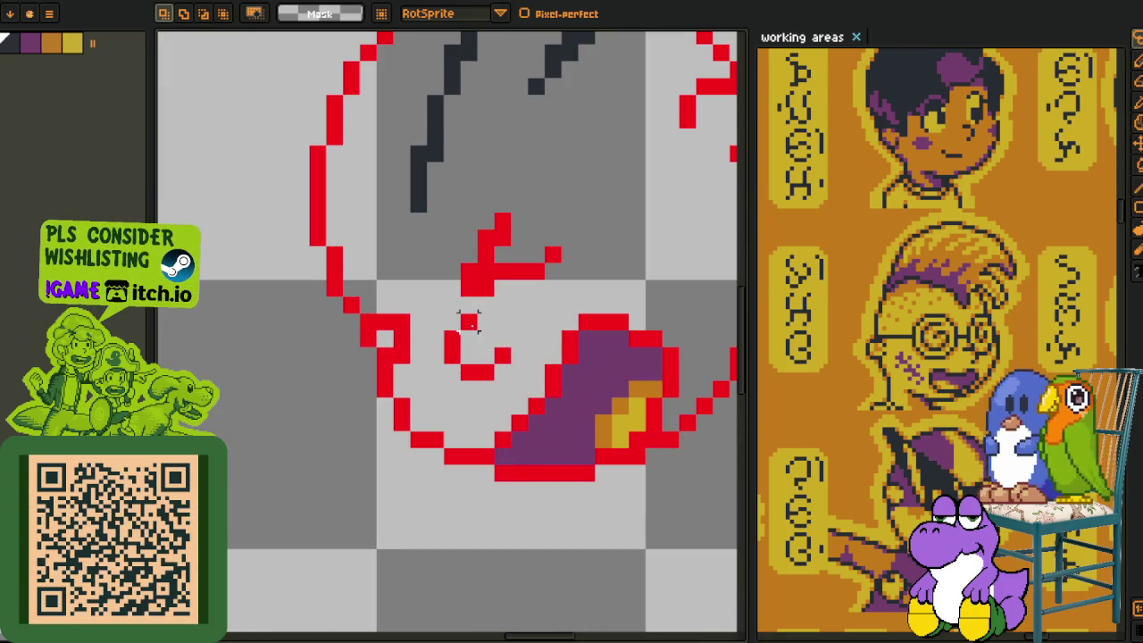
pyautogui.moveTo(438, 308)
pyautogui.mouseDown()
pyautogui.moveTo(509, 382)
pyautogui.moveTo(462, 377)
pyautogui.mouseUp()
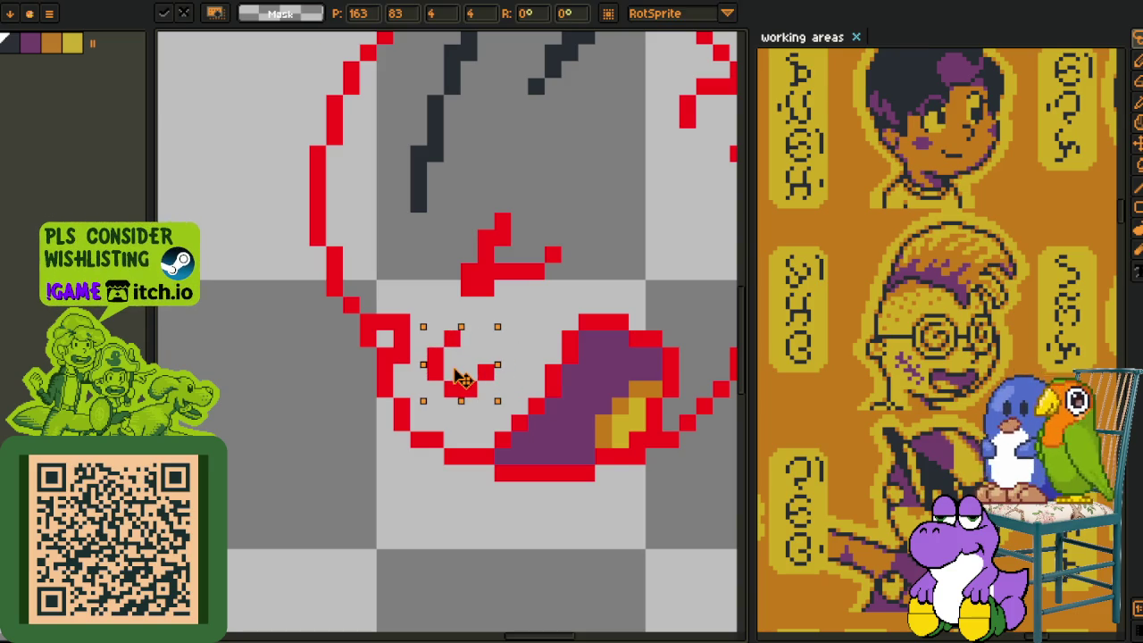
pyautogui.press('Return')
pyautogui.scroll(-2, 460, 375)
pyautogui.scroll(-2, 457, 357)
pyautogui.scroll(-1, 457, 346)
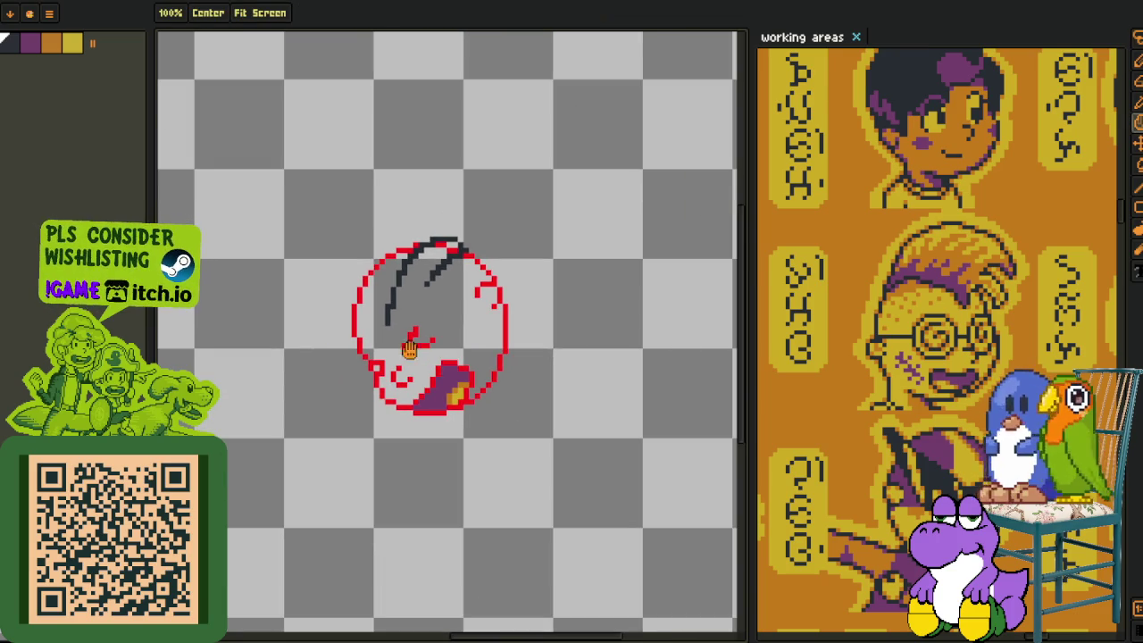
pyautogui.scroll(1, 409, 350)
pyautogui.press('Tab')
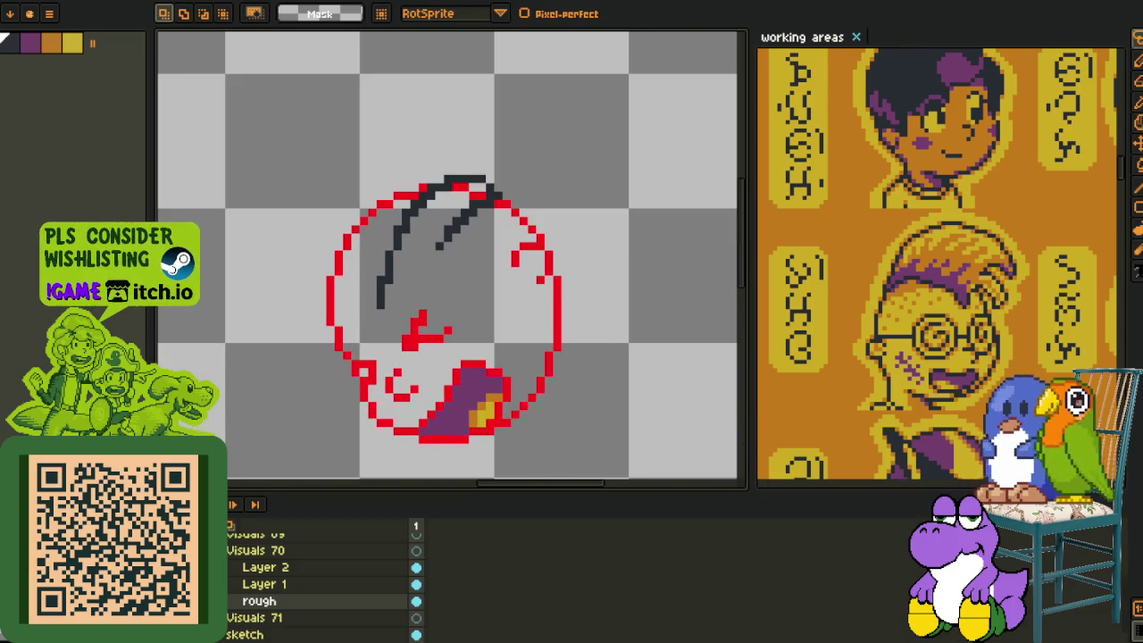
# Pencil a dark vertical inner line and the boulder's lower dark edge.
pyautogui.press('Tab')
pyautogui.scroll(2, 479, 268)
pyautogui.press('b')
pyautogui.moveTo(424, 186); pyautogui.dragTo(427, 339)
pyautogui.moveTo(307, 538)
pyautogui.mouseDown()
pyautogui.moveTo(441, 447)
pyautogui.moveTo(413, 281)
pyautogui.moveTo(444, 169)
pyautogui.moveTo(428, 217)
pyautogui.mouseUp()
pyautogui.scroll(-2, 428, 217)
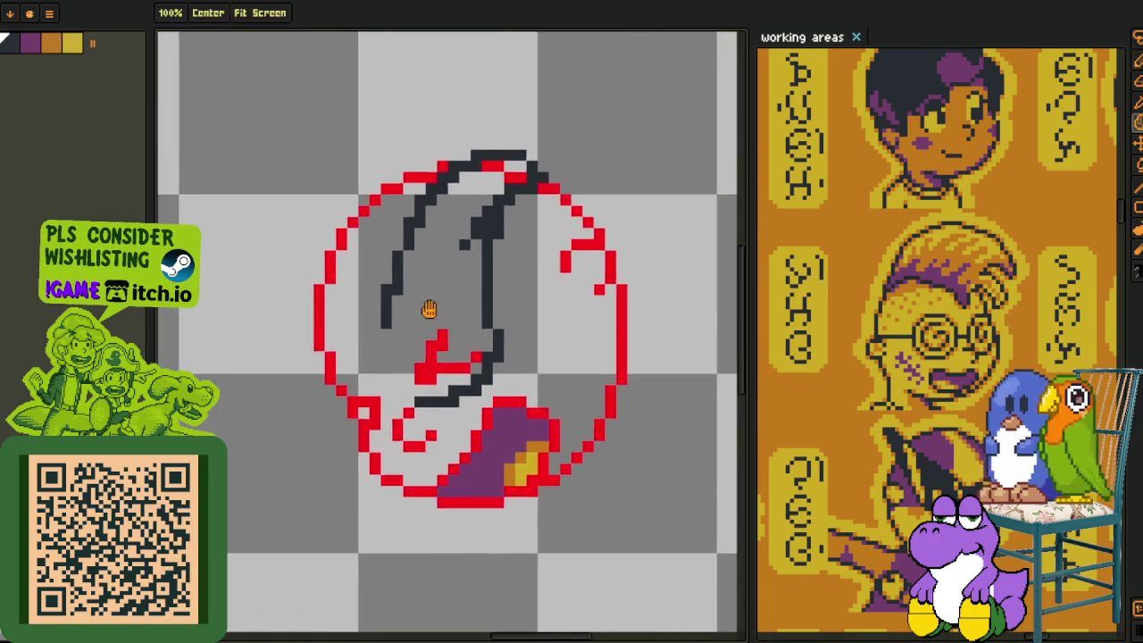
pyautogui.scroll(1, 378, 329)
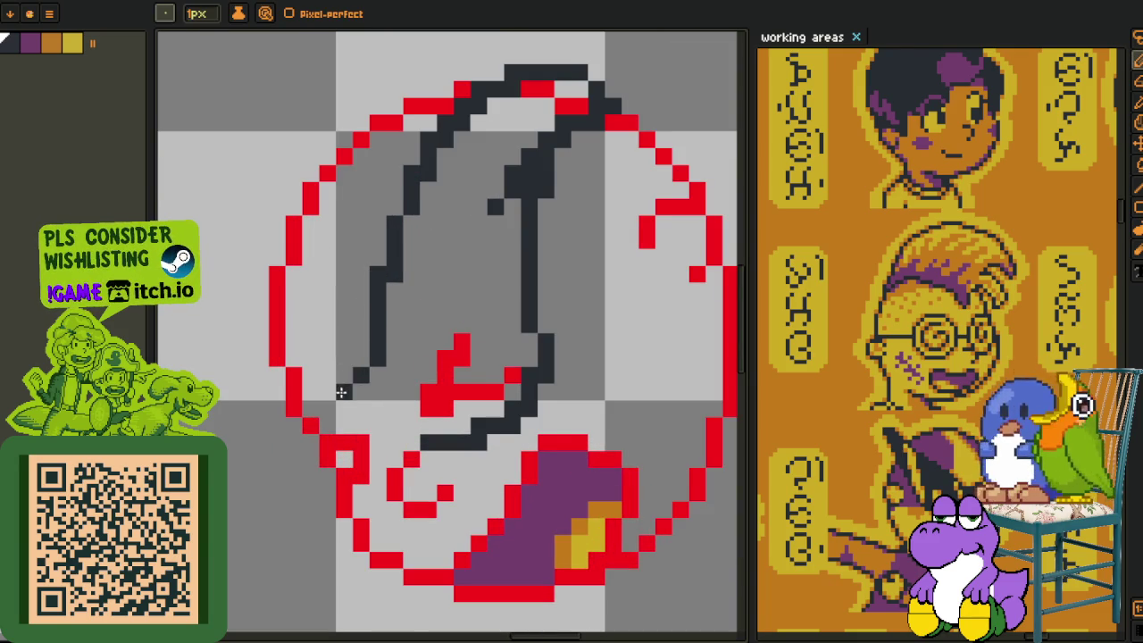
# Extend the dark outline past the red circle's left edge and down the left side.
pyautogui.moveTo(341, 392); pyautogui.dragTo(410, 355)
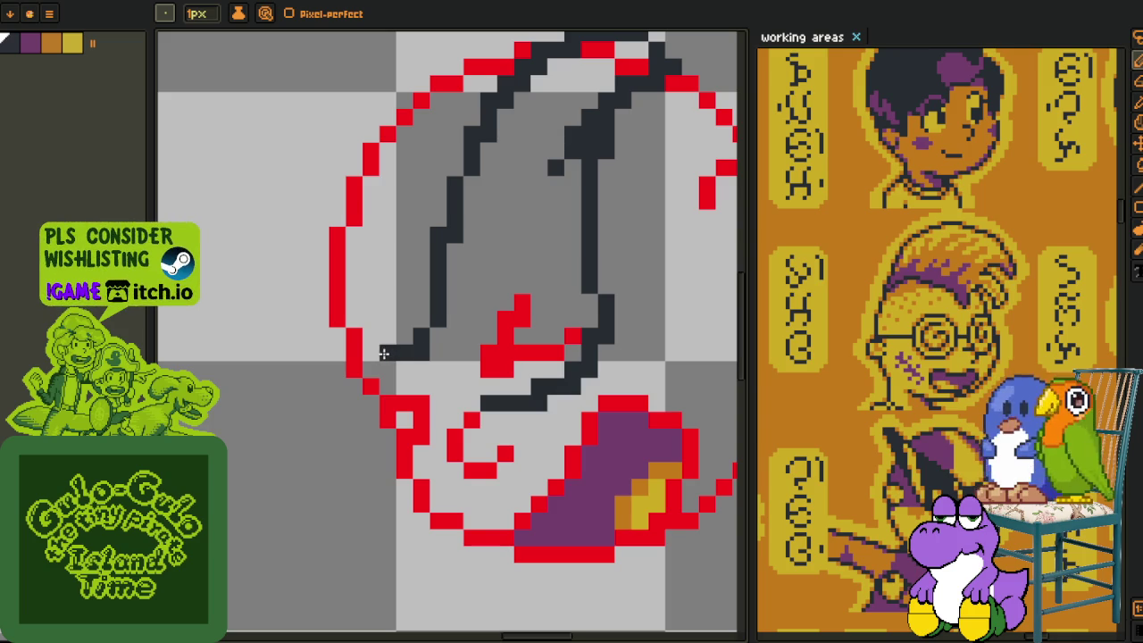
pyautogui.scroll(-1, 439, 430)
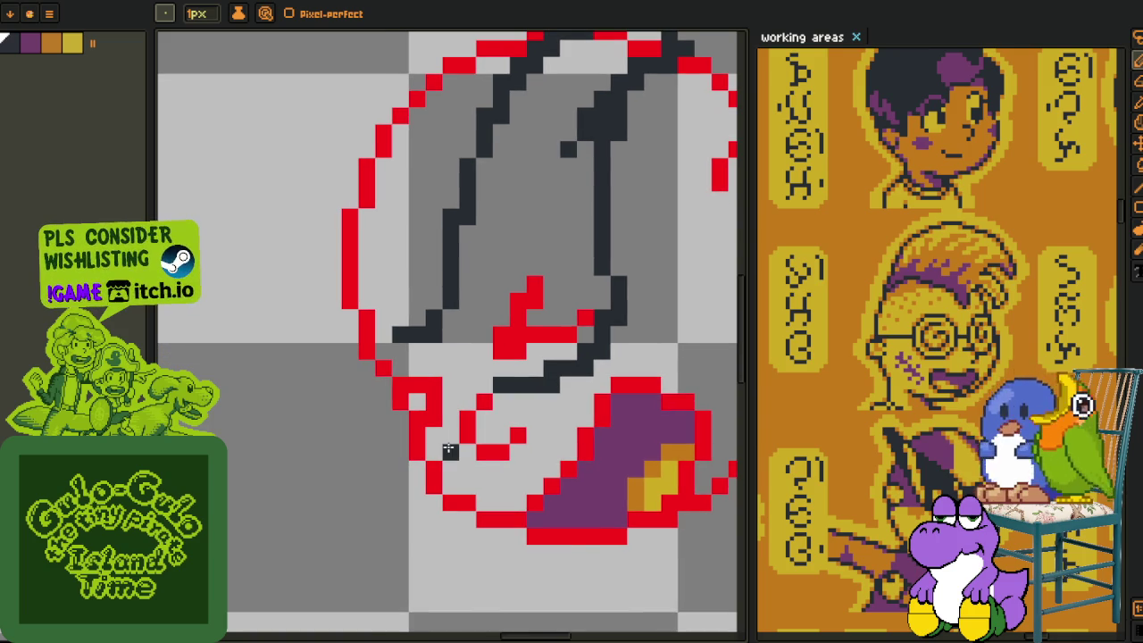
pyautogui.moveTo(345, 319); pyautogui.dragTo(431, 377)
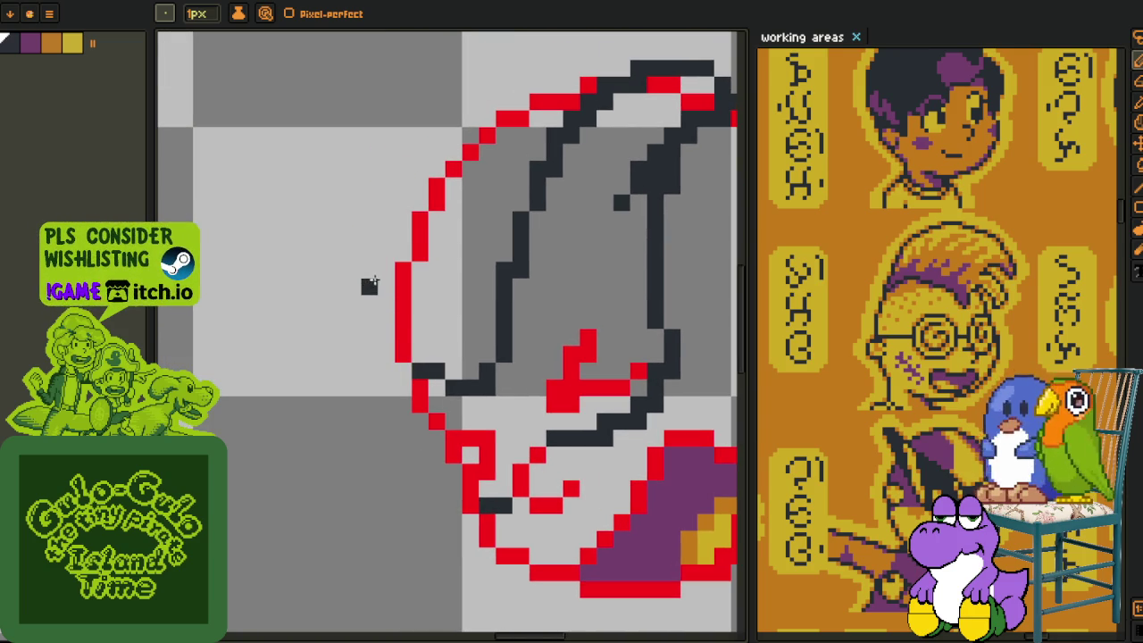
pyautogui.scroll(1, 385, 284)
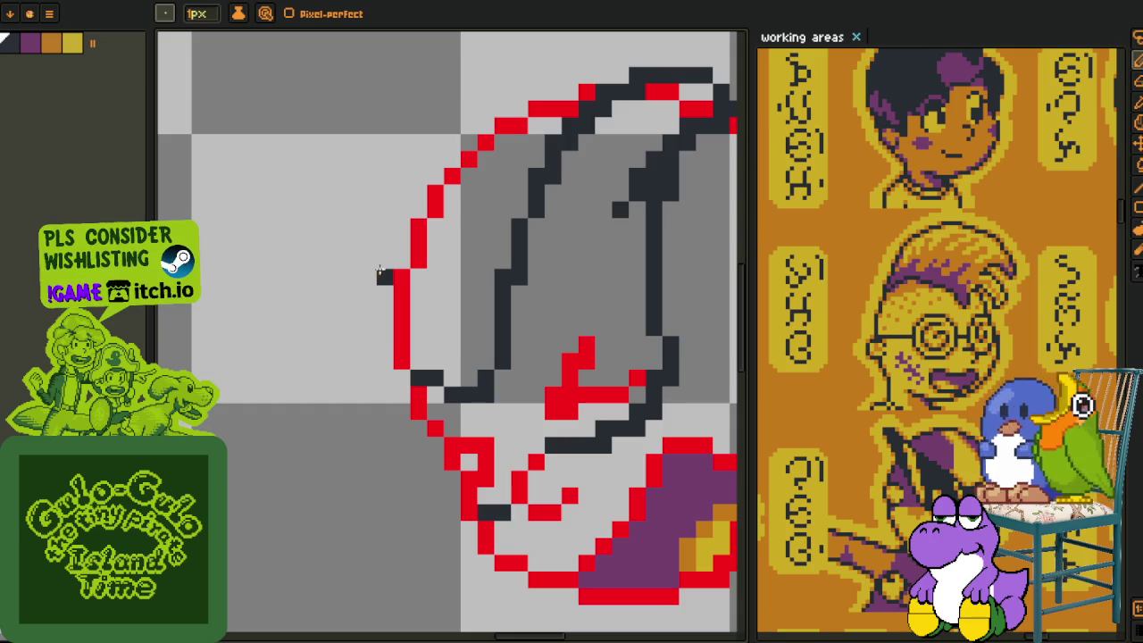
pyautogui.moveTo(402, 242); pyautogui.dragTo(352, 289)
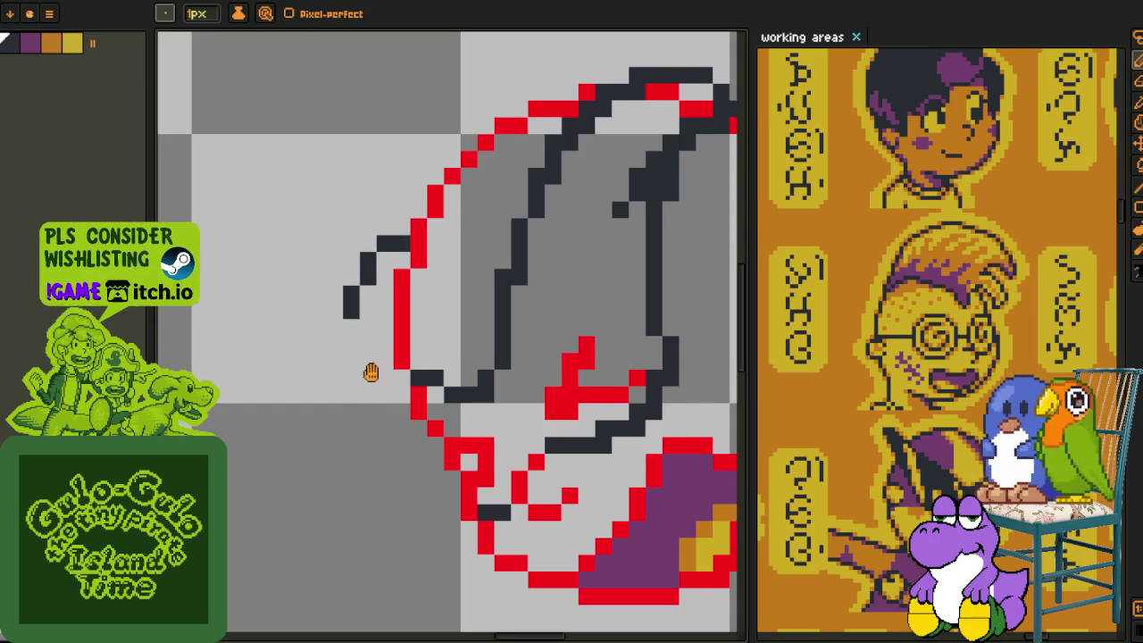
pyautogui.moveTo(371, 373); pyautogui.dragTo(329, 325)
pyautogui.moveTo(422, 471)
pyautogui.mouseDown()
pyautogui.moveTo(413, 479)
pyautogui.moveTo(352, 450)
pyautogui.moveTo(310, 294)
pyautogui.mouseUp()
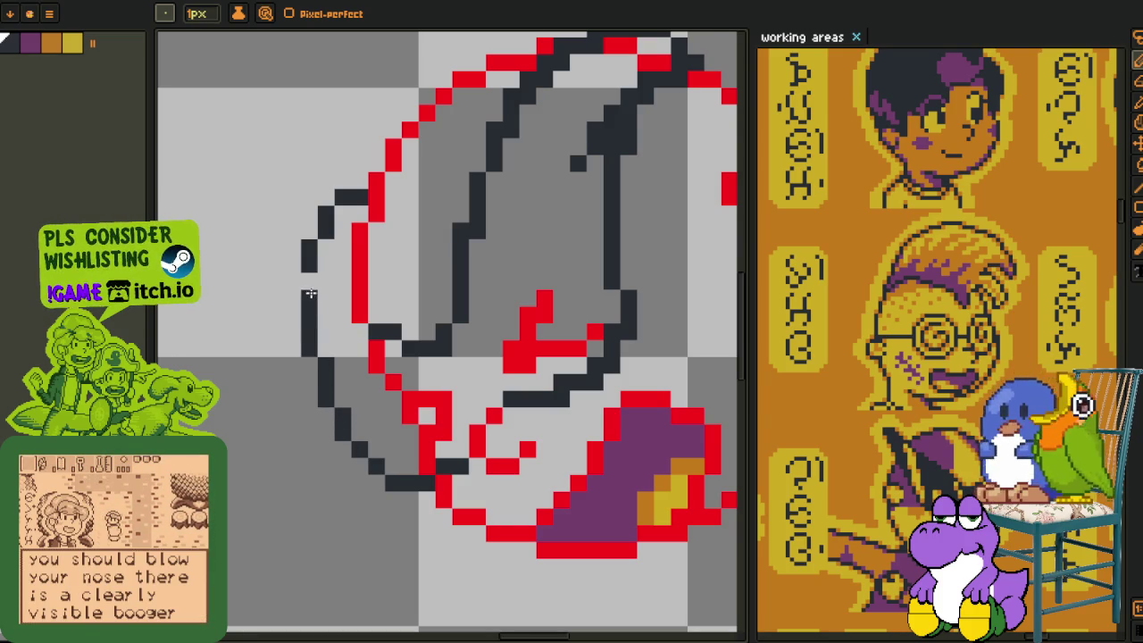
pyautogui.moveTo(308, 248)
pyautogui.mouseDown()
pyautogui.moveTo(338, 214)
pyautogui.moveTo(338, 230)
pyautogui.mouseUp()
pyautogui.hotkey('ctrl', 'z')
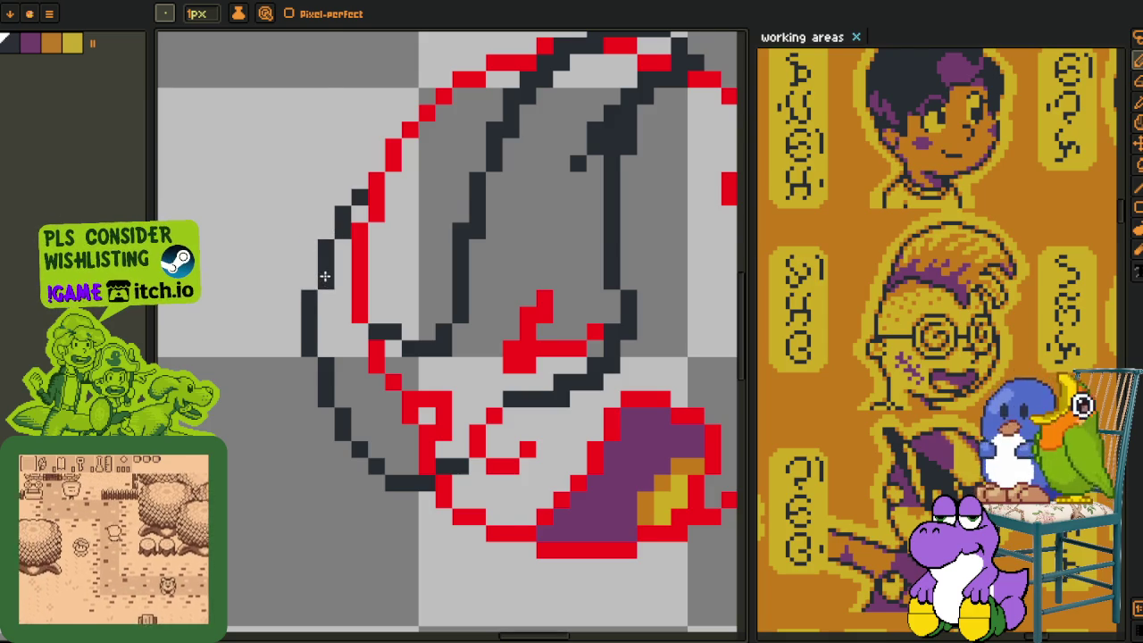
# Add dark outline pixels near the top of the boulder.
pyautogui.scroll(-4, 325, 259)
pyautogui.scroll(1, 394, 319)
pyautogui.scroll(1, 394, 319)
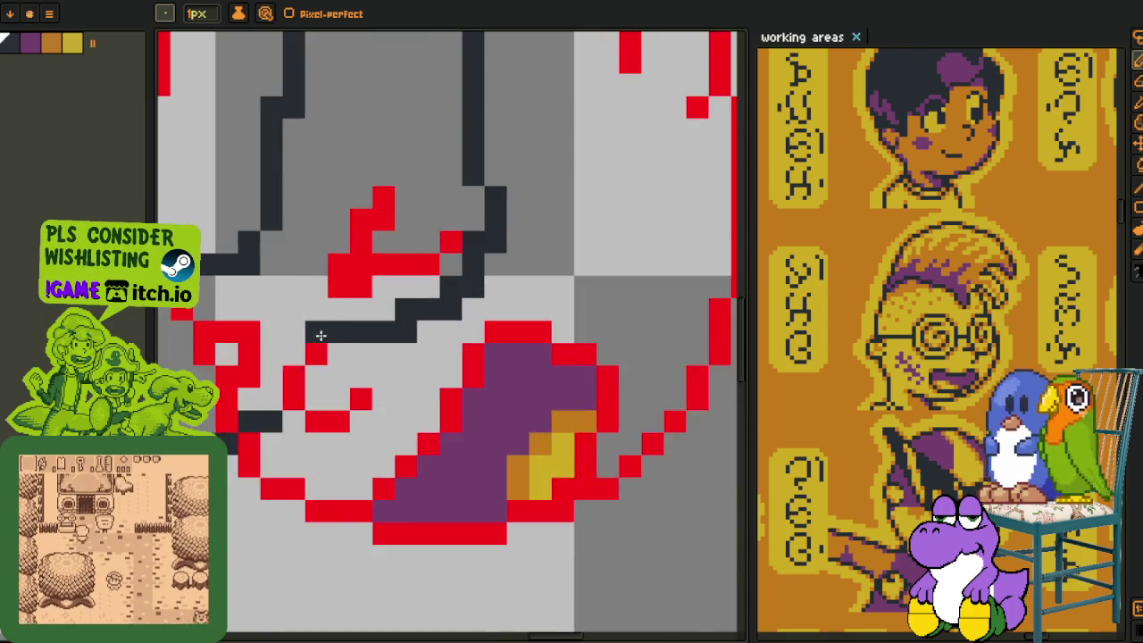
pyautogui.scroll(-1, 404, 314)
pyautogui.scroll(2, 403, 311)
pyautogui.moveTo(396, 247); pyautogui.dragTo(385, 206)
pyautogui.scroll(-2, 385, 205)
pyautogui.scroll(1, 380, 286)
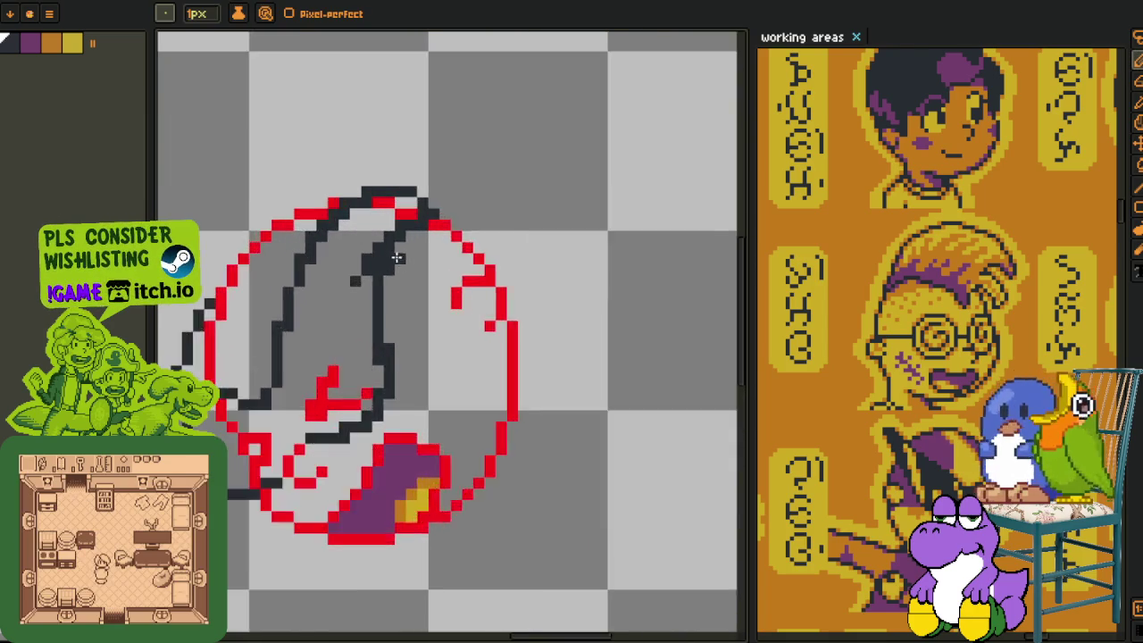
pyautogui.scroll(1, 380, 285)
# Erase stray dark pixels at the boulder top, undoing a trial rectangle outline.
pyautogui.press('e')
pyautogui.click(380, 286)
pyautogui.moveTo(451, 171); pyautogui.dragTo(473, 171)
pyautogui.click(384, 217)
pyautogui.press('u')
pyautogui.moveTo(362, 217)
pyautogui.mouseDown()
pyautogui.moveTo(429, 171)
pyautogui.moveTo(367, 230)
pyautogui.moveTo(365, 207)
pyautogui.moveTo(373, 258)
pyautogui.mouseUp()
pyautogui.hotkey('ctrl', 'z')
pyautogui.press('b')
pyautogui.hotkey('ctrl', 'z')
# Thicken the lower-left dark outline of the boulder.
pyautogui.scroll(-3, 357, 304)
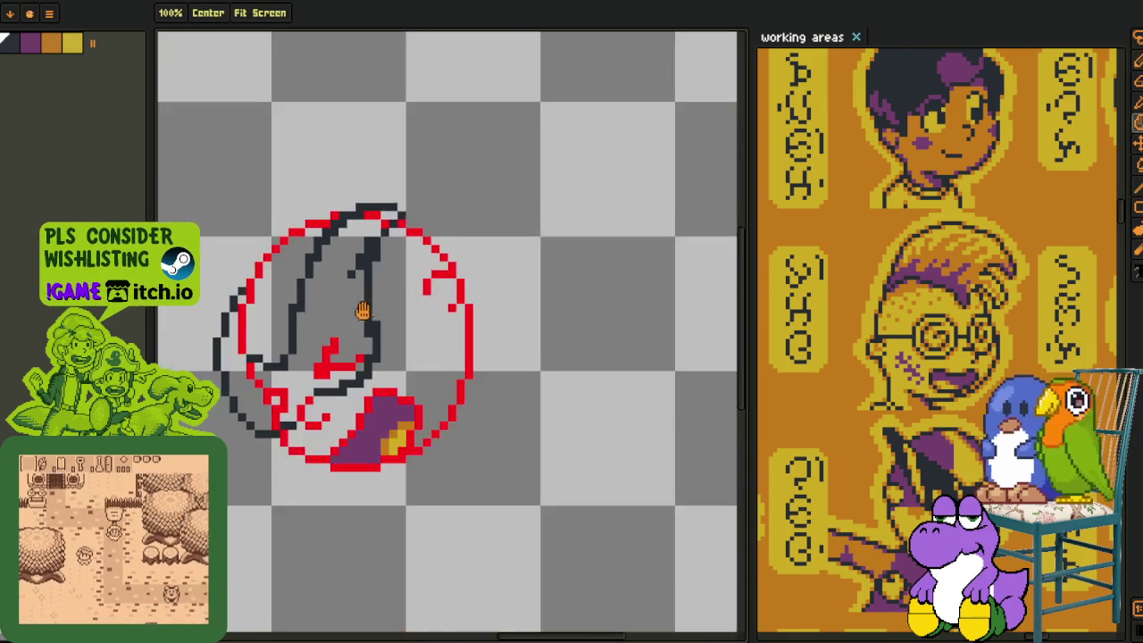
pyautogui.scroll(-2, 320, 321)
pyautogui.scroll(2, 345, 378)
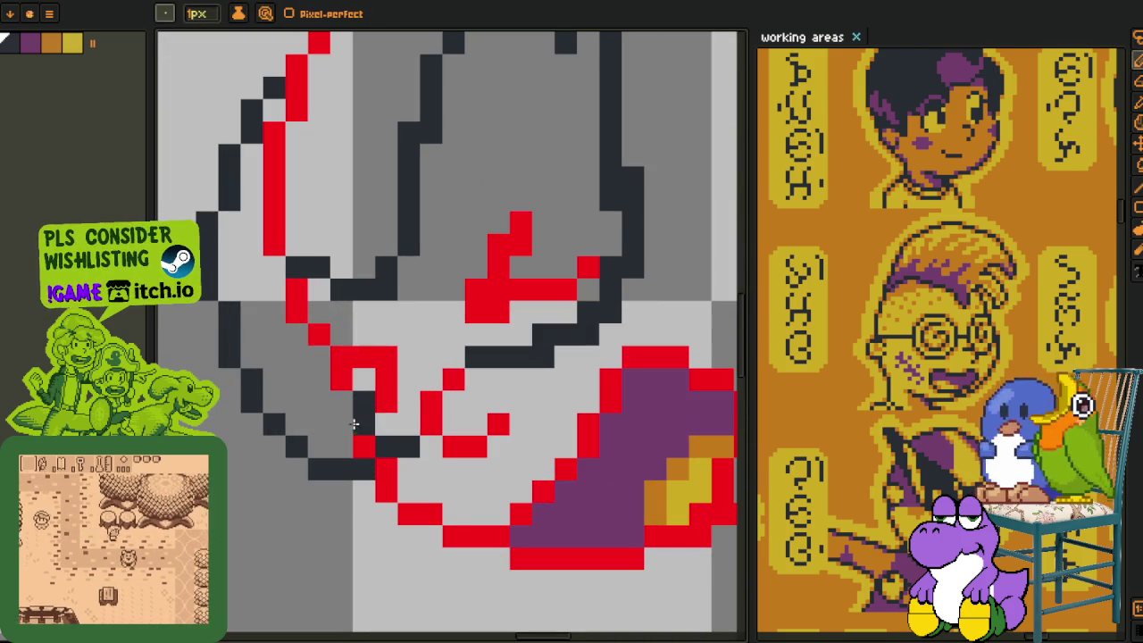
pyautogui.moveTo(354, 435); pyautogui.dragTo(342, 415)
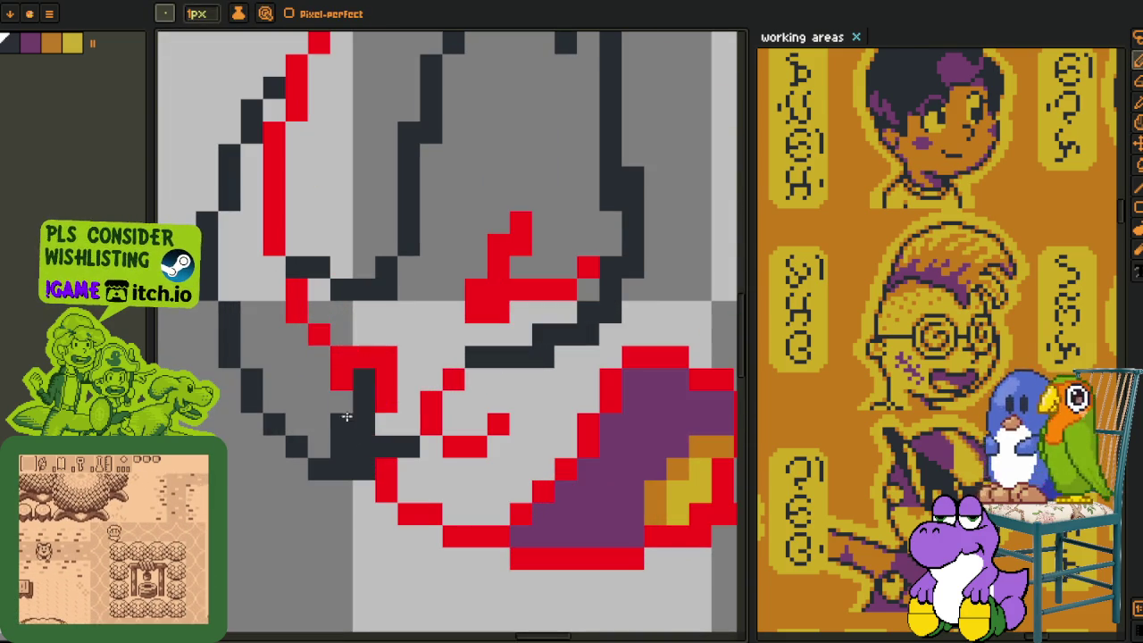
# Fill the boulder's left band, gap pixel and interior solid dark.
pyautogui.click(312, 377)
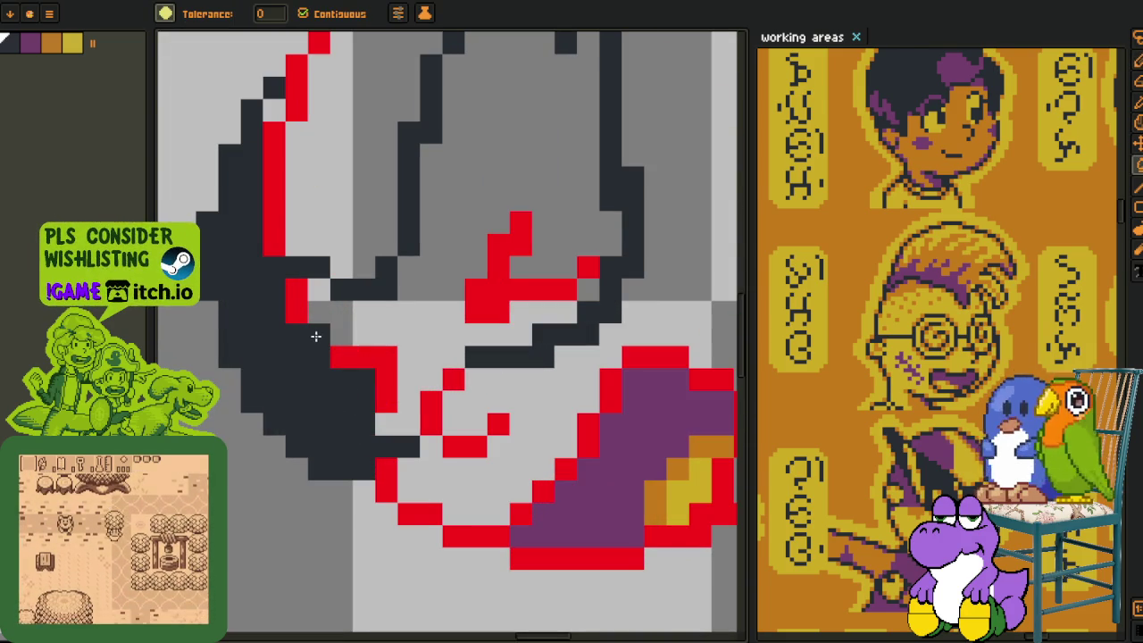
pyautogui.click(313, 308)
pyautogui.press('g')
pyautogui.click(350, 316)
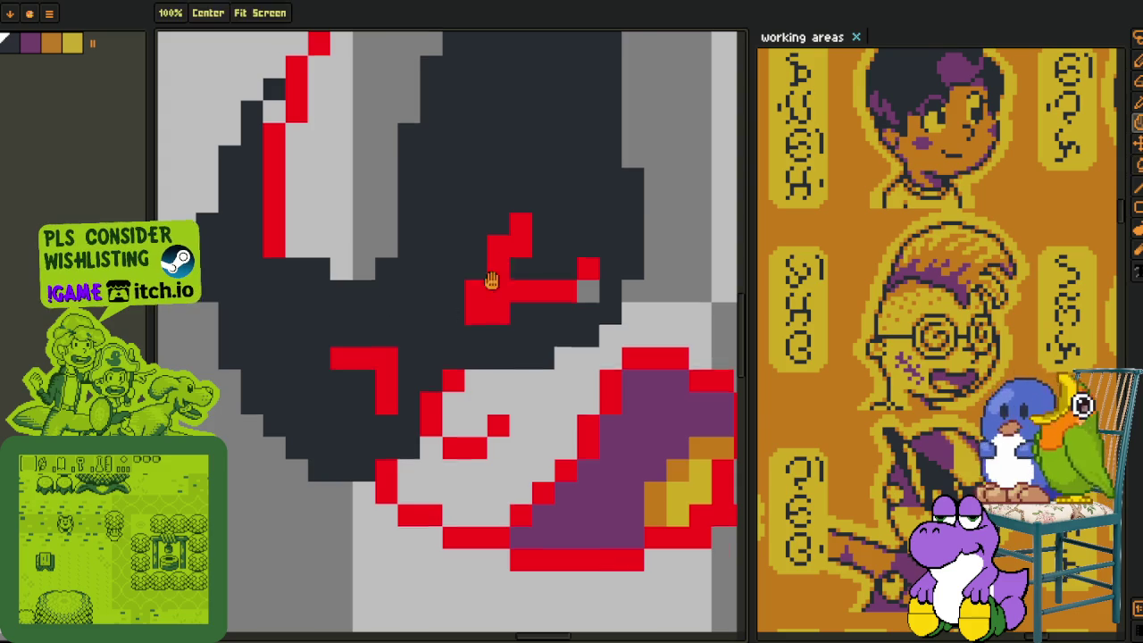
pyautogui.moveTo(492, 281); pyautogui.dragTo(470, 375)
pyautogui.scroll(-5, 446, 358)
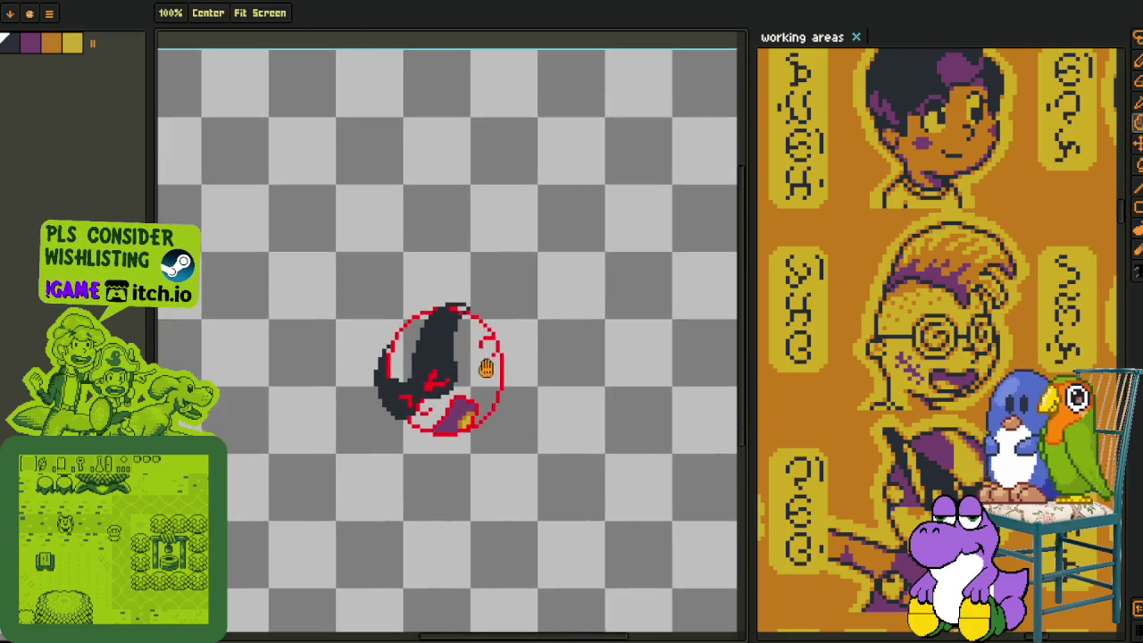
pyautogui.scroll(2, 446, 339)
pyautogui.scroll(1, 442, 292)
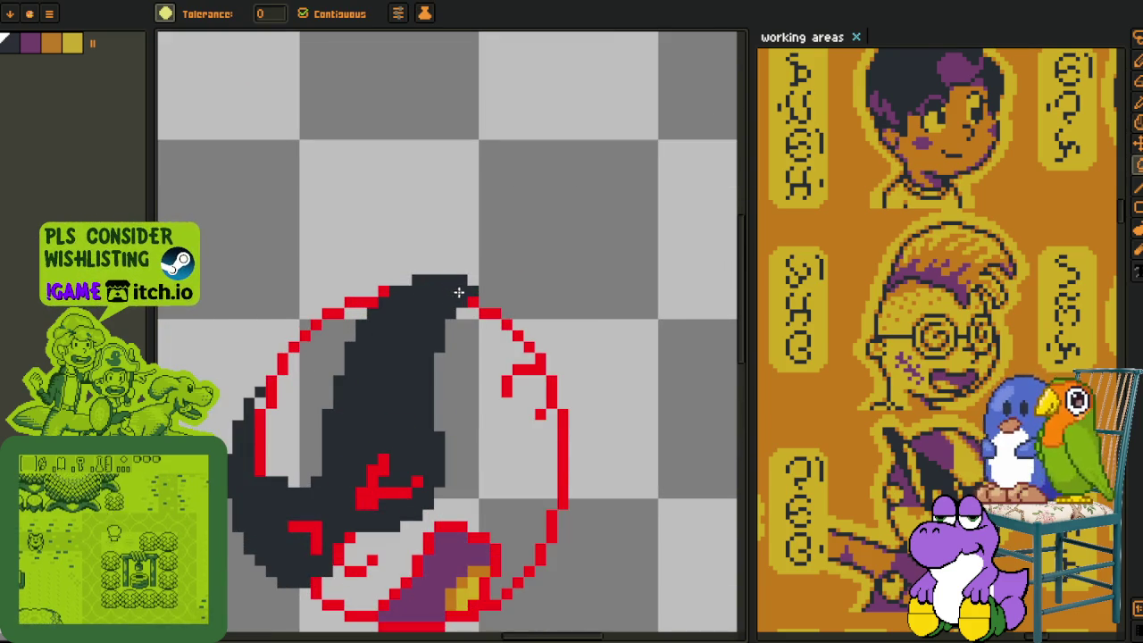
pyautogui.scroll(-5, 453, 301)
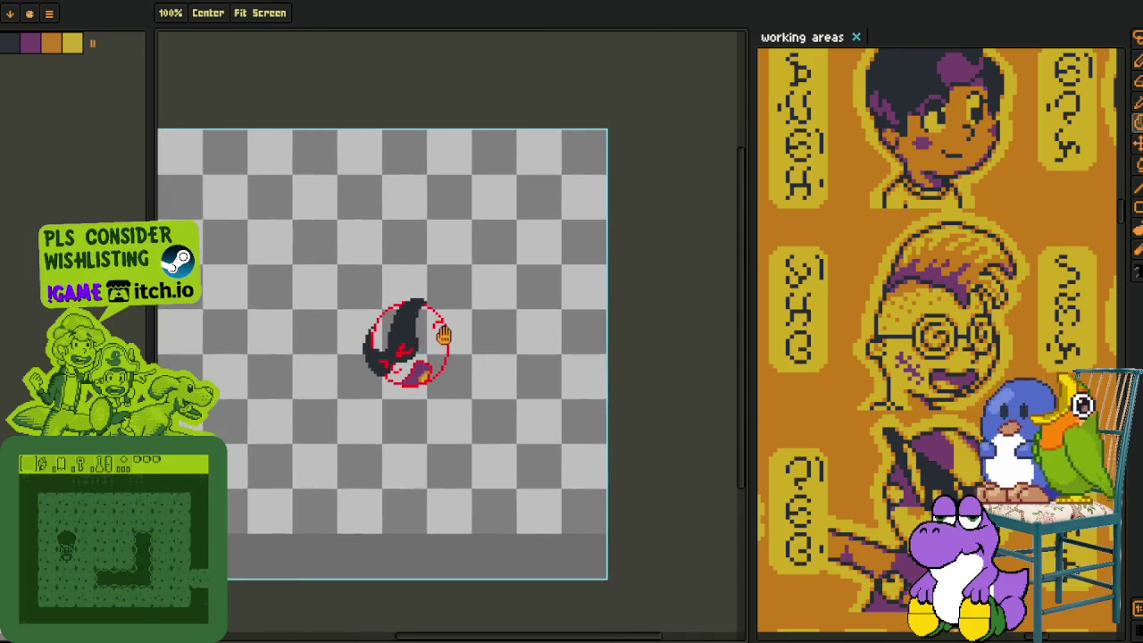
pyautogui.scroll(-2, 451, 335)
pyautogui.scroll(-1, 420, 344)
# Pick yellow and pencil two highlight strokes down the boulder's upper-left side.
pyautogui.press('o')
pyautogui.scroll(2, 400, 347)
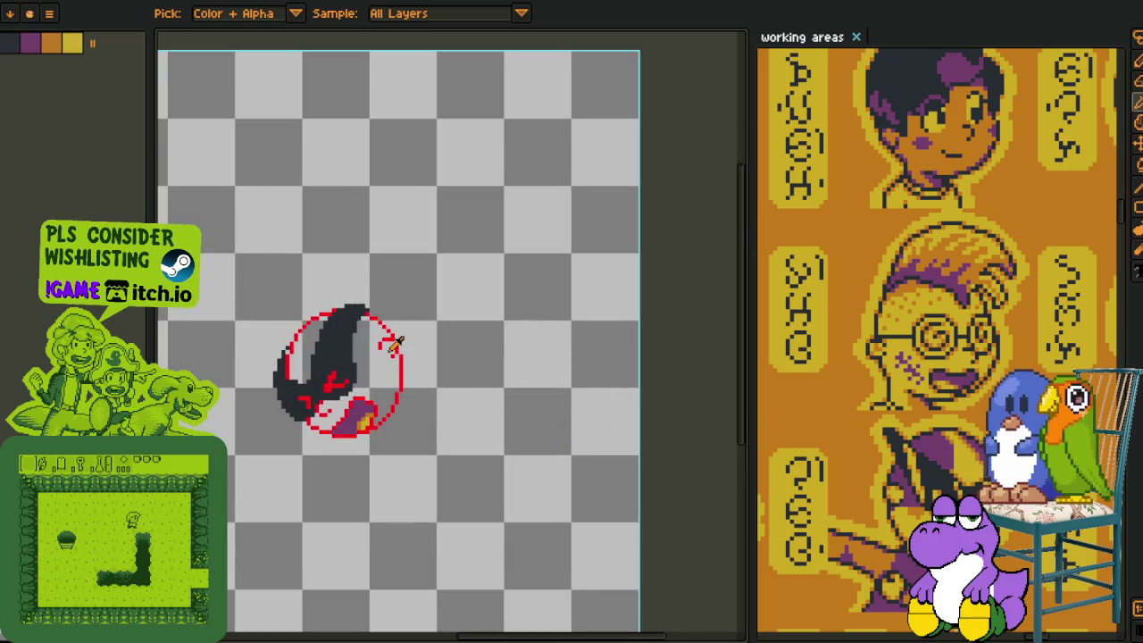
pyautogui.scroll(1, 377, 358)
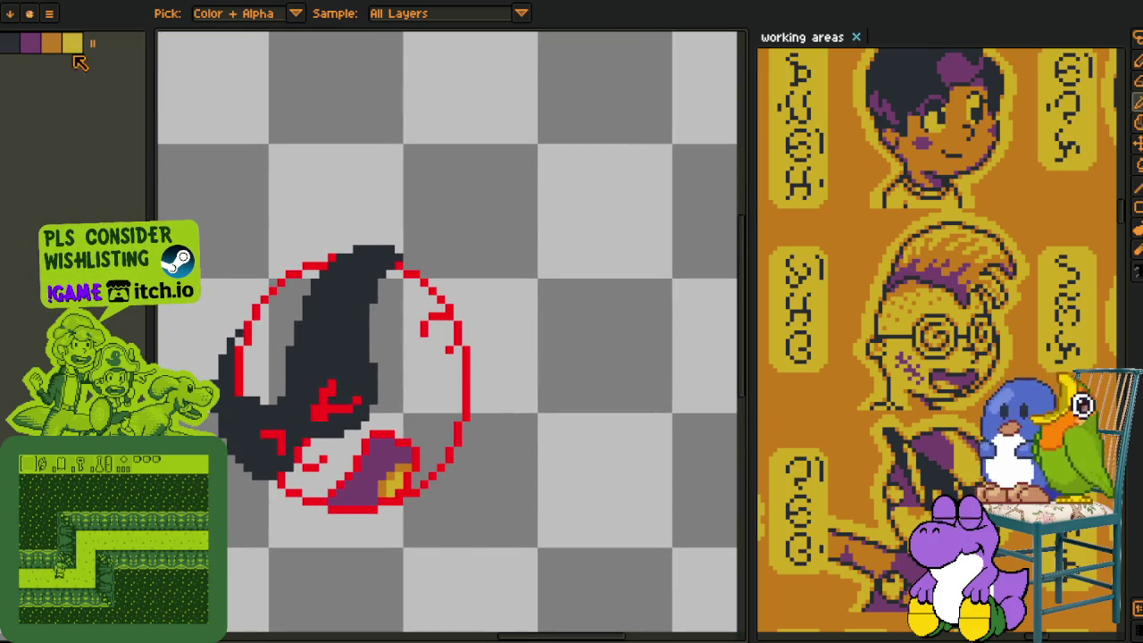
pyautogui.click(72, 43)
pyautogui.press('b')
pyautogui.scroll(1, 258, 402)
pyautogui.moveTo(244, 409); pyautogui.dragTo(245, 304)
pyautogui.moveTo(310, 206); pyautogui.dragTo(284, 337)
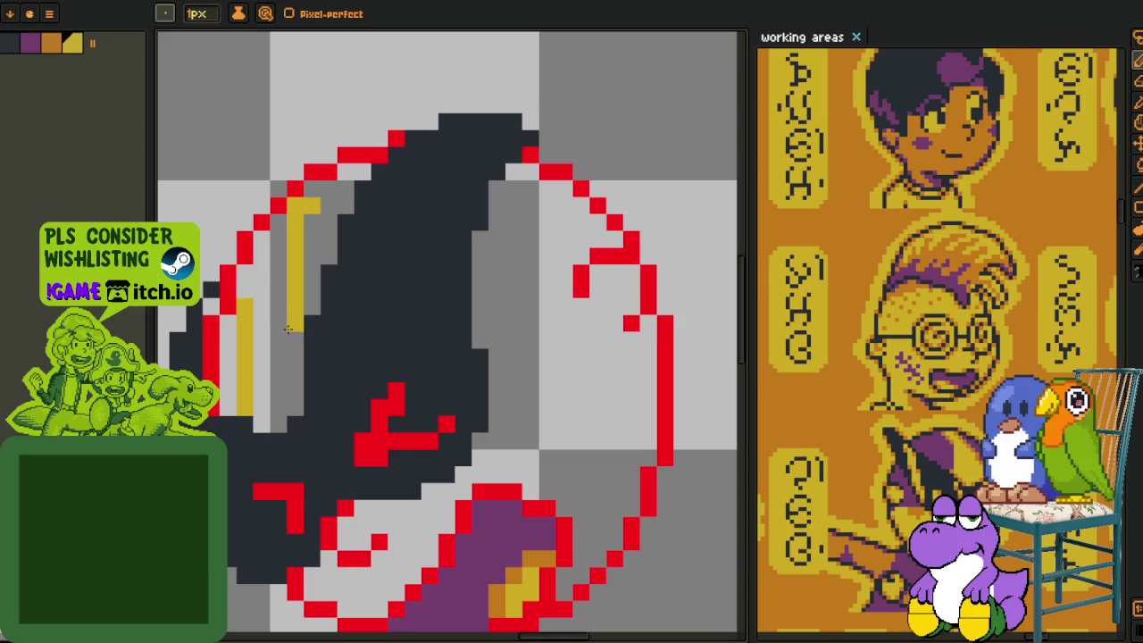
# Bucket-fill the gap between the yellow strokes and show the layers panel again.
pyautogui.press('g')
pyautogui.click(284, 337)
pyautogui.scroll(-4, 274, 349)
pyautogui.press('i')
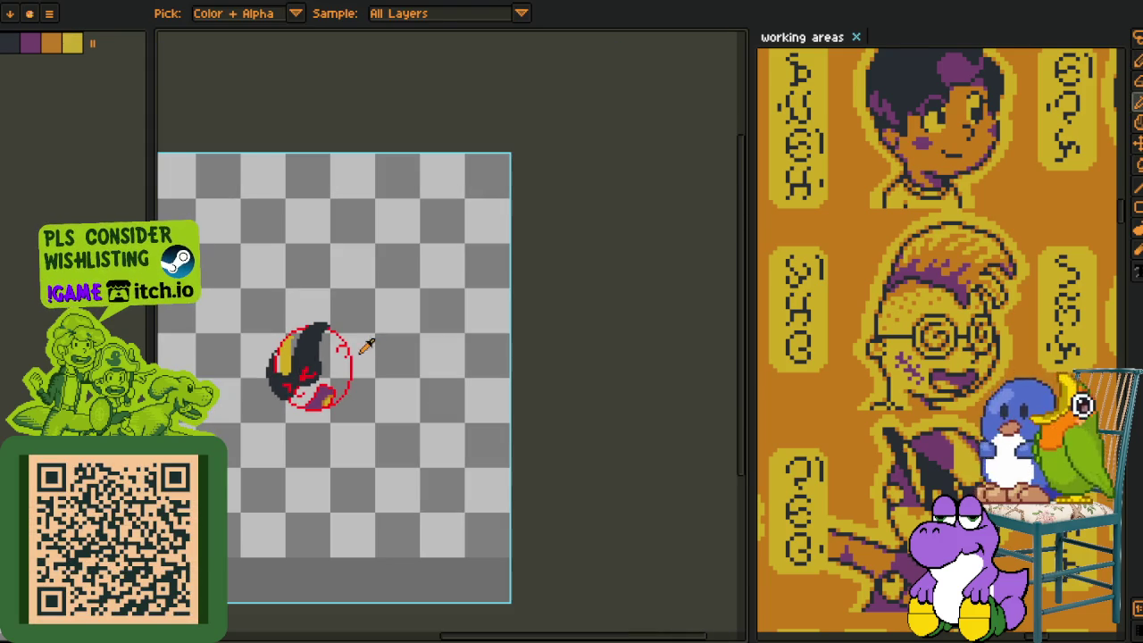
pyautogui.press('m')
pyautogui.press('Tab')
# Delete Layer 2, Layer 1 and the old red-sketched rough layer.
pyautogui.rightClick(236, 565)
pyautogui.moveTo(288, 586)
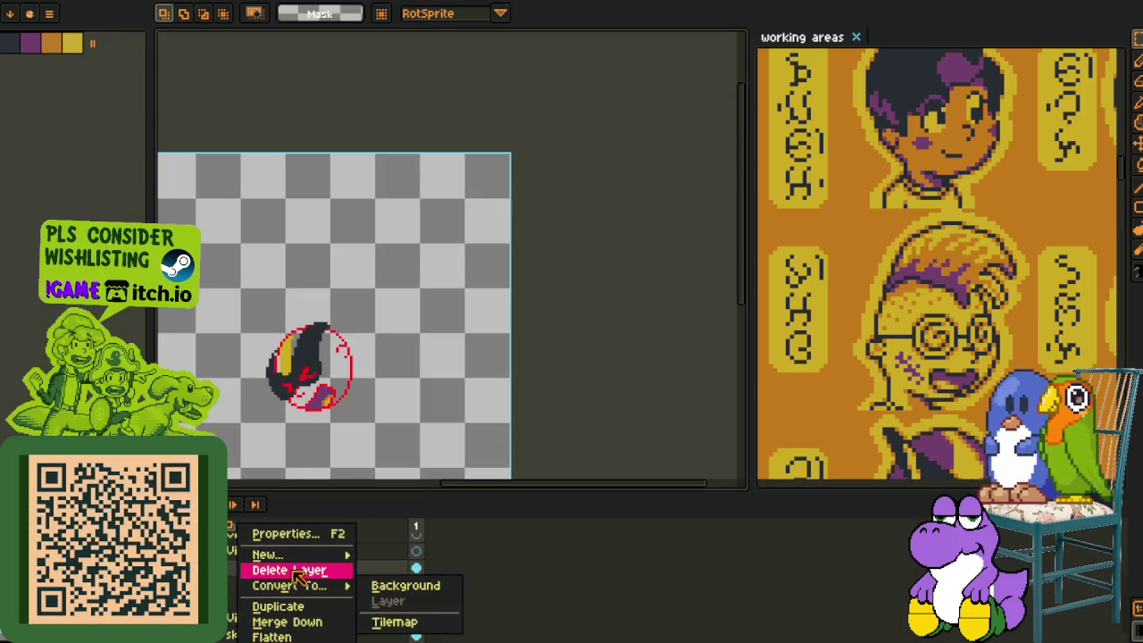
pyautogui.click(234, 573)
pyautogui.rightClick(232, 571)
pyautogui.click(304, 576)
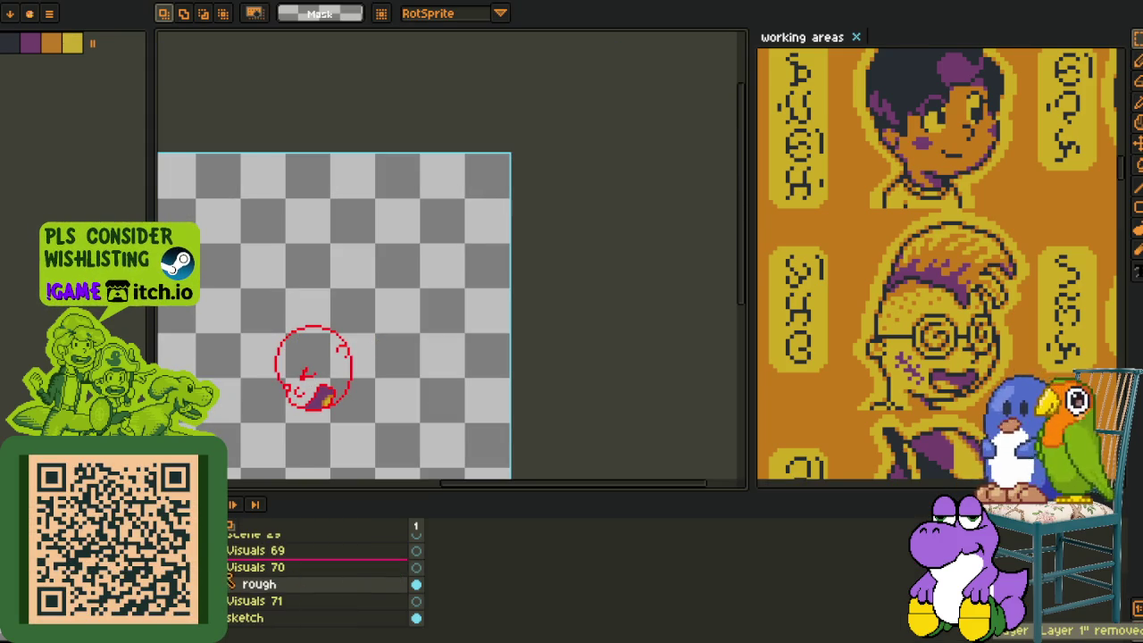
pyautogui.rightClick(238, 572)
pyautogui.click(464, 468)
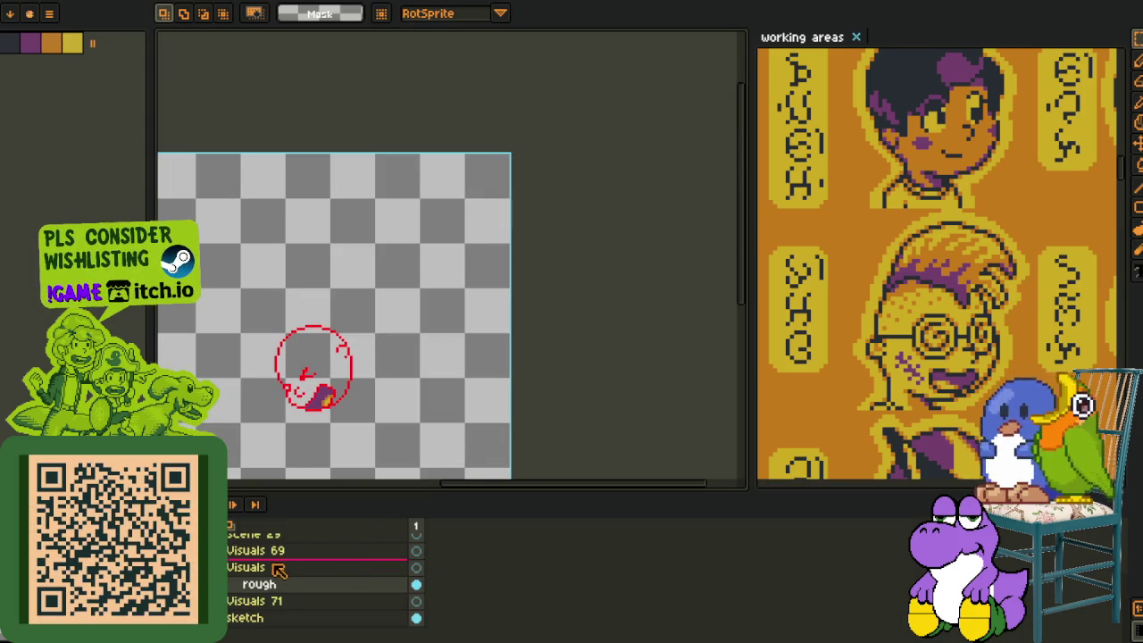
pyautogui.rightClick(273, 583)
pyautogui.click(343, 571)
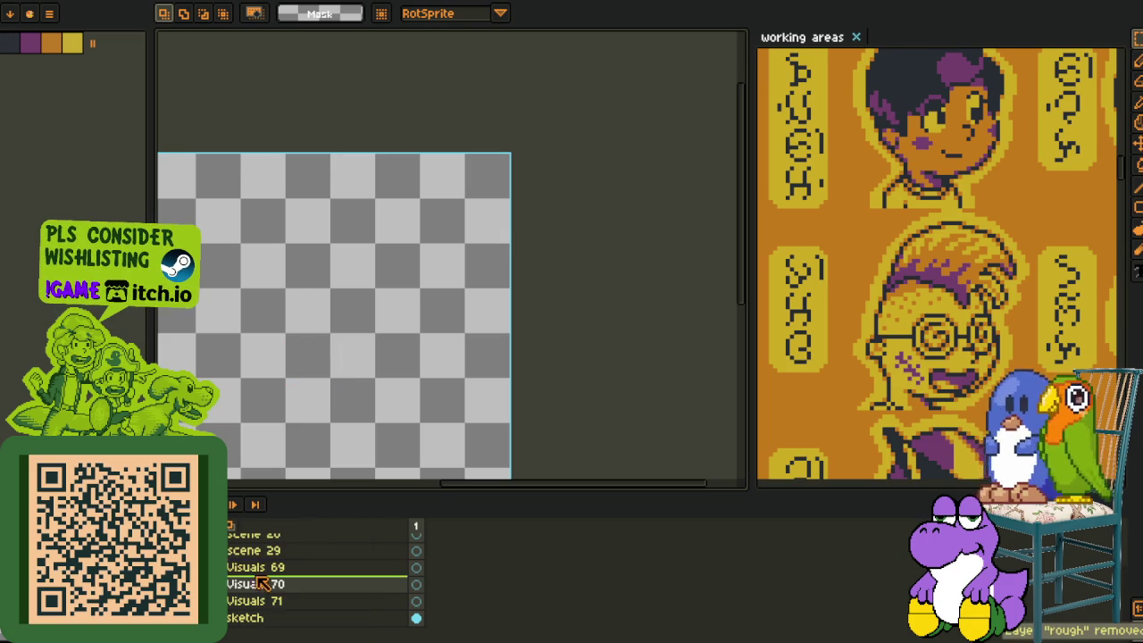
# Add a new empty layer and rename it 'rough'.
pyautogui.rightClick(259, 583)
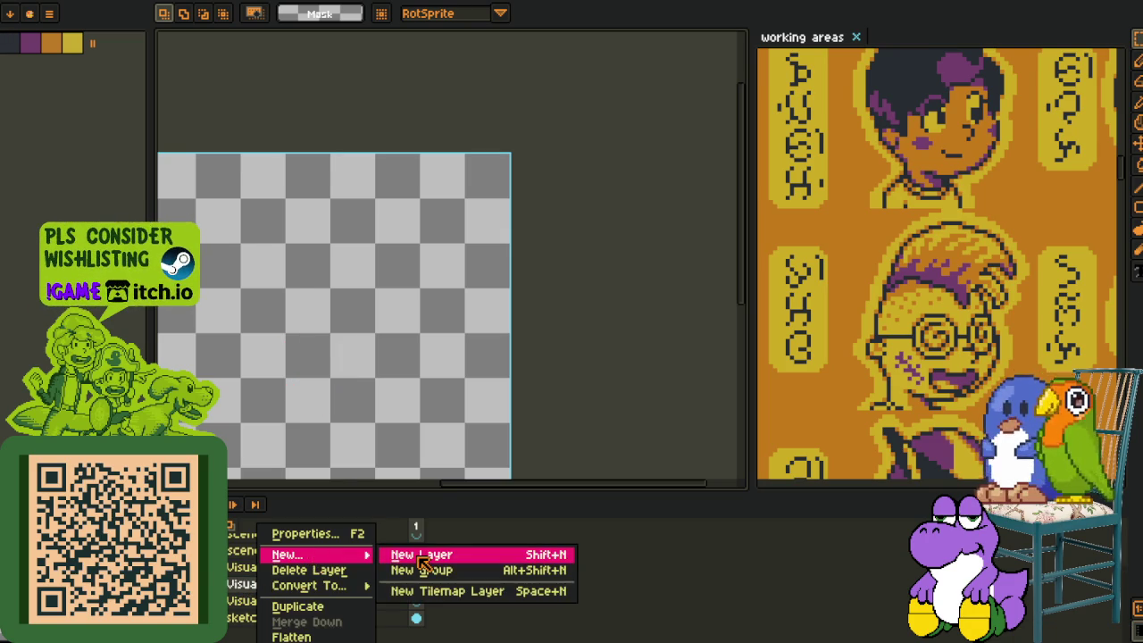
pyautogui.moveTo(288, 555)
pyautogui.click(415, 552)
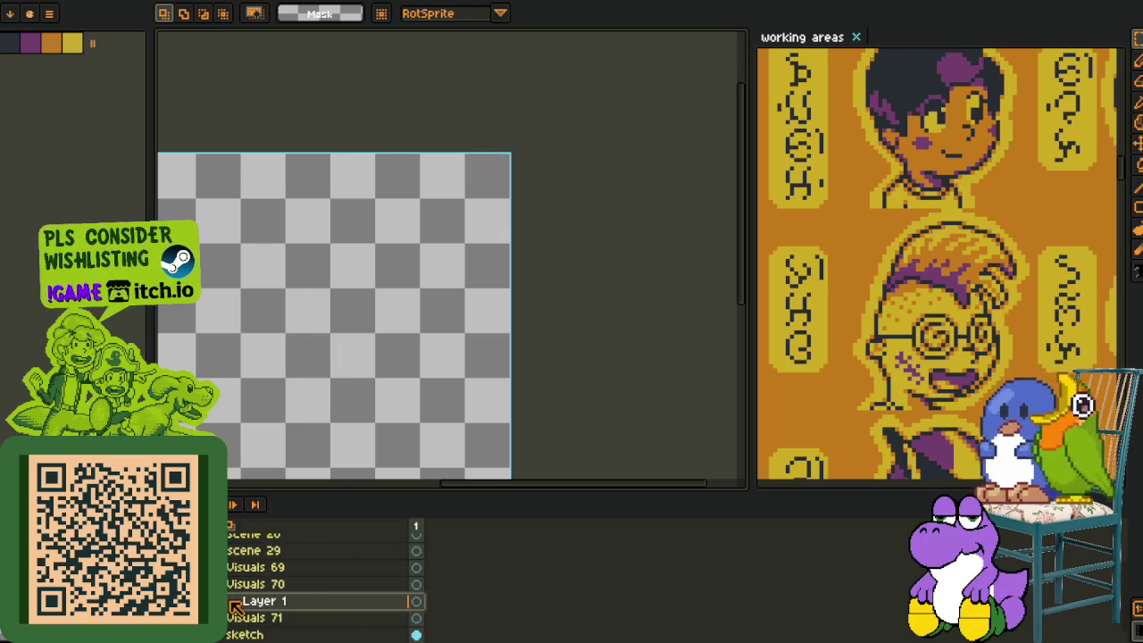
pyautogui.doubleClick(251, 602)
pyautogui.write('rough')
pyautogui.press('Return')
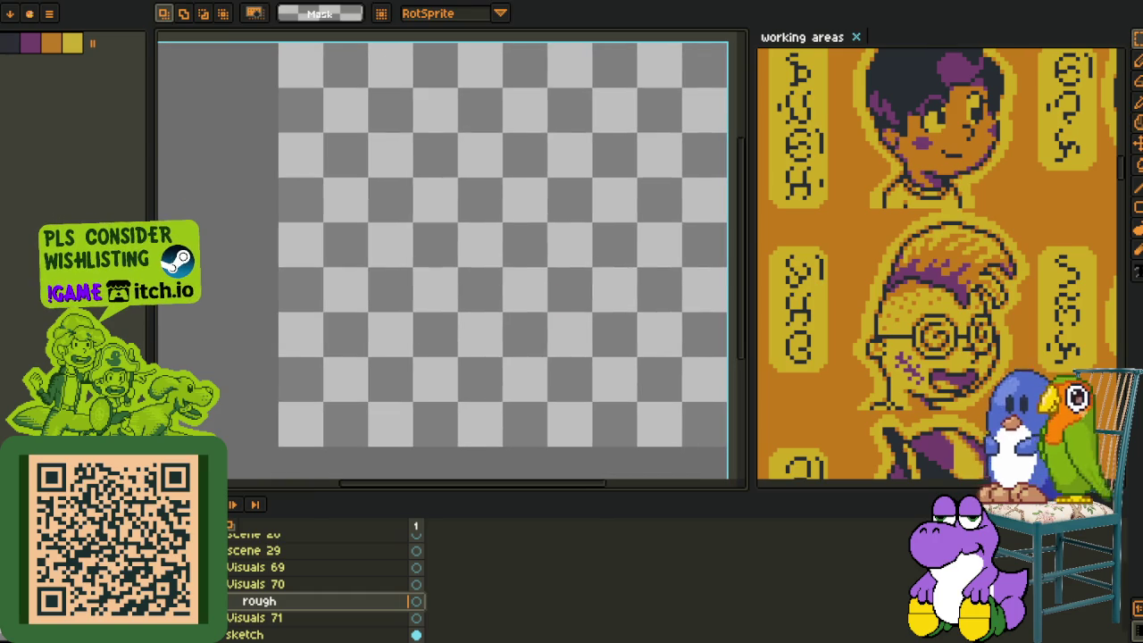
# Flip the canvas horizontally via Image > Rotate Canvas > Flip Horizontal.
pyautogui.click(100, 7)
pyautogui.moveTo(90, 94)
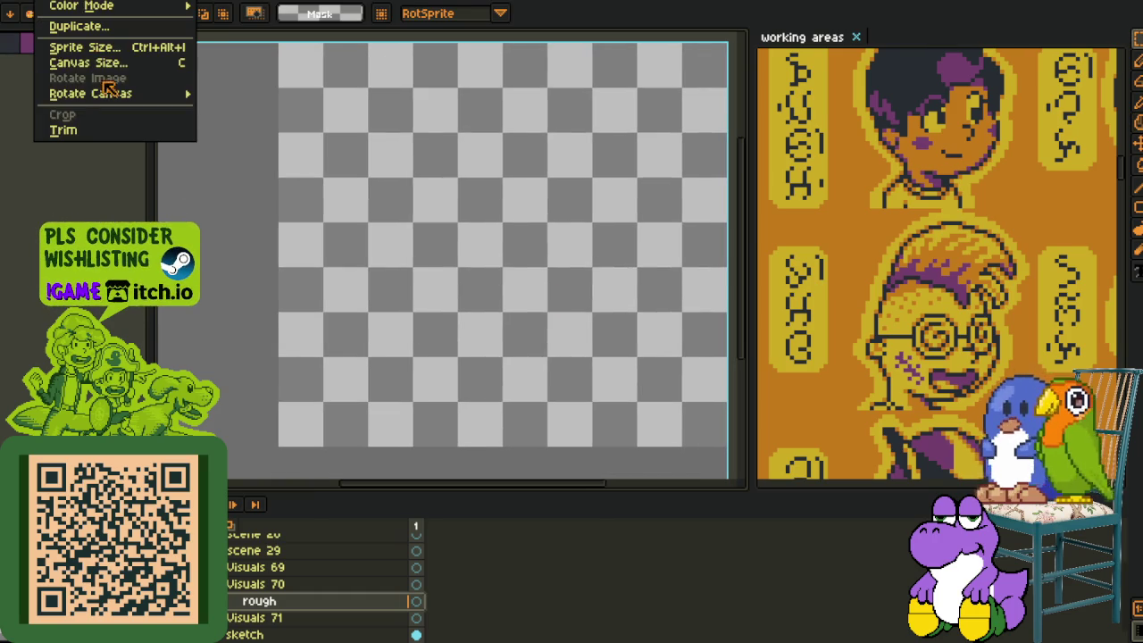
pyautogui.click(295, 146)
pyautogui.scroll(-3, 420, 249)
pyautogui.press('o')
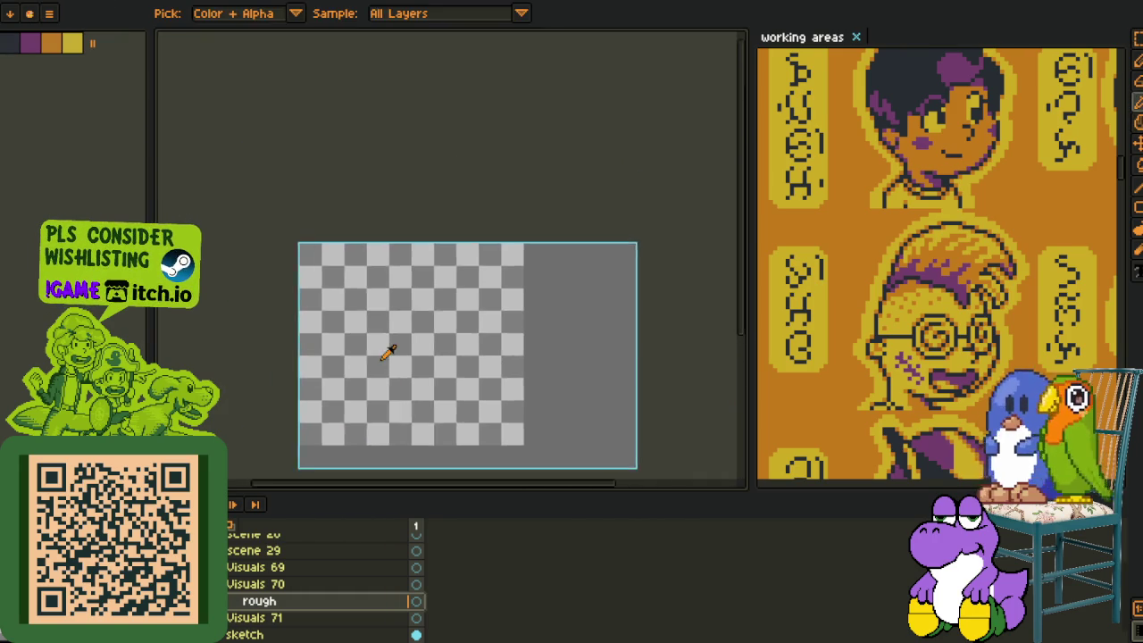
pyautogui.scroll(5, 388, 349)
pyautogui.press('b')
pyautogui.press('Tab')
# Draw the boulder's round ellipse outline and a vertical line through it.
pyautogui.moveTo(334, 298); pyautogui.dragTo(459, 426)
pyautogui.scroll(-5, 457, 426)
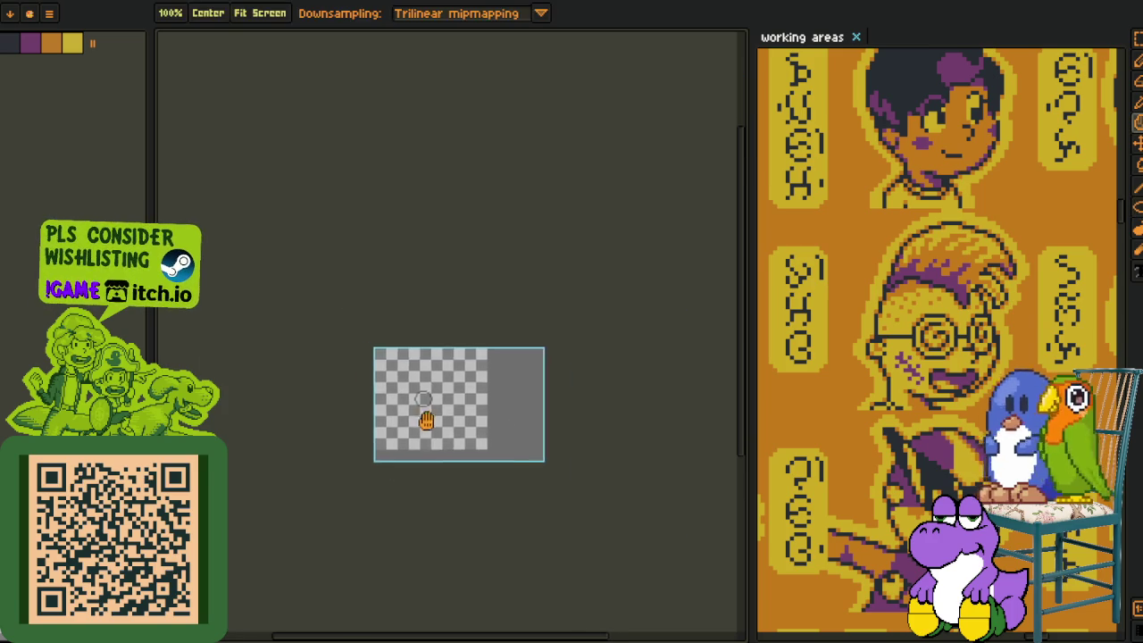
pyautogui.scroll(4, 447, 404)
pyautogui.moveTo(447, 403); pyautogui.dragTo(382, 358)
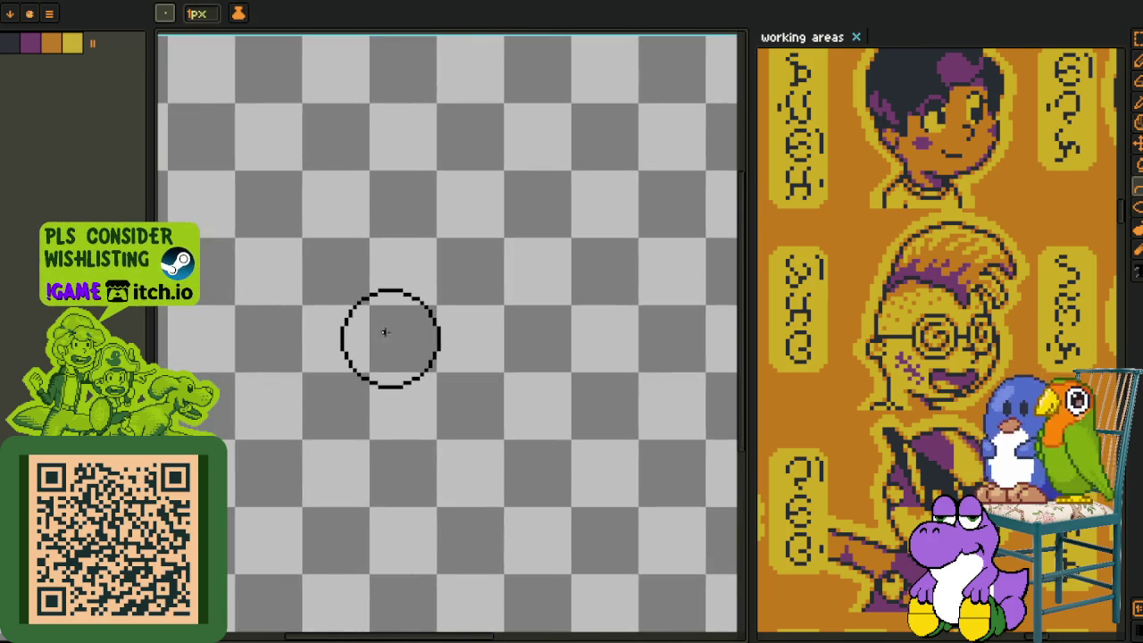
pyautogui.scroll(2, 385, 332)
pyautogui.moveTo(390, 218)
pyautogui.mouseDown()
pyautogui.moveTo(391, 511)
pyautogui.moveTo(432, 351)
pyautogui.mouseUp()
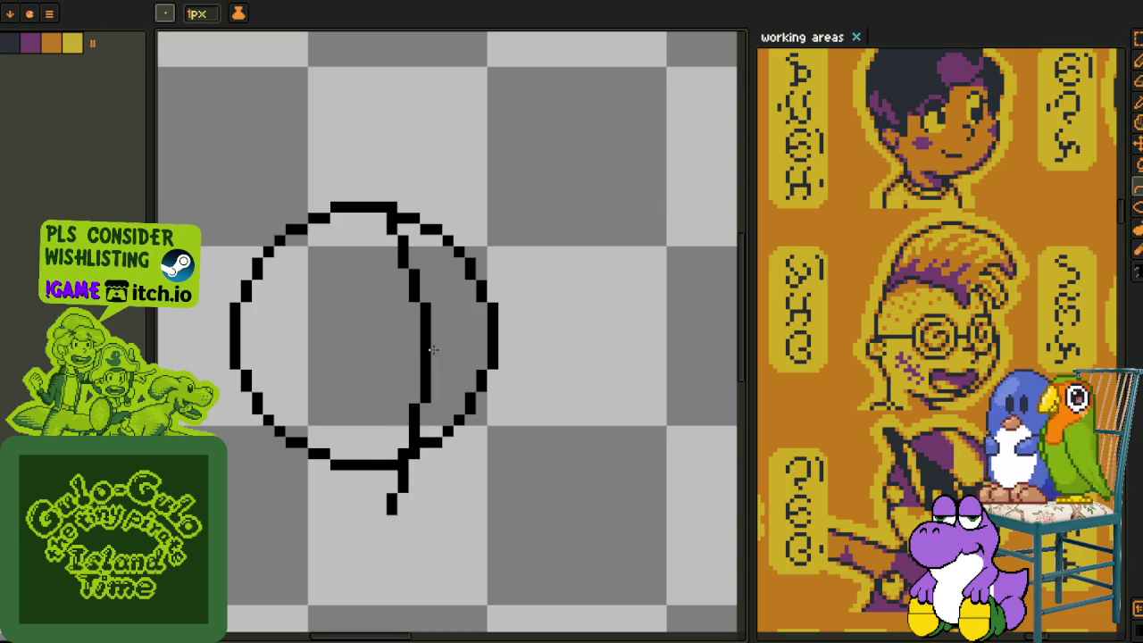
pyautogui.scroll(1, 515, 384)
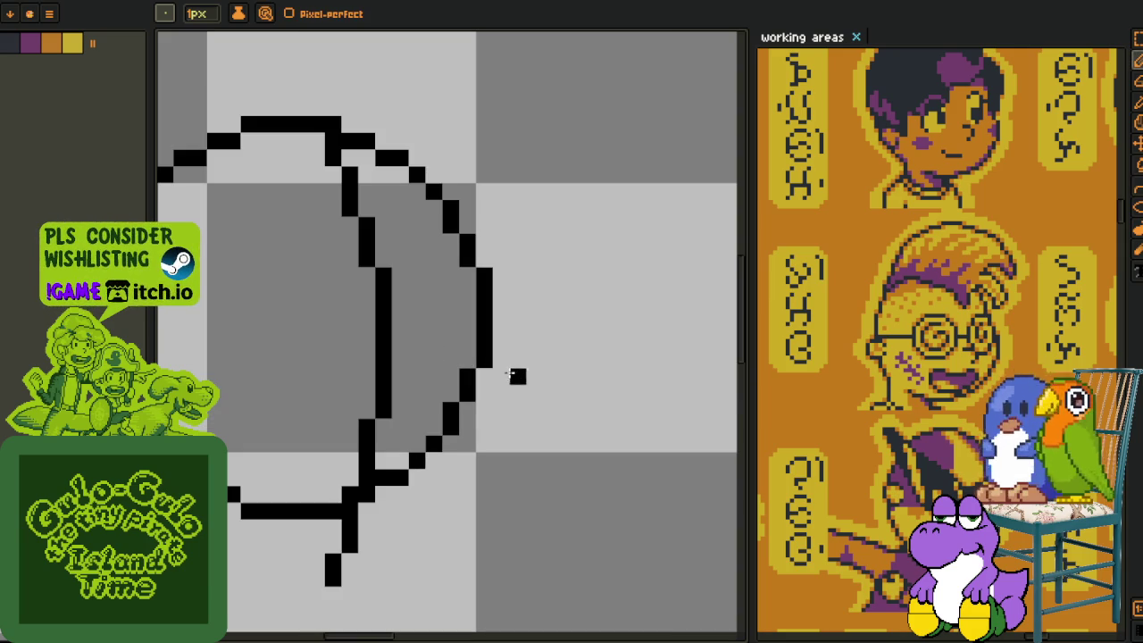
# Extend the inner curve downward with a stroke curving along the bottom, erasing stray pixels.
pyautogui.moveTo(518, 378); pyautogui.dragTo(518, 422)
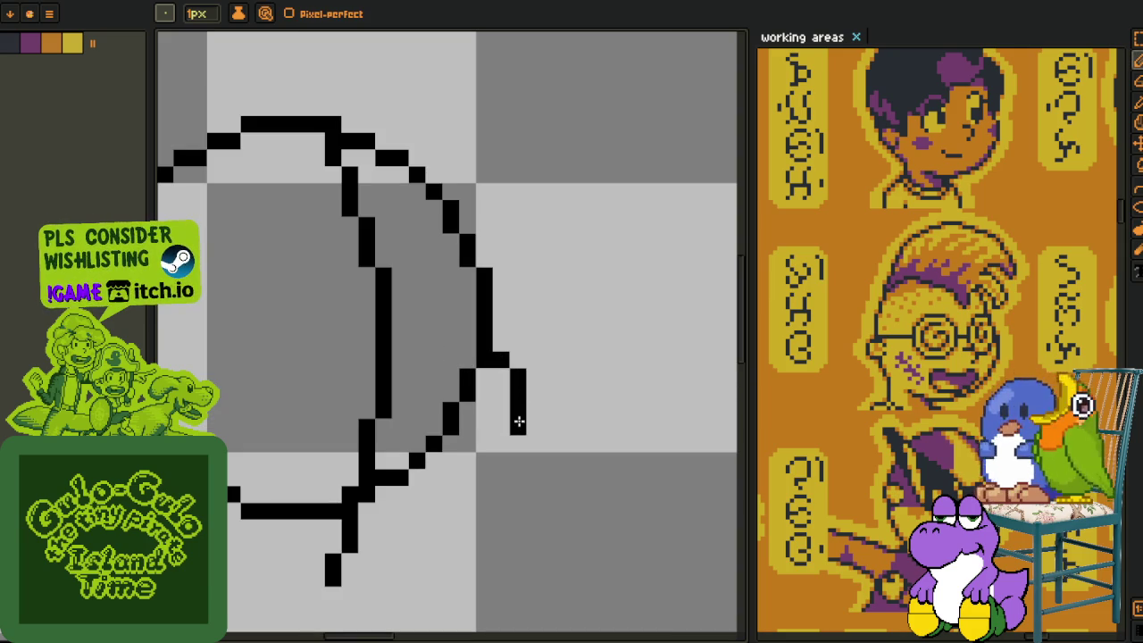
pyautogui.moveTo(502, 462)
pyautogui.mouseDown()
pyautogui.moveTo(454, 523)
pyautogui.moveTo(477, 526)
pyautogui.mouseUp()
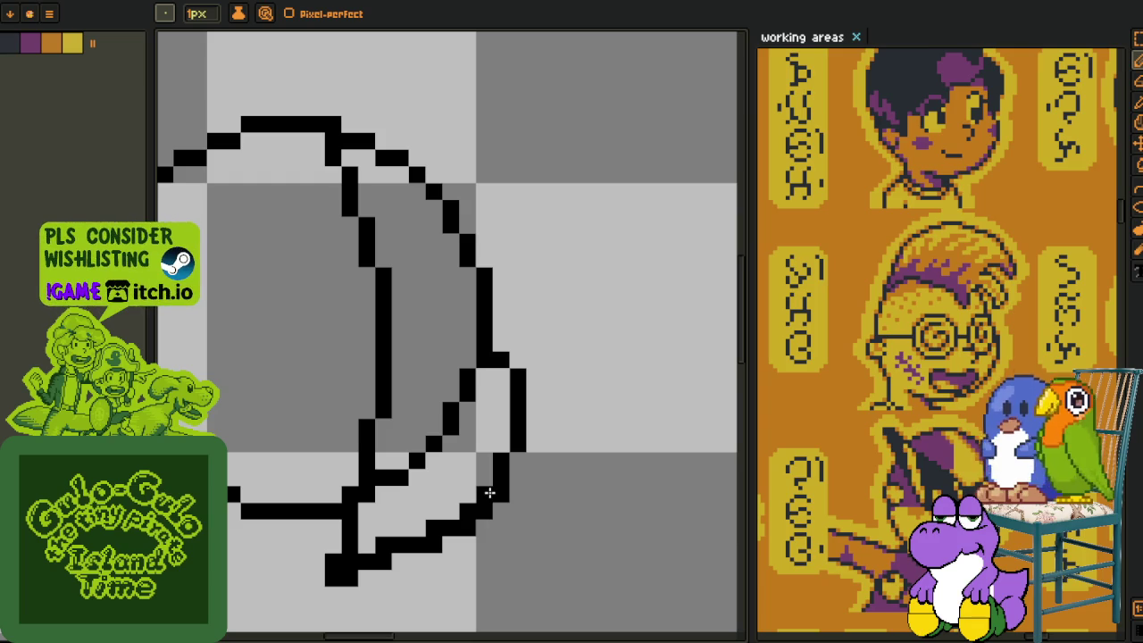
pyautogui.click(494, 507)
pyautogui.rightClick(489, 514)
pyautogui.moveTo(312, 590)
pyautogui.mouseDown()
pyautogui.moveTo(398, 584)
pyautogui.moveTo(301, 541)
pyautogui.mouseUp()
pyautogui.rightClick(428, 574)
pyautogui.click(403, 558)
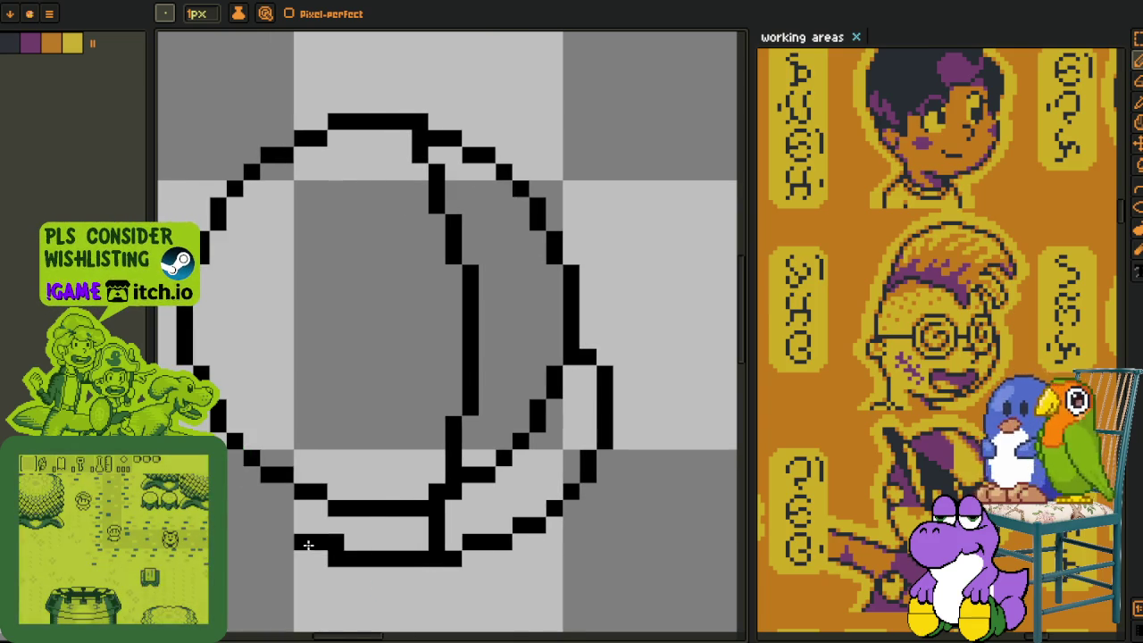
# Draw the lower-left part of the circle outline and erase the extra bottom segment.
pyautogui.moveTo(228, 451); pyautogui.dragTo(290, 529)
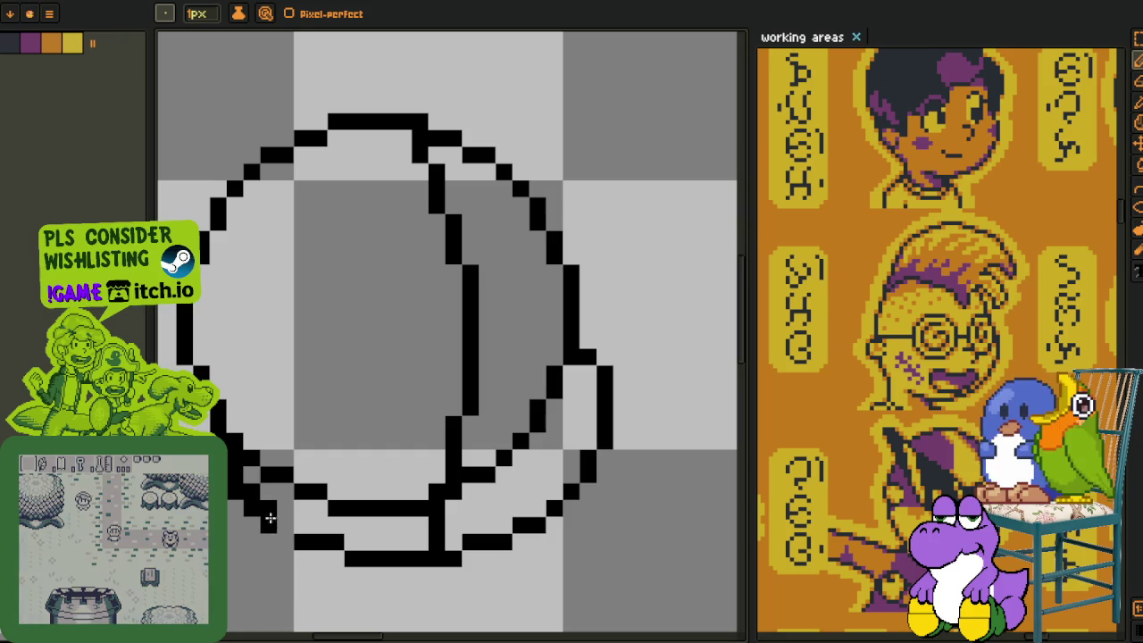
pyautogui.moveTo(261, 485); pyautogui.dragTo(246, 444)
pyautogui.moveTo(364, 497); pyautogui.dragTo(267, 463)
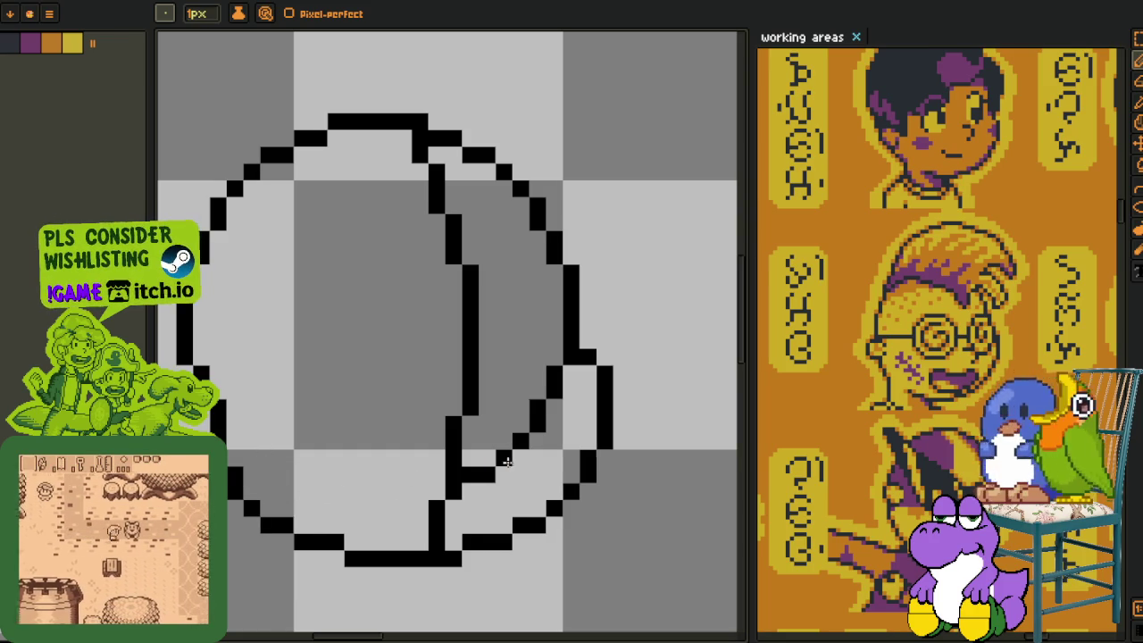
pyautogui.scroll(1, 401, 473)
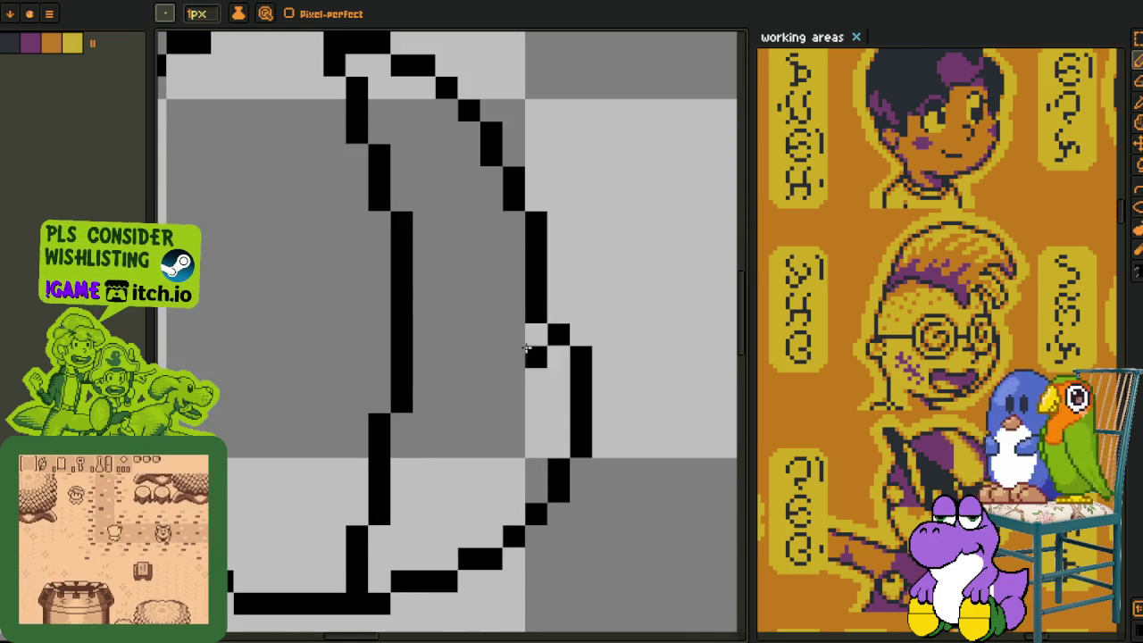
pyautogui.scroll(-4, 533, 336)
pyautogui.scroll(-1, 485, 401)
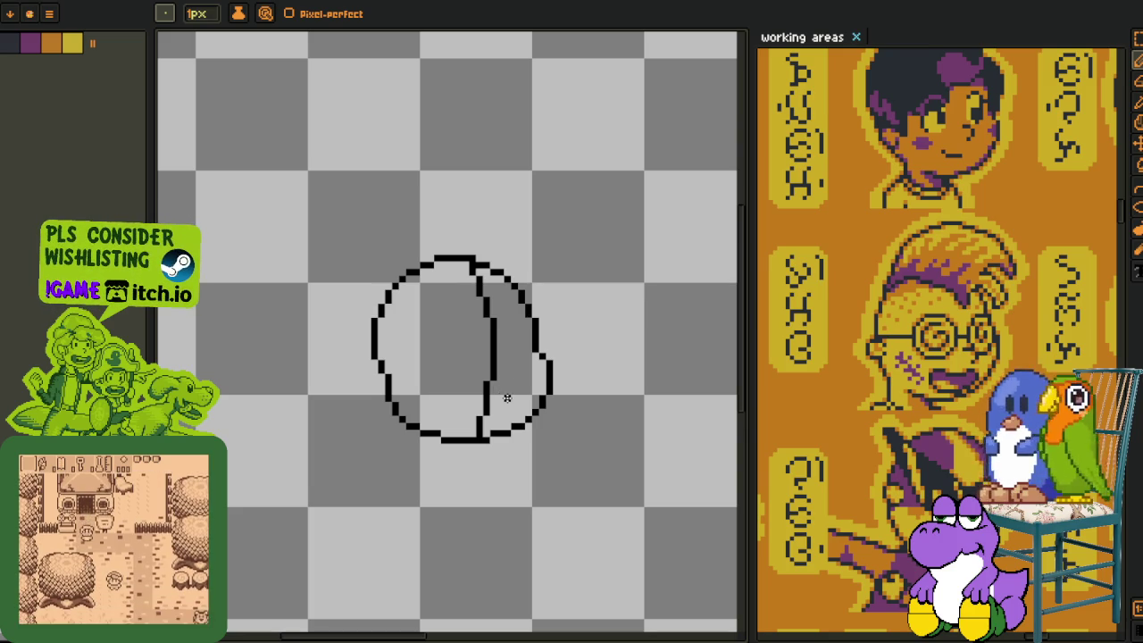
pyautogui.scroll(2, 506, 397)
pyautogui.scroll(2, 515, 403)
pyautogui.scroll(2, 434, 324)
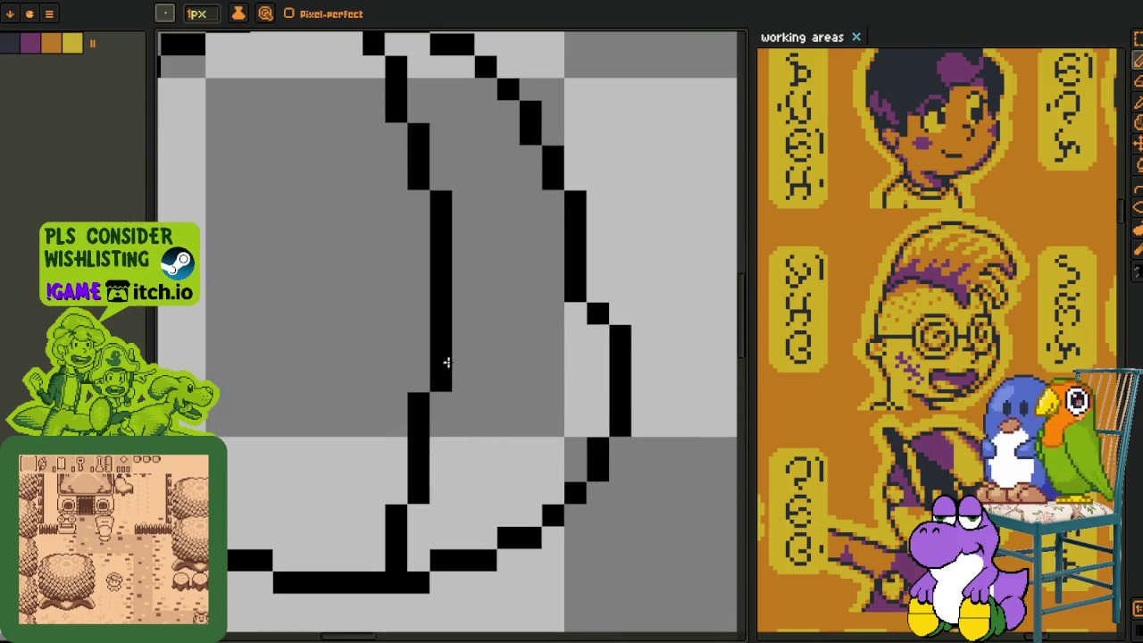
# Erase the lower part of the inner arc and pencil a short black hooked stroke.
pyautogui.press('e')
pyautogui.moveTo(444, 301)
pyautogui.mouseDown()
pyautogui.moveTo(442, 360)
pyautogui.moveTo(396, 491)
pyautogui.moveTo(396, 539)
pyautogui.mouseUp()
pyautogui.click(442, 268)
pyautogui.press('b')
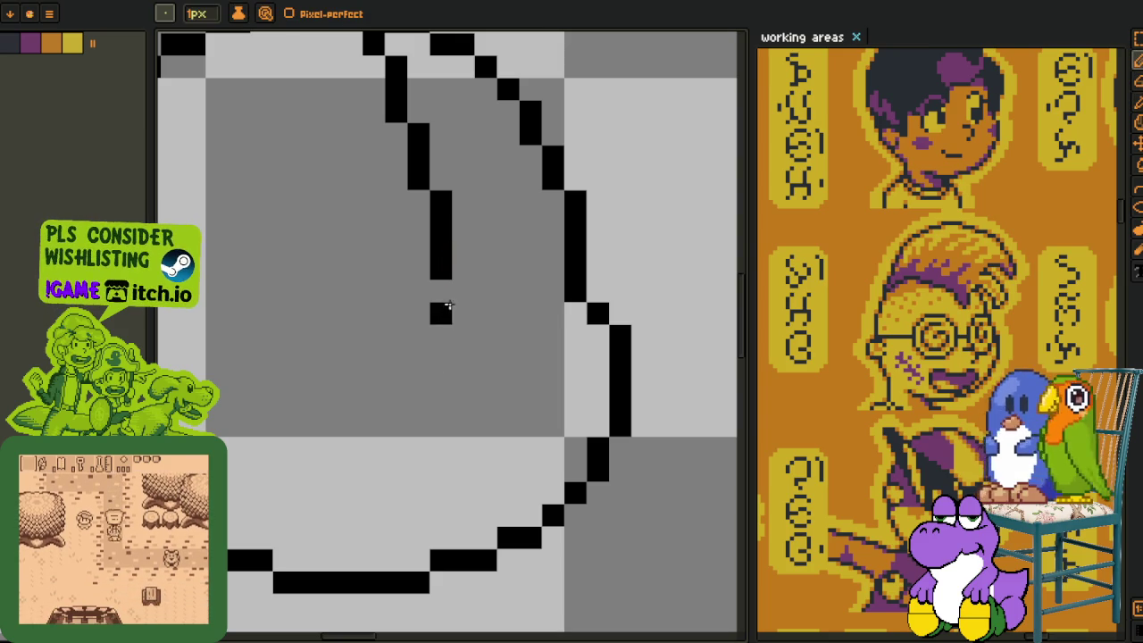
pyautogui.moveTo(437, 313)
pyautogui.mouseDown()
pyautogui.moveTo(486, 316)
pyautogui.moveTo(485, 363)
pyautogui.moveTo(460, 378)
pyautogui.mouseUp()
pyautogui.scroll(-2, 446, 407)
pyautogui.scroll(1, 446, 411)
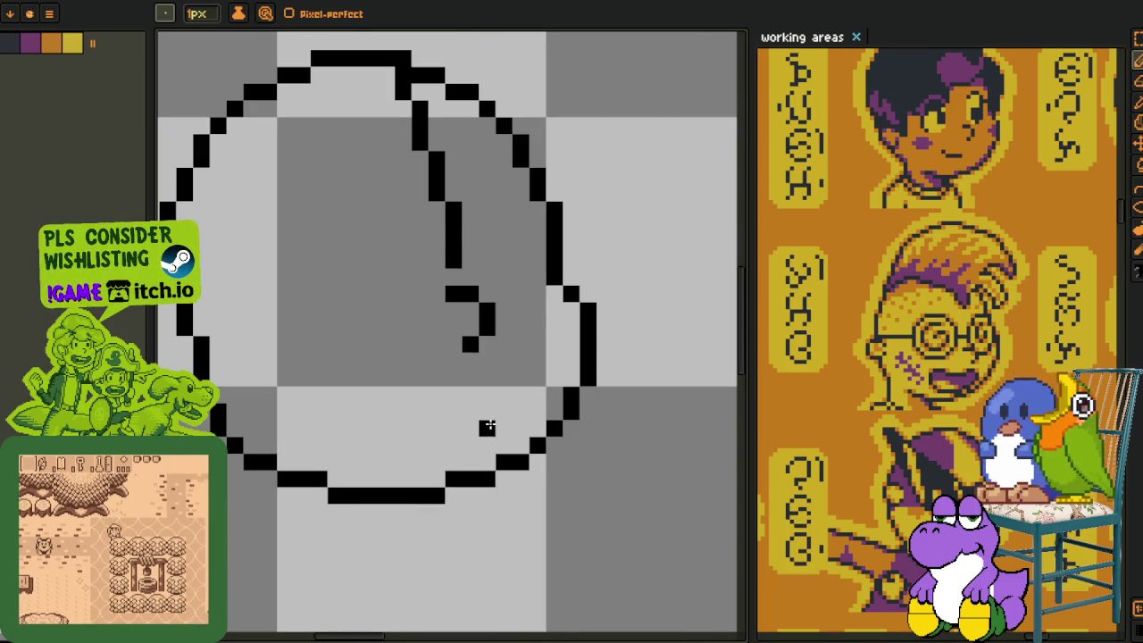
# Draw a curved facet line across the lower half, joined to the bottom-right curve.
pyautogui.moveTo(496, 412)
pyautogui.mouseDown()
pyautogui.moveTo(324, 346)
pyautogui.moveTo(295, 374)
pyautogui.moveTo(286, 420)
pyautogui.moveTo(301, 447)
pyautogui.moveTo(380, 474)
pyautogui.mouseUp()
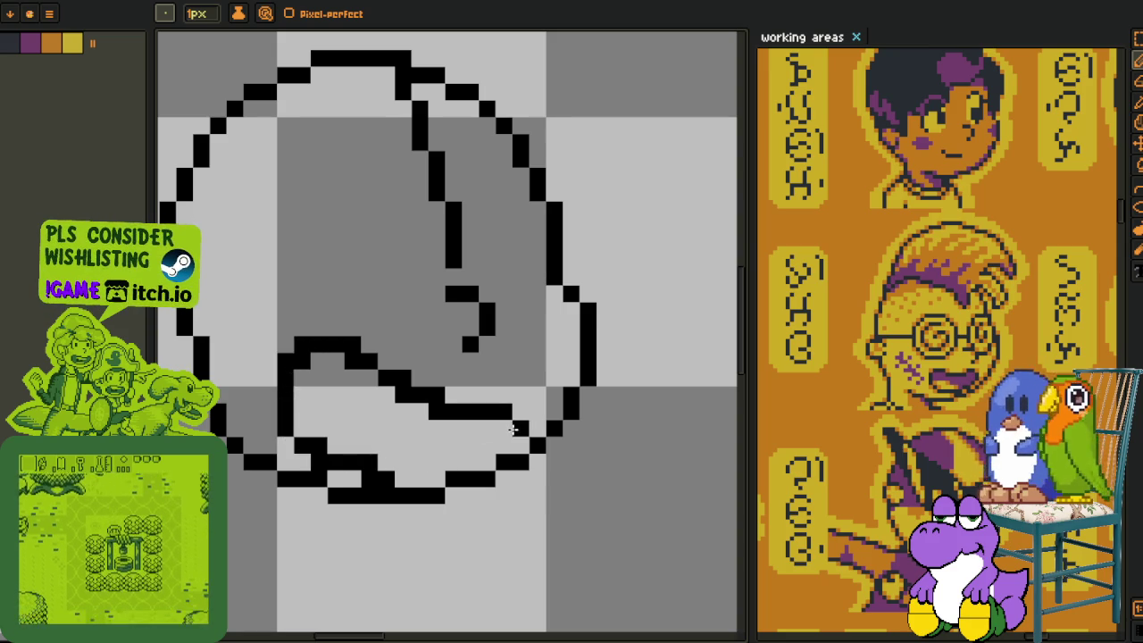
pyautogui.moveTo(505, 460); pyautogui.dragTo(506, 439)
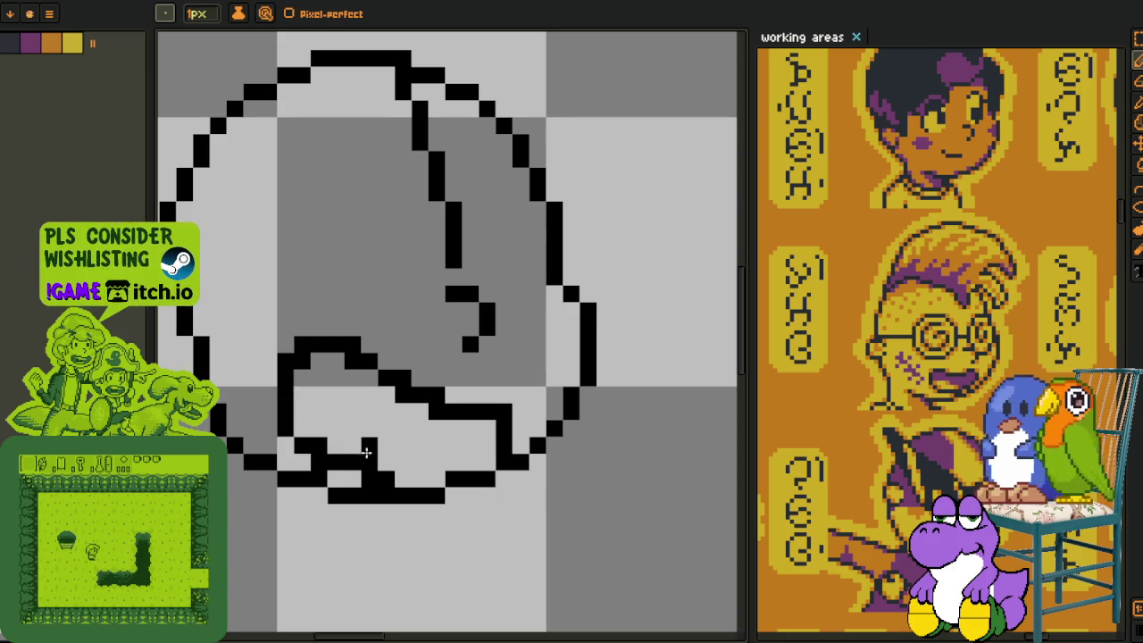
pyautogui.click(319, 375)
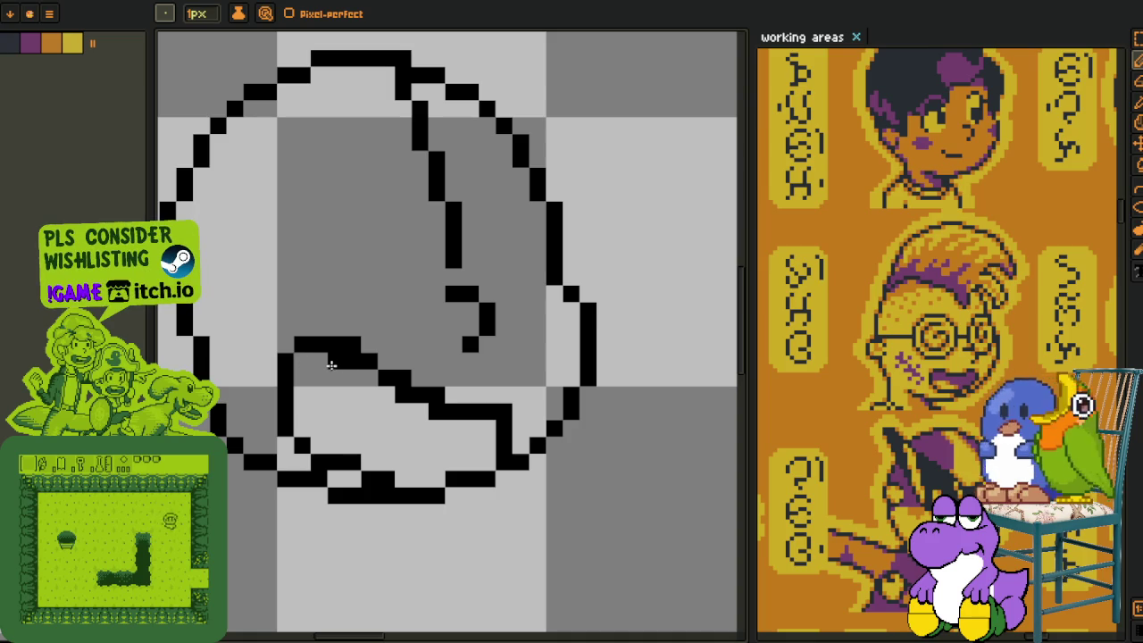
pyautogui.moveTo(403, 399); pyautogui.dragTo(505, 413)
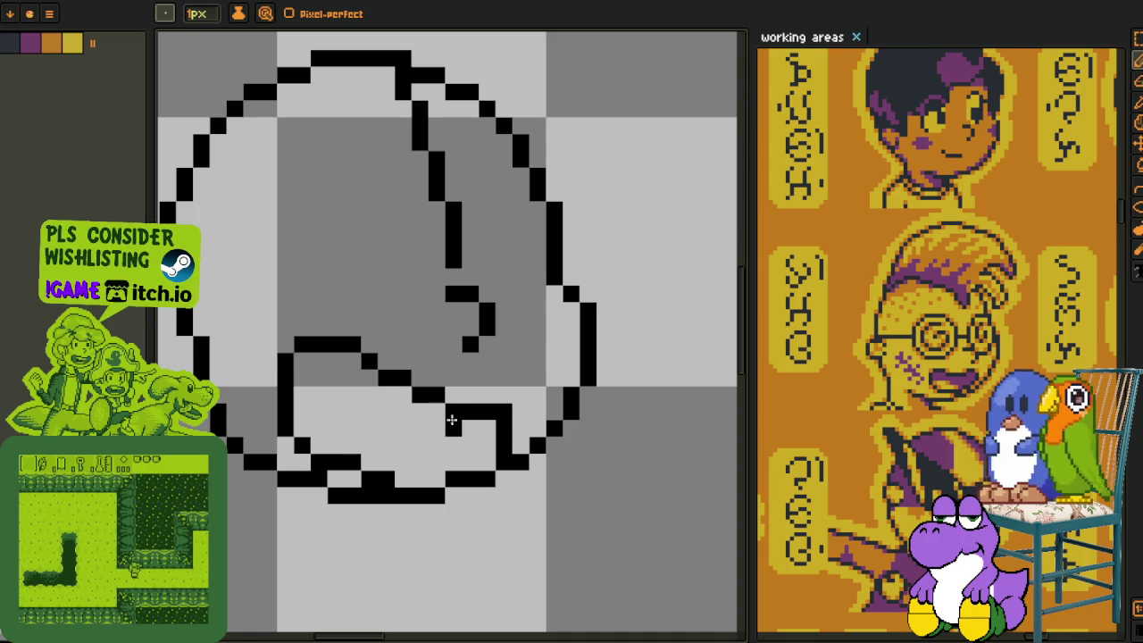
pyautogui.scroll(-2, 506, 430)
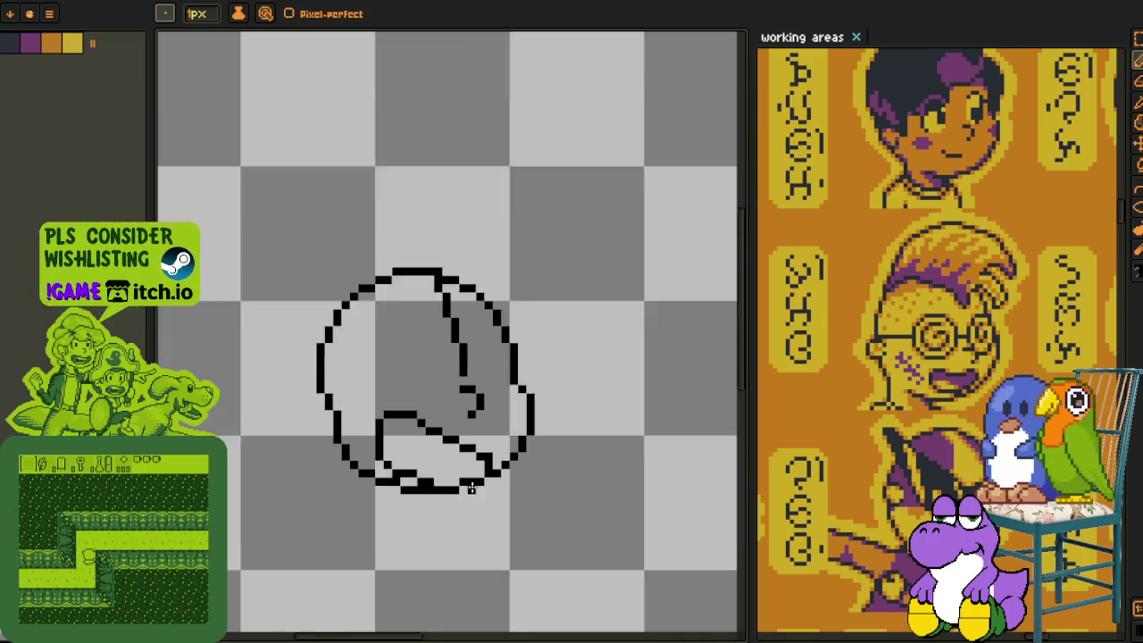
pyautogui.scroll(2, 447, 418)
pyautogui.scroll(-2, 448, 418)
pyautogui.press('i')
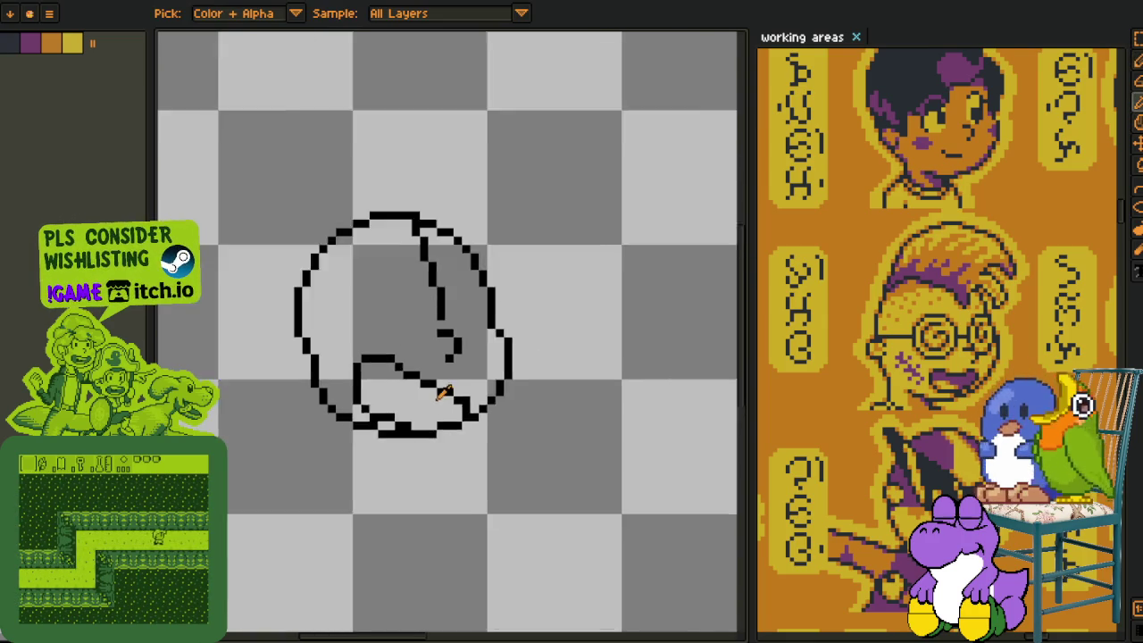
pyautogui.scroll(-1, 448, 418)
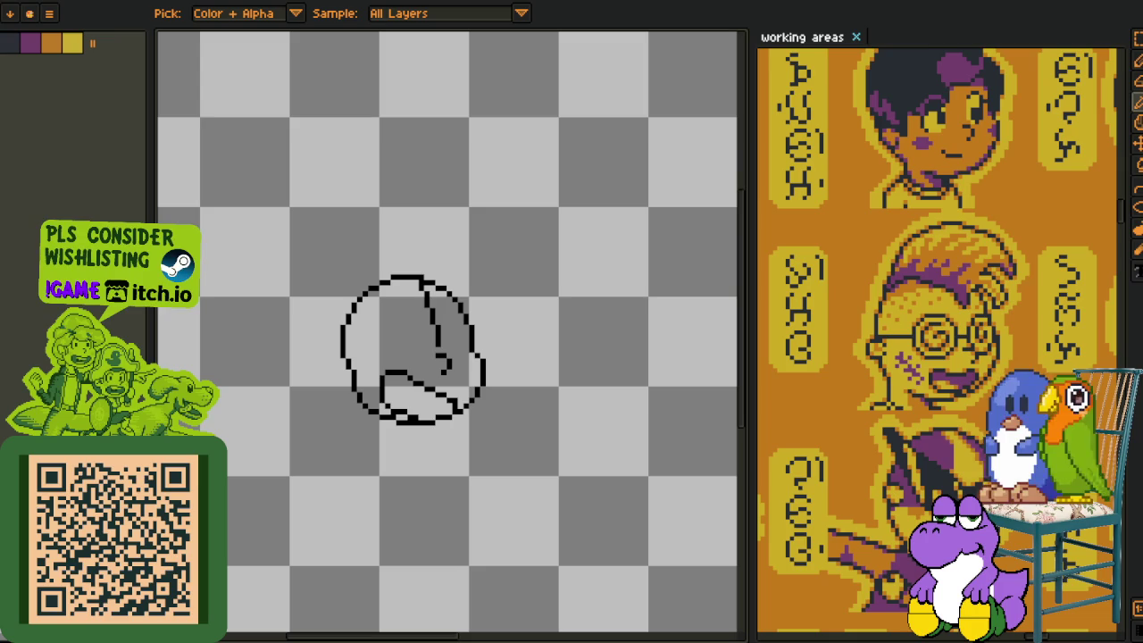
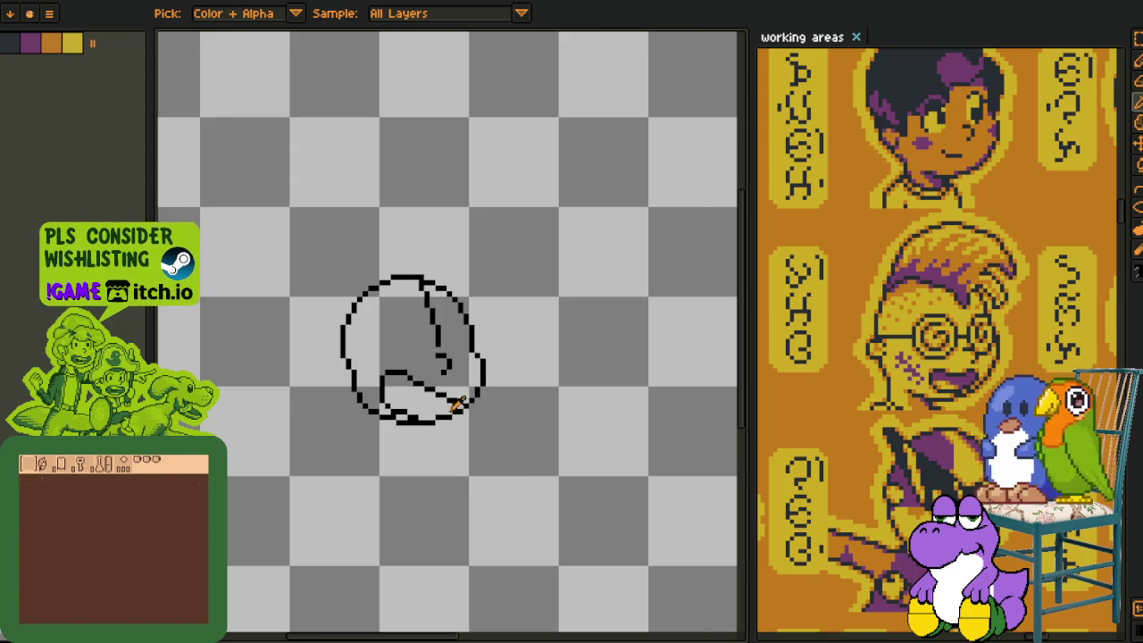
# Undo the old messy lower strokes of the head sketch.
pyautogui.scroll(3, 467, 396)
pyautogui.scroll(1, 420, 383)
pyautogui.hotkey('ctrl', 'z')
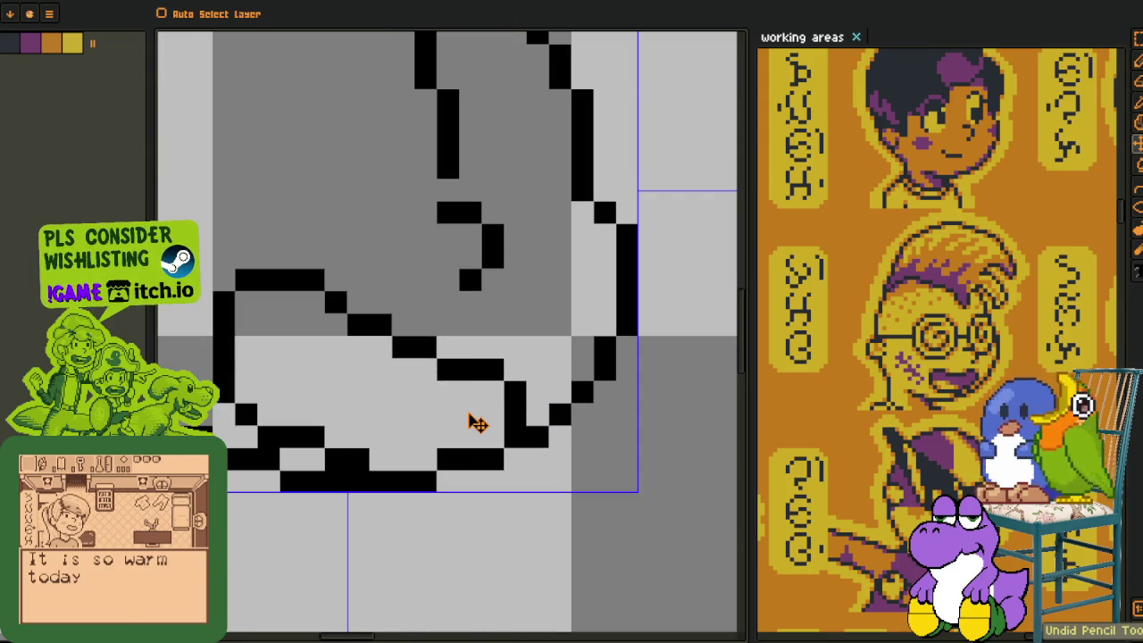
pyautogui.hotkey('ctrl', 'z')
pyautogui.hotkey('ctrl', 'z')
pyautogui.hotkey('ctrl', 'z')
pyautogui.hotkey('ctrl', 'z')
pyautogui.hotkey('ctrl', 'z')
pyautogui.hotkey('ctrl', 'z')
pyautogui.hotkey('ctrl', 'z')
pyautogui.hotkey('ctrl', 'z')
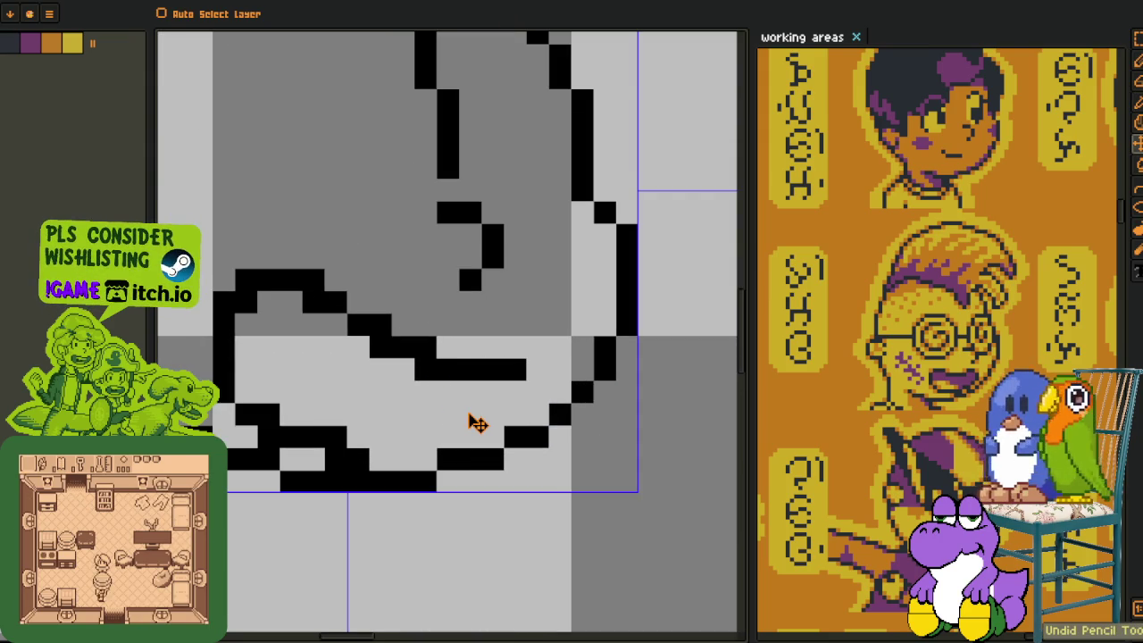
pyautogui.hotkey('ctrl', 'z')
pyautogui.hotkey('ctrl', 'z')
pyautogui.hotkey('ctrl', 'z')
pyautogui.hotkey('ctrl', 'z')
pyautogui.hotkey('ctrl', 'z')
pyautogui.hotkey('ctrl', 'z')
pyautogui.press('i')
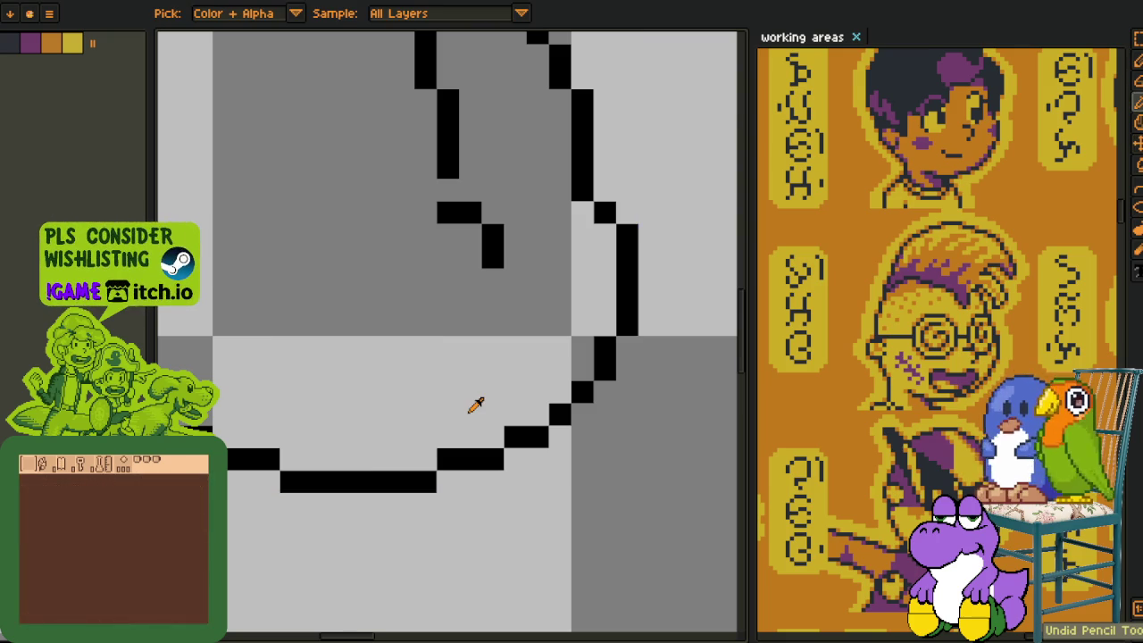
pyautogui.scroll(-3, 468, 412)
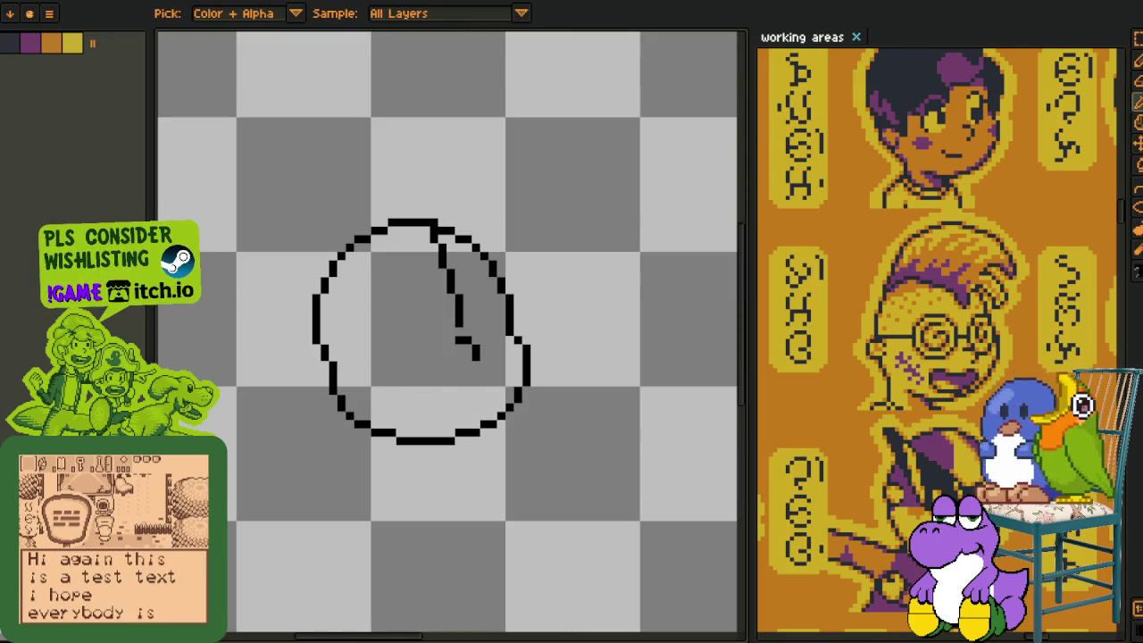
pyautogui.scroll(1, 444, 389)
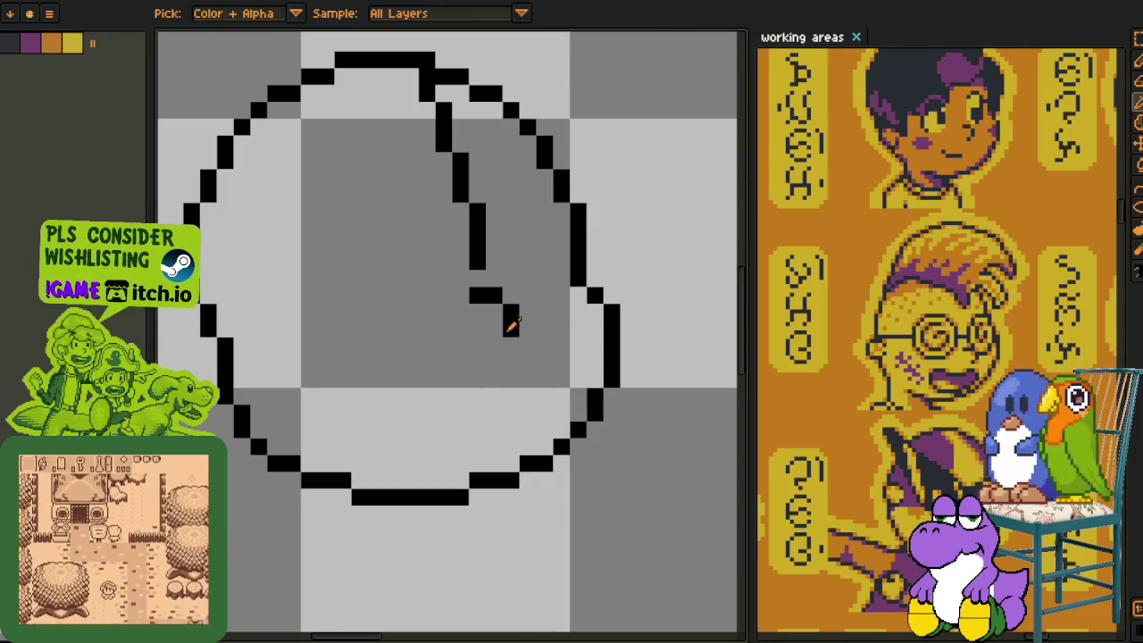
# Redraw the jaw with the Pencil as a rounded curve across the head's bottom.
pyautogui.press('b')
pyautogui.click(473, 393)
pyautogui.moveTo(472, 392)
pyautogui.mouseDown()
pyautogui.moveTo(408, 362)
pyautogui.moveTo(324, 429)
pyautogui.moveTo(340, 446)
pyautogui.mouseUp()
pyautogui.hotkey('ctrl', 'z')
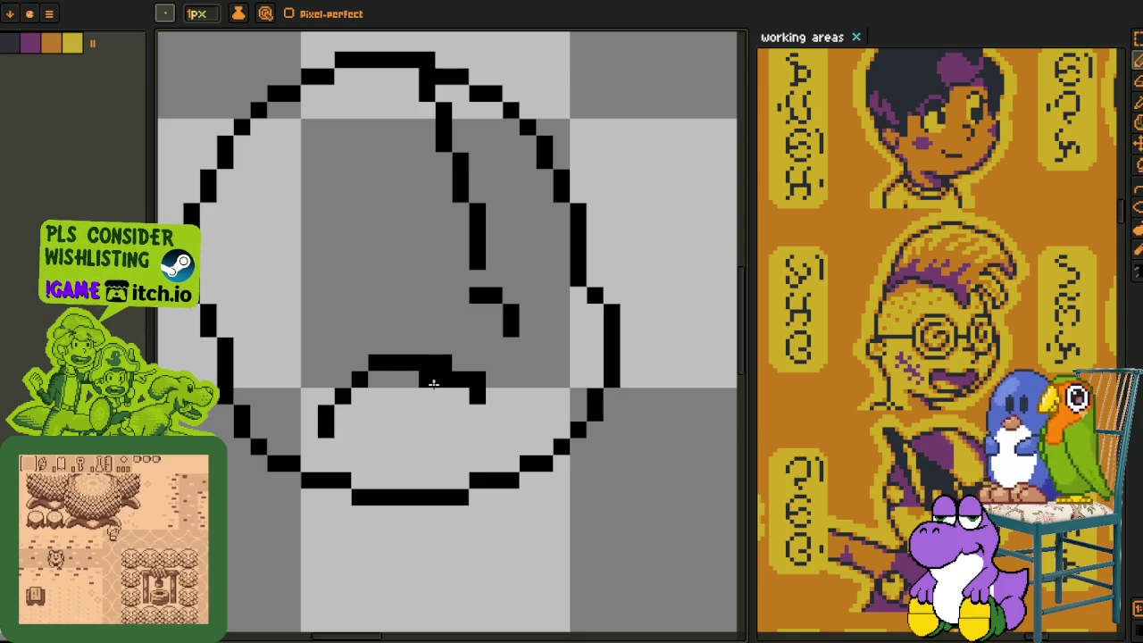
pyautogui.moveTo(323, 443); pyautogui.dragTo(385, 530)
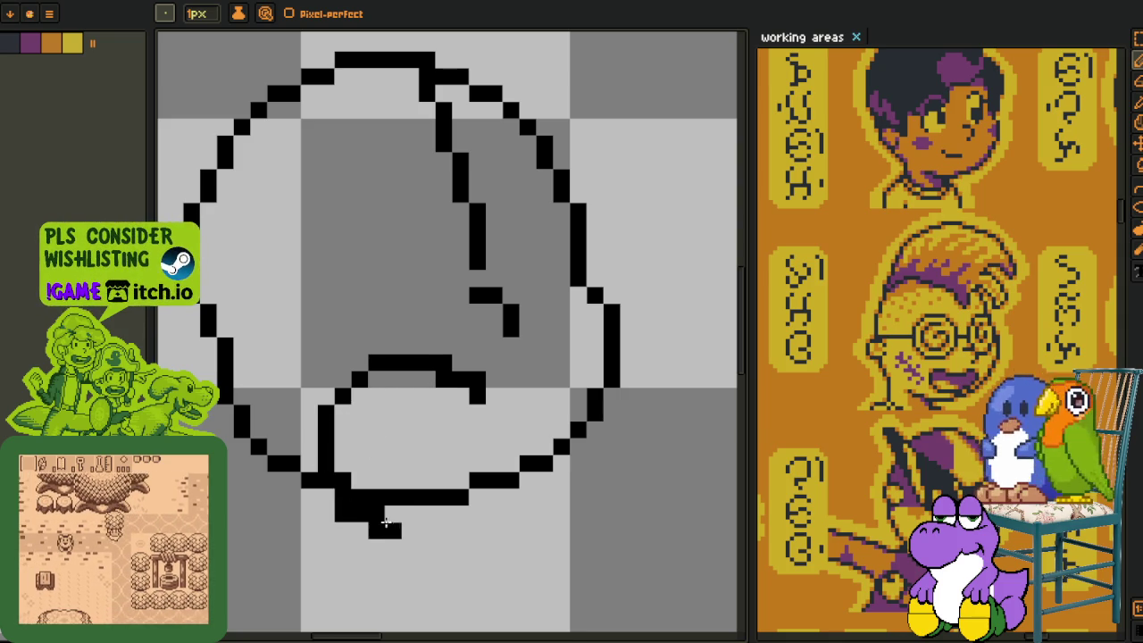
pyautogui.moveTo(481, 380)
pyautogui.mouseDown()
pyautogui.moveTo(496, 382)
pyautogui.moveTo(492, 396)
pyautogui.moveTo(550, 362)
pyautogui.moveTo(557, 434)
pyautogui.moveTo(434, 528)
pyautogui.mouseUp()
pyautogui.click(411, 528)
# Erase stray and doubled pixels along the bottom of the jaw outline.
pyautogui.rightClick(460, 528)
pyautogui.rightClick(460, 497)
pyautogui.moveTo(490, 481); pyautogui.dragTo(543, 444)
pyautogui.click(527, 481)
pyautogui.moveTo(420, 492)
pyautogui.mouseDown()
pyautogui.moveTo(366, 489)
pyautogui.moveTo(376, 514)
pyautogui.mouseUp()
pyautogui.click(377, 514)
pyautogui.rightClick(376, 530)
pyautogui.rightClick(343, 514)
pyautogui.rightClick(494, 513)
pyautogui.rightClick(545, 480)
pyautogui.rightClick(529, 498)
# Tidy the lower-right outline pixels and zoom around to check the finished jaw.
pyautogui.click(577, 444)
pyautogui.rightClick(579, 430)
pyautogui.click(594, 431)
pyautogui.rightClick(579, 447)
pyautogui.rightClick(593, 431)
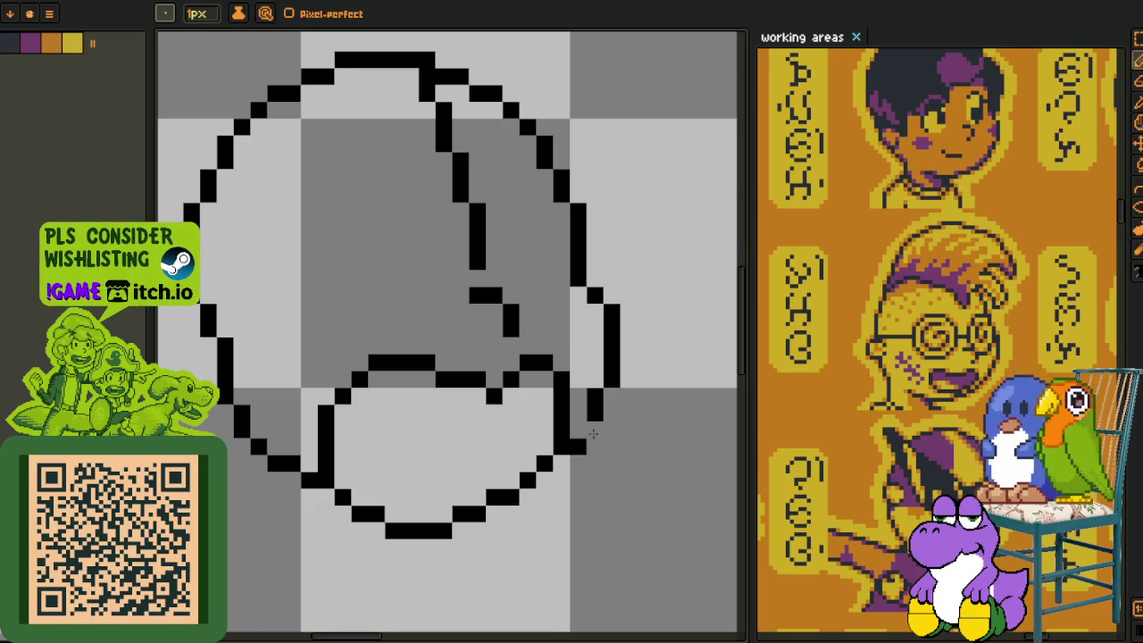
pyautogui.rightClick(578, 446)
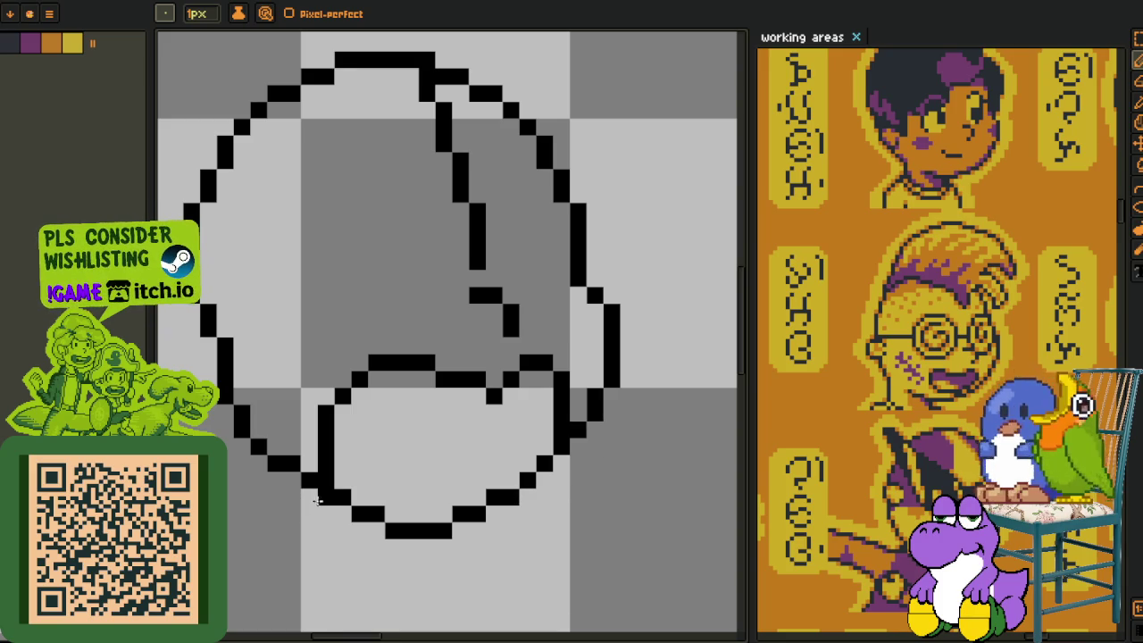
pyautogui.scroll(-4, 326, 496)
pyautogui.scroll(1, 531, 451)
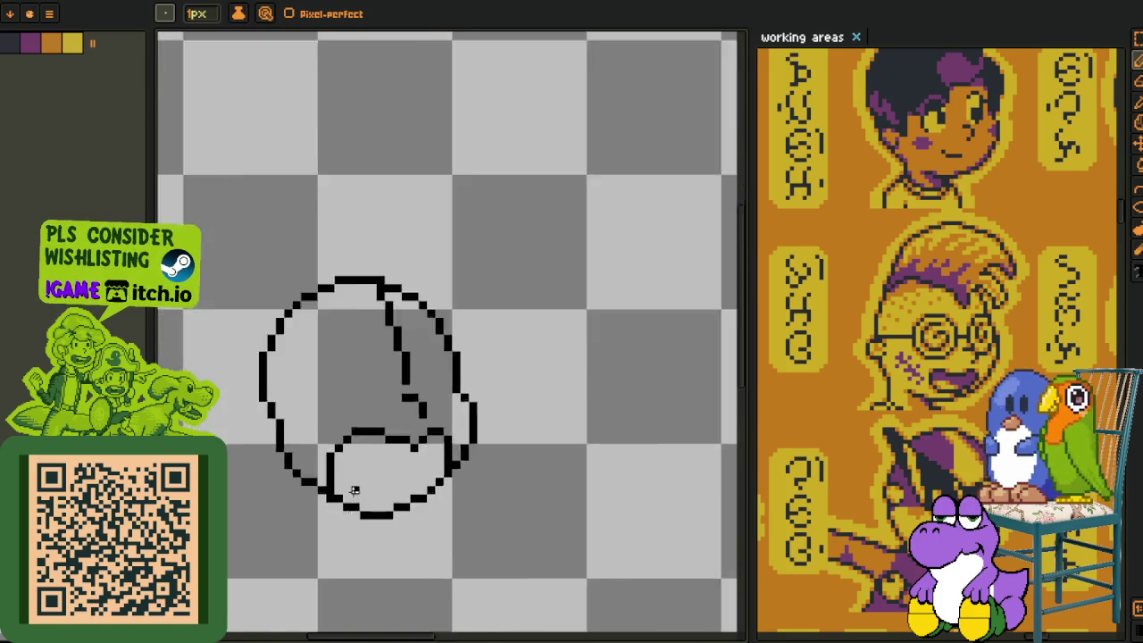
pyautogui.scroll(4, 534, 447)
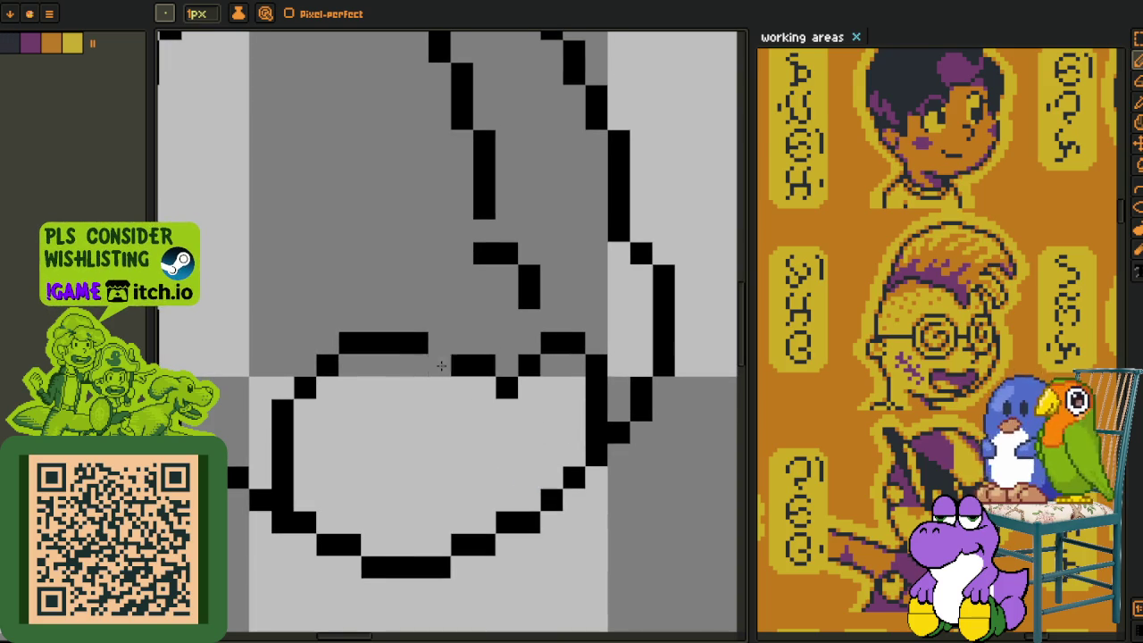
pyautogui.scroll(-2, 368, 390)
pyautogui.scroll(2, 368, 390)
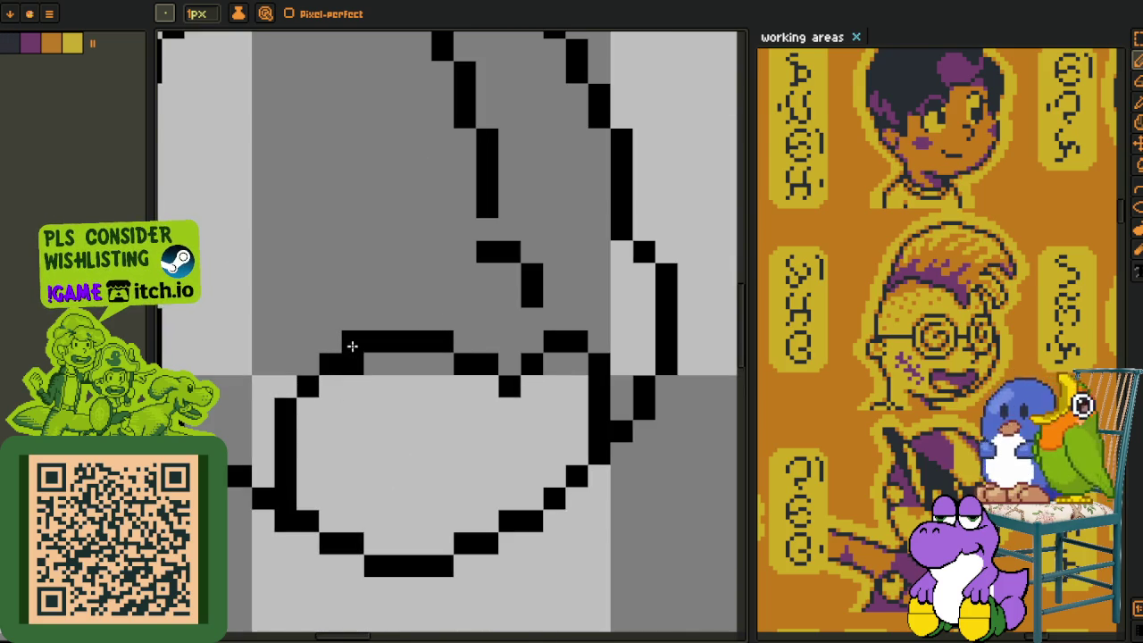
pyautogui.scroll(-3, 352, 344)
pyautogui.scroll(1, 402, 373)
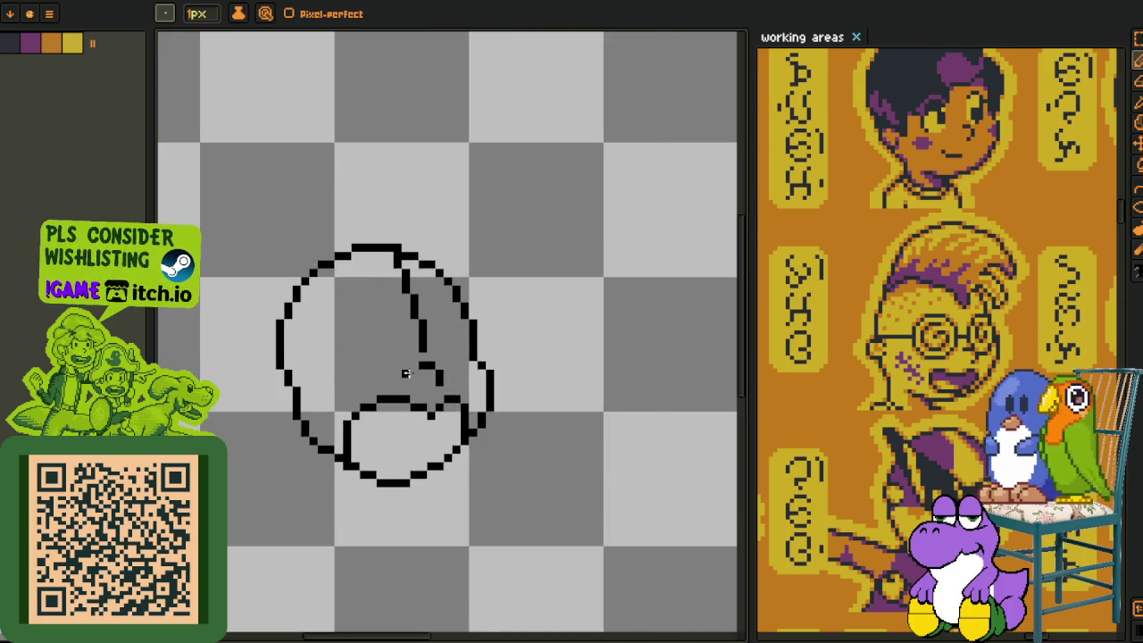
pyautogui.scroll(2, 428, 395)
pyautogui.scroll(-2, 430, 400)
pyautogui.scroll(-1, 420, 411)
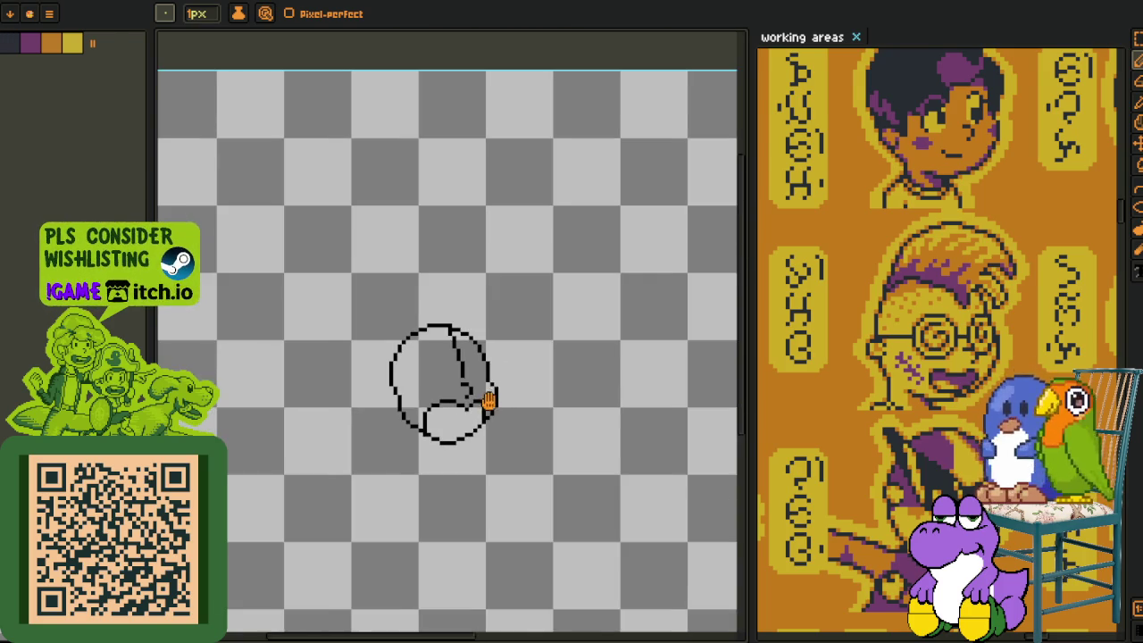
pyautogui.scroll(1, 404, 425)
pyautogui.press('o')
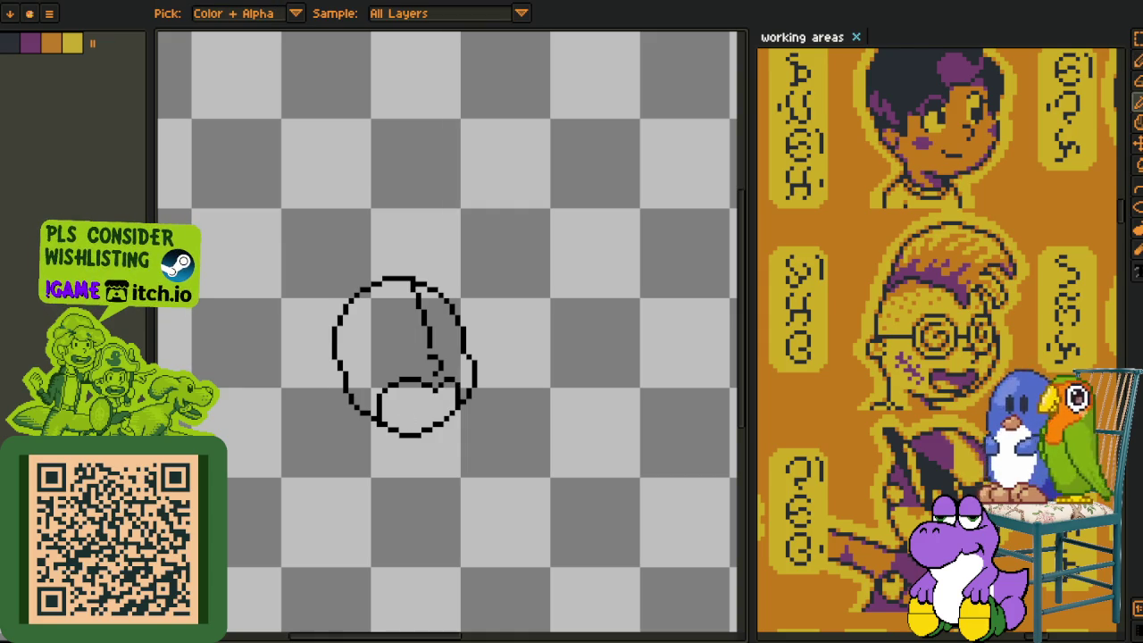
# Draw the left squinting eye stroke and clean up its stray pixels.
pyautogui.press('p')
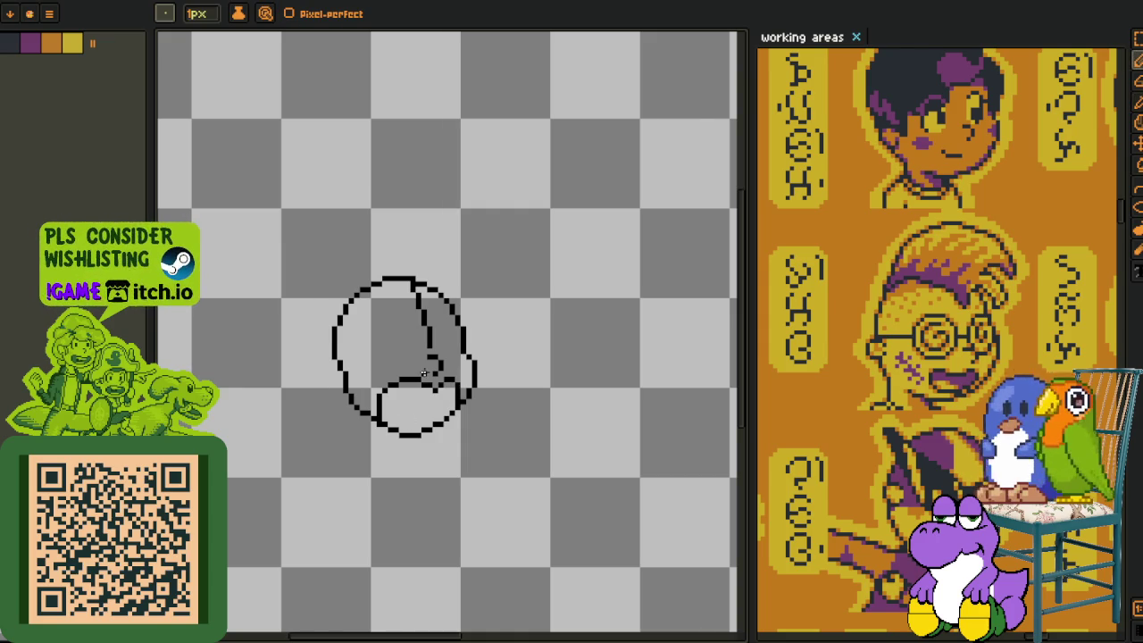
pyautogui.scroll(1, 390, 344)
pyautogui.scroll(2, 378, 324)
pyautogui.moveTo(357, 303)
pyautogui.mouseDown()
pyautogui.moveTo(462, 336)
pyautogui.moveTo(376, 367)
pyautogui.mouseUp()
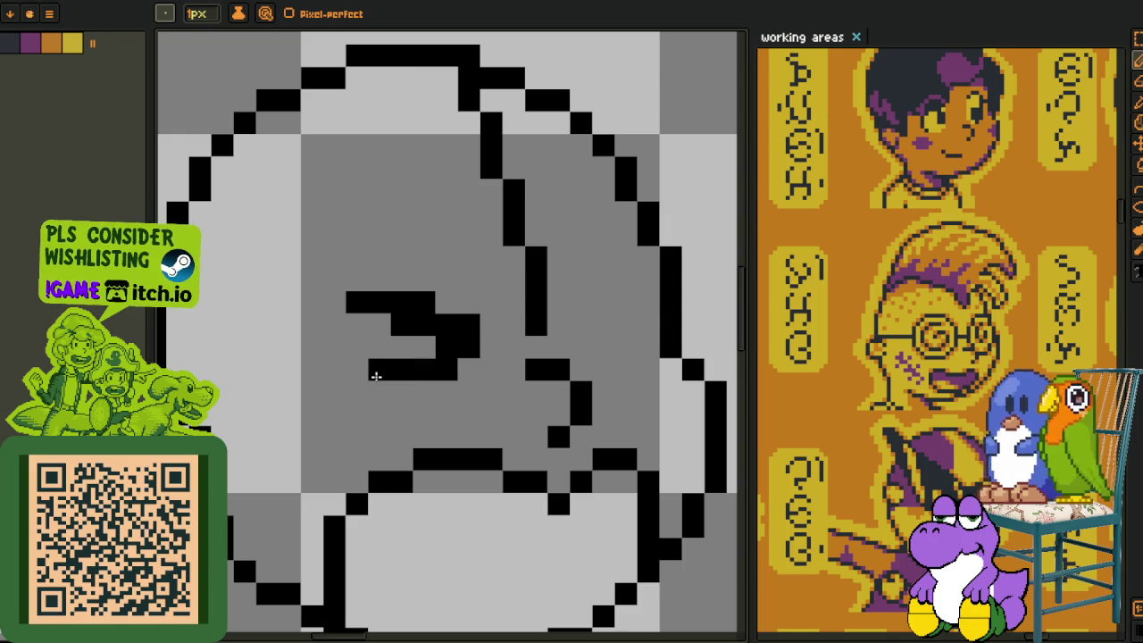
pyautogui.click(447, 345)
pyautogui.moveTo(468, 326)
pyautogui.mouseDown()
pyautogui.moveTo(402, 349)
pyautogui.moveTo(384, 370)
pyautogui.mouseUp()
pyautogui.rightClick(424, 325)
pyautogui.rightClick(379, 368)
pyautogui.click(357, 368)
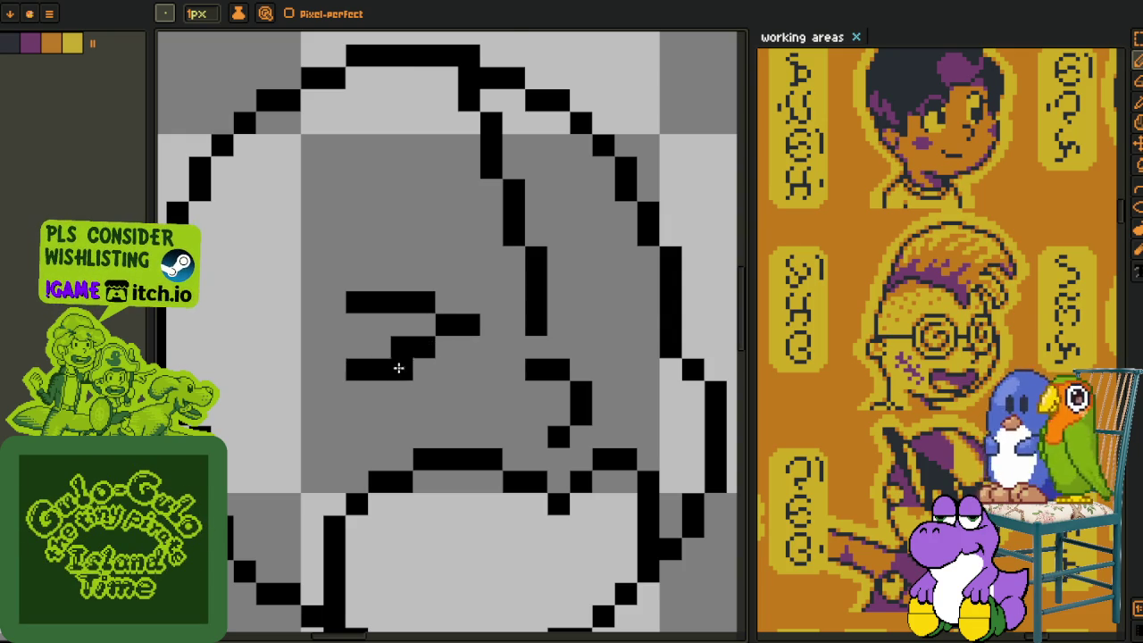
pyautogui.scroll(-3, 401, 367)
pyautogui.scroll(2, 437, 357)
# Draw the right squinting eye and erase the diagonal guide line across the head.
pyautogui.moveTo(471, 324); pyautogui.dragTo(452, 325)
pyautogui.click(421, 341)
pyautogui.rightClick(404, 331)
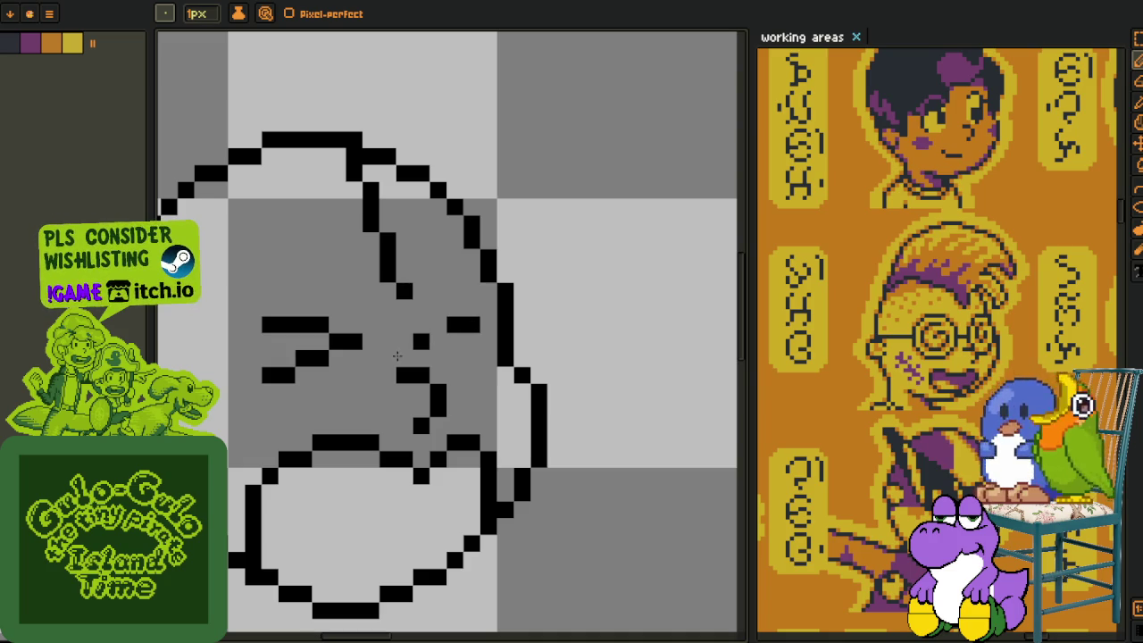
pyautogui.moveTo(404, 291); pyautogui.dragTo(350, 153)
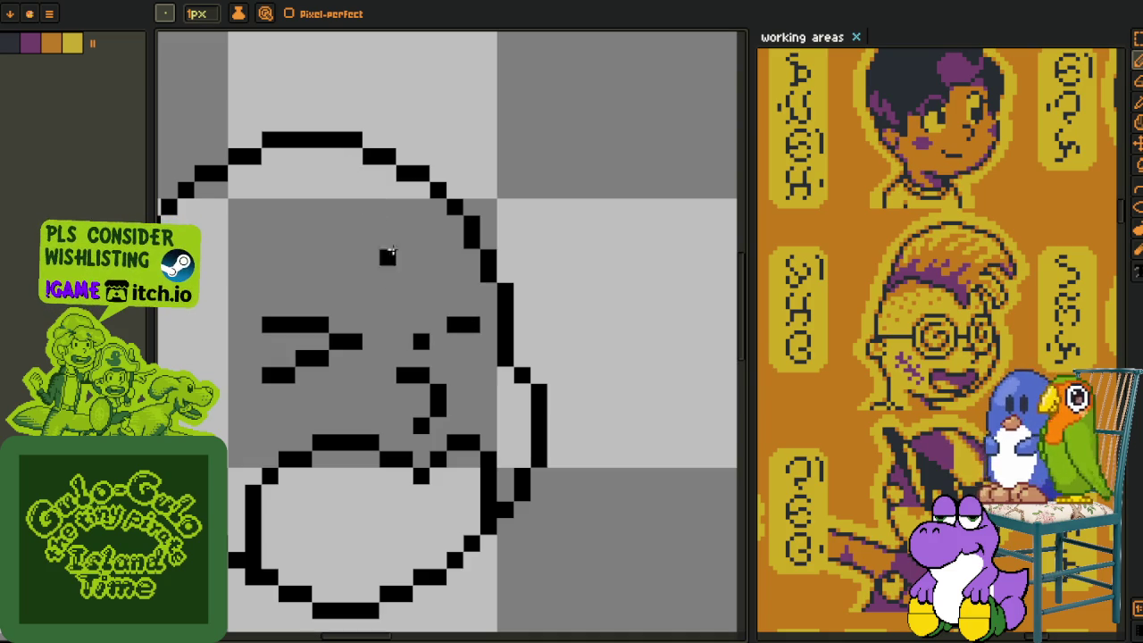
pyautogui.click(438, 324)
pyautogui.moveTo(455, 358)
pyautogui.mouseDown()
pyautogui.moveTo(438, 358)
pyautogui.moveTo(459, 367)
pyautogui.mouseUp()
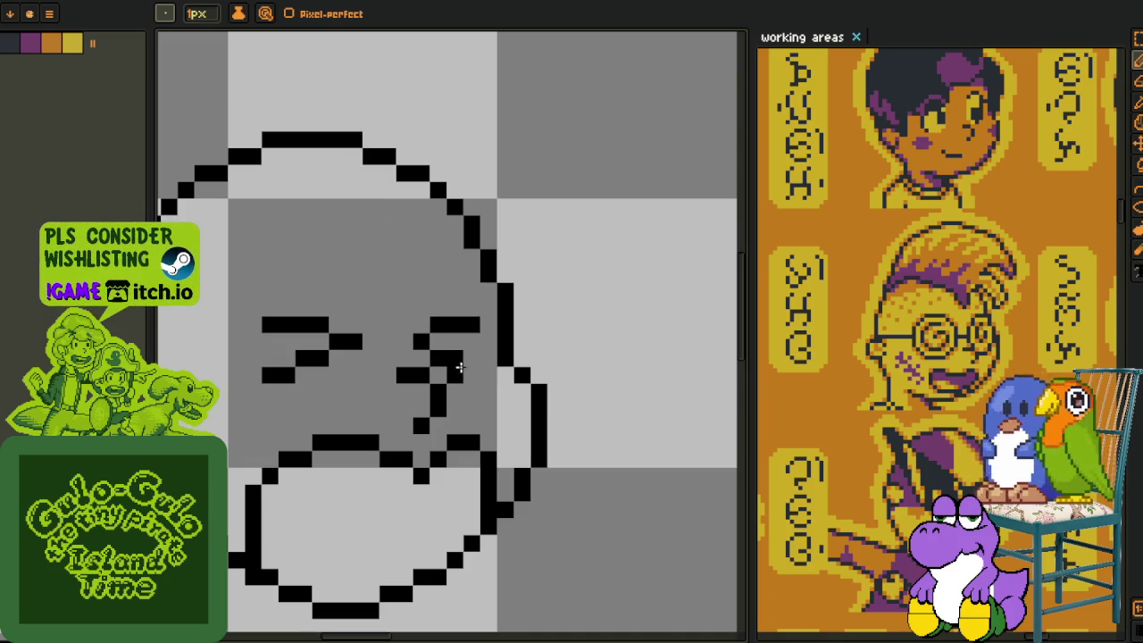
pyautogui.scroll(-3, 493, 369)
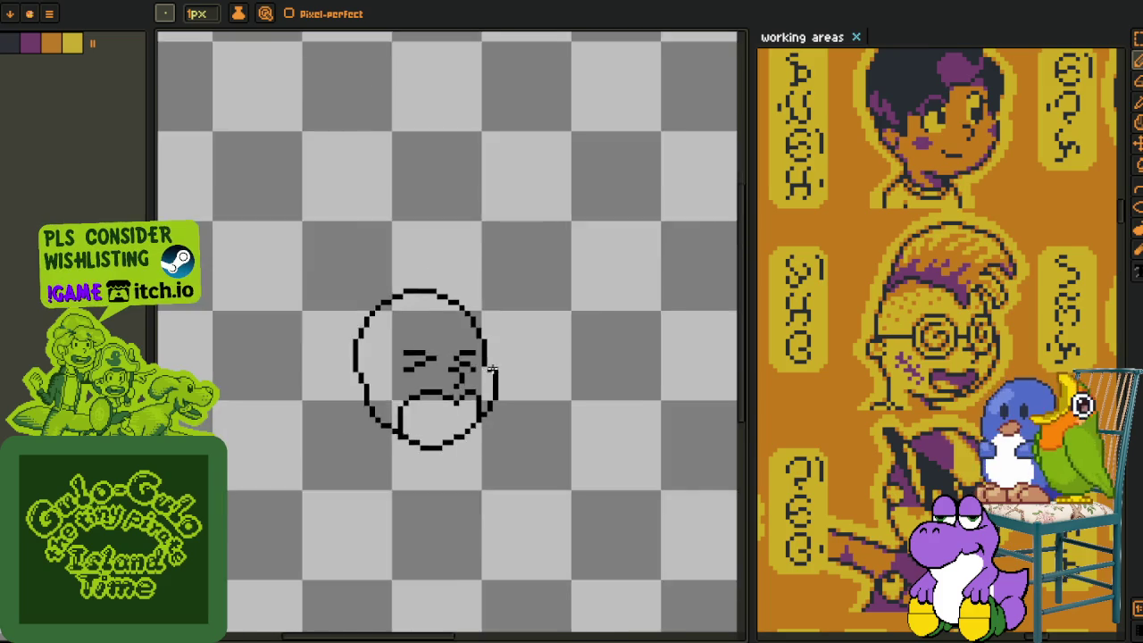
pyautogui.scroll(1, 483, 366)
pyautogui.scroll(1, 446, 357)
pyautogui.scroll(1, 443, 352)
# Fill a freehand shape over the eye area and sample colours from the drawing.
pyautogui.press('m')
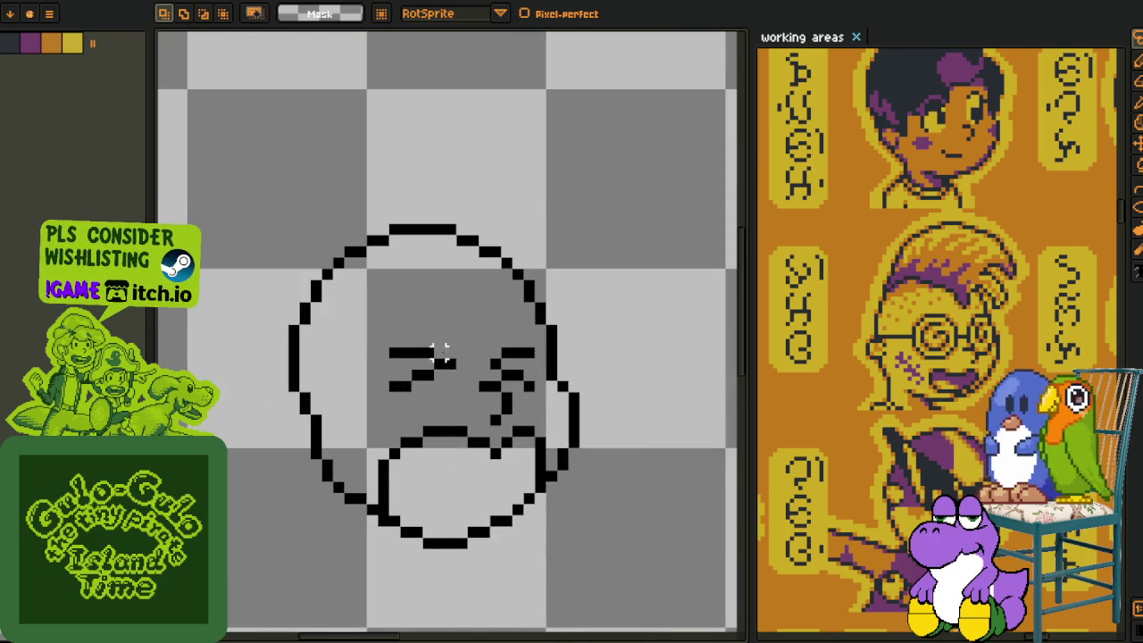
pyautogui.scroll(1, 440, 351)
pyautogui.moveTo(447, 319)
pyautogui.mouseDown()
pyautogui.moveTo(393, 424)
pyautogui.moveTo(473, 393)
pyautogui.moveTo(472, 351)
pyautogui.moveTo(447, 377)
pyautogui.mouseUp()
pyautogui.scroll(-3, 585, 358)
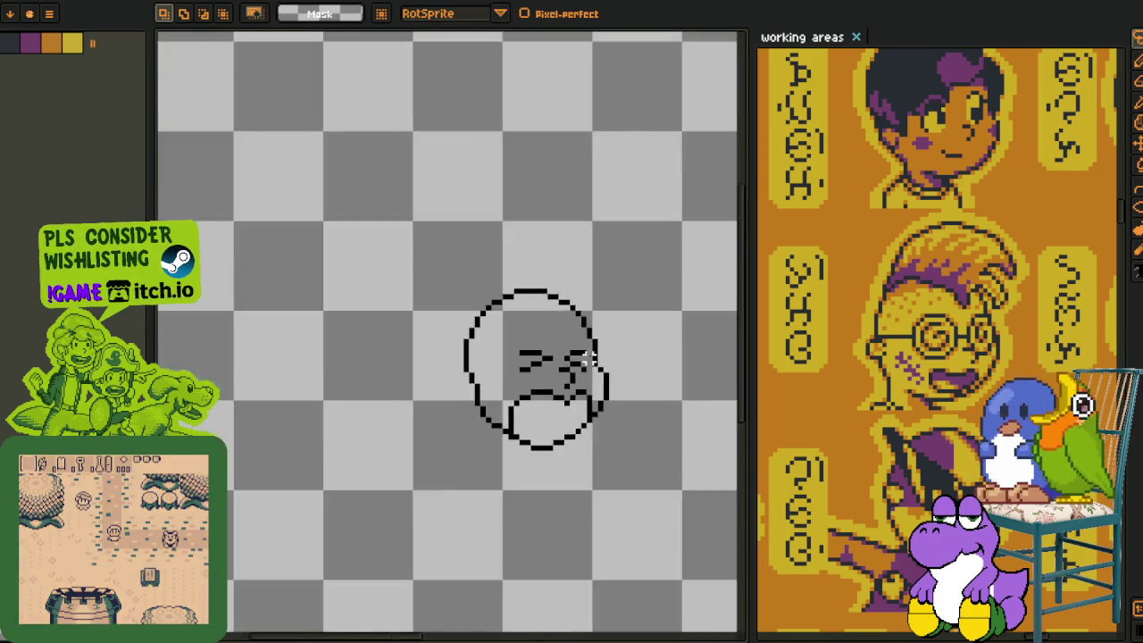
pyautogui.scroll(-1, 589, 362)
pyautogui.scroll(1, 590, 371)
pyautogui.scroll(1, 586, 384)
pyautogui.press('i')
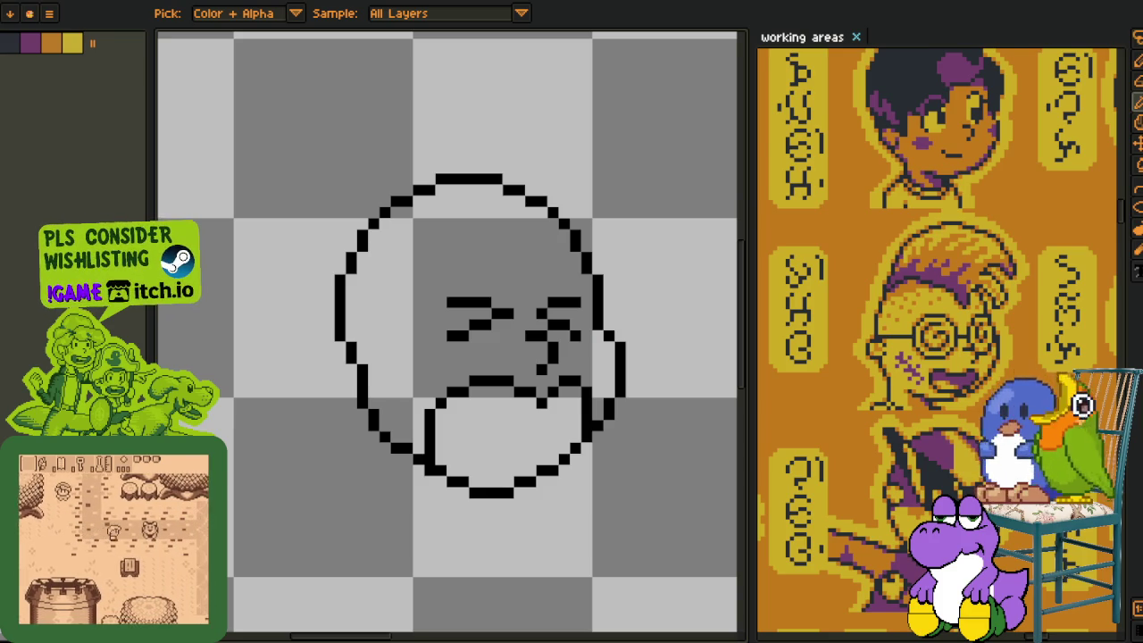
pyautogui.press('m')
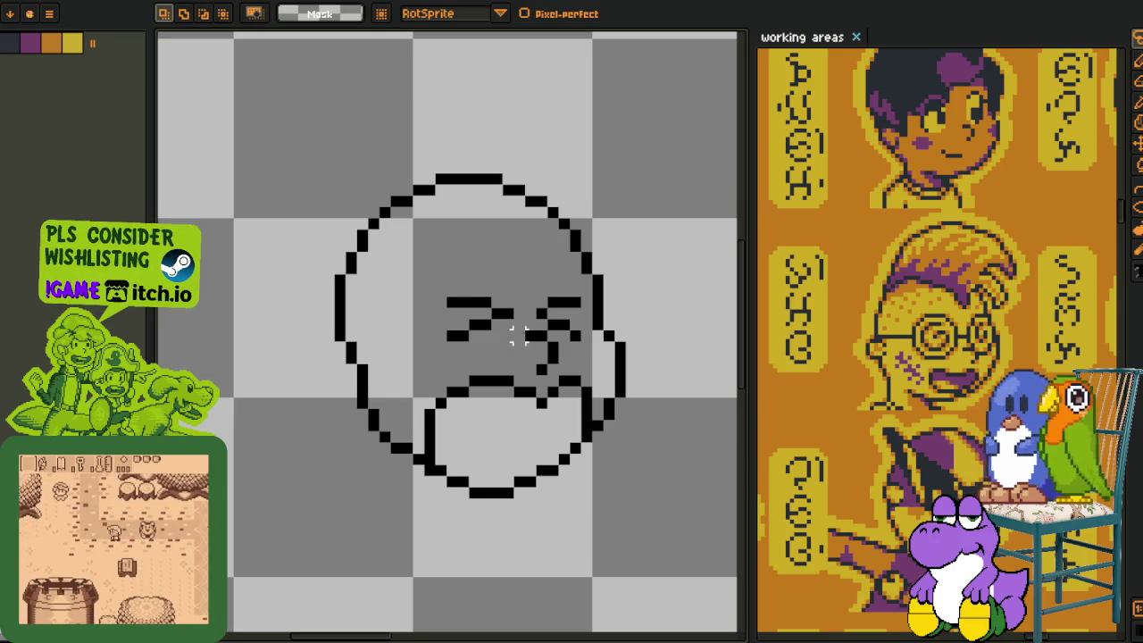
pyautogui.scroll(2, 517, 334)
pyautogui.press('i')
pyautogui.scroll(-3, 456, 304)
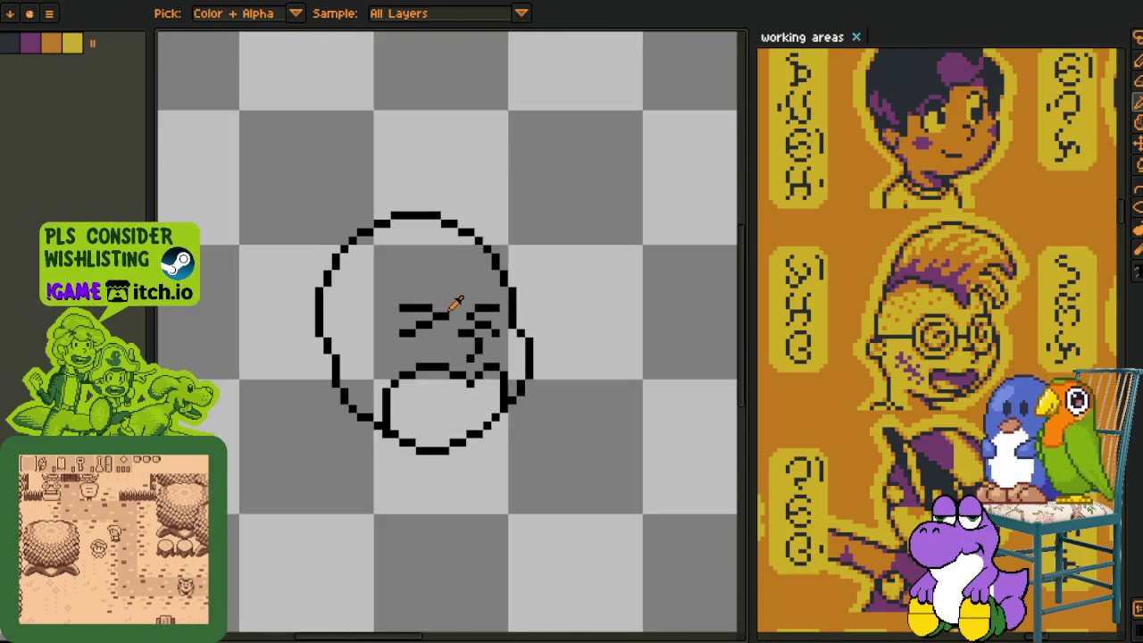
pyautogui.scroll(-1, 464, 377)
pyautogui.scroll(1, 447, 374)
pyautogui.scroll(2, 420, 366)
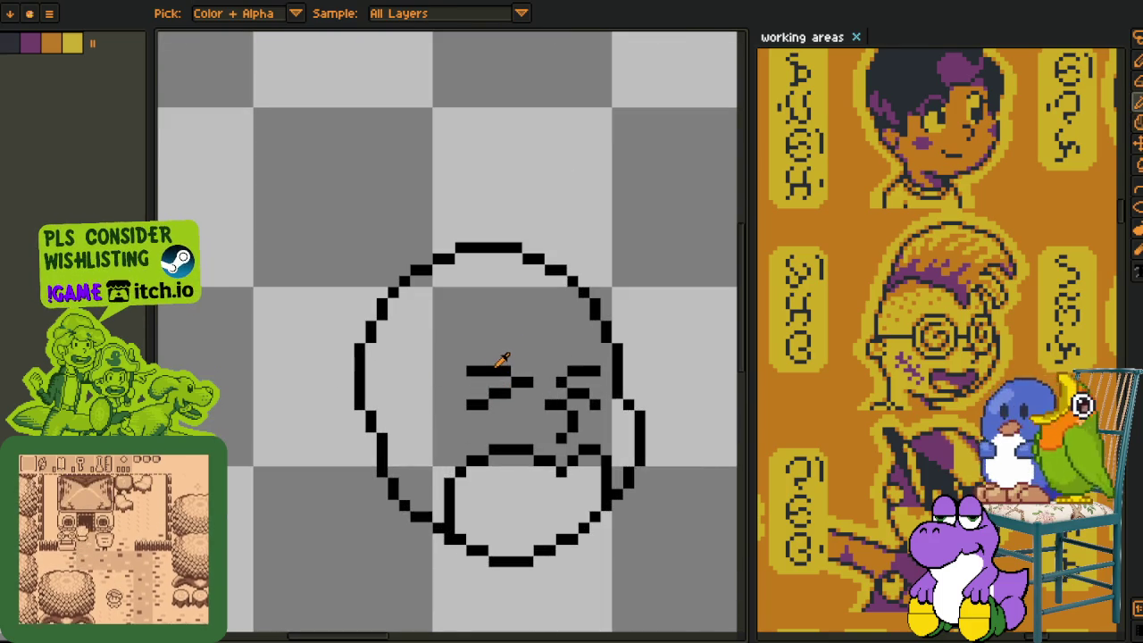
pyautogui.scroll(1, 468, 383)
pyautogui.scroll(1, 334, 403)
# Erase part of the left head outline and draw an ear in its place.
pyautogui.press('b')
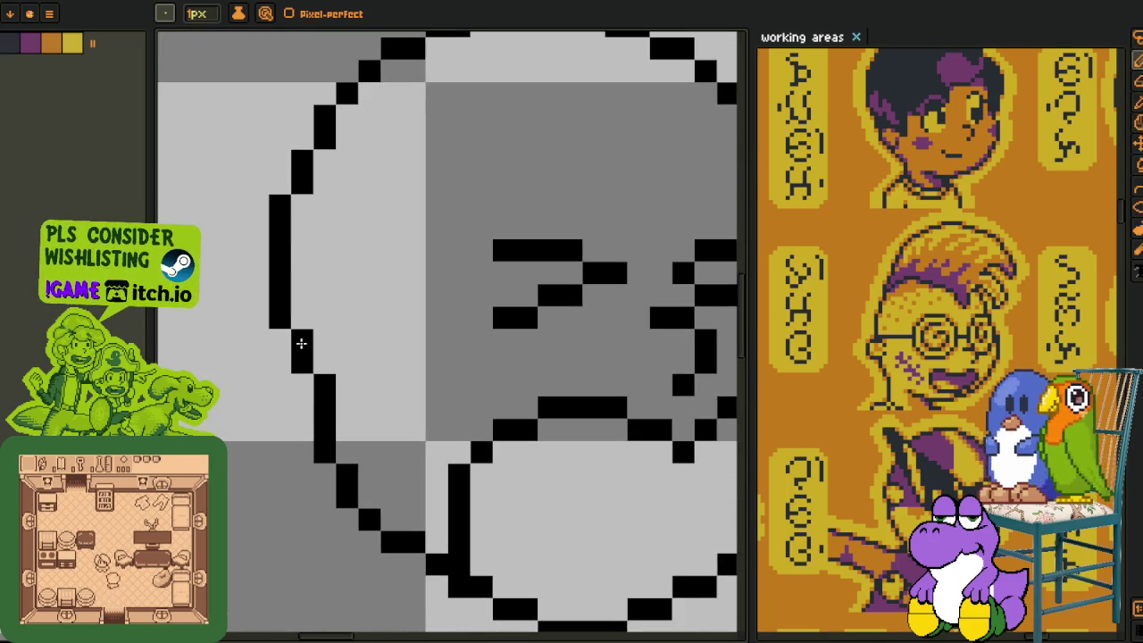
pyautogui.press('e')
pyautogui.moveTo(301, 346); pyautogui.dragTo(324, 431)
pyautogui.press('b')
pyautogui.click(324, 363)
pyautogui.moveTo(326, 376)
pyautogui.mouseDown()
pyautogui.moveTo(250, 350)
pyautogui.moveTo(230, 380)
pyautogui.moveTo(272, 446)
pyautogui.moveTo(324, 429)
pyautogui.mouseUp()
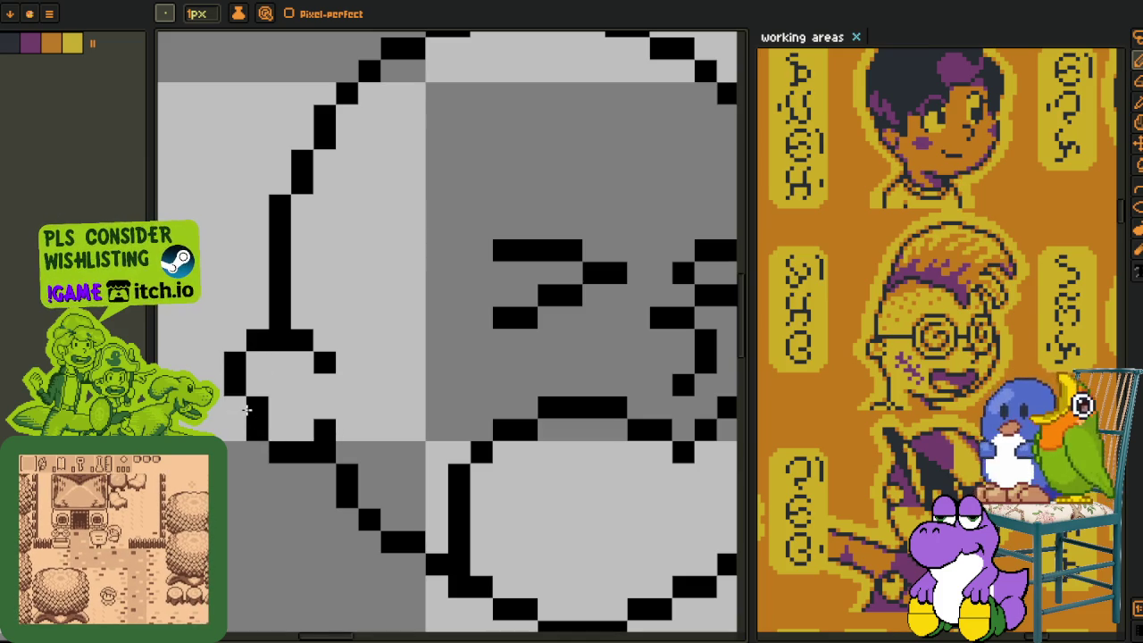
# Briefly show and hide the layers timeline while reviewing the sketch.
pyautogui.scroll(-5, 328, 418)
pyautogui.scroll(-2, 349, 375)
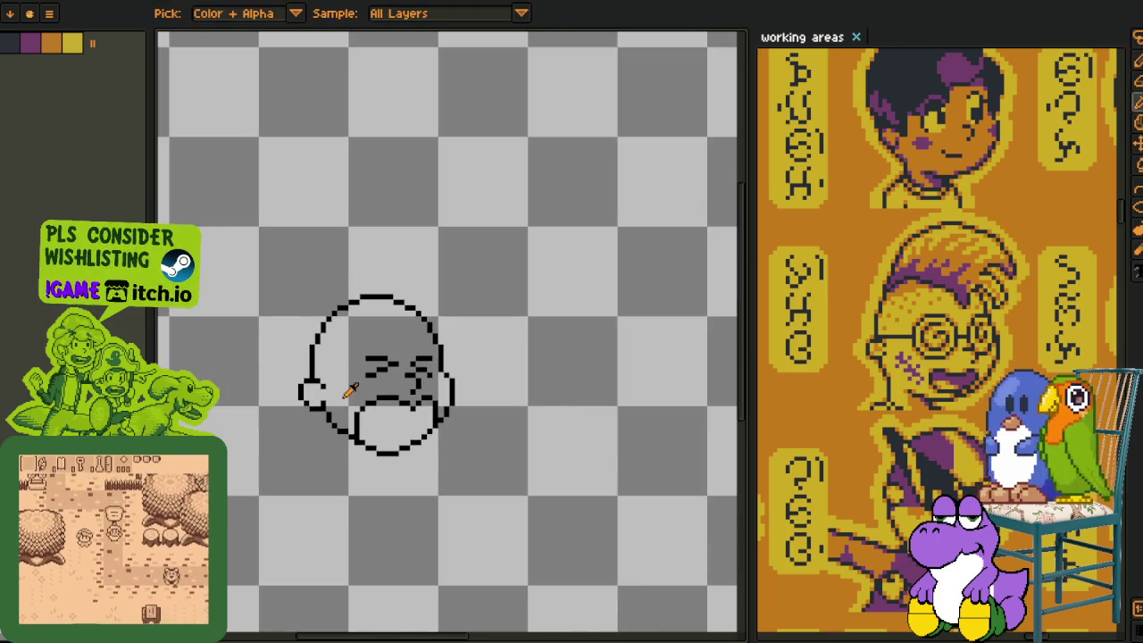
pyautogui.press('Tab')
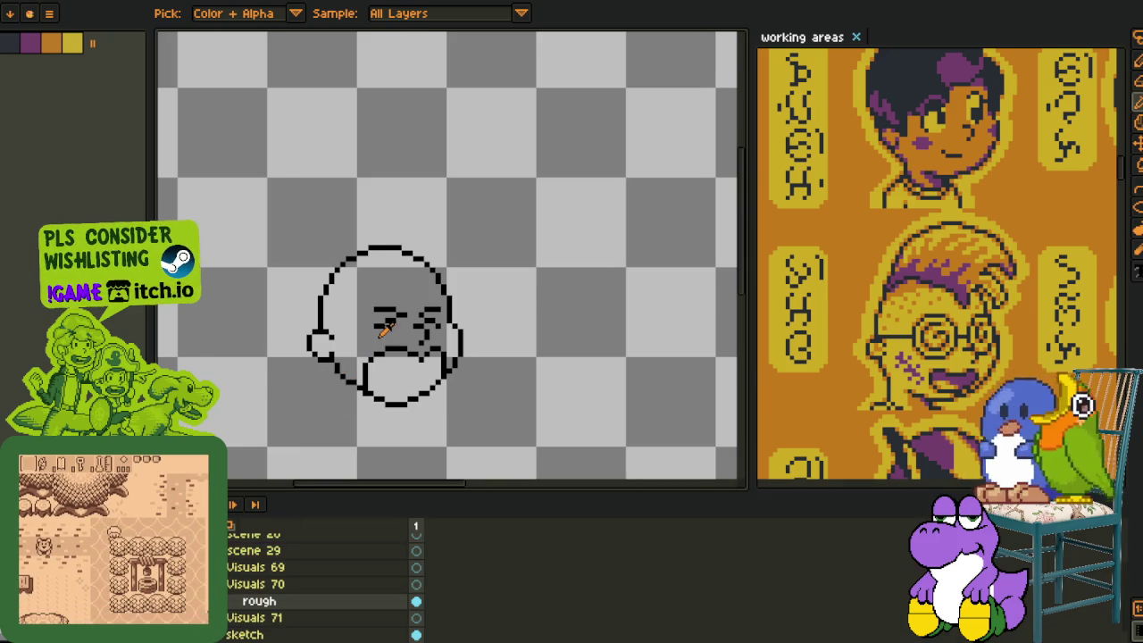
pyautogui.scroll(-2, 382, 331)
pyautogui.scroll(3, 432, 356)
pyautogui.press('Tab')
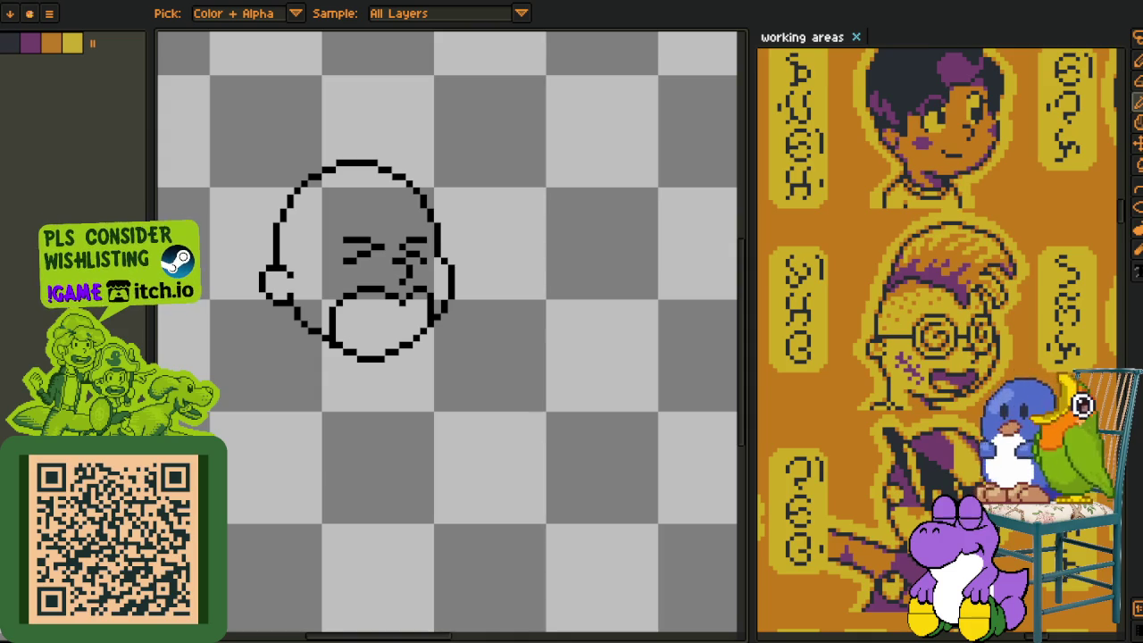
# Pick black and draw the angled left eyebrow above the eye.
pyautogui.scroll(1, 378, 224)
pyautogui.scroll(1, 363, 196)
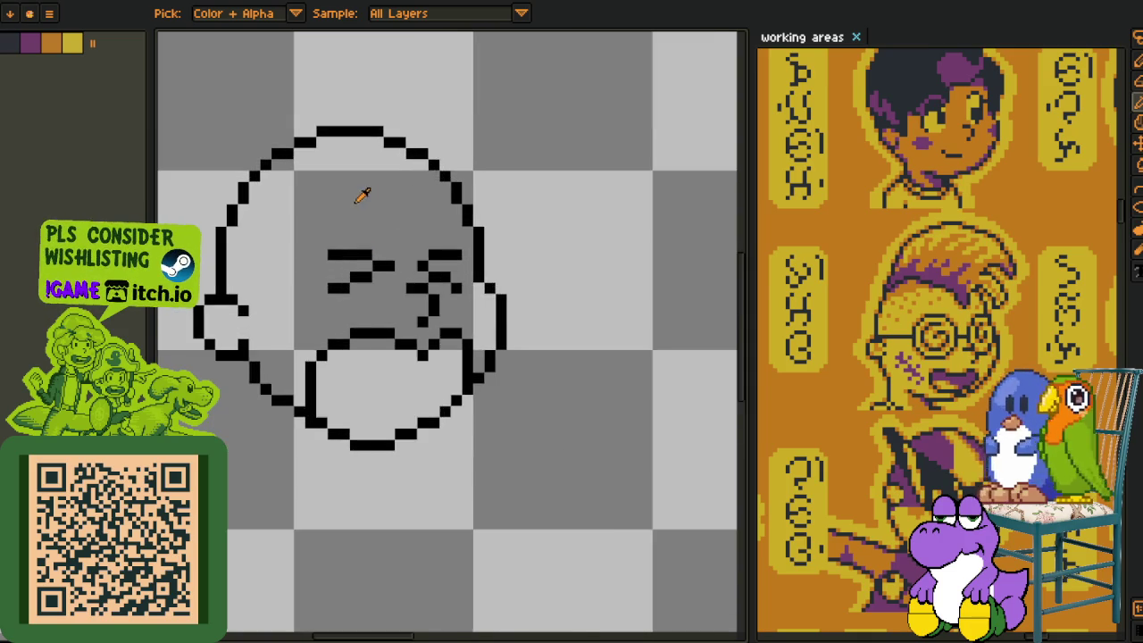
pyautogui.scroll(1, 334, 224)
pyautogui.press('p')
pyautogui.keyDown('alt'); pyautogui.click(358, 291); pyautogui.keyUp('alt')
pyautogui.moveTo(289, 201)
pyautogui.mouseDown()
pyautogui.moveTo(425, 245)
pyautogui.moveTo(421, 294)
pyautogui.moveTo(483, 277)
pyautogui.mouseUp()
pyautogui.click(301, 215)
# Draw the right eyebrow and erase stray eyebrow pixels.
pyautogui.click(314, 224)
pyautogui.rightClick(486, 291)
pyautogui.rightClick(420, 312)
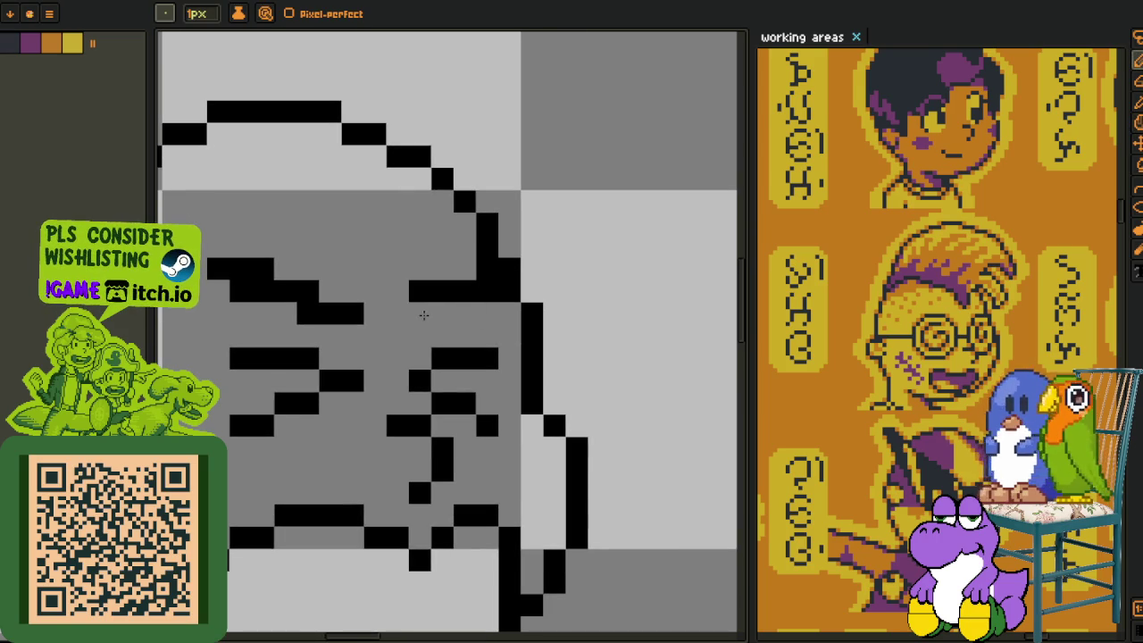
pyautogui.click(441, 314)
pyautogui.scroll(-2, 442, 309)
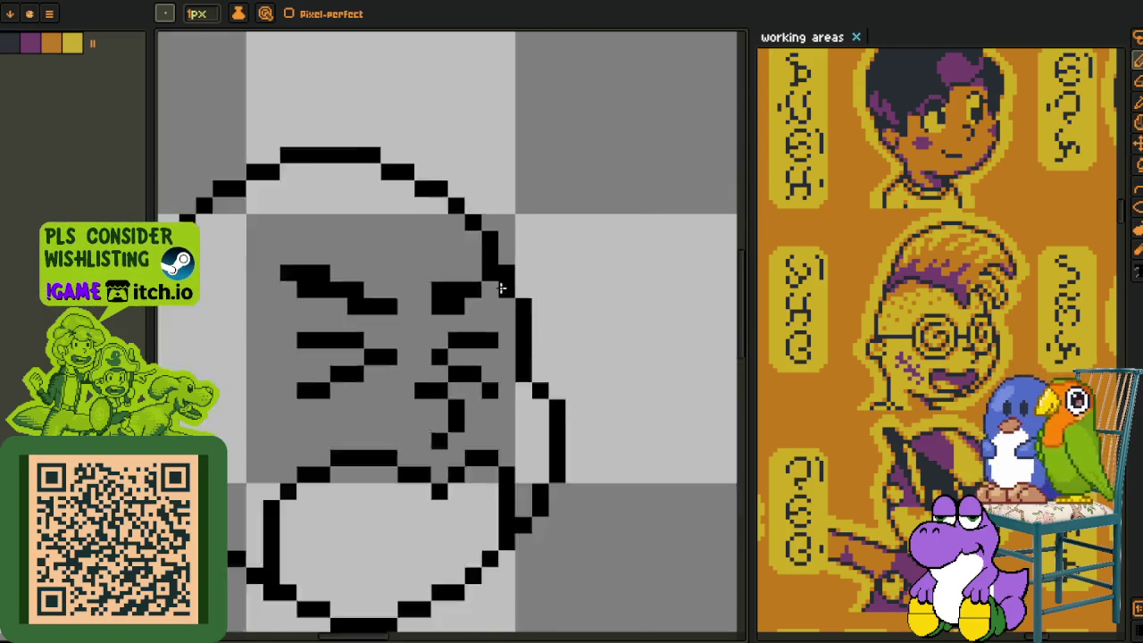
pyautogui.scroll(-3, 441, 309)
pyautogui.scroll(-1, 470, 314)
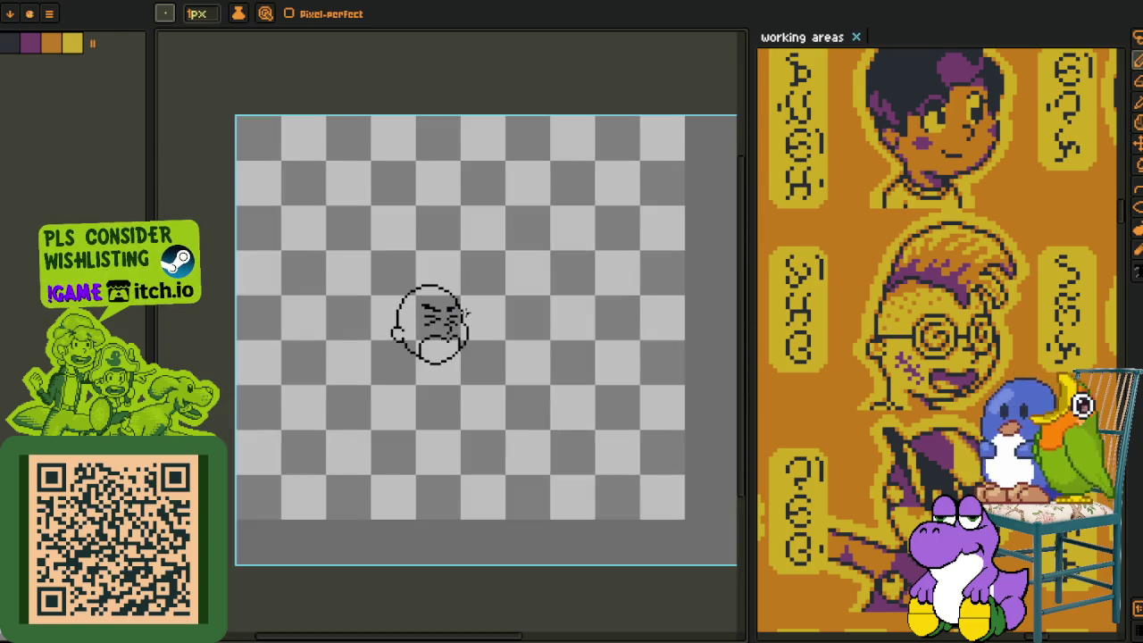
# Bucket-fill the mouth purple and recentre the face.
pyautogui.click(35, 42)
pyautogui.press('g')
pyautogui.scroll(1, 368, 378)
pyautogui.click(485, 332)
pyautogui.moveTo(485, 333); pyautogui.dragTo(362, 343)
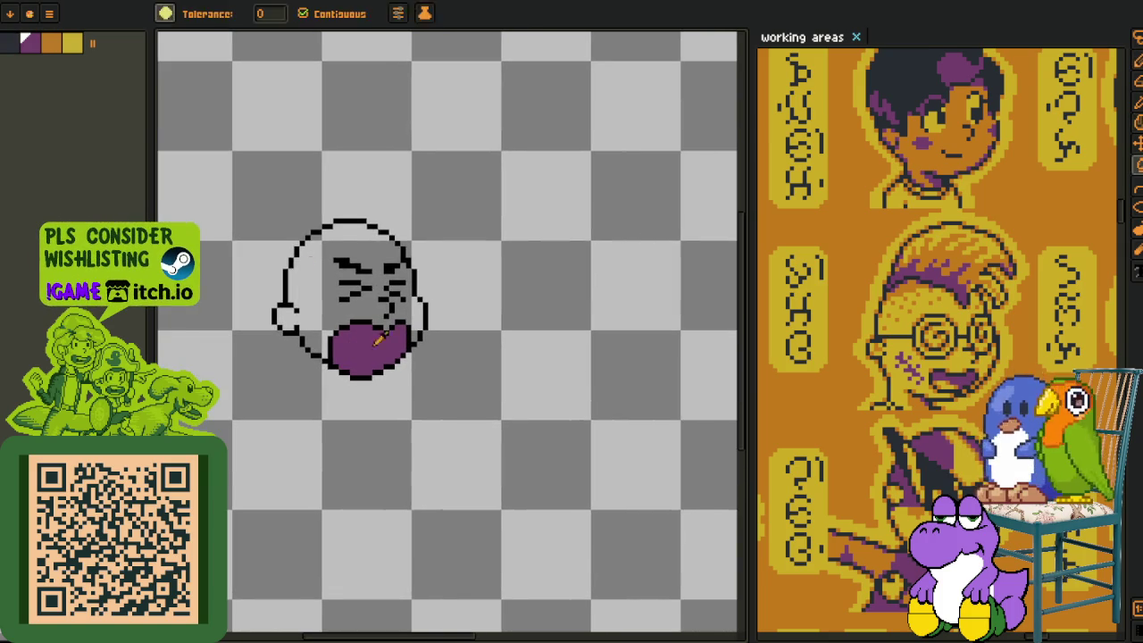
# Pencil a dark inner shape inside the purple mouth, touching up edges in purple.
pyautogui.press('o')
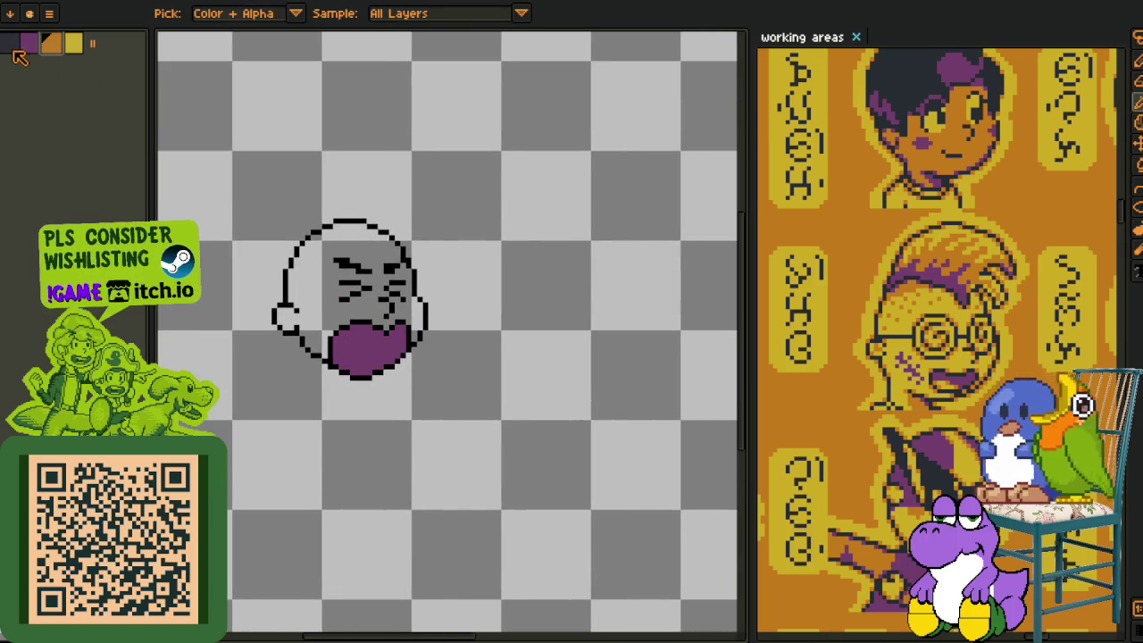
pyautogui.press('b')
pyautogui.scroll(1, 344, 326)
pyautogui.click(387, 369)
pyautogui.scroll(1, 386, 366)
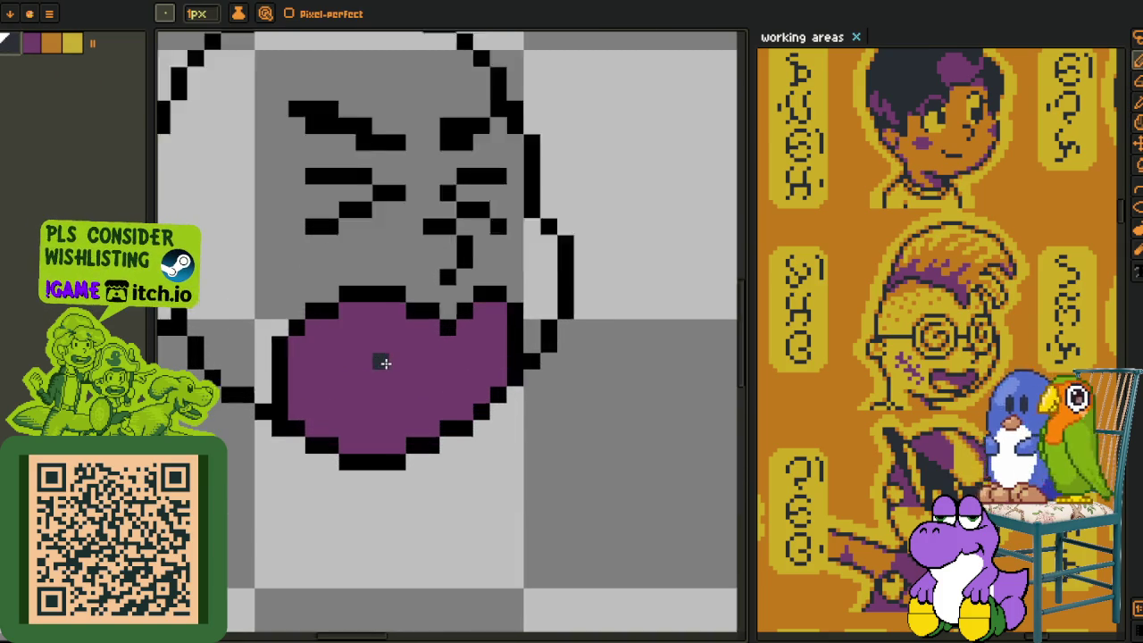
pyautogui.scroll(1, 375, 353)
pyautogui.moveTo(347, 338)
pyautogui.mouseDown()
pyautogui.moveTo(350, 397)
pyautogui.moveTo(362, 382)
pyautogui.moveTo(401, 378)
pyautogui.moveTo(408, 345)
pyautogui.moveTo(426, 351)
pyautogui.moveTo(396, 401)
pyautogui.mouseUp()
pyautogui.keyDown('alt'); pyautogui.click(334, 408); pyautogui.keyUp('alt')
pyautogui.click(423, 337)
pyautogui.click(333, 336)
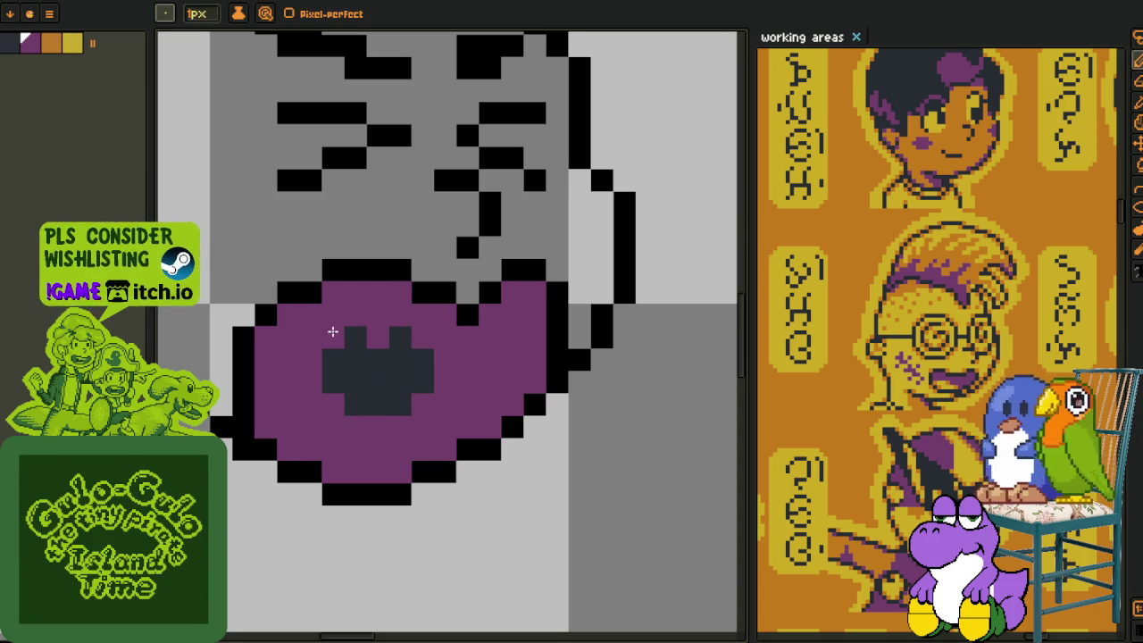
# Save the drawing and bucket-fill the head interior yellow.
pyautogui.scroll(-2, 375, 357)
pyautogui.scroll(-1, 464, 375)
pyautogui.scroll(-1, 525, 416)
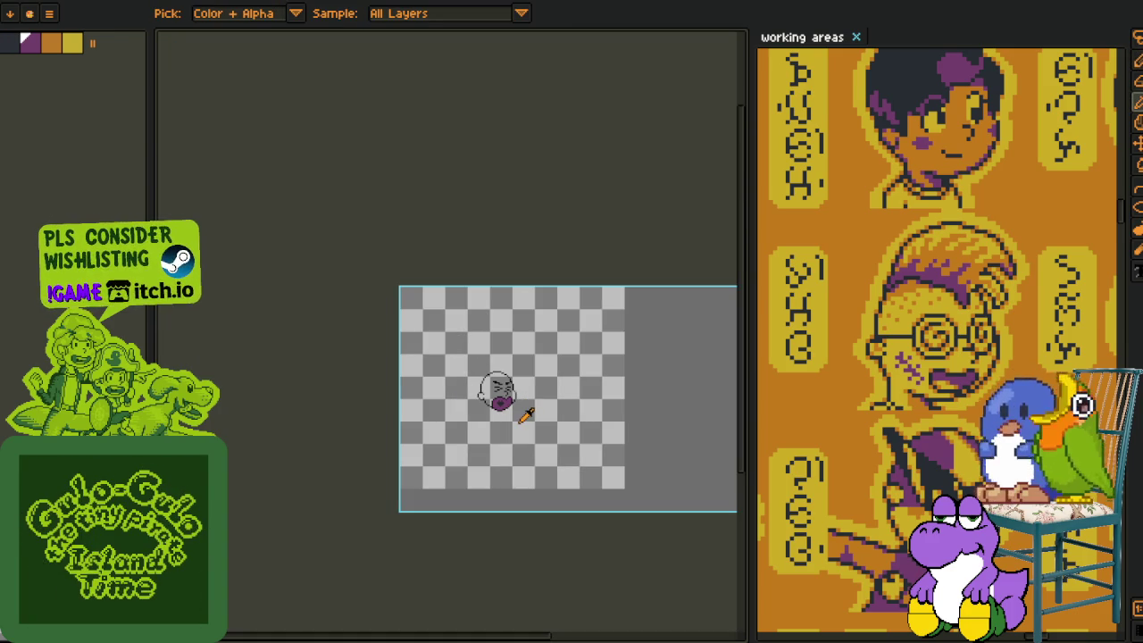
pyautogui.scroll(2, 527, 416)
pyautogui.scroll(1, 572, 420)
pyautogui.hotkey('ctrl', 's')
pyautogui.click(72, 43)
pyautogui.press('g')
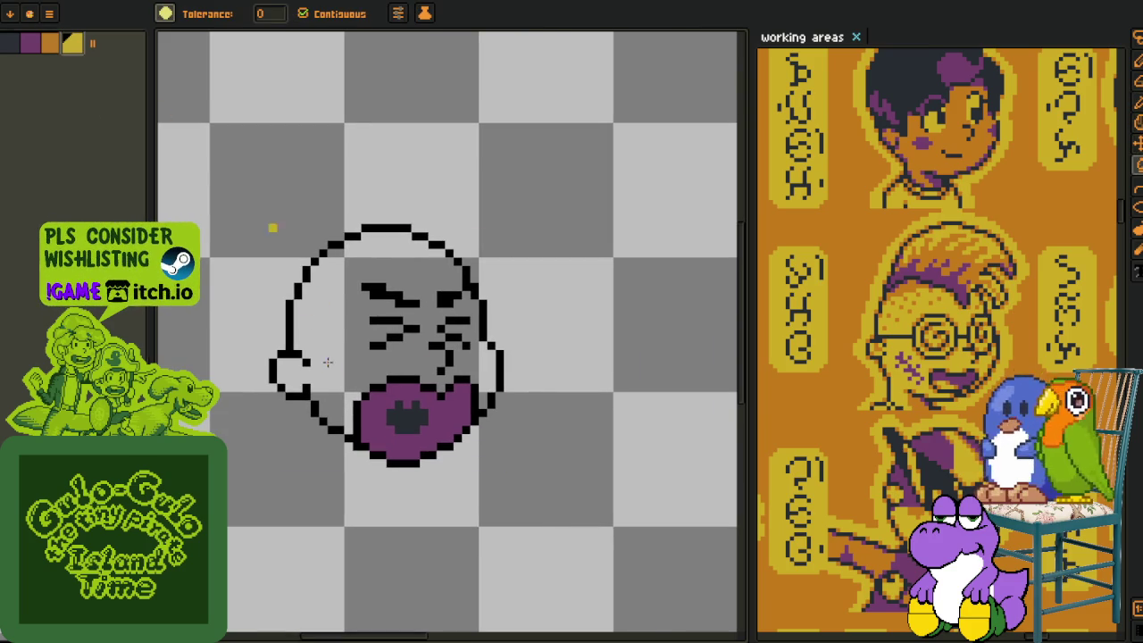
pyautogui.click(328, 361)
# Paint an orange cheek mark with the Pencil.
pyautogui.scroll(-3, 500, 371)
pyautogui.press('i')
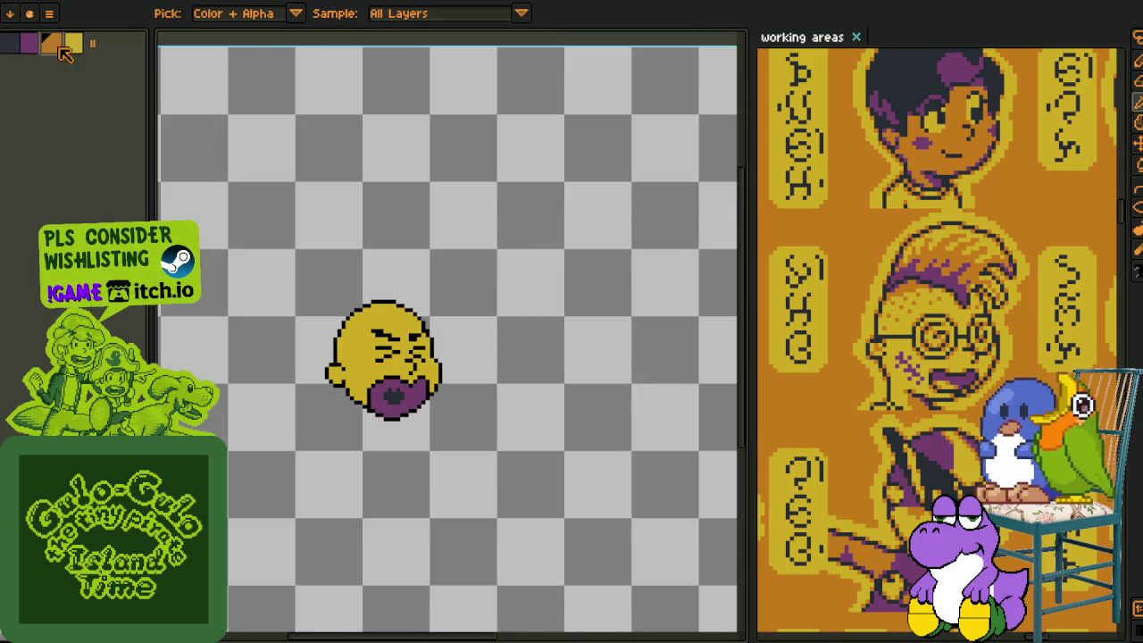
pyautogui.press('b')
pyautogui.scroll(3, 368, 353)
pyautogui.scroll(2, 368, 349)
pyautogui.moveTo(368, 368)
pyautogui.mouseDown()
pyautogui.moveTo(400, 351)
pyautogui.moveTo(413, 366)
pyautogui.moveTo(402, 380)
pyautogui.mouseUp()
pyautogui.click(413, 344)
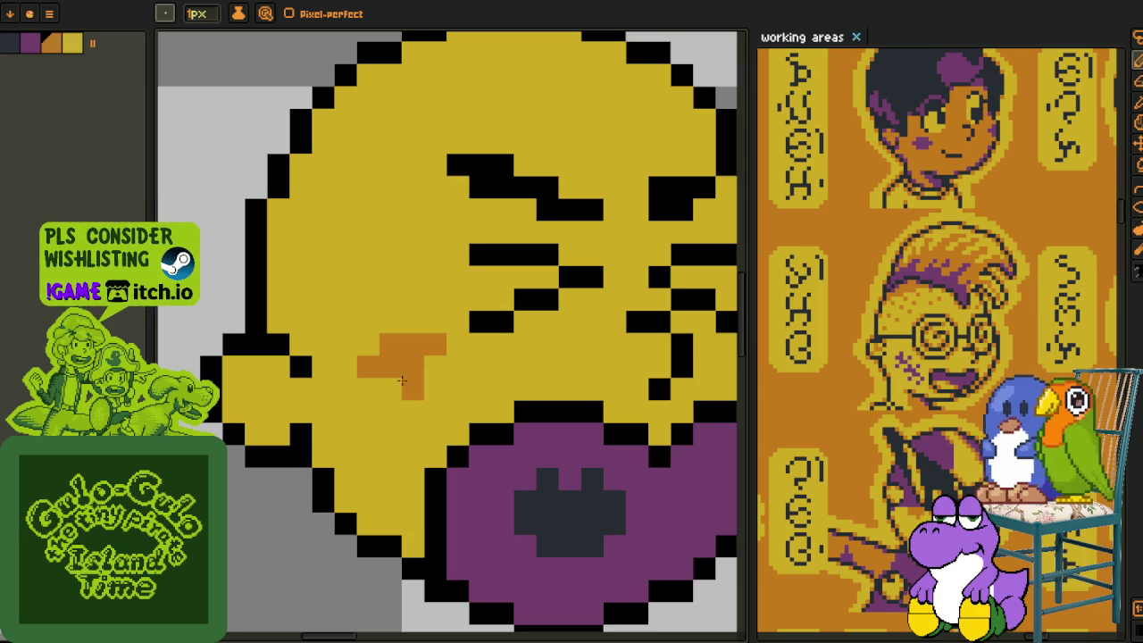